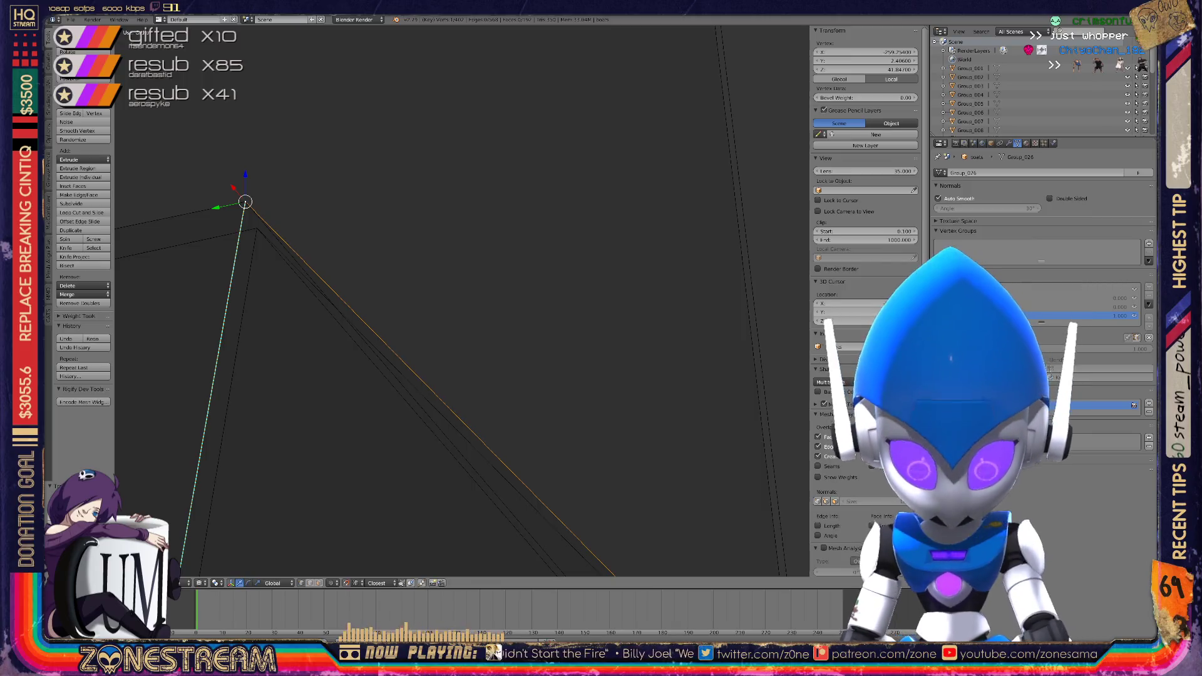
Undo the recent vertex edits and centre the view on the selected vertex
key(ctrl+z)
key(ctrl+z)
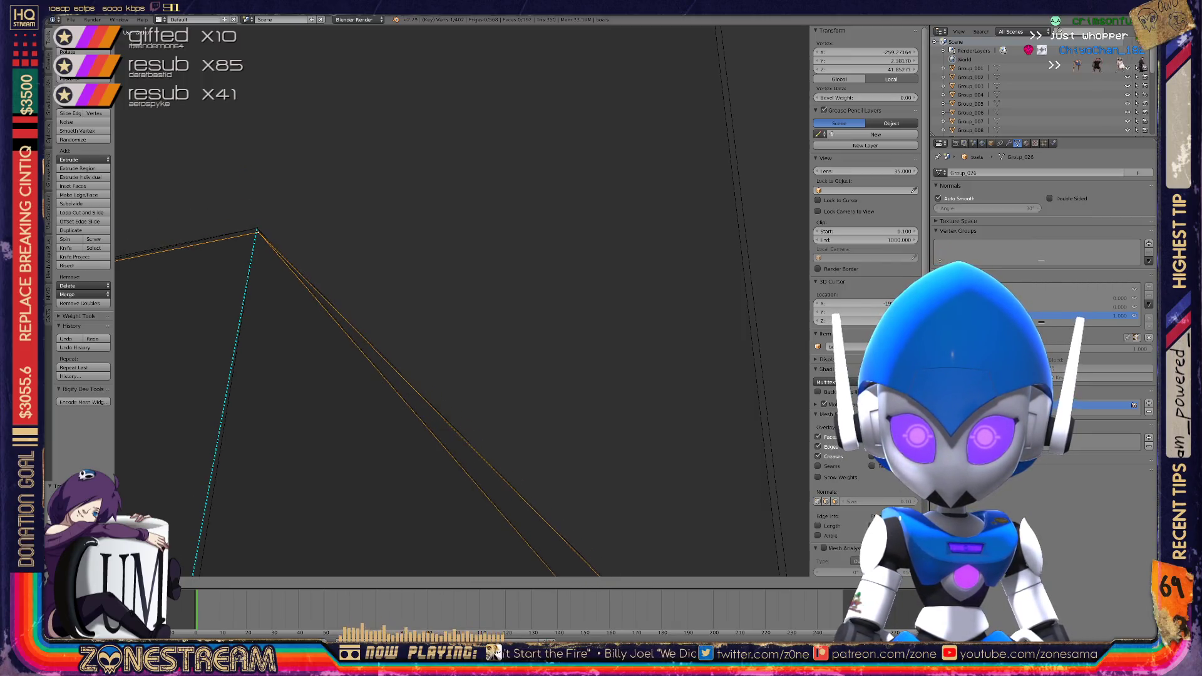
key(KP_Decimal)
mouse_move(439, 294)
middle_down()
mouse_move(351, 263)
mouse_move(376, 275)
mouse_move(401, 250)
mouse_move(388, 238)
mouse_move(414, 263)
mouse_move(394, 250)
middle_up()
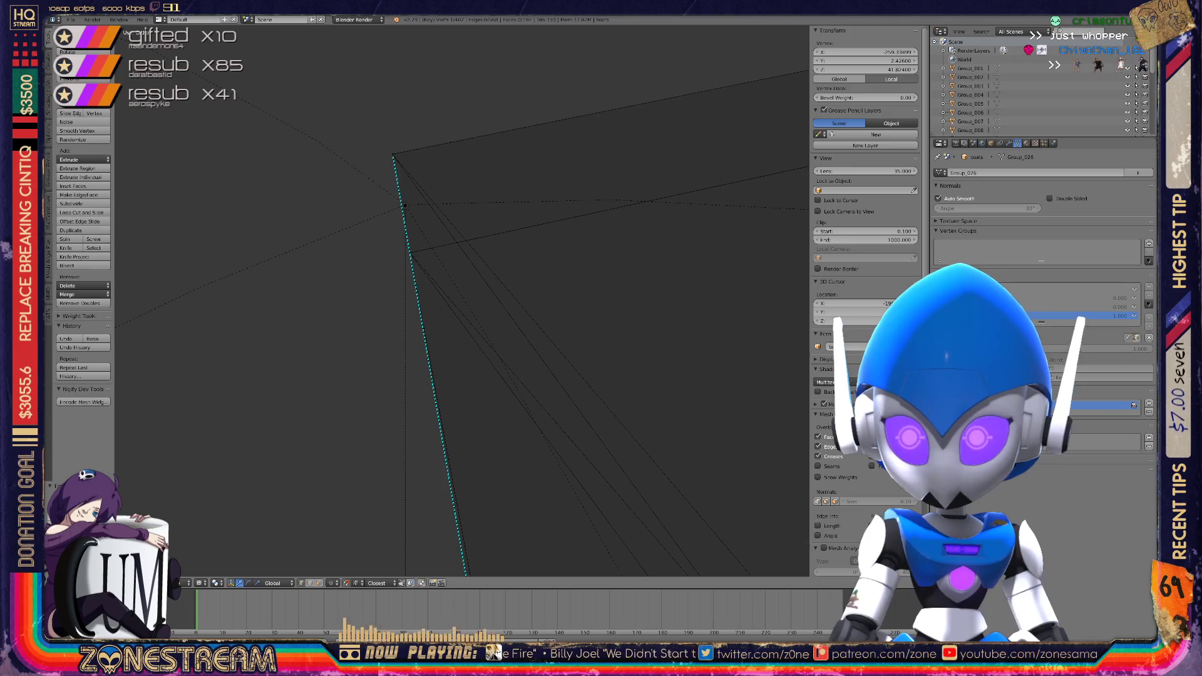
Select the next vertex to adjust and orbit around it
right_click(410, 253)
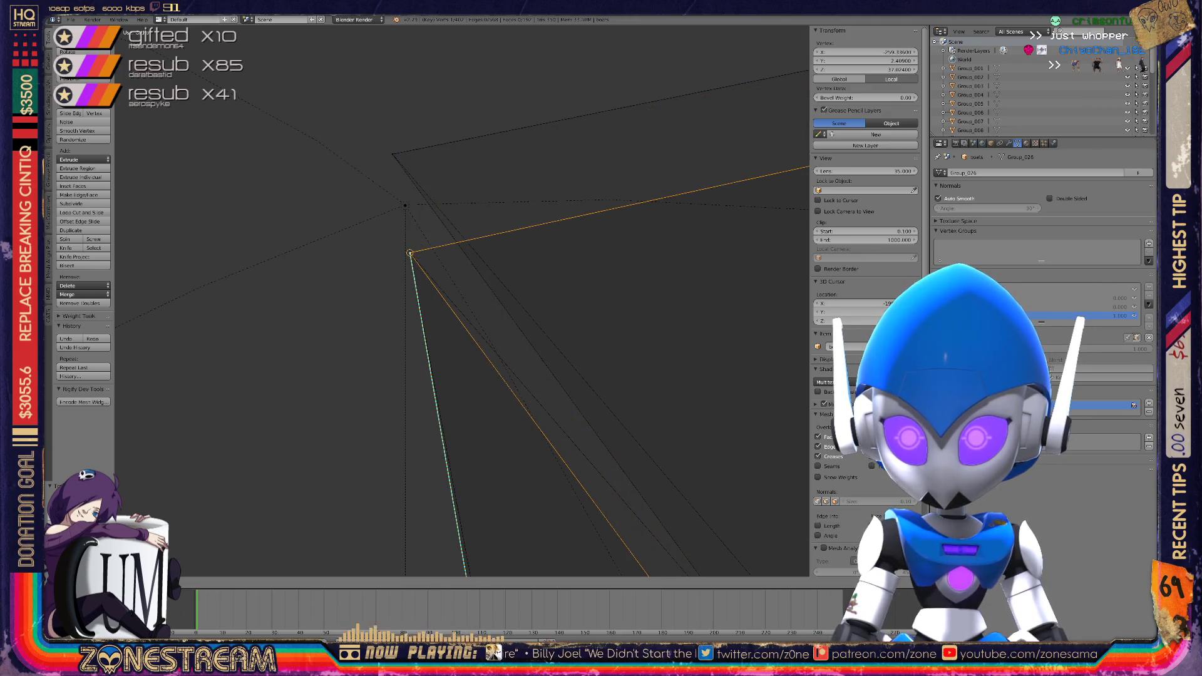
mouse_move(410, 253)
middle_down()
mouse_move(400, 238)
mouse_move(456, 295)
mouse_move(375, 209)
middle_up()
scroll(456, 294, down, 3)
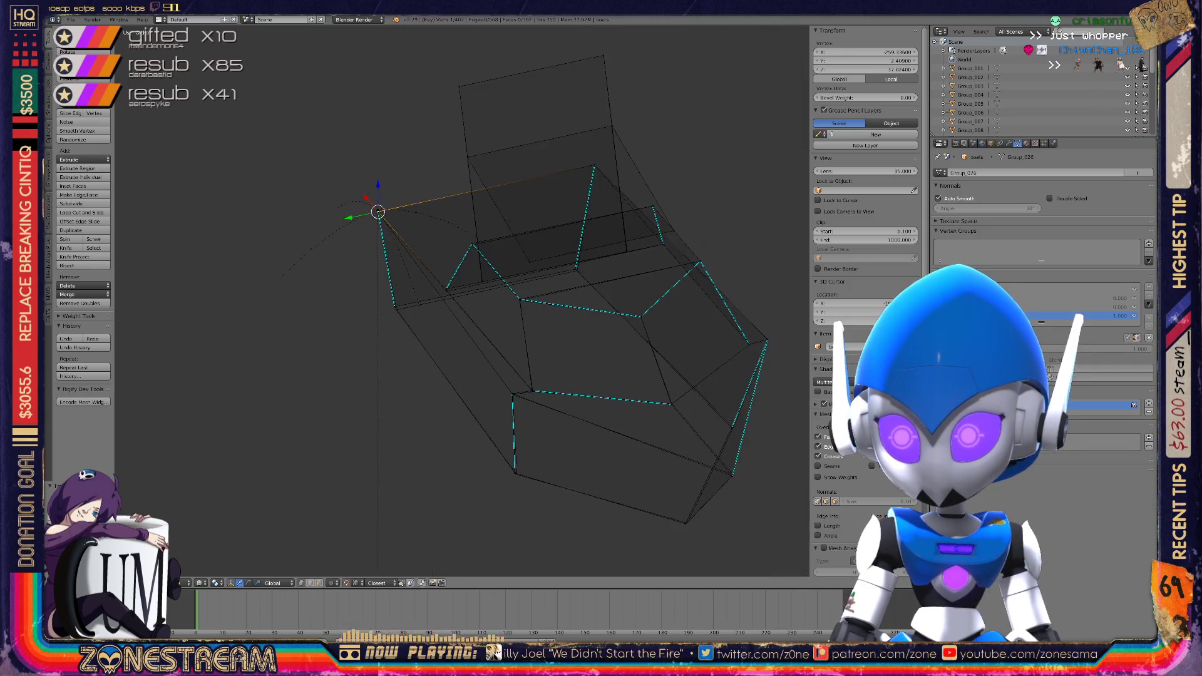
scroll(375, 210, up, 5)
scroll(539, 198, up, 6)
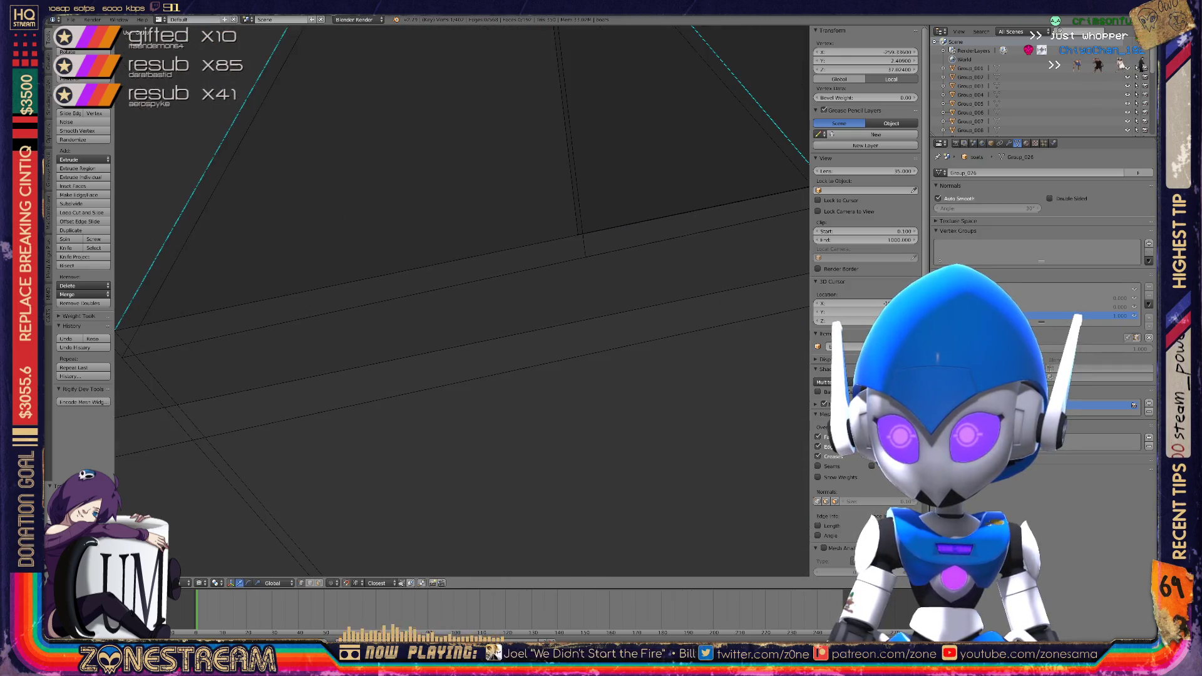
scroll(539, 197, down, 5)
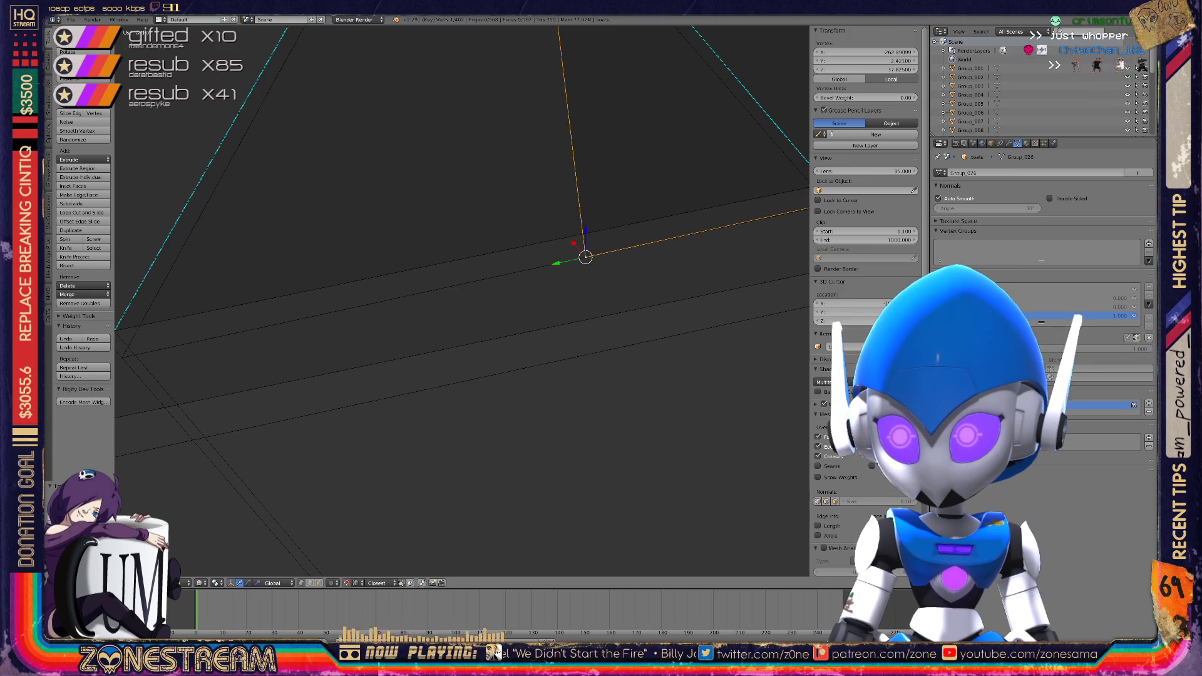
scroll(539, 198, down, 3)
Orbit and zoom to inspect the selected vertex's edges from new angles
middle_drag(539, 198, 438, 213)
scroll(439, 213, up, 4)
scroll(463, 300, down, 3)
middle_drag(463, 301, 376, 275)
scroll(462, 300, up, 5)
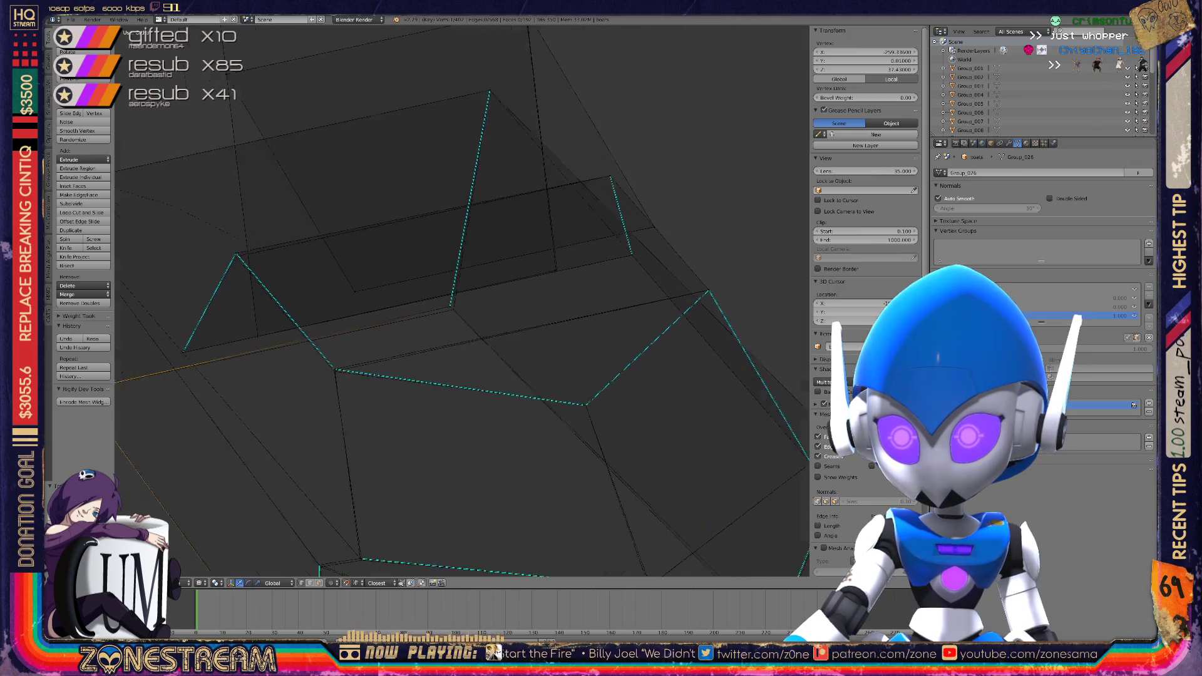
scroll(462, 300, up, 4)
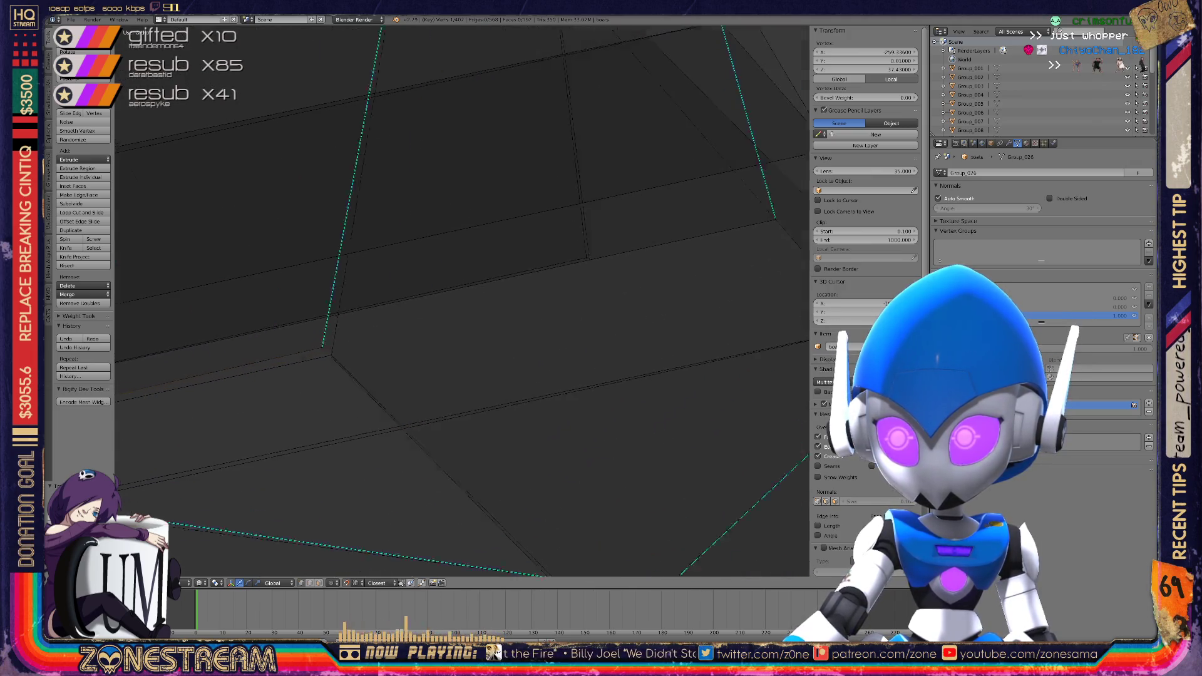
middle_drag(463, 301, 513, 279)
scroll(461, 301, down, 3)
scroll(462, 300, up, 5)
Select the corner vertex to snap and bring the upper corner into view
right_click(451, 322)
mouse_move(451, 323)
middle_down()
mouse_move(703, 430)
mouse_move(551, 401)
middle_up()
scroll(551, 401, up, 6)
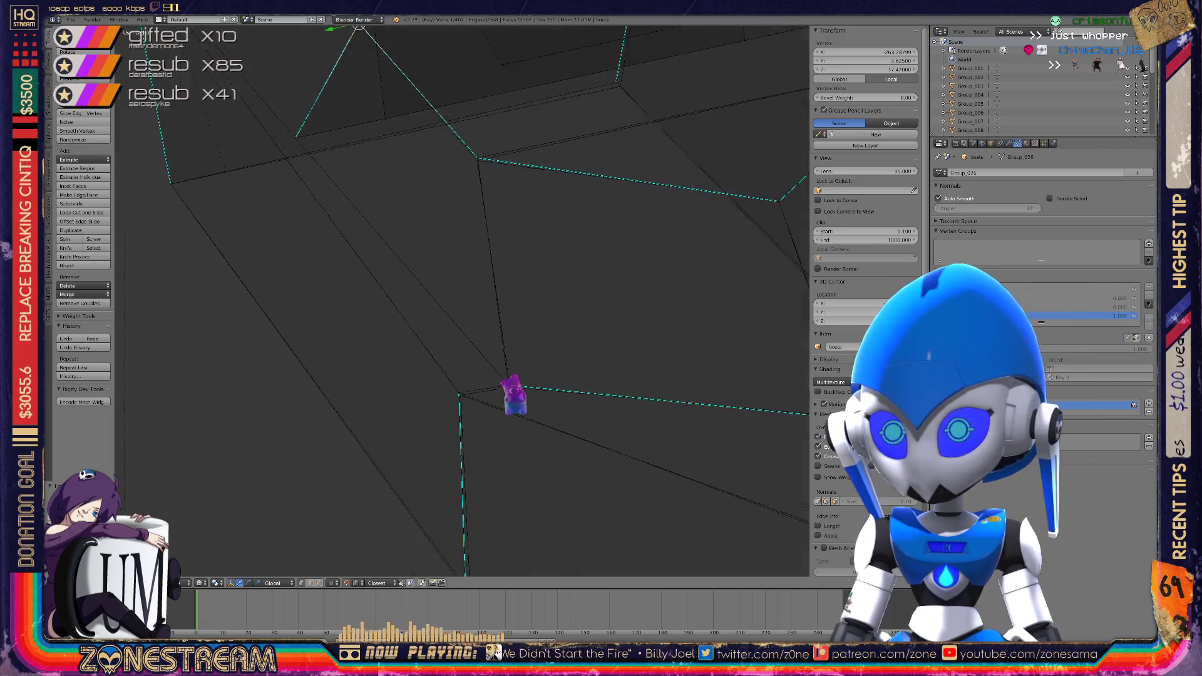
scroll(484, 178, up, 4)
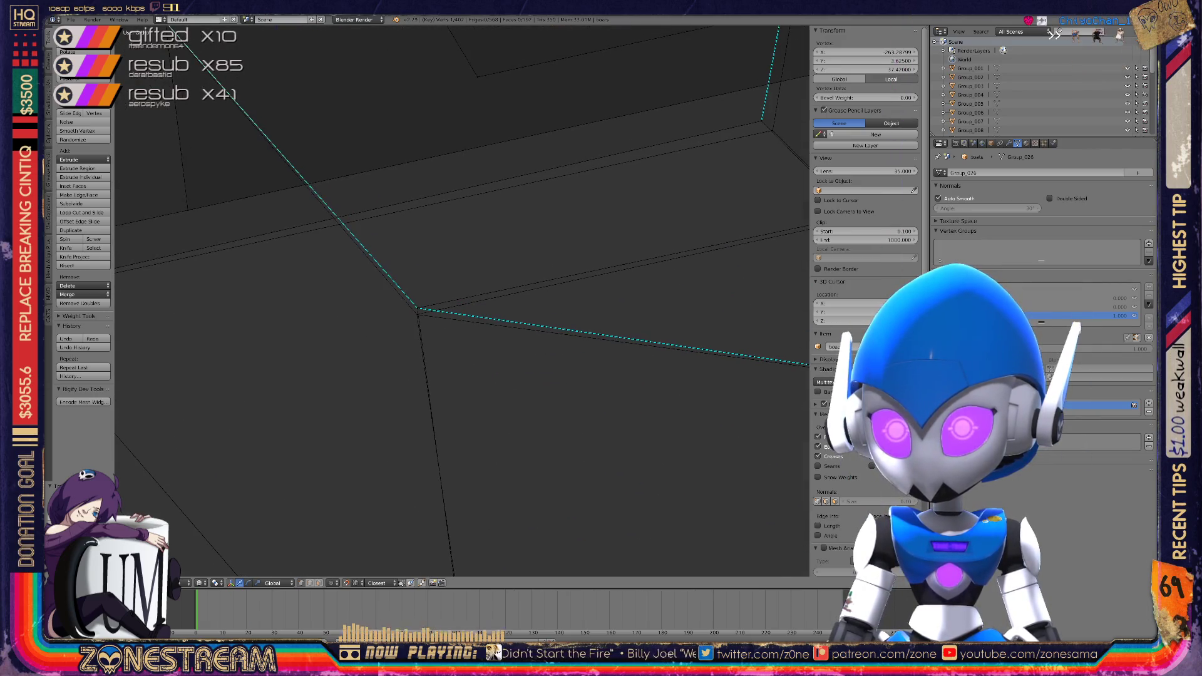
right_click(416, 313)
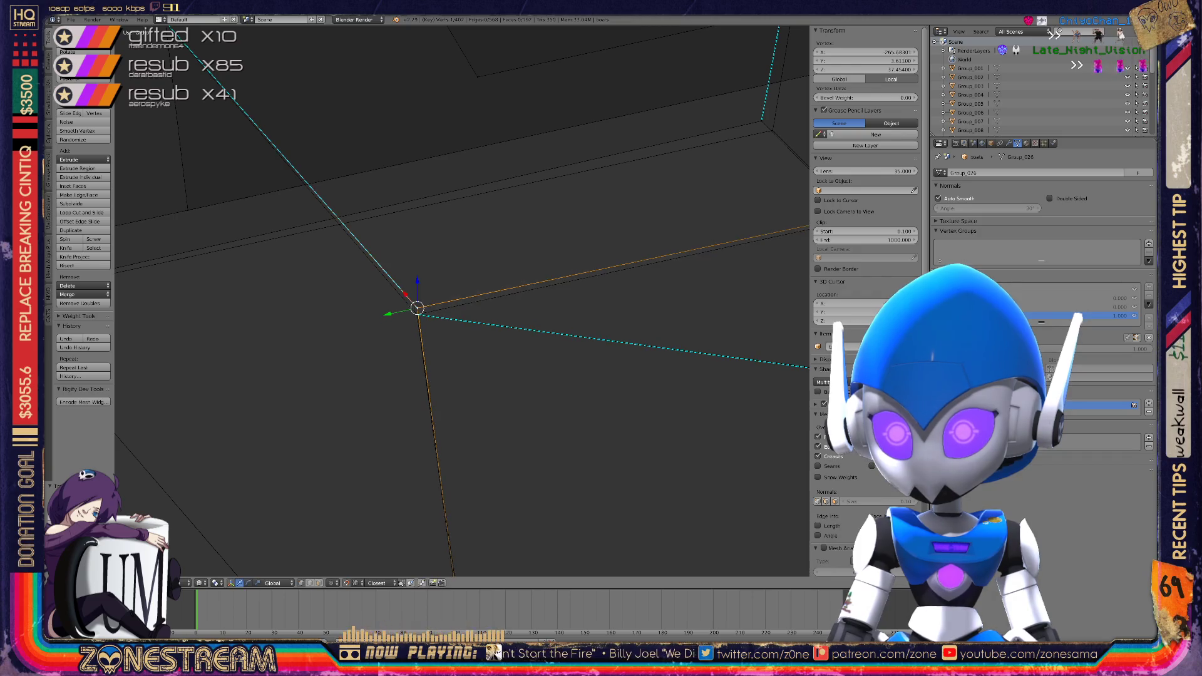
middle_drag(438, 300, 475, 263)
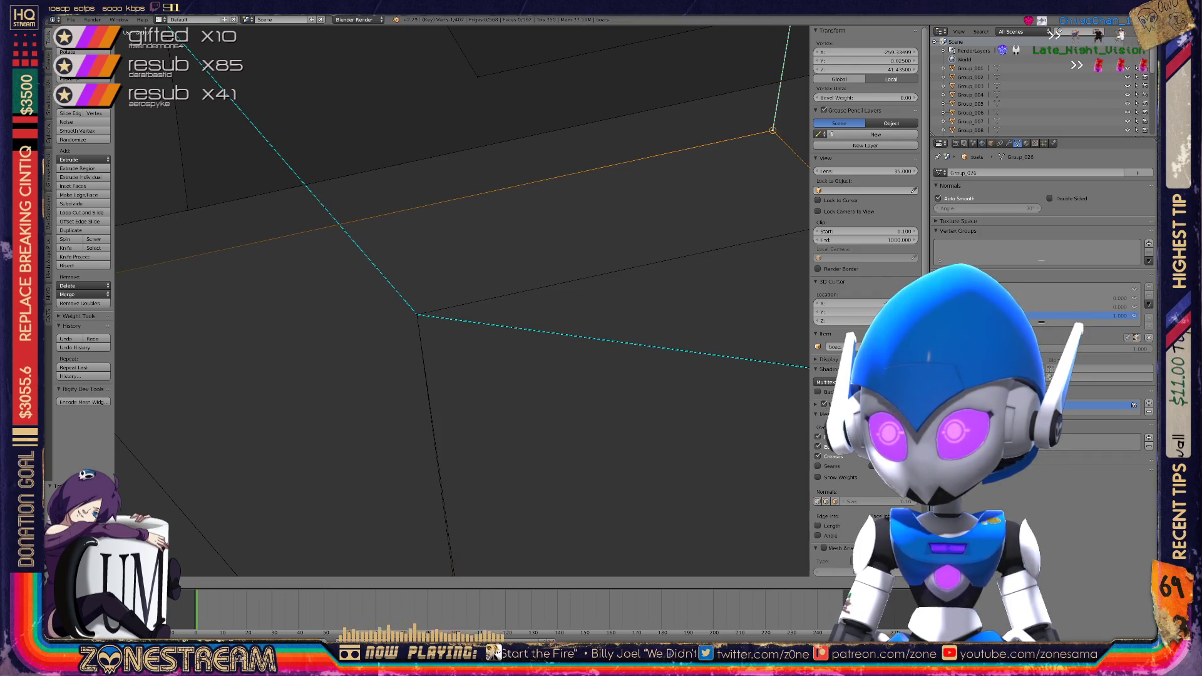
scroll(463, 301, down, 3)
shift+middle_drag(476, 438, 467, 156)
Grab the upper corner vertex and confirm its new position
right_click(395, 452)
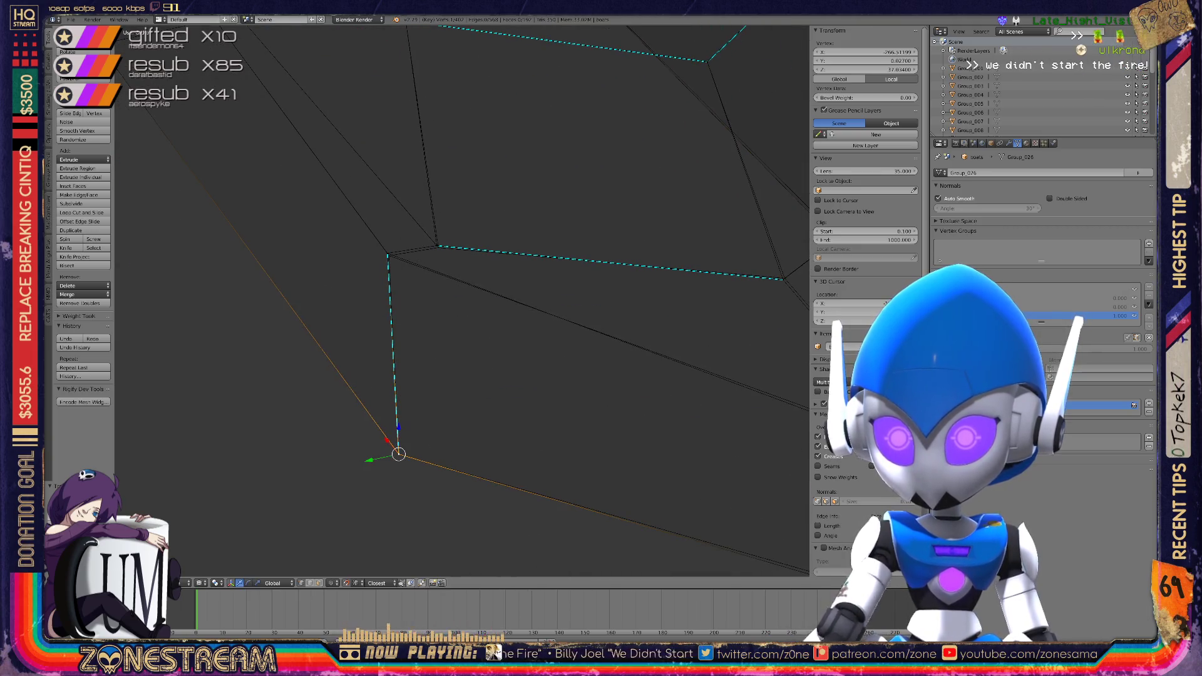
right_click(388, 254)
key(g)
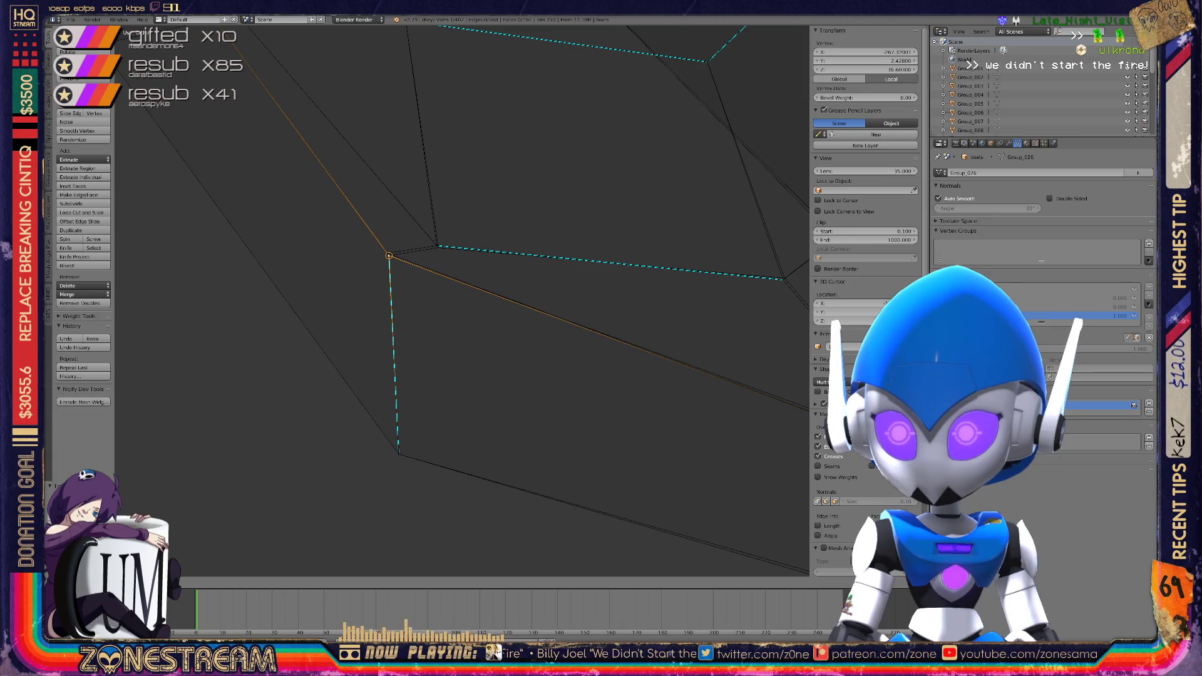
key(Return)
mouse_move(438, 313)
middle_down()
mouse_move(400, 269)
mouse_move(451, 300)
mouse_move(432, 301)
mouse_move(450, 294)
mouse_move(475, 313)
mouse_move(451, 301)
mouse_move(457, 316)
mouse_move(441, 313)
mouse_move(438, 294)
mouse_move(413, 313)
middle_up()
key(Return)
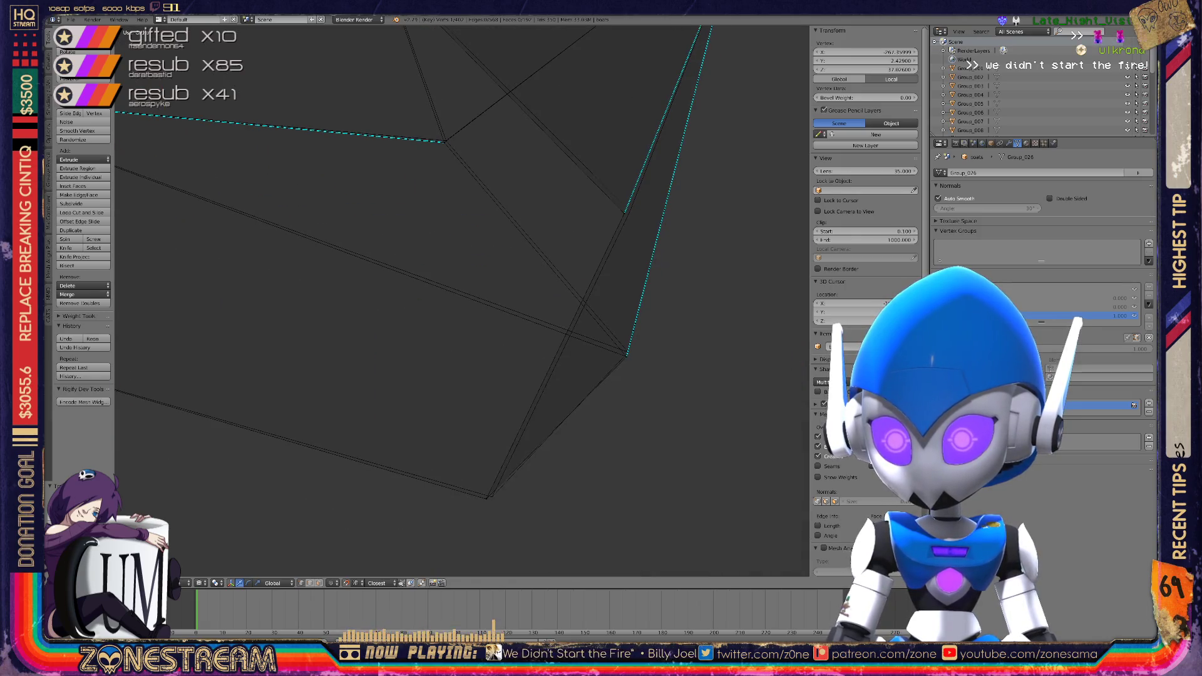
Move the vertex onto the adjoining corner vertex
drag(486, 499, 627, 352)
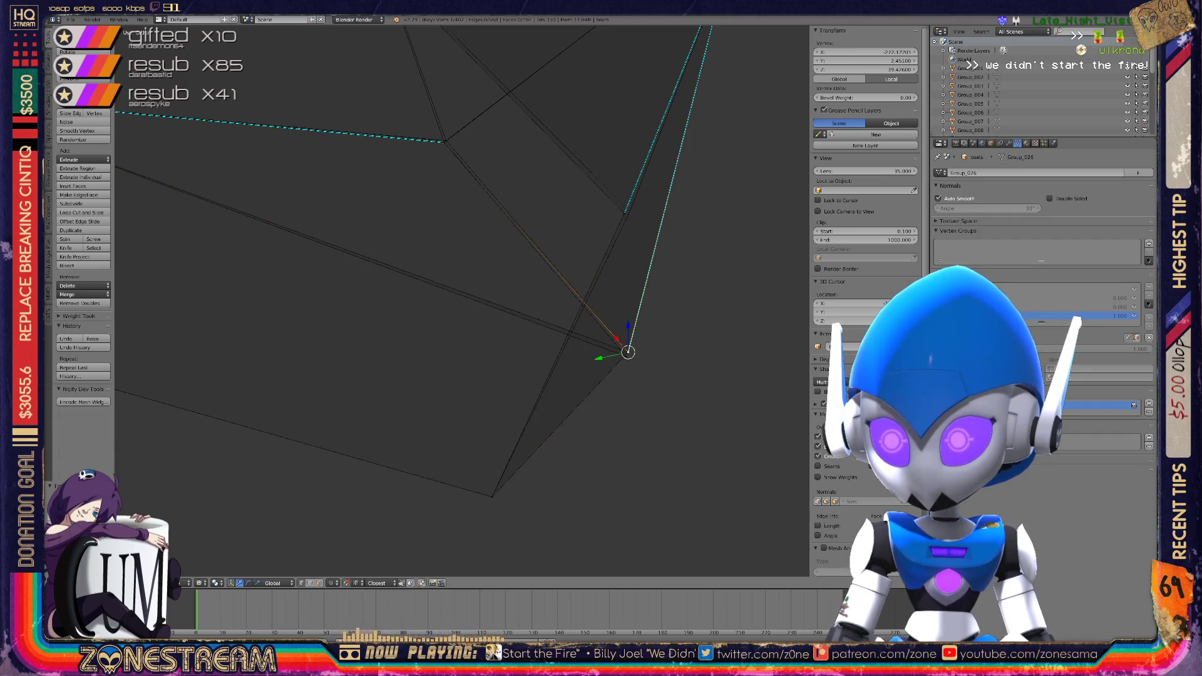
middle_drag(628, 352, 595, 466)
scroll(596, 466, up, 2)
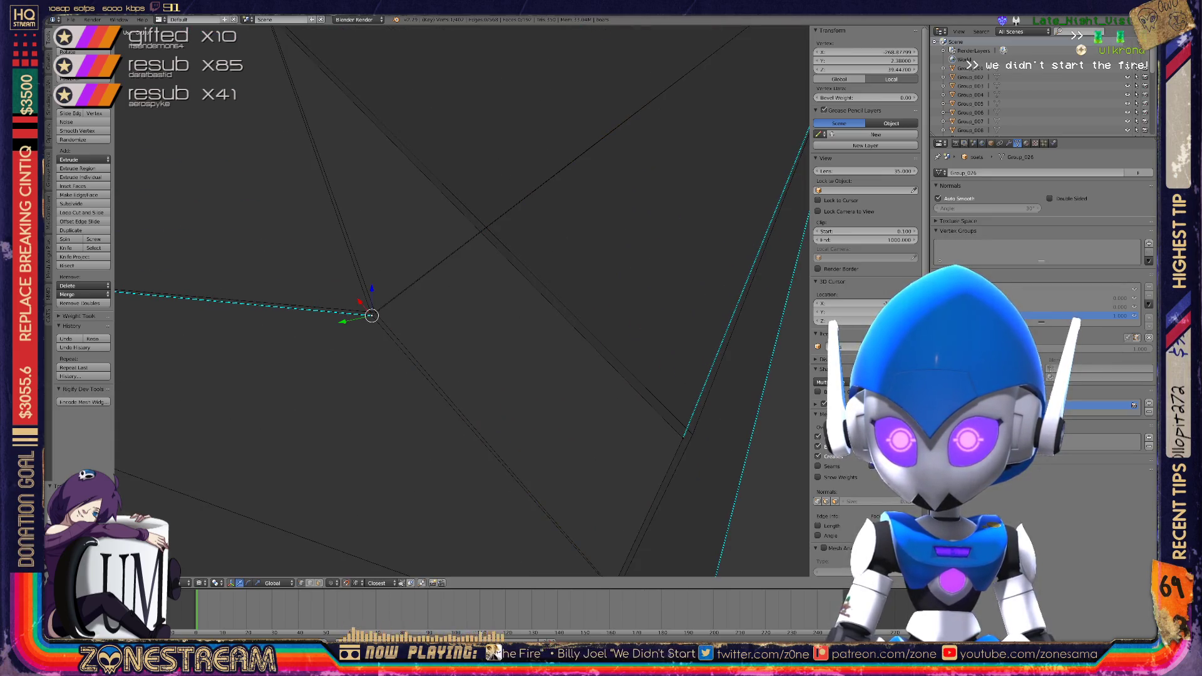
drag(371, 315, 374, 312)
Select the other vertex at that spot, then a different vertex
click(374, 312)
middle_drag(374, 312, 222, 259)
click(542, 388)
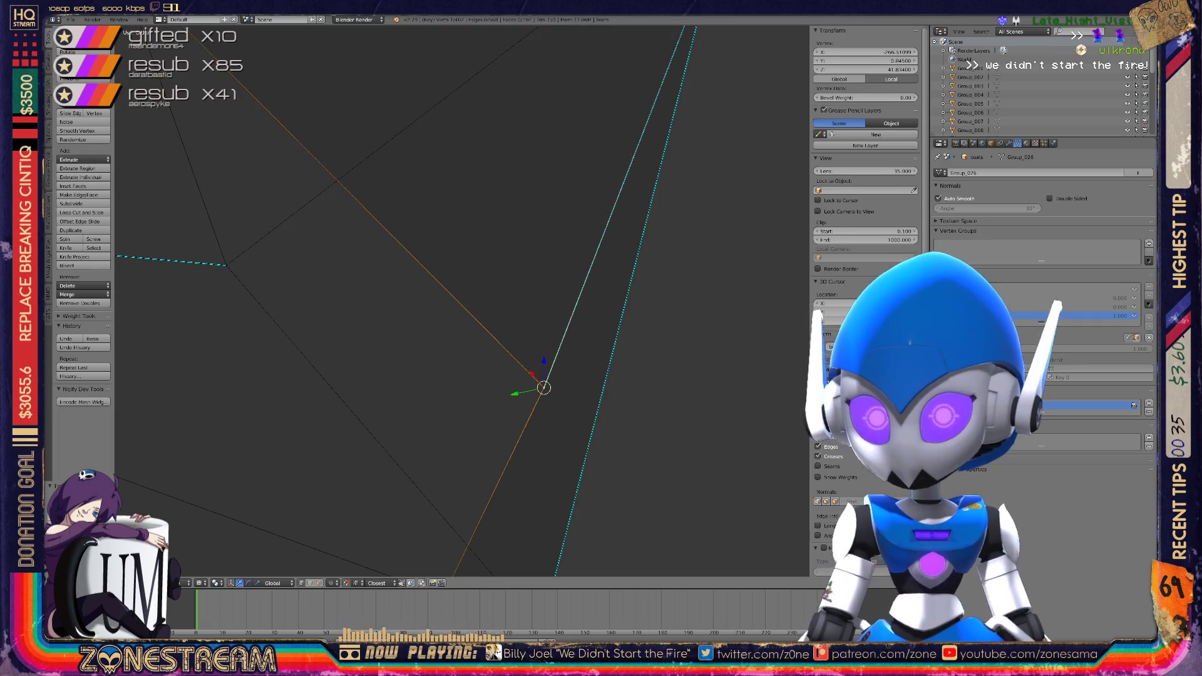
scroll(462, 301, down, 7)
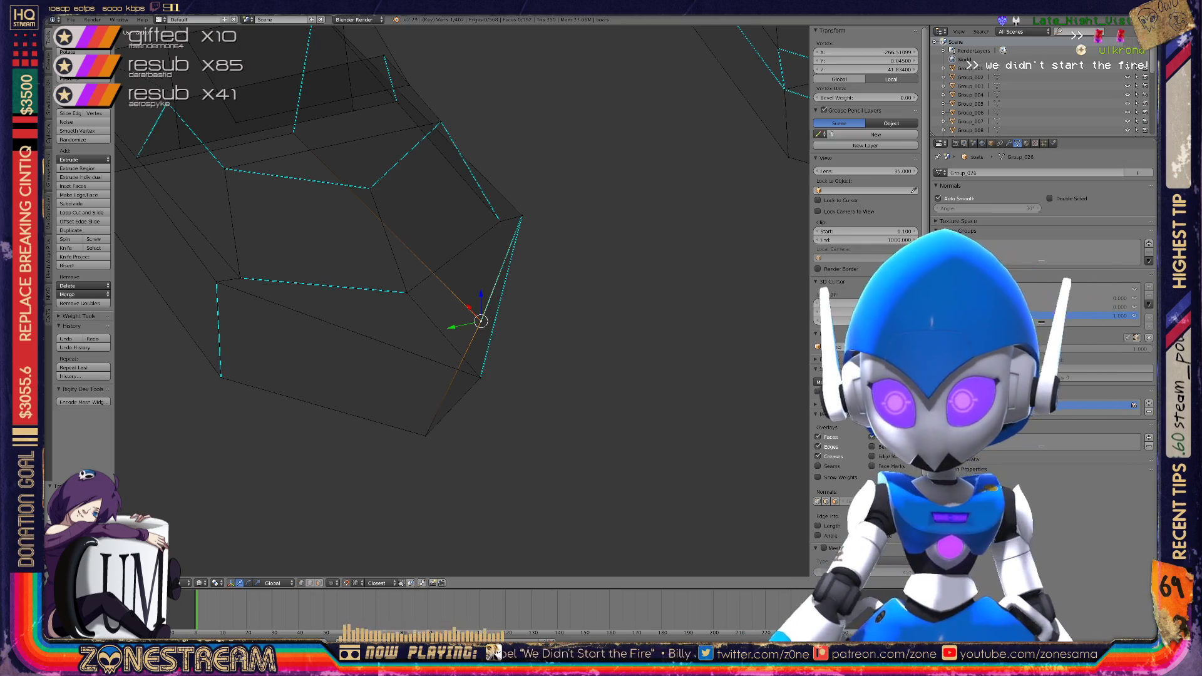
scroll(462, 301, down, 8)
key(KP_Divide)
key(KP_Divide)
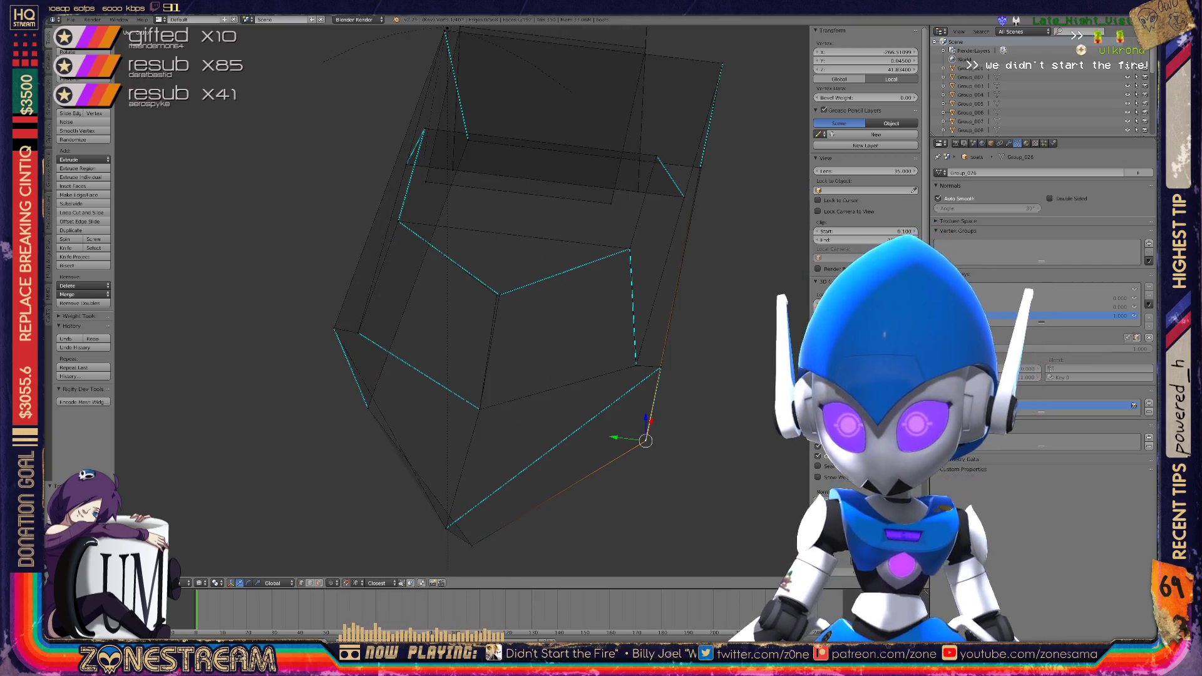
scroll(462, 301, up, 5)
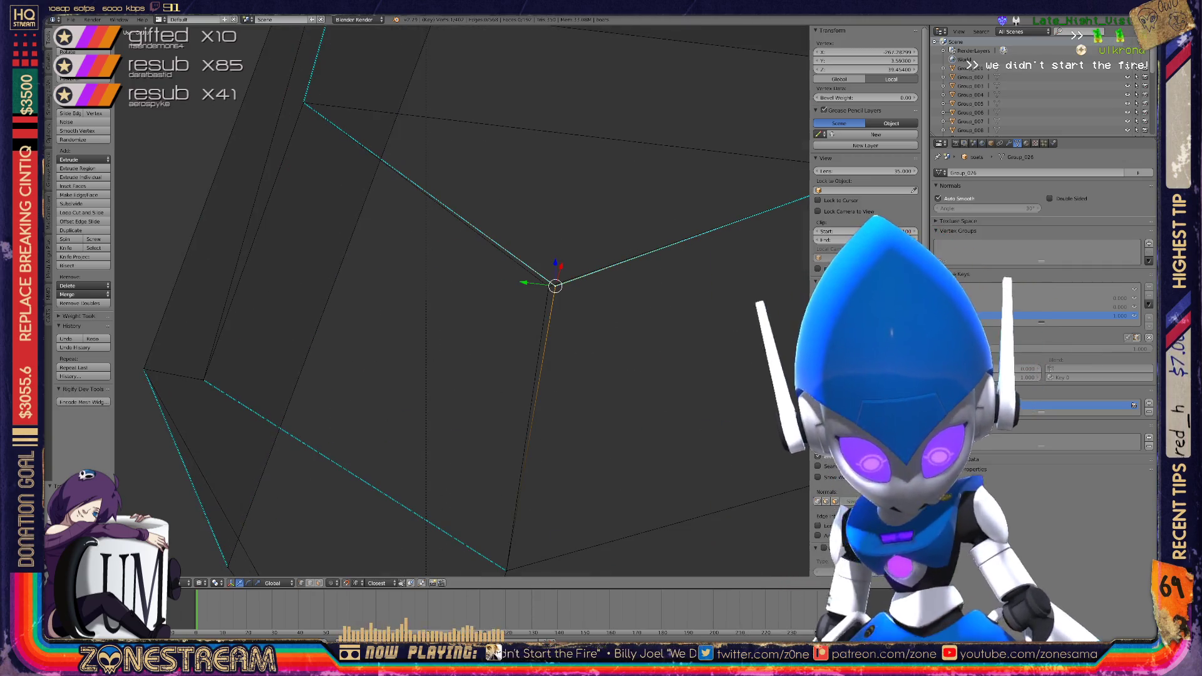
scroll(461, 301, down, 5)
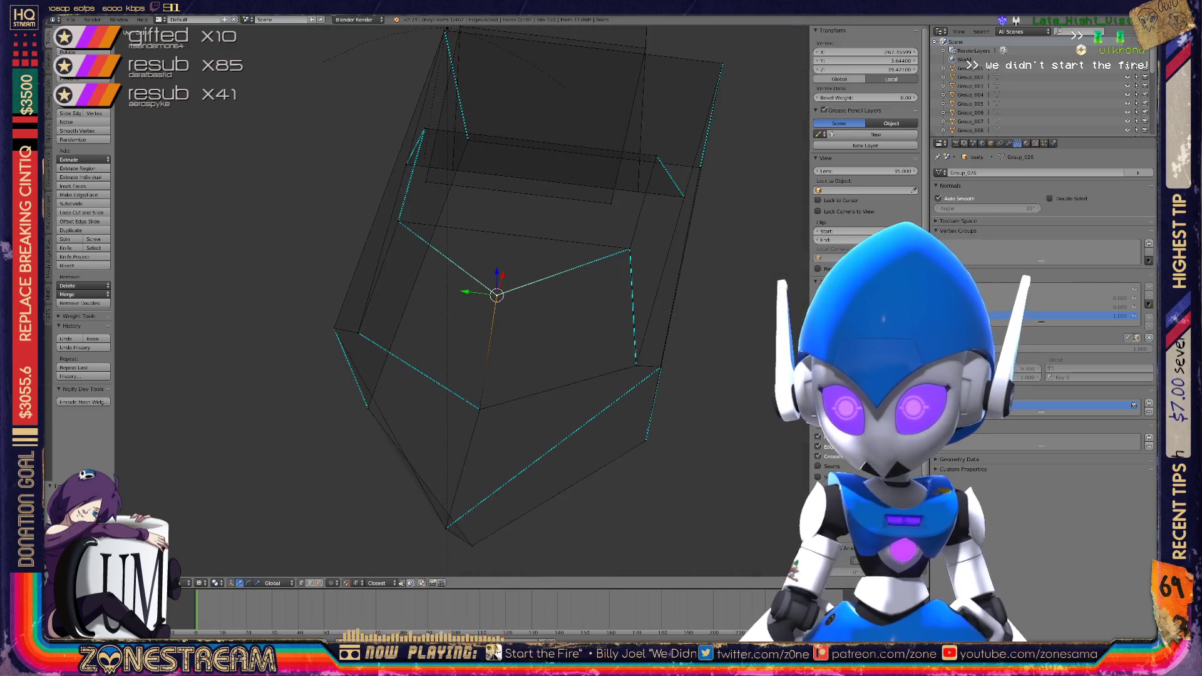
key(KP_Divide)
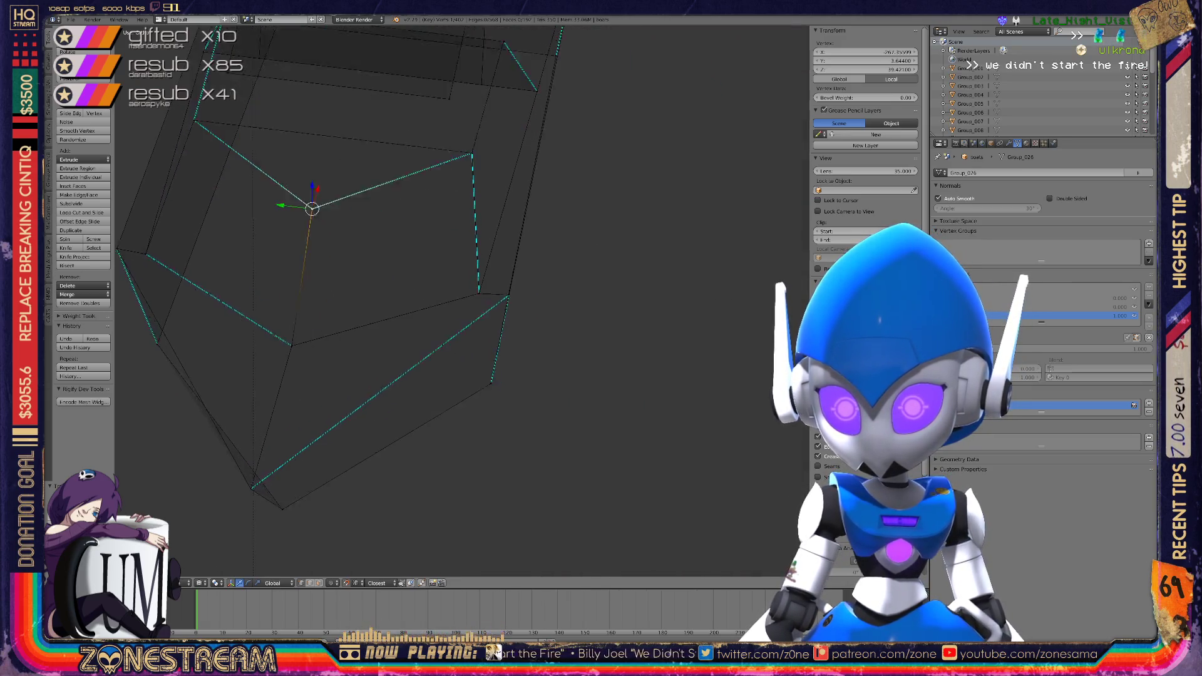
key(KP_Decimal)
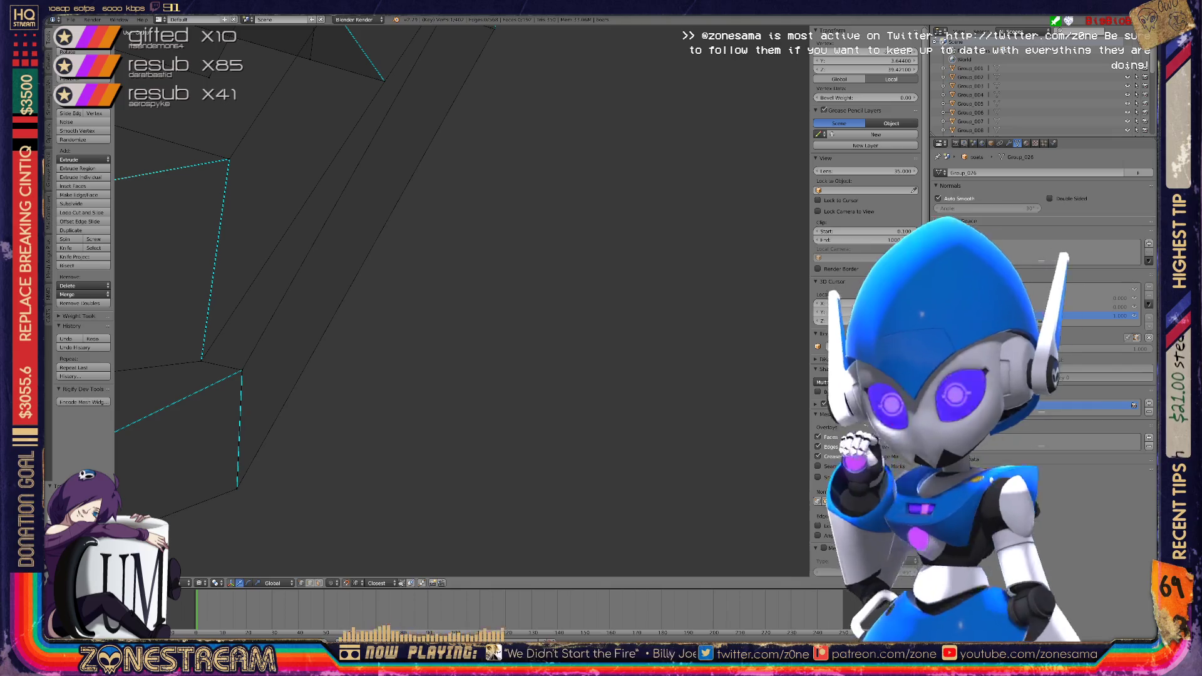
key(KP_Decimal)
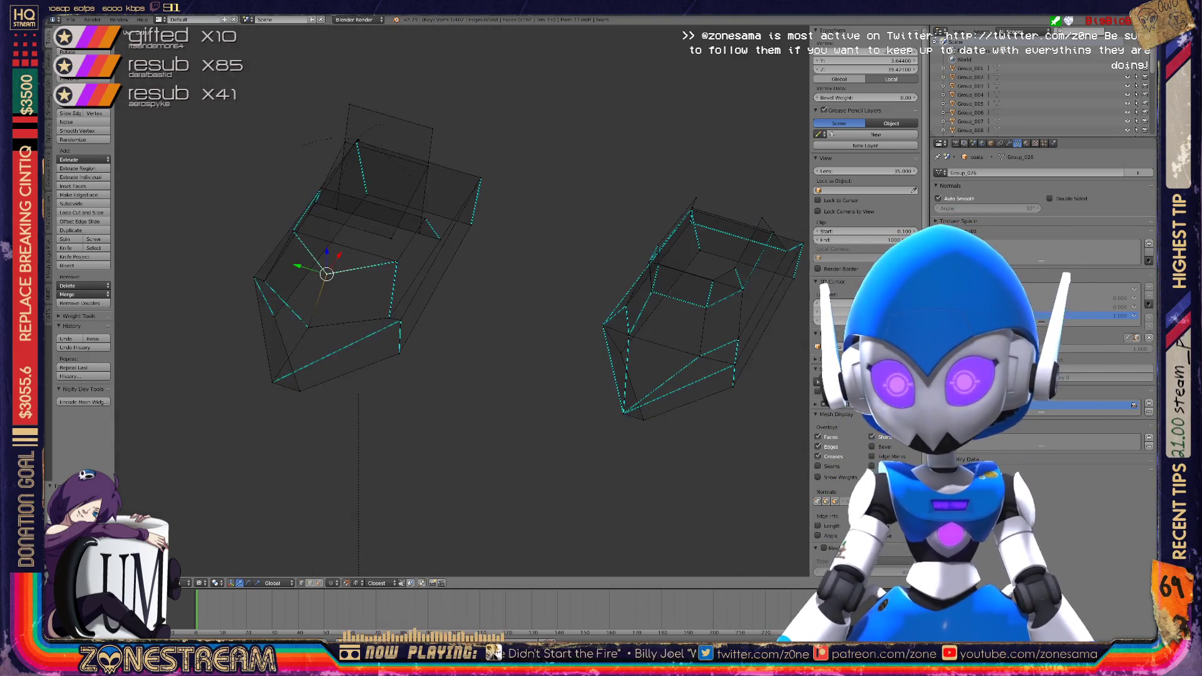
scroll(628, 315, down, 8)
scroll(462, 301, up, 10)
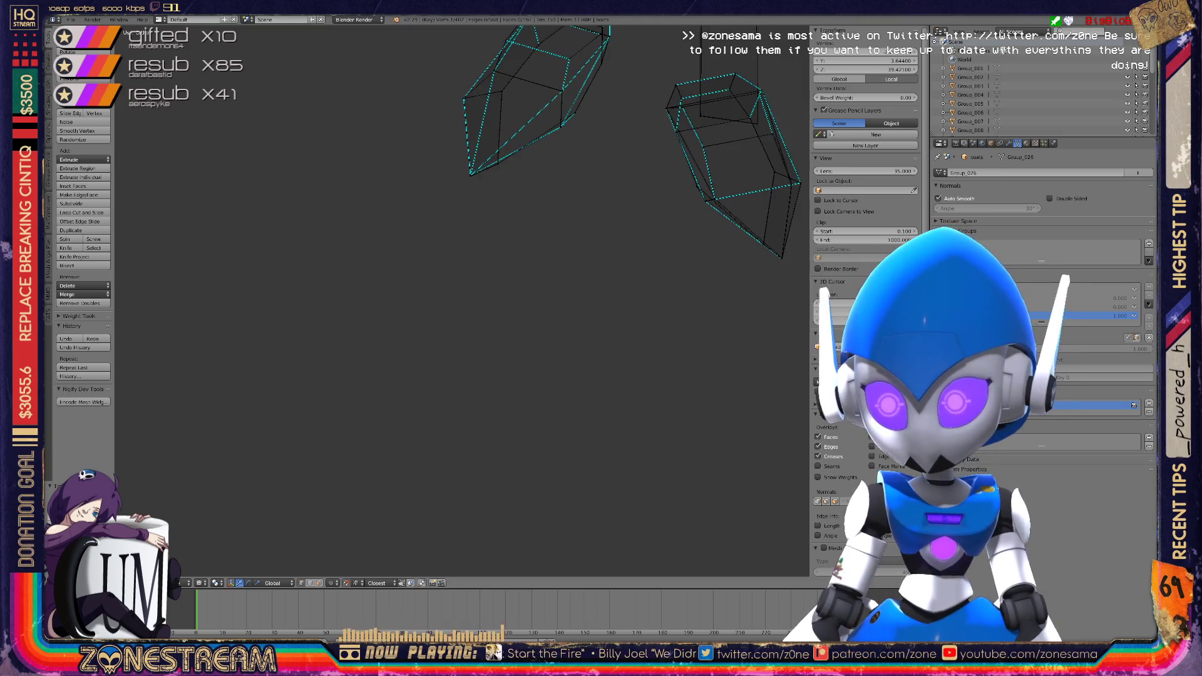
scroll(462, 301, up, 10)
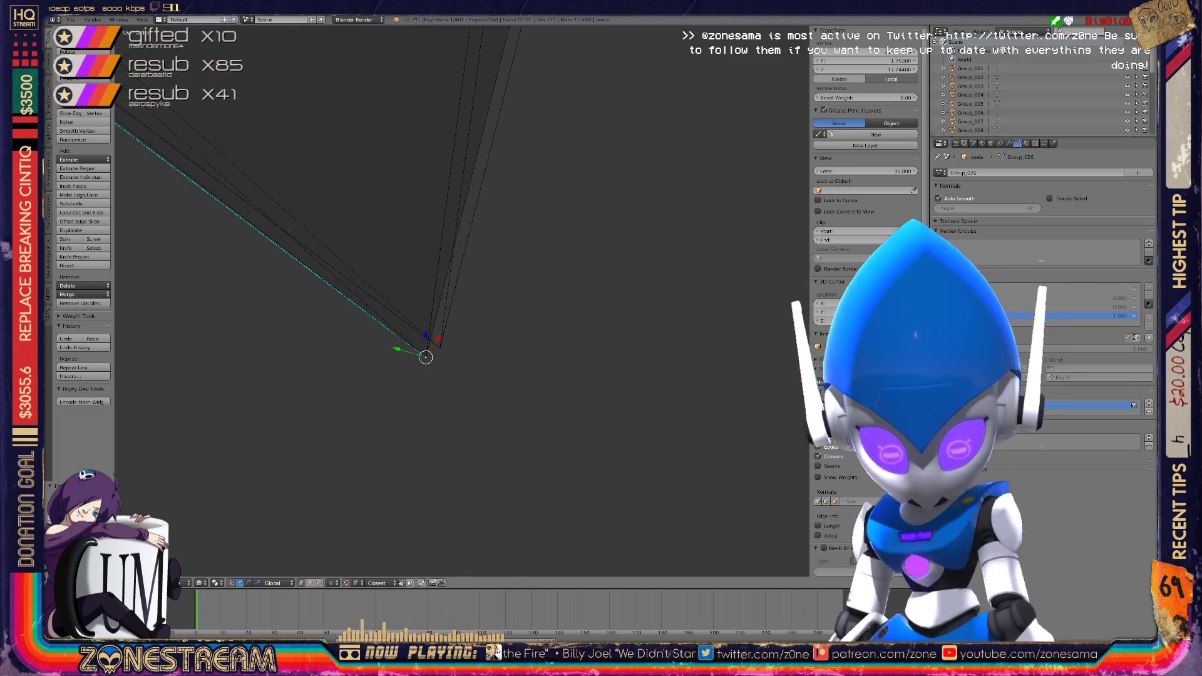
scroll(440, 348, up, 3)
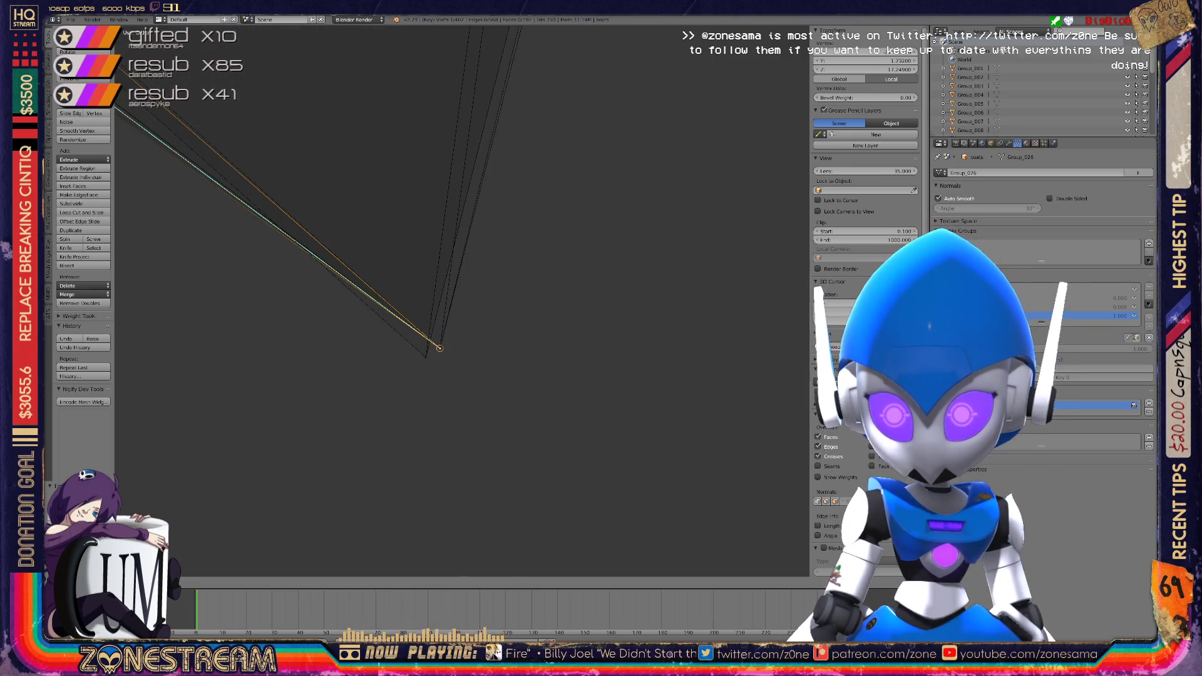
scroll(462, 301, up, 5)
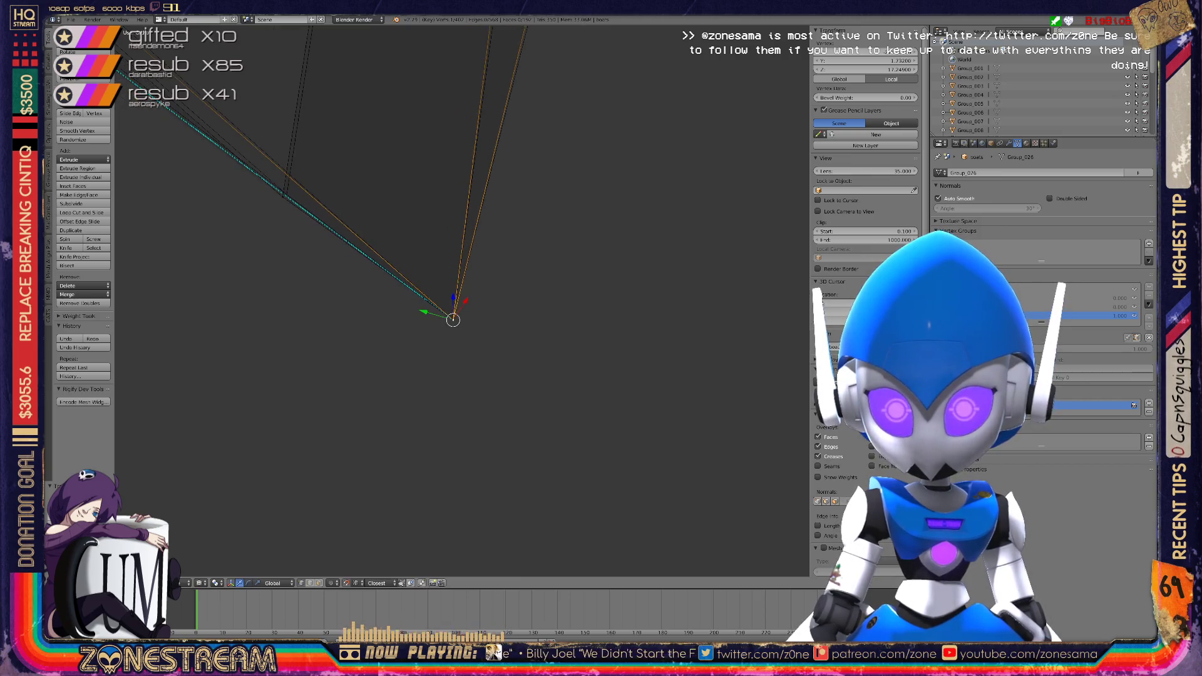
scroll(462, 300, down, 5)
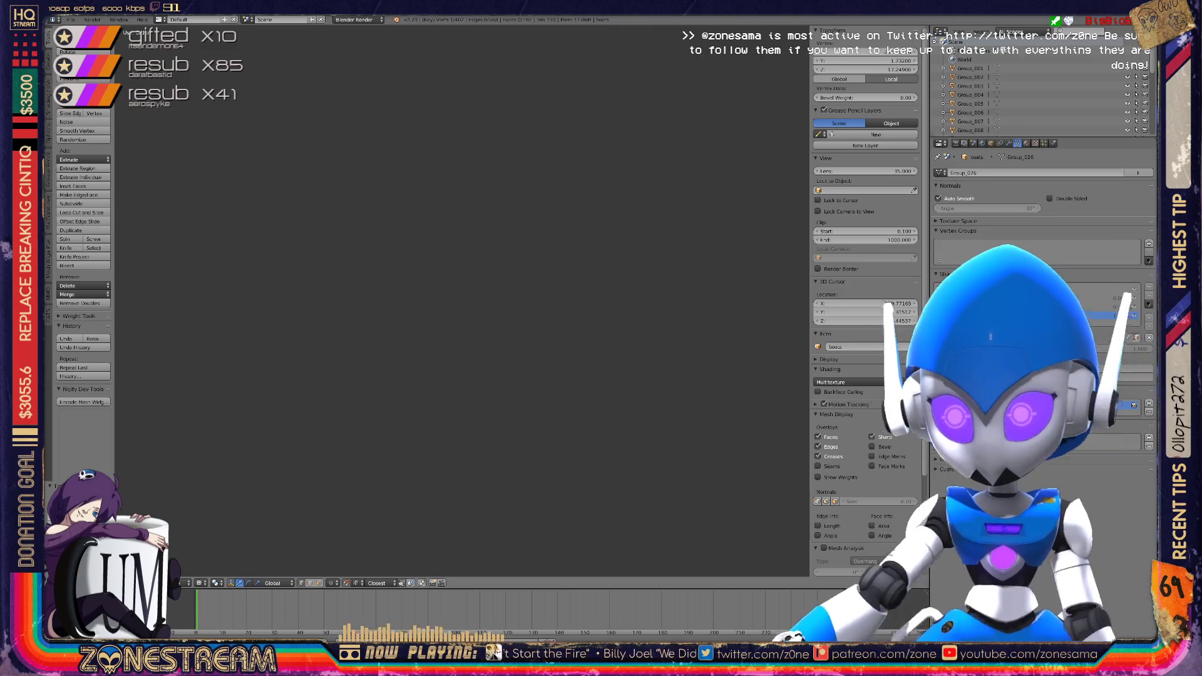
Select the overlapping vertex where the edges meet at the mesh corner
scroll(439, 251, up, 8)
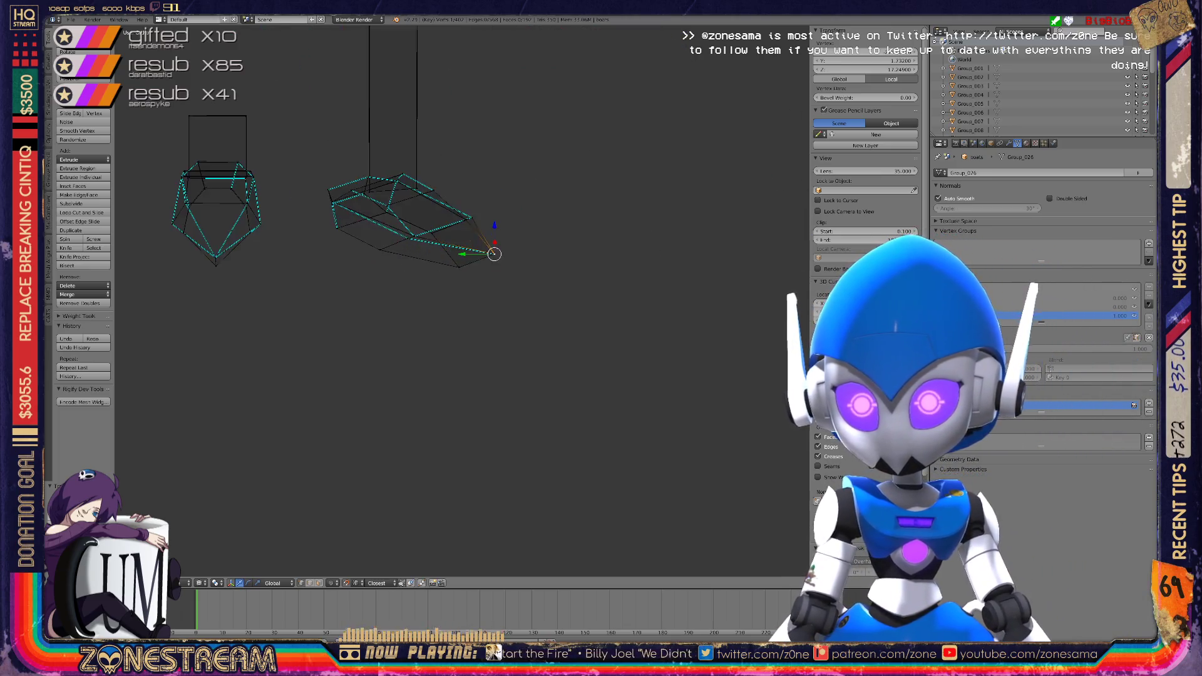
scroll(464, 300, up, 5)
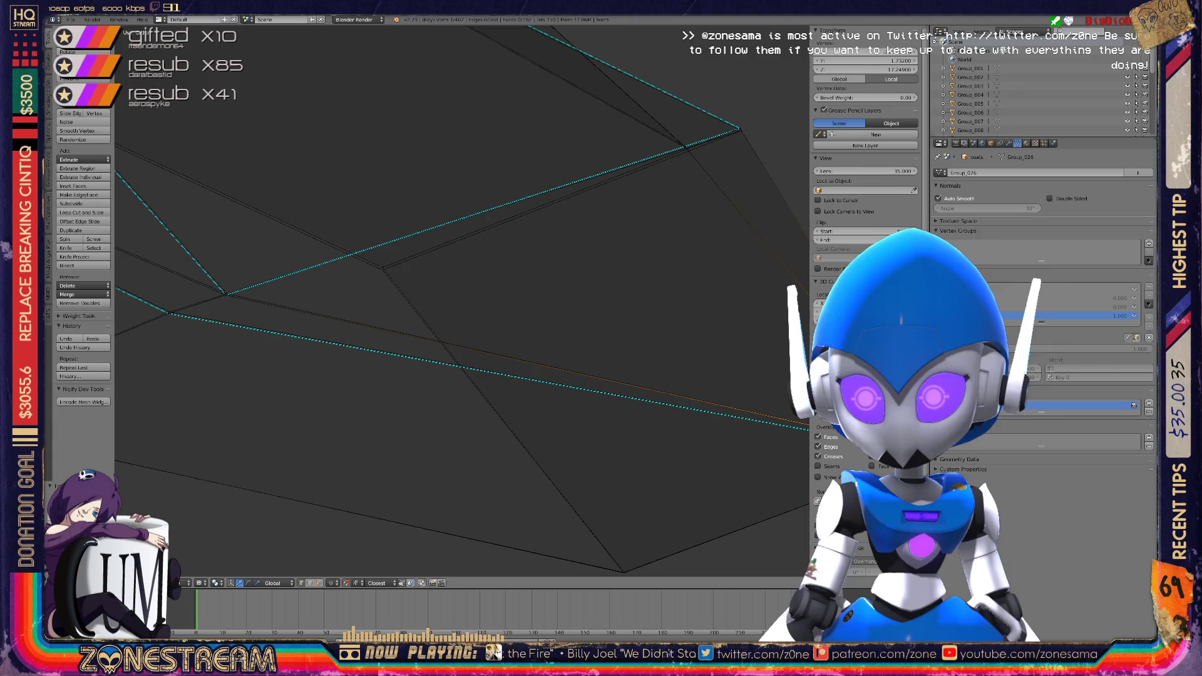
right_click(382, 268)
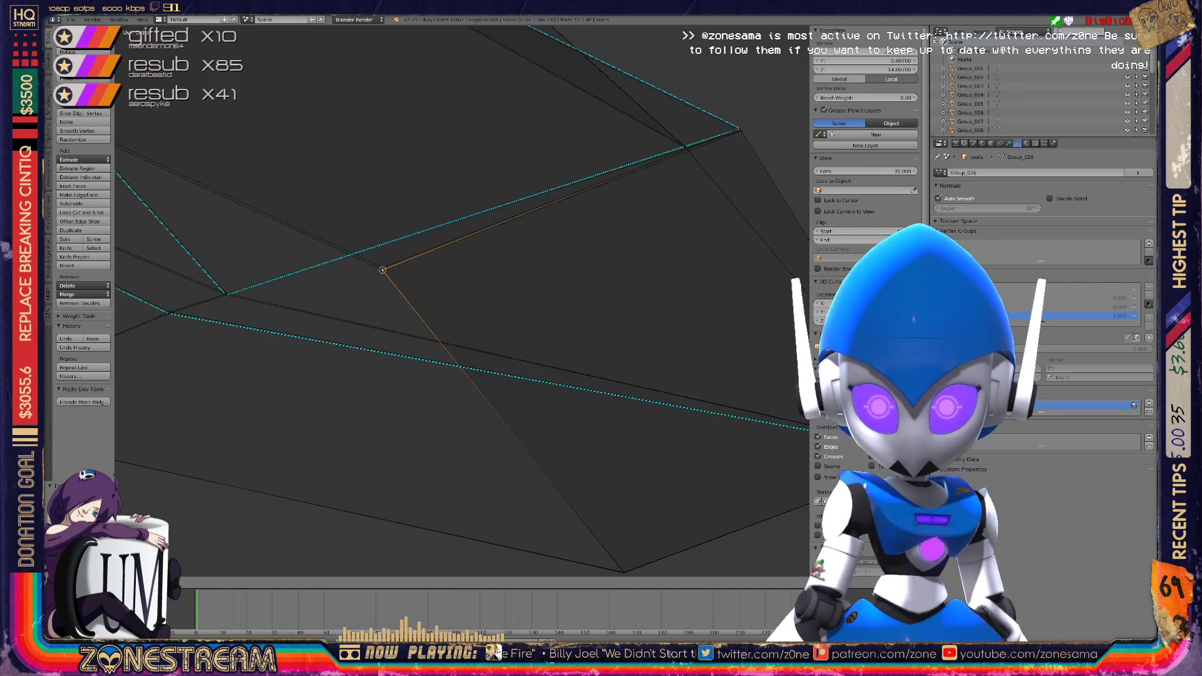
right_click(383, 268)
middle_drag(382, 270, 327, 363)
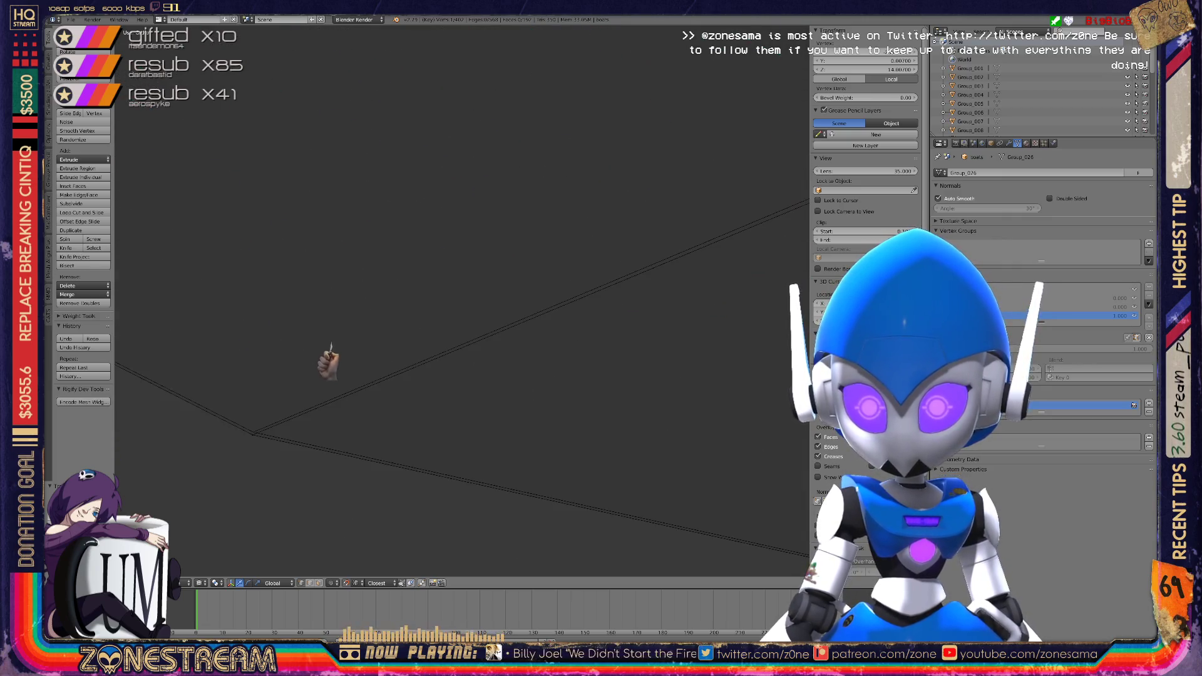
key(ctrl+z)
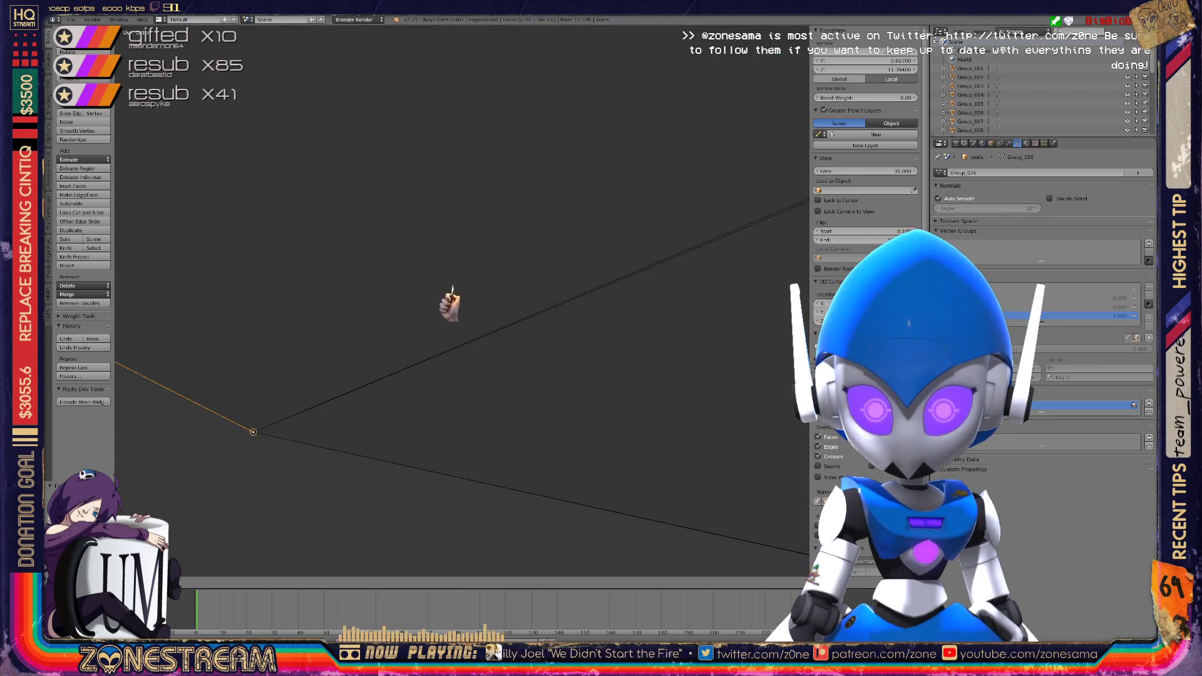
middle_drag(525, 266, 450, 322)
Move a lower vertex into place, grabbing and confirming it twice
right_click(348, 413)
drag(349, 413, 357, 397)
middle_drag(463, 301, 598, 245)
key(g)
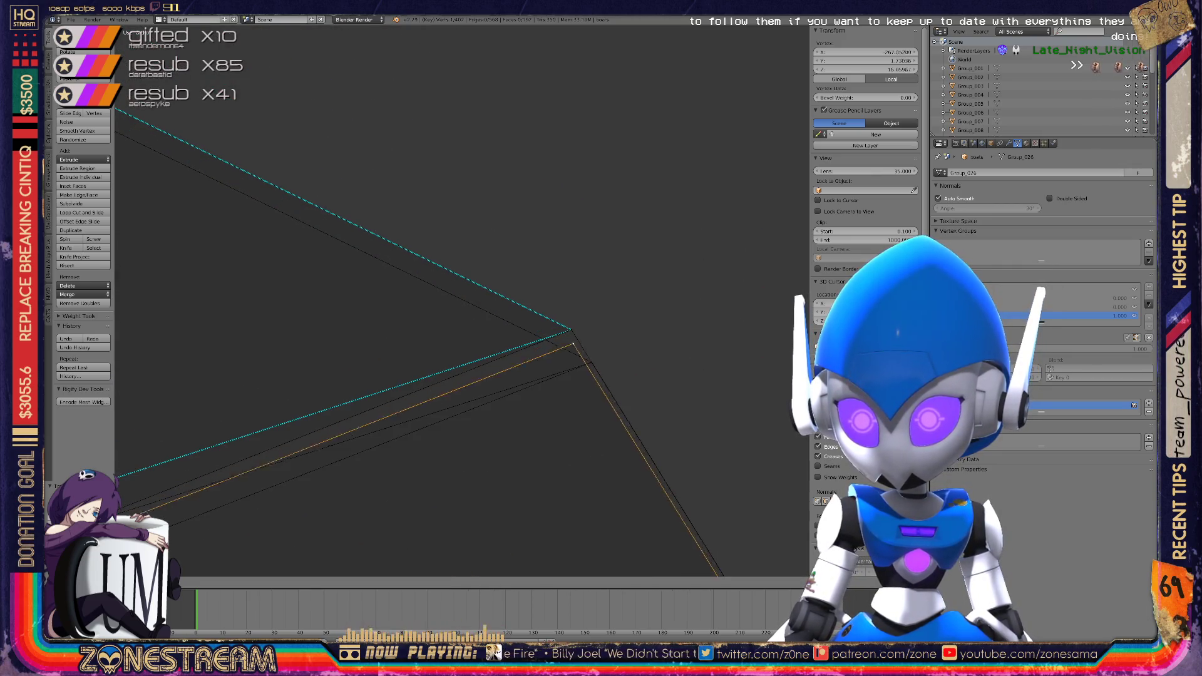
key(Return)
mouse_move(564, 313)
middle_down()
mouse_move(551, 300)
mouse_move(588, 288)
middle_up()
key(g)
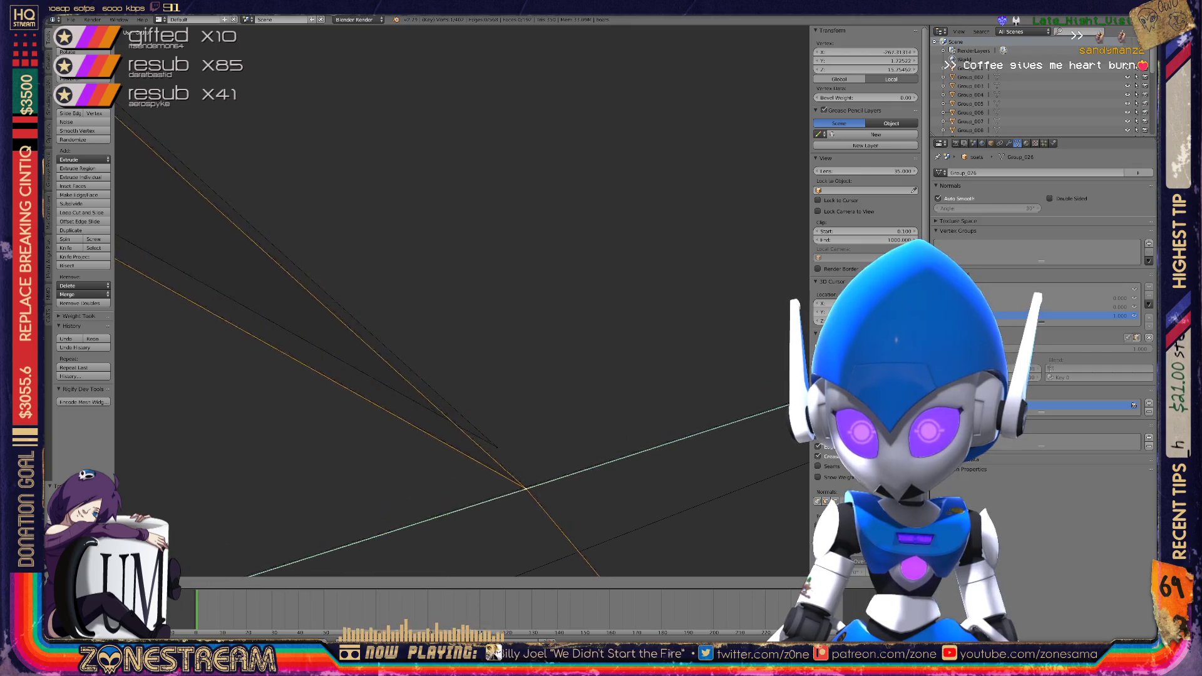
key(Return)
mouse_move(463, 300)
middle_down()
mouse_move(526, 269)
mouse_move(570, 300)
mouse_move(714, 213)
middle_up()
Grab the vertex on the left of the mesh to meet another vertex
mouse_move(244, 180)
shift+middle_down()
mouse_move(430, 282)
mouse_move(684, 236)
mouse_move(551, 282)
mouse_move(478, 290)
shift+middle_up()
right_click(491, 285)
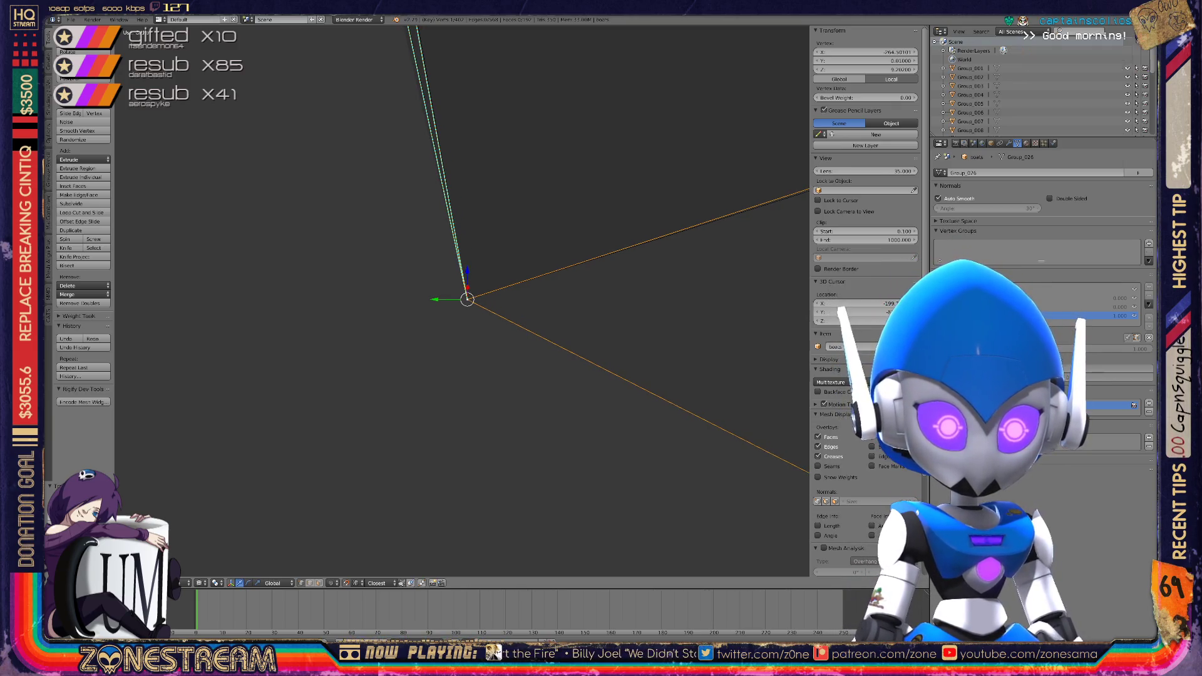
scroll(463, 301, down, 5)
mouse_move(463, 301)
middle_down()
mouse_move(419, 294)
mouse_move(457, 301)
mouse_move(370, 335)
mouse_move(628, 389)
middle_up()
scroll(463, 300, up, 5)
right_click(168, 367)
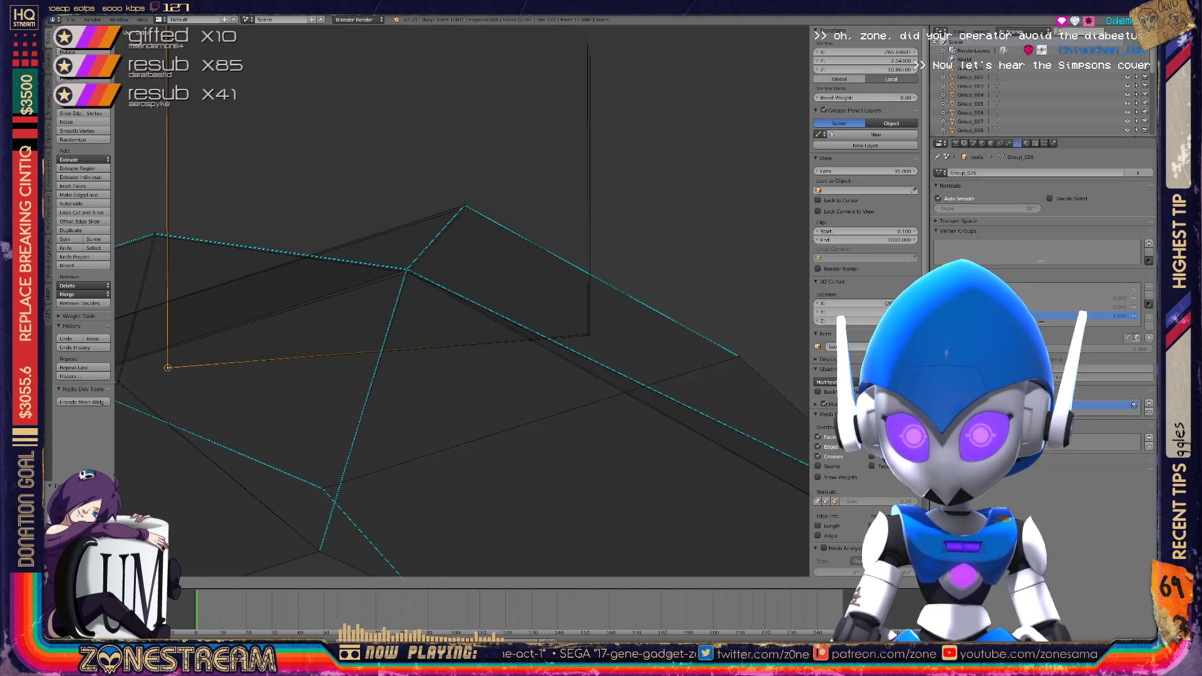
key(g)
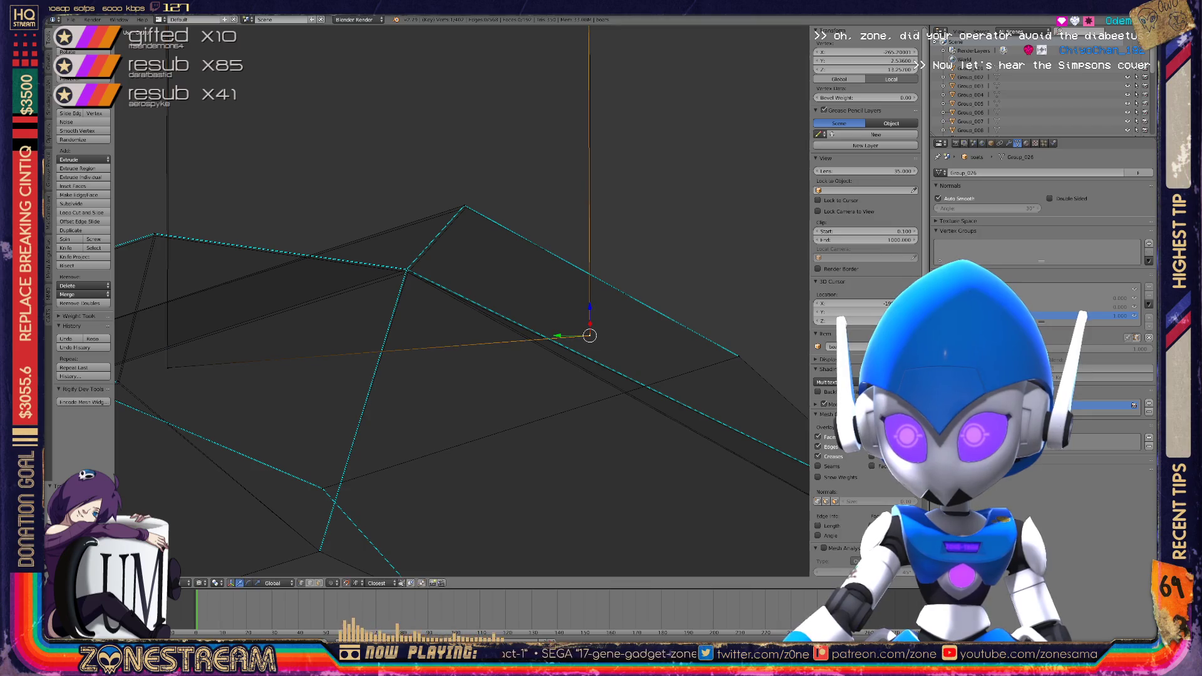
middle_drag(589, 336, 470, 398)
Select the overlapping vertex where the edges converge
right_click(392, 290)
middle_drag(392, 290, 410, 313)
right_click(400, 263)
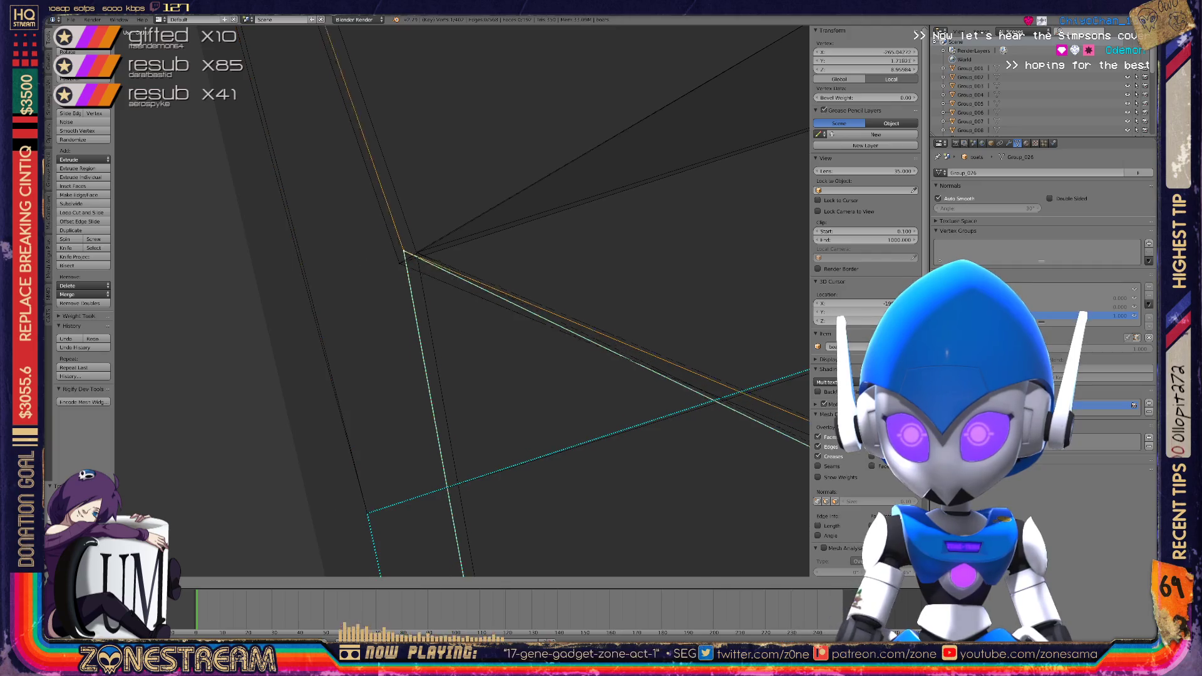
right_click(416, 253)
right_drag(416, 252, 417, 253)
mouse_move(463, 300)
middle_down()
mouse_move(490, 331)
mouse_move(476, 294)
mouse_move(488, 281)
mouse_move(463, 250)
mouse_move(451, 257)
mouse_move(494, 275)
middle_up()
scroll(457, 296, down, 10)
scroll(462, 301, up, 4)
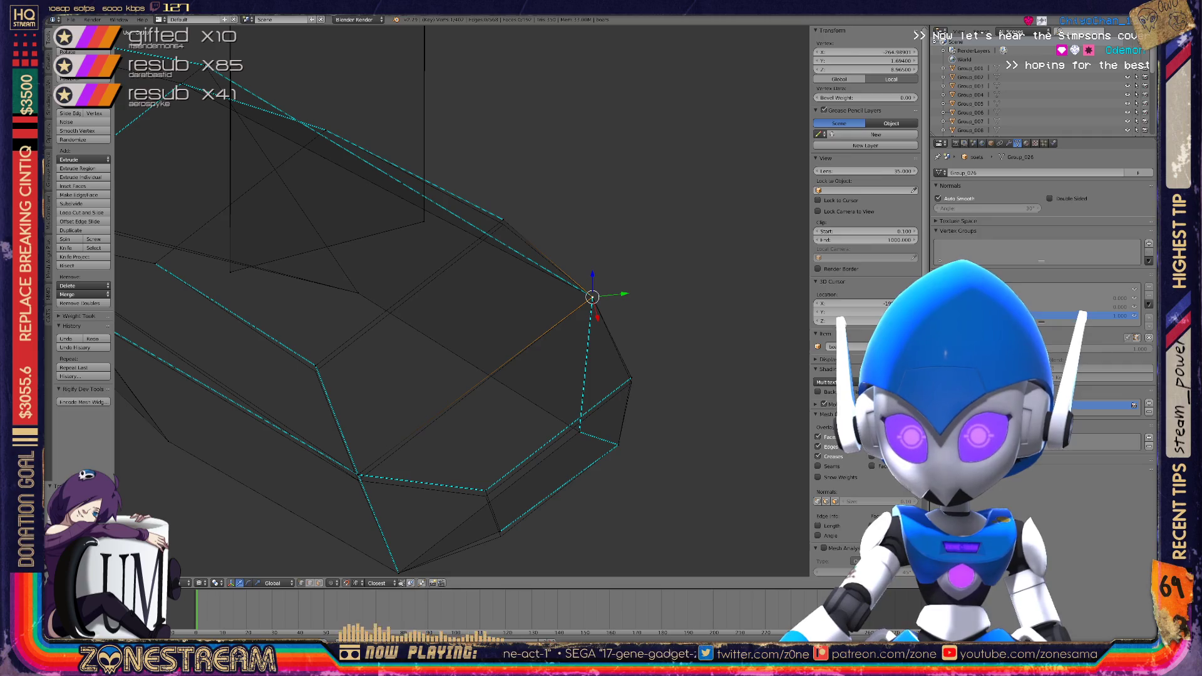
Snap the vertex onto its neighbouring vertex
key(g)
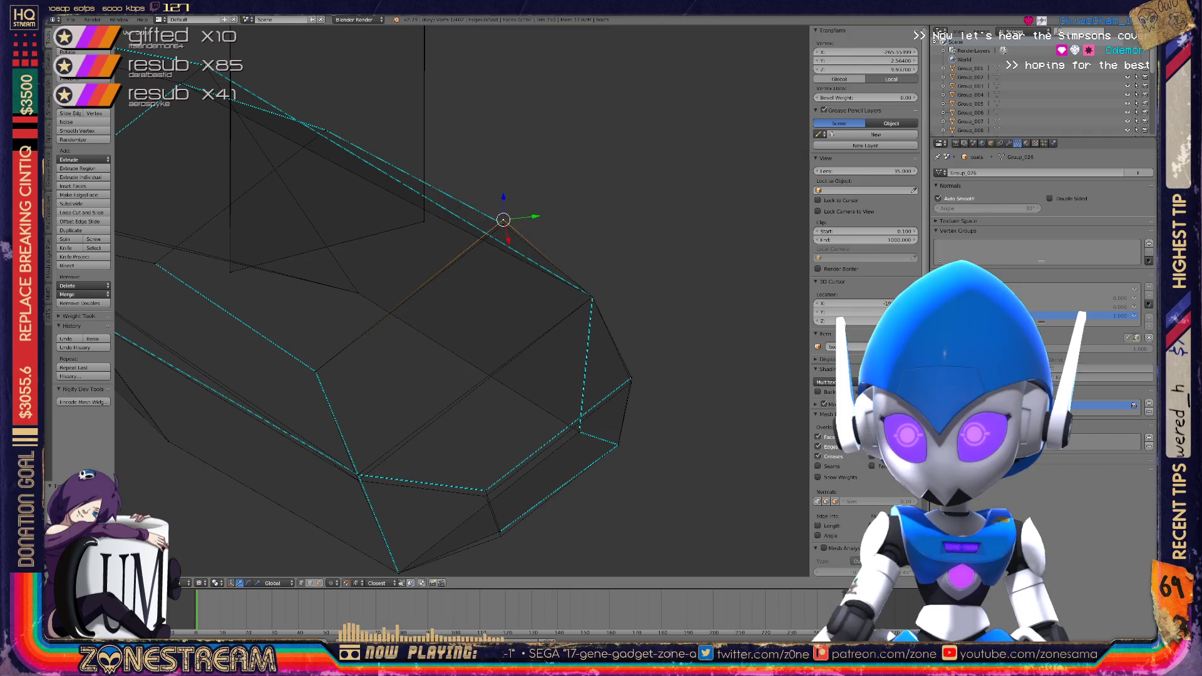
middle_drag(464, 301, 495, 288)
key(g)
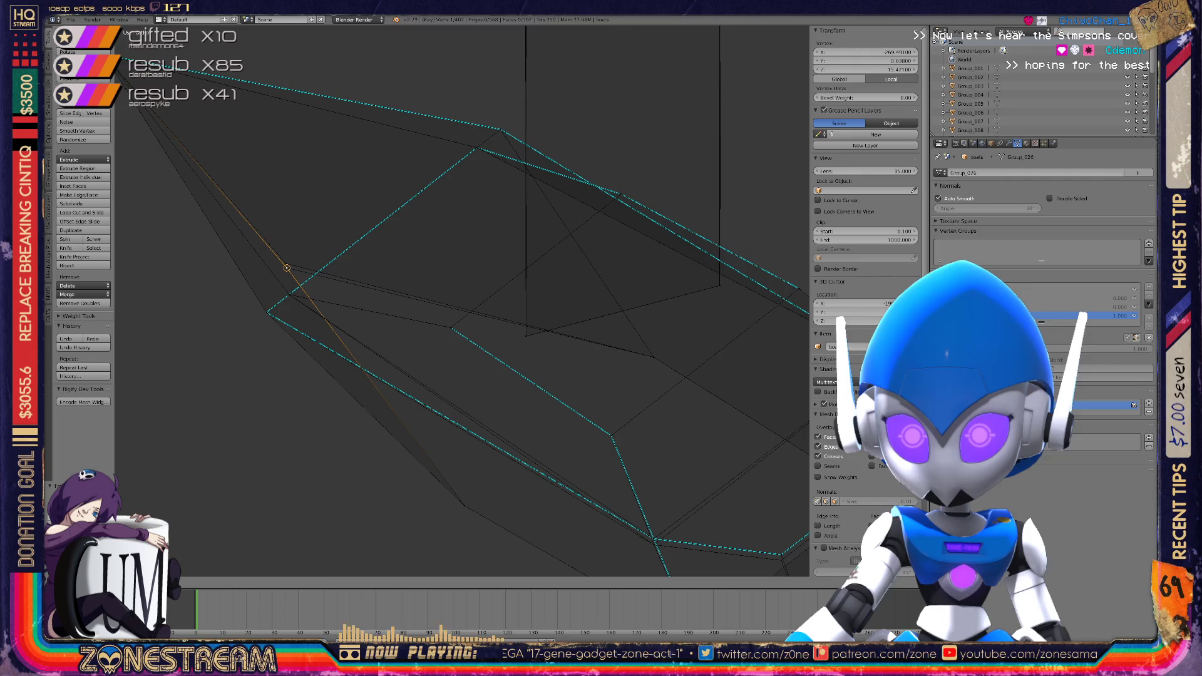
key(ctrl+shift+z)
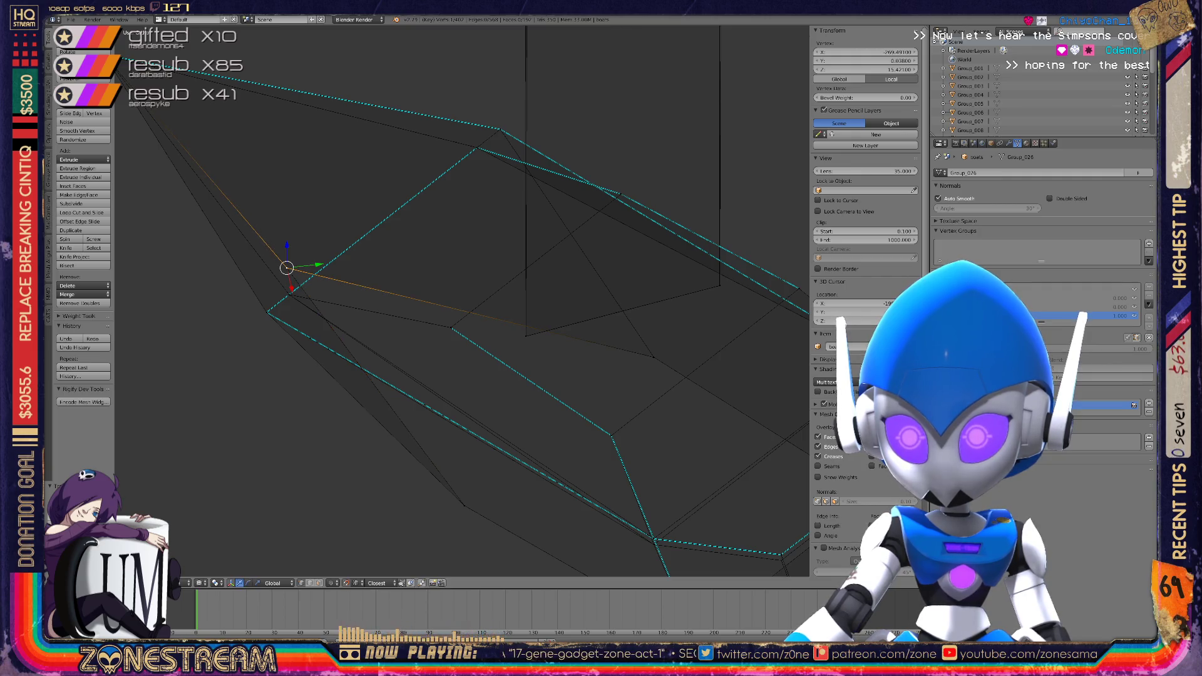
middle_drag(463, 301, 500, 282)
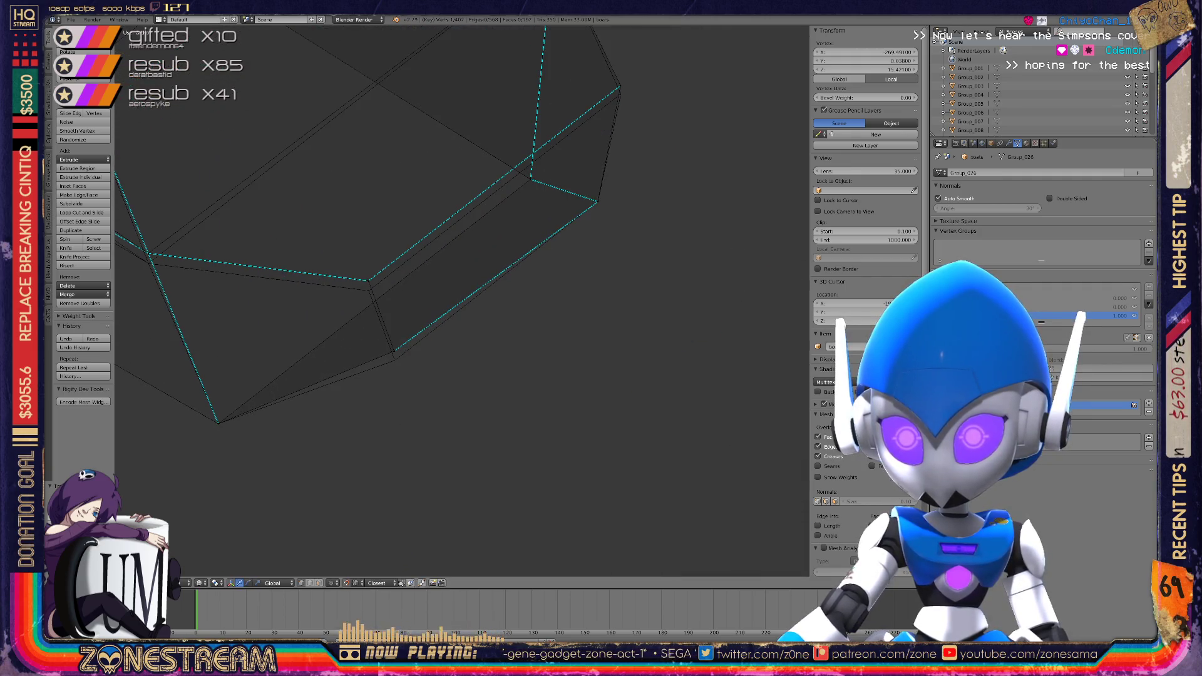
Grab two more boot-mesh vertices and snap them into place
right_click(394, 360)
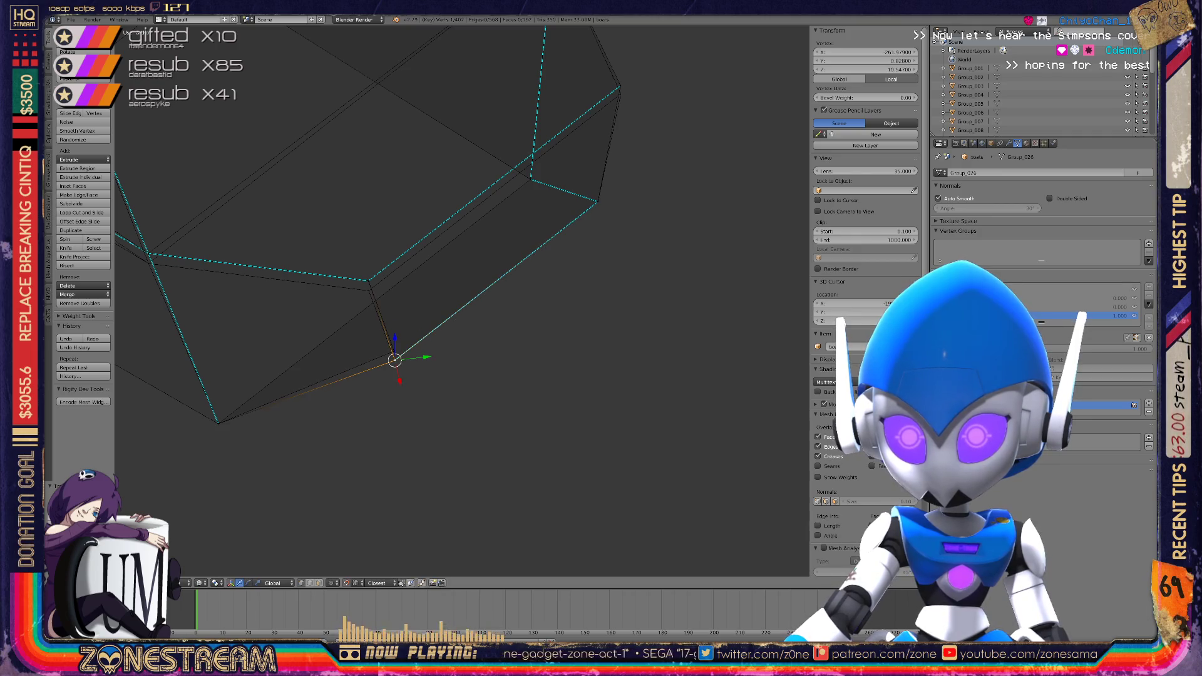
key(g)
middle_drag(438, 300, 551, 282)
right_click(252, 227)
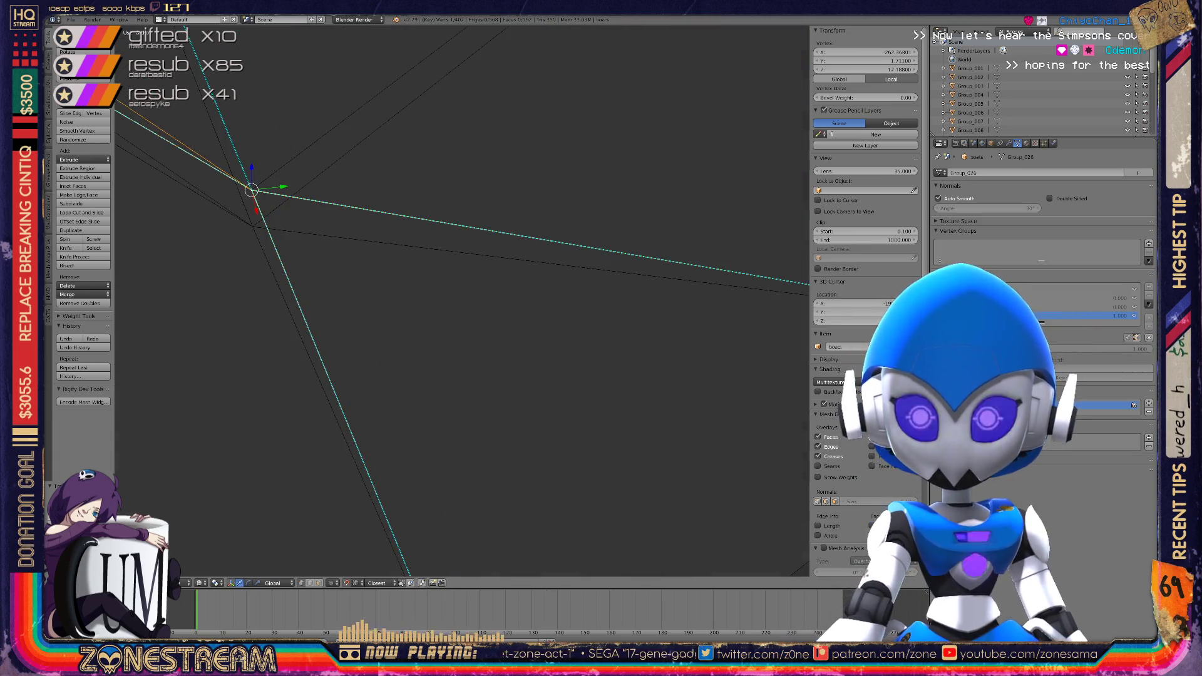
key(g)
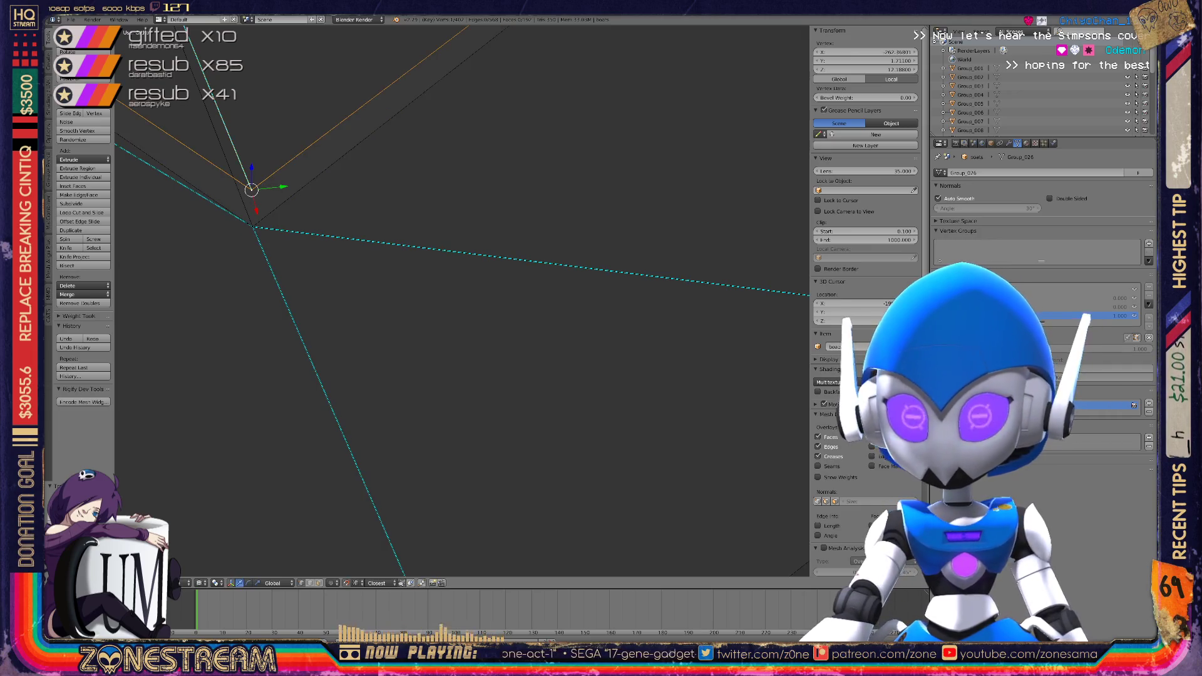
middle_drag(438, 300, 595, 260)
scroll(463, 301, down, 5)
Nudge the vertex into line and select the top-right vertex
mouse_move(463, 301)
middle_down()
mouse_move(488, 294)
mouse_move(519, 457)
mouse_move(536, 463)
middle_up()
scroll(489, 294, up, 8)
drag(411, 271, 408, 279)
right_click(604, 221)
Zoom out and orbit so both mesh pieces lie flat in view
scroll(462, 301, down, 5)
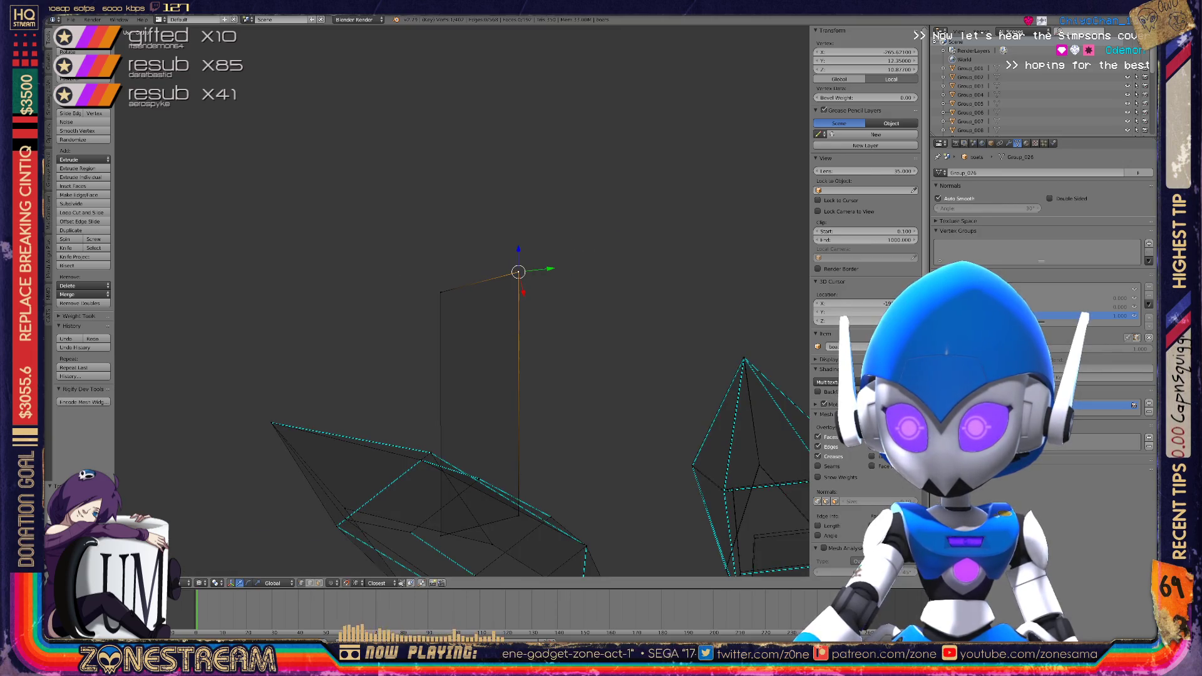
shift+middle_drag(462, 376, 440, 241)
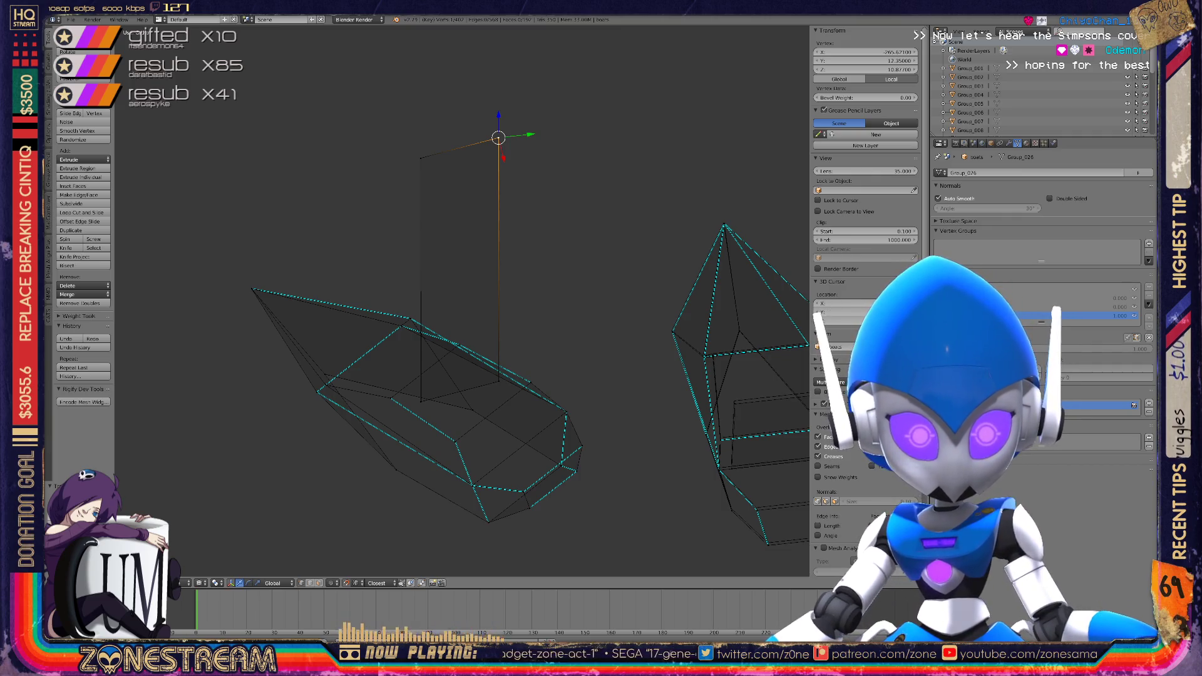
scroll(463, 300, up, 4)
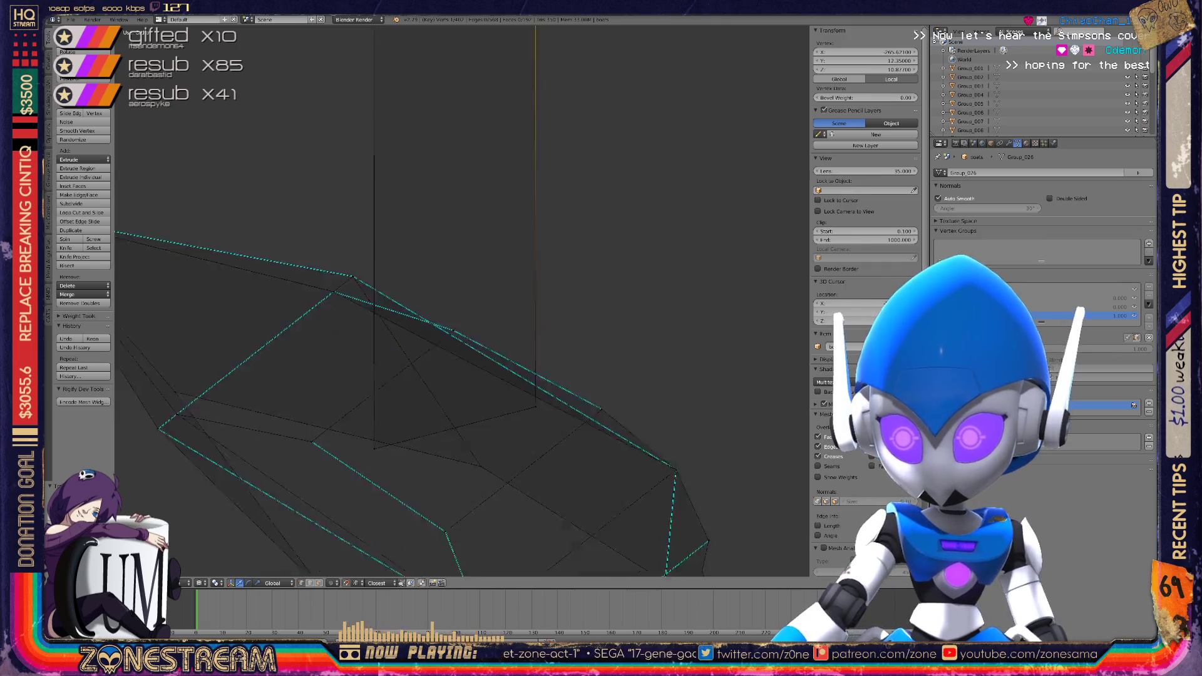
key(ctrl+KP_4)
scroll(480, 160, up, 3)
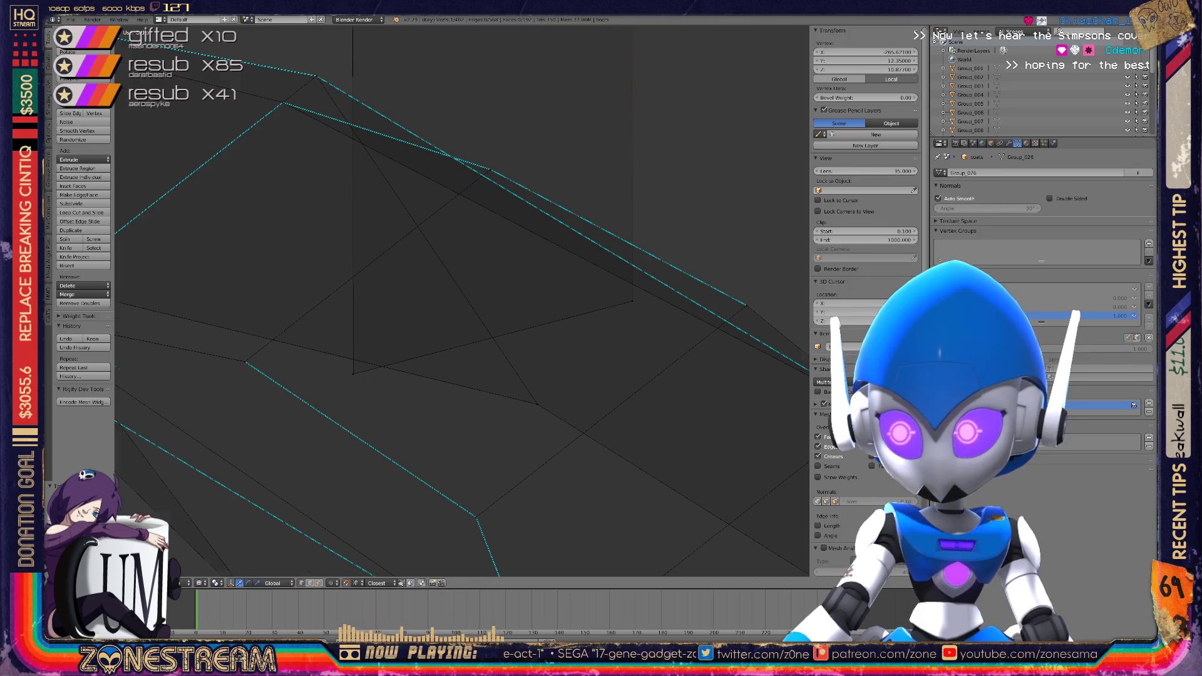
scroll(463, 301, down, 6)
mouse_move(463, 300)
middle_down()
mouse_move(607, 257)
mouse_move(715, 198)
middle_up()
scroll(461, 301, down, 5)
middle_drag(461, 300, 461, 172)
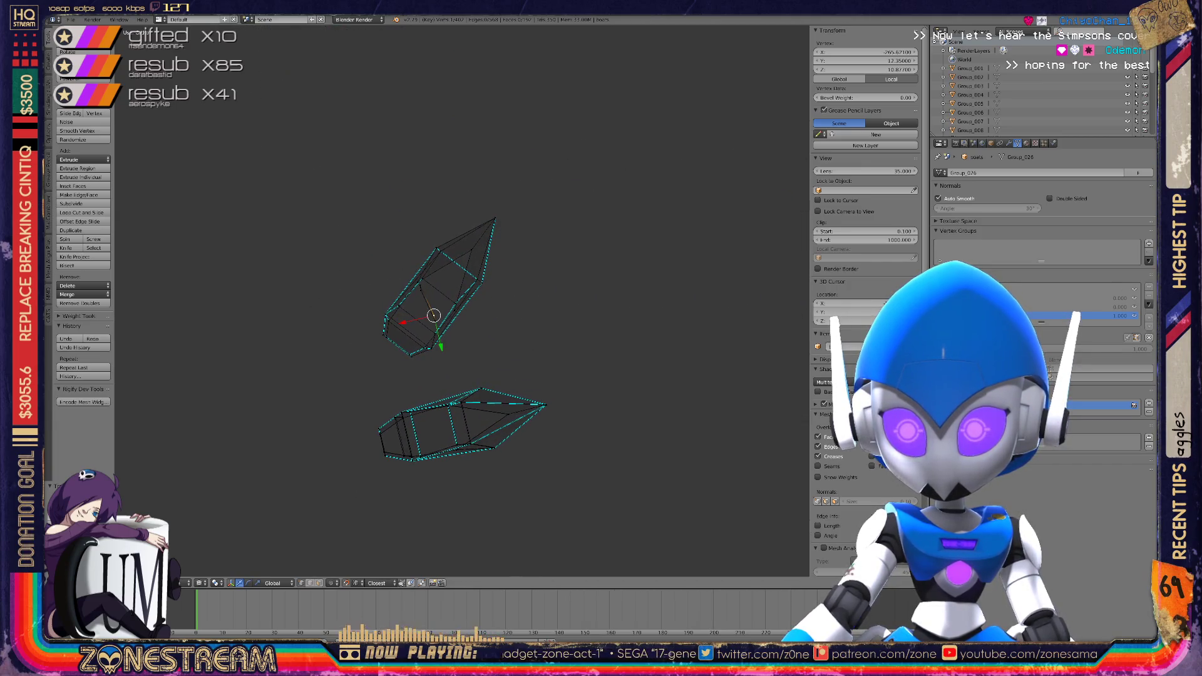
In Object Mode, set the shape key value to 0.762
scroll(461, 300, up, 5)
scroll(462, 301, up, 4)
mouse_move(461, 301)
middle_down()
mouse_move(419, 288)
mouse_move(461, 276)
mouse_move(467, 254)
middle_up()
scroll(461, 301, down, 5)
middle_drag(461, 300, 418, 260)
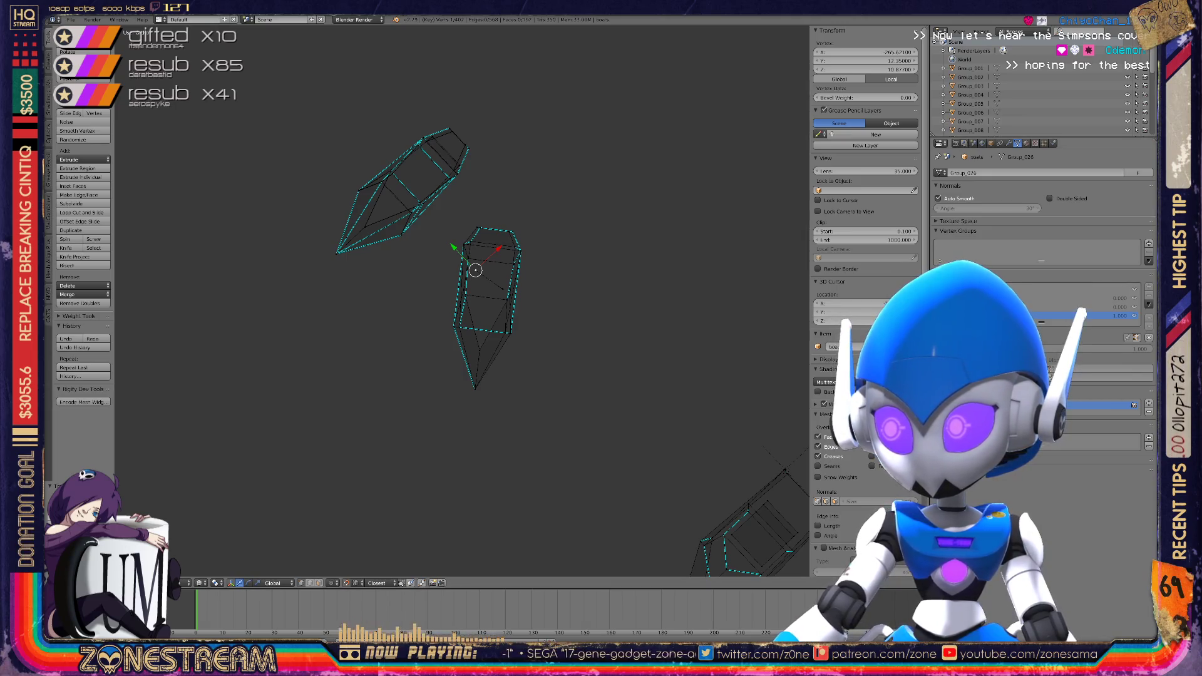
key(Tab)
drag(1089, 349, 1039, 349)
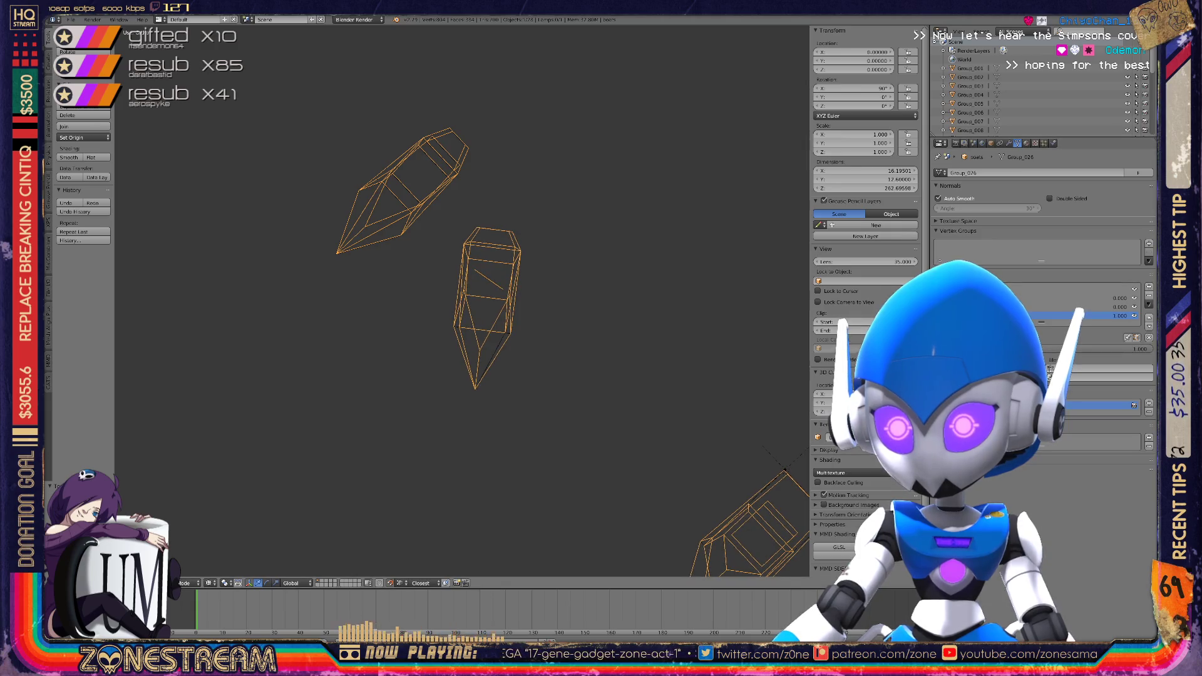
Return to Edit Mode and select a corner vertex
key(Tab)
middle_drag(476, 313, 338, 301)
scroll(400, 251, up, 8)
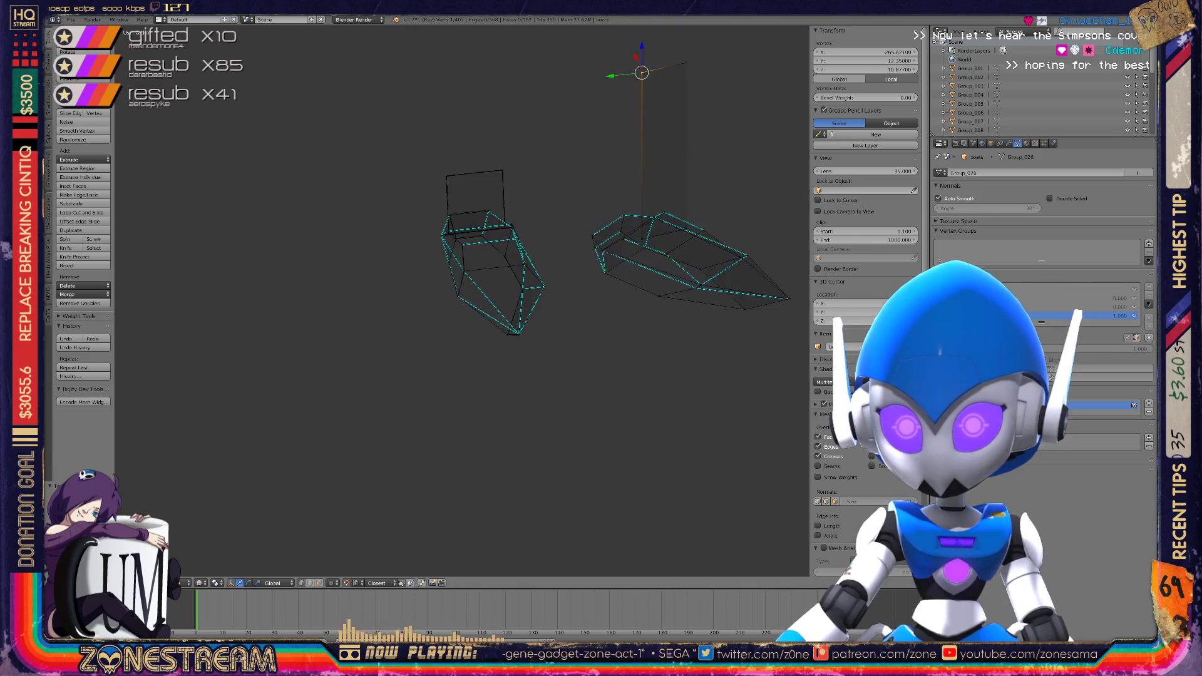
shift+middle_drag(338, 225, 470, 276)
right_click(469, 276)
Grab the corner vertex, select the overlapping vertex, then undo that selection
key(g)
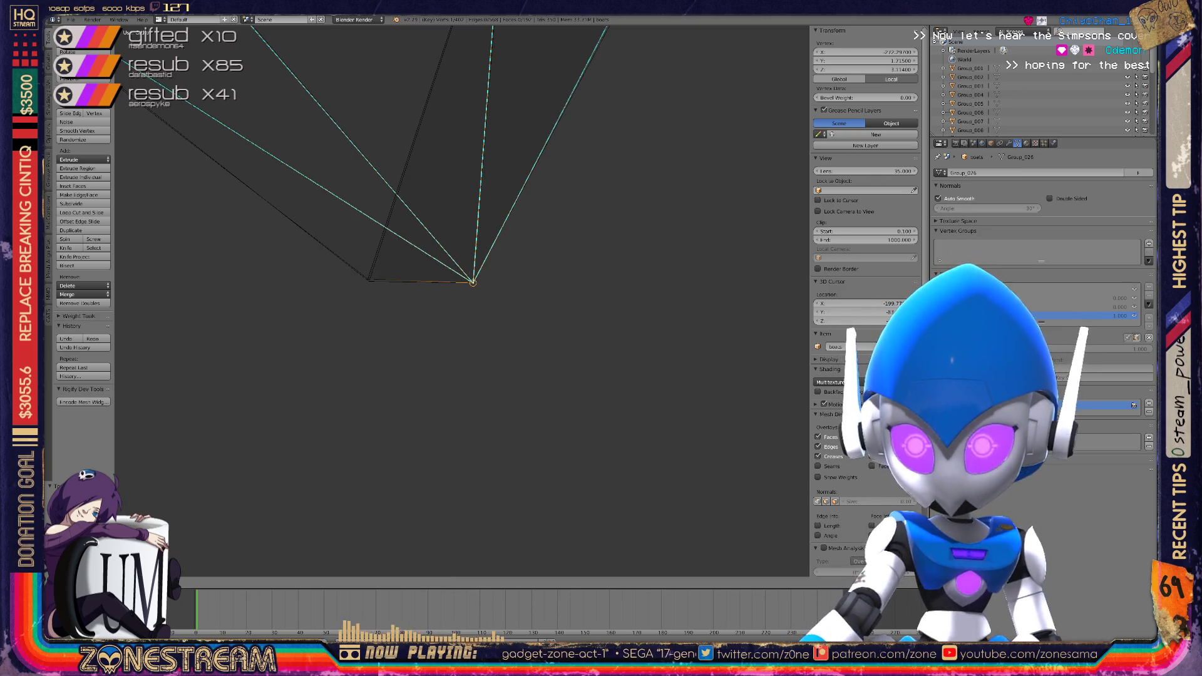
key(g)
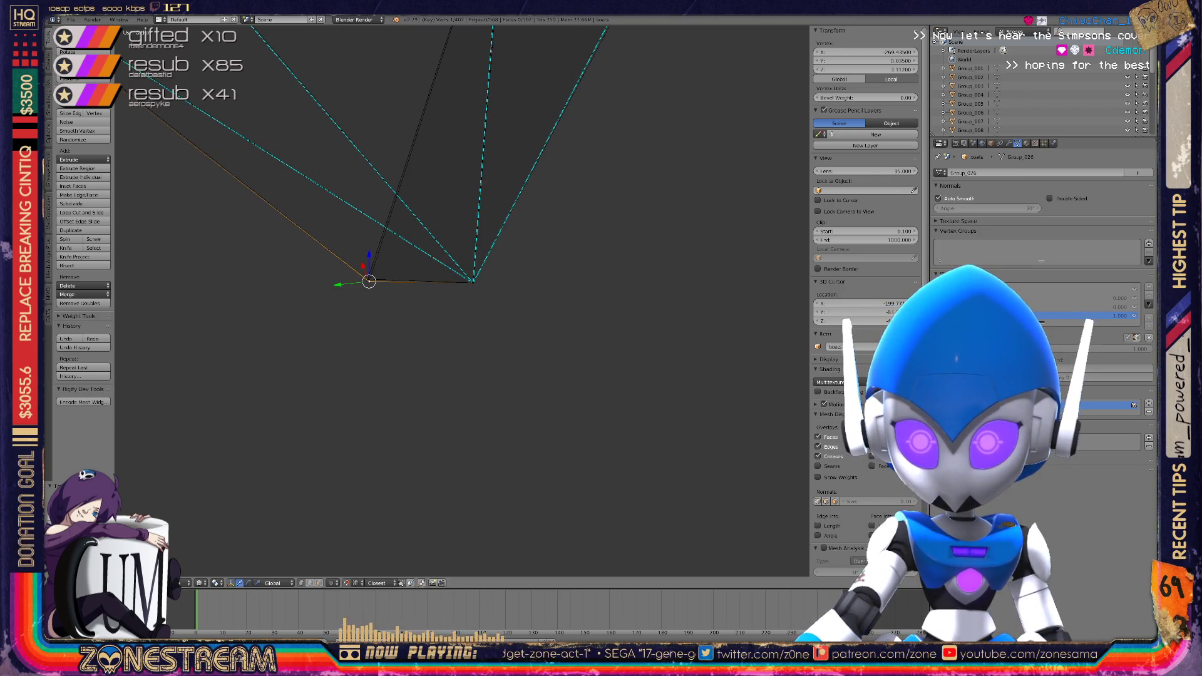
right_click(369, 281)
middle_drag(456, 457, 455, 313)
scroll(456, 313, up, 10)
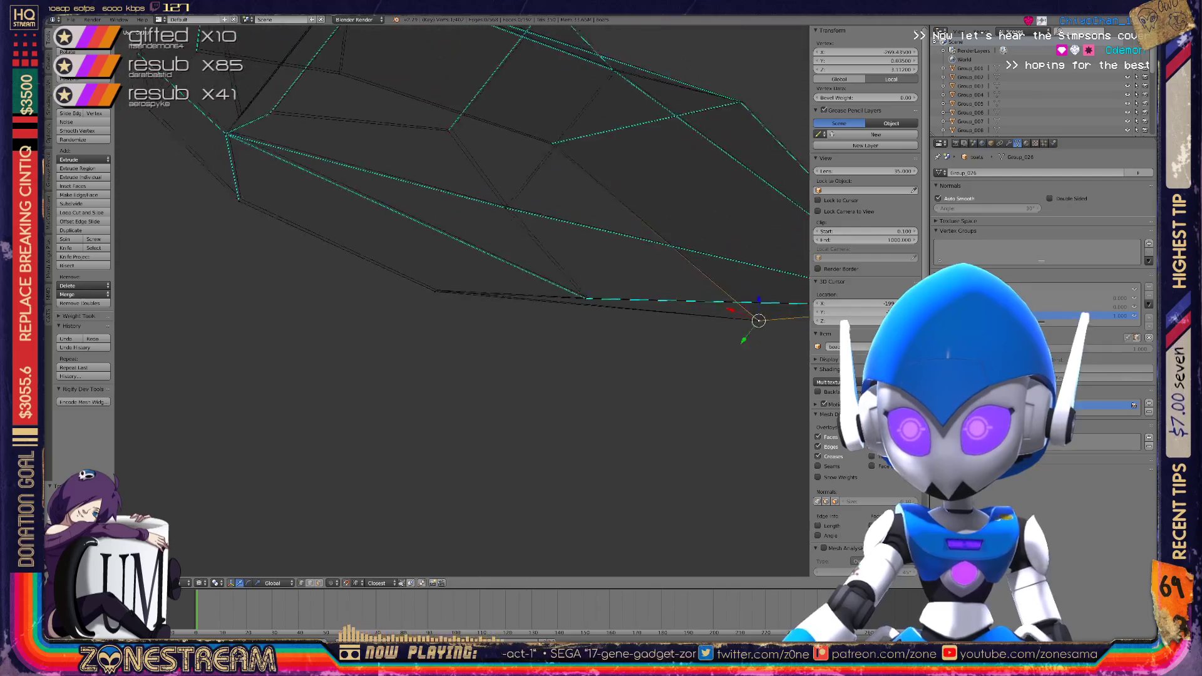
scroll(456, 313, up, 3)
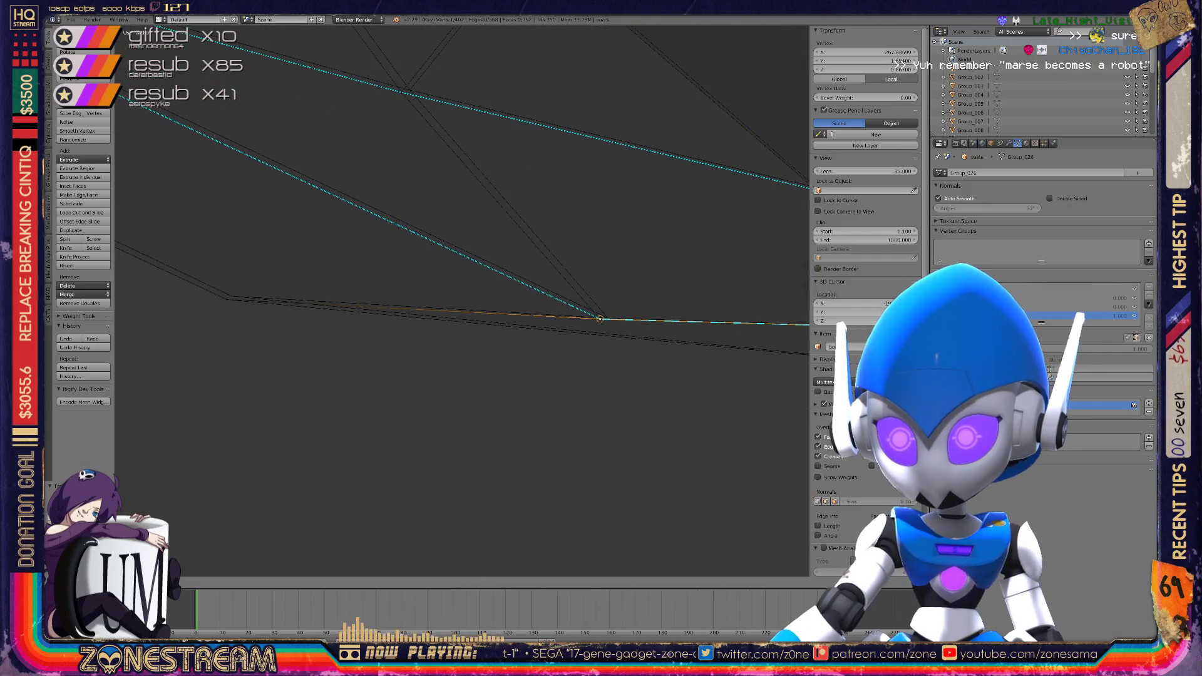
key(ctrl+z)
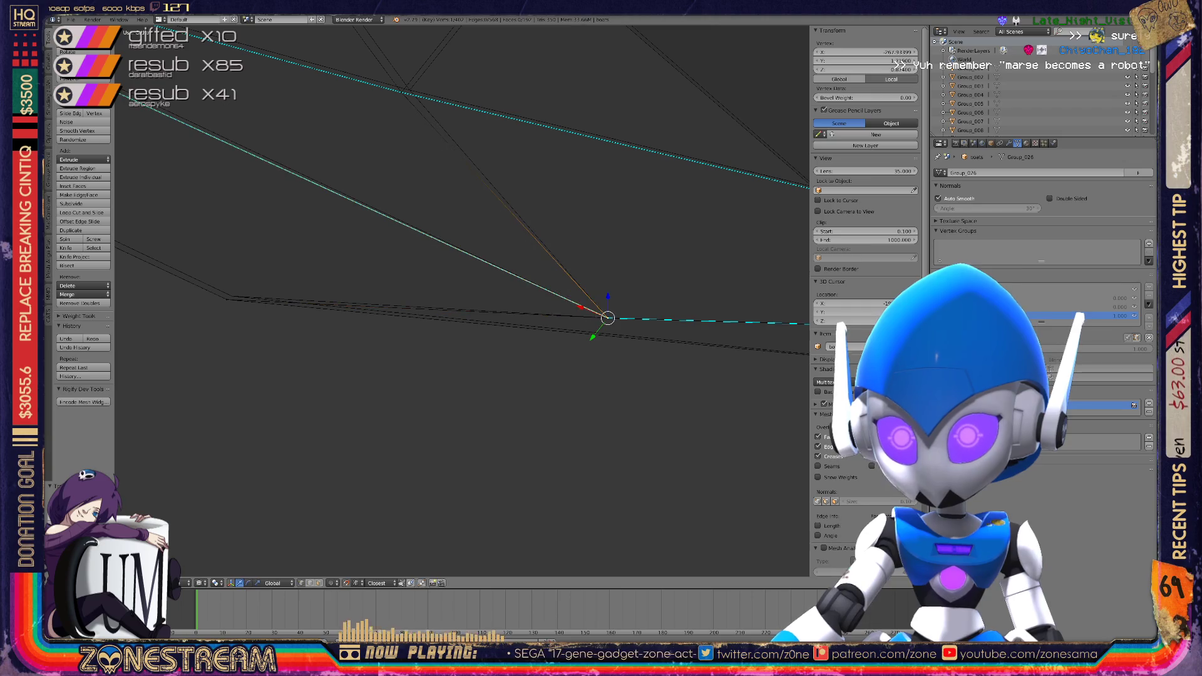
Select the vertex at the edge's far end and move it
right_click(232, 295)
right_click(232, 296)
middle_drag(438, 282, 551, 319)
key(g)
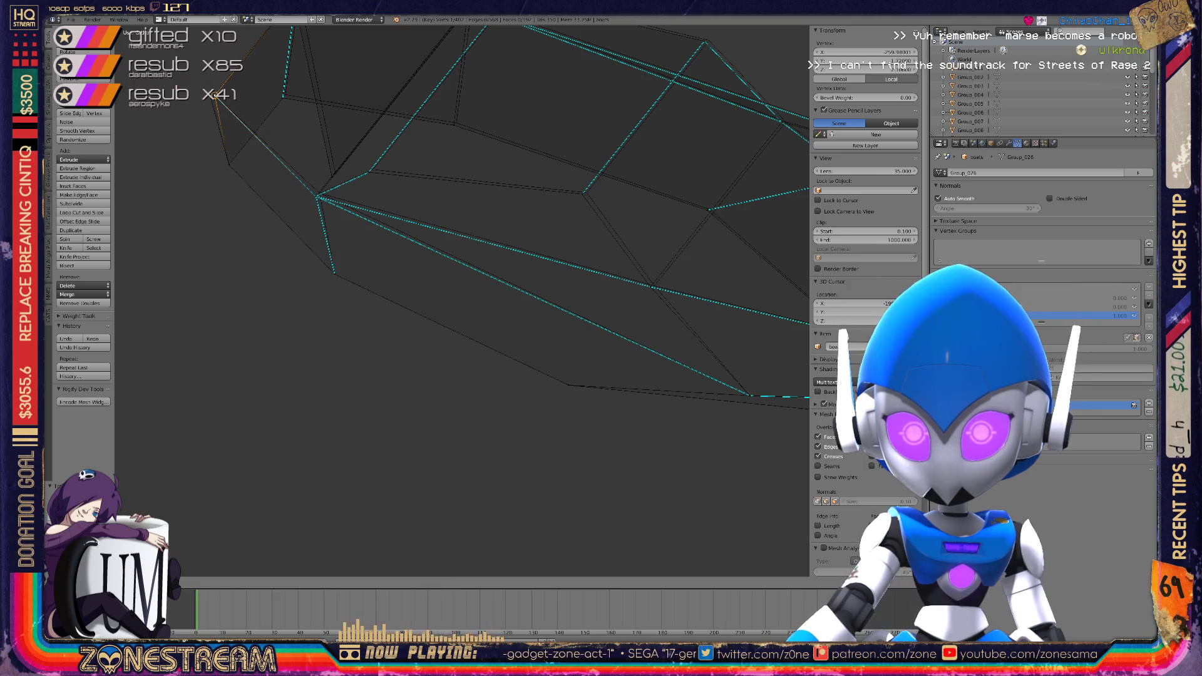
middle_drag(438, 281, 494, 306)
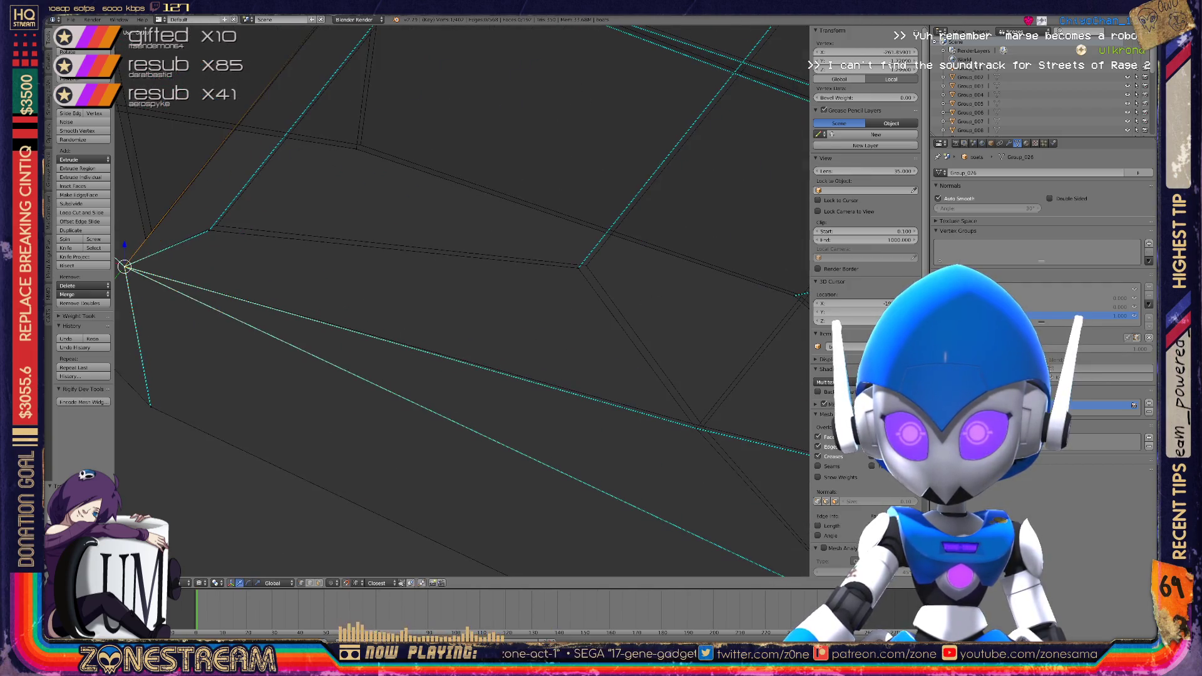
Slide two more vertices along their edges onto the neighbouring corners
click(326, 241)
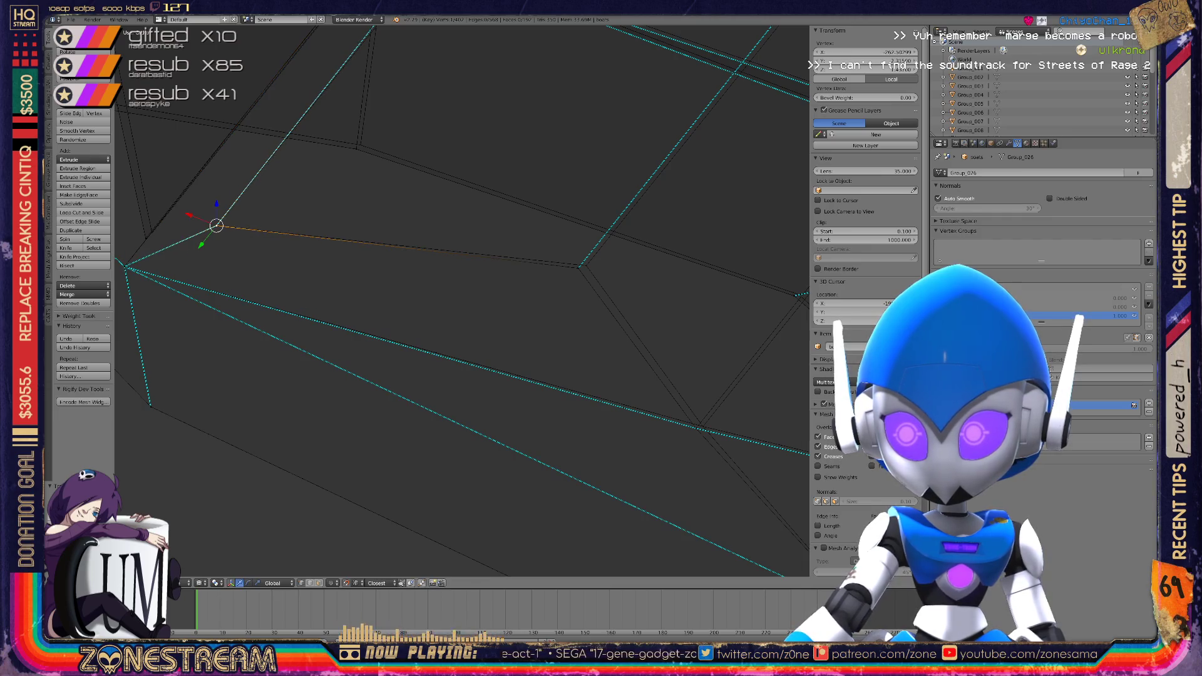
key(g)
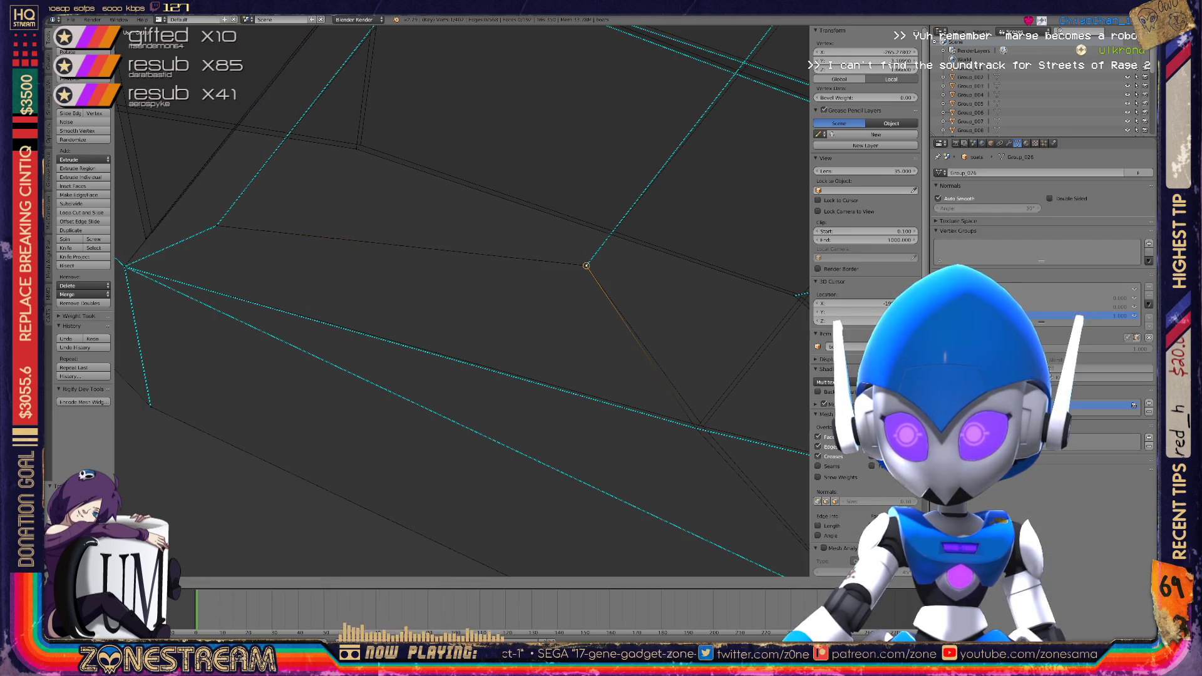
shift+middle_drag(586, 265, 261, 149)
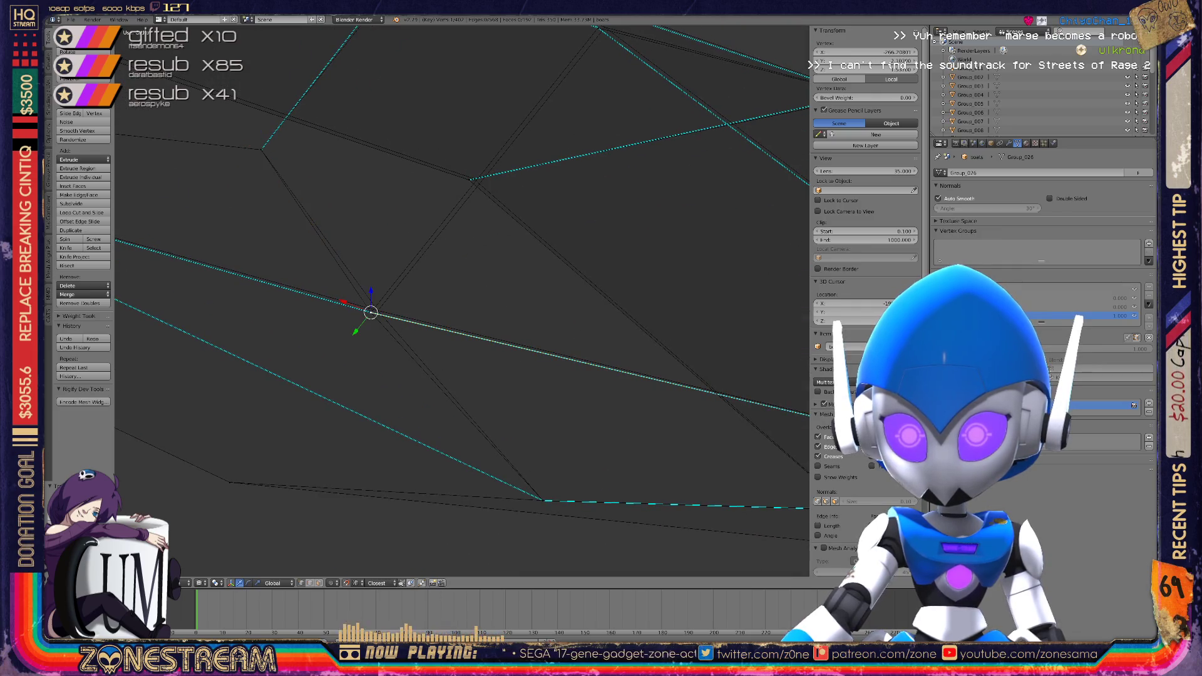
click(371, 312)
shift+click(475, 178)
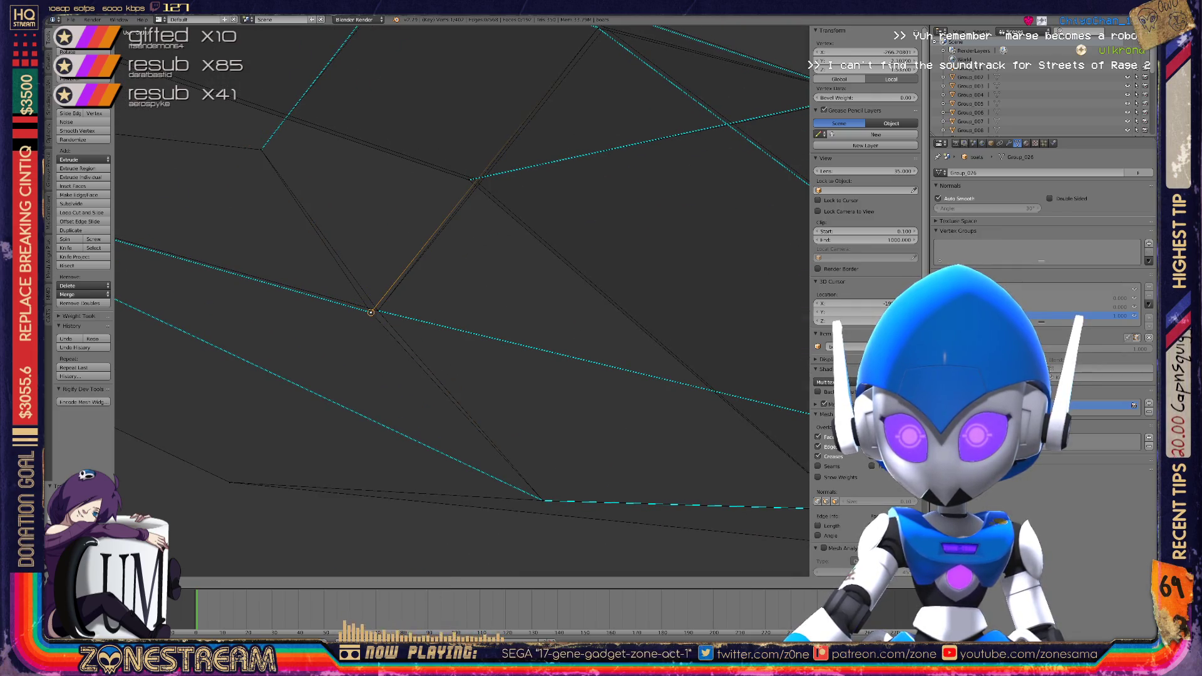
key(shift+v)
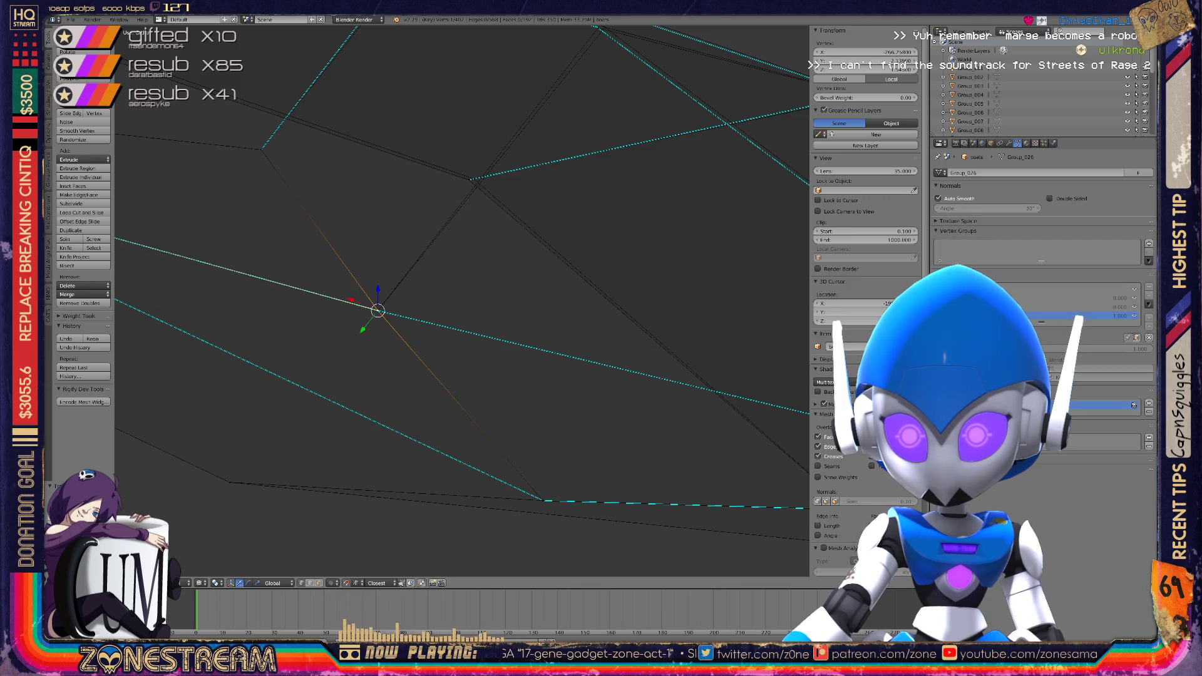
mouse_move(377, 309)
middle_down()
mouse_move(624, 409)
mouse_move(359, 281)
mouse_move(220, 268)
mouse_move(407, 255)
mouse_move(216, 137)
mouse_move(156, 75)
mouse_move(376, 187)
mouse_move(563, 336)
mouse_move(497, 311)
mouse_move(801, 319)
mouse_move(563, 251)
mouse_move(375, 219)
mouse_move(215, 154)
mouse_move(444, 328)
middle_up()
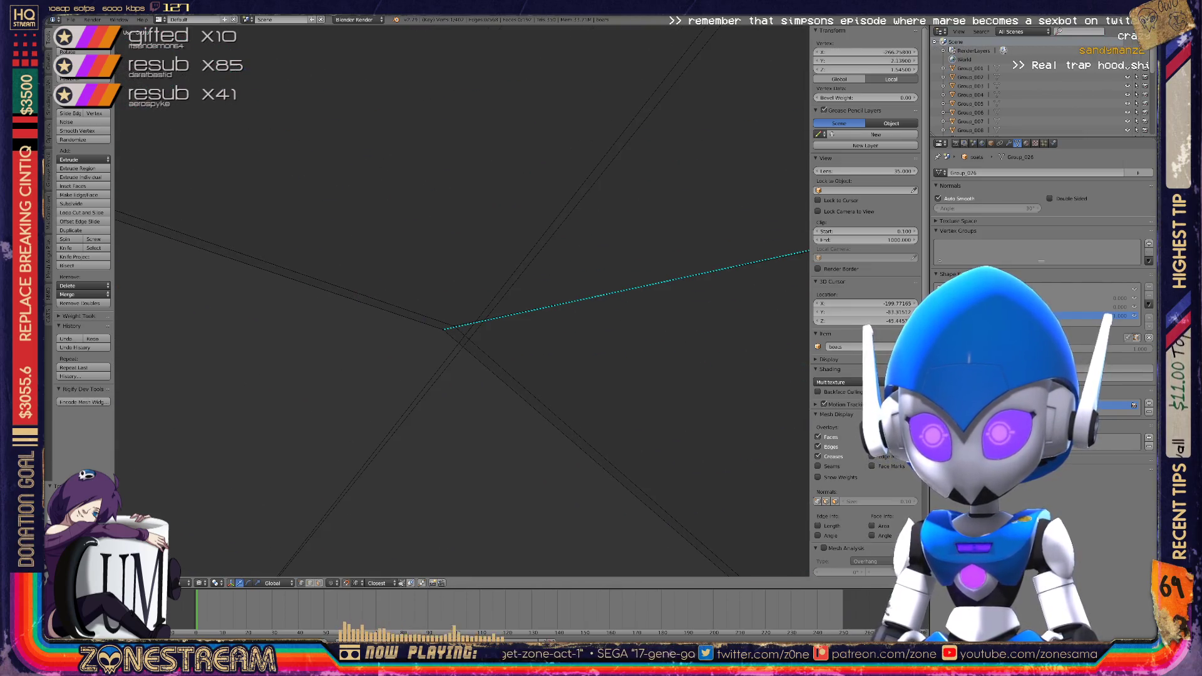
Centre the view on the fan vertex and nudge it slightly into line with its neighbours
right_click(450, 326)
key(KP_Decimal)
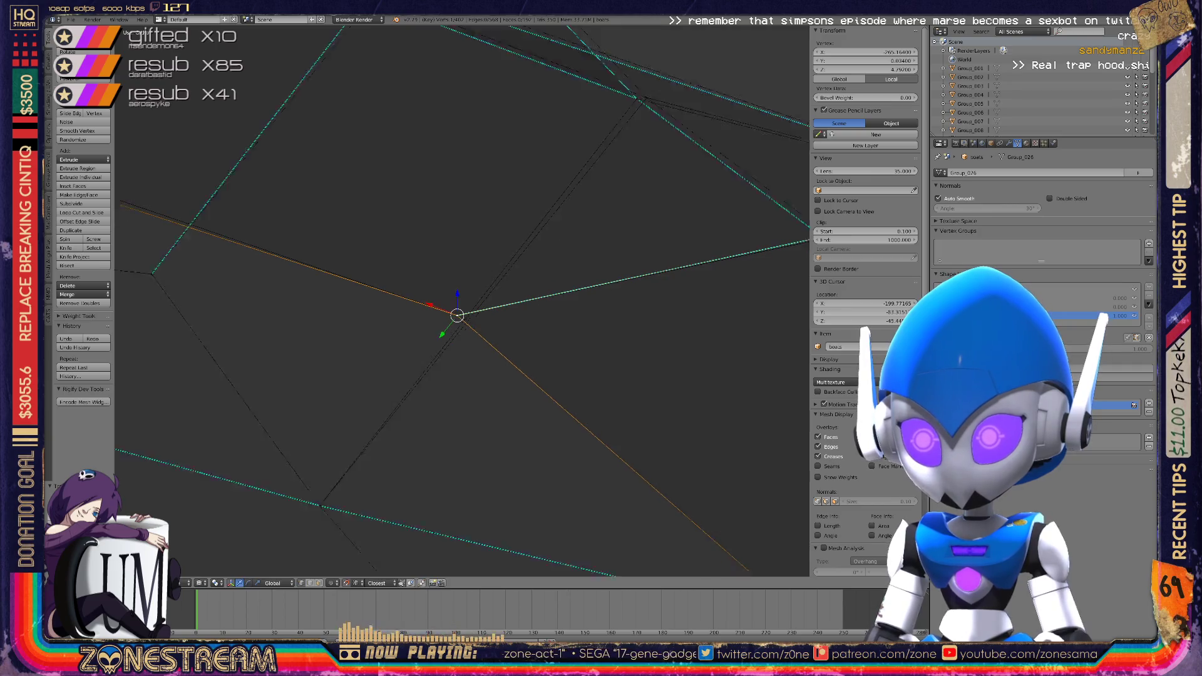
mouse_move(460, 307)
middle_down()
mouse_move(350, 325)
mouse_move(701, 266)
middle_up()
right_drag(701, 266, 717, 267)
middle_drag(717, 267, 539, 219)
Select another mesh vertex, then the apex vertex and its coincident partner at the same spot
right_click(496, 253)
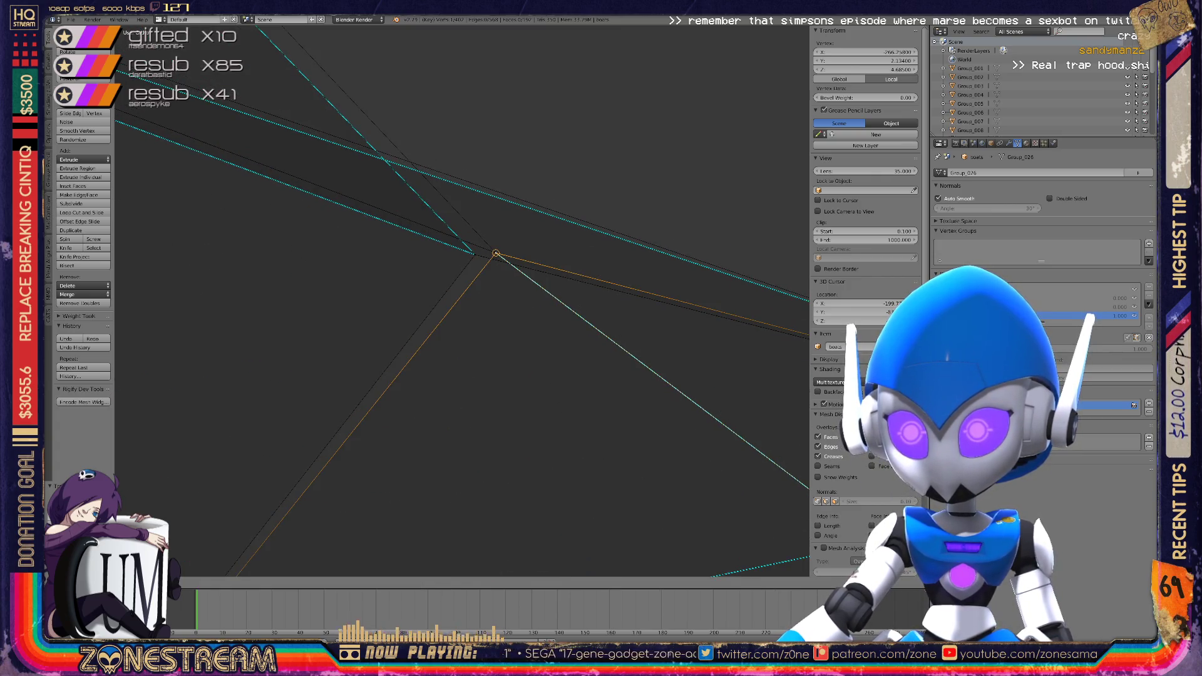
mouse_move(496, 254)
middle_down()
mouse_move(545, 238)
mouse_move(501, 219)
middle_up()
right_click(488, 211)
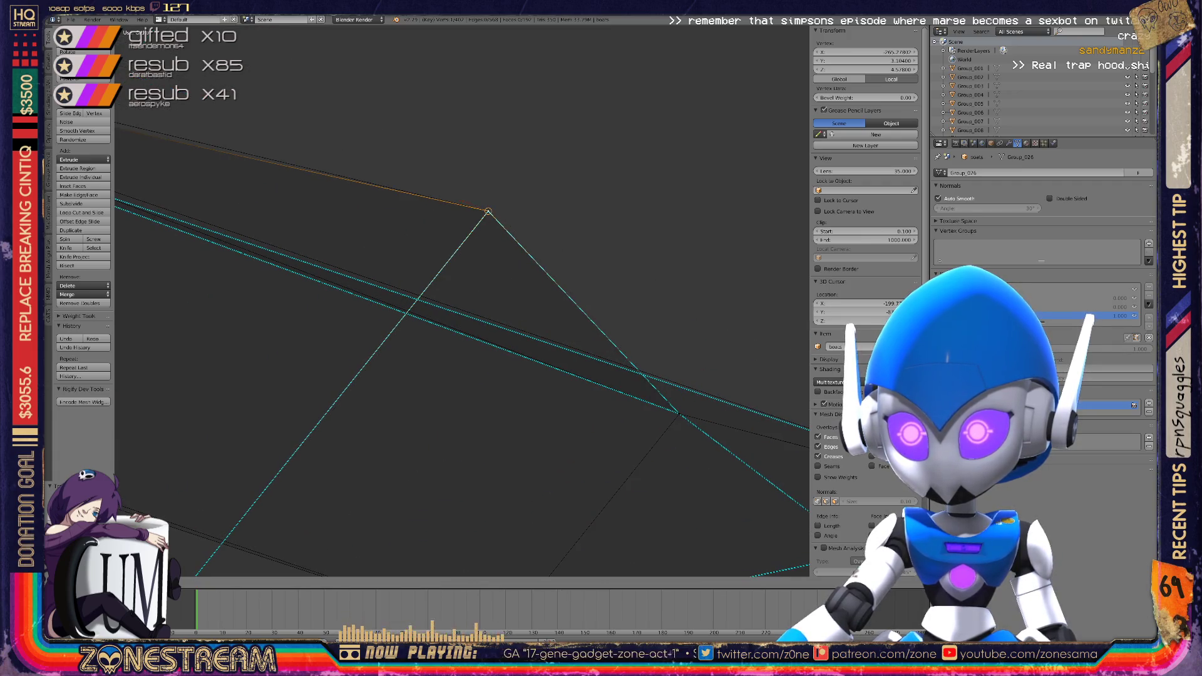
scroll(462, 300, down, 3)
mouse_move(463, 301)
middle_down()
mouse_move(394, 284)
mouse_move(465, 316)
mouse_move(570, 330)
middle_up()
right_click(486, 334)
Work through the lower, top and meeting-edge corner vertices, selecting each in turn
right_click(291, 293)
right_click(395, 457)
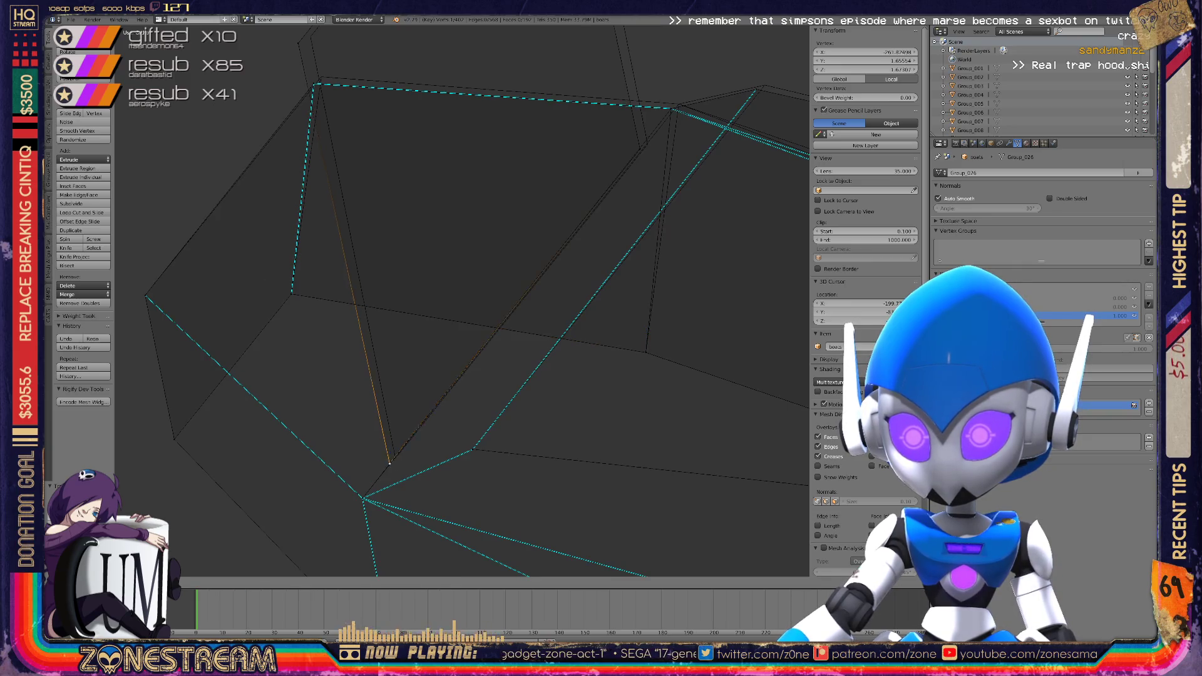
shift+middle_drag(438, 313, 451, 457)
right_click(324, 181)
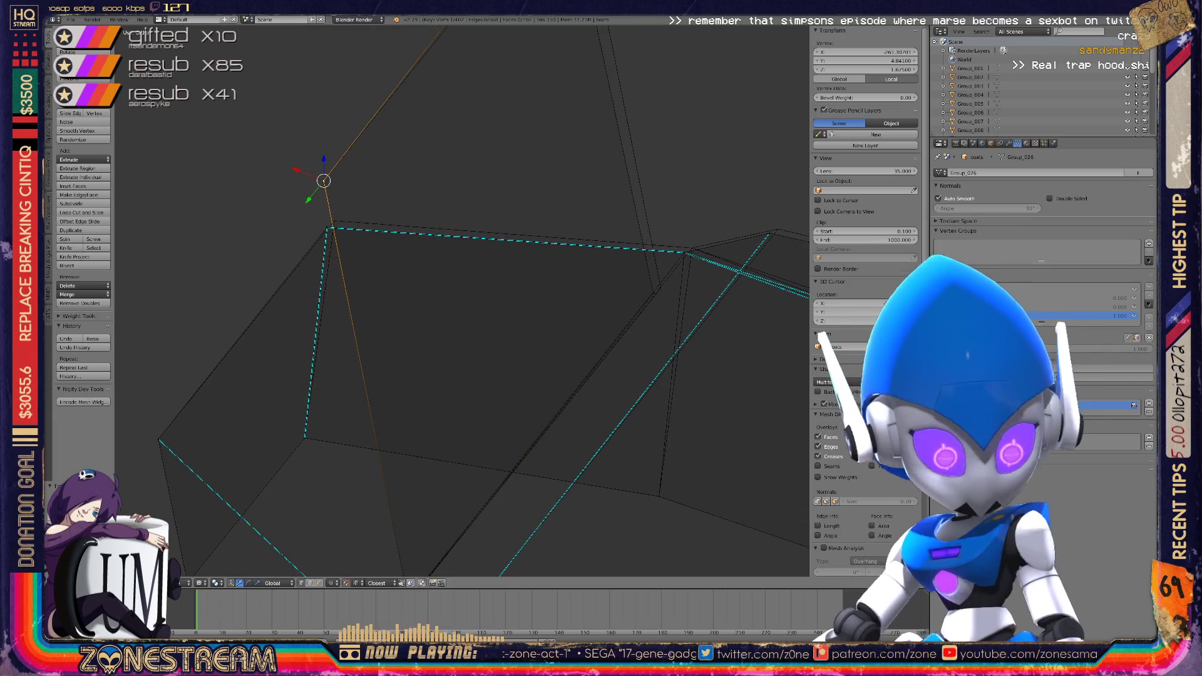
key(KP_8)
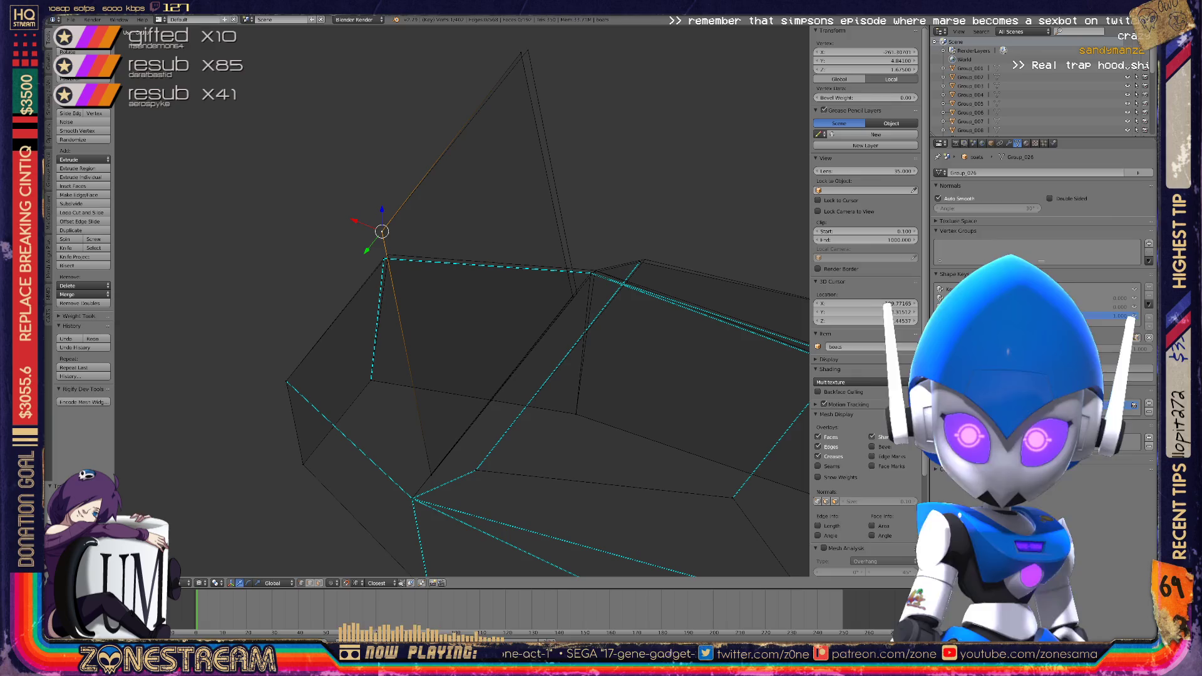
key(KP_4)
scroll(438, 313, up, 3)
right_click(408, 288)
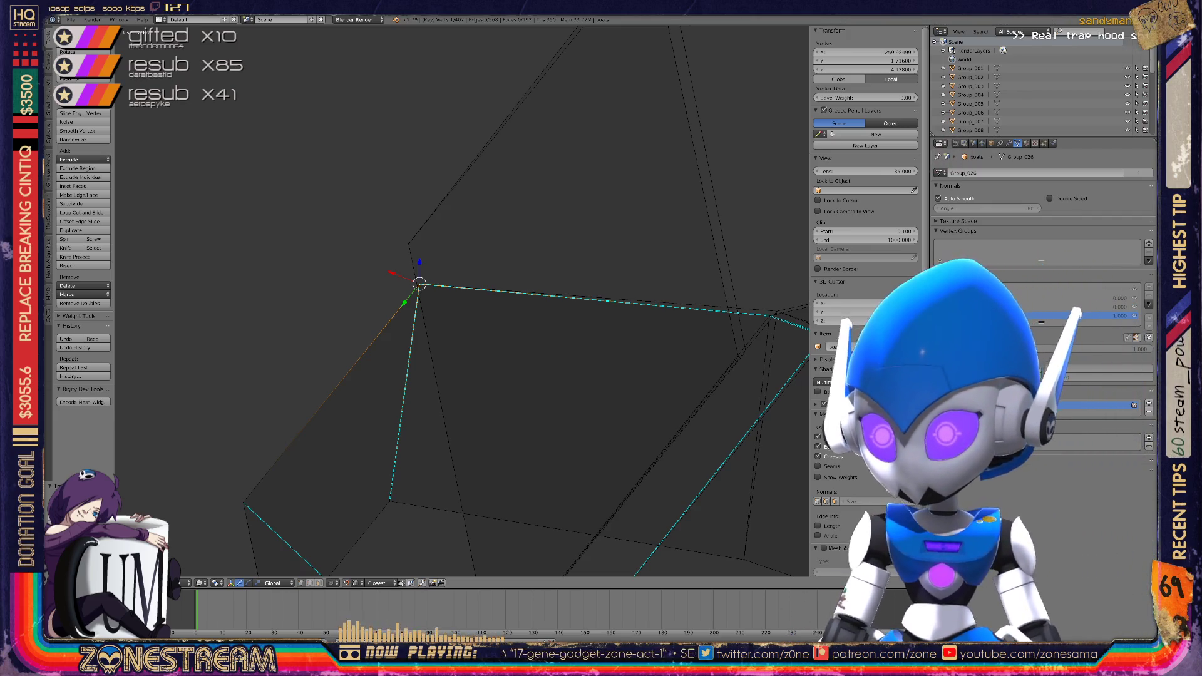
click(746, 352)
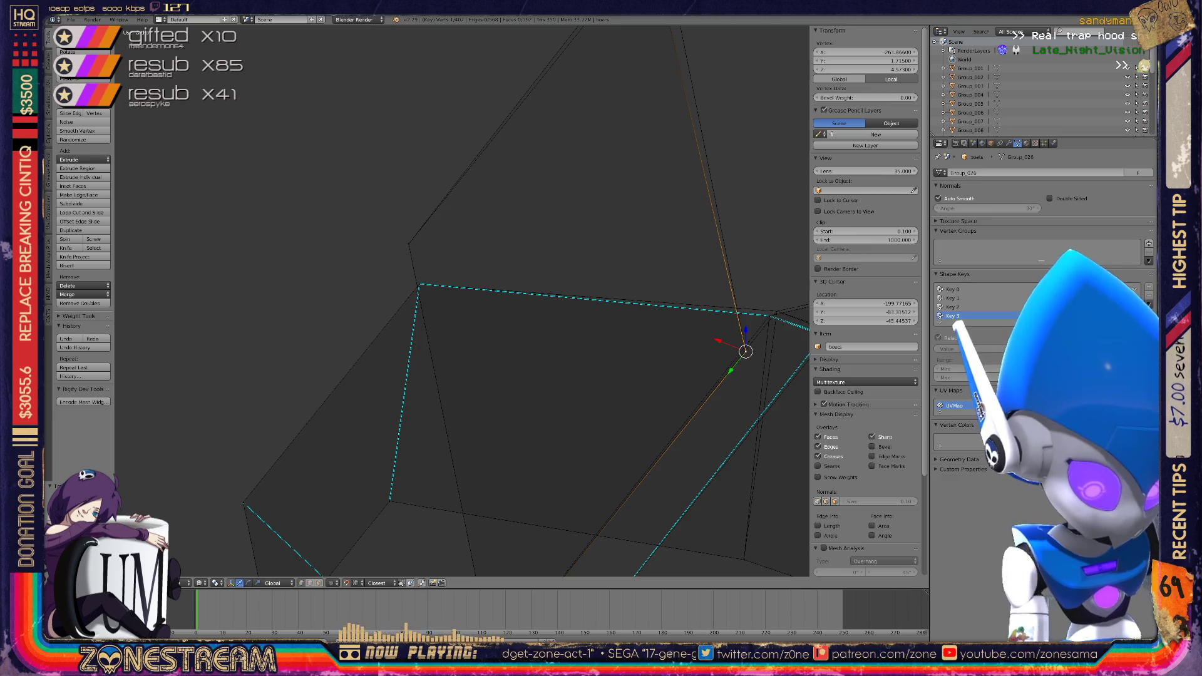
Pull the selected vertex up to the top corner and nudge another corner vertex into place
mouse_move(745, 351)
mouse_down()
mouse_move(657, 335)
mouse_move(633, 408)
mouse_move(563, 115)
mouse_move(573, 113)
mouse_up()
mouse_move(573, 114)
middle_down()
mouse_move(526, 188)
mouse_move(596, 80)
mouse_move(432, 25)
mouse_move(563, 188)
middle_up()
right_click(629, 371)
shift+middle_drag(629, 370, 482, 337)
right_drag(483, 338, 498, 327)
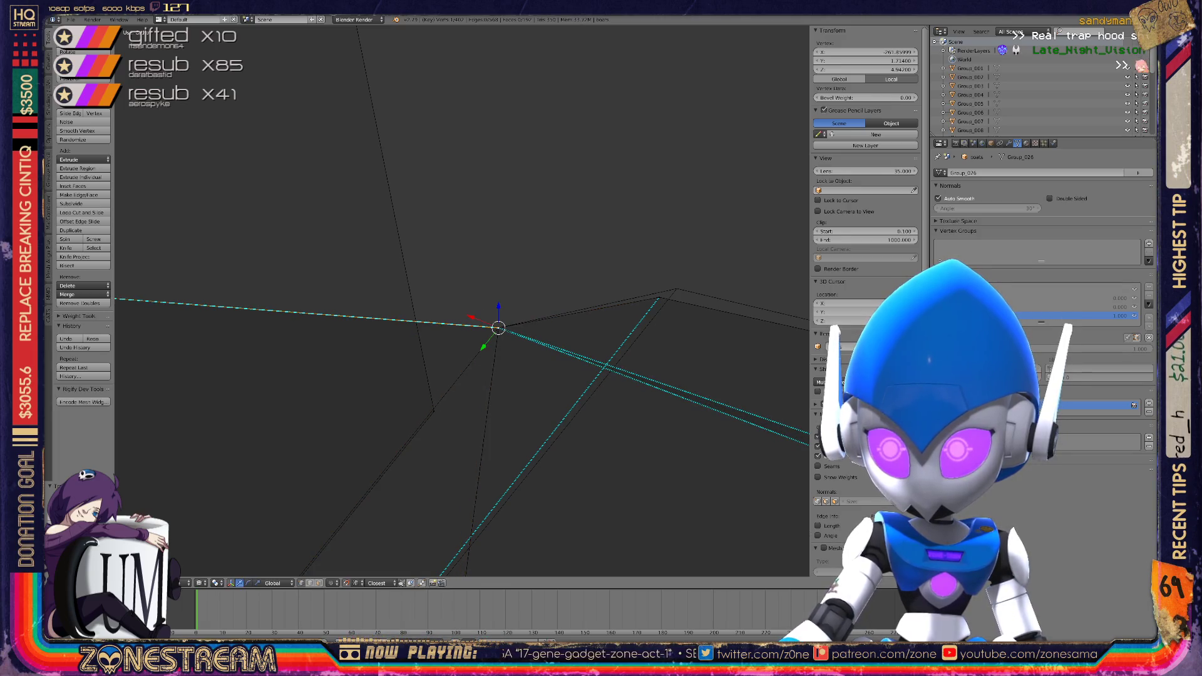
Move the seam vertex into position and zoom out to check the whole piece
right_drag(659, 299, 676, 289)
scroll(676, 288, down, 5)
mouse_move(547, 290)
middle_down()
mouse_move(491, 300)
mouse_move(534, 362)
mouse_move(599, 194)
middle_up()
key(Tab)
key(Tab)
scroll(599, 194, up, 3)
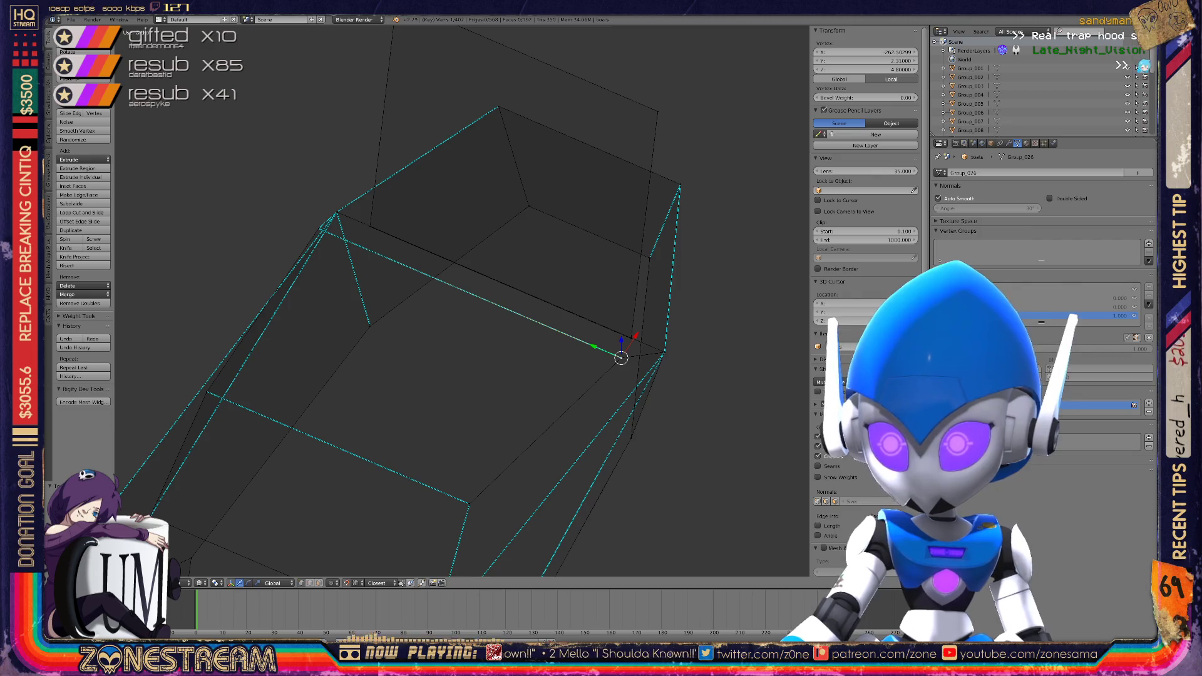
scroll(461, 300, up, 3)
scroll(737, 399, down, 8)
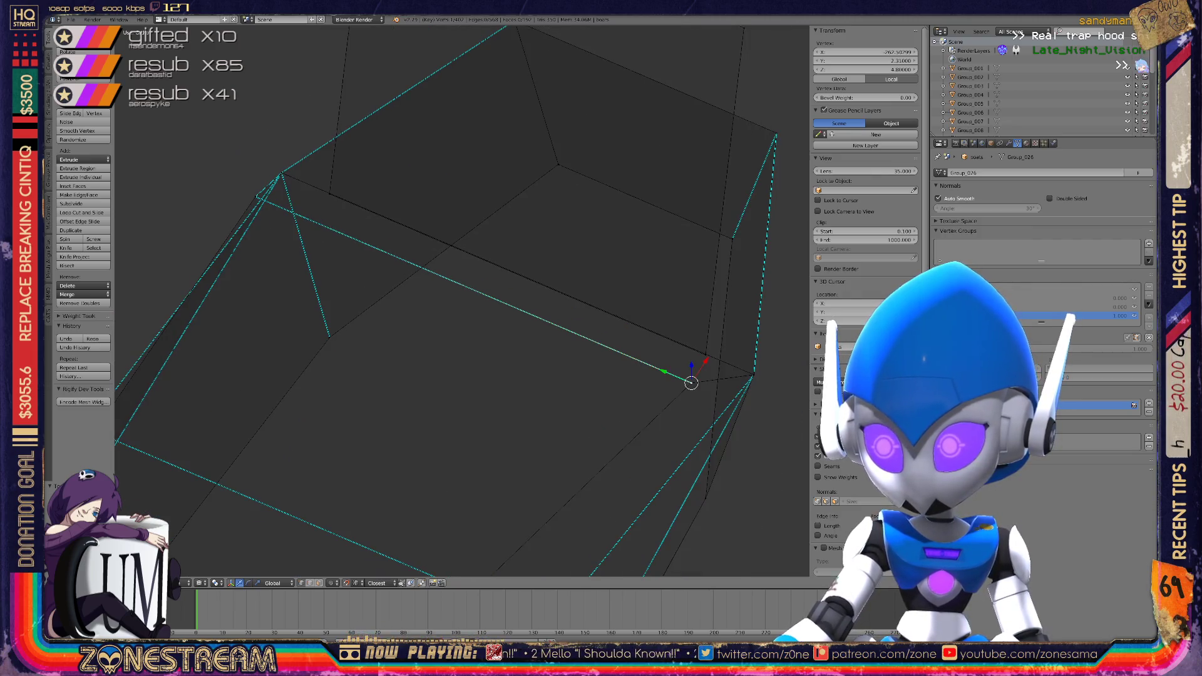
scroll(462, 301, down, 2)
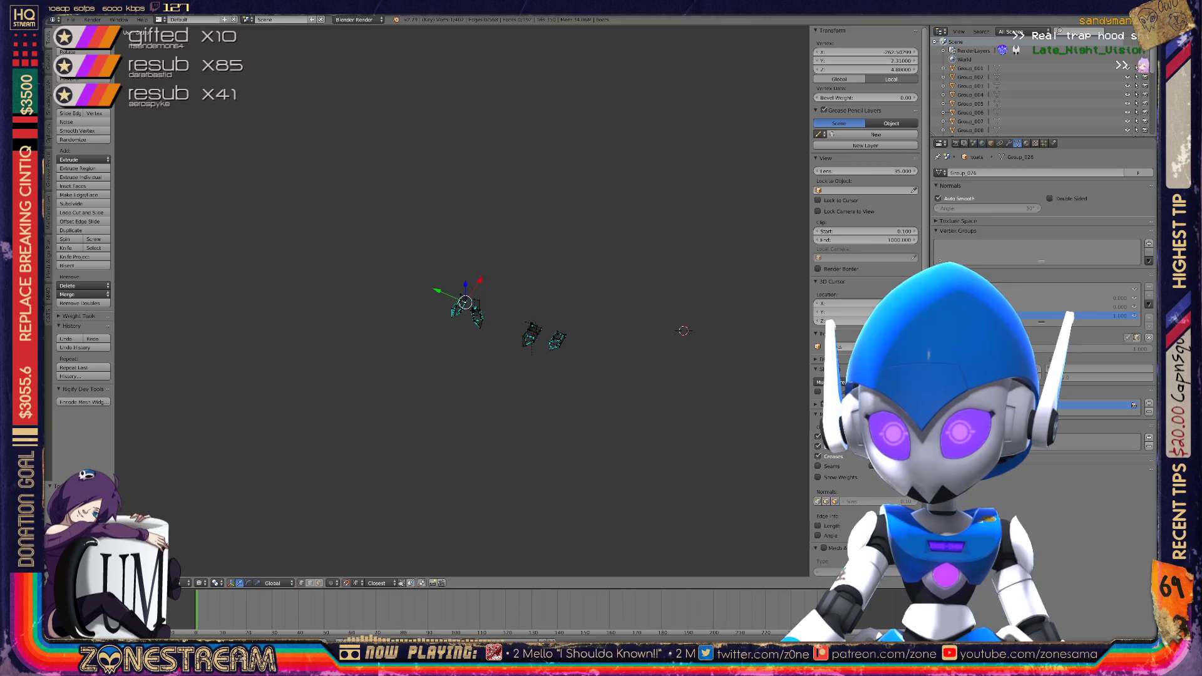
Leave Edit Mode for Object Mode to view the wireframe pieces as whole objects
scroll(462, 301, up, 5)
key(Tab)
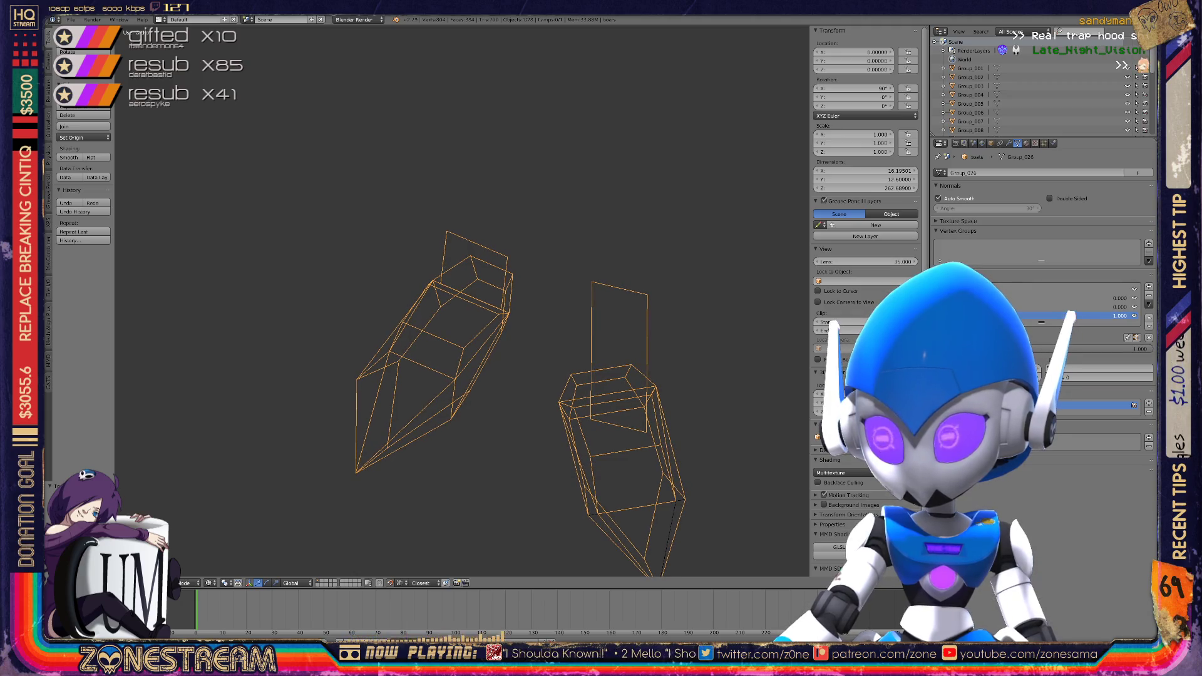
scroll(551, 313, down, 8)
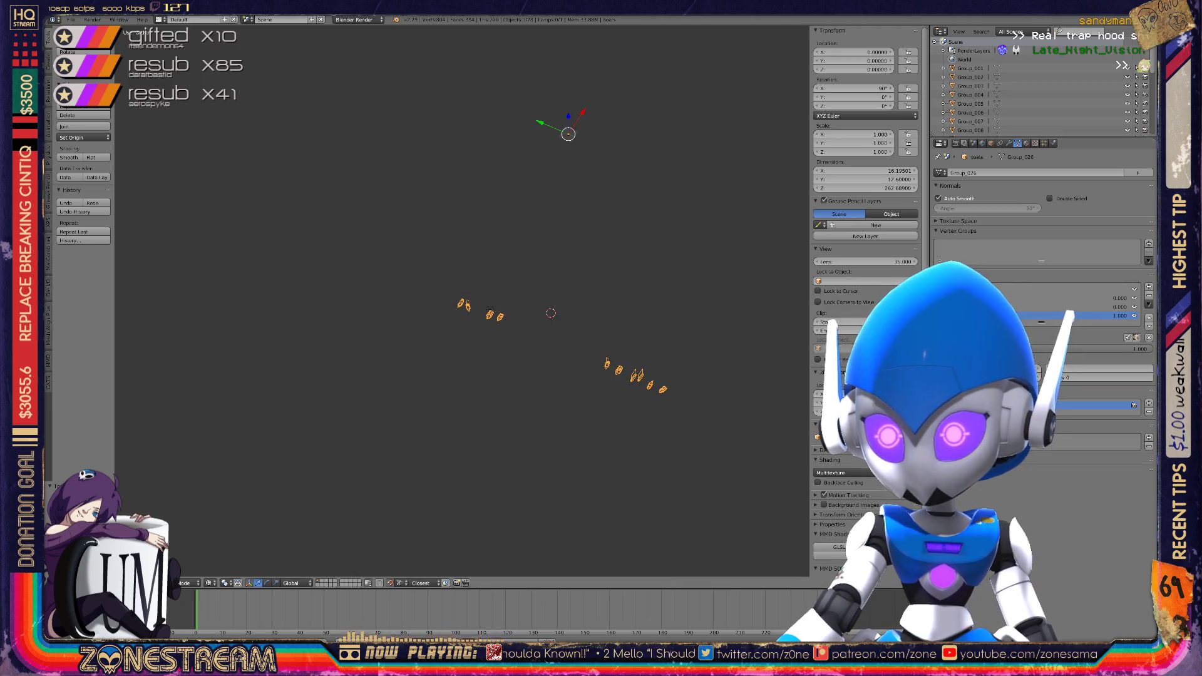
scroll(551, 313, up, 6)
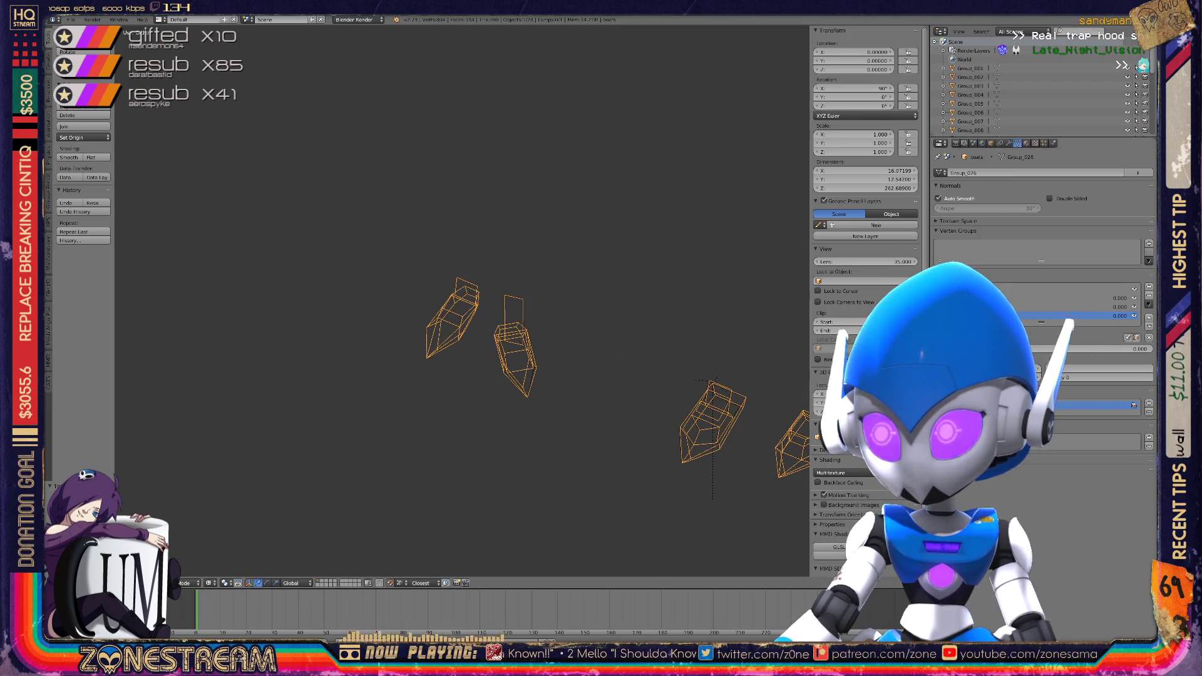
Reset the shape key value to 0, select all objects, then undo the extra selection
key(BackSpace)
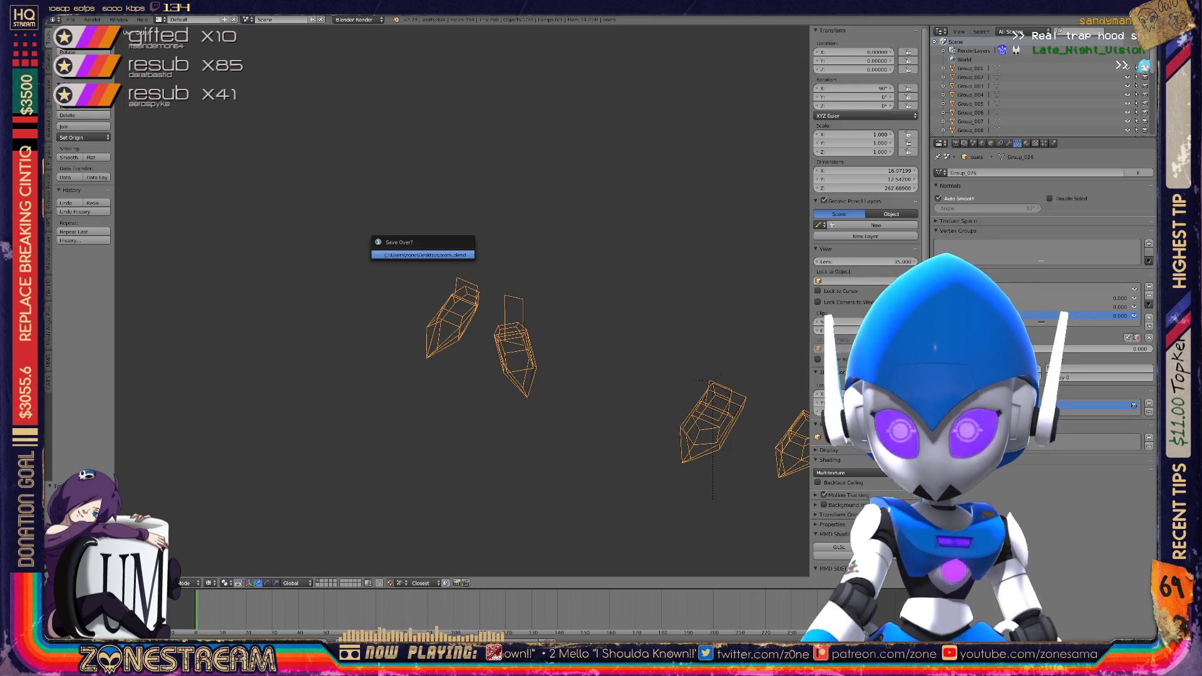
key(a)
key(a)
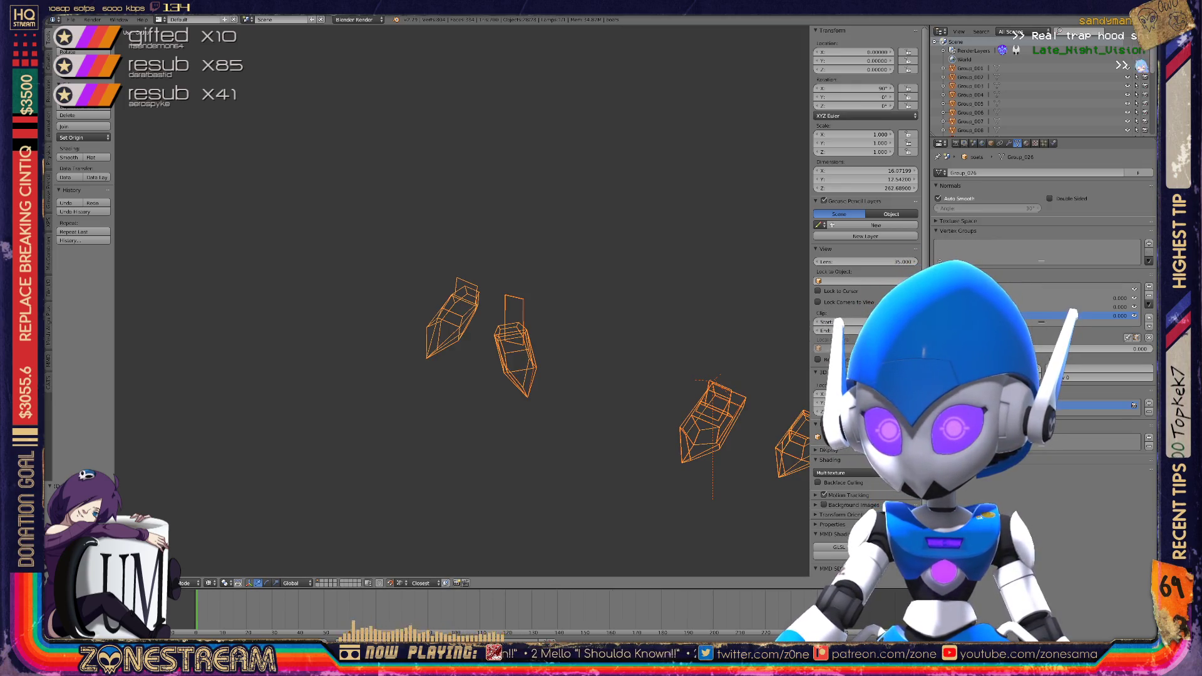
scroll(1033, 87, down, 5)
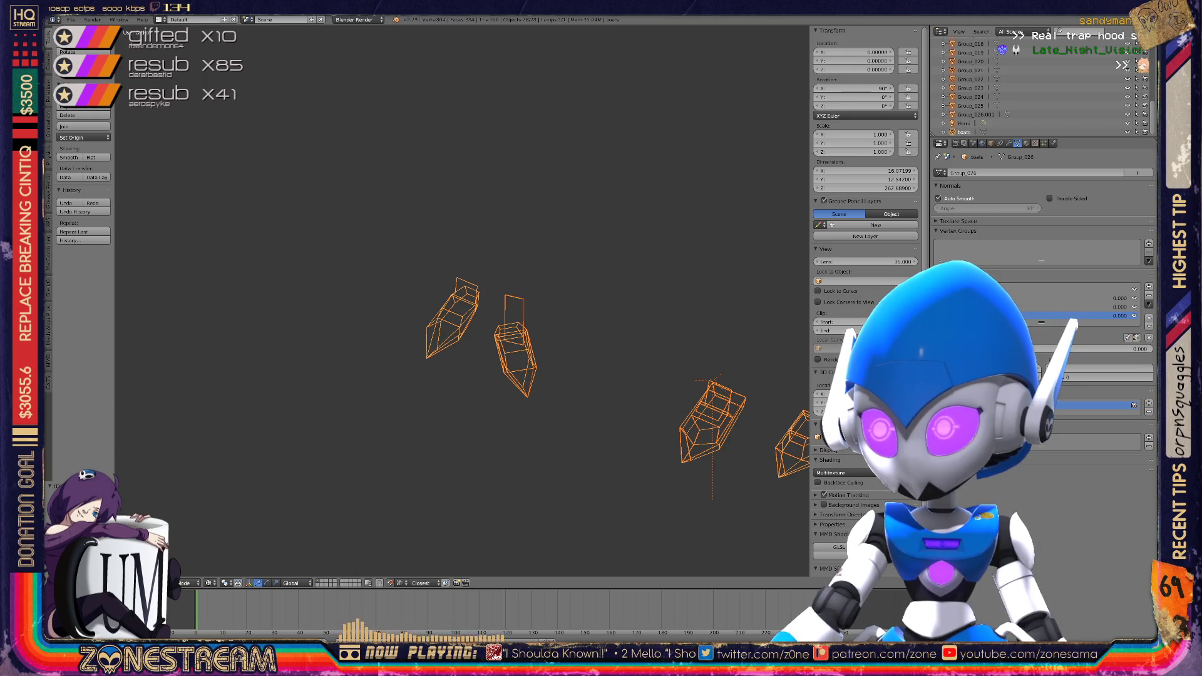
key(ctrl+z)
key(ctrl+z)
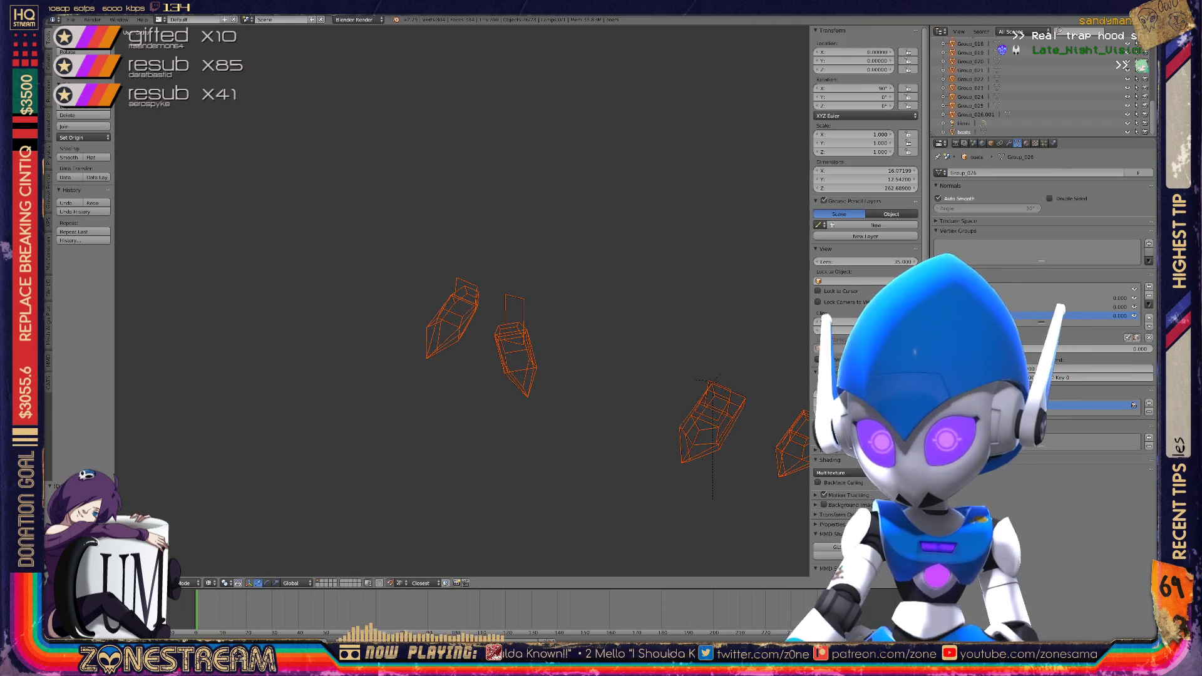
Delete the selected objects and purge unused orphan data blocks from the Outliner
key(x)
click(618, 241)
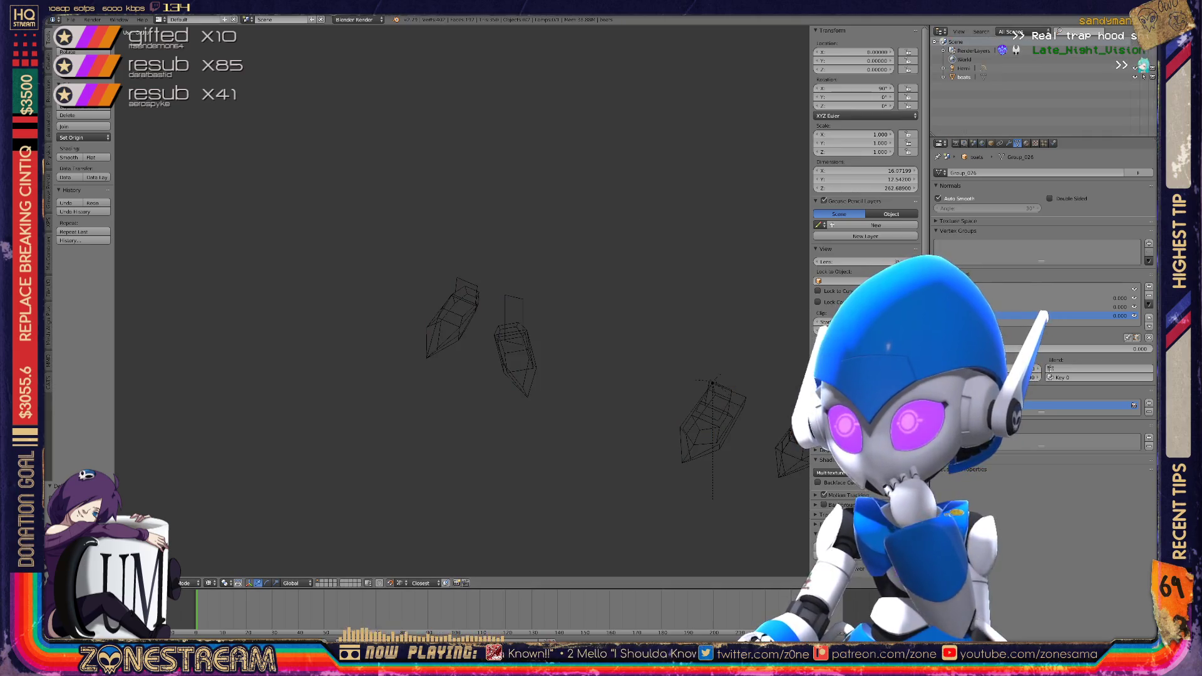
click(1014, 32)
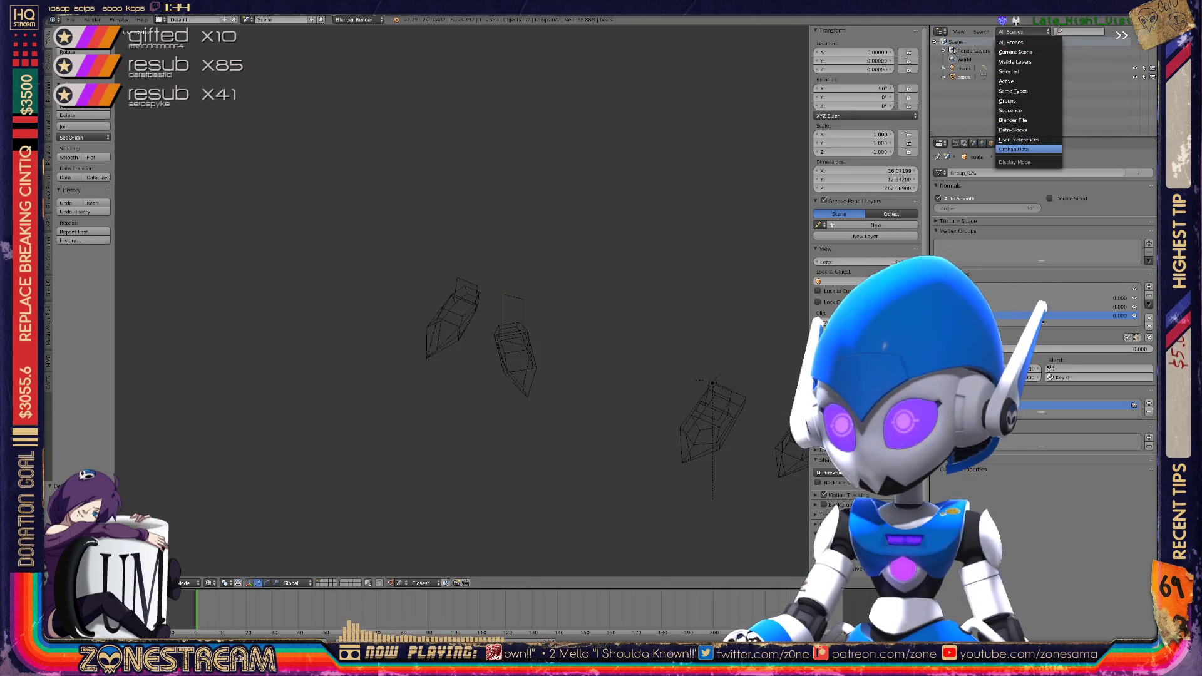
click(1027, 149)
click(1127, 32)
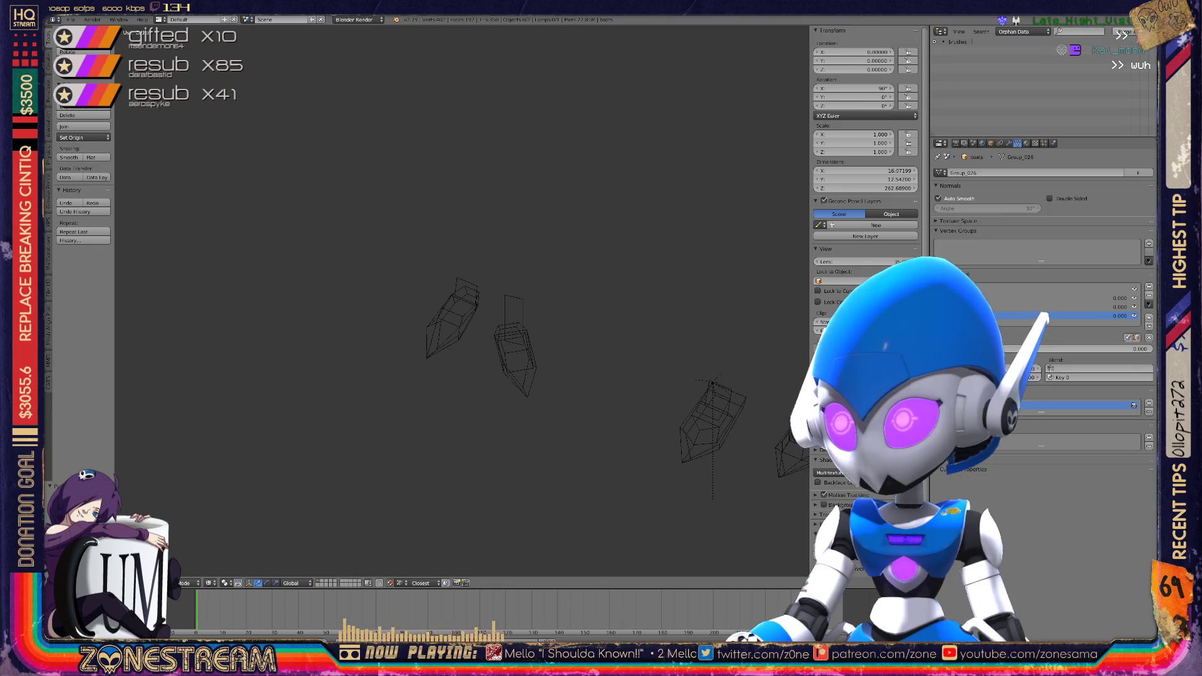
click(1014, 36)
Set the Outliner display to All Scenes and raise the shape key value to 1.000
click(1022, 31)
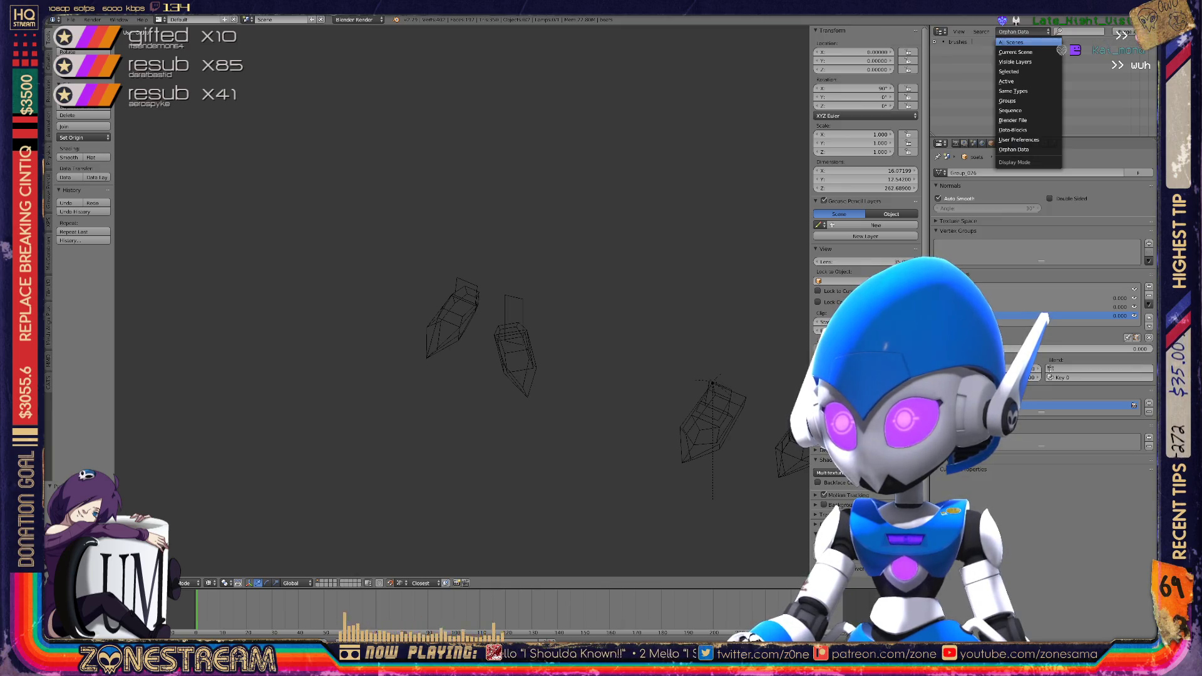
click(1027, 42)
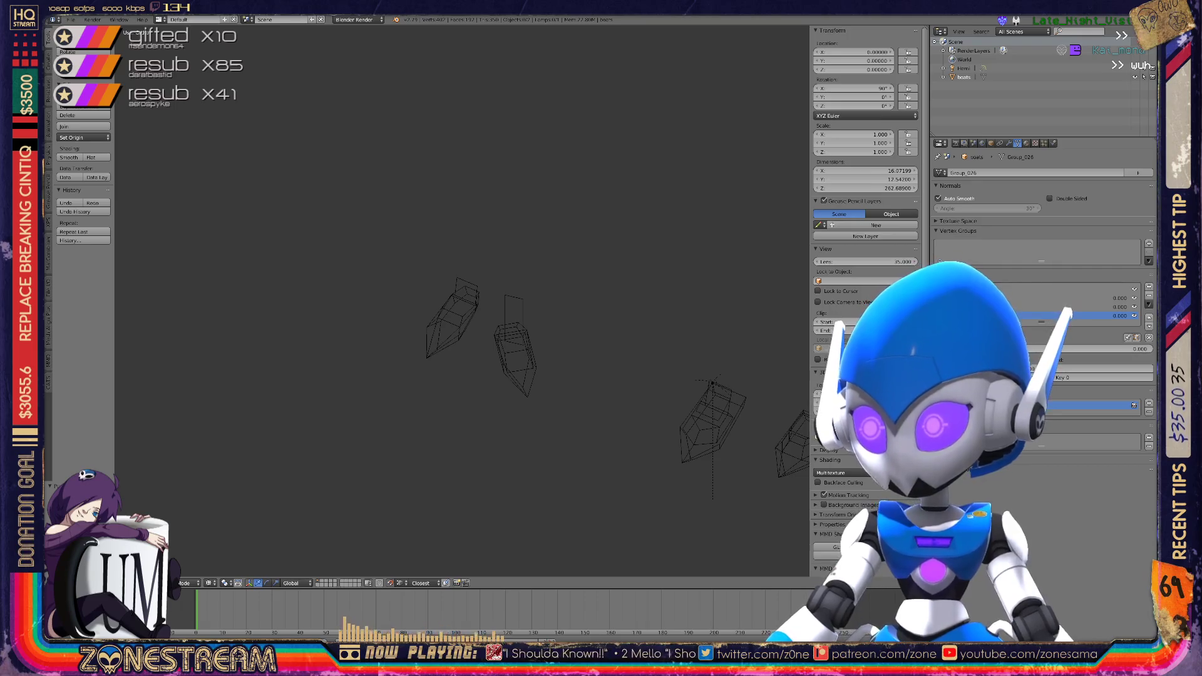
drag(1064, 349, 1146, 349)
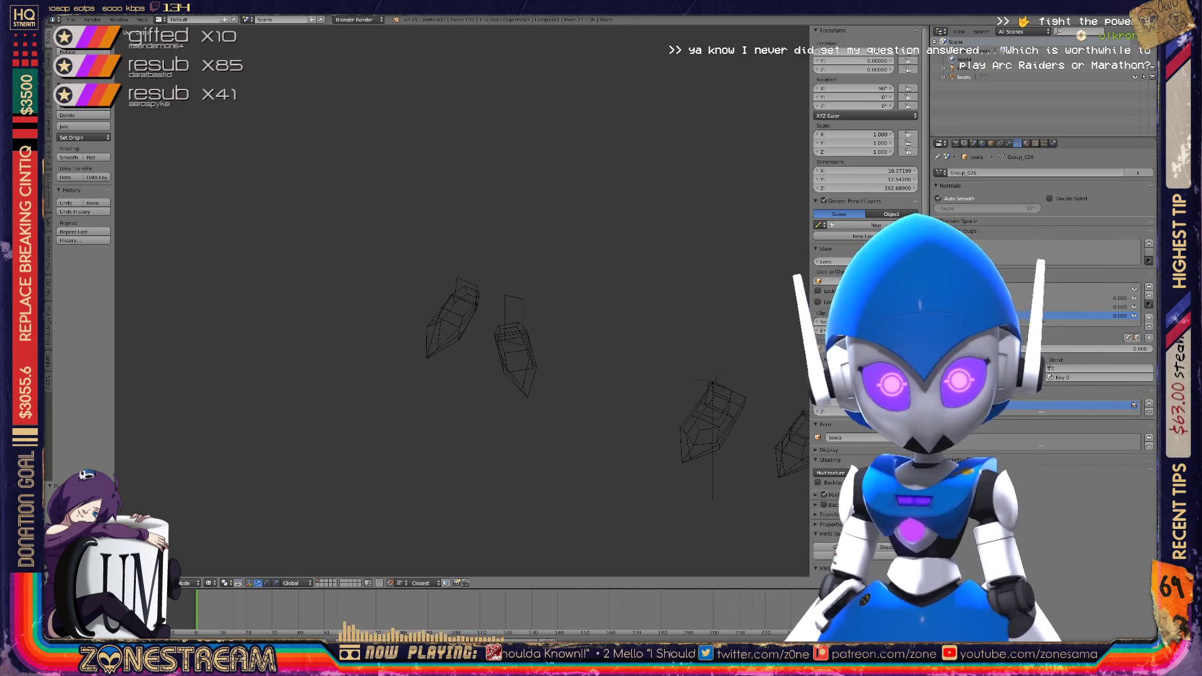
click(70, 19)
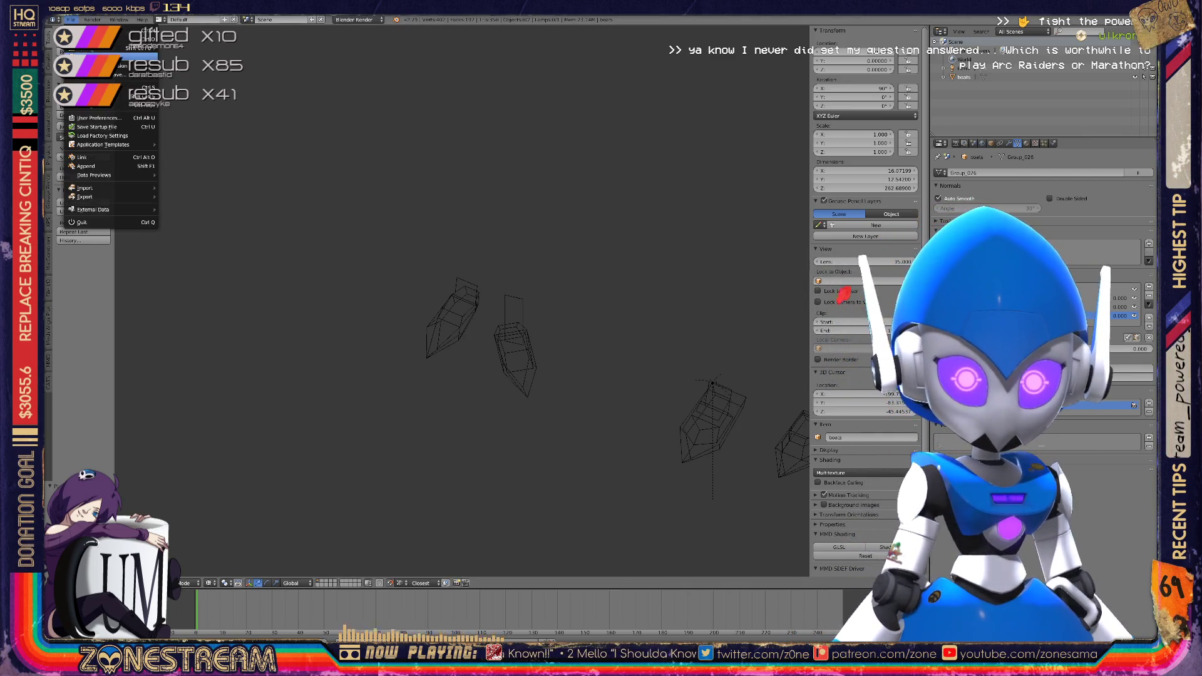
Import the Wavefront .obj file from the poly-testfix folder via File > Import
click(85, 188)
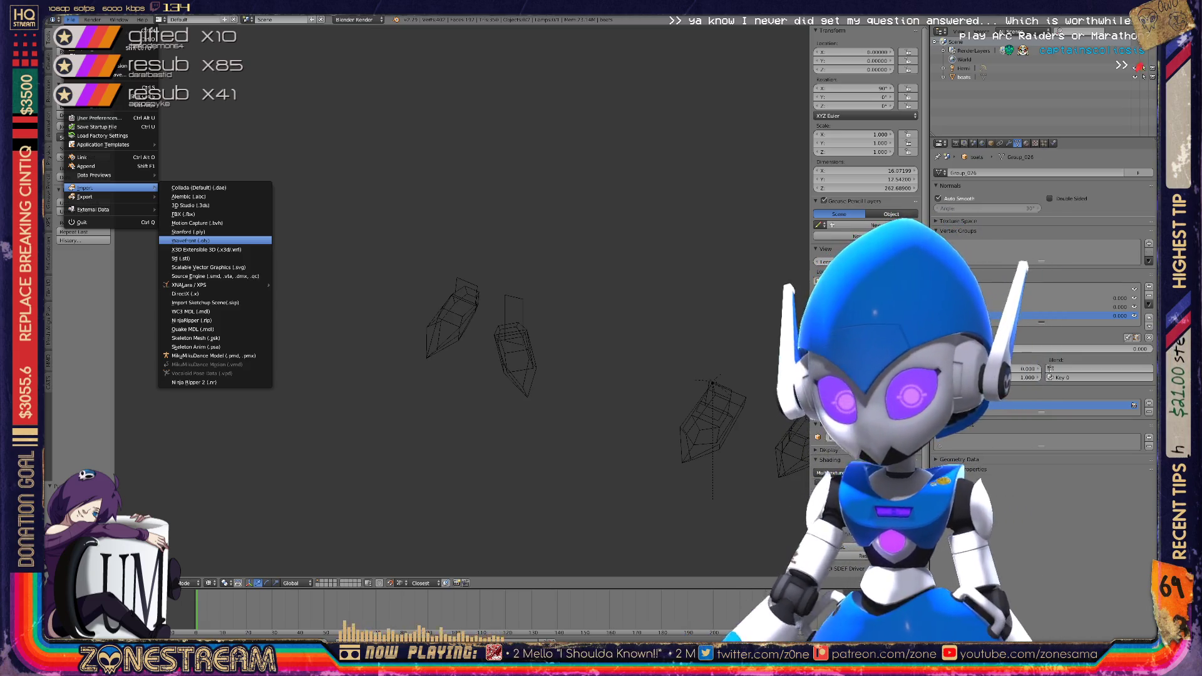
click(191, 240)
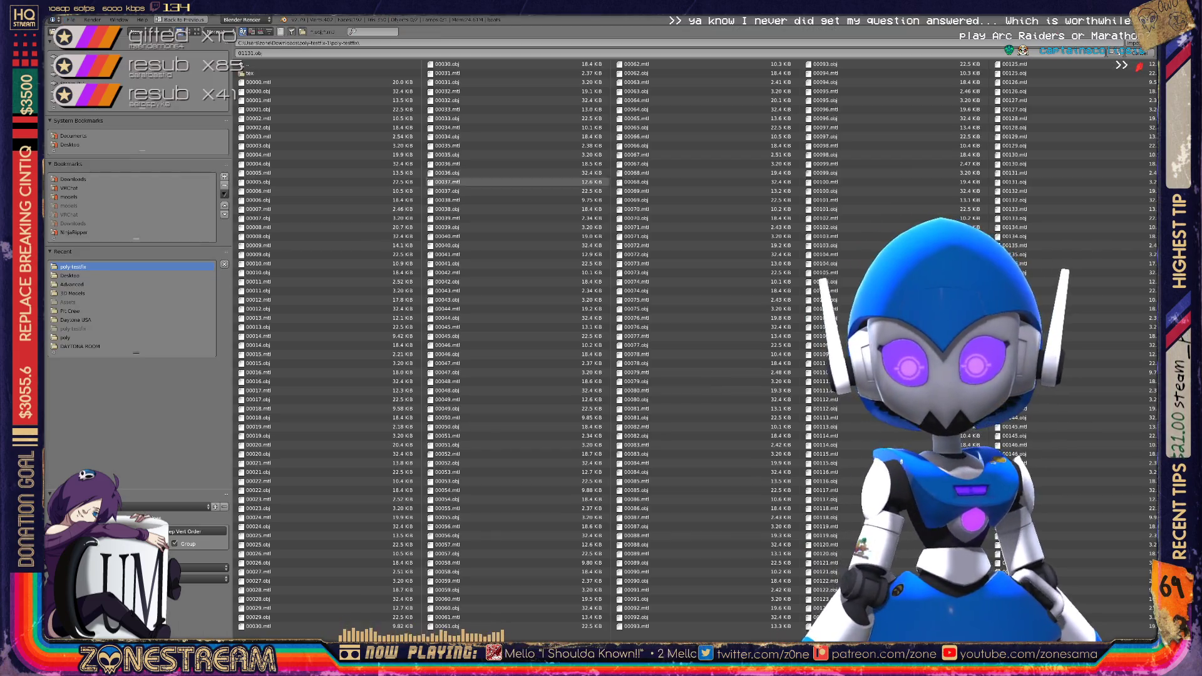
scroll(450, 491, down, 10)
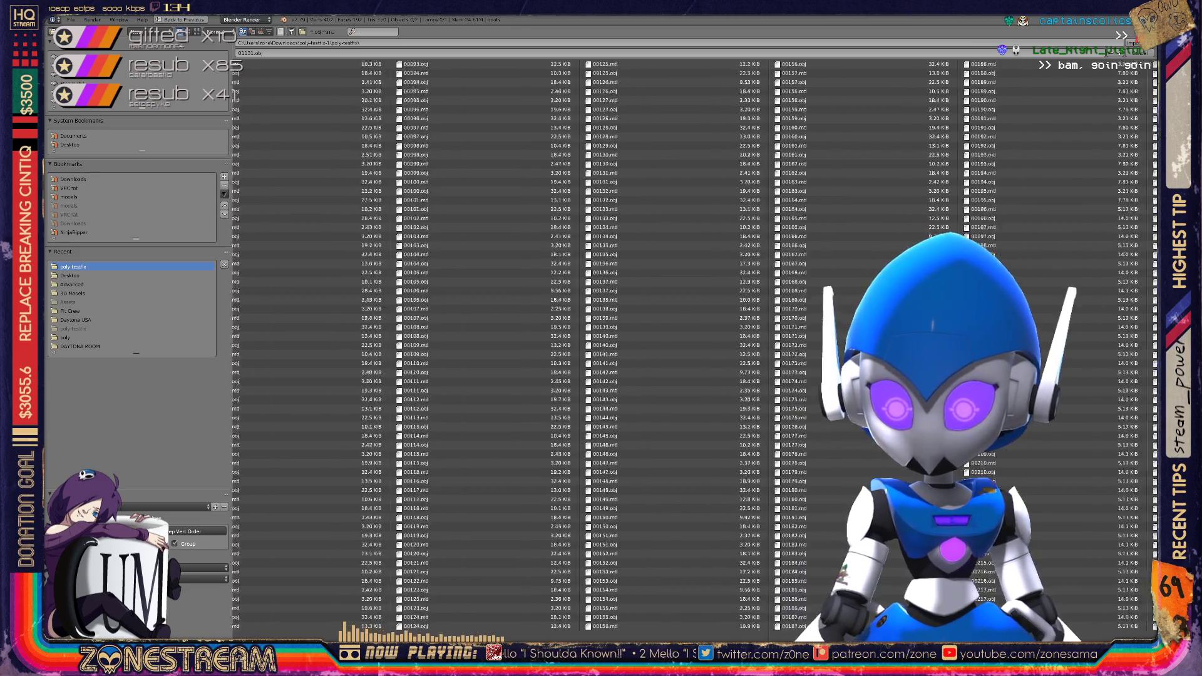
scroll(450, 491, down, 15)
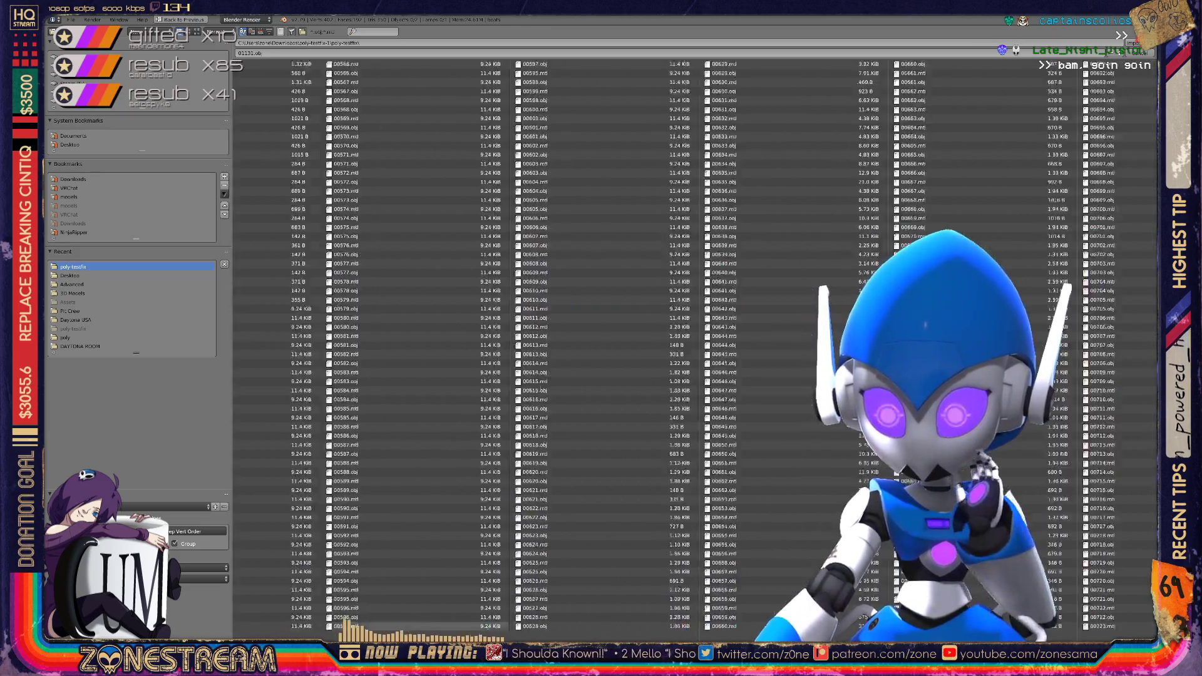
scroll(450, 491, down, 6)
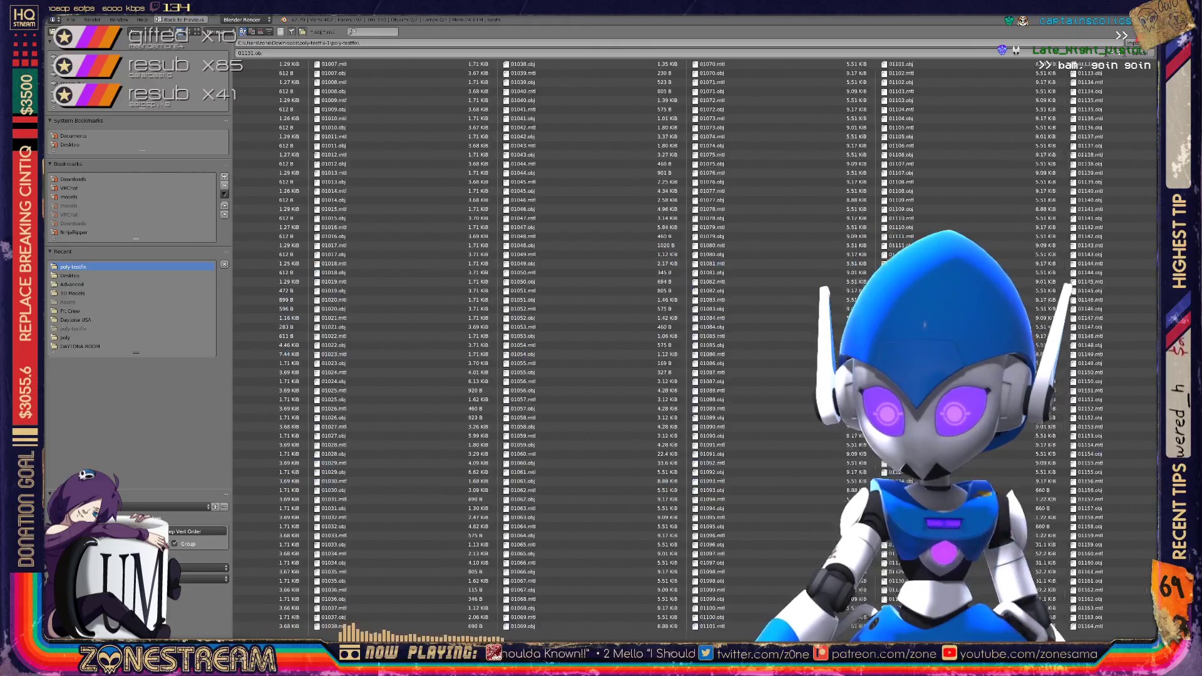
scroll(451, 490, down, 1)
scroll(451, 490, down, 1)
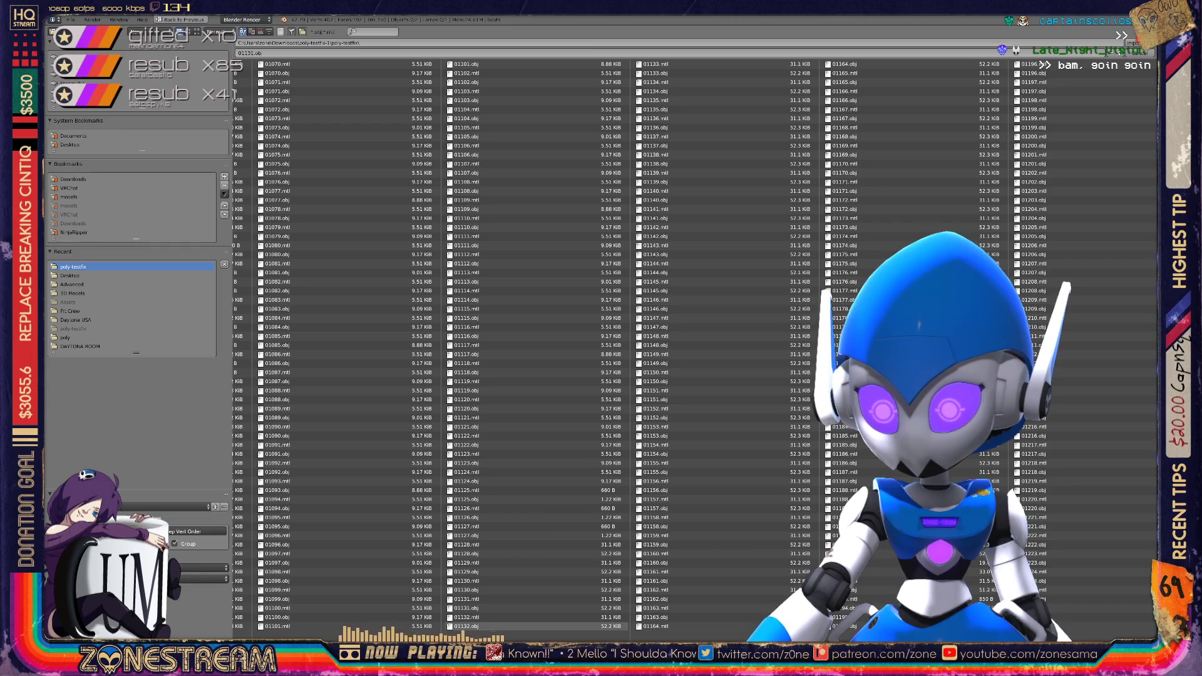
key(Return)
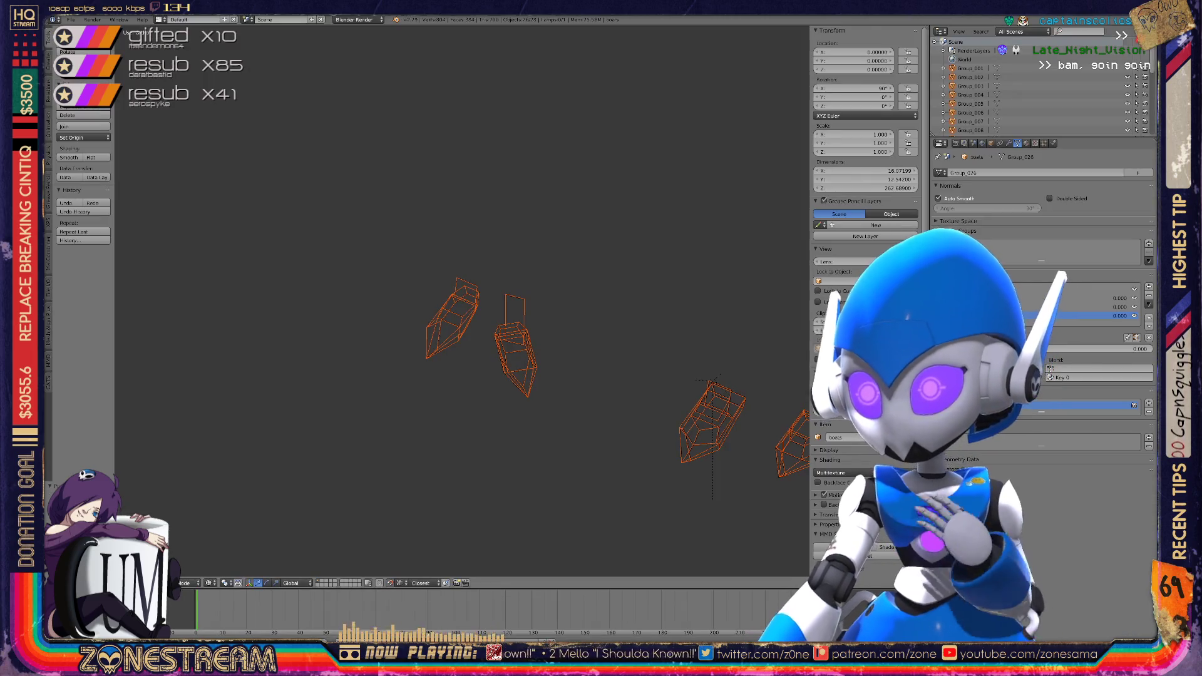
scroll(462, 301, up, 10)
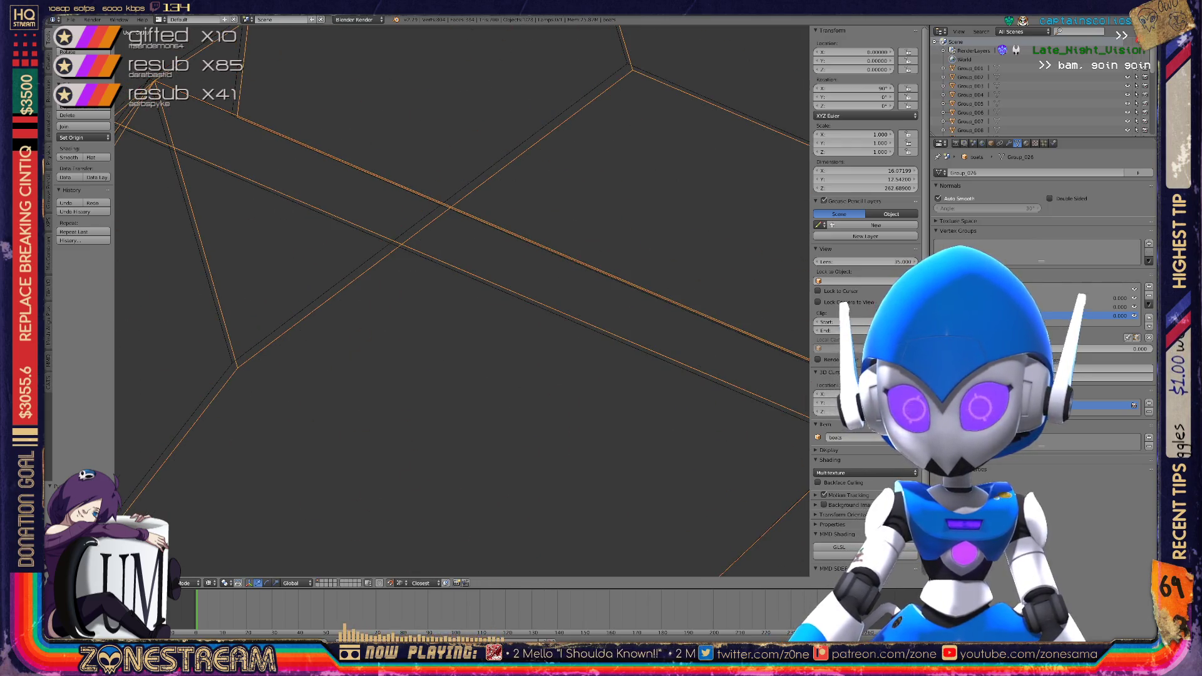
scroll(462, 301, down, 8)
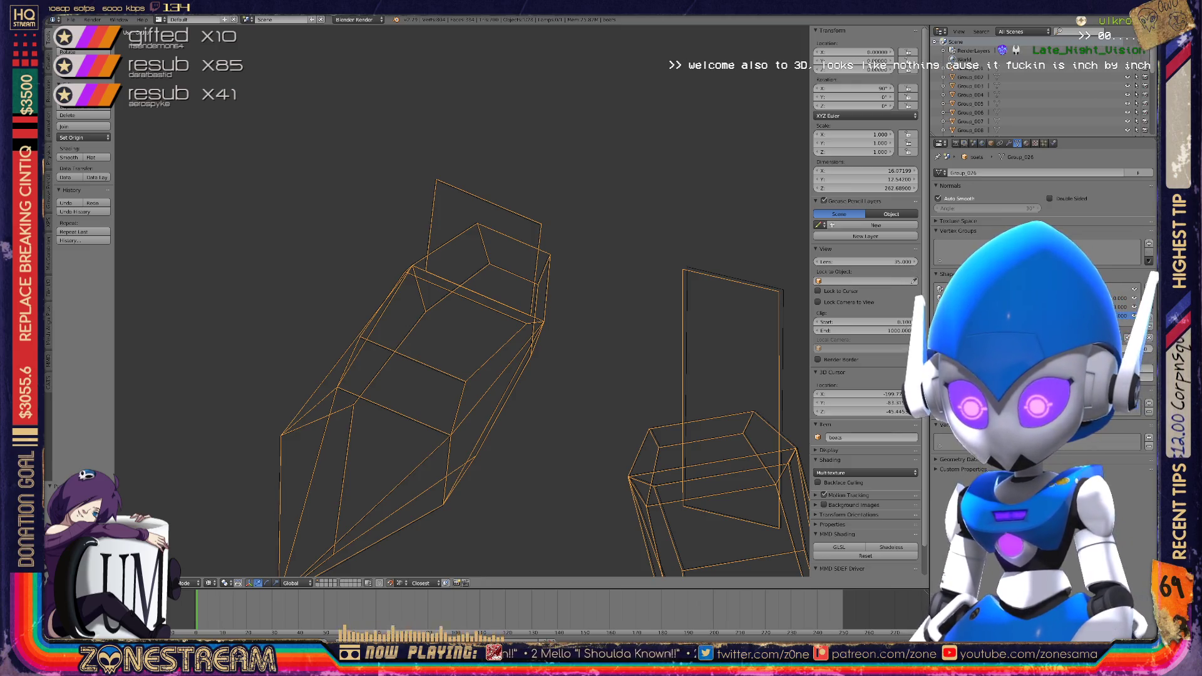
scroll(462, 301, up, 2)
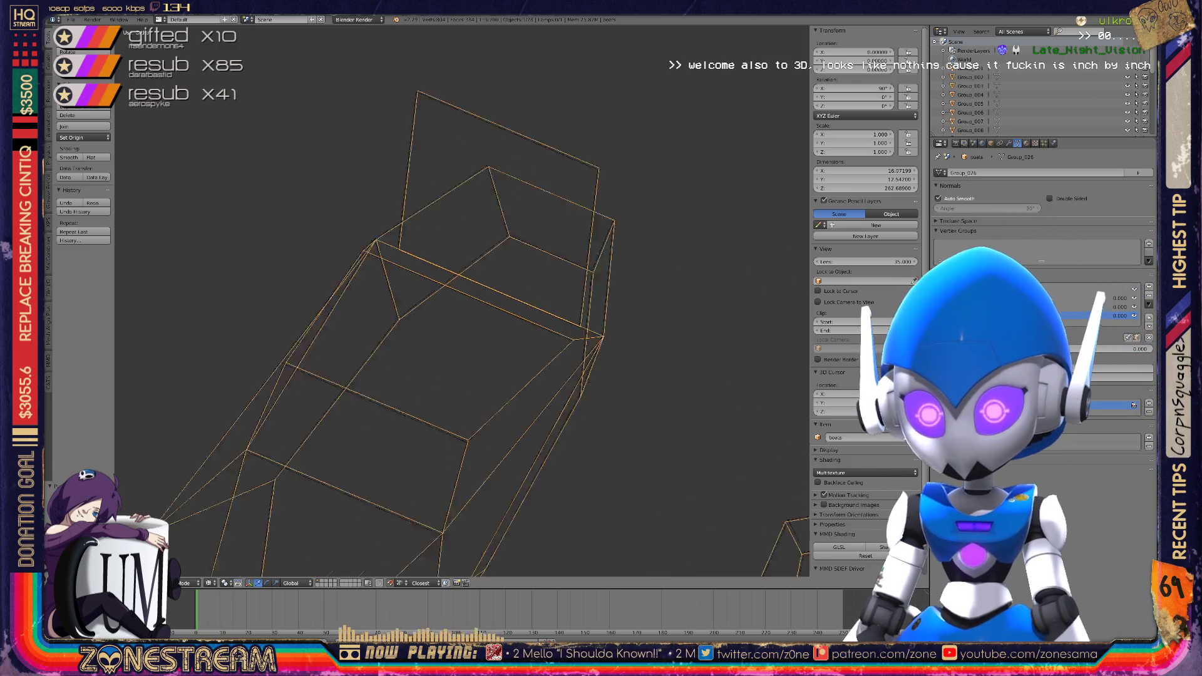
scroll(462, 300, up, 1)
scroll(462, 300, up, 5)
scroll(462, 301, up, 5)
scroll(462, 300, up, 2)
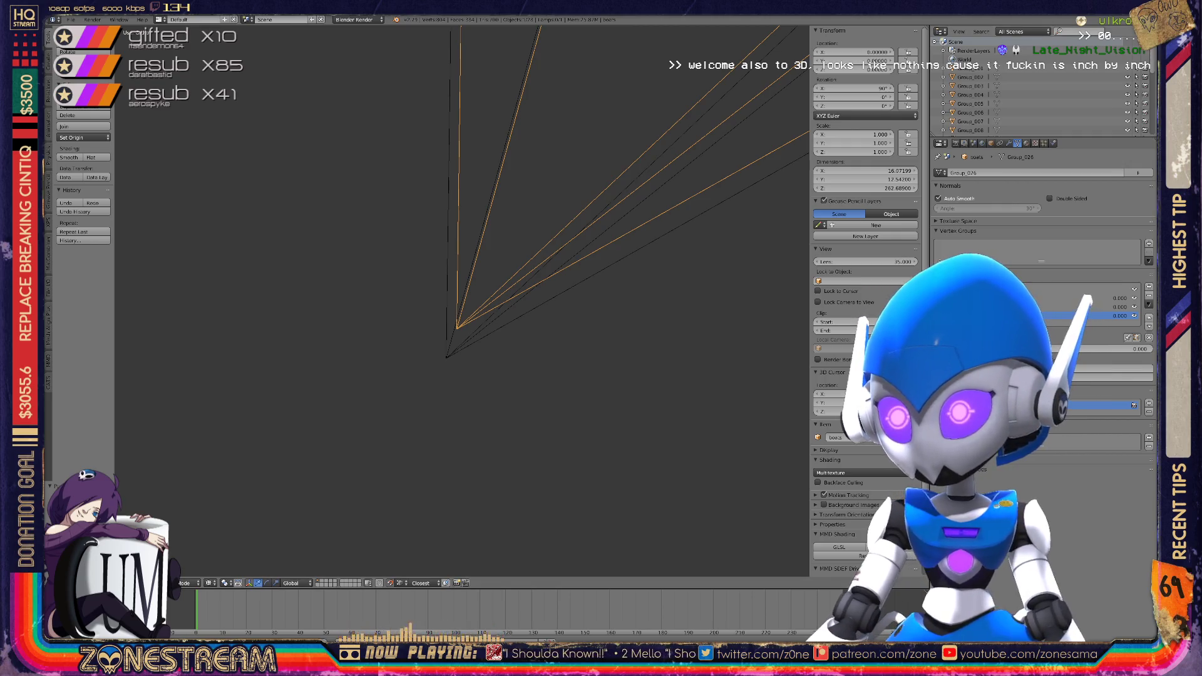
scroll(1039, 88, down, 5)
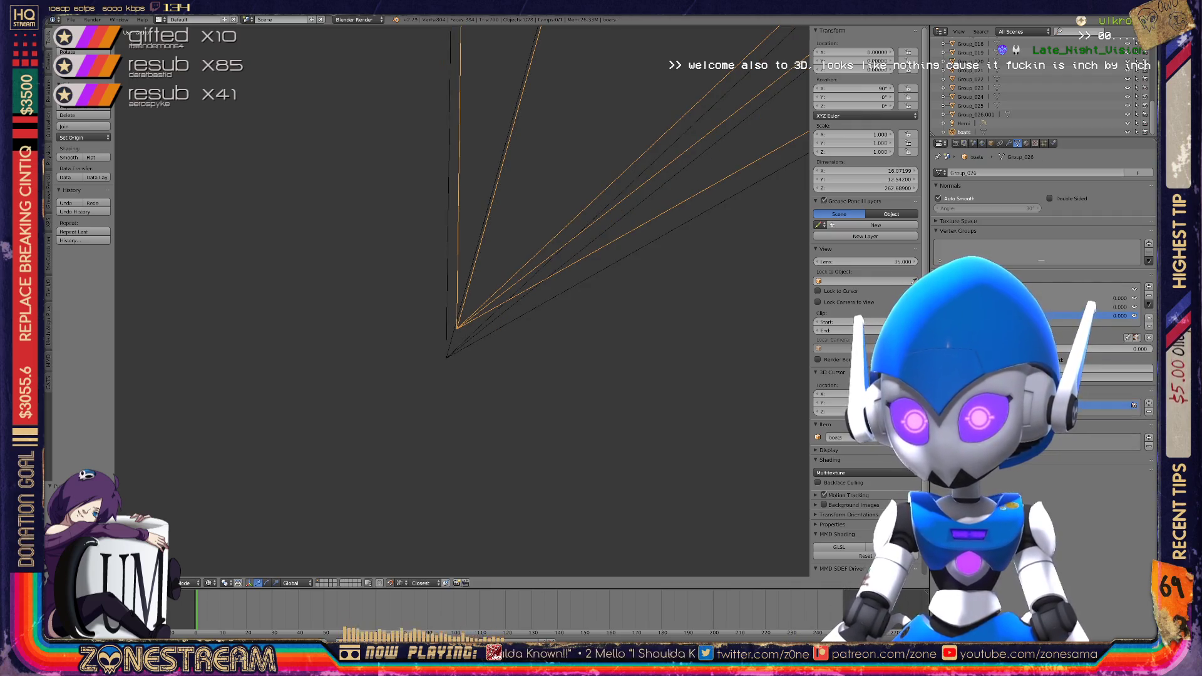
key(Tab)
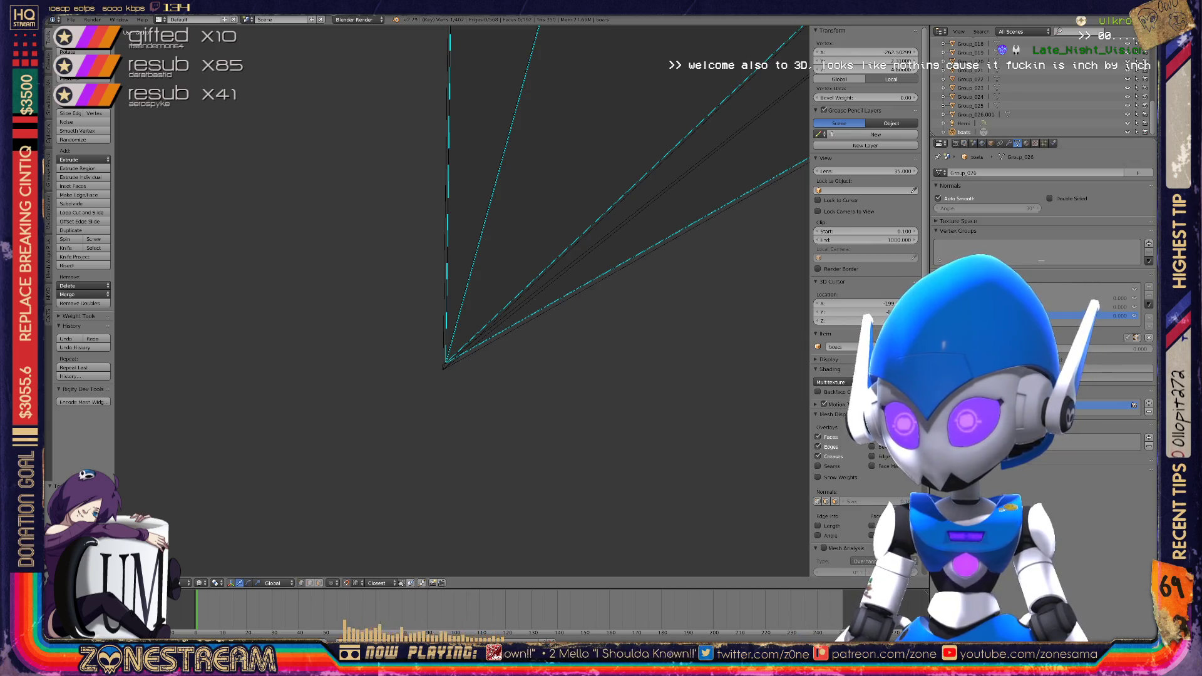
Re-enter Edit Mode and snap the edge-fan tip vertex onto the lower apex
key(Tab)
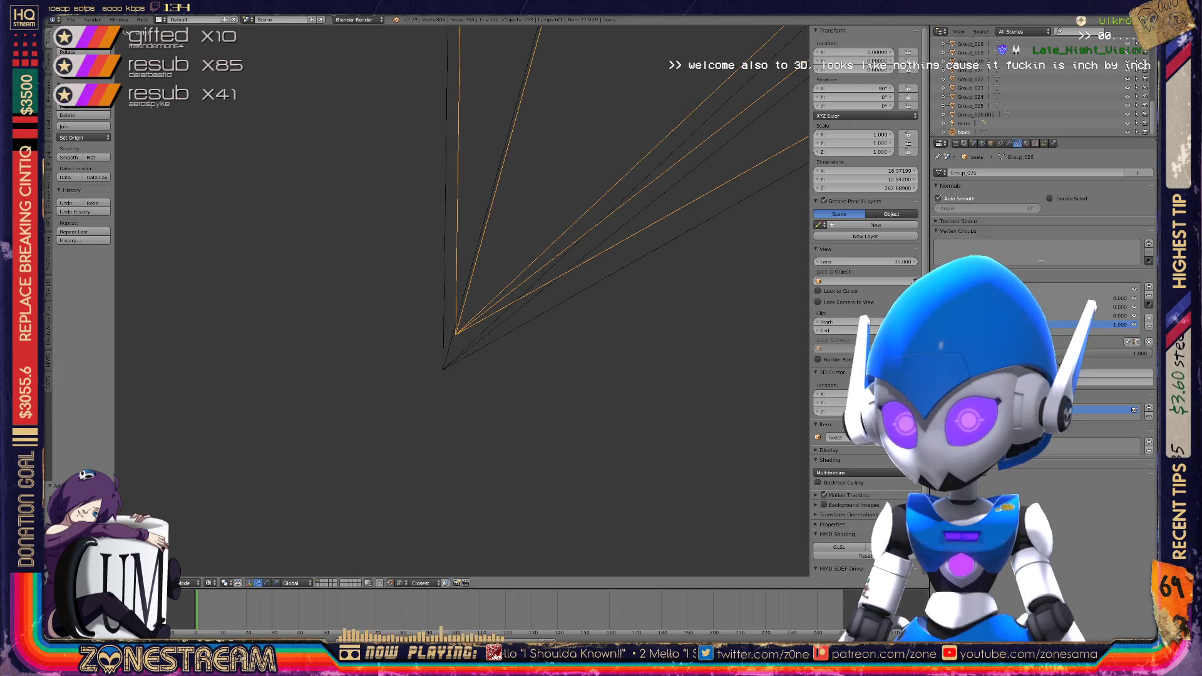
key(Tab)
right_click(455, 333)
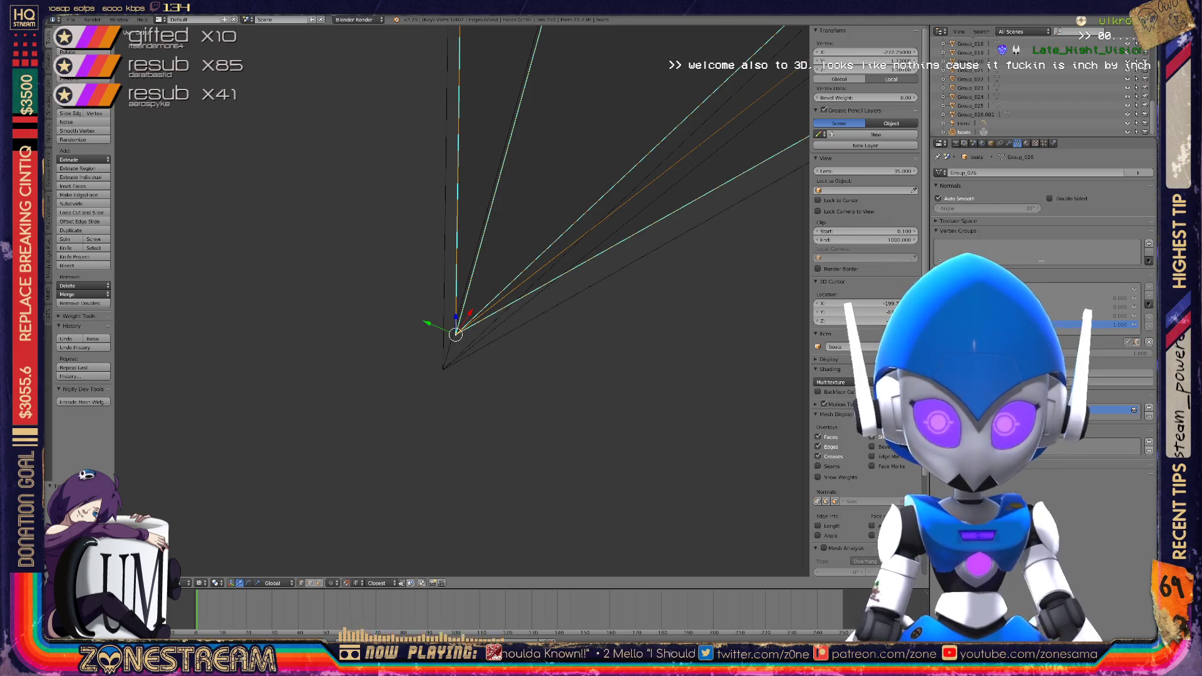
key(g)
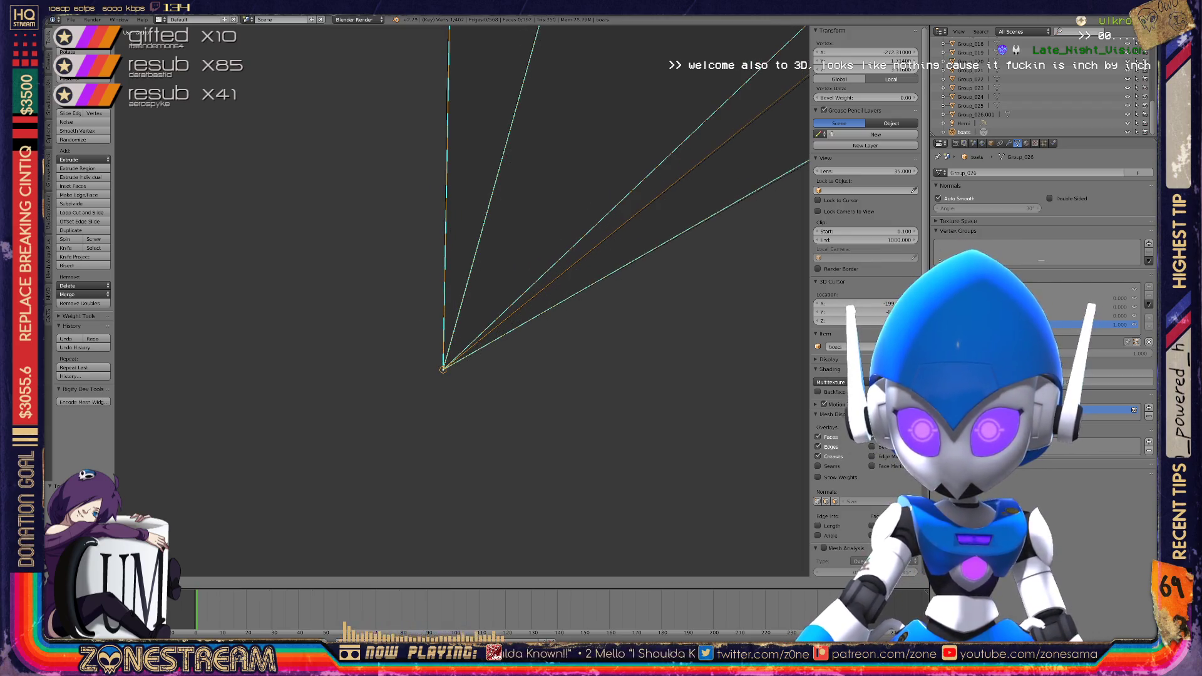
click(458, 314)
scroll(462, 301, down, 1)
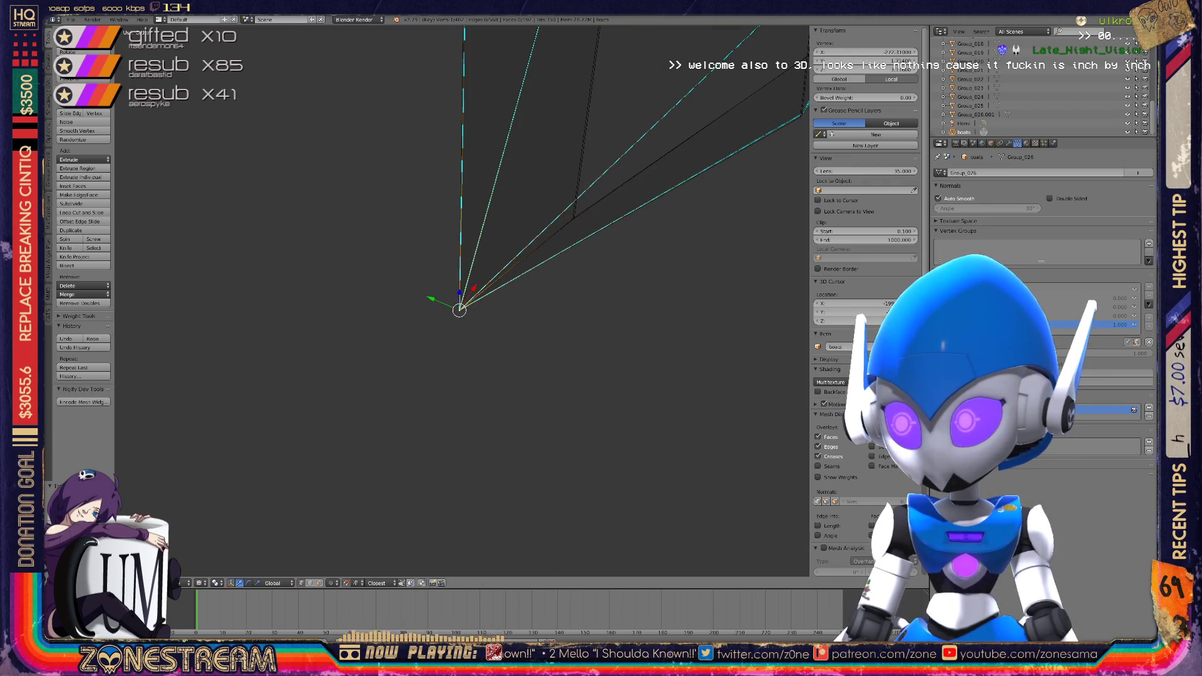
shift+middle_drag(462, 300, 390, 322)
scroll(461, 301, up, 5)
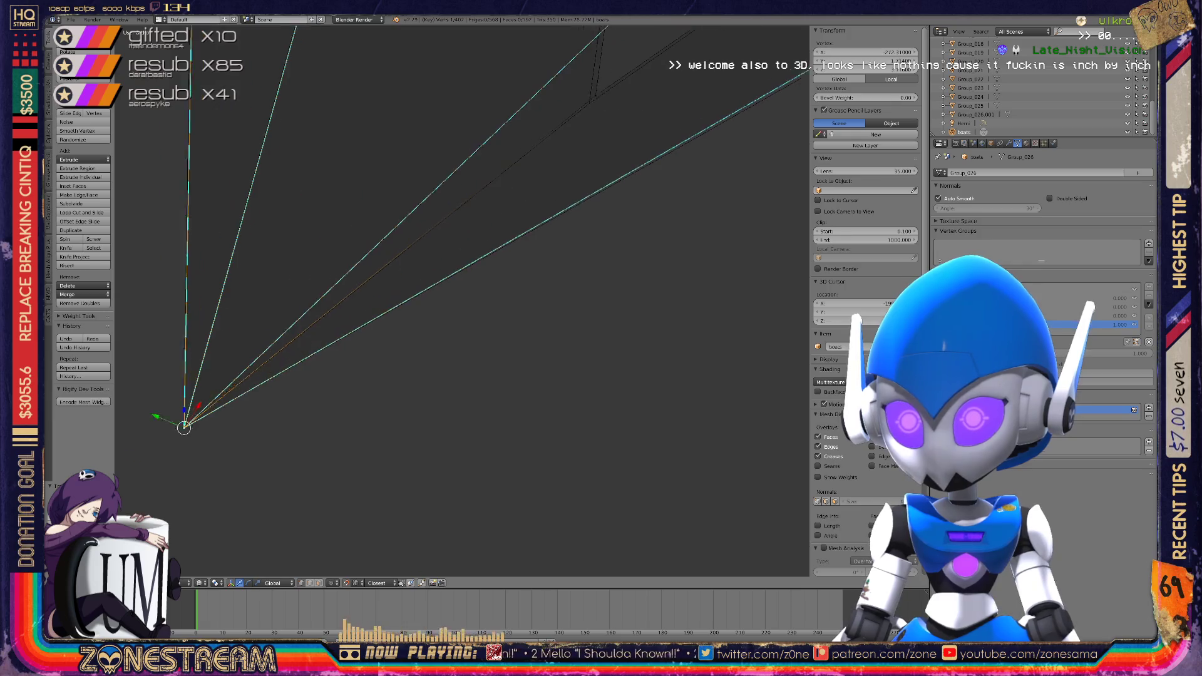
Move the vertex near the gap onto its partner where the edges converge
right_click(470, 286)
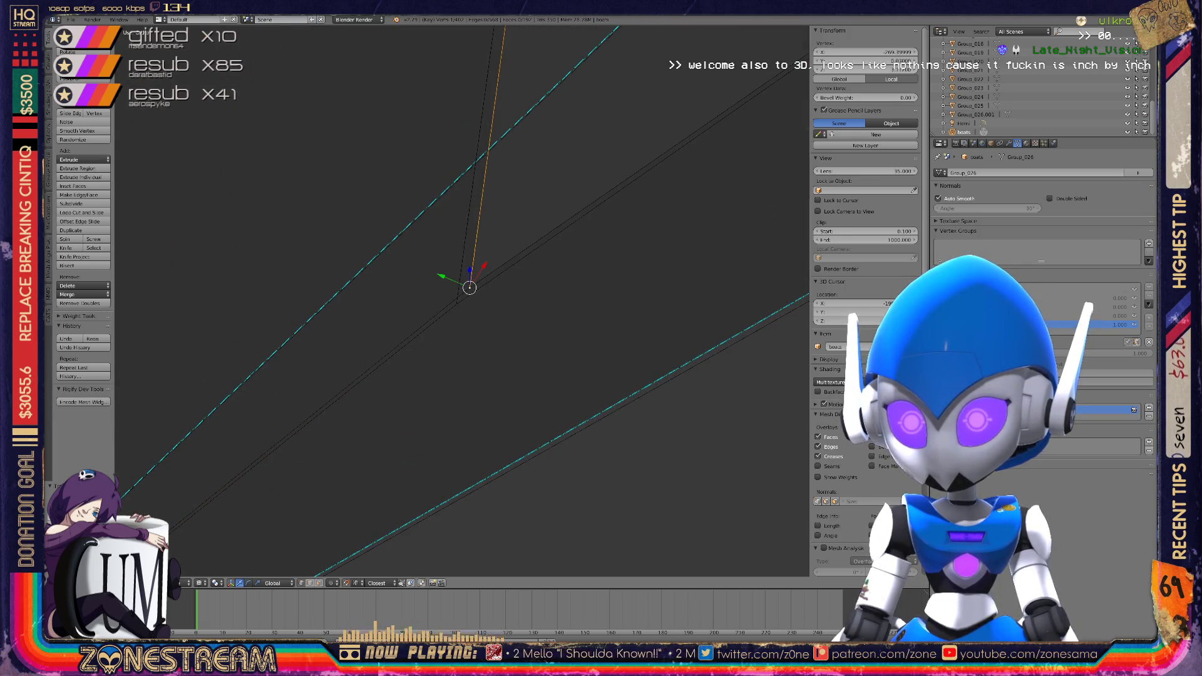
key(g)
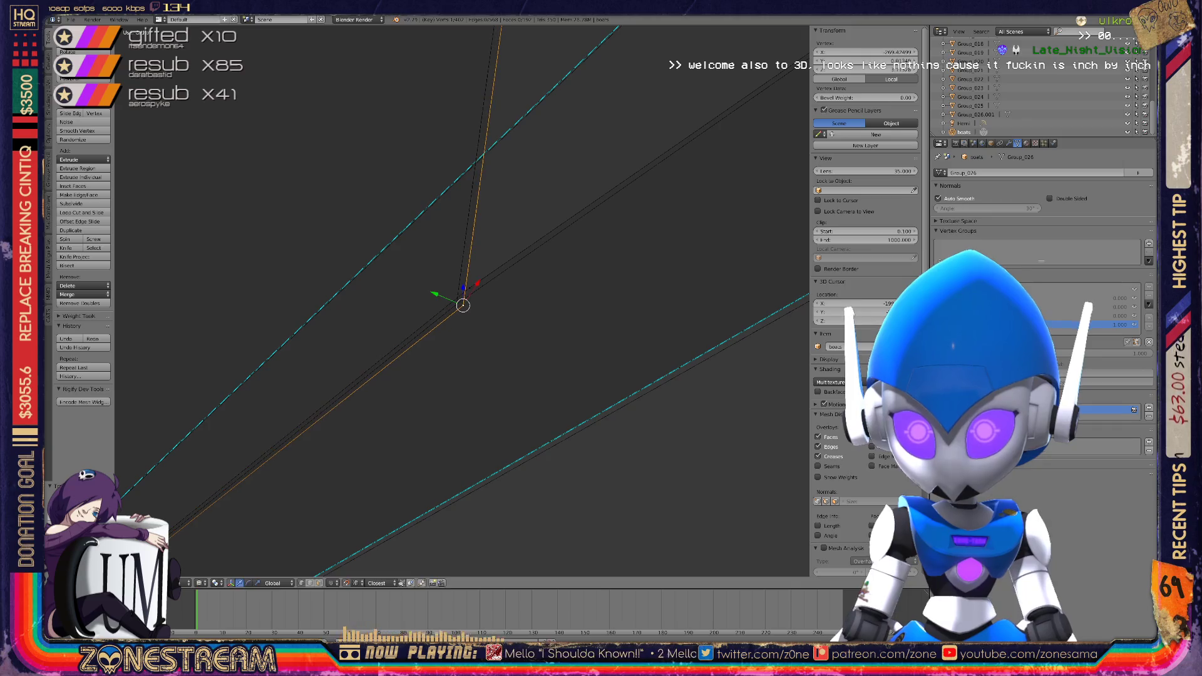
key(g)
key(g)
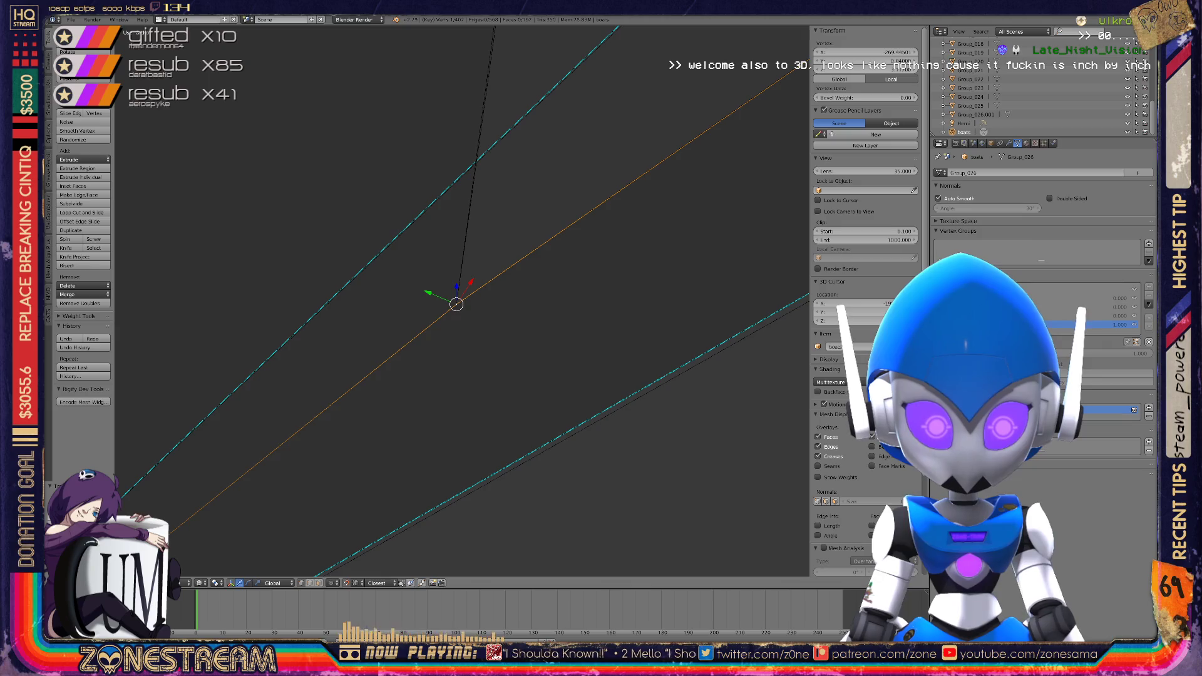
scroll(462, 301, down, 8)
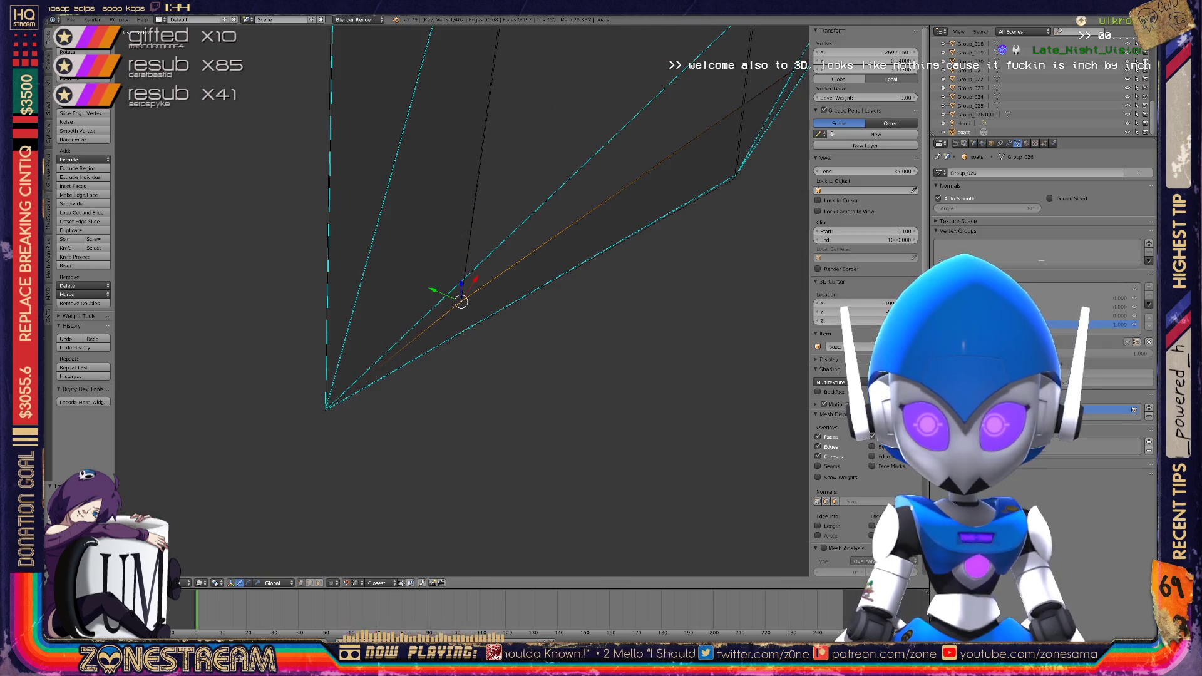
scroll(462, 300, up, 4)
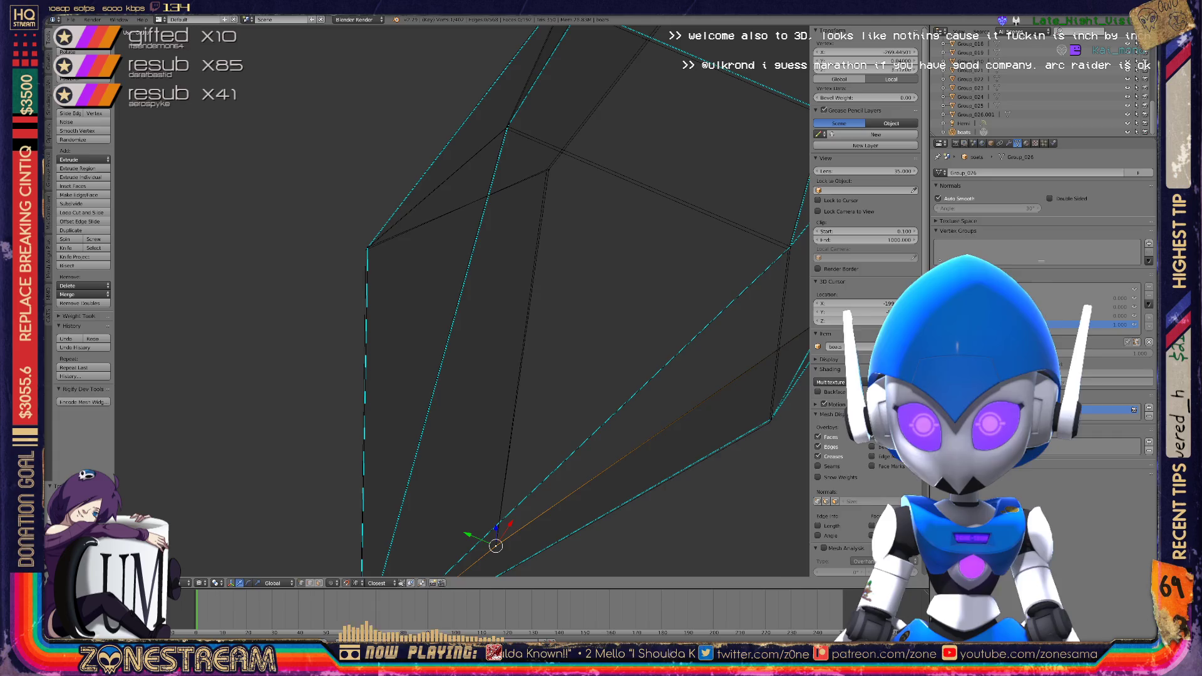
mouse_move(462, 301)
middle_down()
mouse_move(488, 288)
mouse_move(476, 278)
mouse_move(463, 305)
mouse_move(427, 299)
mouse_move(413, 324)
middle_up()
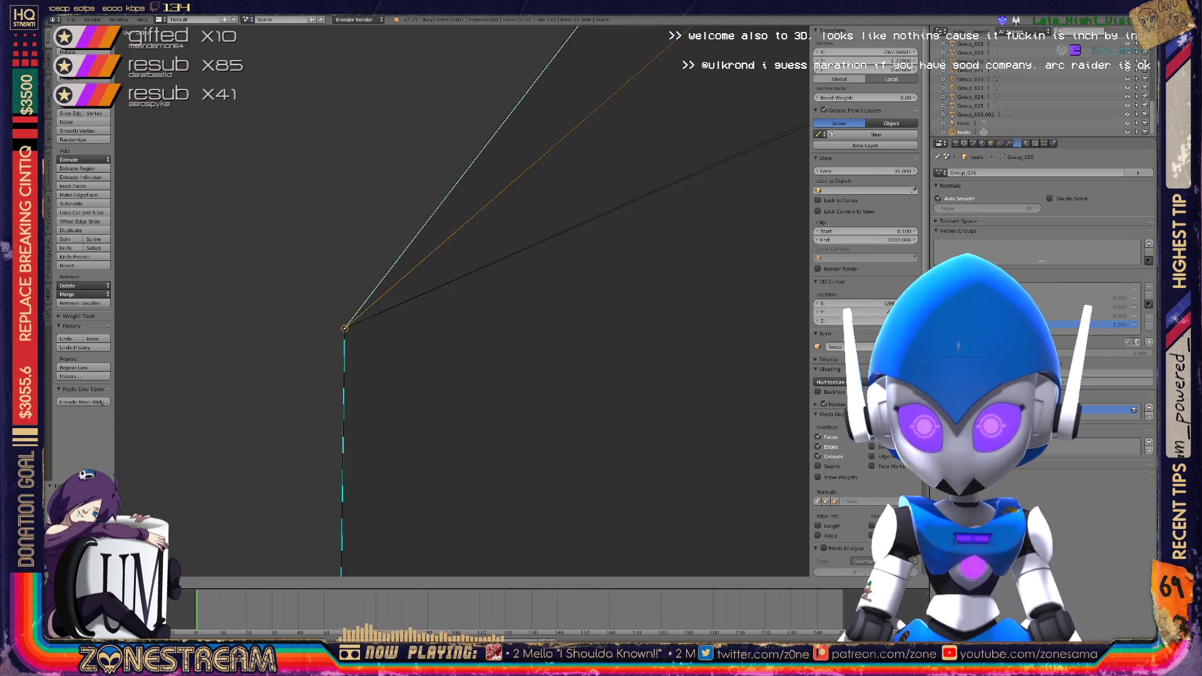
scroll(413, 324, up, 8)
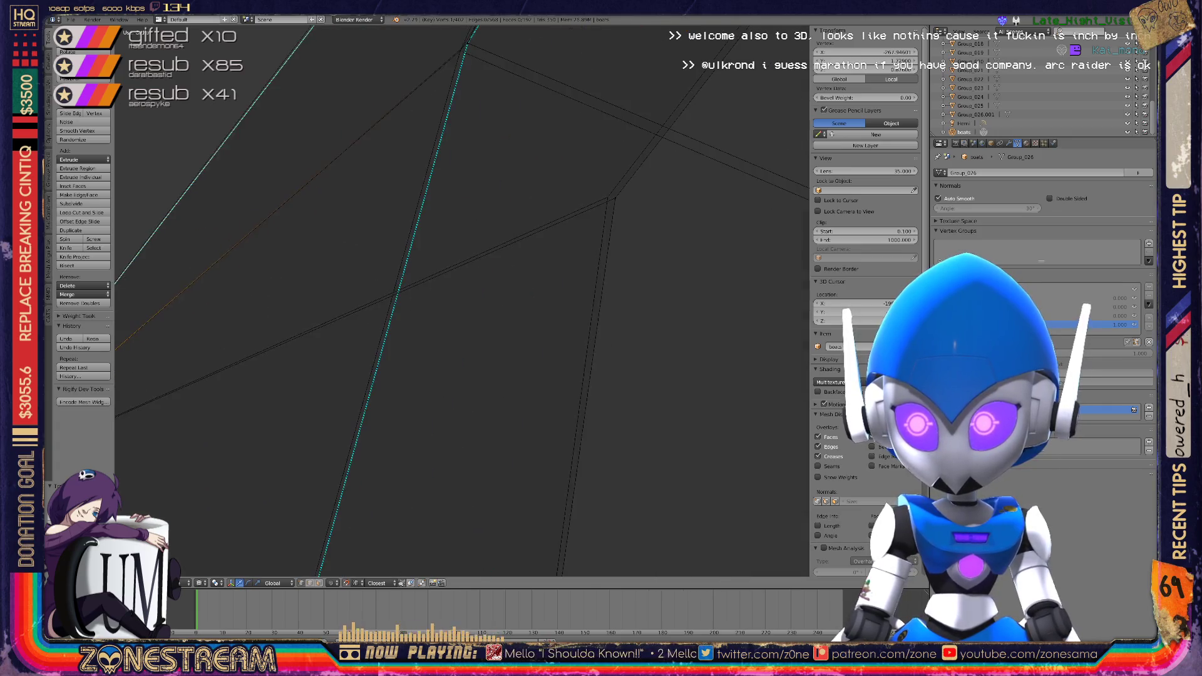
scroll(413, 324, up, 2)
Slide a vertex slightly left, then select and centre on the corner junction vertex
key(g)
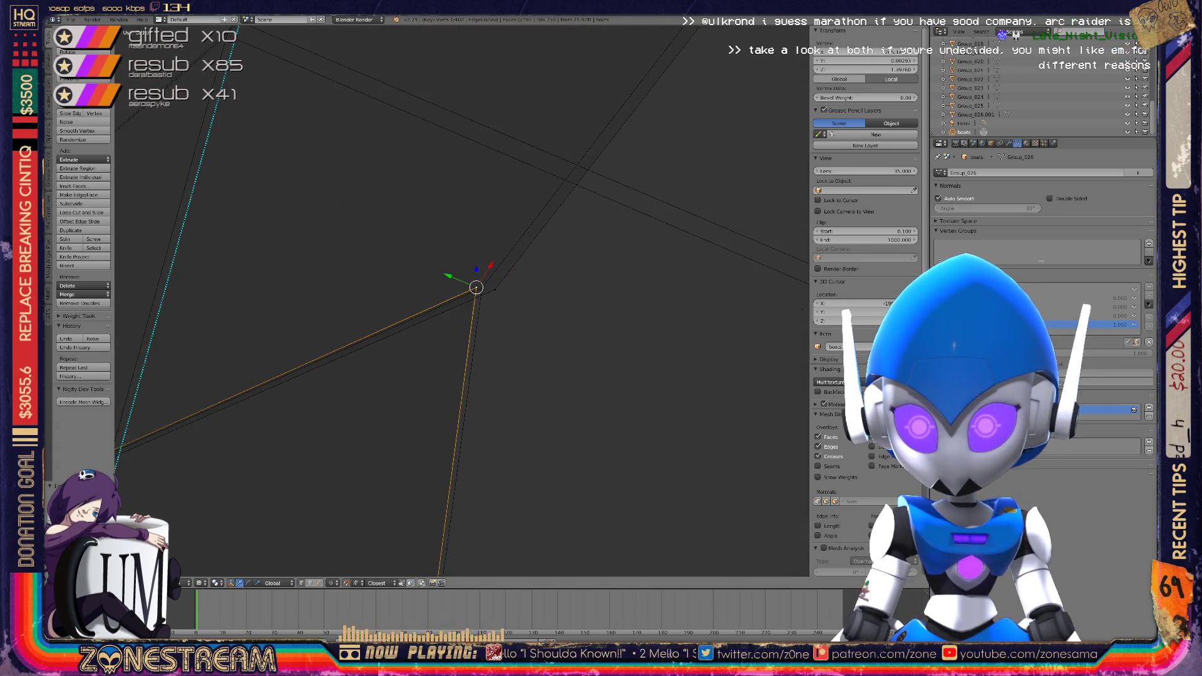
right_click(494, 289)
mouse_move(482, 287)
middle_down()
mouse_move(444, 300)
mouse_move(419, 291)
middle_up()
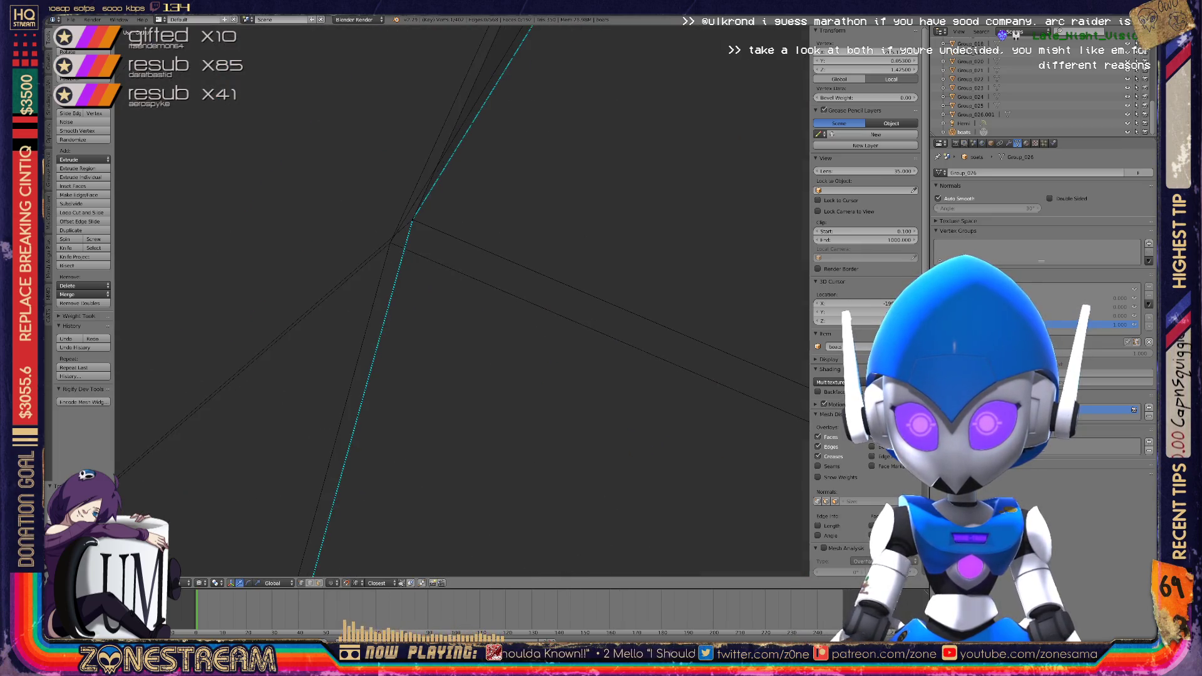
right_click(390, 242)
right_click(389, 242)
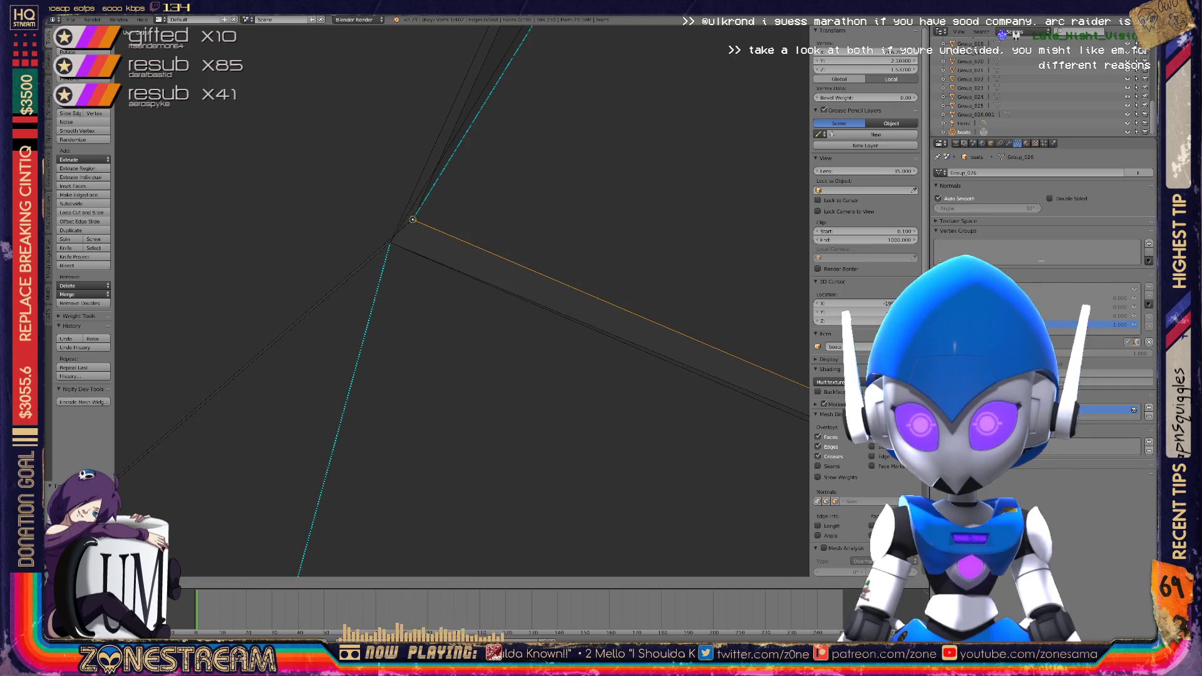
right_click(390, 242)
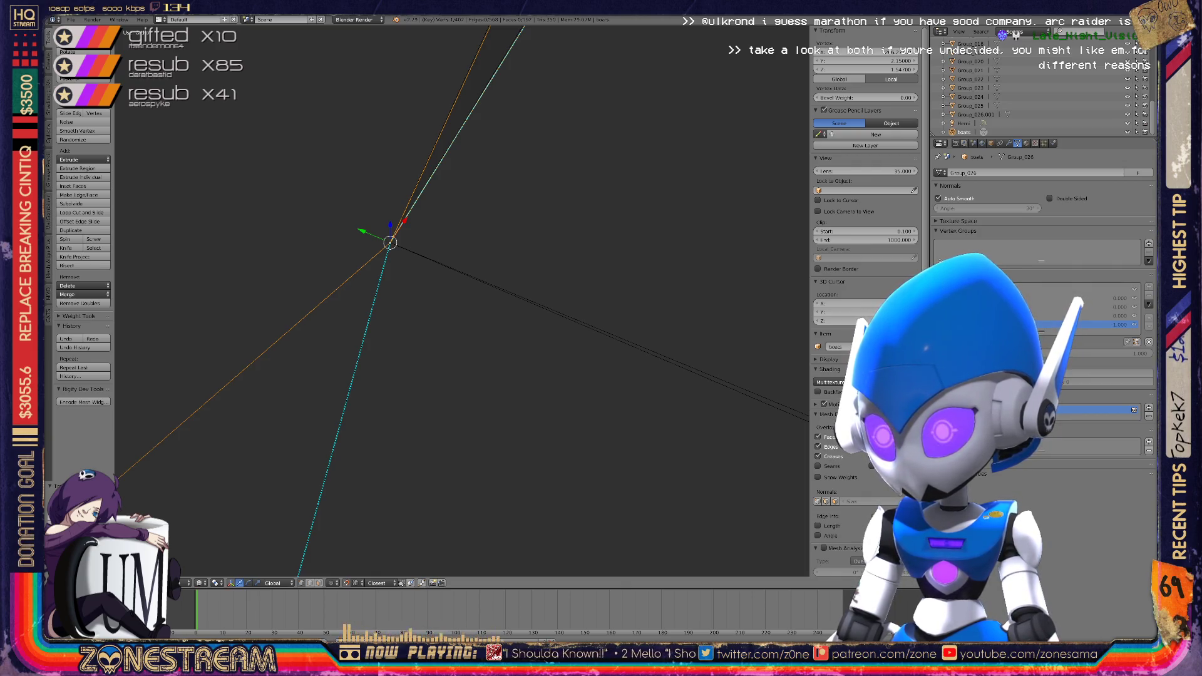
key(KP_Decimal)
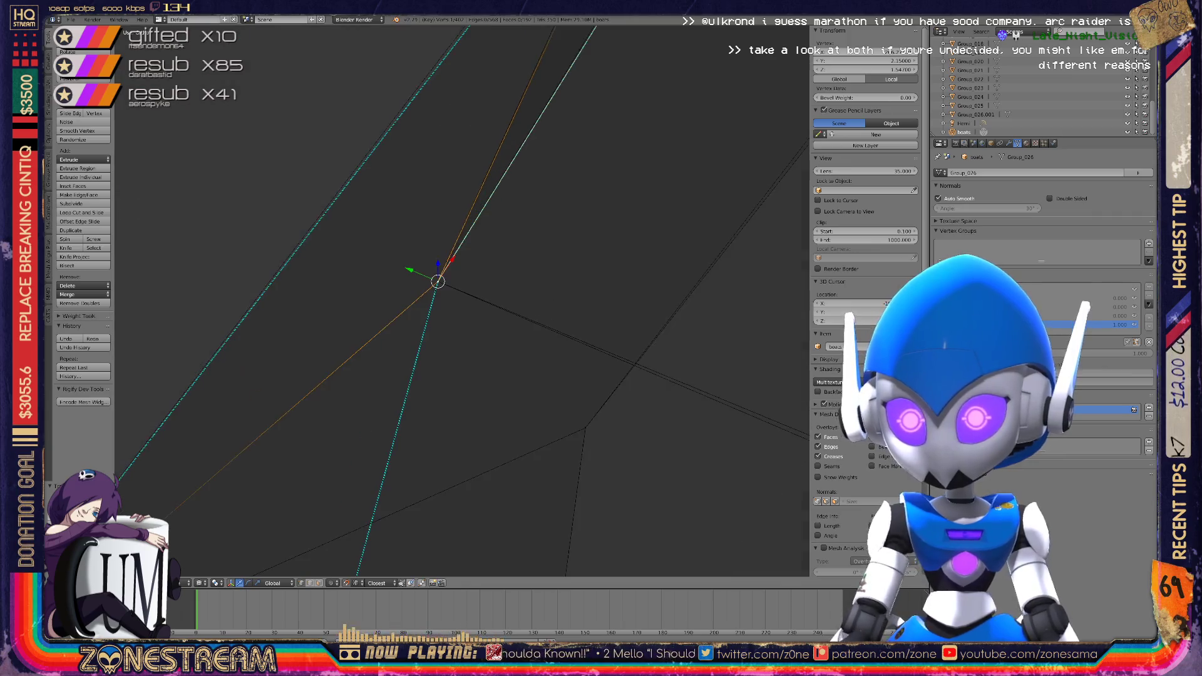
middle_drag(463, 301, 375, 279)
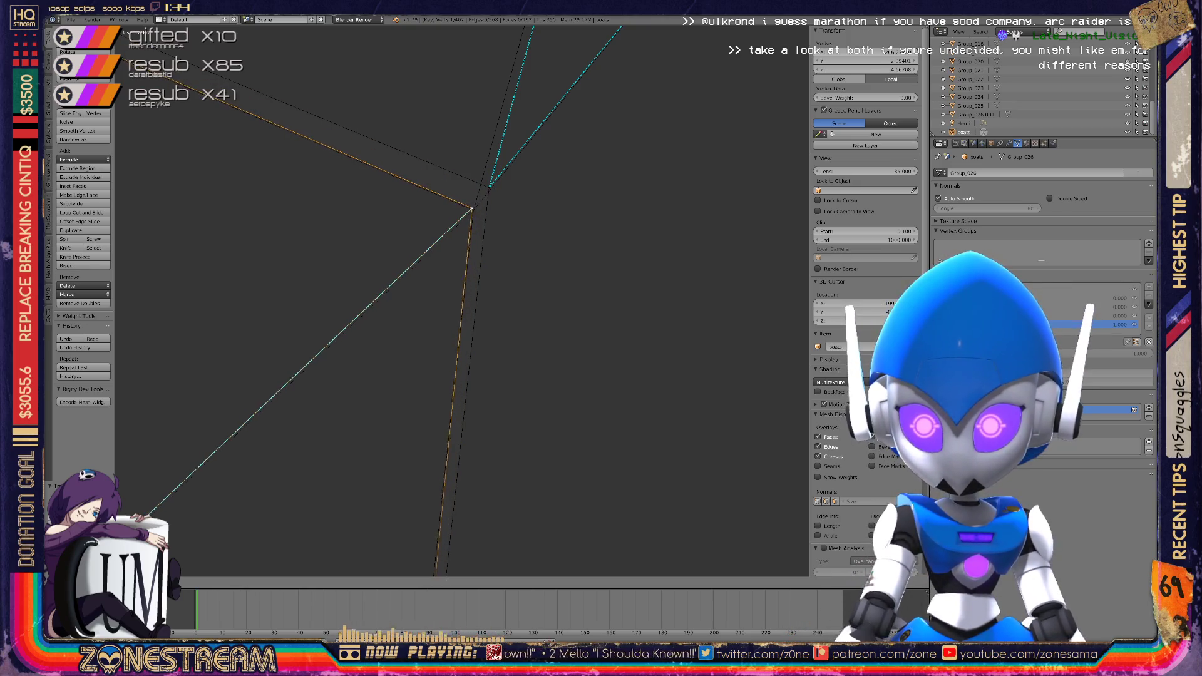
Move the vertex where two edges meet toward its target and select the stray corner vertex
right_click(489, 187)
key(g)
mouse_move(375, 279)
middle_down()
mouse_move(438, 256)
mouse_move(588, 307)
middle_up()
key(g)
right_click(577, 138)
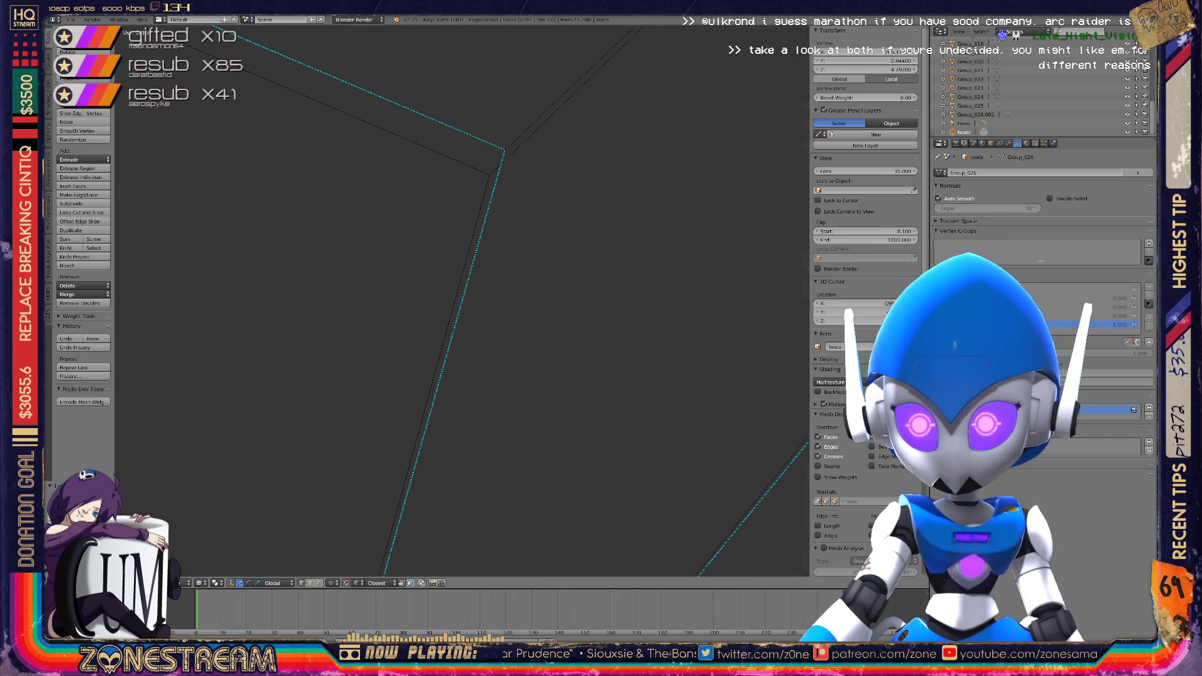
Snap the stray vertex onto the nearby mesh corner and confirm it
key(g)
click(488, 174)
middle_drag(489, 175, 516, 193)
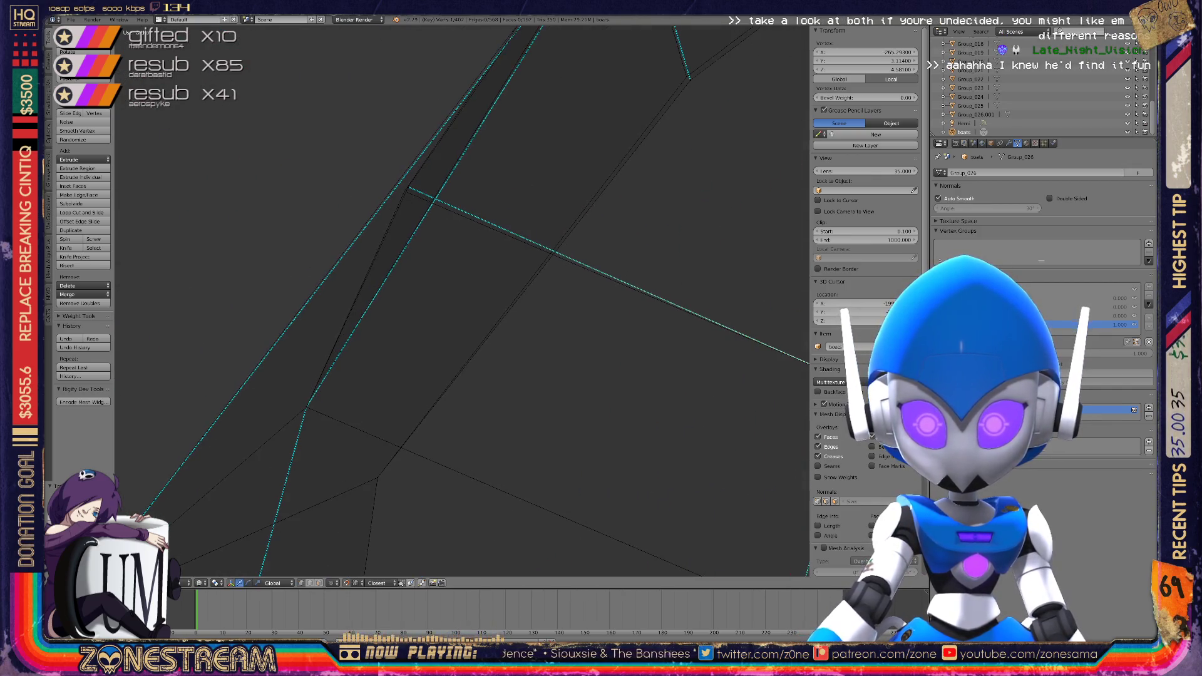
shift+middle_drag(438, 313, 488, 263)
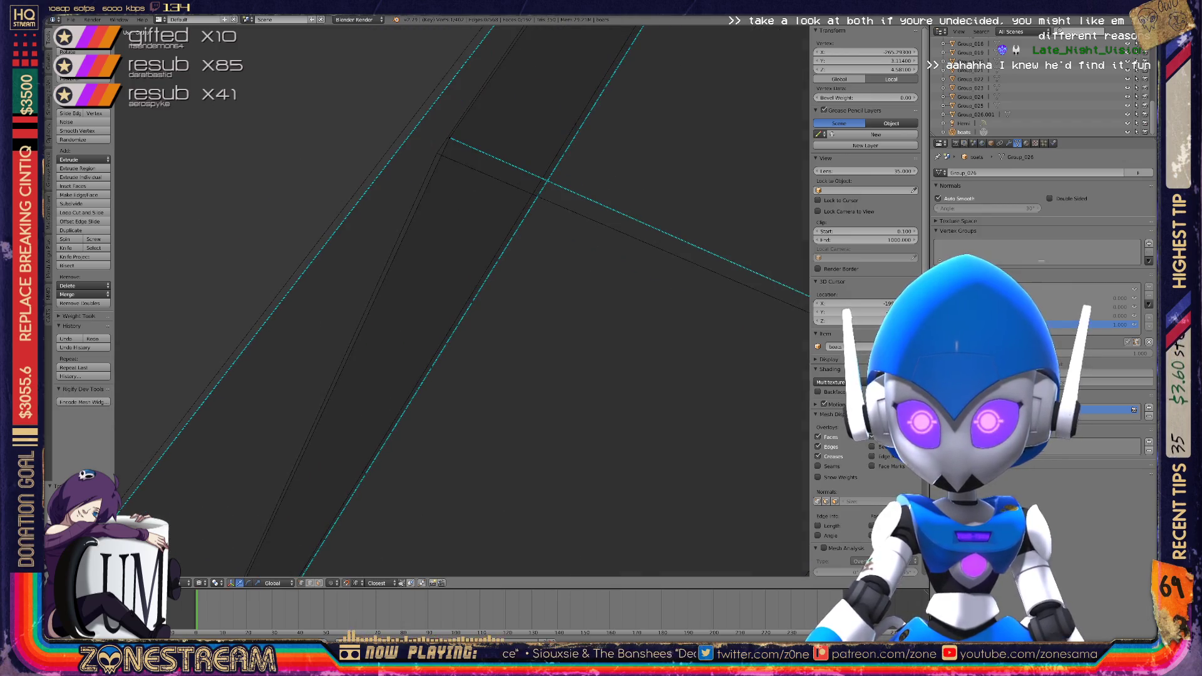
Move the next vertex onto its neighbouring corner and confirm the position
key(g)
scroll(457, 277, down, 4)
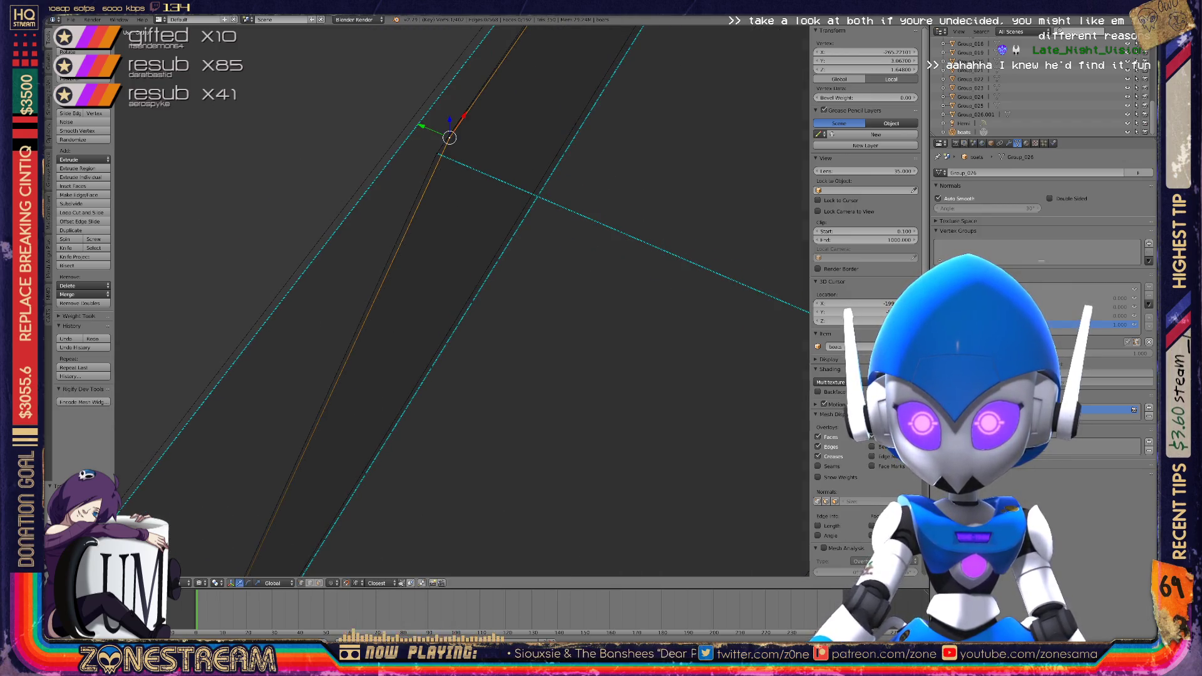
middle_drag(458, 277, 313, 297)
drag(442, 214, 423, 224)
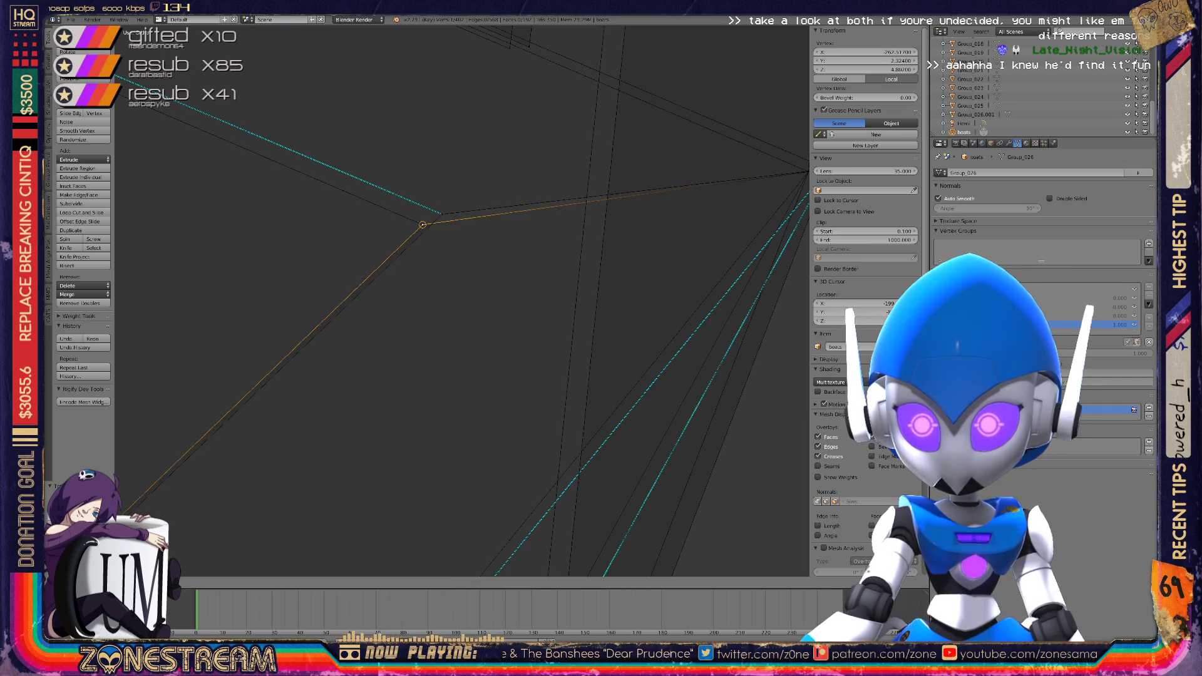
click(423, 224)
middle_drag(422, 224, 350, 248)
Snap another vertex onto its neighbour at the next corner
key(g)
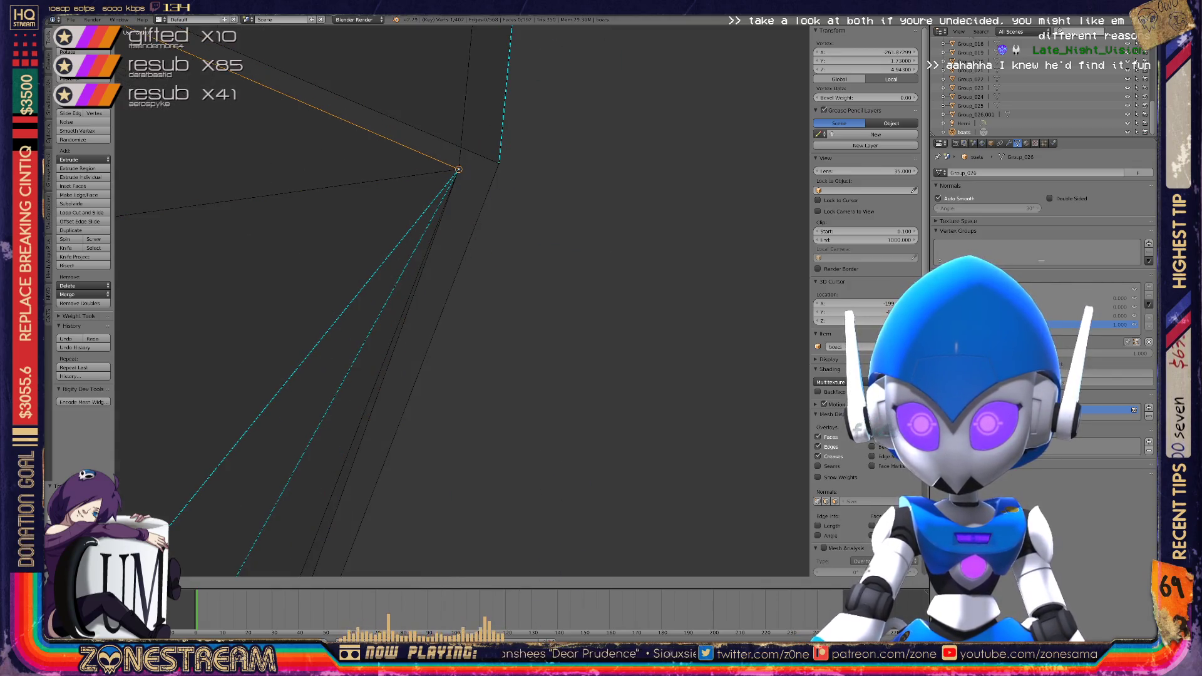
click(459, 169)
mouse_move(438, 250)
middle_down()
mouse_move(438, 344)
mouse_move(466, 291)
middle_up()
key(g)
key(g)
scroll(461, 301, down, 8)
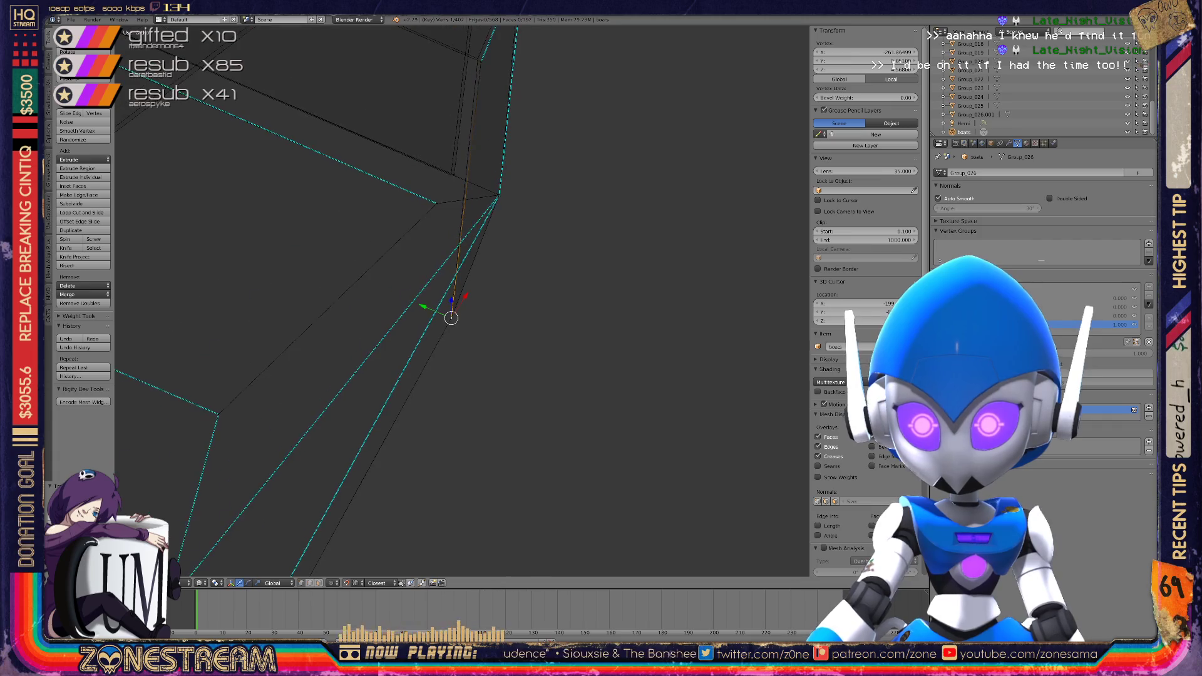
scroll(461, 300, up, 6)
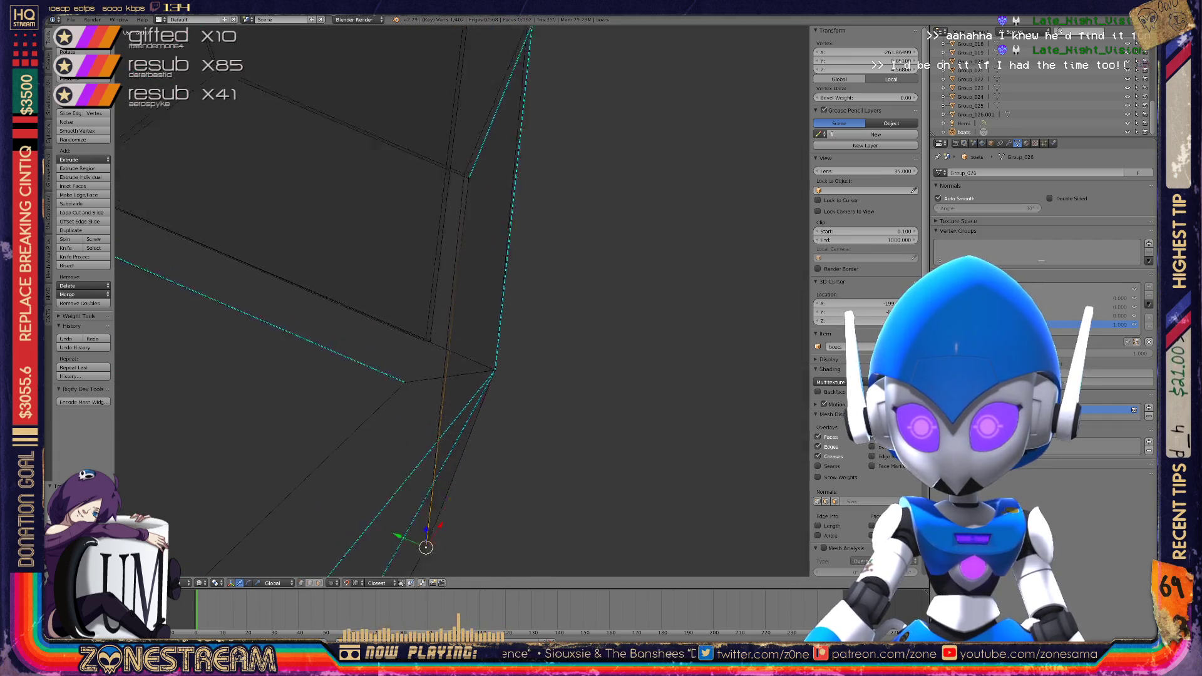
Select the vertex at the end of the long edges and nudge it slightly left
right_click(354, 421)
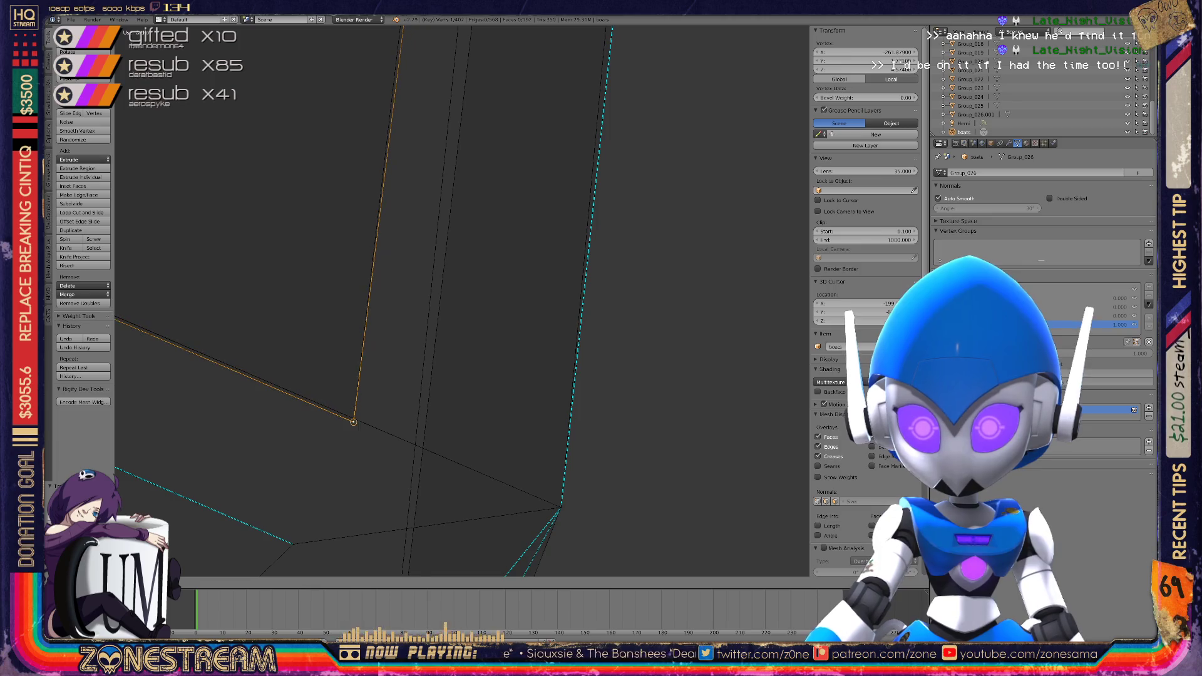
mouse_move(461, 301)
middle_down()
mouse_move(488, 307)
mouse_move(501, 294)
middle_up()
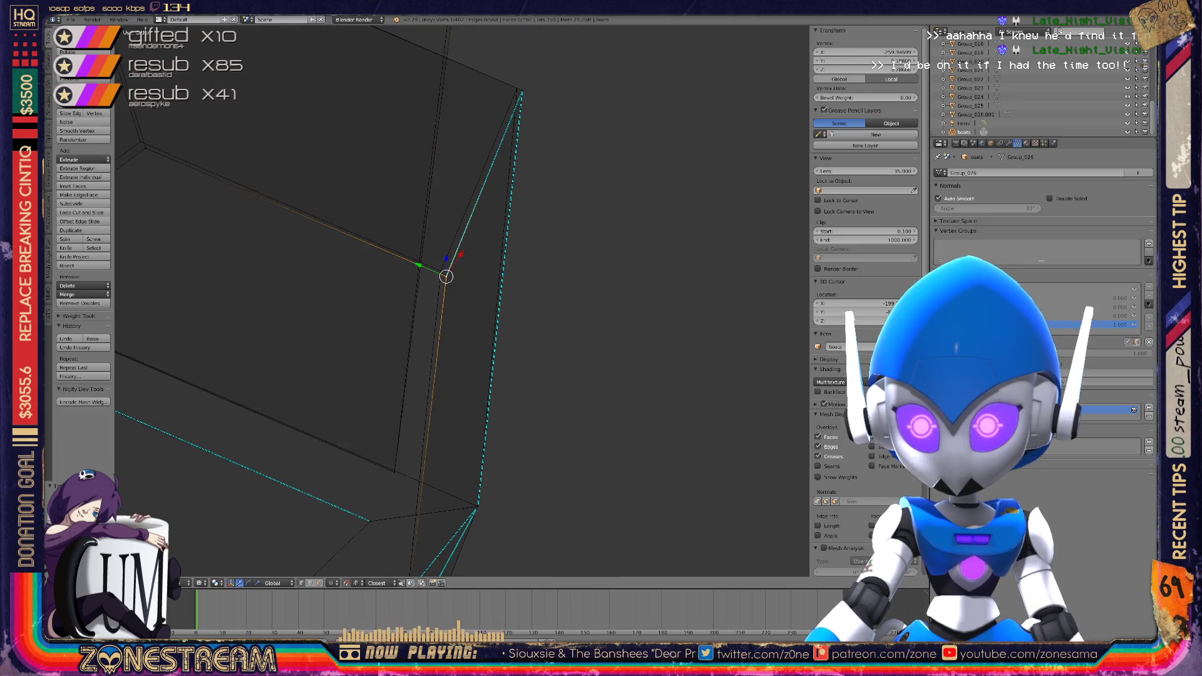
drag(522, 89, 516, 89)
mouse_move(516, 88)
middle_down()
mouse_move(568, 209)
mouse_move(549, 394)
mouse_move(613, 463)
middle_up()
Snap the corner vertex onto its neighbouring vertex and bring the apex into view
right_click(517, 152)
middle_drag(517, 152, 632, 288)
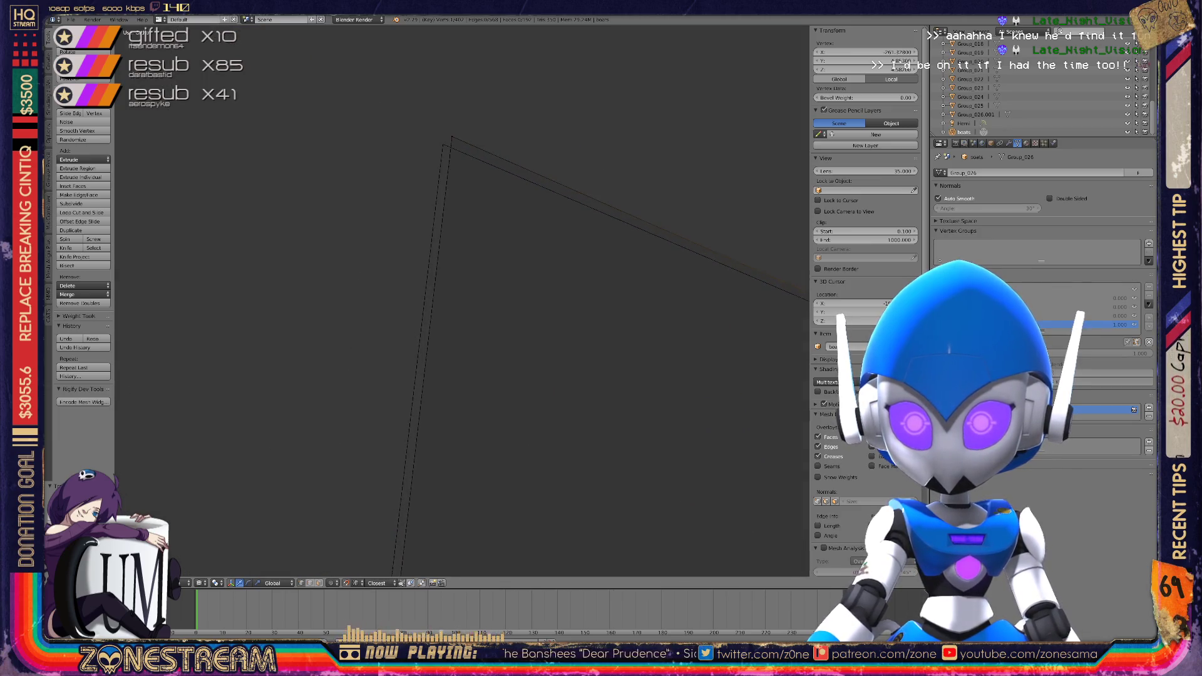
key(g)
scroll(462, 301, down, 4)
shift+middle_drag(464, 301, 420, 173)
scroll(463, 300, up, 4)
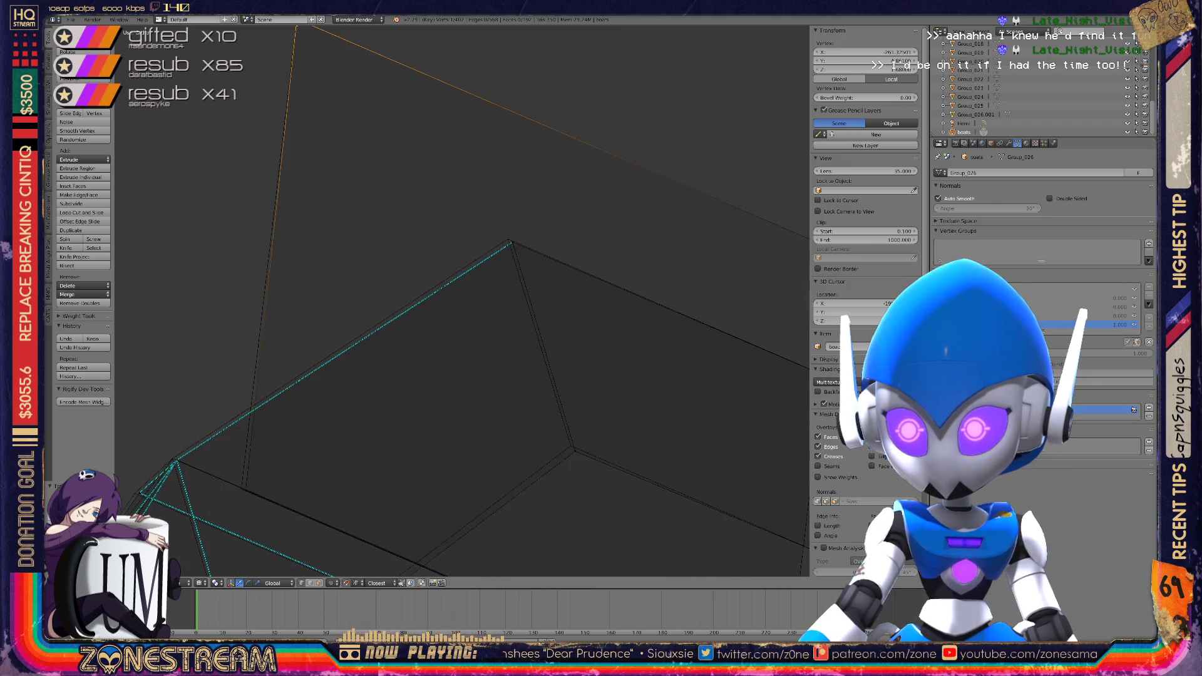
shift+middle_drag(645, 188, 456, 282)
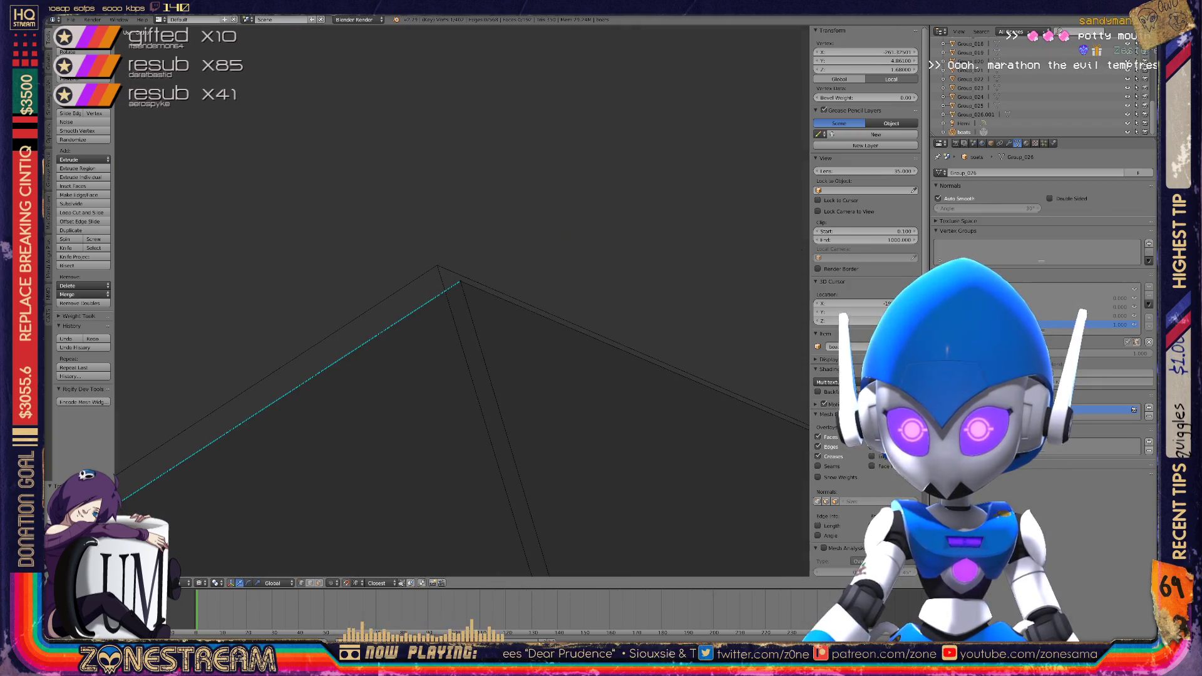
Select the doubled apex vertices, then the corner vertex and the doubled-edge vertex
right_click(456, 276)
right_click(437, 265)
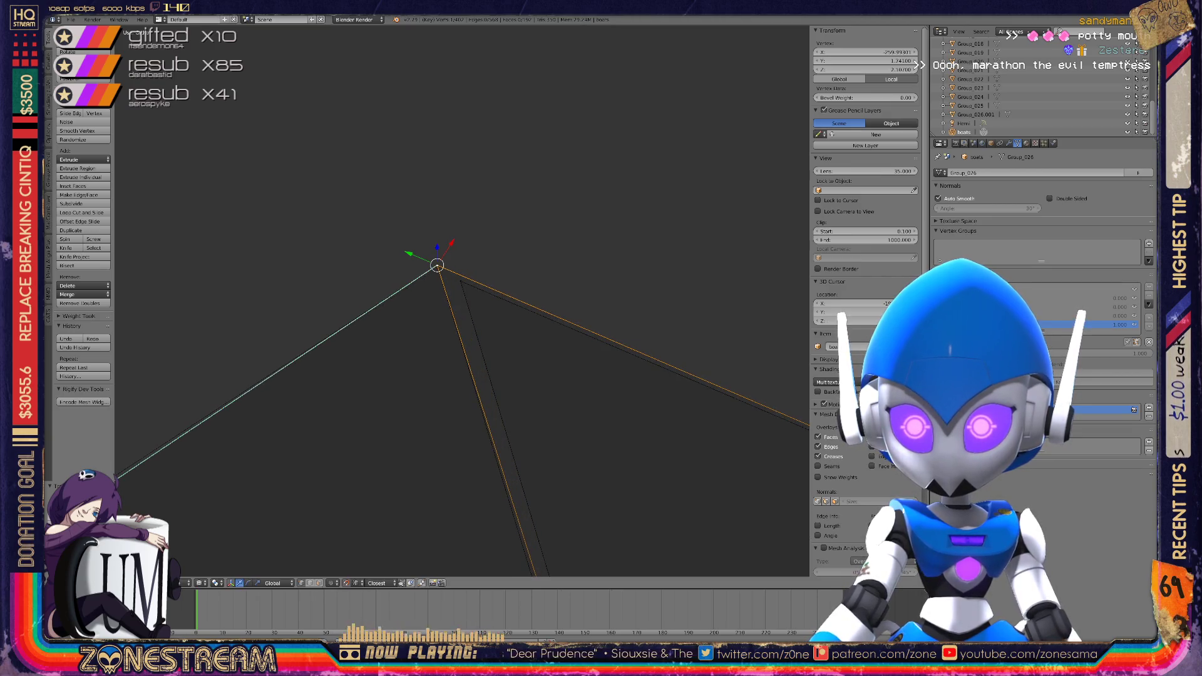
right_click(437, 266)
mouse_move(436, 265)
shift+middle_down()
mouse_move(456, 282)
mouse_move(351, 25)
shift+middle_up()
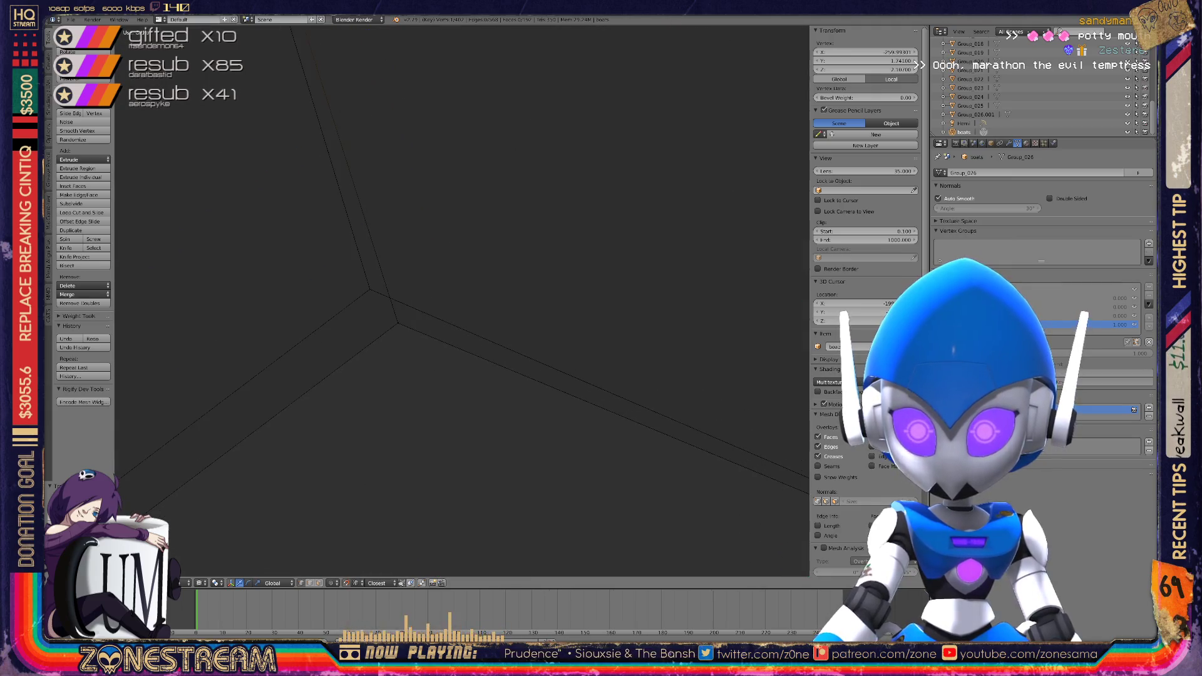
right_click(370, 289)
mouse_move(370, 289)
middle_down()
mouse_move(444, 244)
mouse_move(481, 259)
middle_up()
scroll(462, 301, up, 5)
scroll(462, 300, up, 3)
scroll(462, 301, up, 4)
right_click(220, 371)
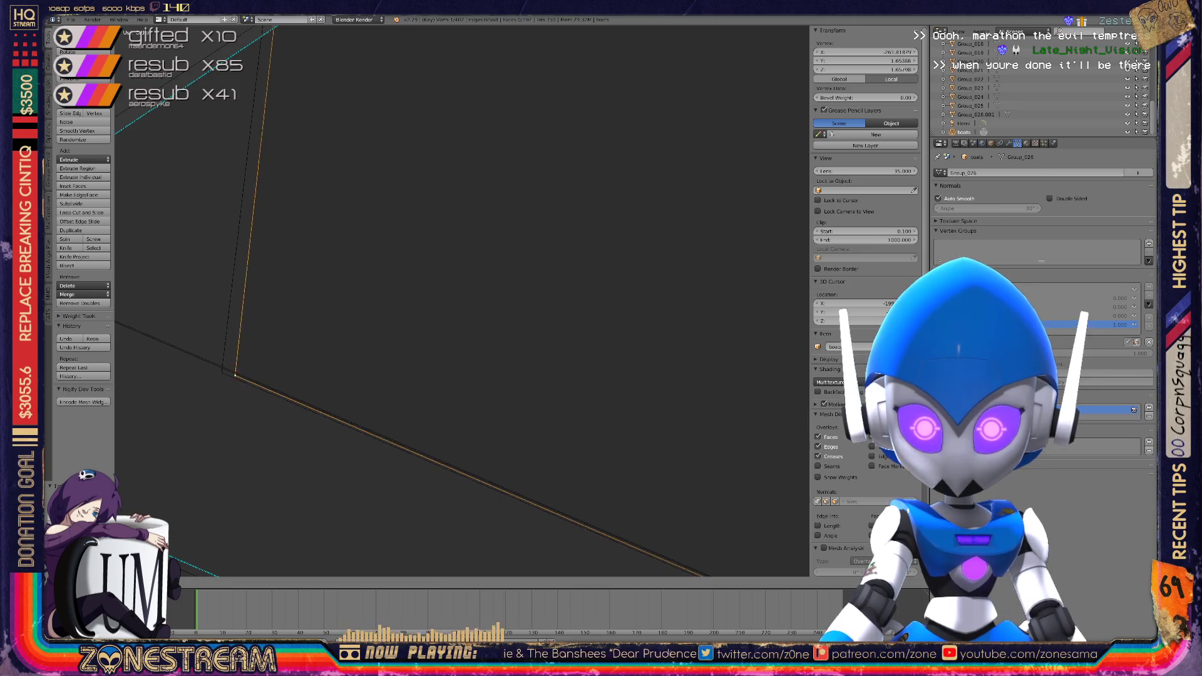
Centre on the top vertex and snap it onto the neighbouring corner
key(KP_Decimal)
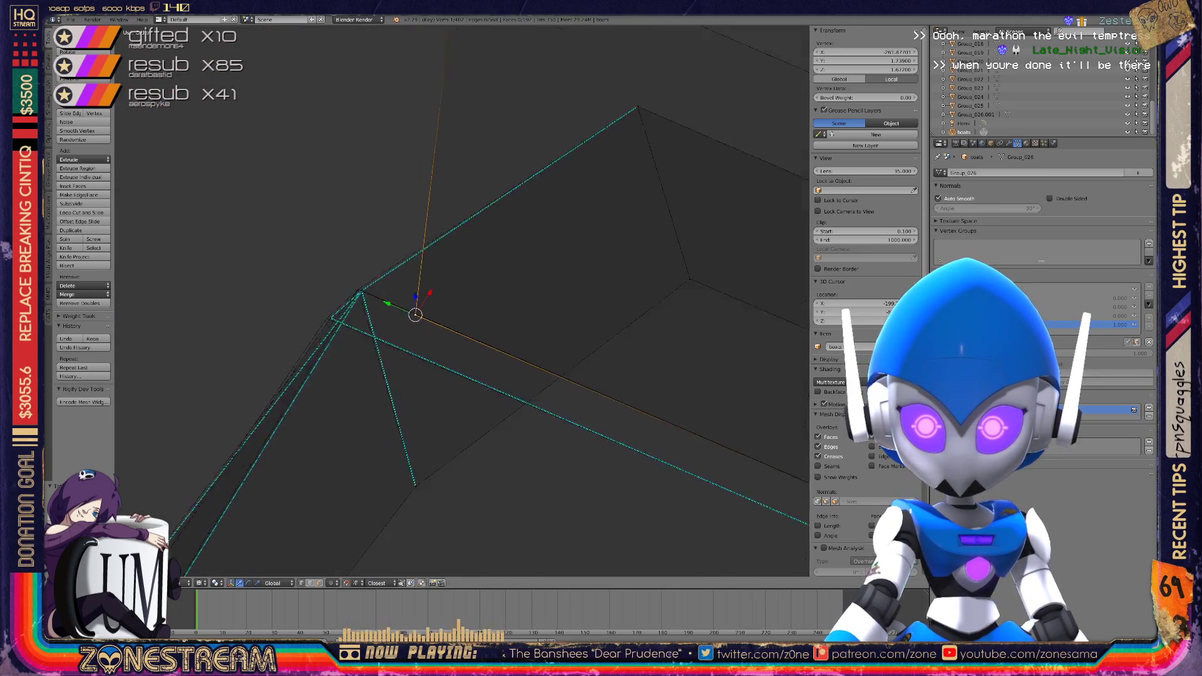
scroll(467, 271, down, 3)
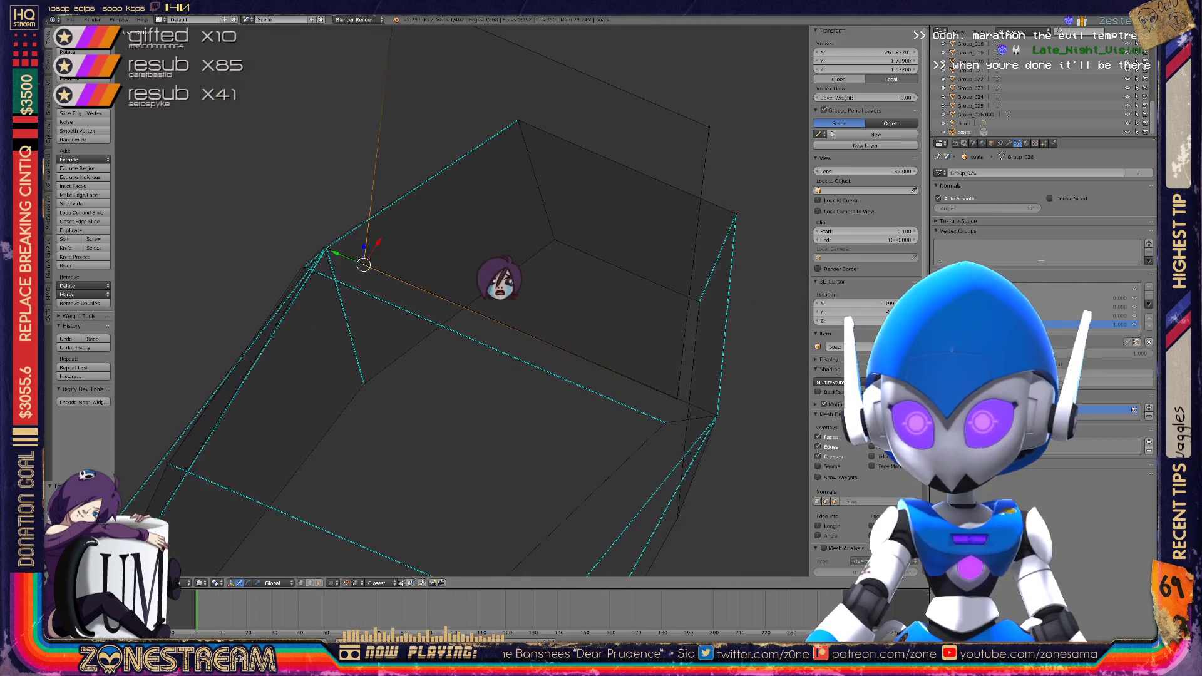
scroll(496, 279, up, 5)
middle_drag(557, 304, 608, 323)
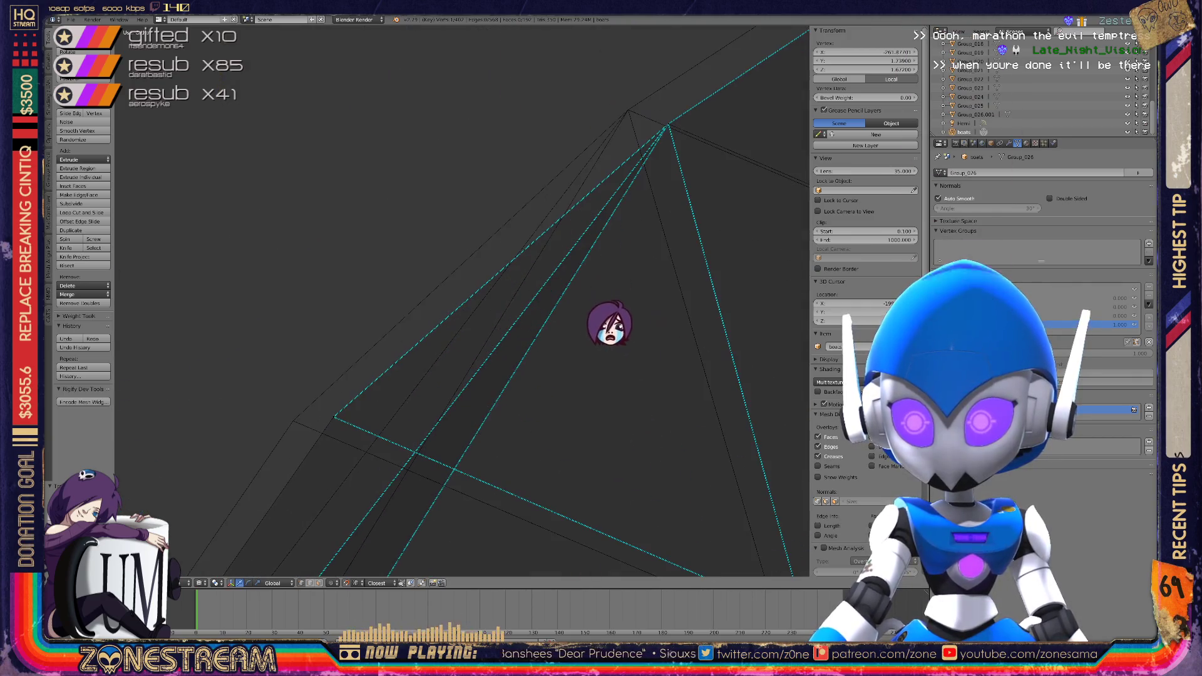
key(g)
click(908, 520)
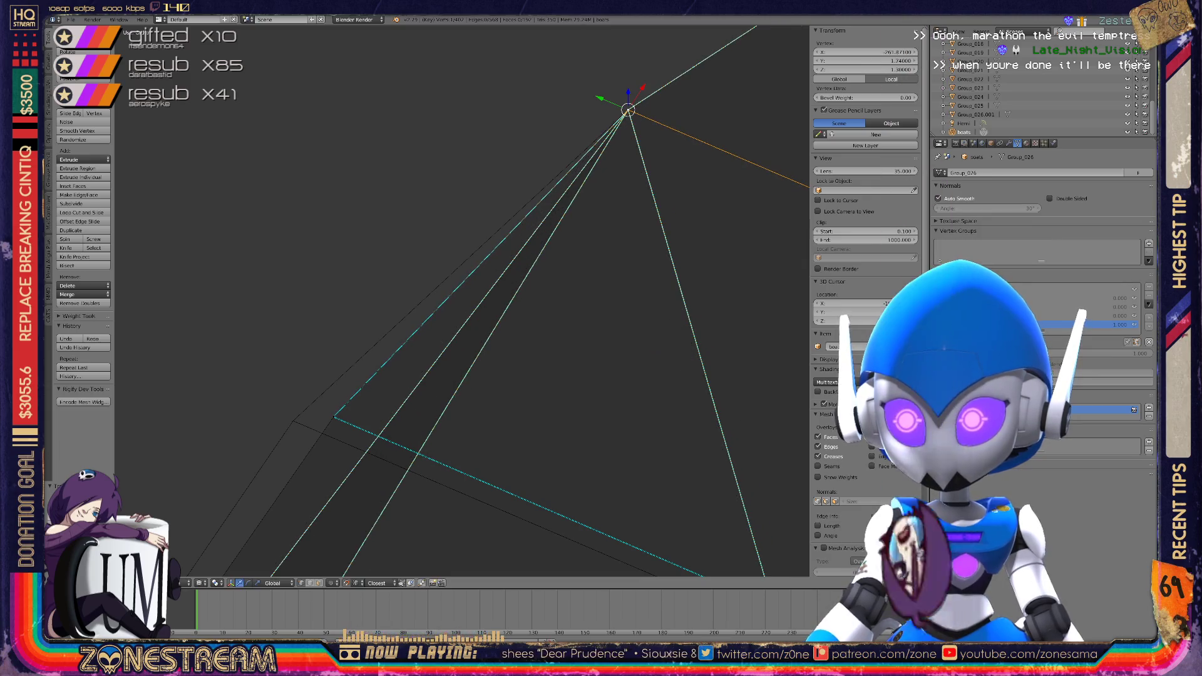
Snap the lower vertex onto the same corner
right_click(335, 416)
key(g)
click(293, 420)
scroll(293, 420, up, 5)
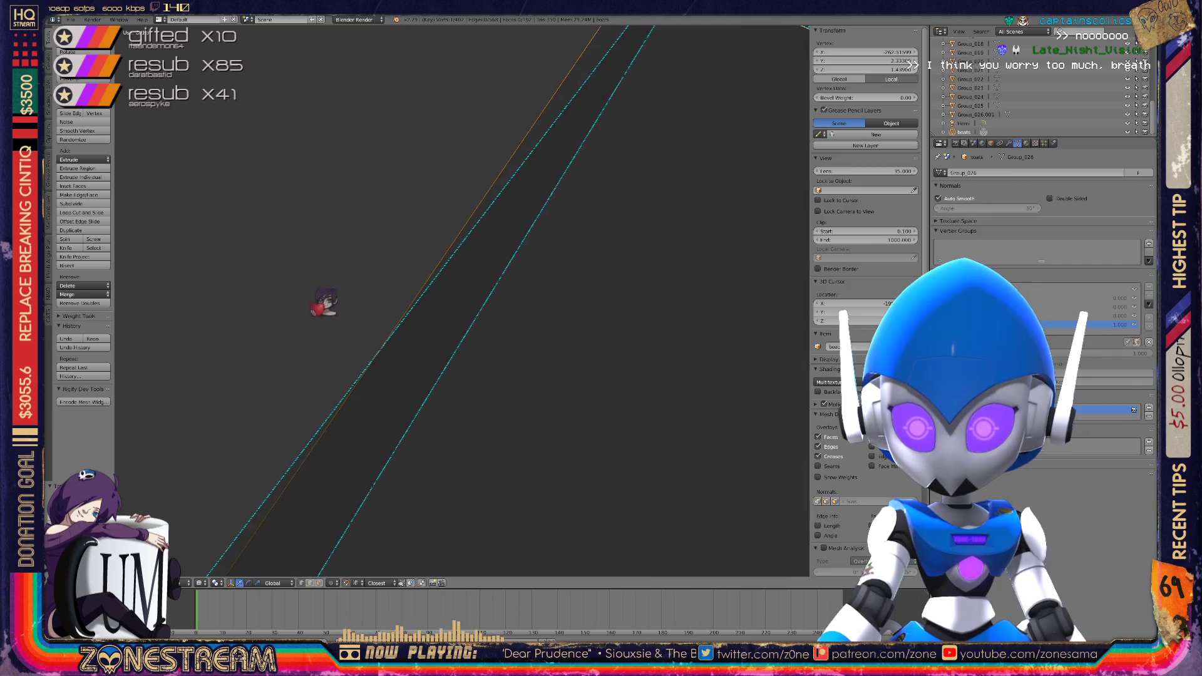
scroll(421, 344, down, 6)
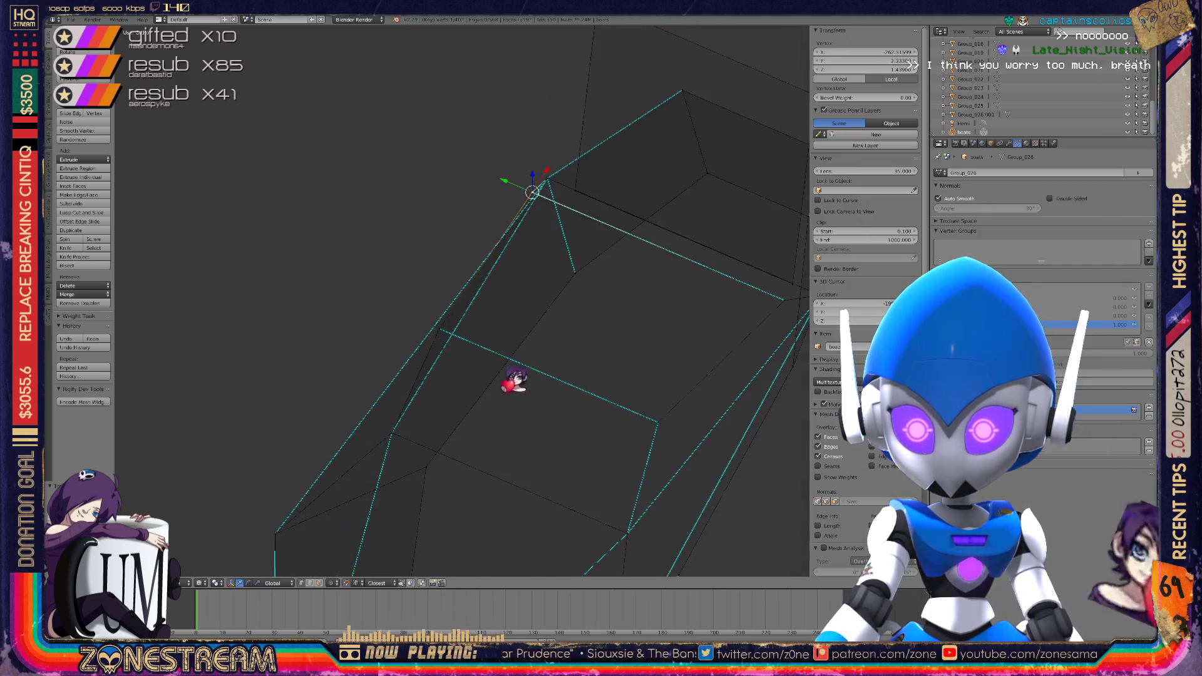
Orbit and zoom around the piece to inspect its outline and converging edges
middle_drag(554, 394, 739, 491)
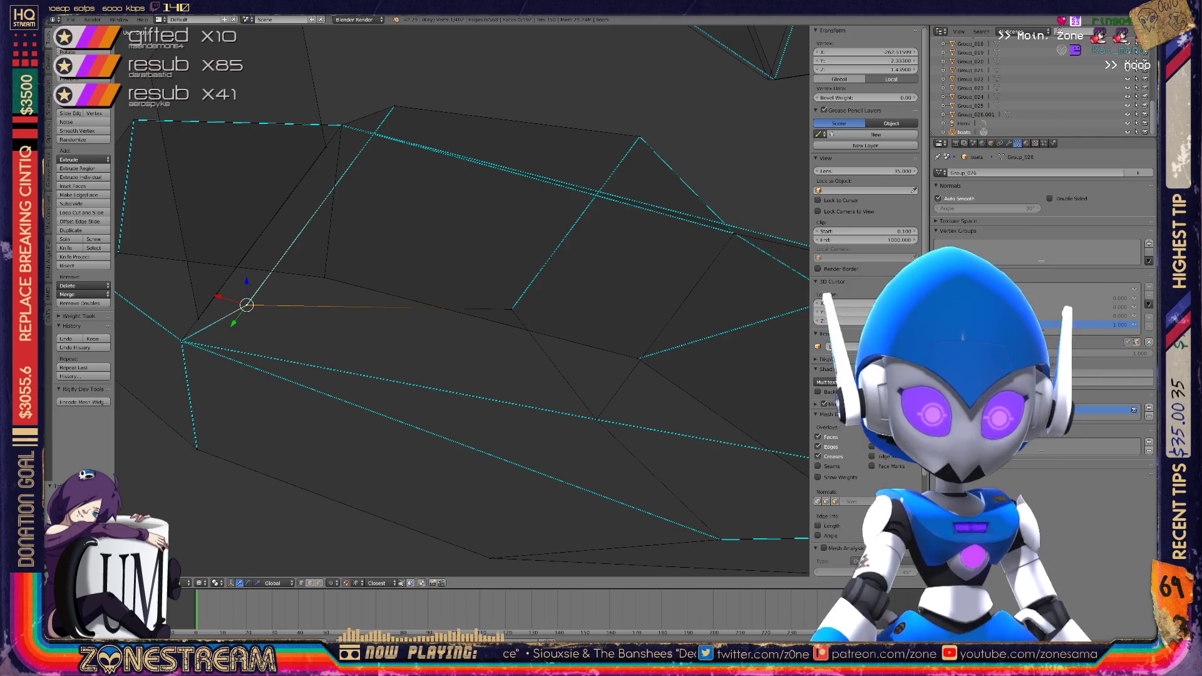
scroll(462, 299, down, 5)
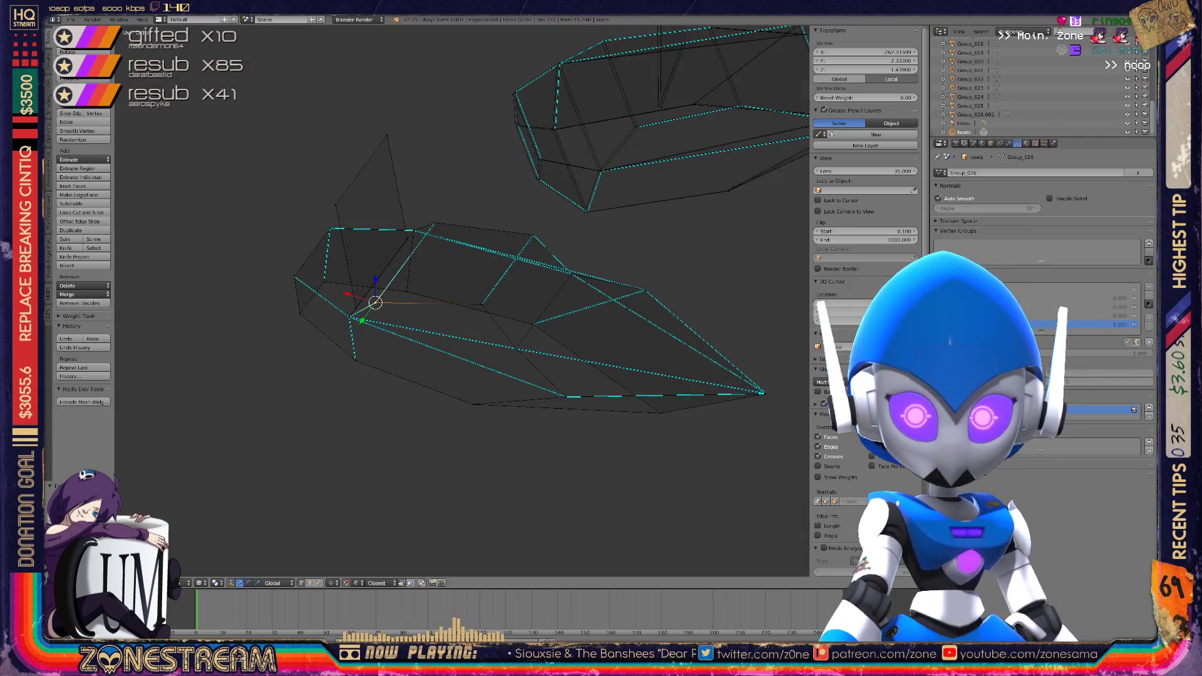
middle_drag(462, 299, 563, 284)
scroll(462, 299, down, 3)
scroll(462, 299, up, 8)
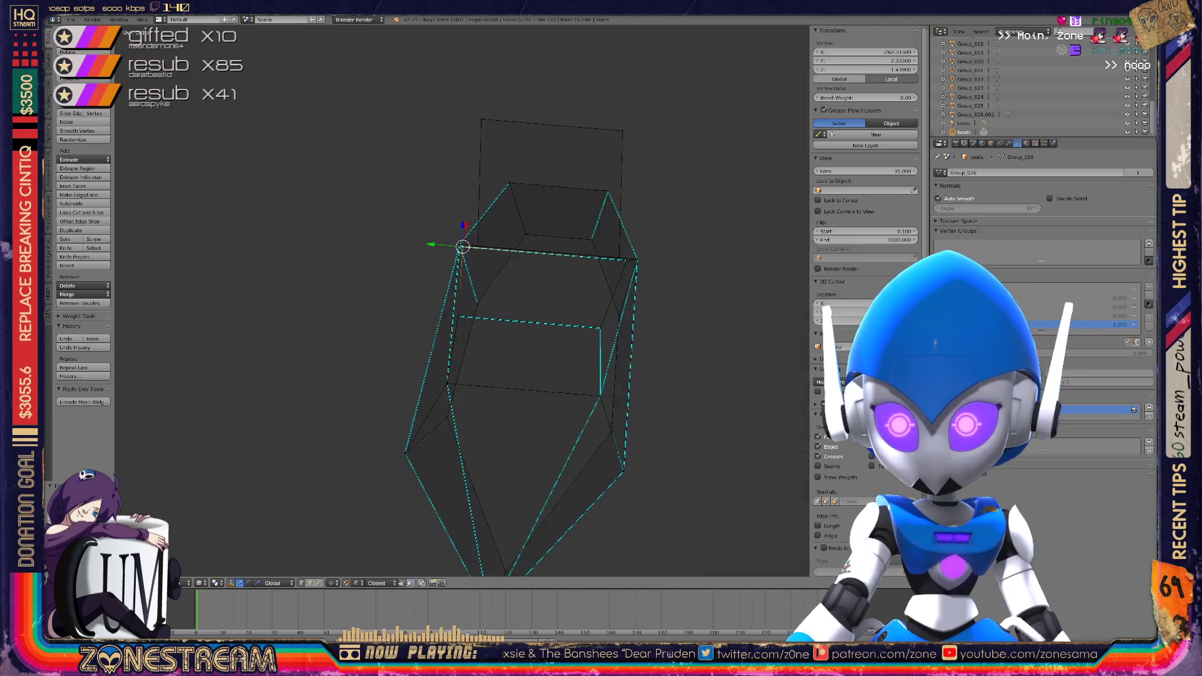
scroll(462, 299, down, 4)
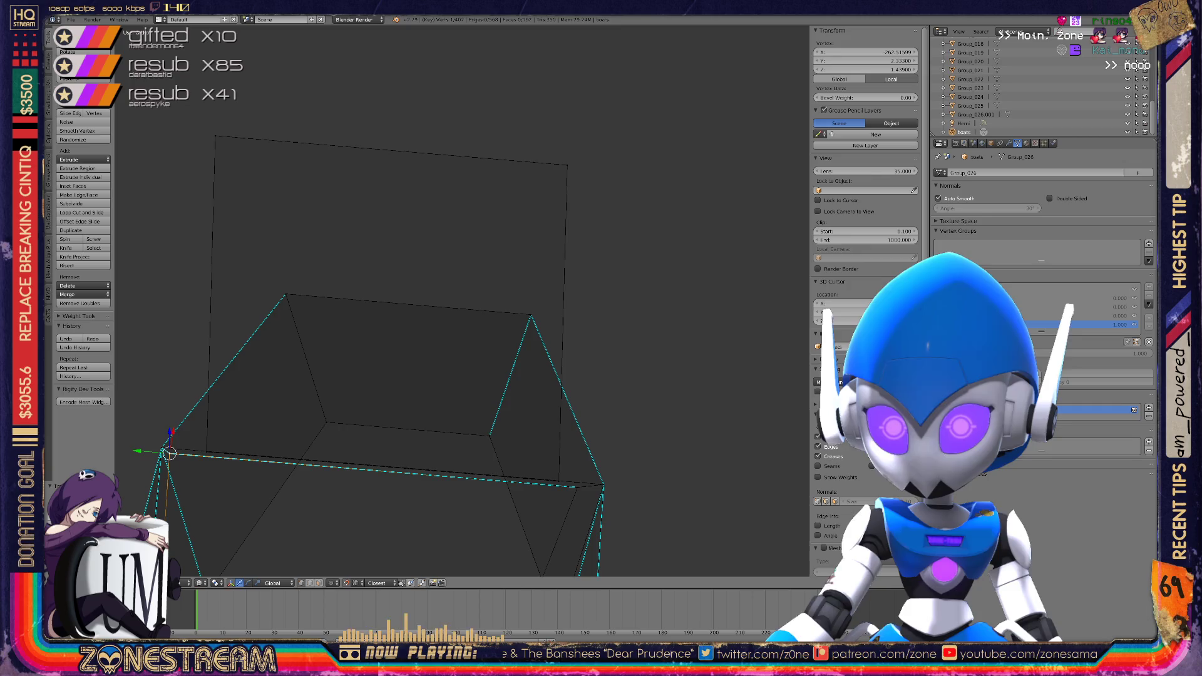
scroll(462, 299, up, 8)
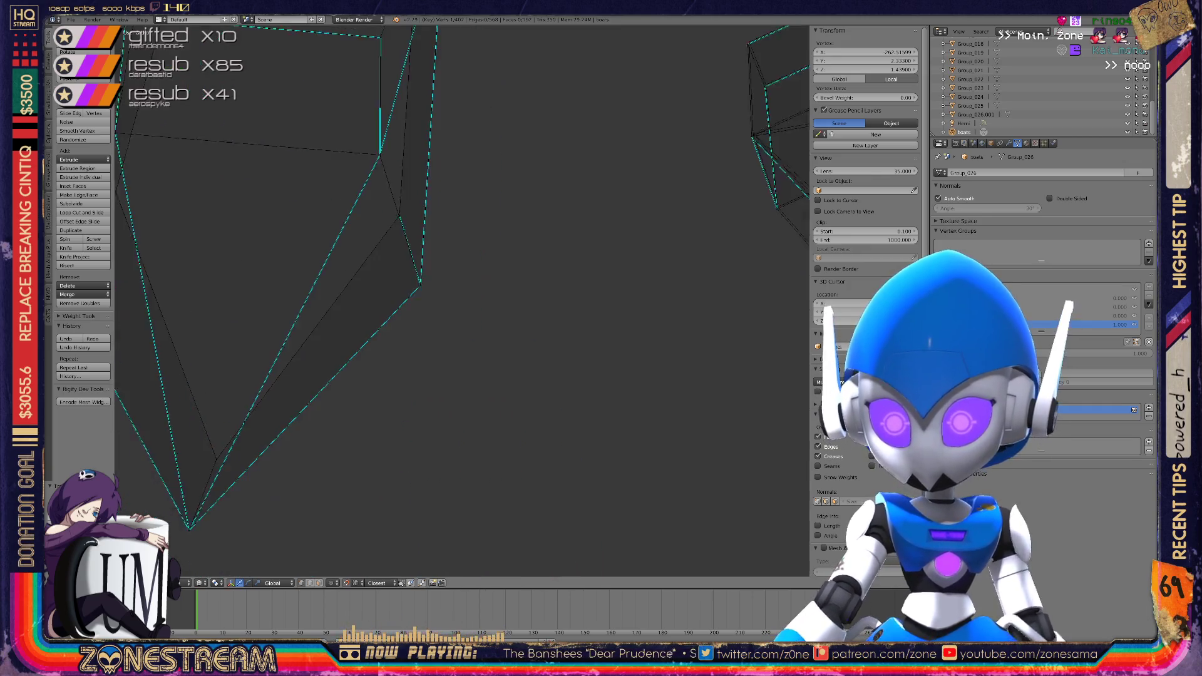
scroll(462, 299, down, 3)
scroll(462, 299, up, 5)
middle_drag(462, 300, 466, 432)
Merge the vertex at the convergence point with Alt+M
right_click(461, 434)
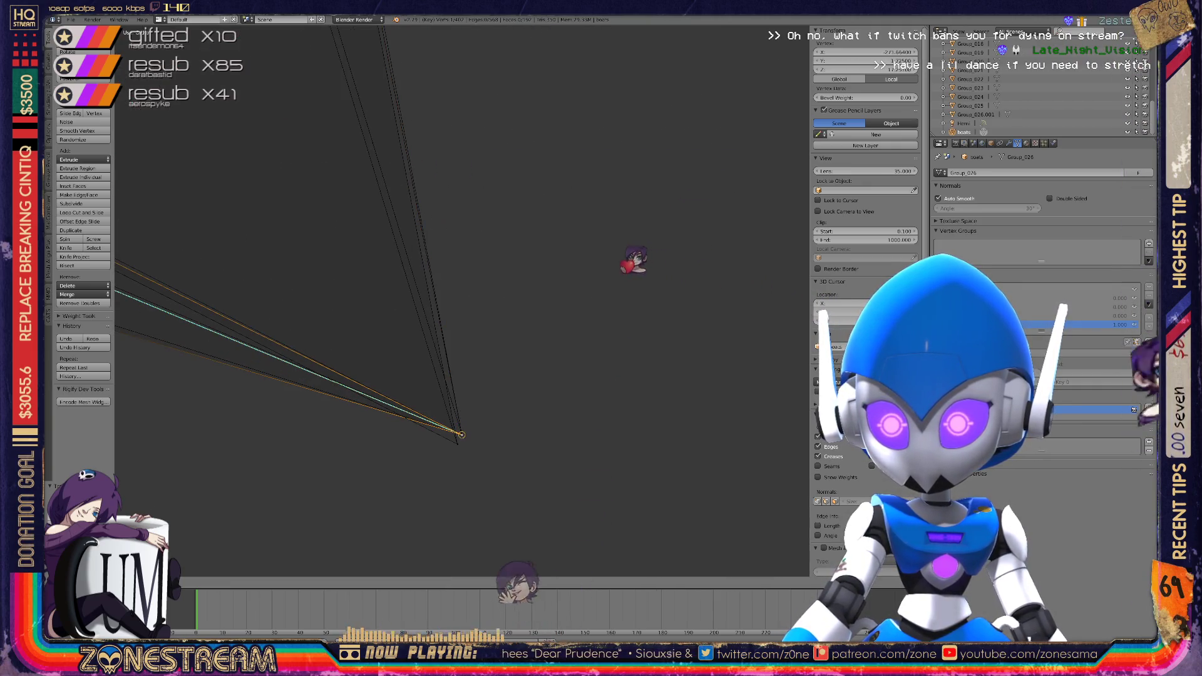
scroll(254, 394, up, 3)
shift+middle_drag(254, 395, 395, 442)
key(alt+m)
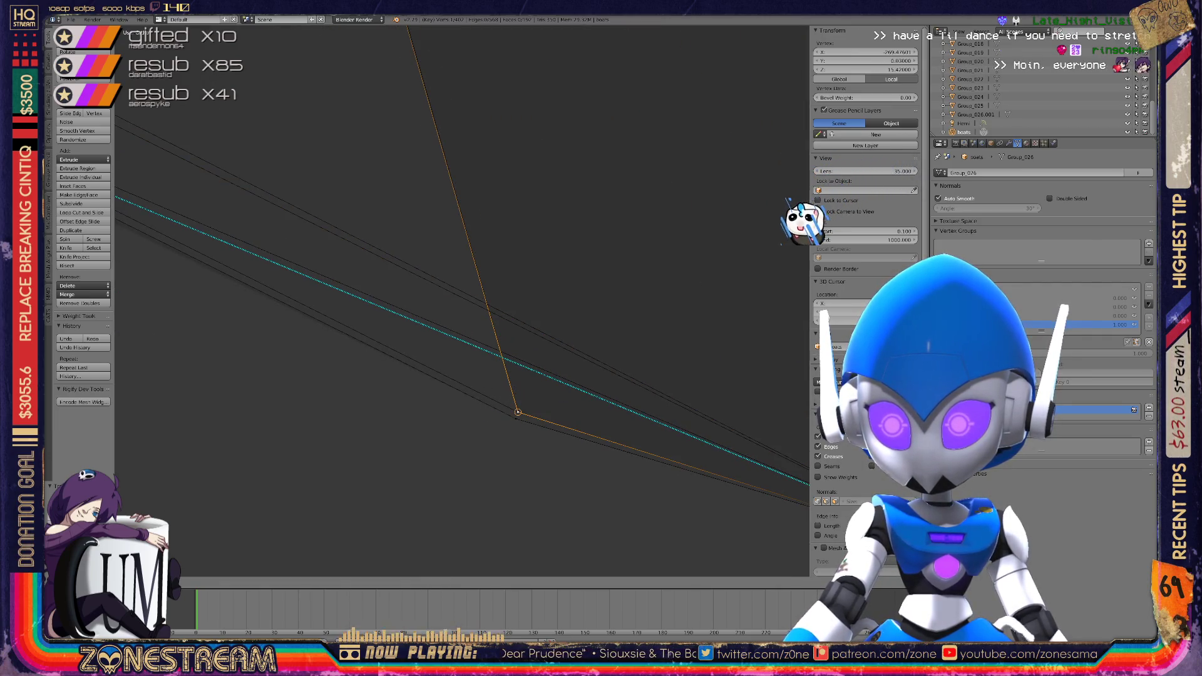
middle_drag(395, 442, 441, 407)
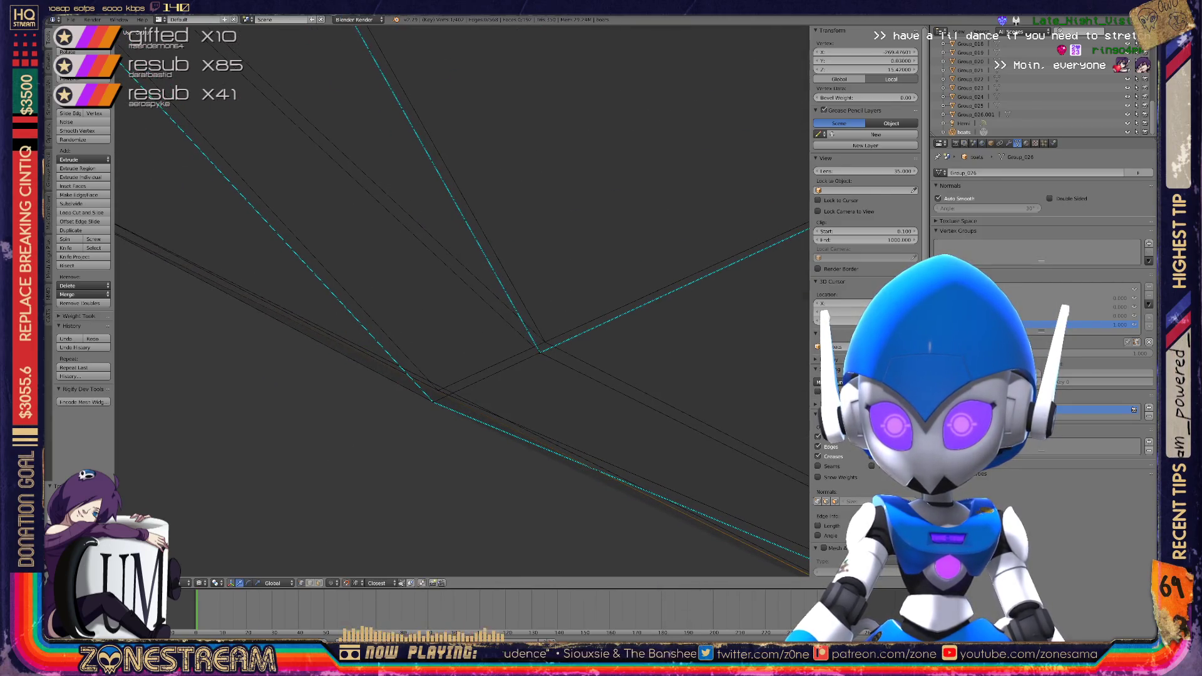
Move the next stray vertex onto the point where the edges converge
right_click(432, 398)
key(g)
key(g)
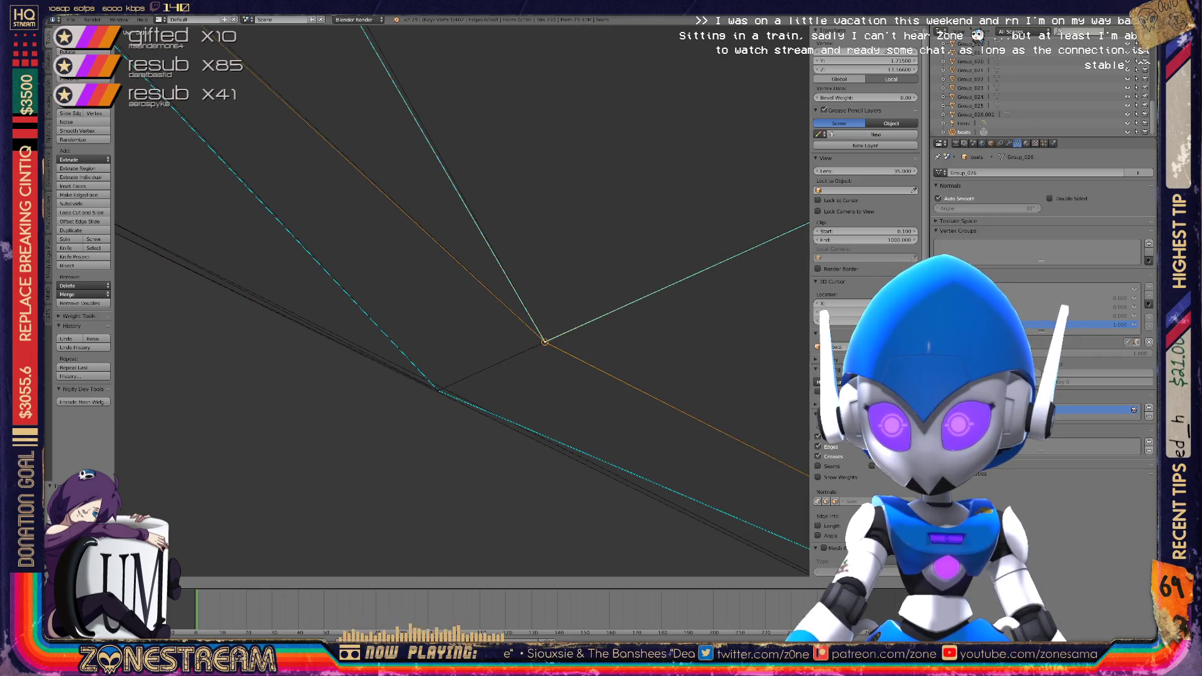
middle_drag(545, 341, 482, 288)
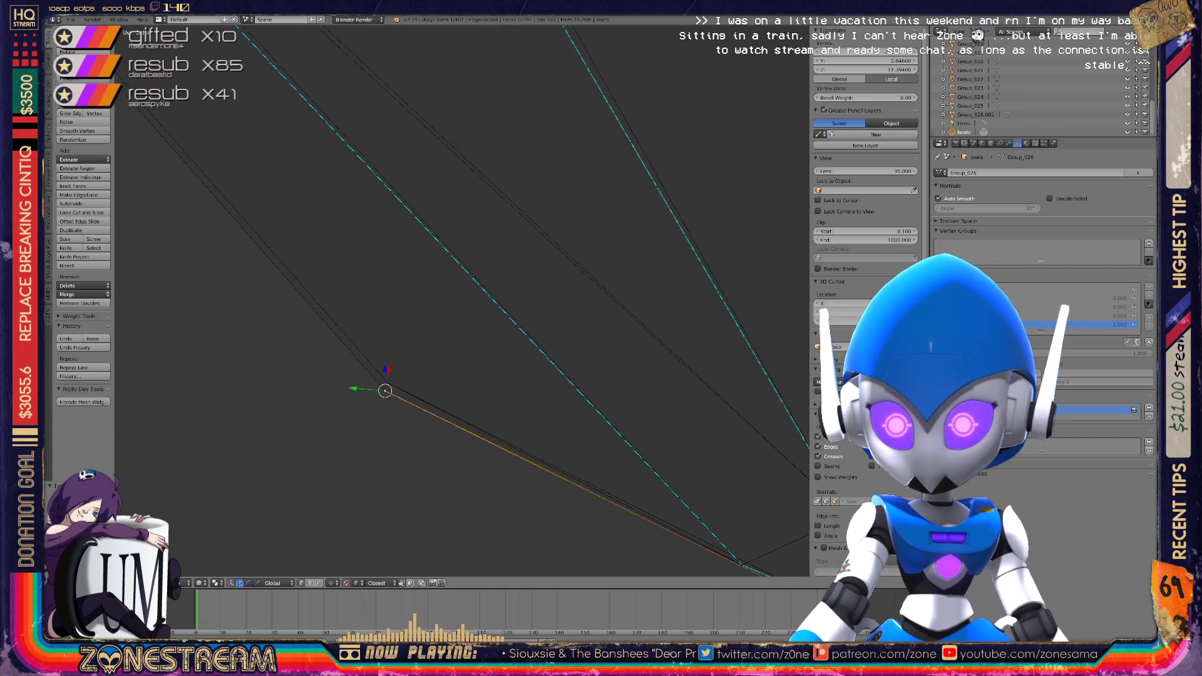
key(g)
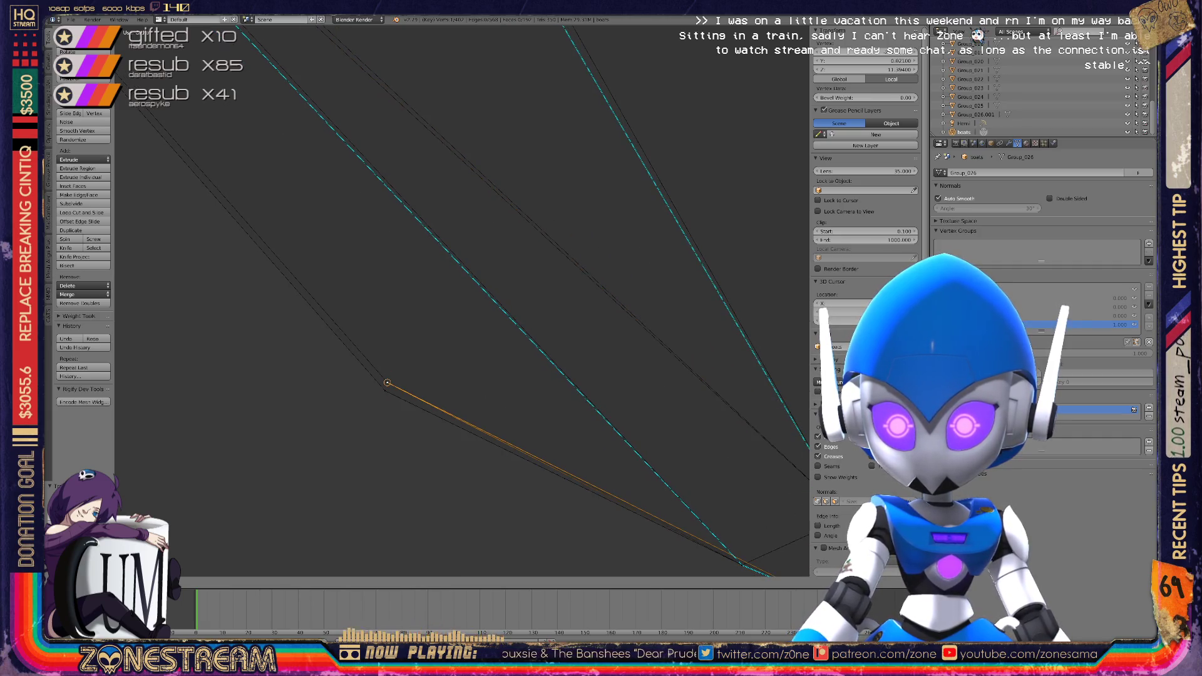
click(385, 388)
click(387, 382)
middle_drag(383, 381, 463, 313)
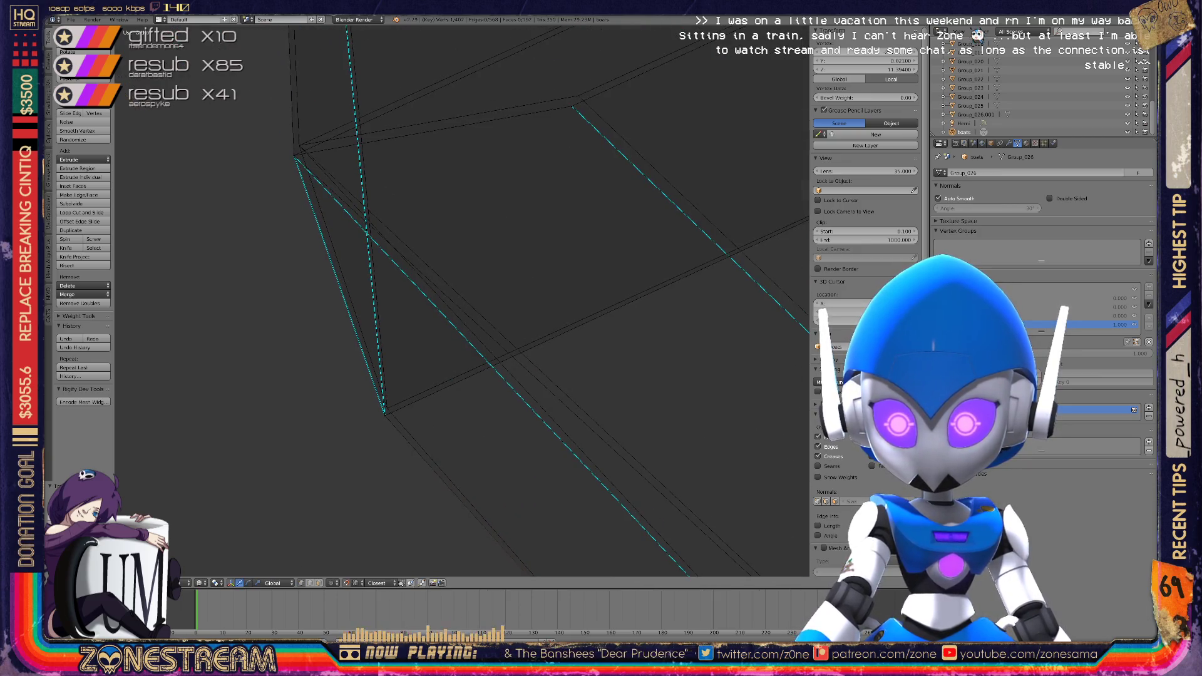
Pick out the overlapping corner vertex and move the top corner vertex into place
right_click(388, 408)
shift+middle_drag(387, 408, 431, 563)
right_click(343, 321)
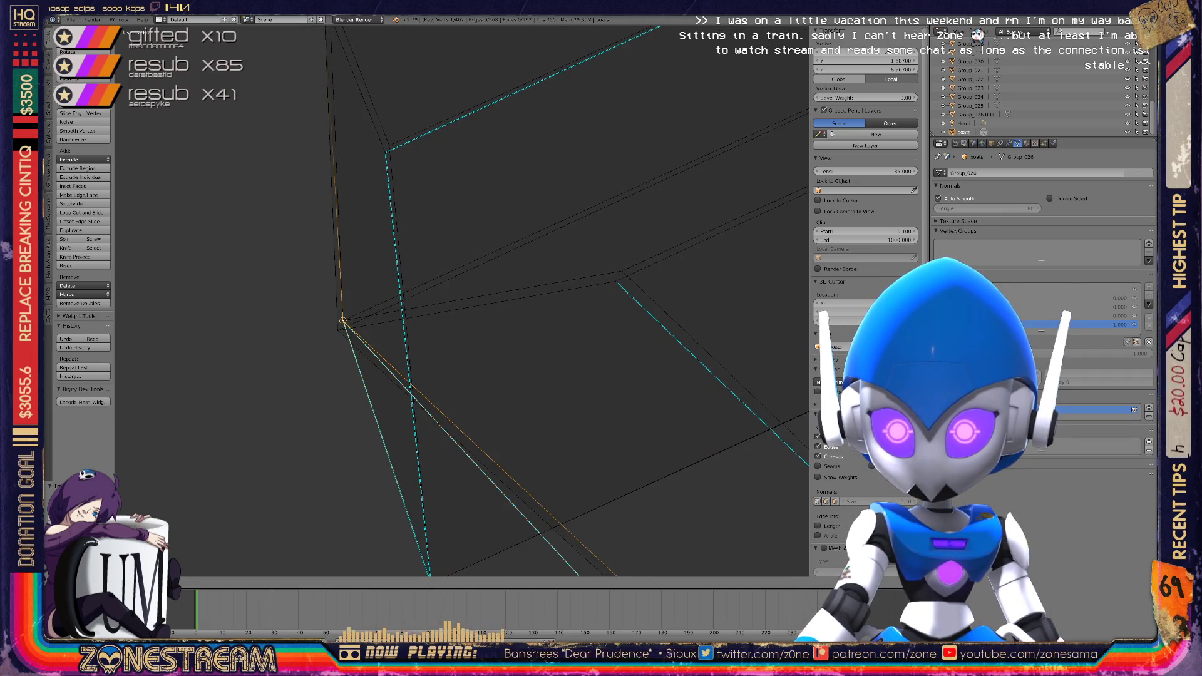
right_click(338, 331)
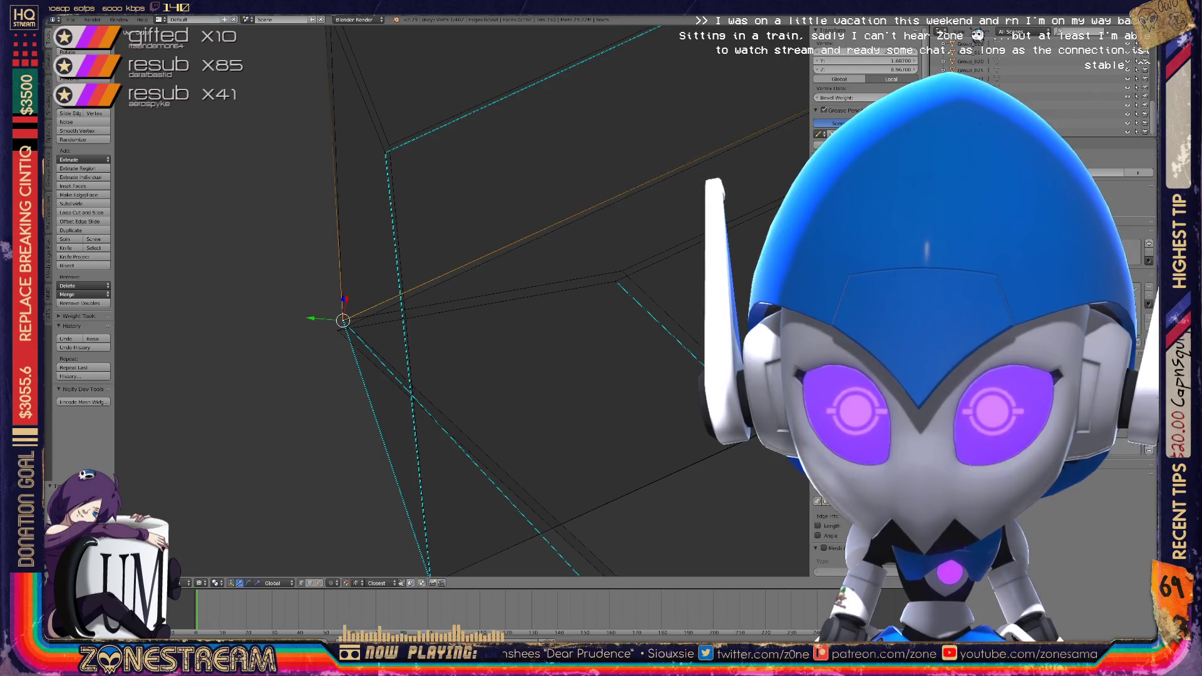
right_click(343, 321)
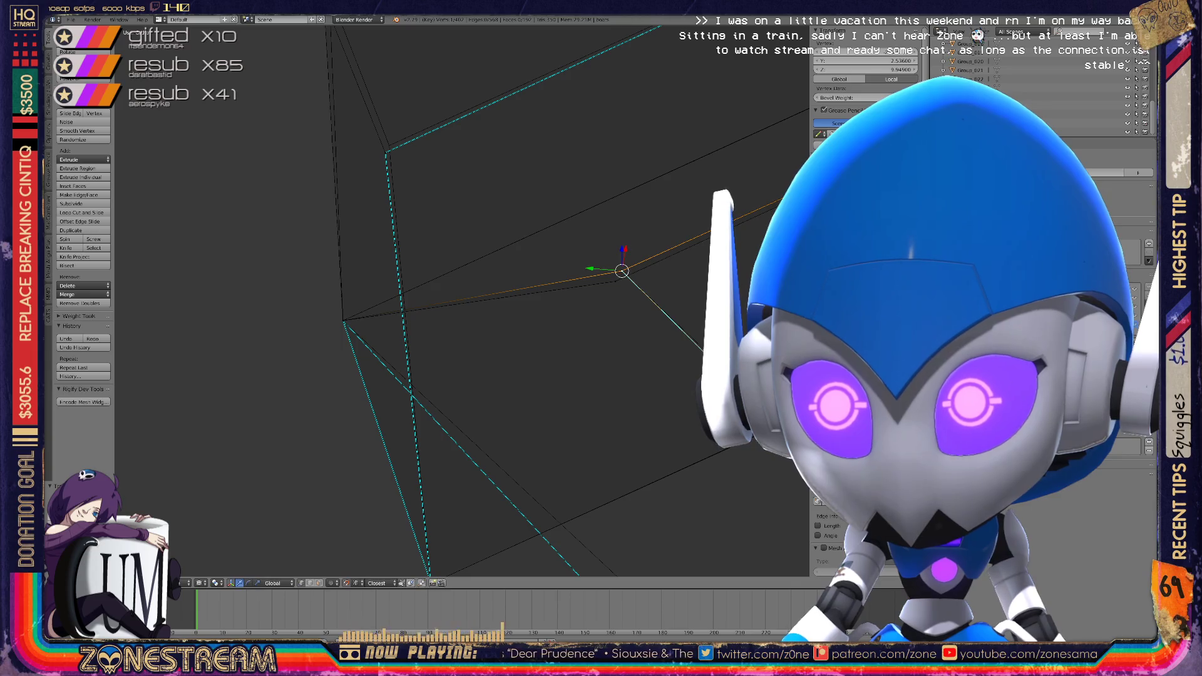
shift+middle_drag(501, 282, 463, 417)
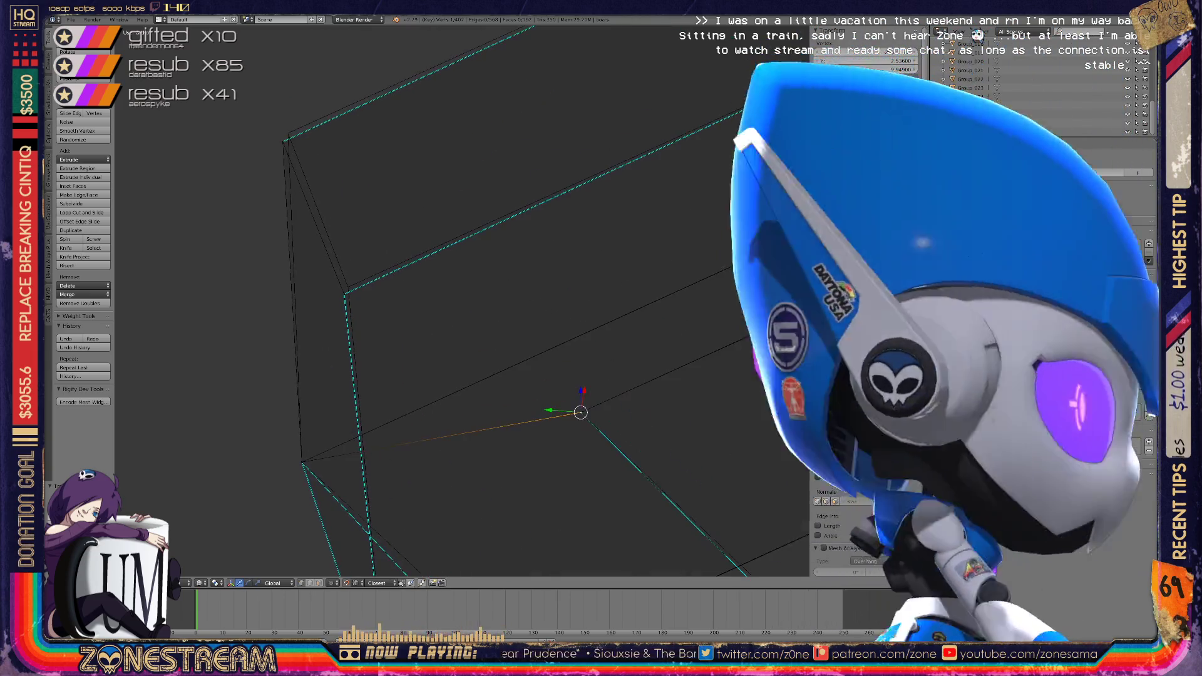
right_click(348, 286)
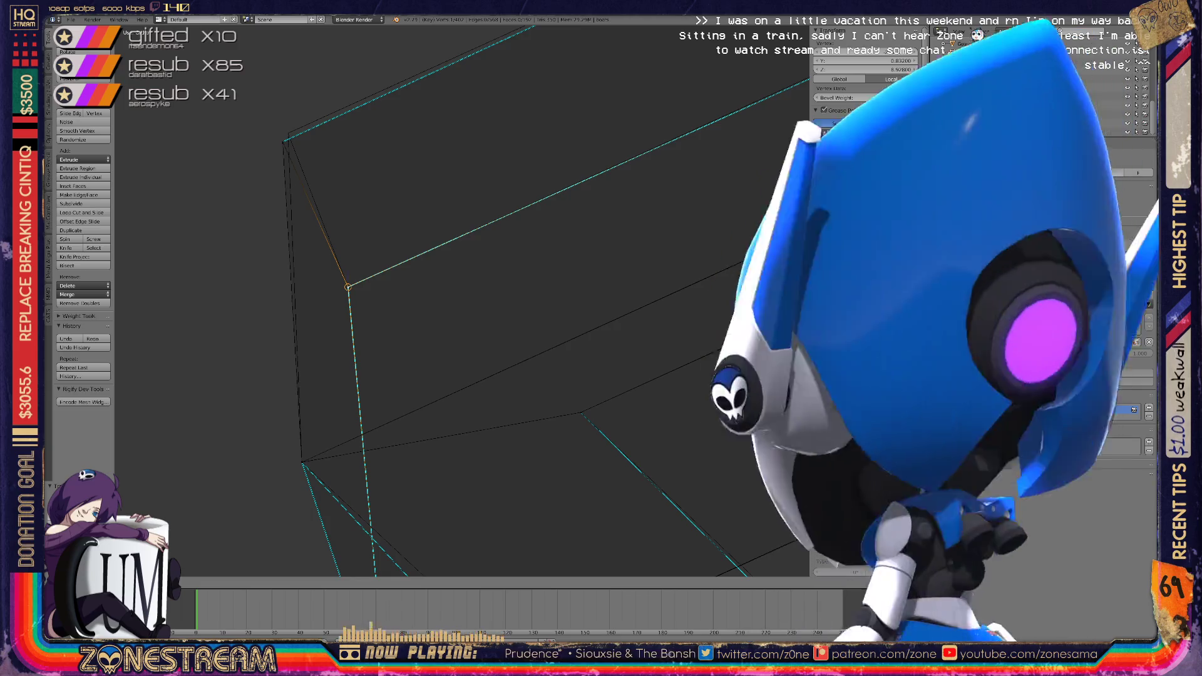
key(g)
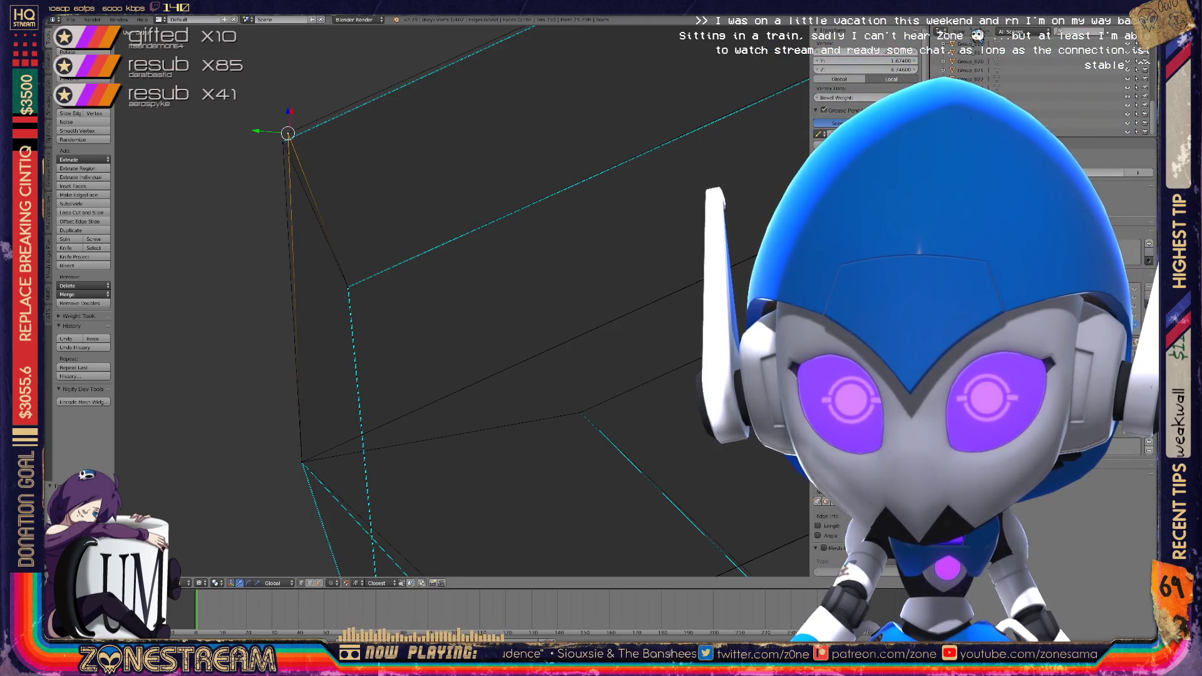
click(288, 133)
Slide the lower corner vertex up onto the box's top corner
middle_drag(288, 133, 388, 200)
right_drag(546, 344, 550, 341)
key(g)
key(g)
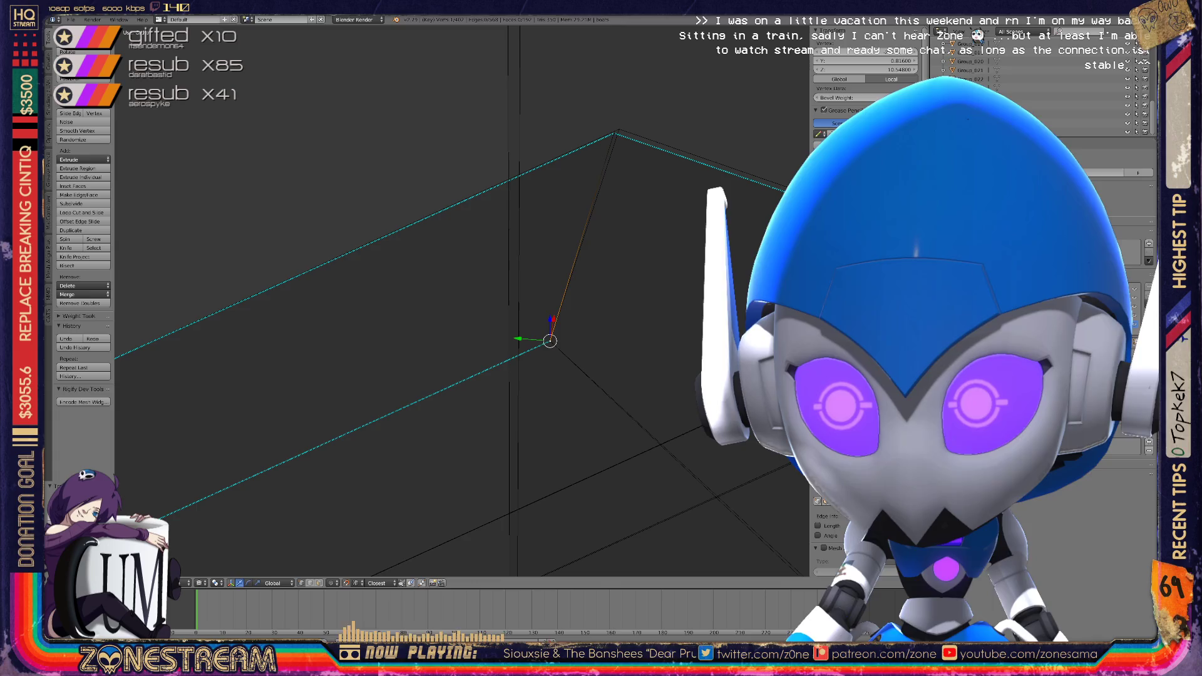
scroll(463, 301, down, 6)
shift+middle_drag(463, 300, 378, 359)
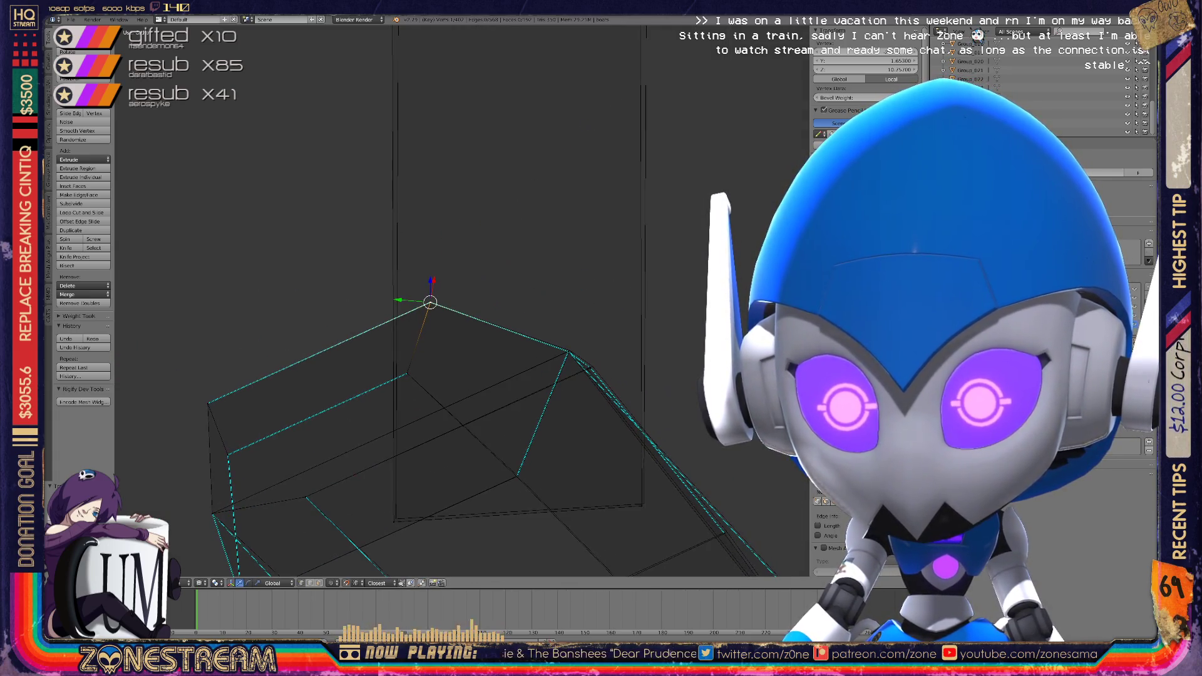
scroll(463, 301, up, 8)
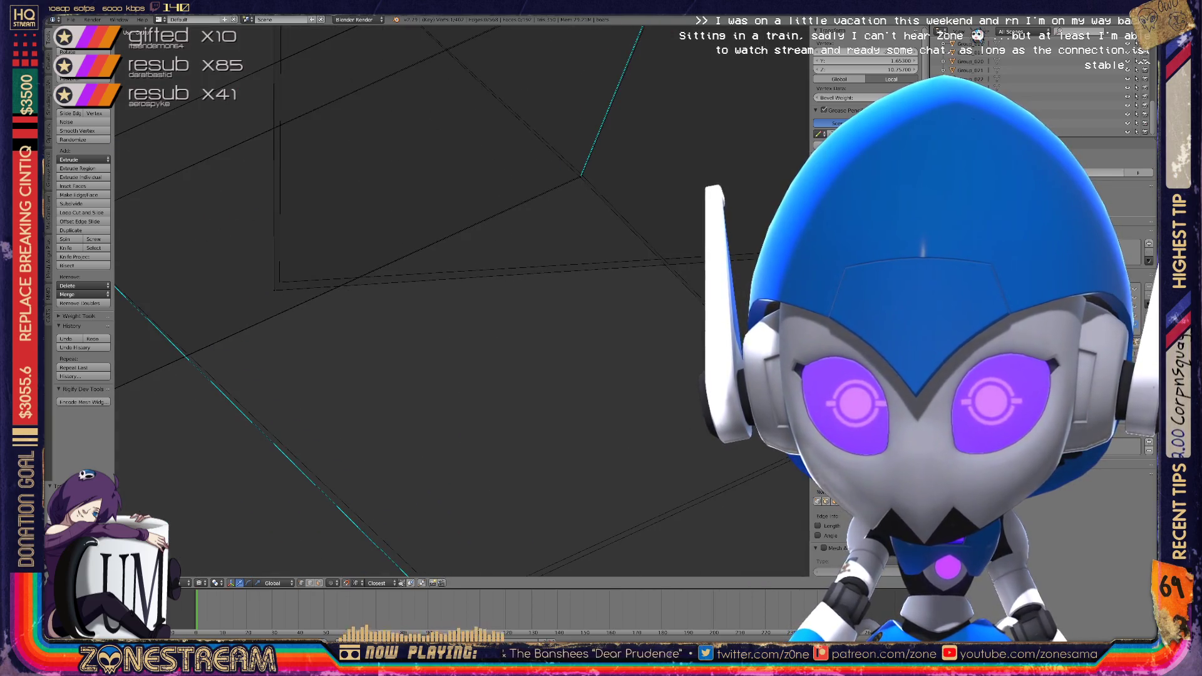
mouse_move(275, 290)
mouse_down()
mouse_move(280, 281)
mouse_move(166, 365)
mouse_move(263, 303)
mouse_move(406, 301)
mouse_up()
mouse_move(407, 301)
middle_down()
mouse_move(375, 351)
mouse_move(401, 250)
mouse_move(416, 276)
mouse_move(375, 250)
middle_up()
mouse_move(256, 238)
mouse_down()
mouse_move(291, 219)
mouse_move(275, 228)
mouse_move(290, 219)
mouse_move(378, 260)
mouse_move(290, 236)
mouse_move(474, 393)
mouse_move(491, 376)
mouse_up()
scroll(490, 375, down, 5)
middle_drag(724, 466, 644, 448)
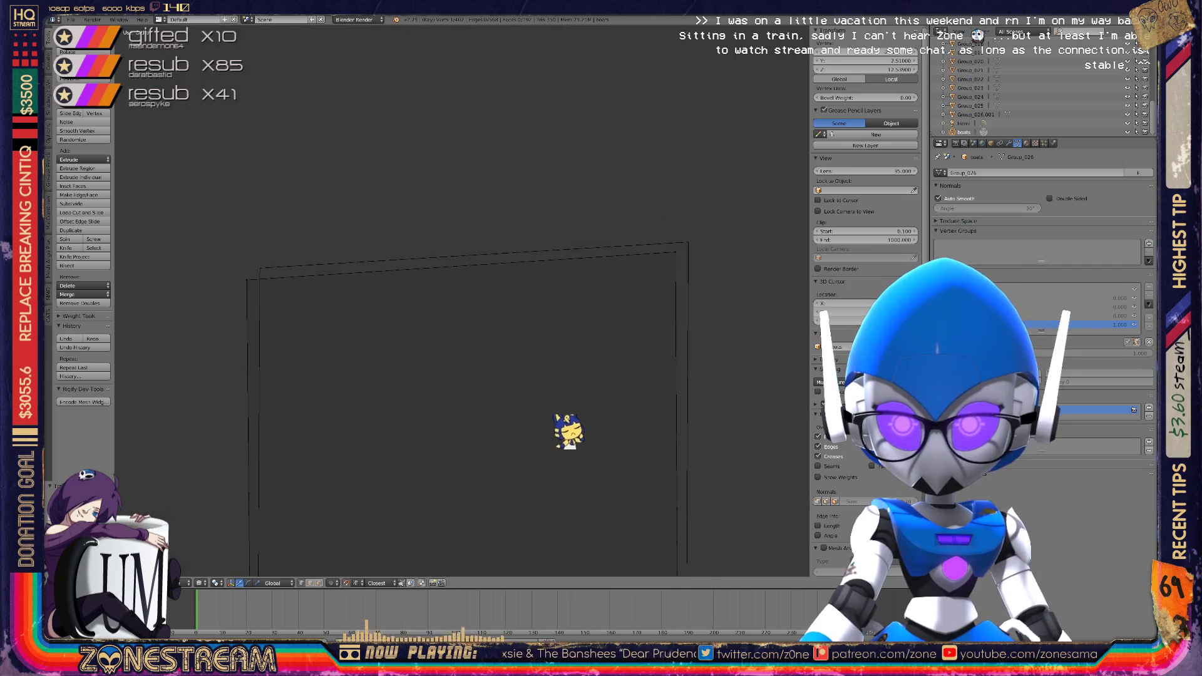
Move a corner vertex of the second box and confirm its new position
right_click(260, 268)
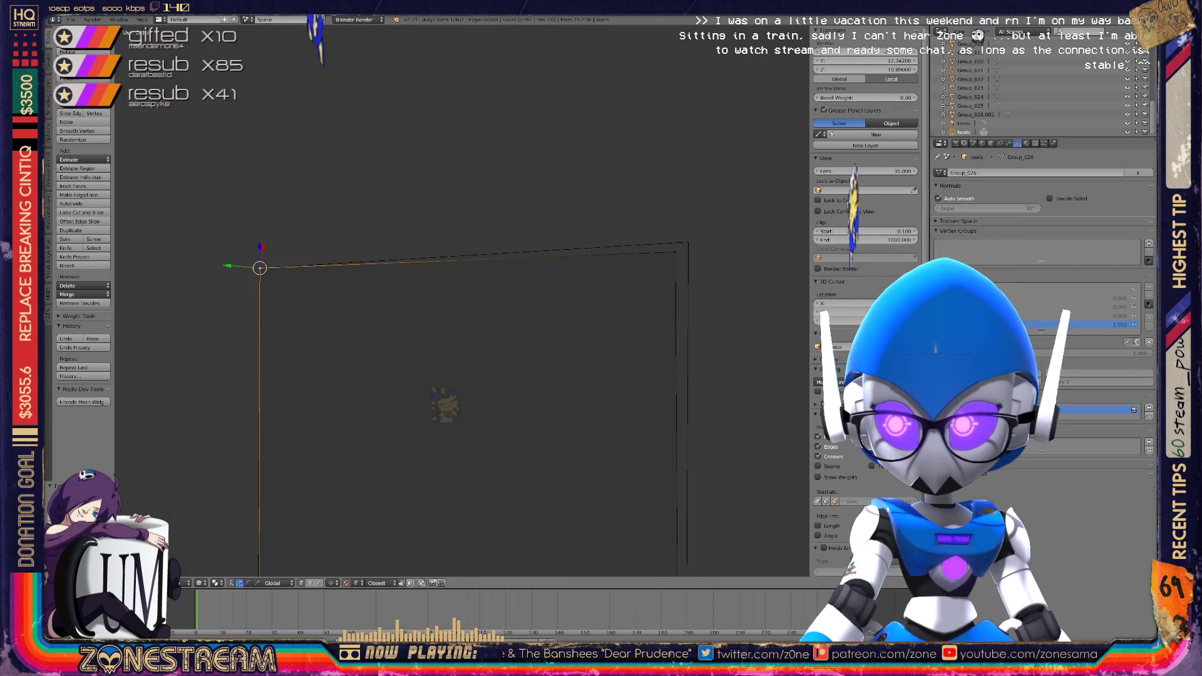
mouse_move(644, 388)
middle_down()
mouse_move(576, 375)
mouse_move(426, 275)
middle_up()
scroll(544, 350, up, 4)
scroll(538, 344, up, 3)
right_click(374, 324)
key(g)
key(Return)
Place the upper corner vertex onto its neighbouring corner
key(g)
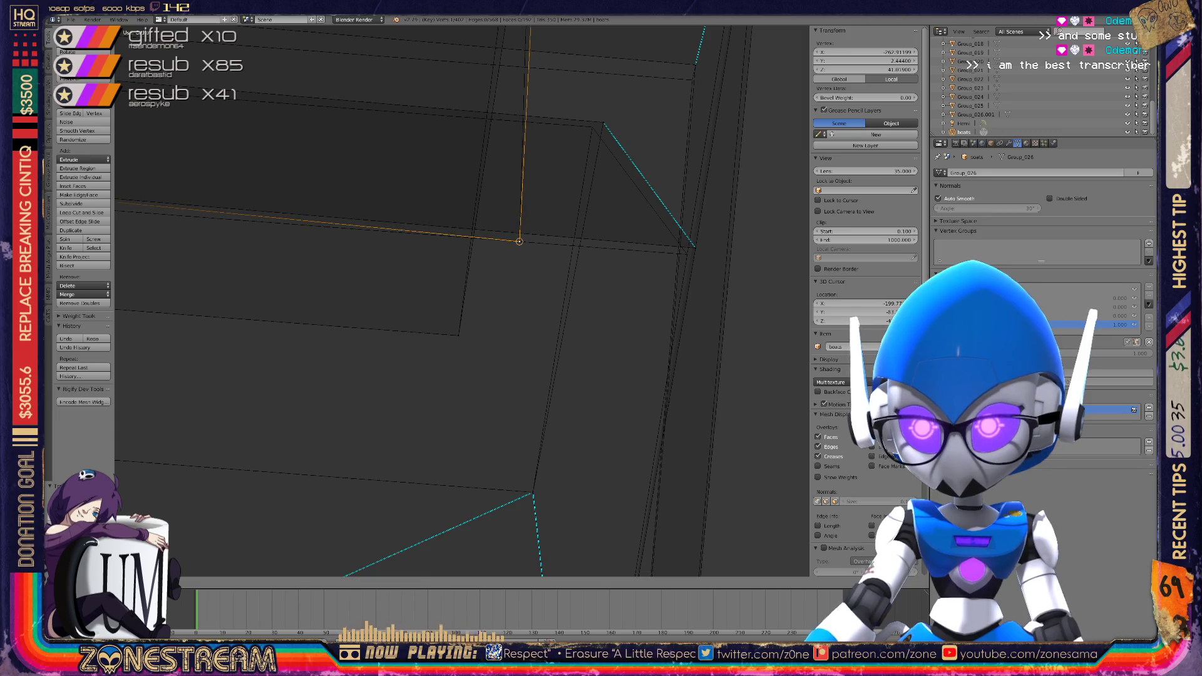
right_click(603, 123)
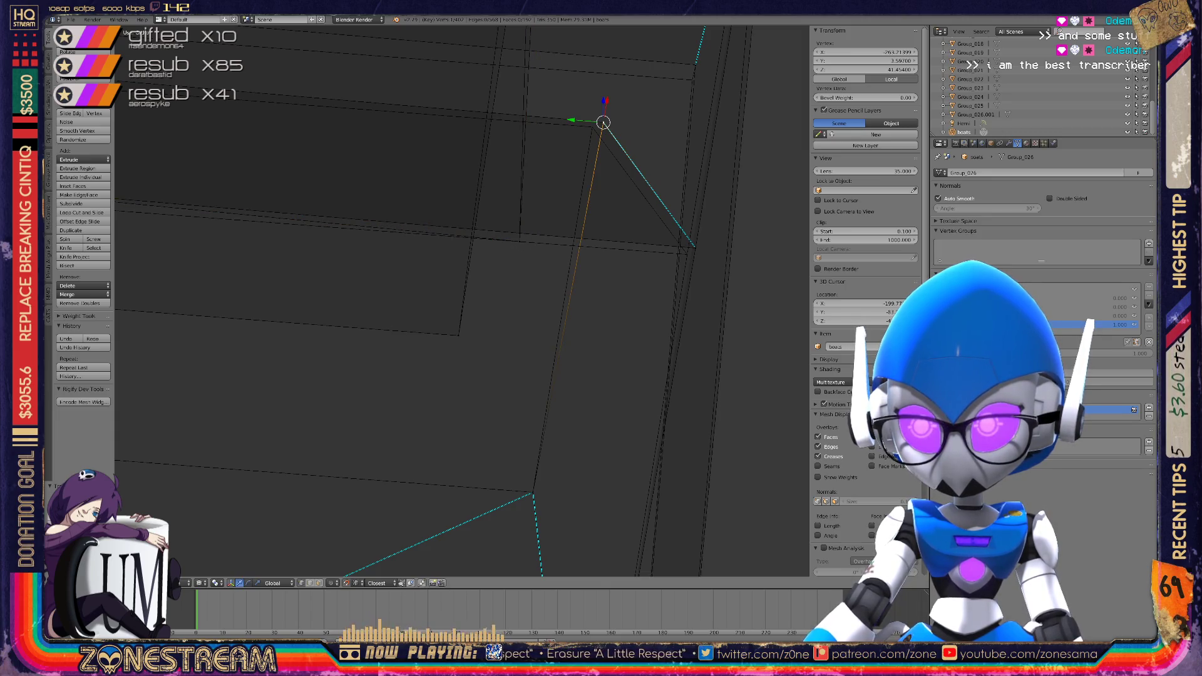
click(603, 122)
key(g)
mouse_move(593, 127)
shift+middle_down()
mouse_move(688, 63)
mouse_move(425, 314)
mouse_move(501, 270)
mouse_move(475, 294)
shift+middle_up()
Move another box corner vertex onto the adjacent corner
right_click(428, 316)
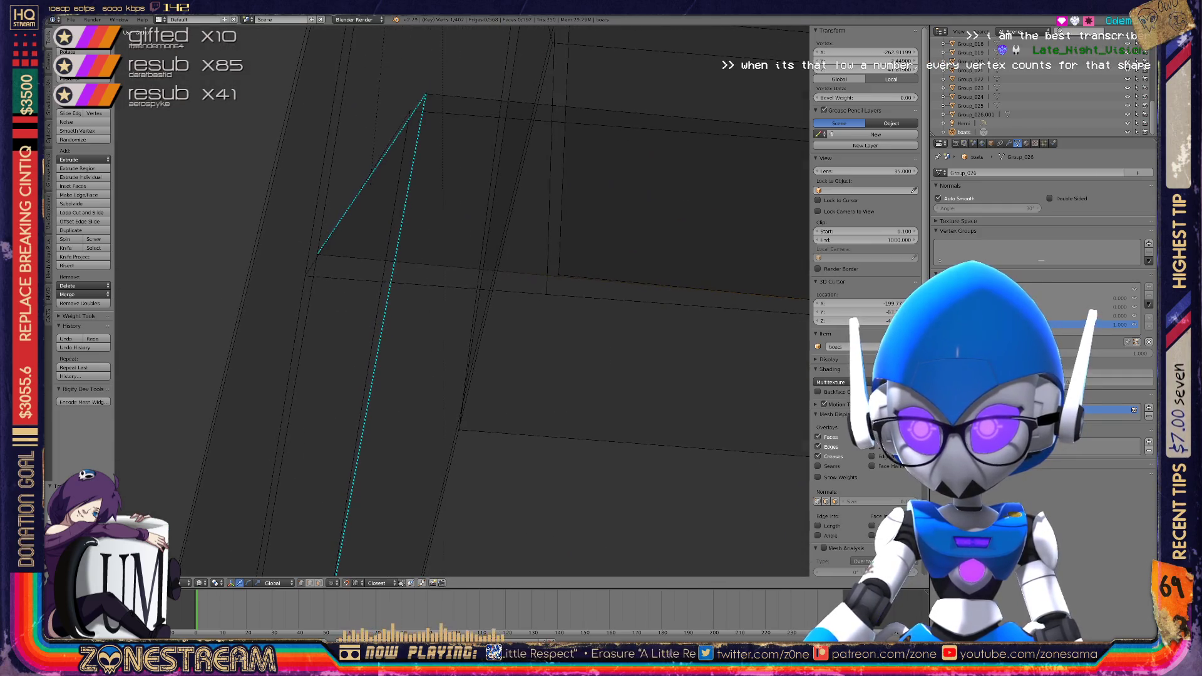
right_click(545, 289)
right_click(318, 253)
key(g)
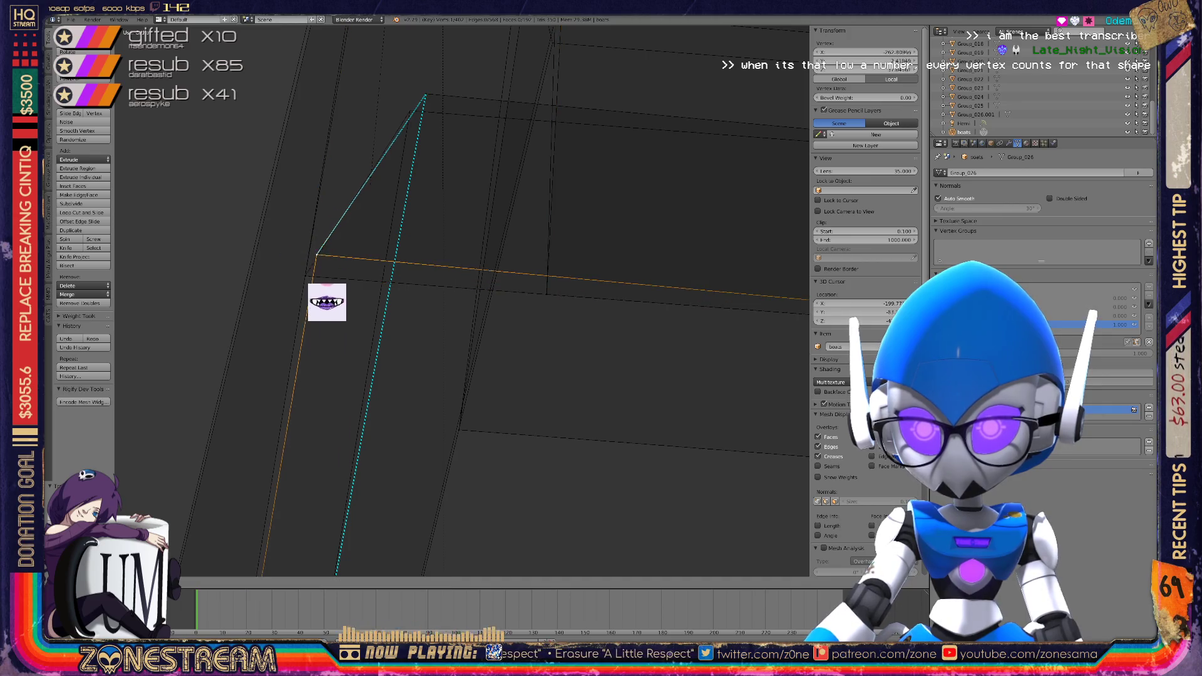
click(326, 267)
mouse_move(326, 266)
middle_down()
mouse_move(401, 225)
mouse_move(331, 313)
middle_up()
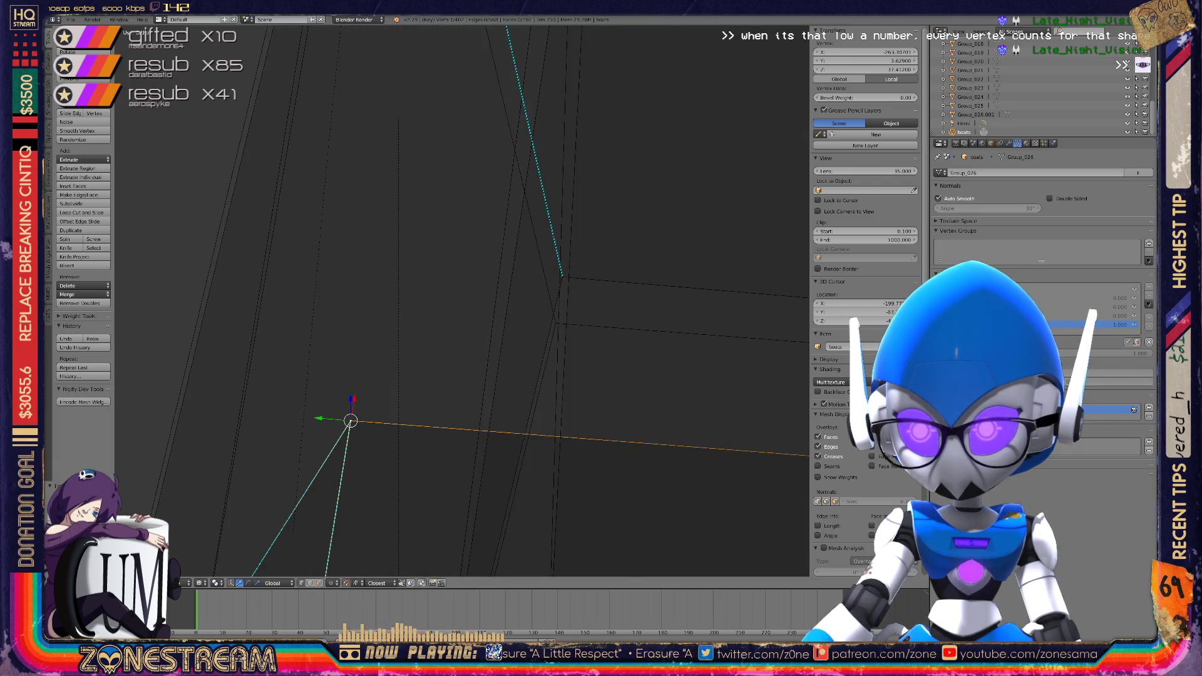
Drag the next corner vertex along the box onto its top corner
right_click(563, 274)
mouse_move(563, 274)
middle_down()
mouse_move(526, 294)
mouse_move(557, 297)
mouse_move(532, 288)
mouse_move(500, 301)
mouse_move(513, 313)
middle_up()
drag(380, 213, 359, 262)
middle_drag(359, 262, 410, 279)
mouse_move(410, 279)
mouse_down()
mouse_move(545, 319)
mouse_move(533, 335)
mouse_up()
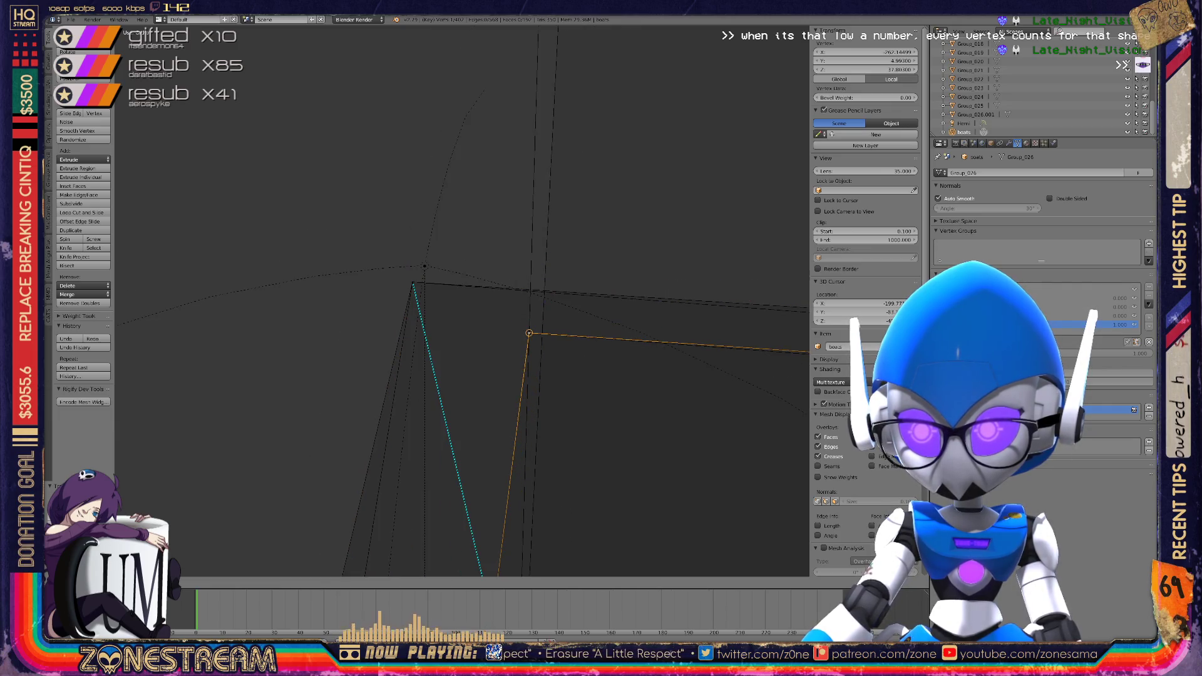
mouse_move(529, 332)
middle_down()
mouse_move(488, 313)
mouse_move(268, 336)
middle_up()
mouse_move(268, 335)
mouse_down()
mouse_move(282, 198)
mouse_move(271, 206)
mouse_up()
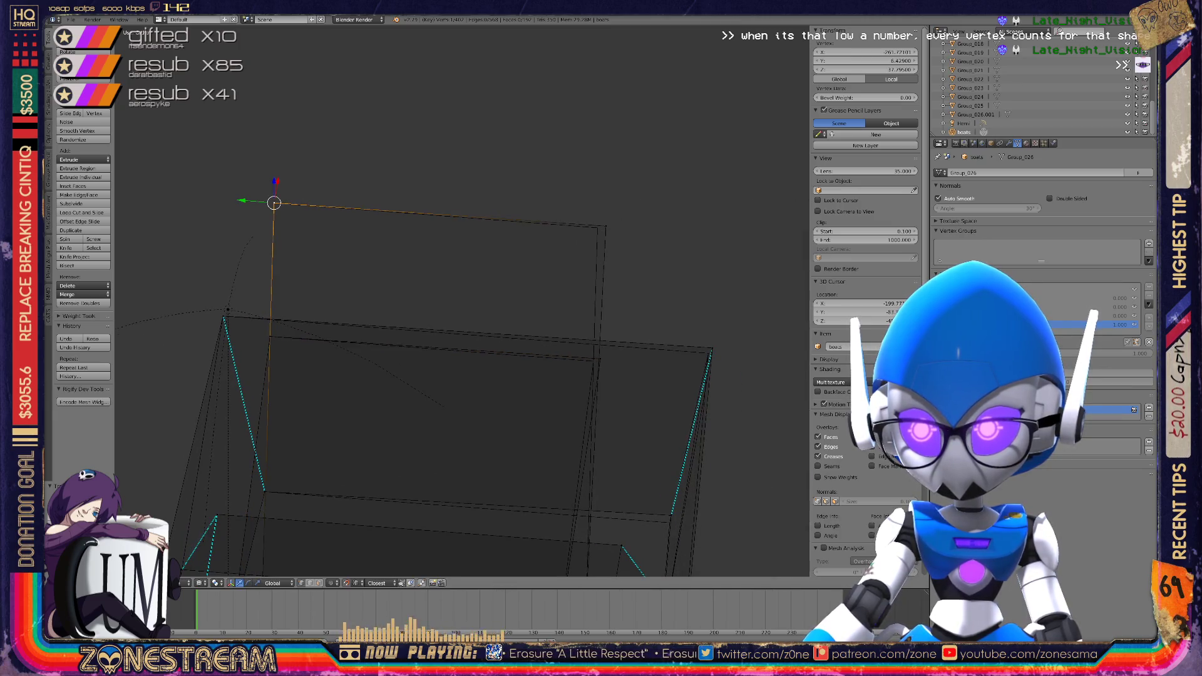
Nudge the top-right and right vertices into line with the edges
drag(605, 226, 597, 228)
drag(600, 359, 593, 361)
drag(712, 348, 707, 354)
scroll(708, 354, up, 6)
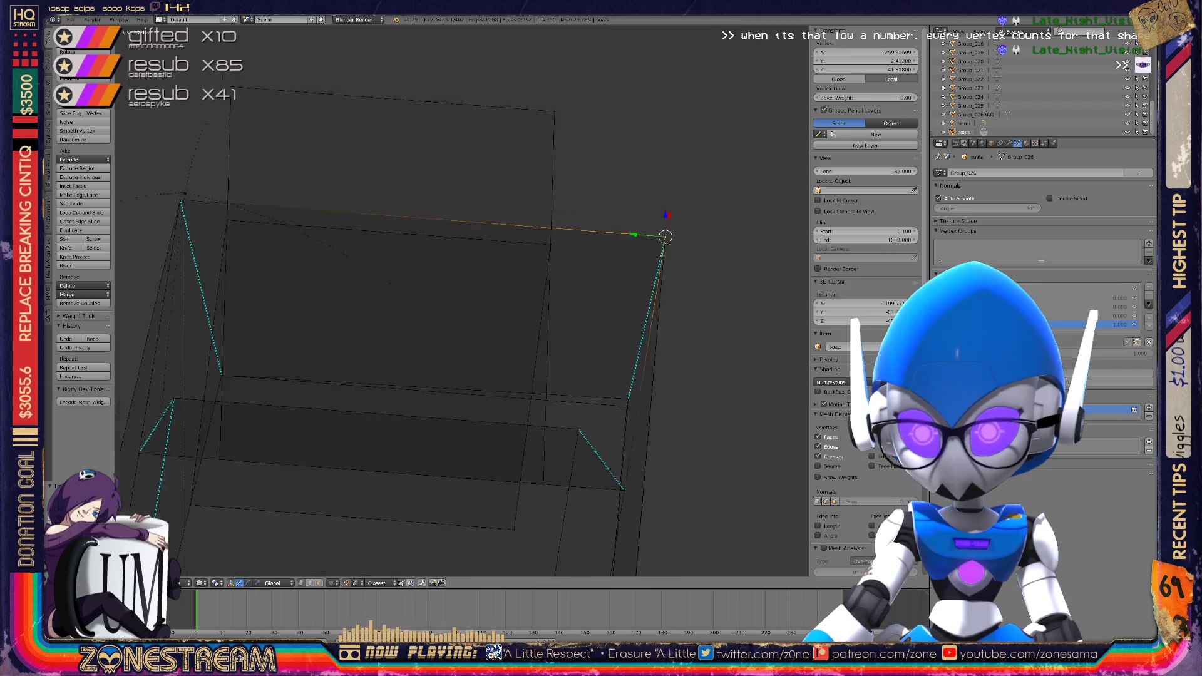
scroll(463, 300, down, 6)
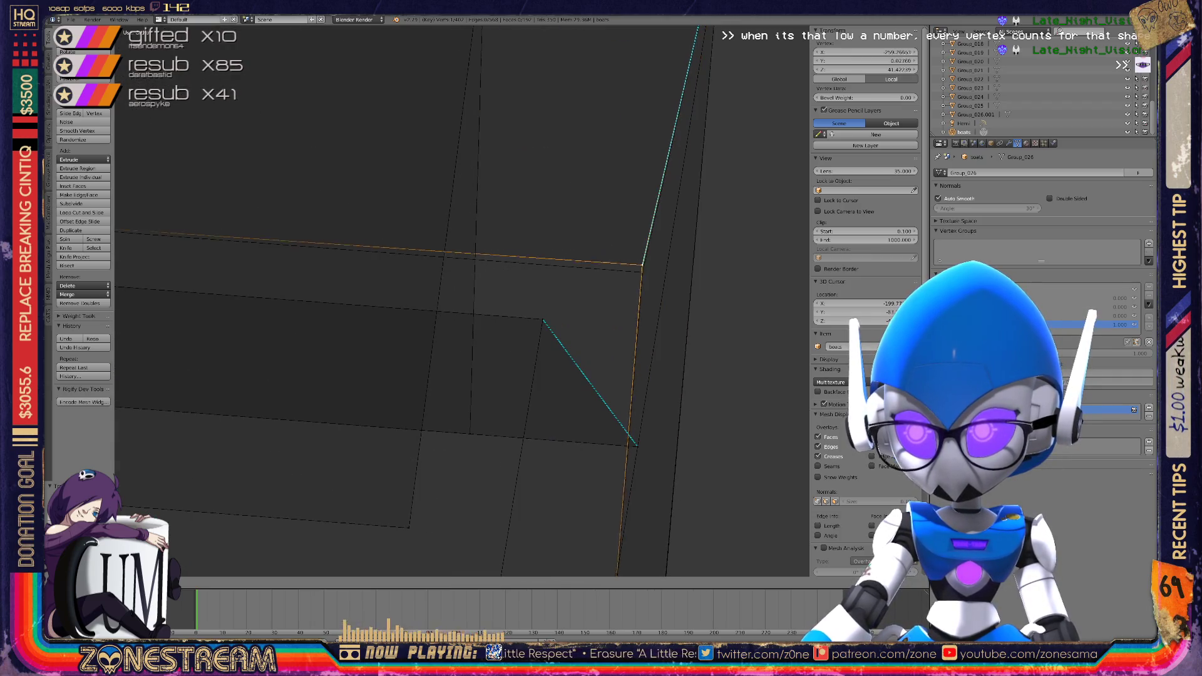
scroll(463, 300, down, 2)
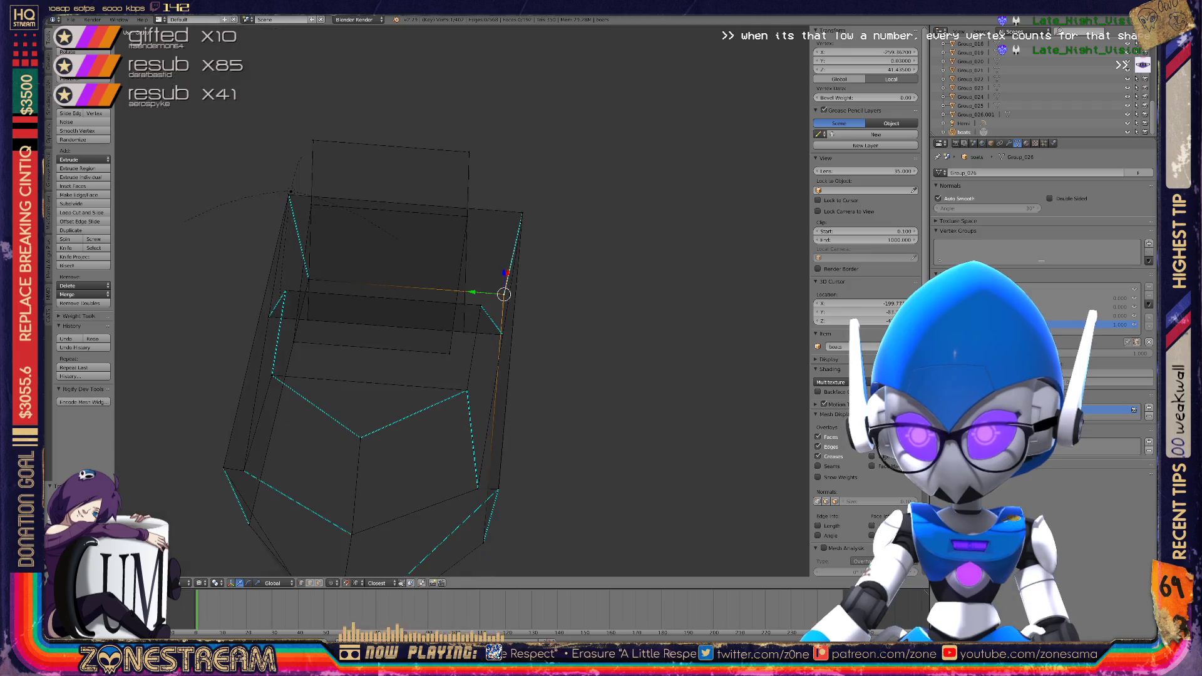
Snap the remaining hull vertex onto its neighbouring vertex
middle_drag(463, 301, 394, 275)
scroll(463, 301, up, 6)
key(g)
scroll(562, 271, down, 5)
Orbit and zoom around the boat wireframes to review the result
middle_drag(562, 271, 513, 266)
scroll(513, 266, up, 2)
middle_drag(463, 301, 395, 285)
scroll(463, 300, down, 4)
scroll(796, 417, down, 4)
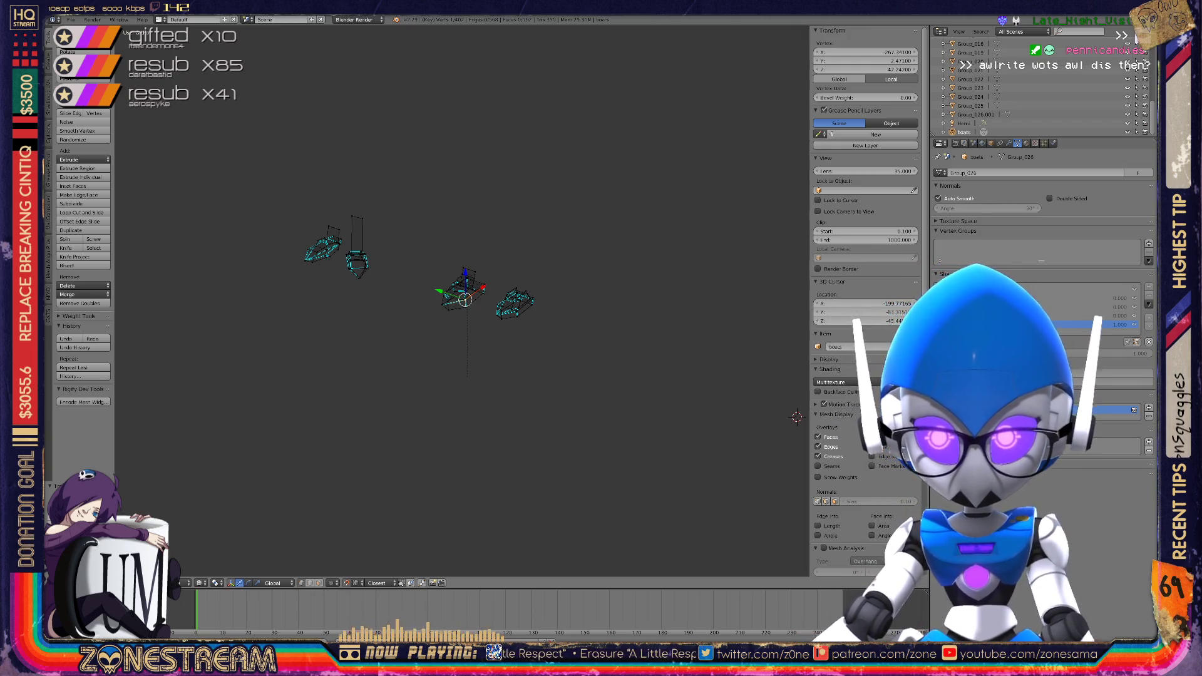
mouse_move(796, 416)
middle_down()
mouse_move(751, 401)
mouse_move(796, 417)
middle_up()
scroll(796, 417, up, 4)
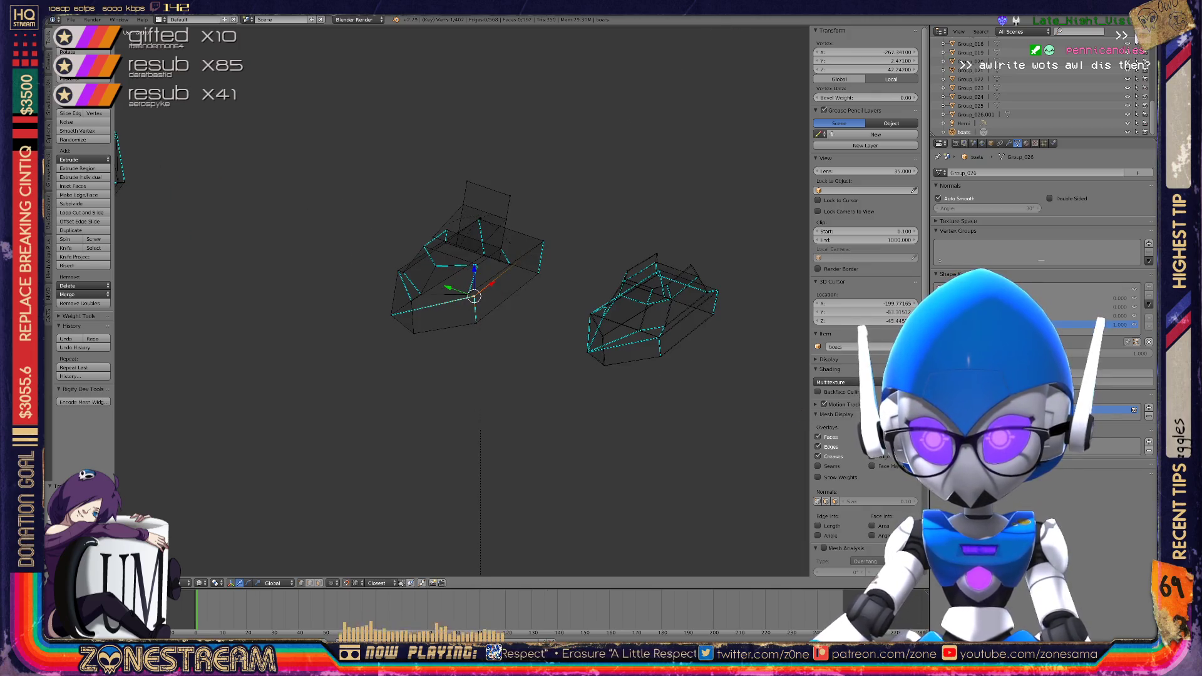
shift+middle_drag(651, 306, 450, 250)
scroll(262, 207, up, 6)
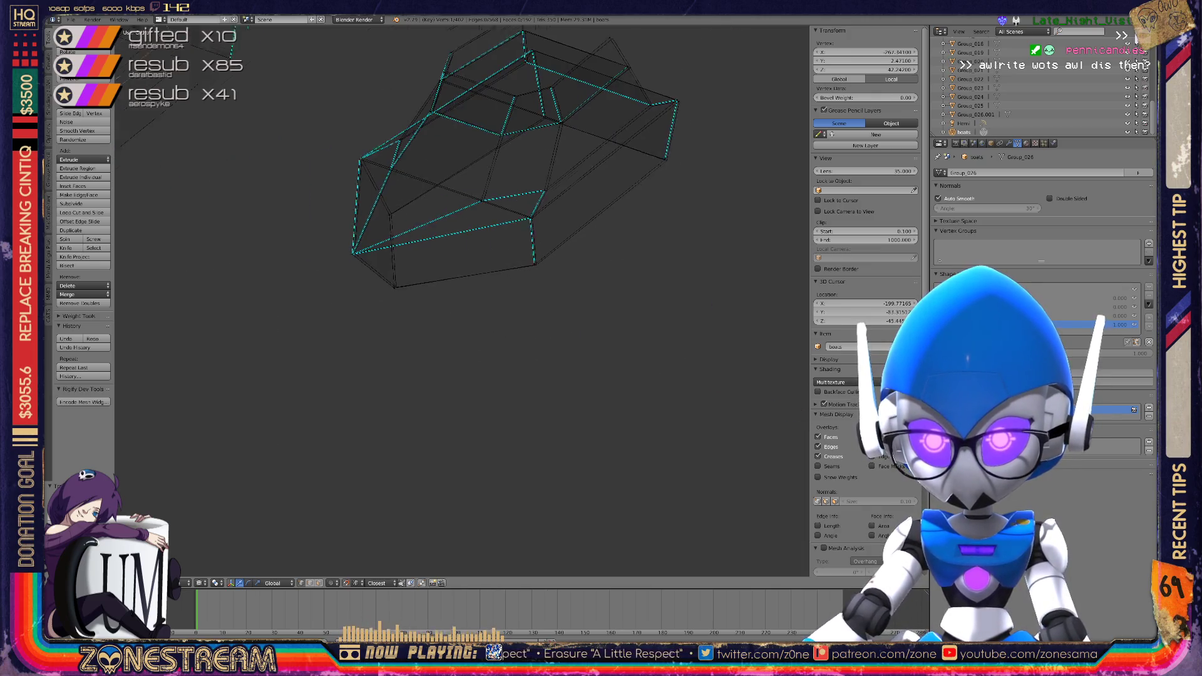
scroll(231, 199, up, 3)
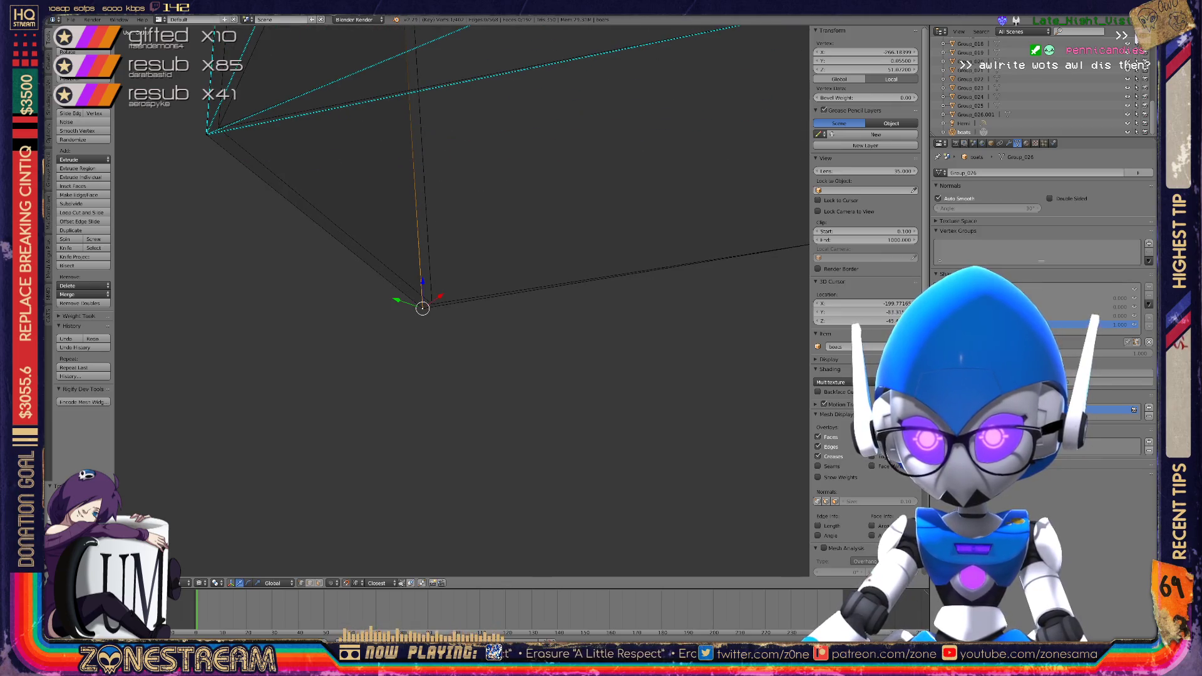
Move the neighbouring vertex and the coincident vertex onto the first corner's edge junction
key(g)
shift+middle_drag(432, 304, 635, 516)
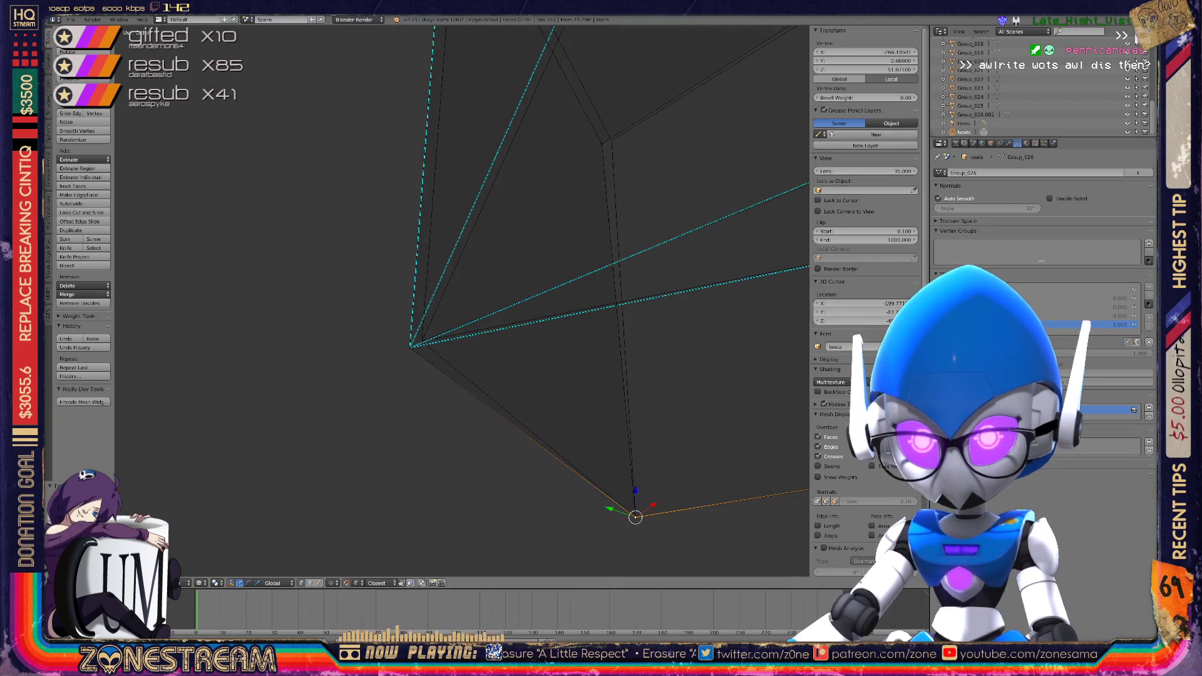
right_click(410, 344)
key(g)
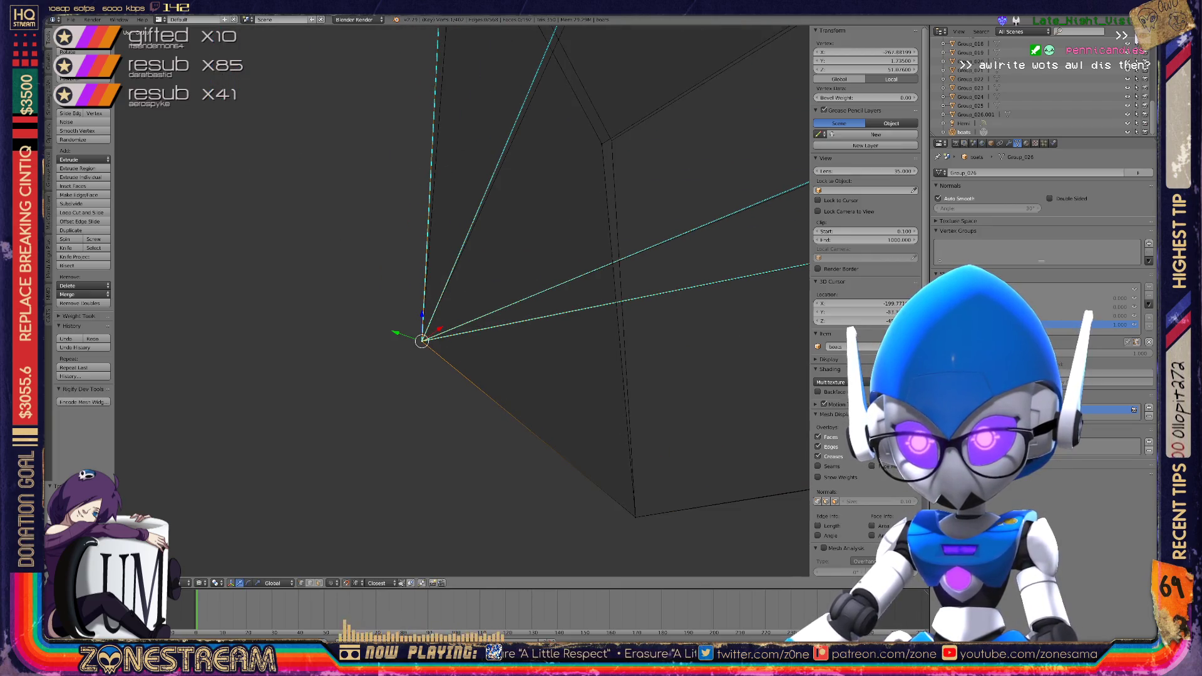
middle_drag(422, 341, 351, 388)
right_click(469, 348)
key(g)
click(481, 345)
right_click(481, 345)
key(g)
click(481, 346)
Snap the other vertex at that corner onto the edge crossing point
middle_drag(481, 345, 538, 406)
key(g)
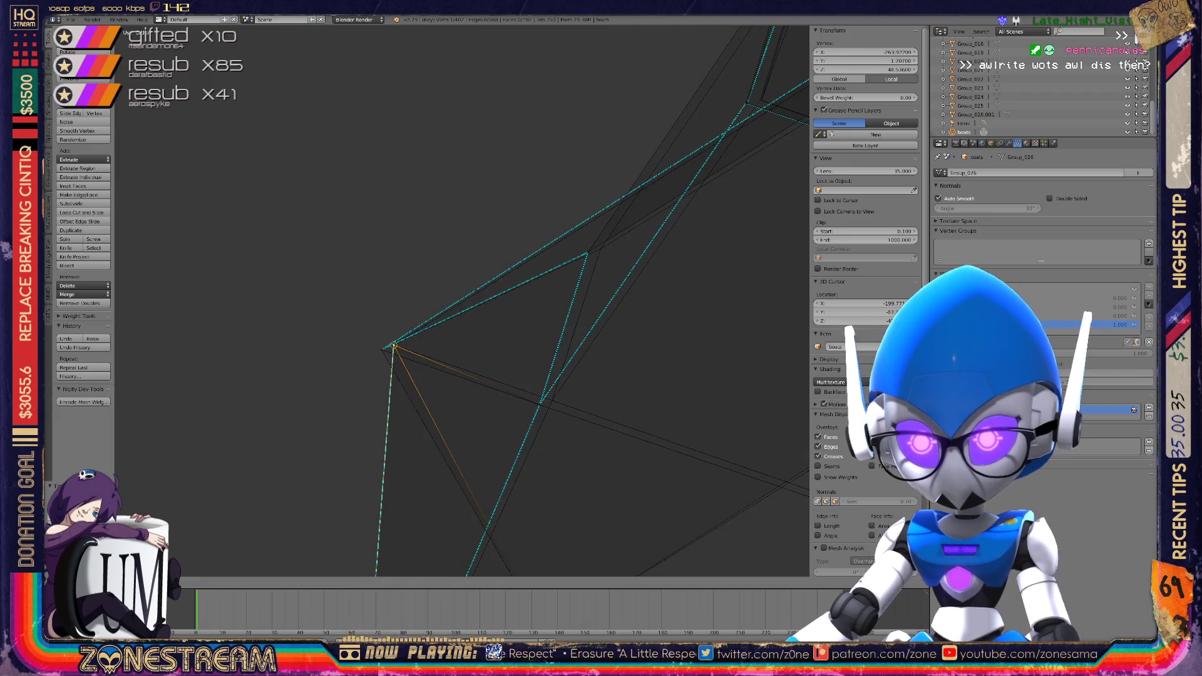
right_click(393, 344)
key(g)
click(393, 345)
key(g)
click(539, 402)
key(g)
key(g)
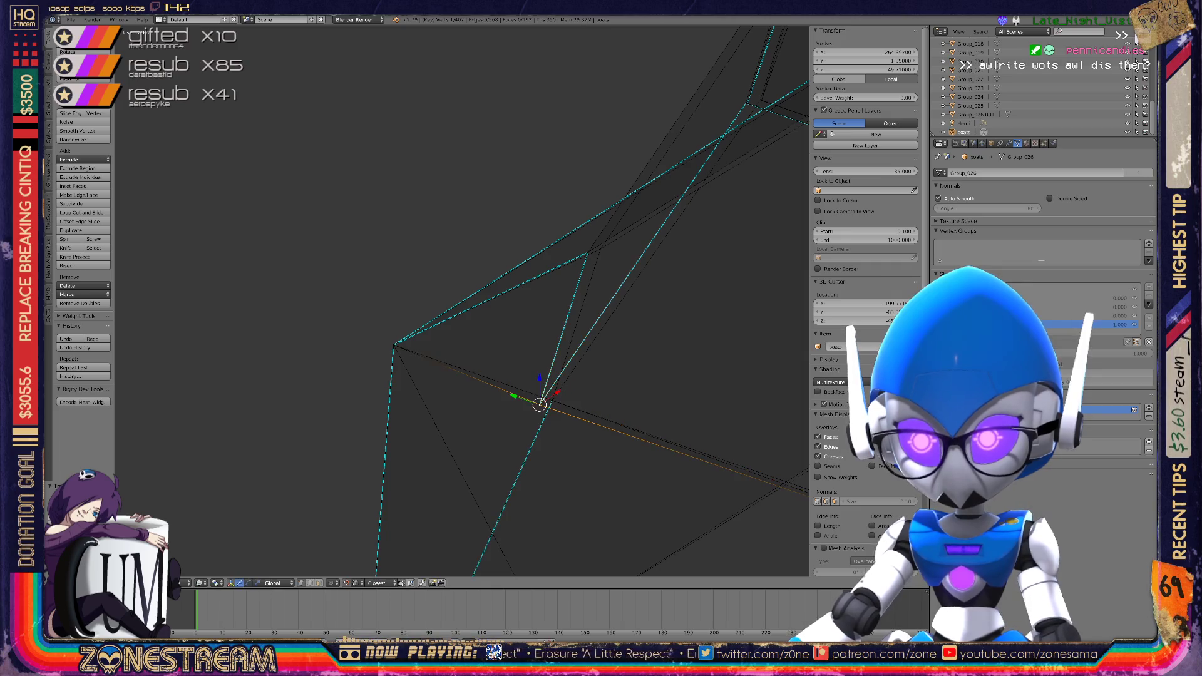
Nudge the vertex right, then shift the corner-junction vertex over to the right
shift+middle_drag(552, 400, 417, 526)
scroll(416, 525, up, 3)
right_drag(446, 433, 468, 428)
middle_drag(468, 428, 413, 464)
right_click(488, 358)
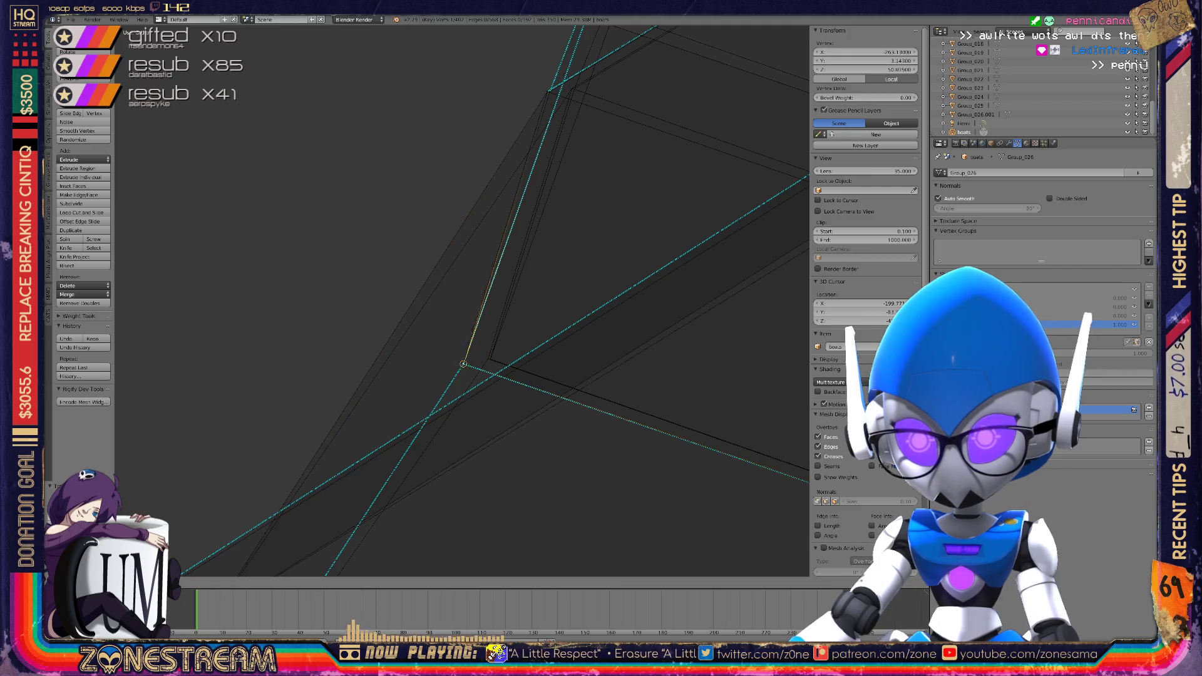
mouse_move(488, 359)
middle_down()
mouse_move(470, 450)
mouse_move(437, 344)
mouse_move(398, 436)
middle_up()
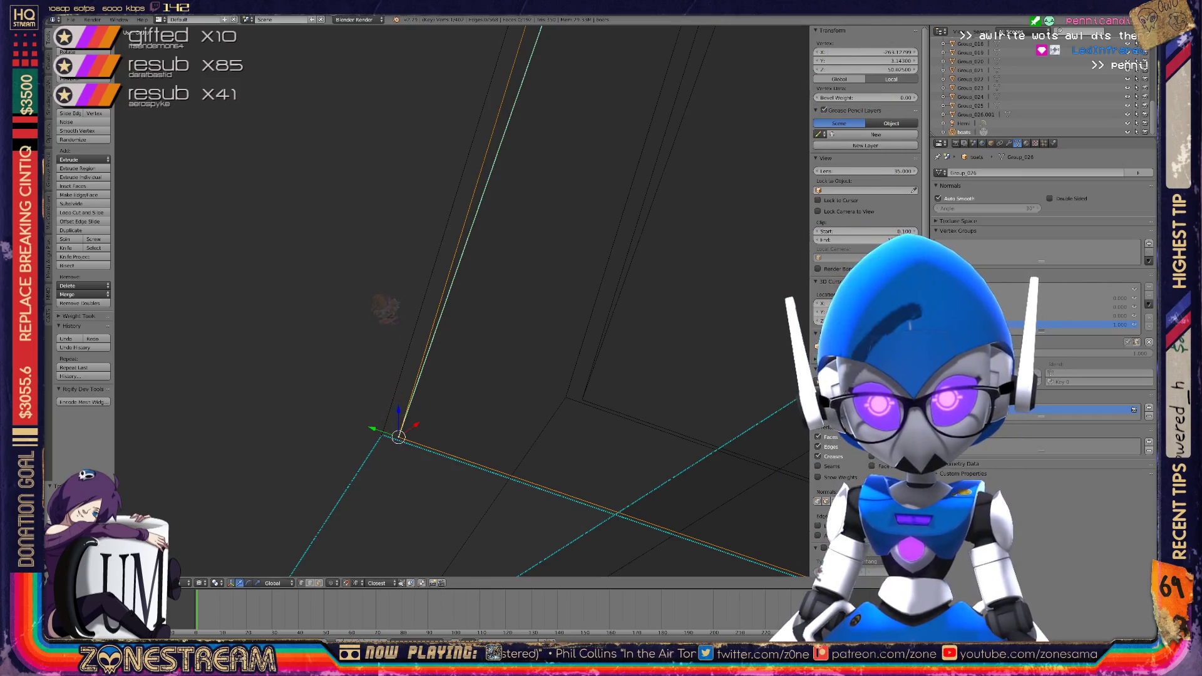
drag(398, 437, 582, 400)
middle_drag(582, 399, 503, 340)
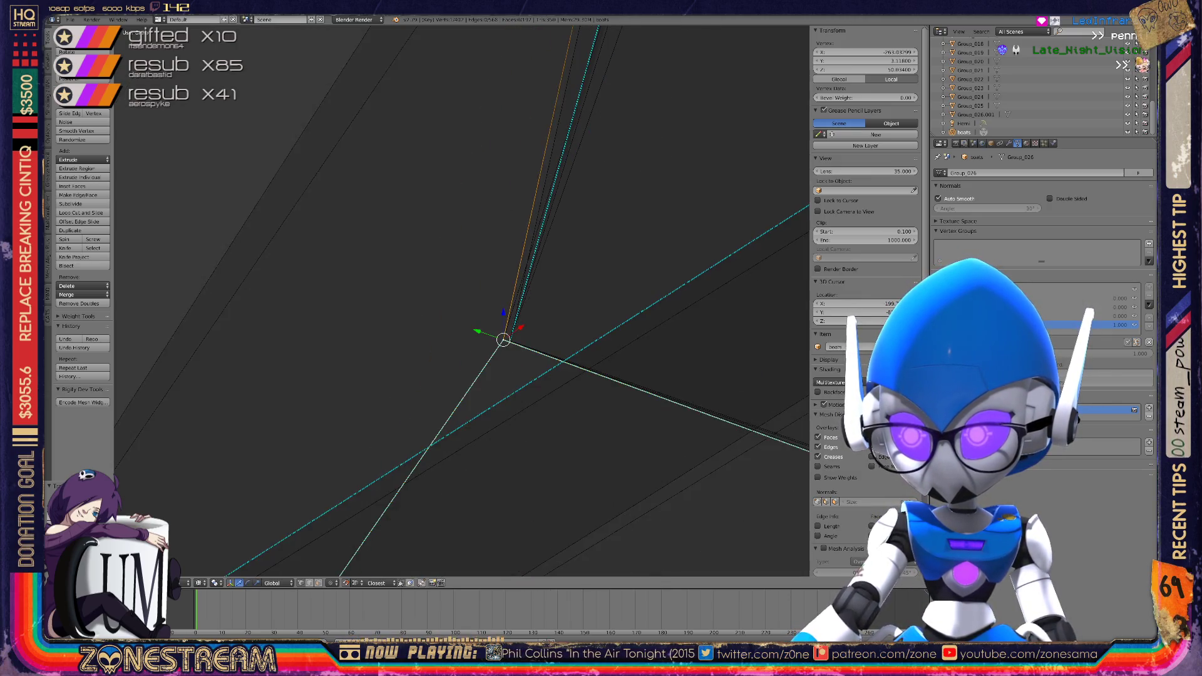
scroll(504, 340, up, 5)
scroll(503, 340, up, 3)
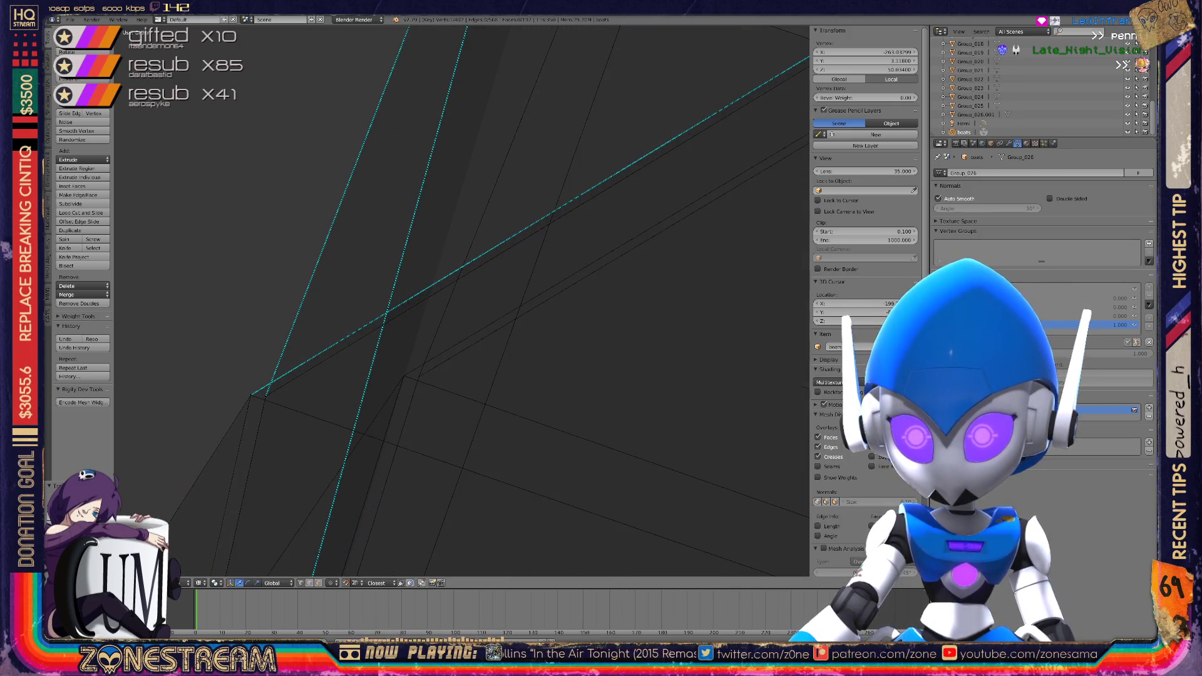
Join four nearby loose vertices onto one shared point
right_click(265, 395)
key(g)
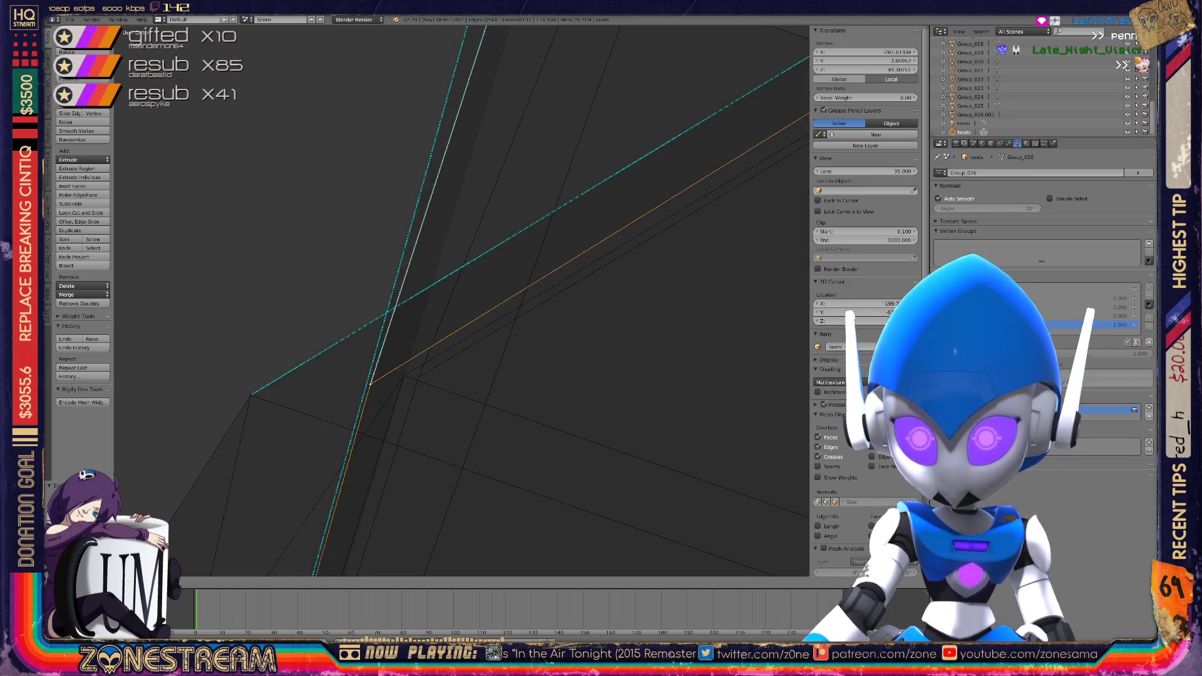
click(419, 376)
right_click(251, 394)
key(g)
click(403, 376)
right_click(249, 393)
key(g)
click(404, 376)
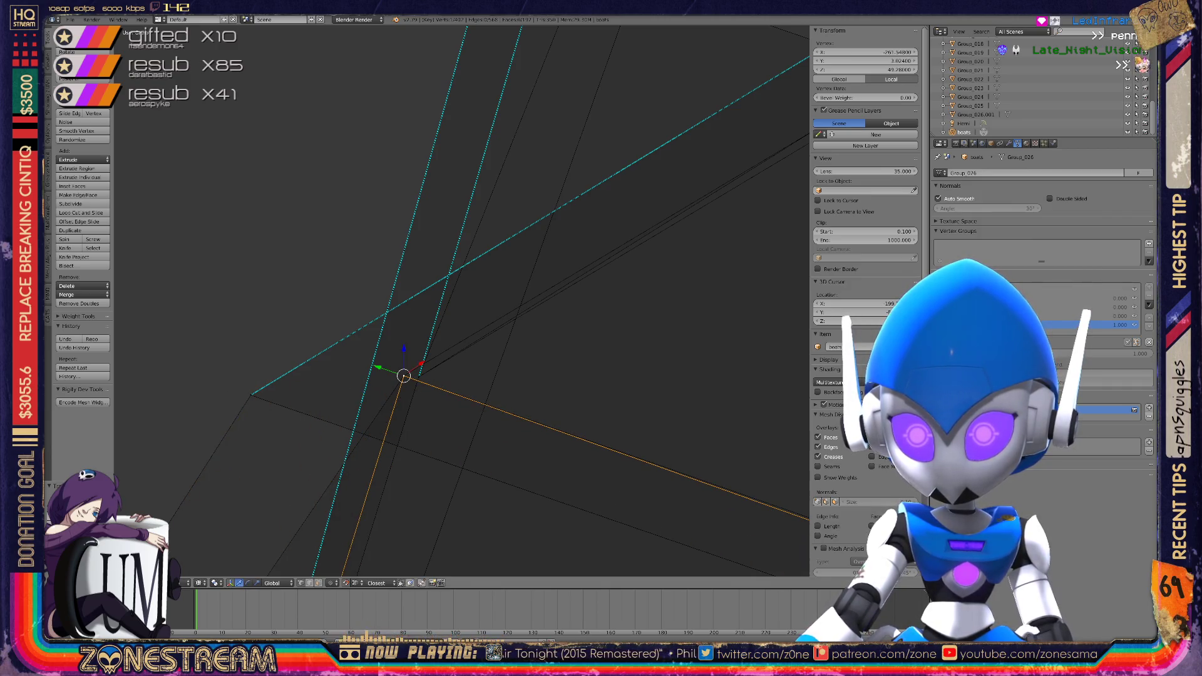
right_click(251, 395)
key(g)
click(404, 375)
Snap a corner vertex onto its neighbour, merging the overlapping vertices into one
middle_drag(500, 313, 463, 257)
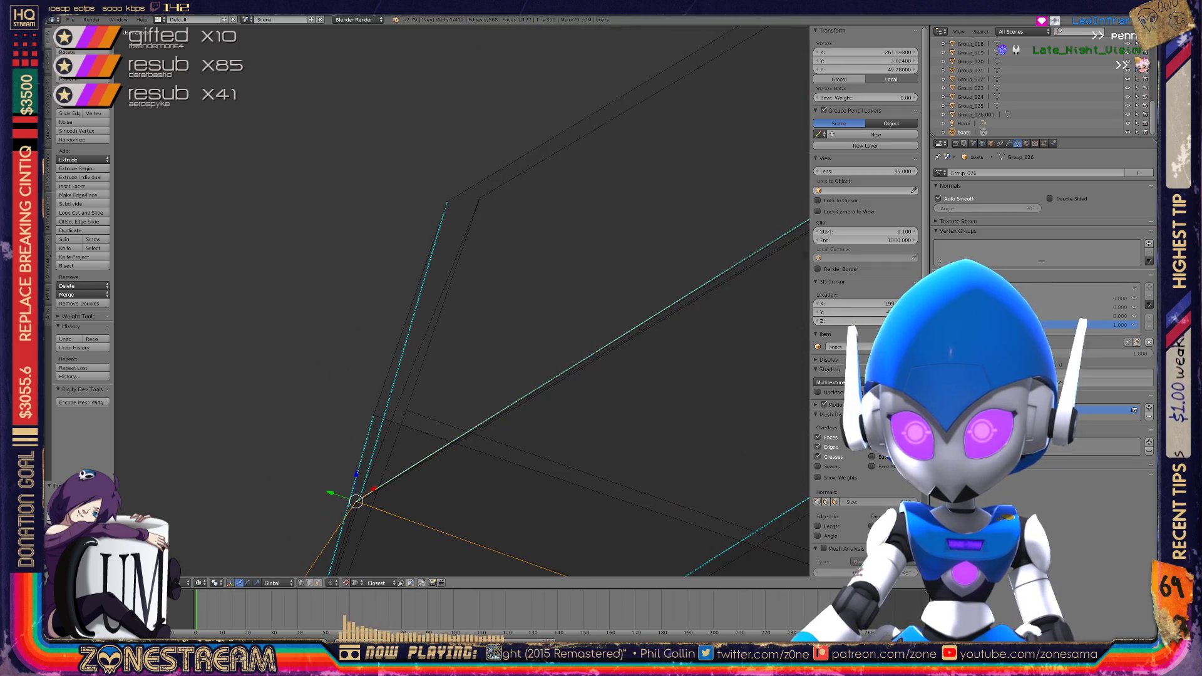
right_click(479, 197)
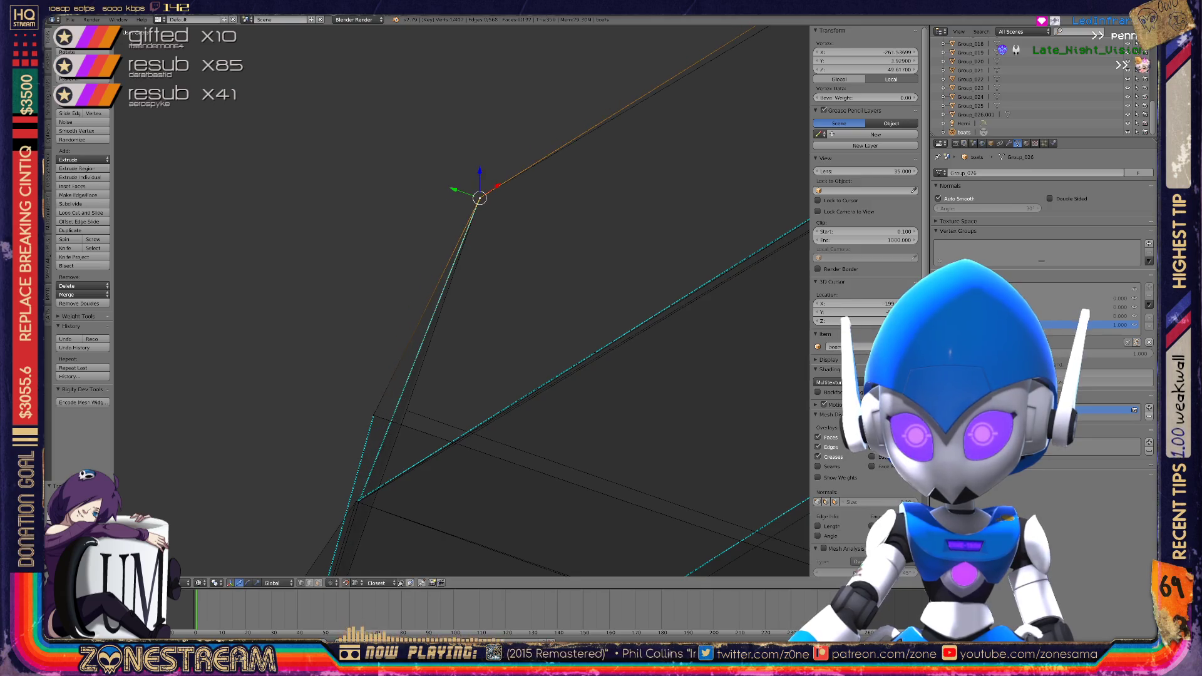
middle_drag(501, 375, 488, 388)
right_click(395, 403)
mouse_move(394, 402)
middle_down()
mouse_move(449, 326)
mouse_move(494, 294)
mouse_move(476, 238)
middle_up()
middle_drag(460, 301, 396, 392)
right_click(396, 392)
key(g)
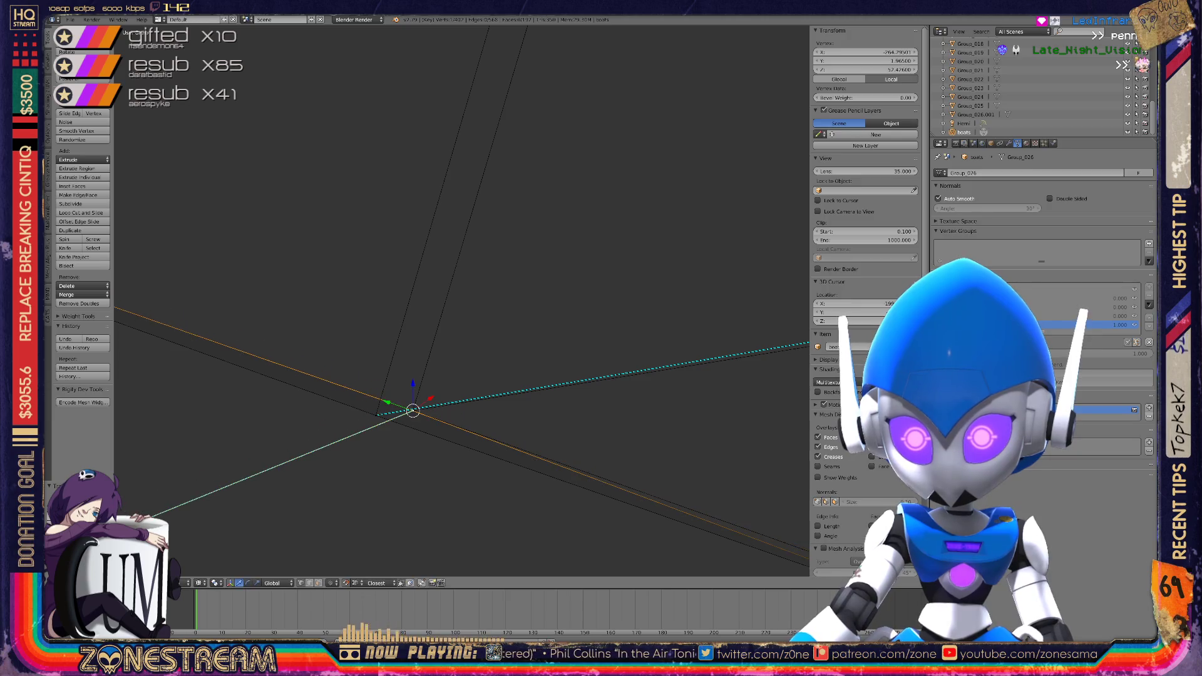
click(413, 410)
click(413, 410)
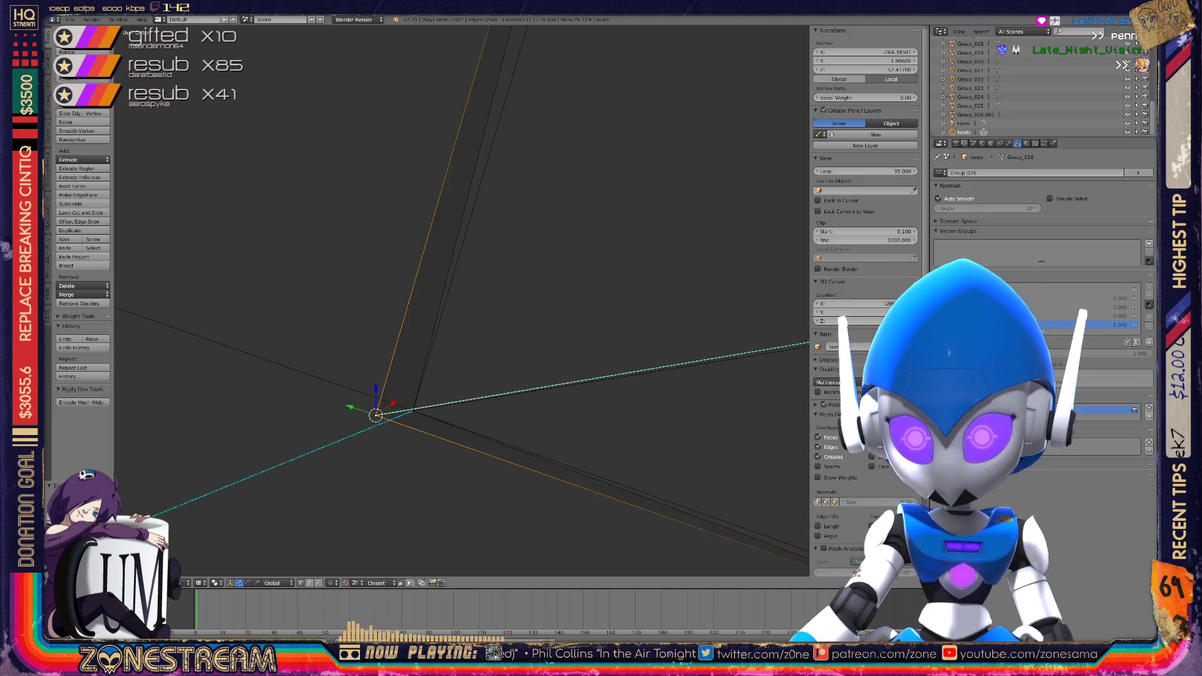
Zoom toward the upper-left corner and snap its vertex onto the neighbouring vertex
scroll(461, 301, down, 5)
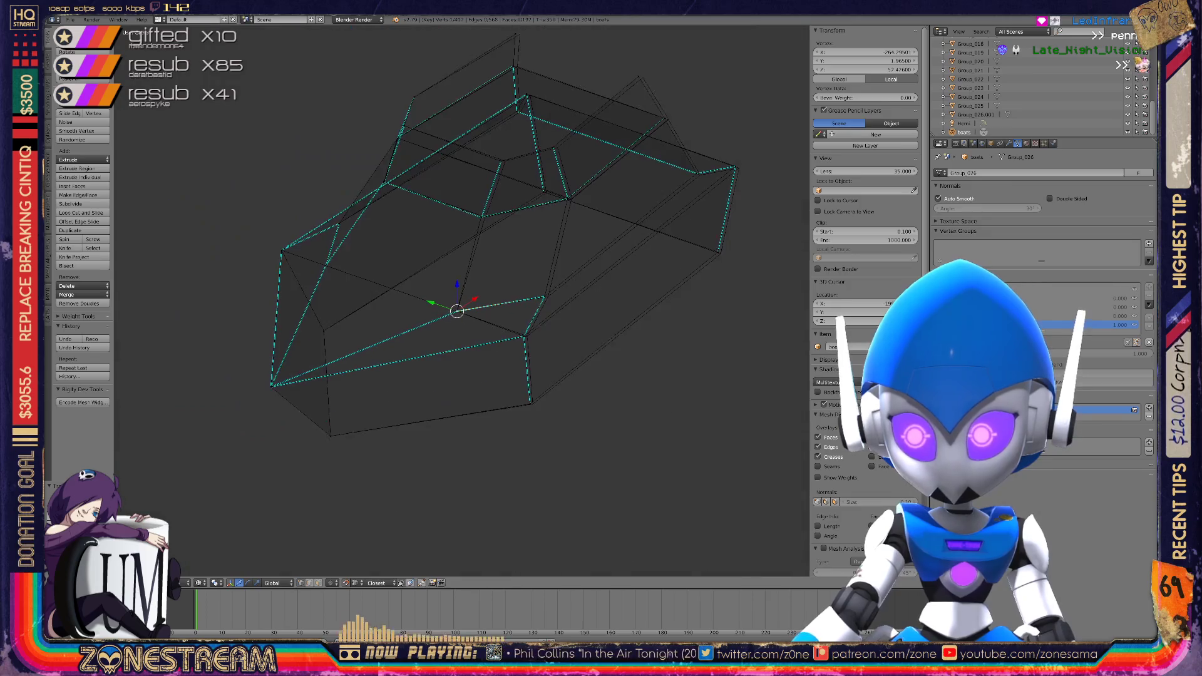
scroll(338, 223, up, 8)
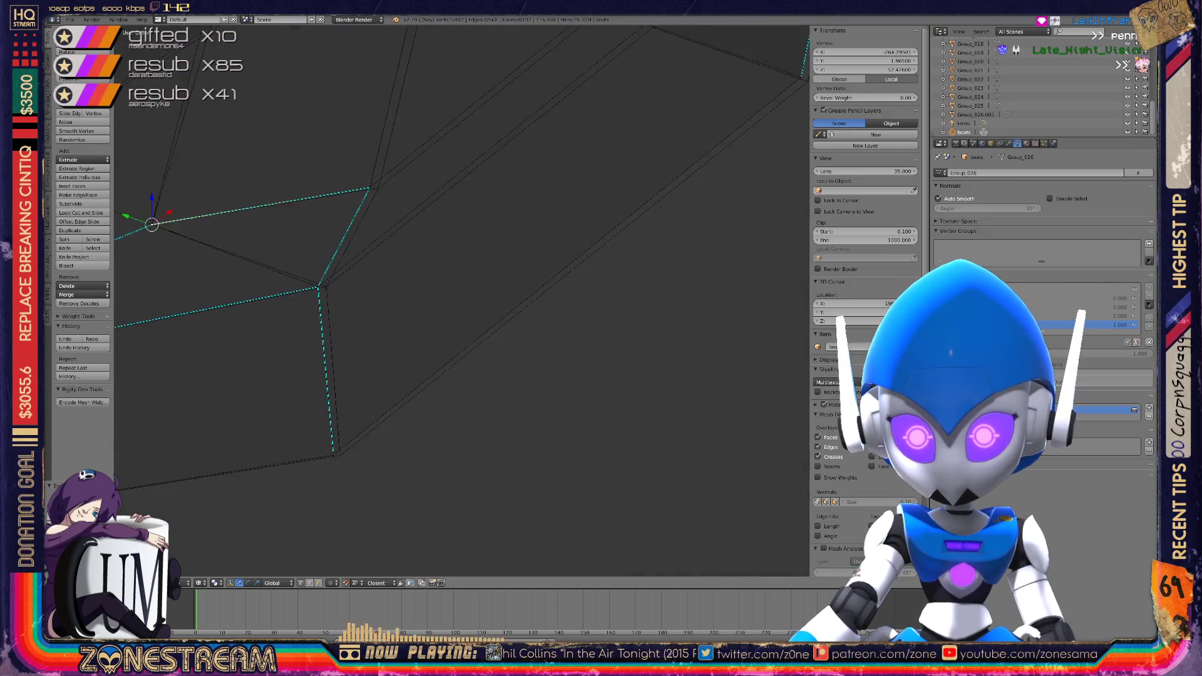
scroll(383, 388, up, 3)
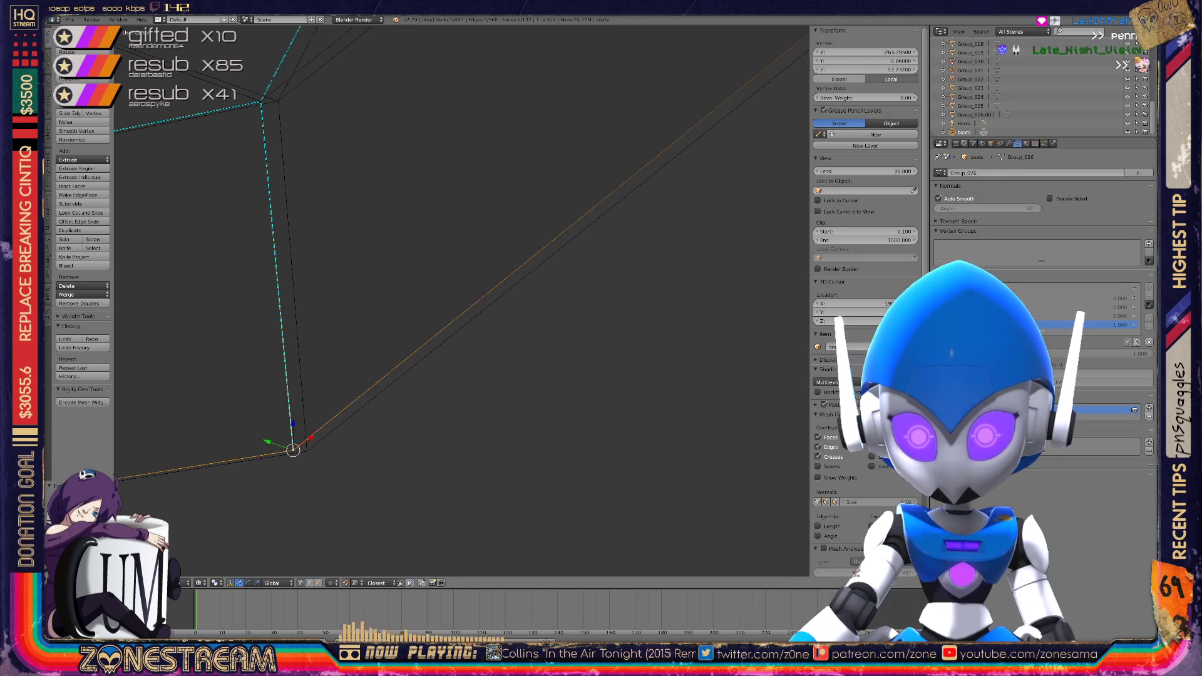
mouse_move(303, 448)
middle_down()
mouse_move(338, 528)
mouse_move(363, 300)
middle_up()
shift+middle_drag(462, 300, 496, 382)
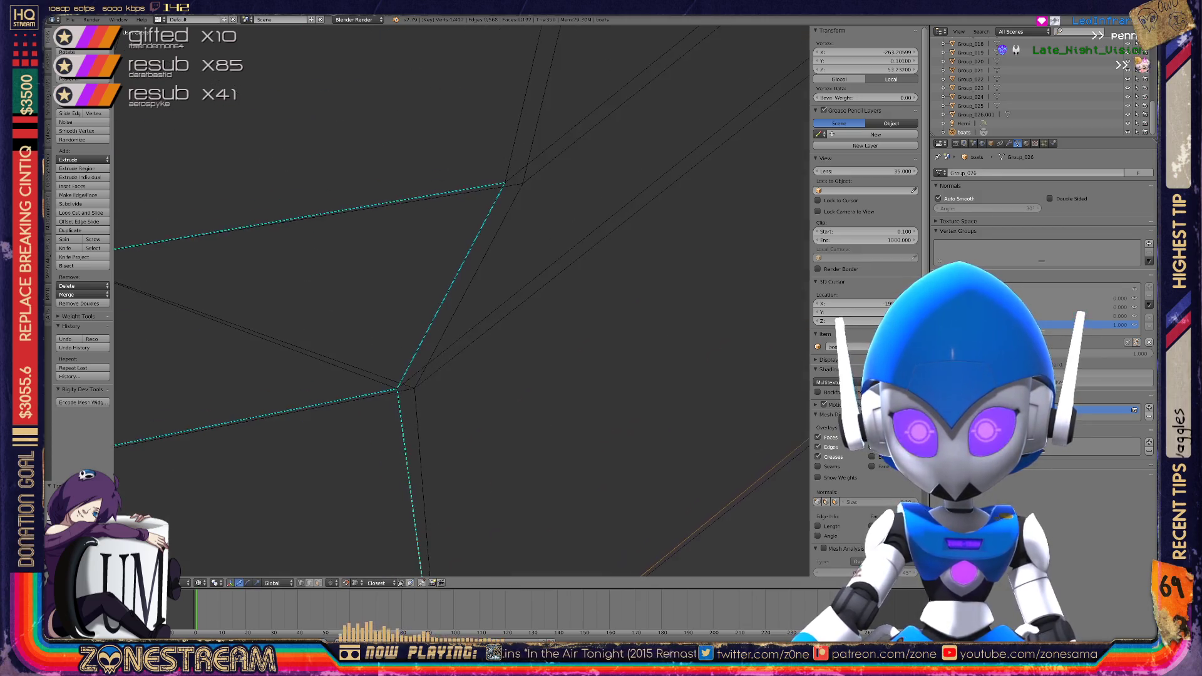
scroll(462, 300, up, 3)
key(g)
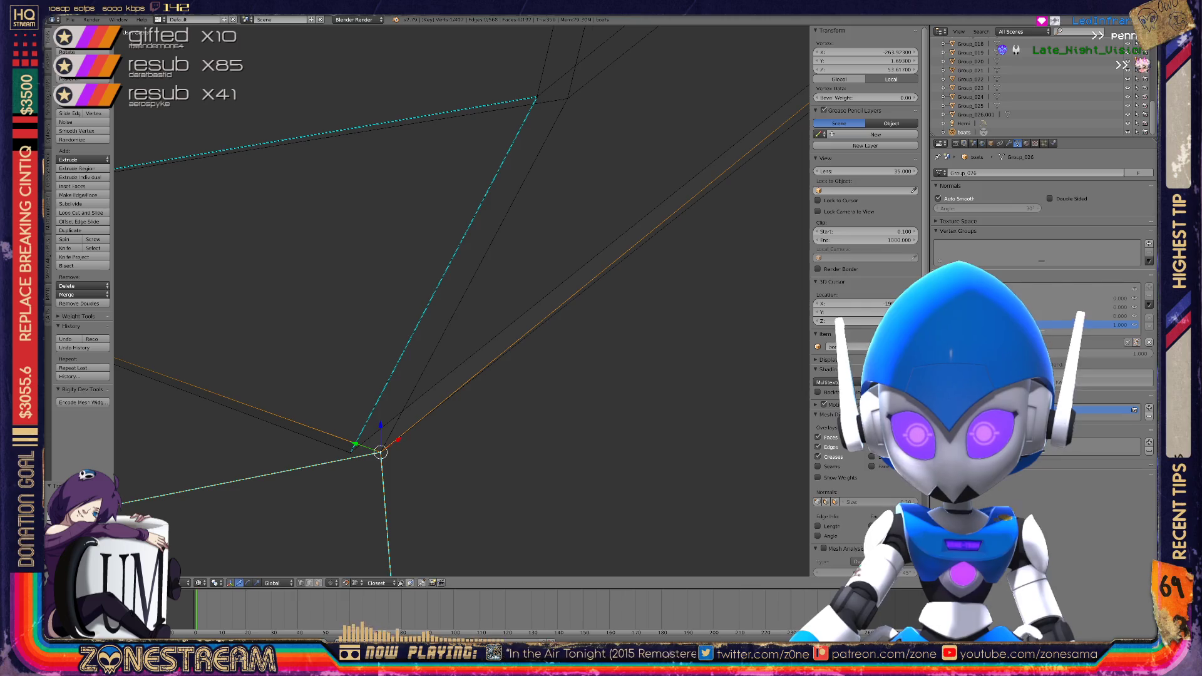
Move the selected vertex at the next corner into its new position
middle_drag(943, 341, 567, 154)
scroll(463, 301, down, 5)
shift+middle_drag(463, 300, 558, 448)
scroll(461, 301, up, 3)
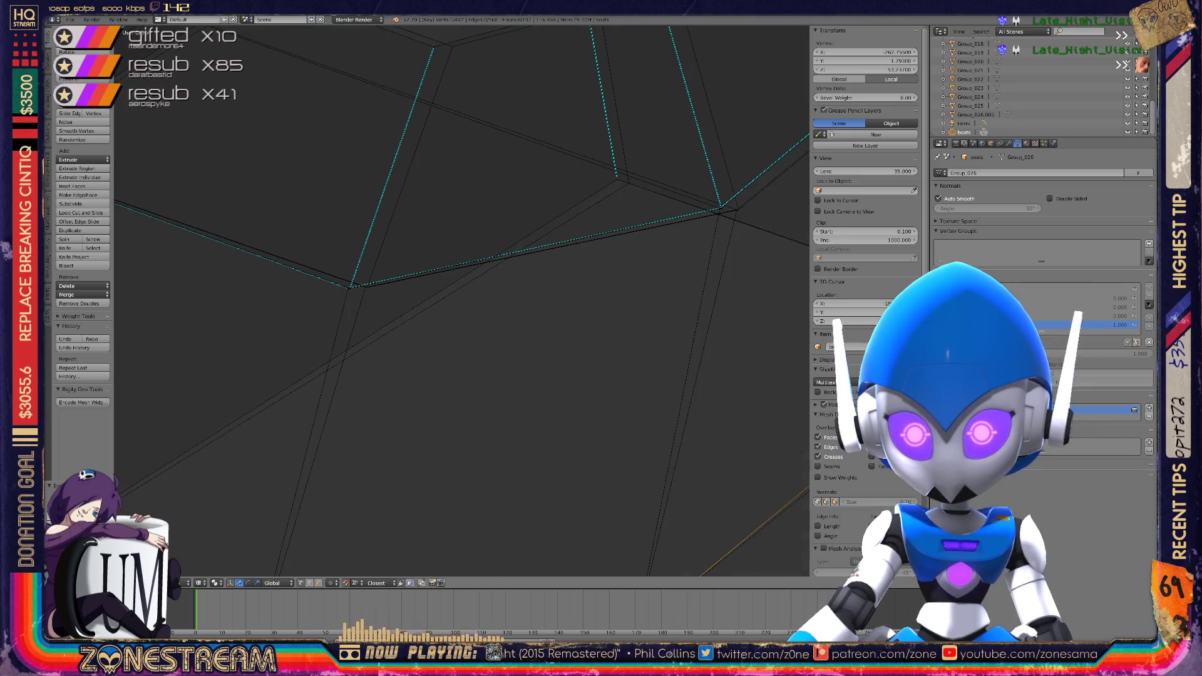
key(g)
key(g)
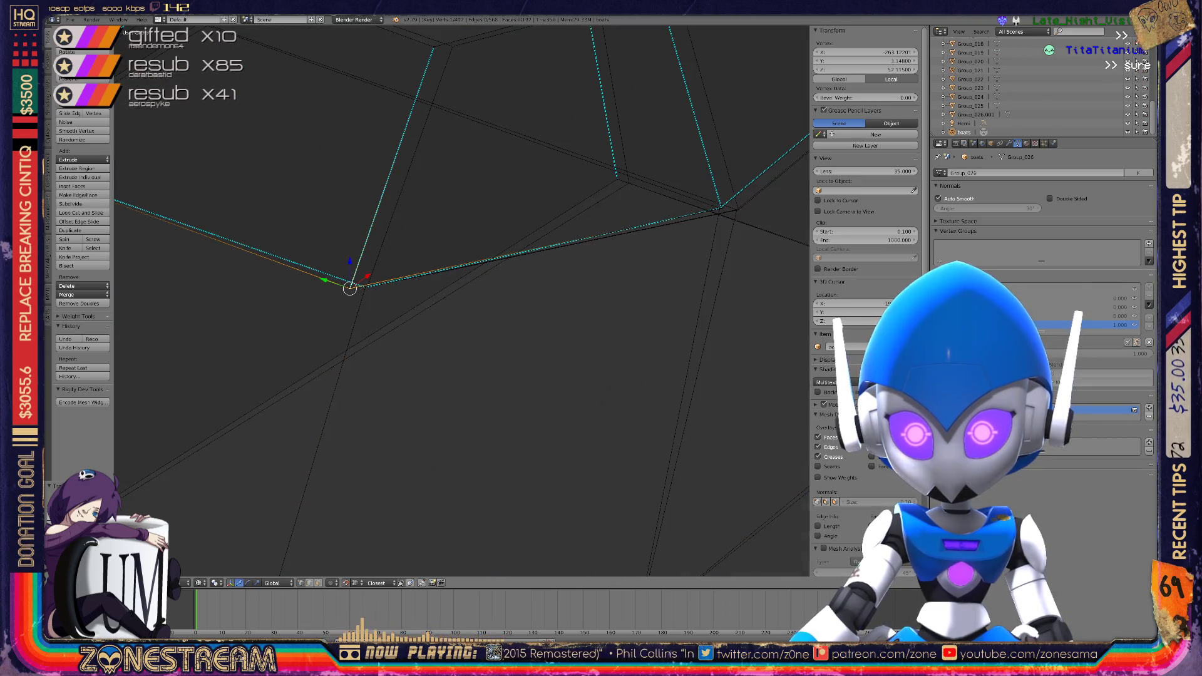
click(367, 286)
scroll(368, 287, up, 3)
scroll(362, 290, down, 3)
Select and centre on the left neighbouring vertex, undoing an accidental move
mouse_move(389, 303)
middle_down()
mouse_move(350, 301)
mouse_move(389, 330)
mouse_move(243, 402)
middle_up()
right_click(189, 399)
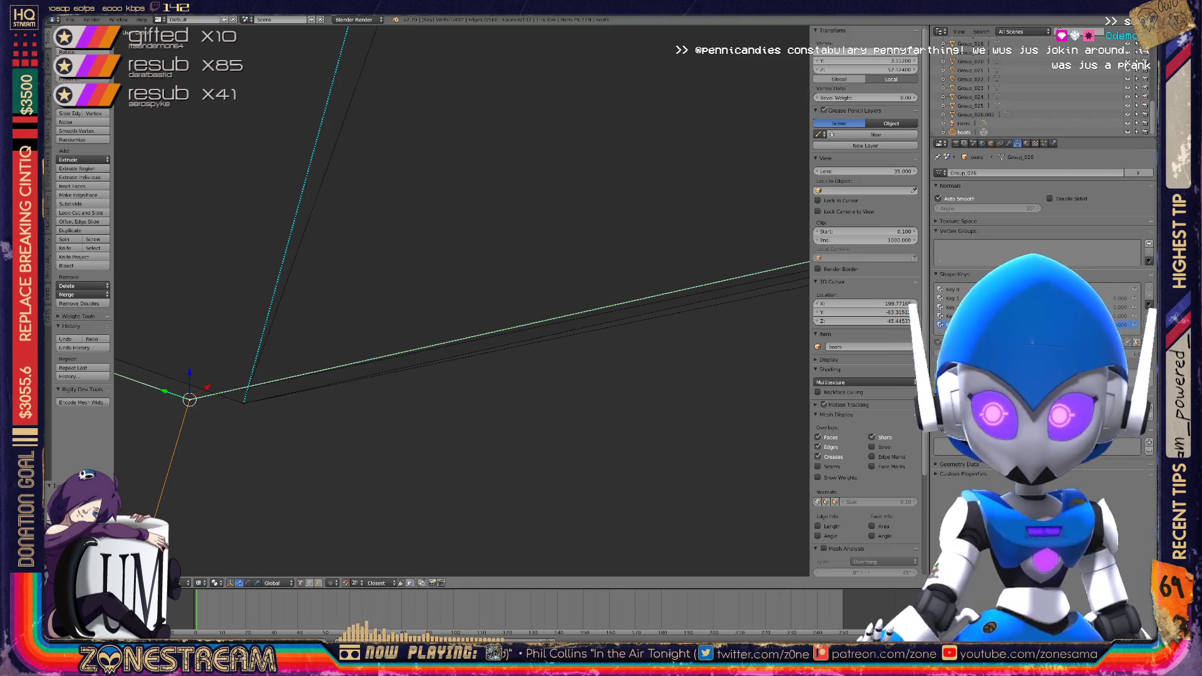
key(KP_Decimal)
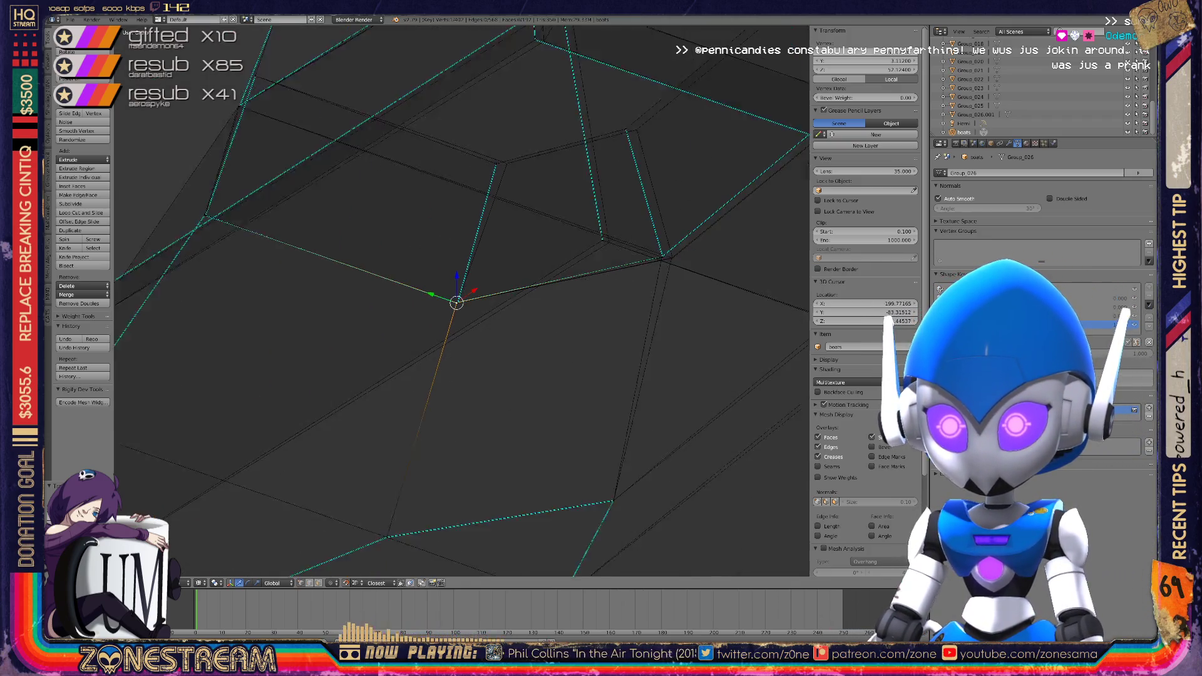
middle_drag(458, 303, 545, 269)
mouse_move(469, 303)
shift+middle_down()
mouse_move(399, 430)
mouse_move(402, 336)
mouse_move(326, 389)
shift+middle_up()
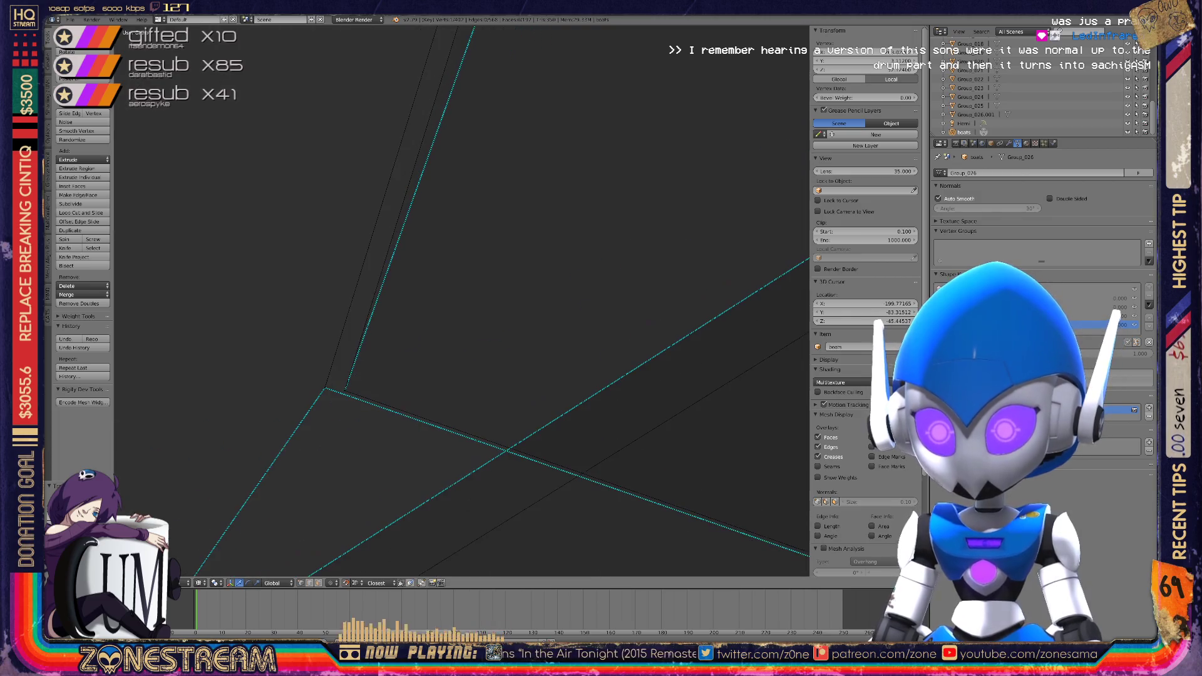
right_click(326, 389)
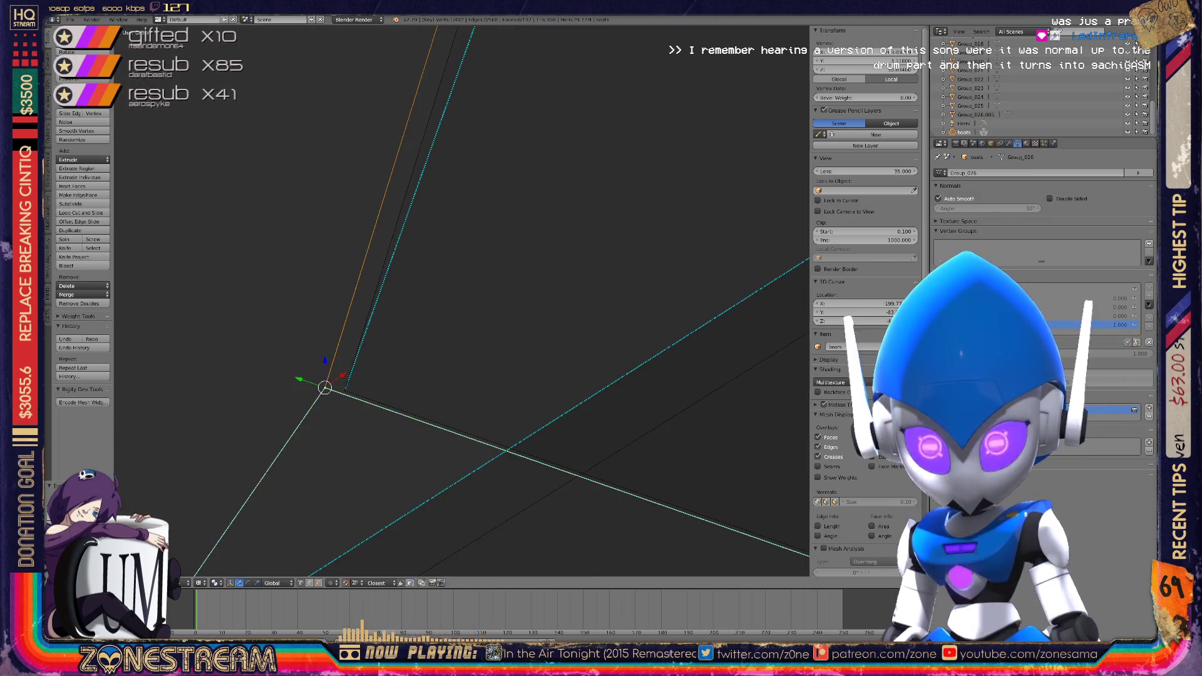
mouse_move(325, 389)
middle_down()
mouse_move(376, 391)
mouse_move(345, 390)
middle_up()
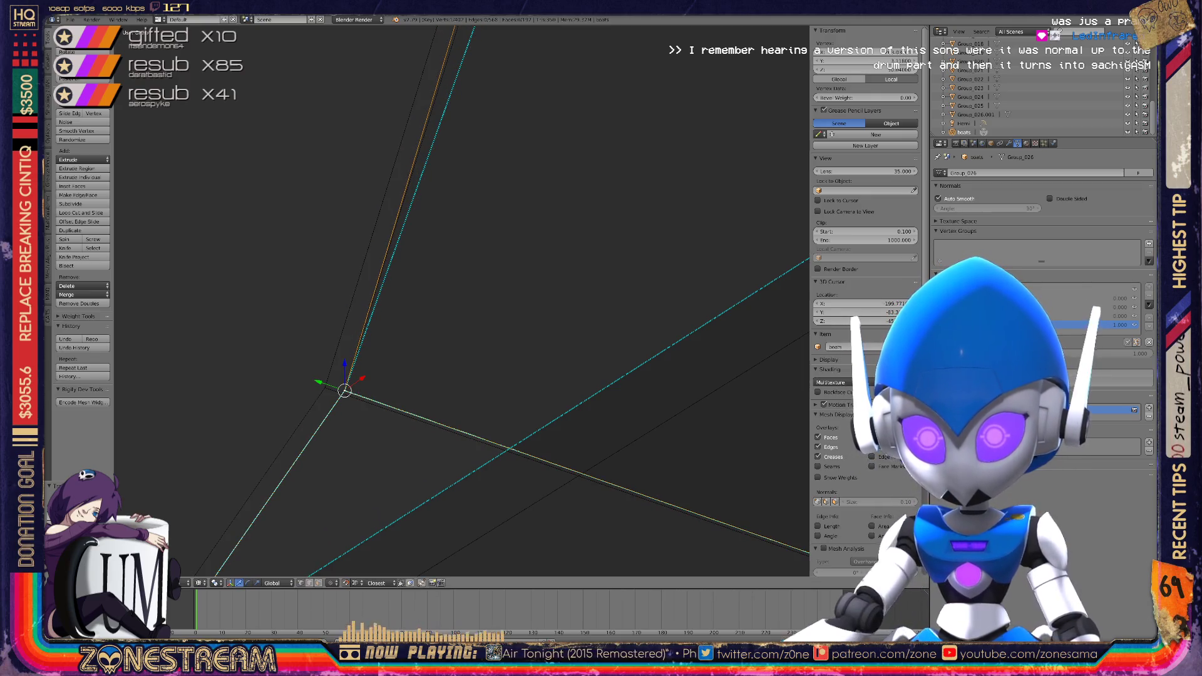
key(ctrl+z)
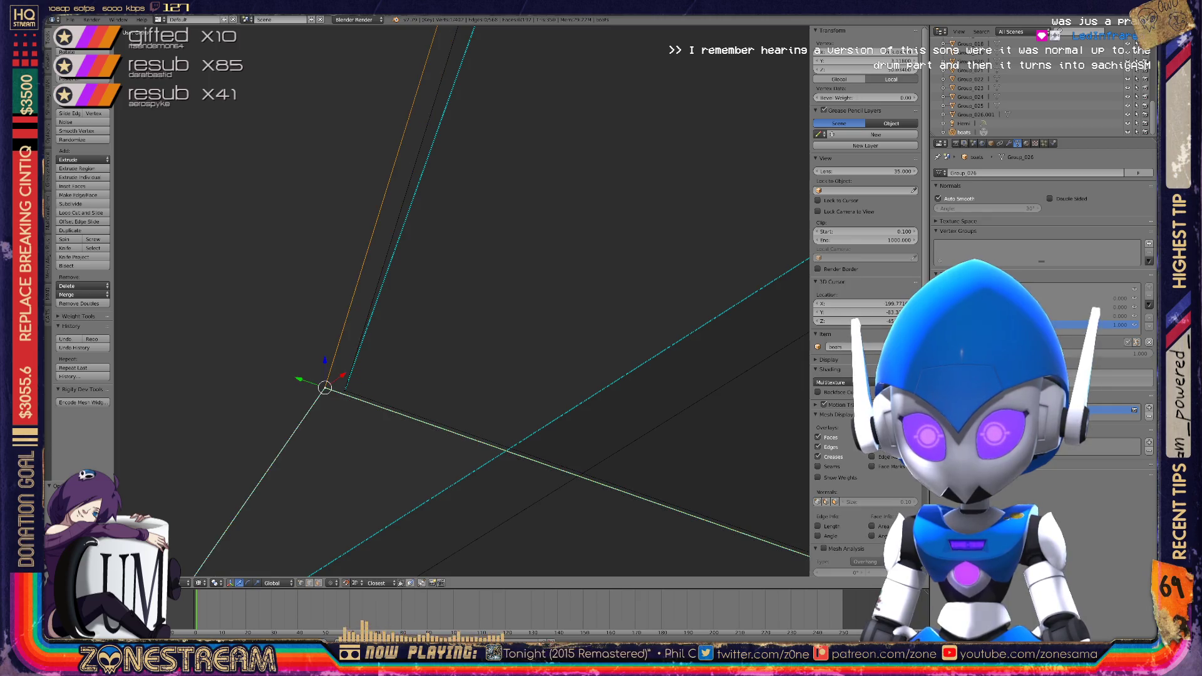
Select the vertices where the lower edges meet, undo stray adjustments, and inspect the corners
middle_drag(325, 388, 476, 313)
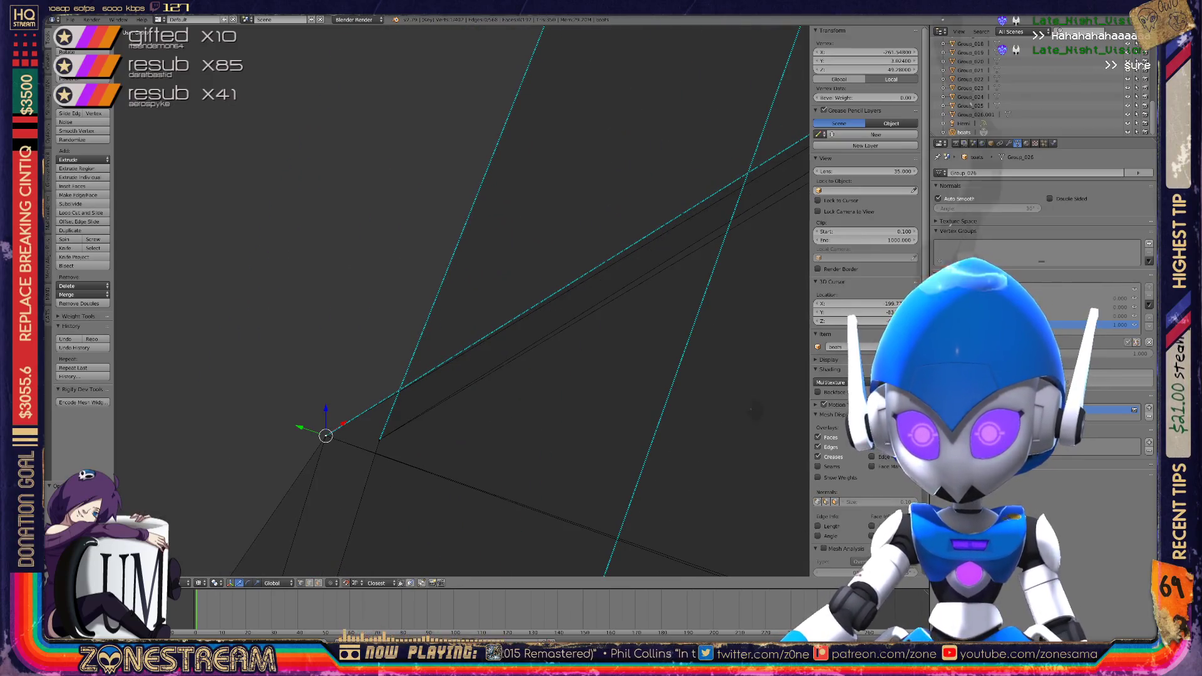
right_click(379, 439)
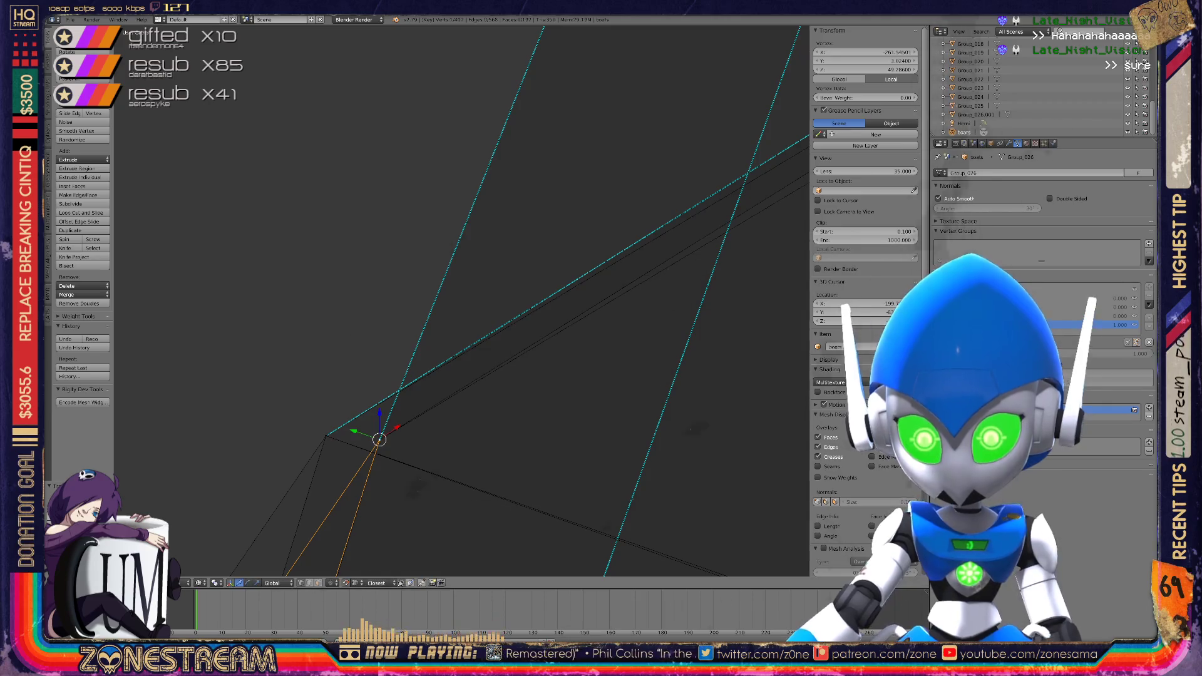
right_click(380, 439)
key(ctrl+z)
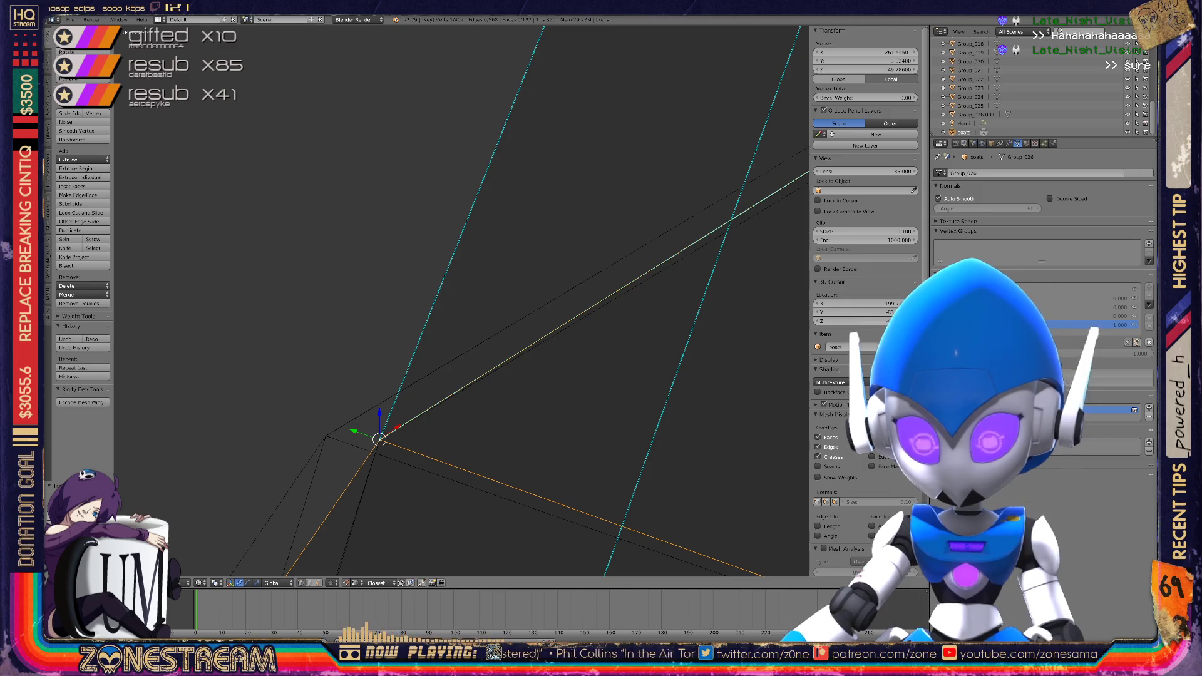
key(ctrl+z)
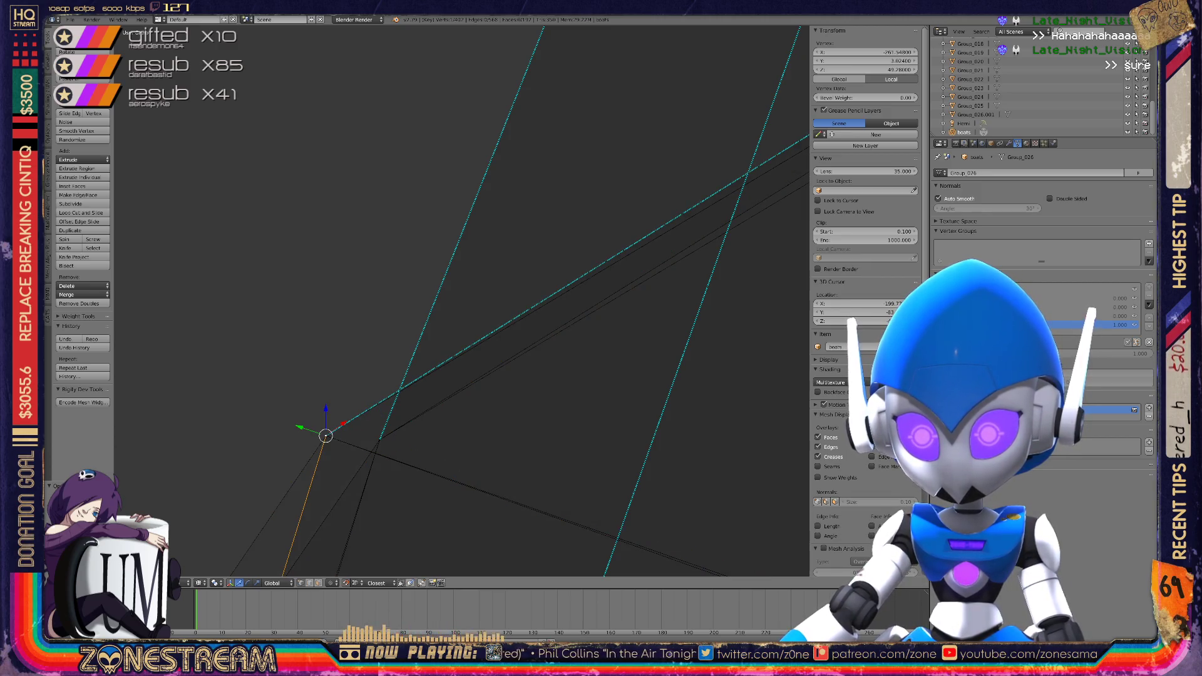
mouse_move(461, 301)
shift+middle_down()
mouse_move(573, 187)
mouse_move(383, 375)
shift+middle_up()
scroll(383, 375, up, 2)
scroll(462, 300, down, 8)
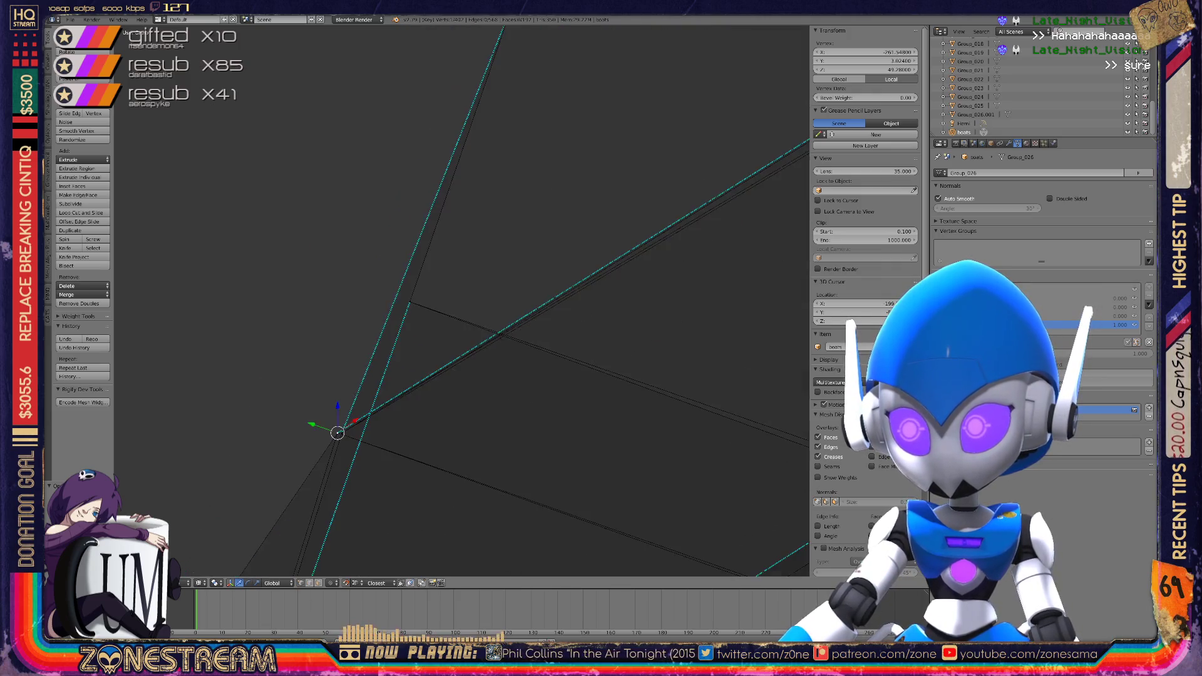
middle_drag(461, 300, 401, 225)
scroll(571, 250, up, 5)
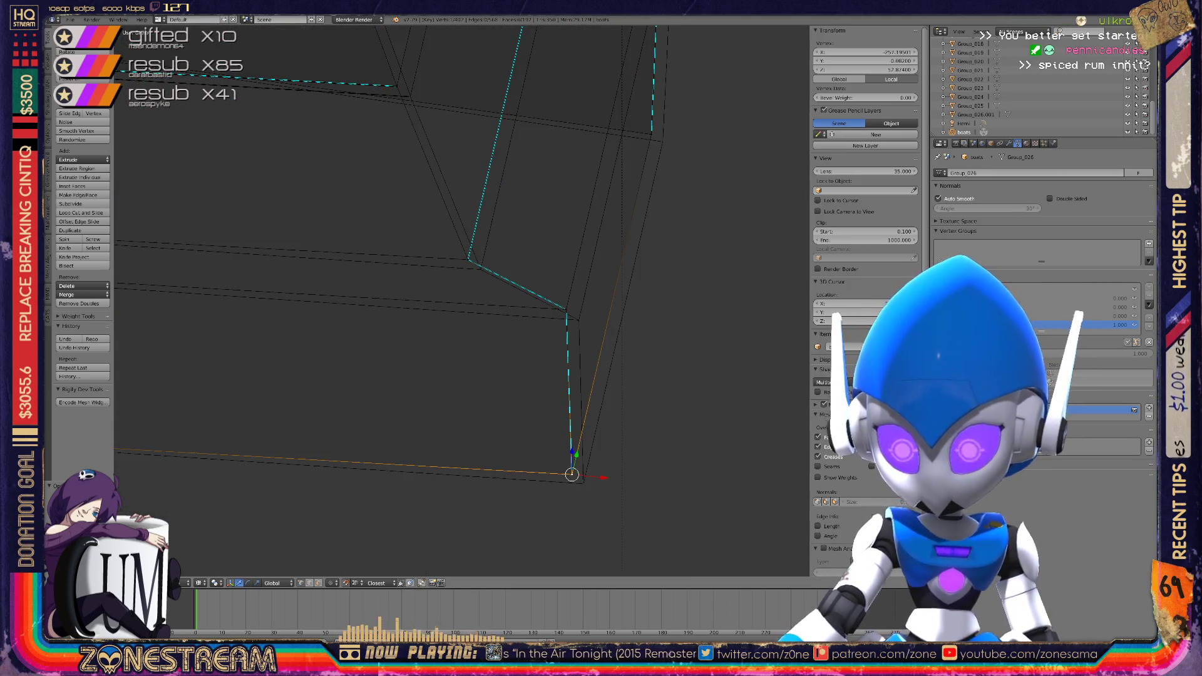
Snap two loose lower-right corner vertices onto their neighbouring vertices
mouse_move(571, 473)
mouse_down()
mouse_move(583, 483)
mouse_move(496, 322)
mouse_move(571, 322)
mouse_move(566, 303)
mouse_move(579, 320)
mouse_up()
drag(470, 259, 480, 269)
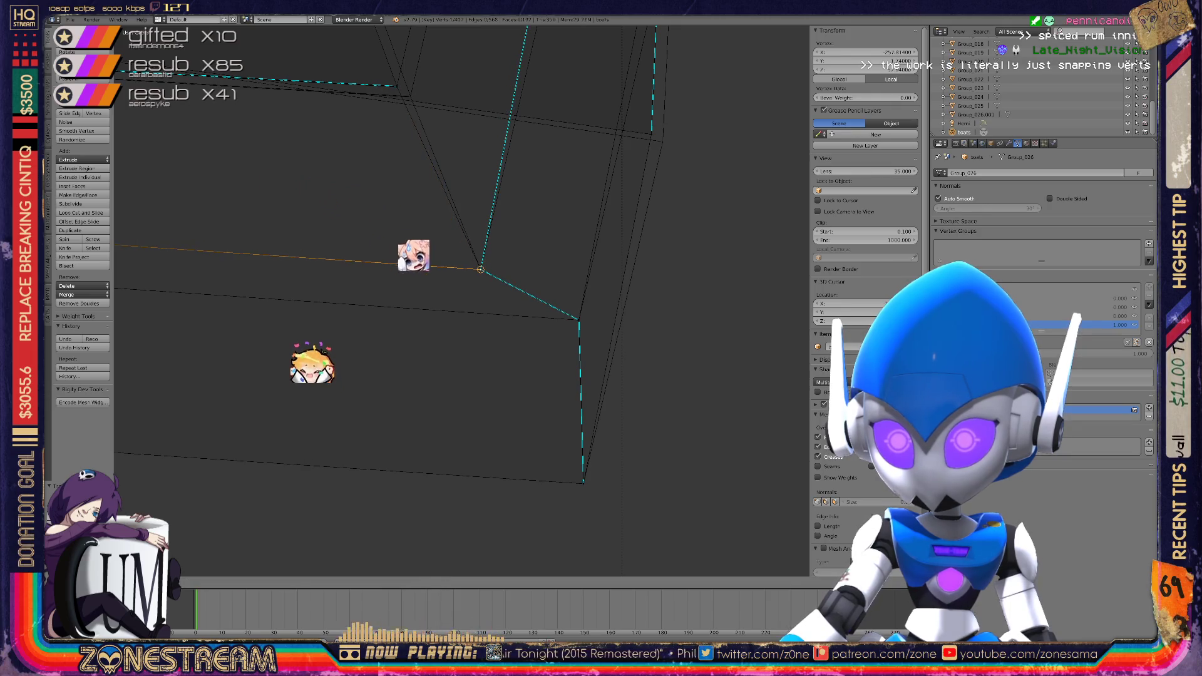
click(481, 269)
mouse_move(482, 263)
middle_down()
mouse_move(532, 388)
mouse_move(415, 482)
mouse_move(483, 457)
mouse_move(438, 306)
middle_up()
Snap the cyan edge's end vertex onto its neighbour, retrying after a miss
click(390, 74)
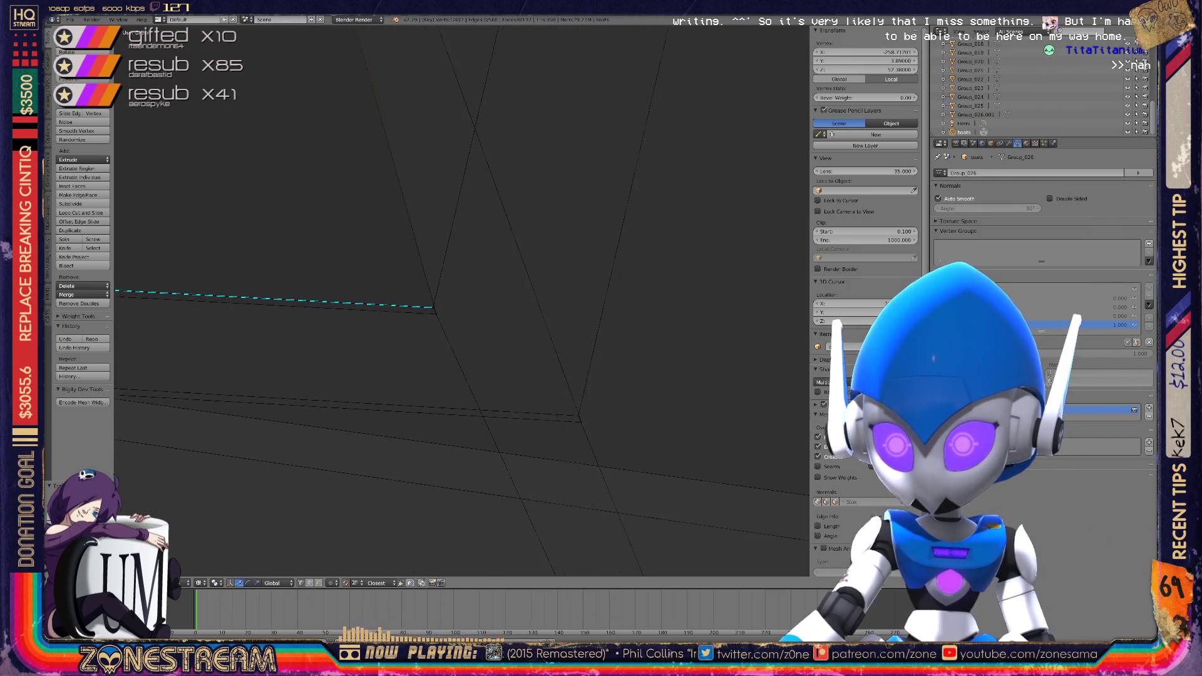
click(421, 320)
key(g)
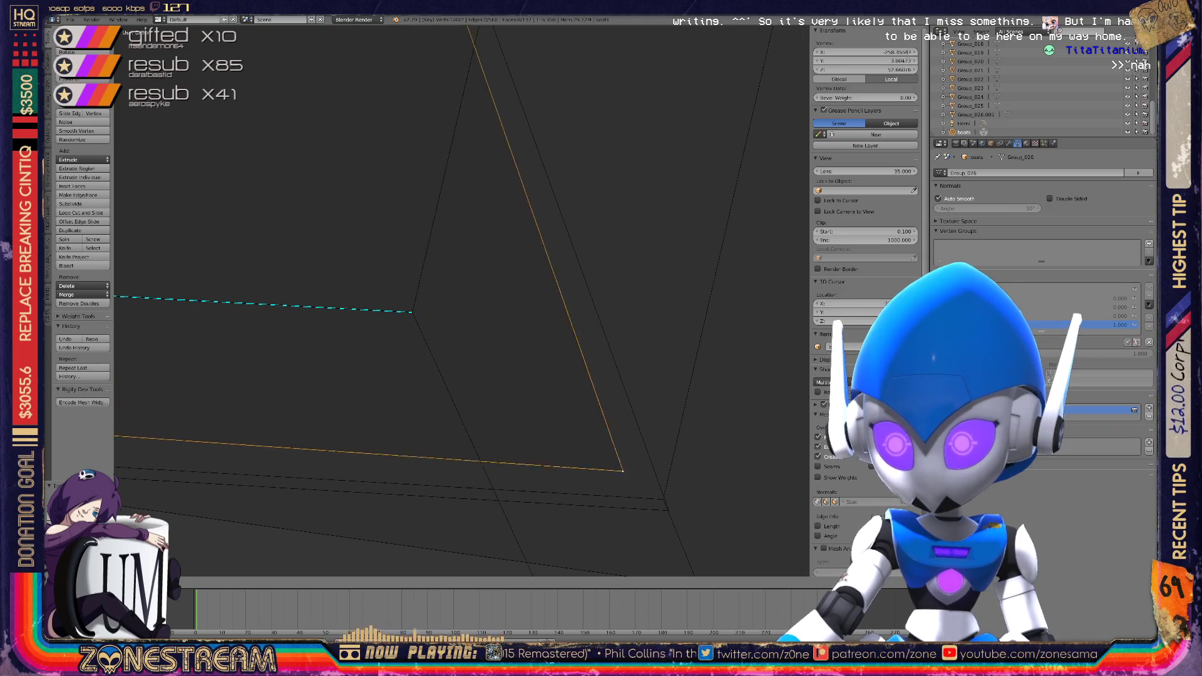
key(ctrl+z)
key(g)
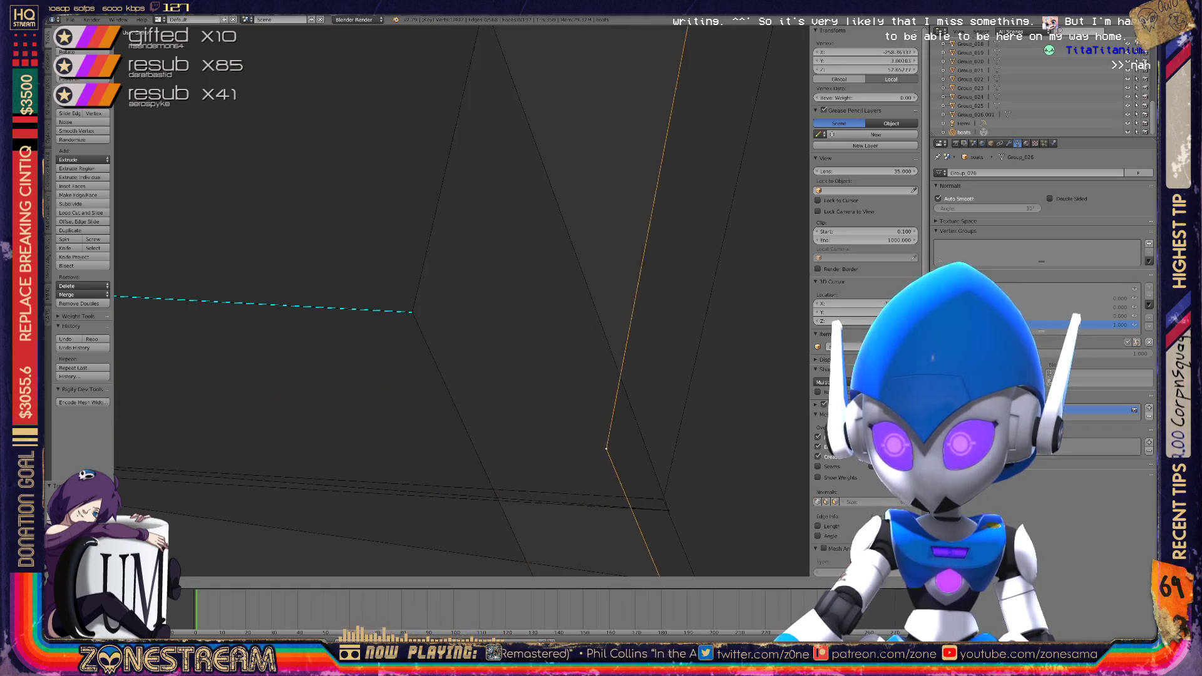
key(g)
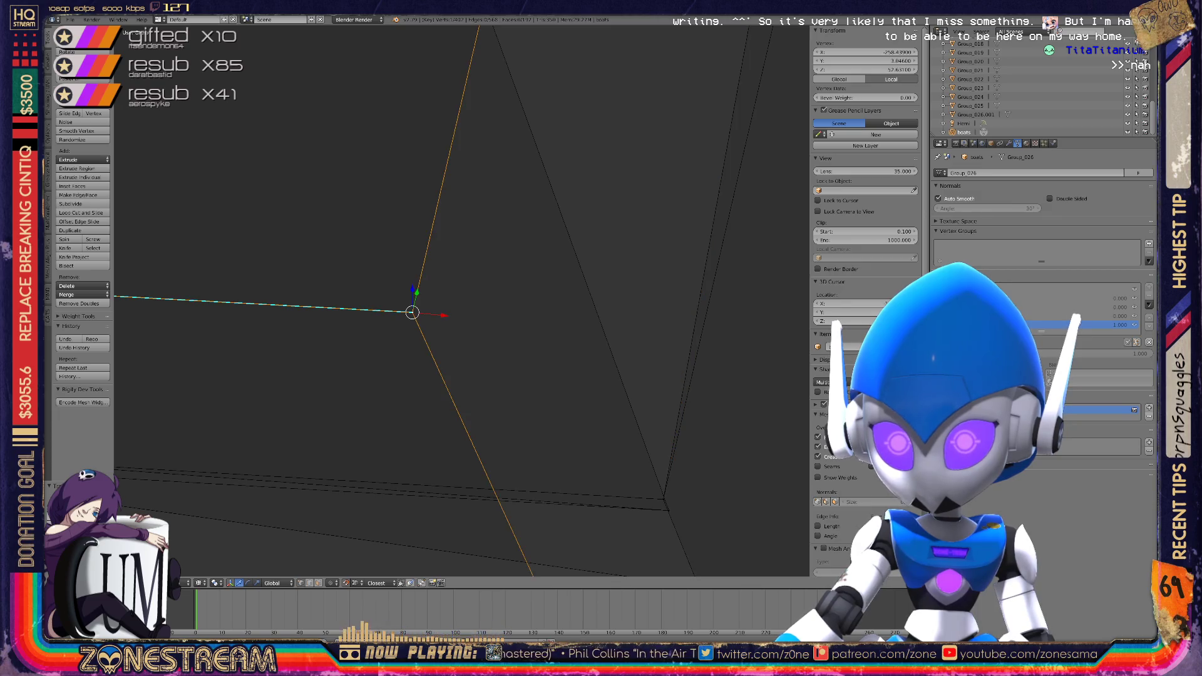
key(KP_Decimal)
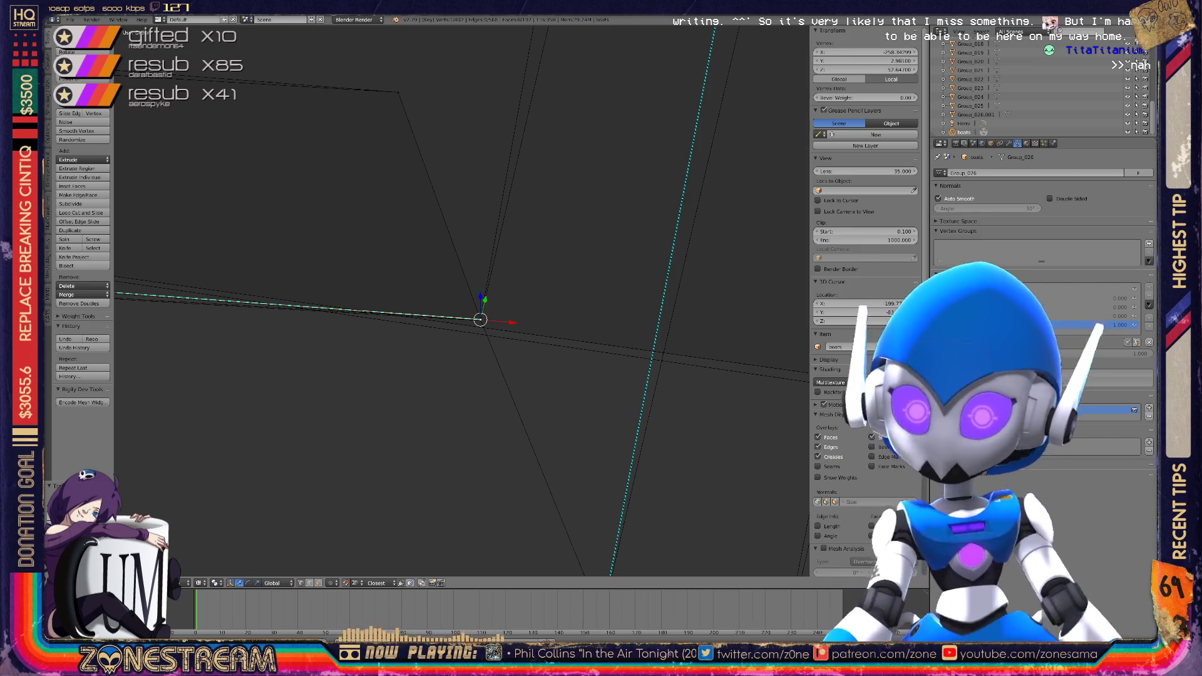
scroll(461, 301, down, 2)
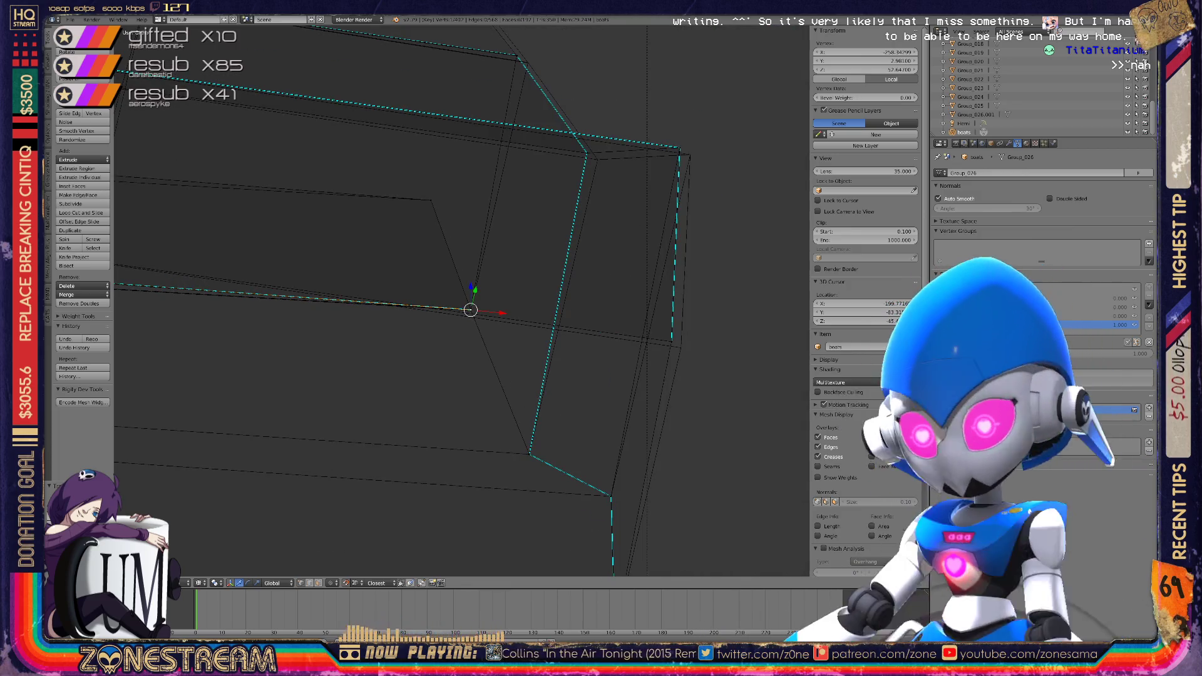
scroll(461, 301, down, 2)
middle_drag(466, 306, 376, 235)
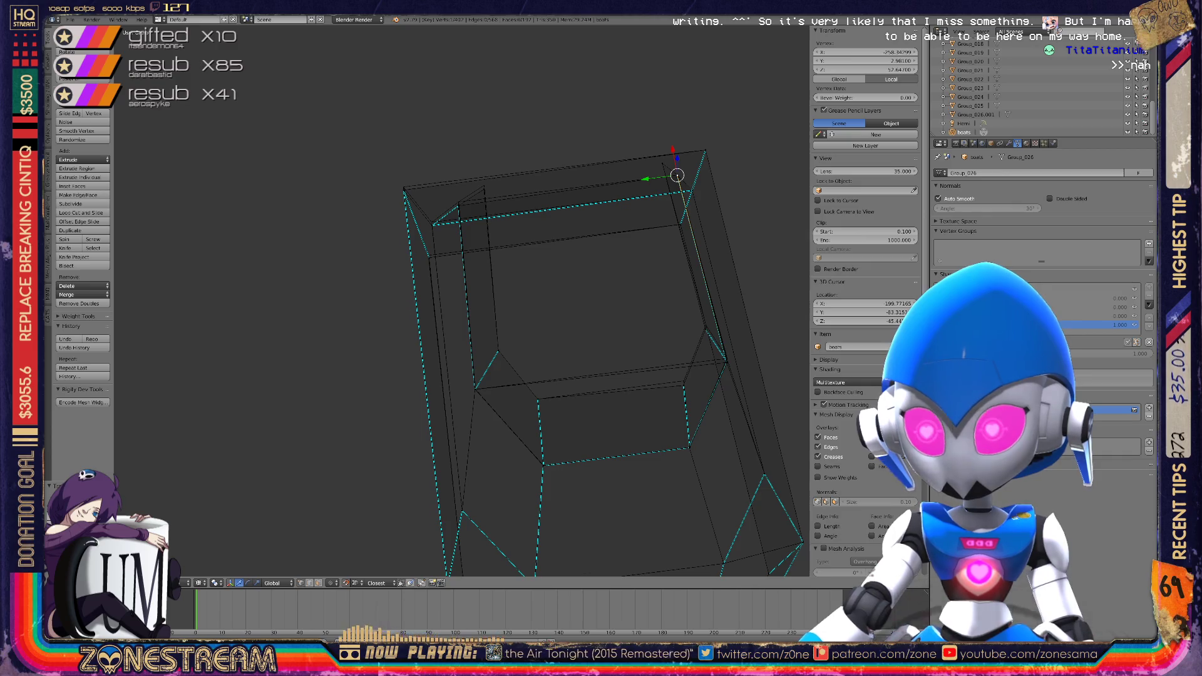
Zoom in on the boat mesh and snap the neighbouring corner vertex onto its adjacent vertex
scroll(463, 300, up, 6)
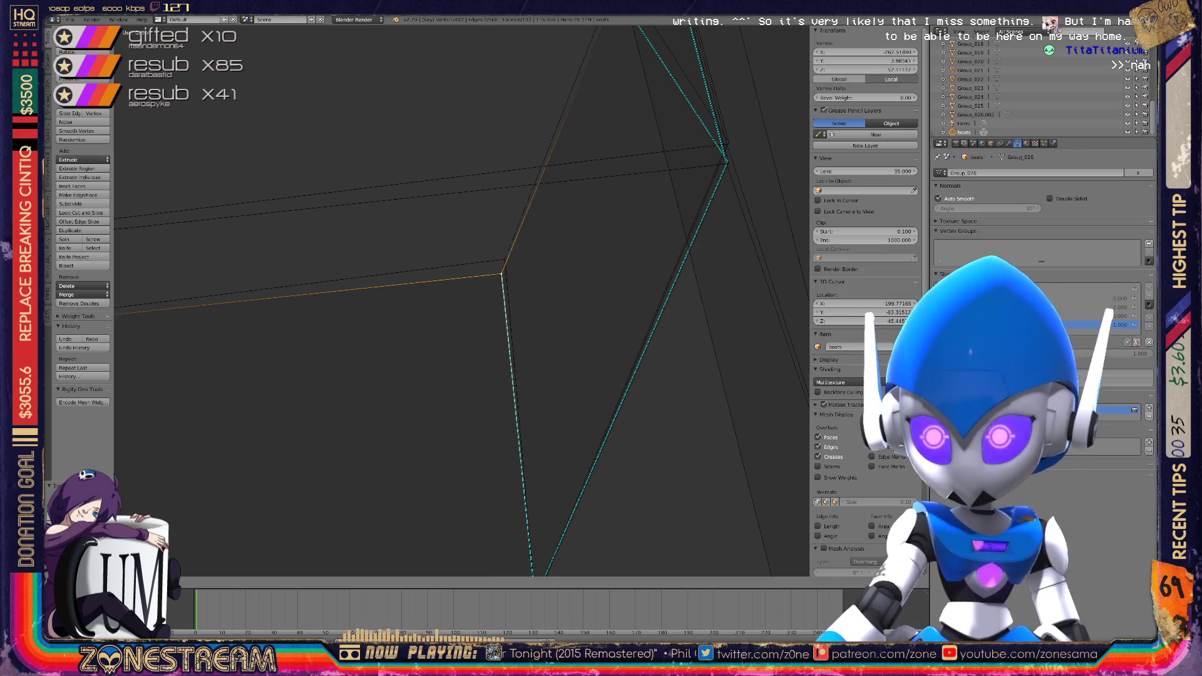
scroll(479, 284, down, 5)
scroll(516, 152, up, 6)
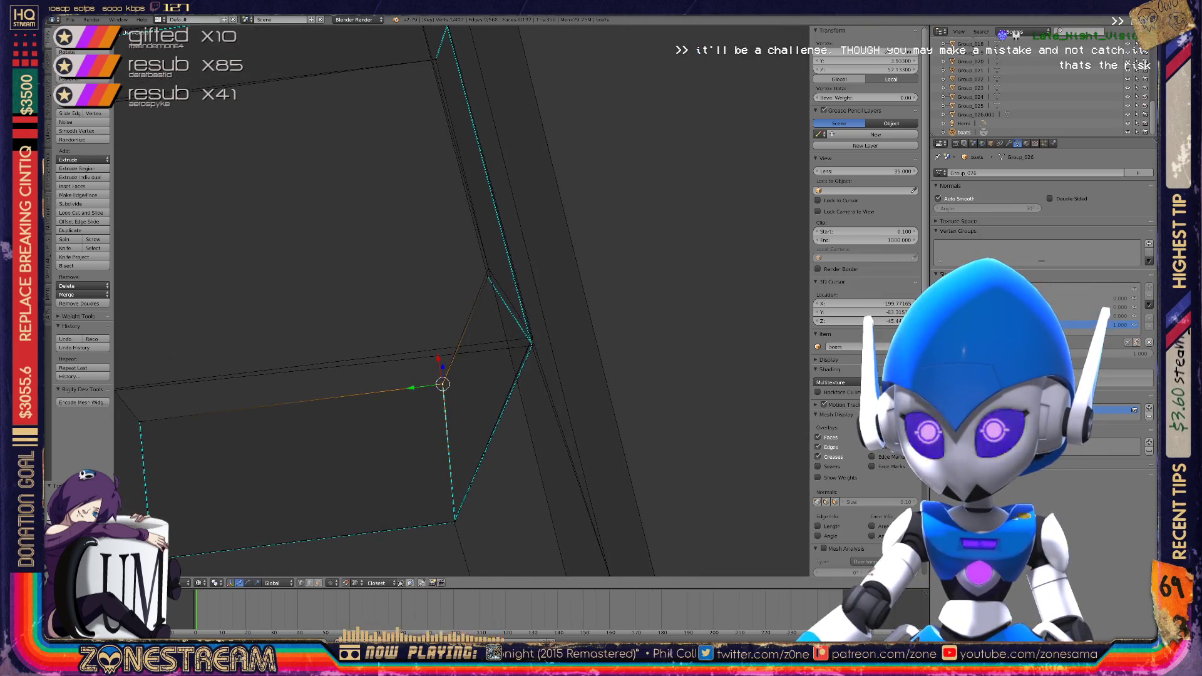
scroll(476, 301, down, 4)
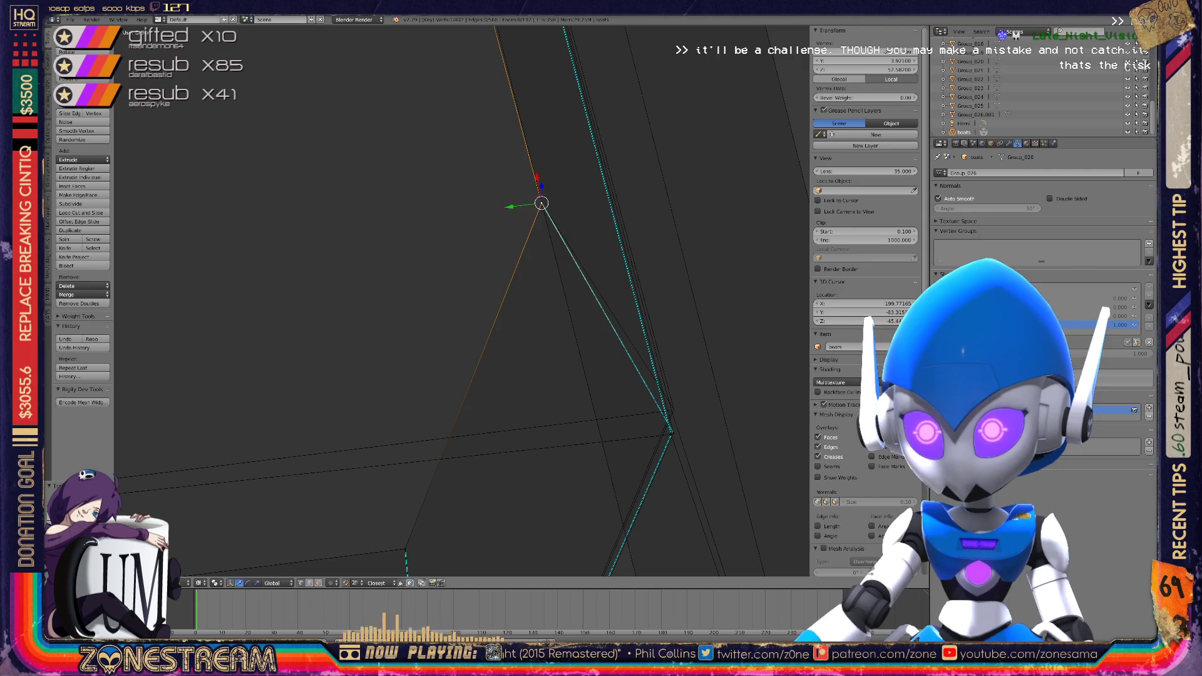
middle_drag(476, 300, 400, 282)
scroll(401, 282, down, 6)
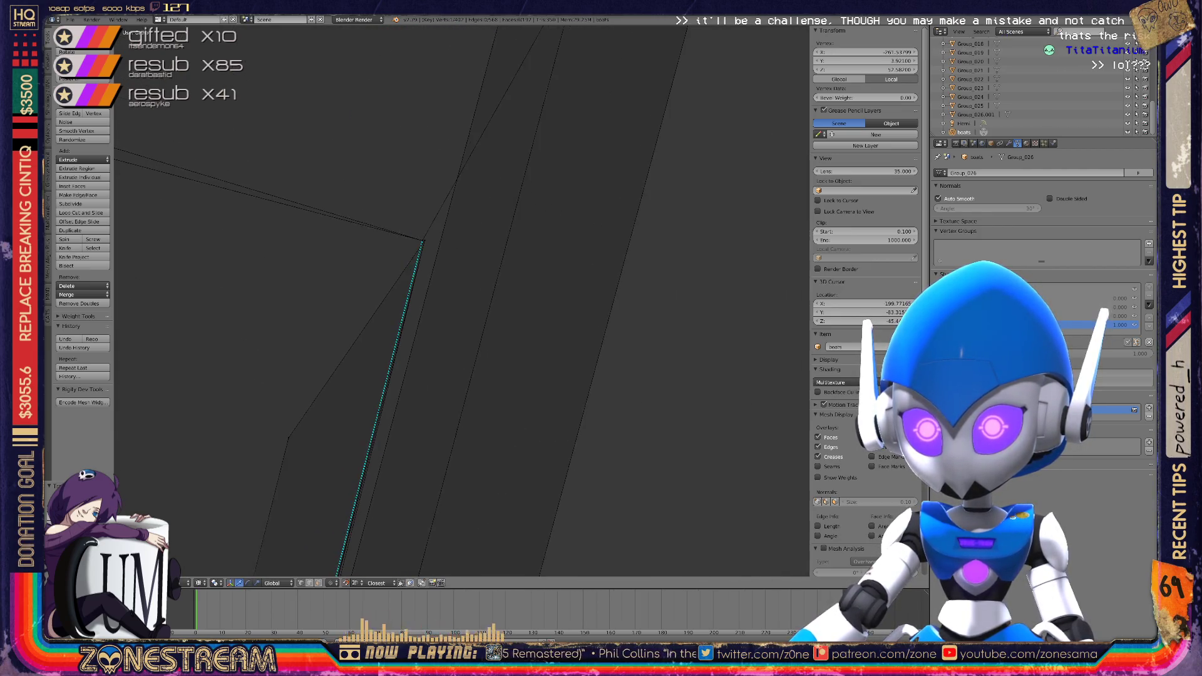
middle_drag(400, 282, 488, 289)
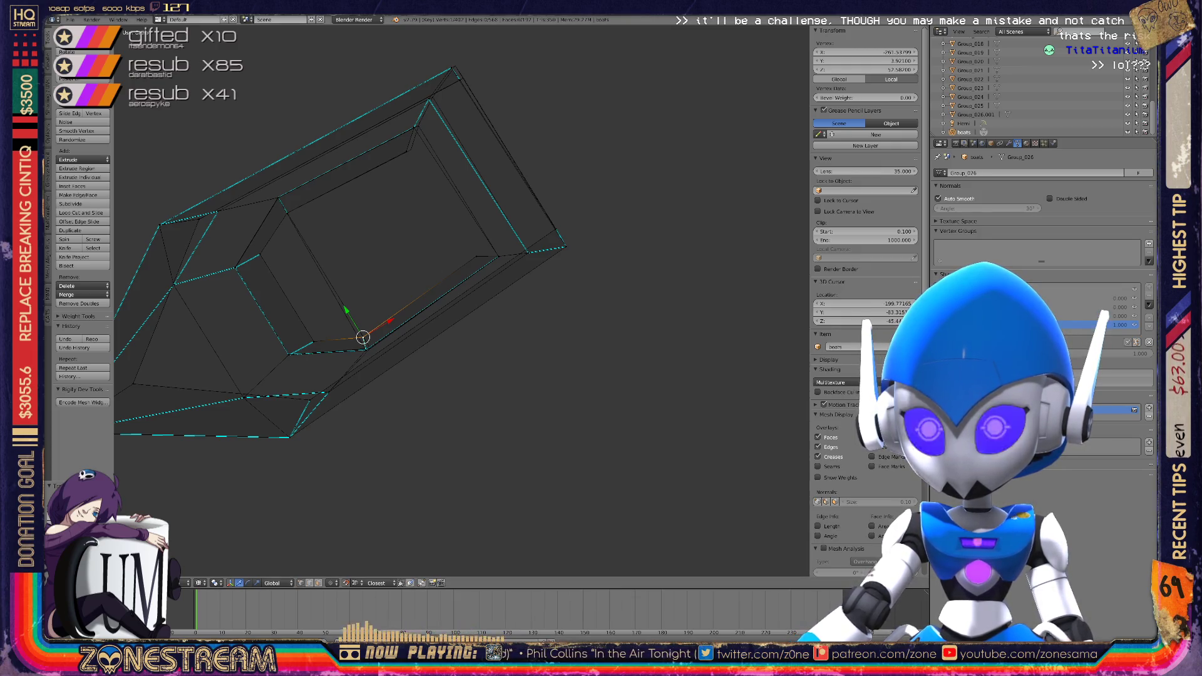
scroll(461, 300, up, 4)
mouse_move(256, 375)
middle_down()
mouse_move(448, 271)
mouse_move(404, 193)
middle_up()
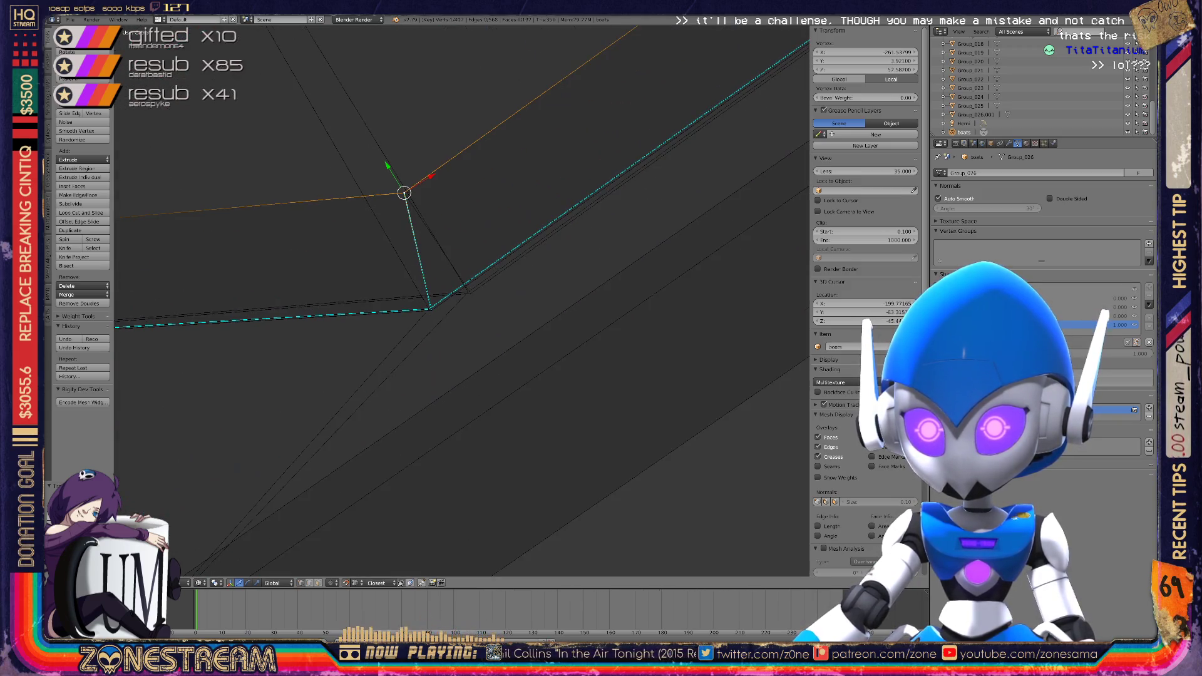
right_click(430, 310)
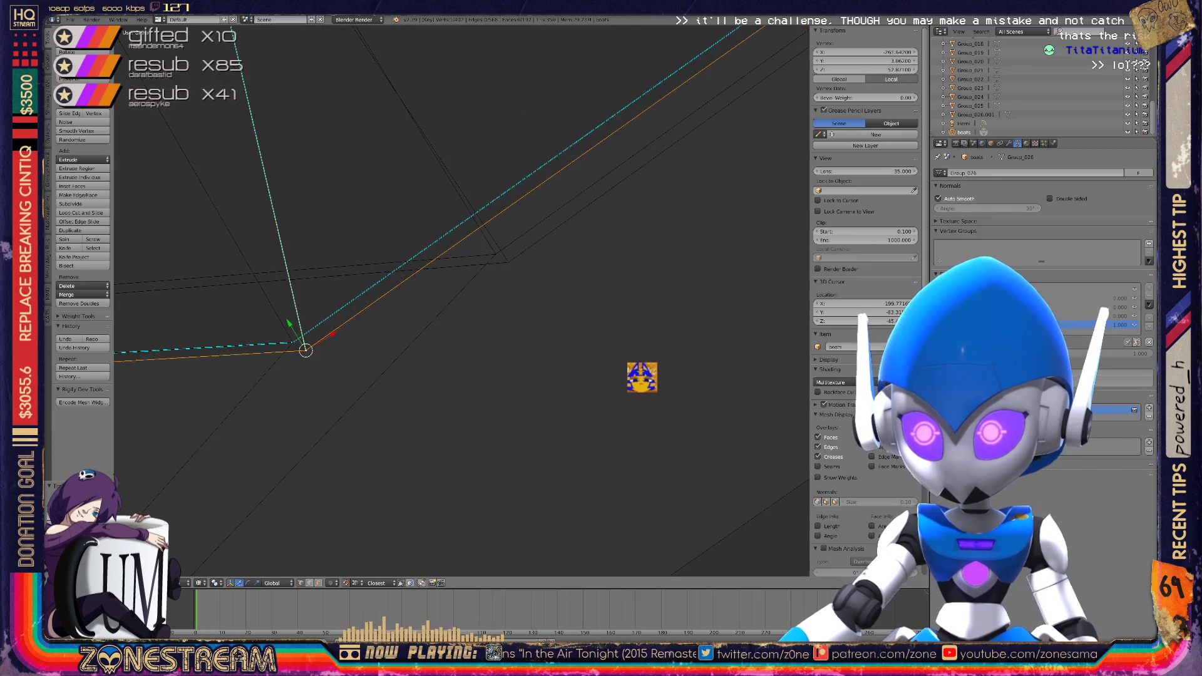
key(g)
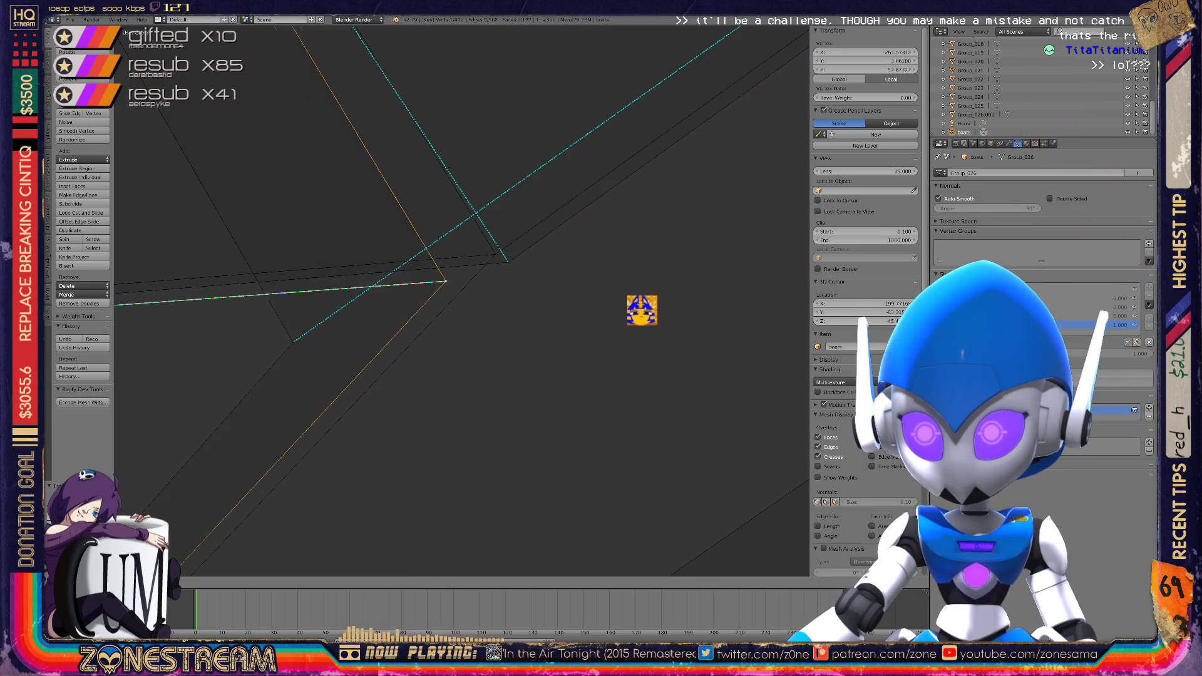
click(642, 279)
scroll(642, 244, down, 6)
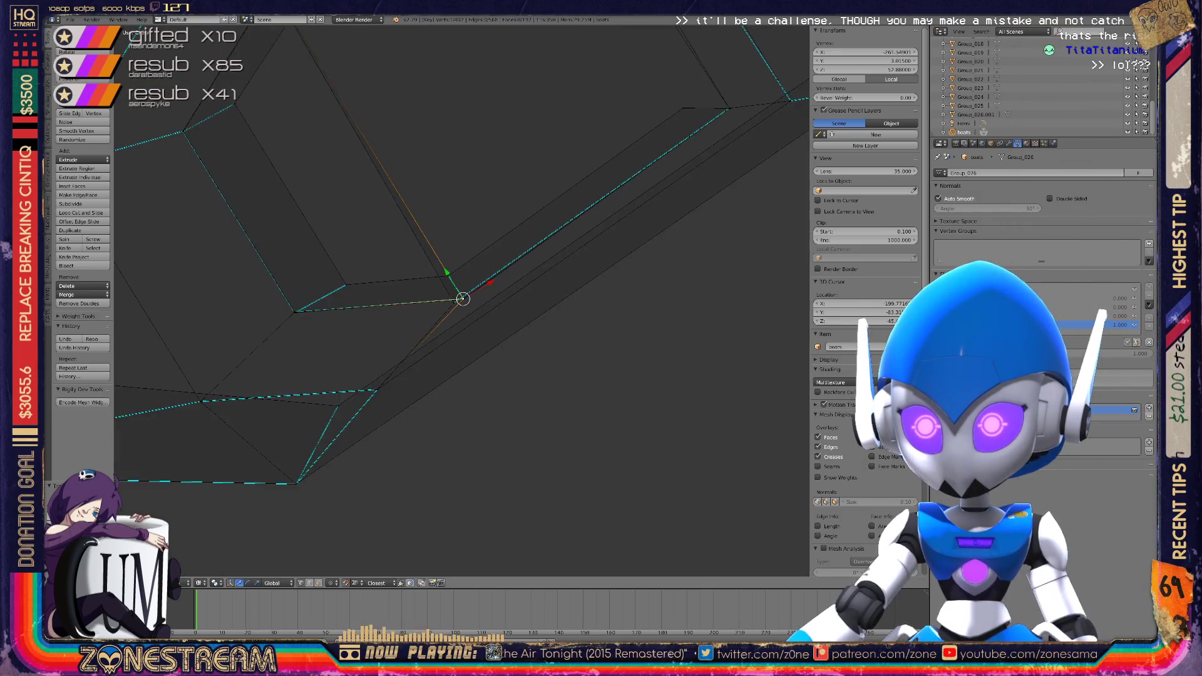
mouse_move(641, 244)
middle_down()
mouse_move(583, 313)
mouse_move(551, 282)
middle_up()
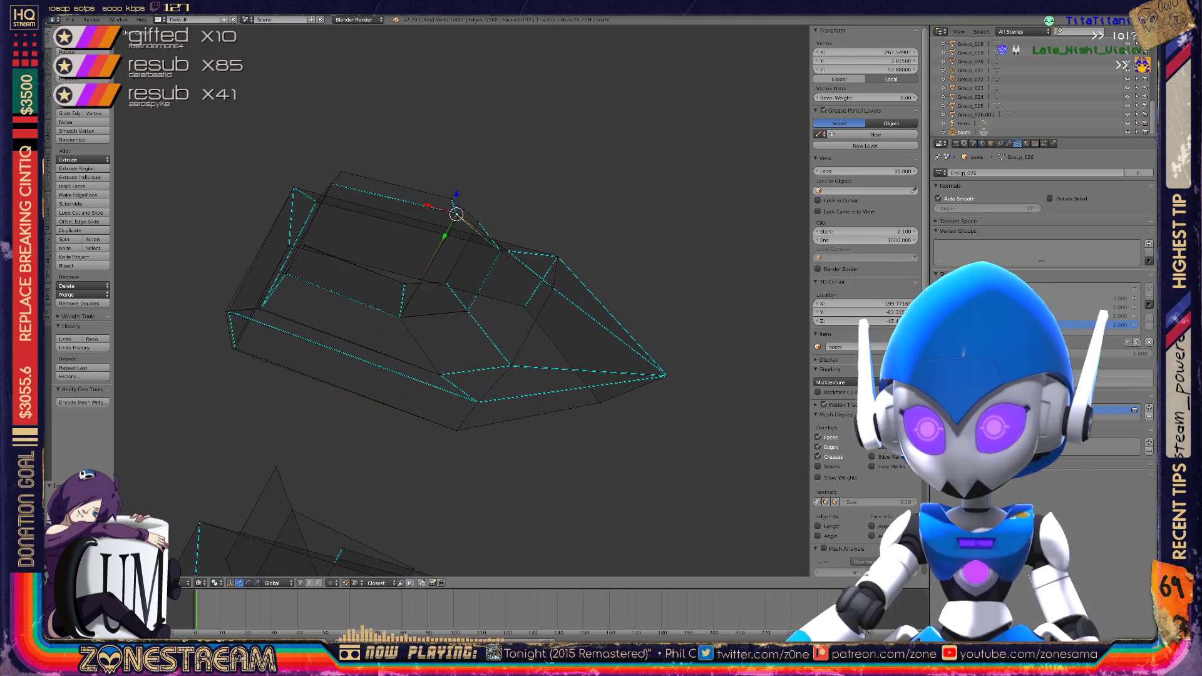
Snap the first loose vertex onto its adjacent corner, then deselect everything
scroll(462, 300, up, 5)
scroll(461, 301, up, 8)
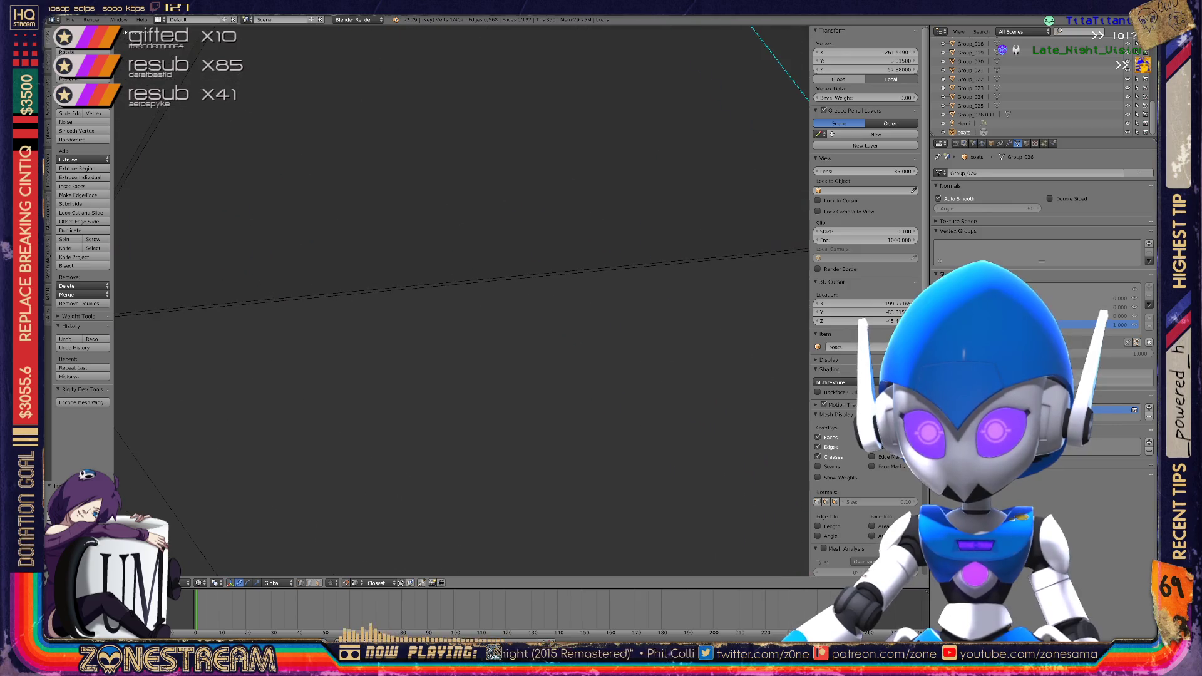
scroll(461, 301, down, 6)
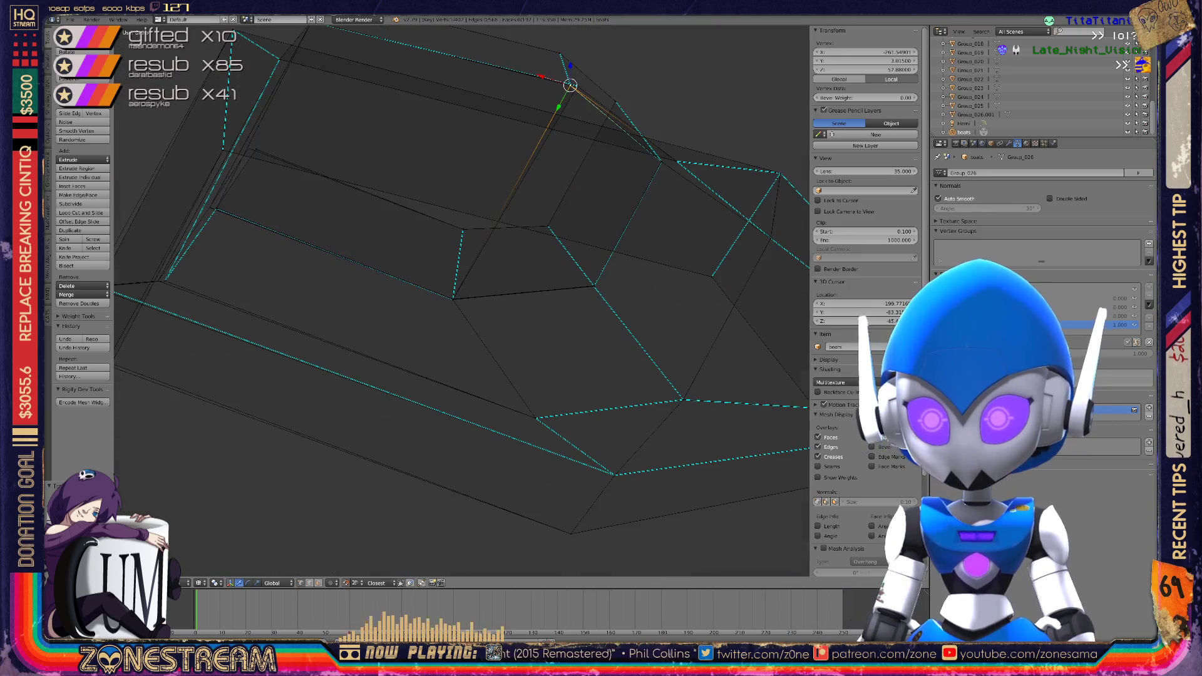
scroll(461, 301, up, 5)
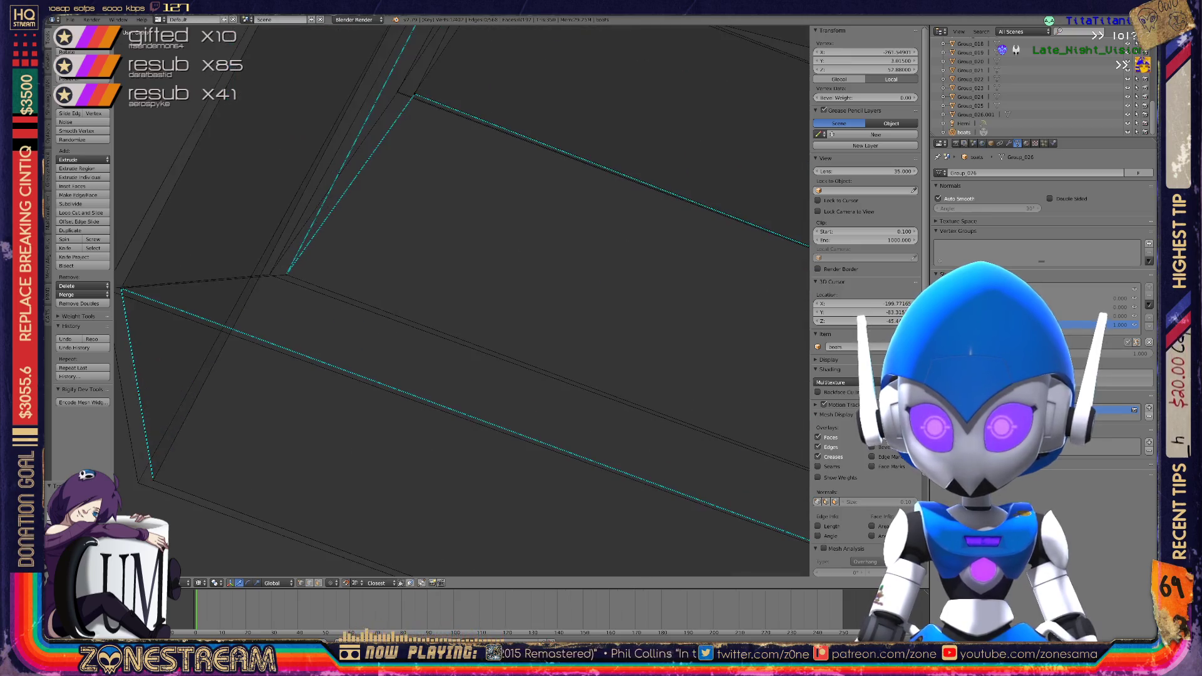
right_drag(197, 228, 163, 227)
key(a)
middle_drag(461, 301, 419, 250)
Snap two more vertices onto nearby corners, pulling one back off and restoring the move gizmo
mouse_move(229, 326)
right_down()
mouse_move(201, 344)
mouse_move(197, 333)
right_up()
middle_drag(420, 250, 400, 232)
mouse_move(478, 289)
right_down()
mouse_move(429, 288)
mouse_move(478, 291)
right_up()
middle_drag(478, 291, 518, 268)
right_drag(518, 268, 394, 267)
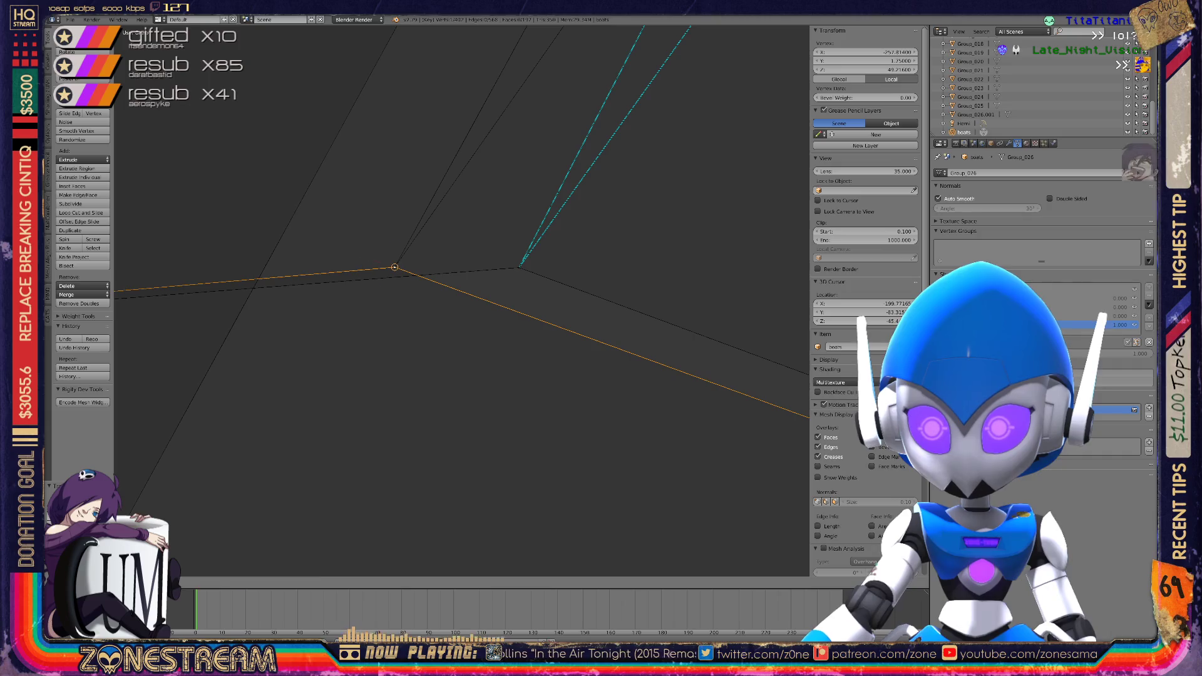
key(ctrl+space)
Re-snap the pulled vertex onto the corner and select the next vertex to fix
middle_drag(395, 267, 504, 223)
scroll(438, 251, up, 3)
drag(454, 259, 394, 248)
mouse_move(504, 223)
middle_down()
mouse_move(522, 215)
mouse_move(413, 375)
middle_up()
click(475, 280)
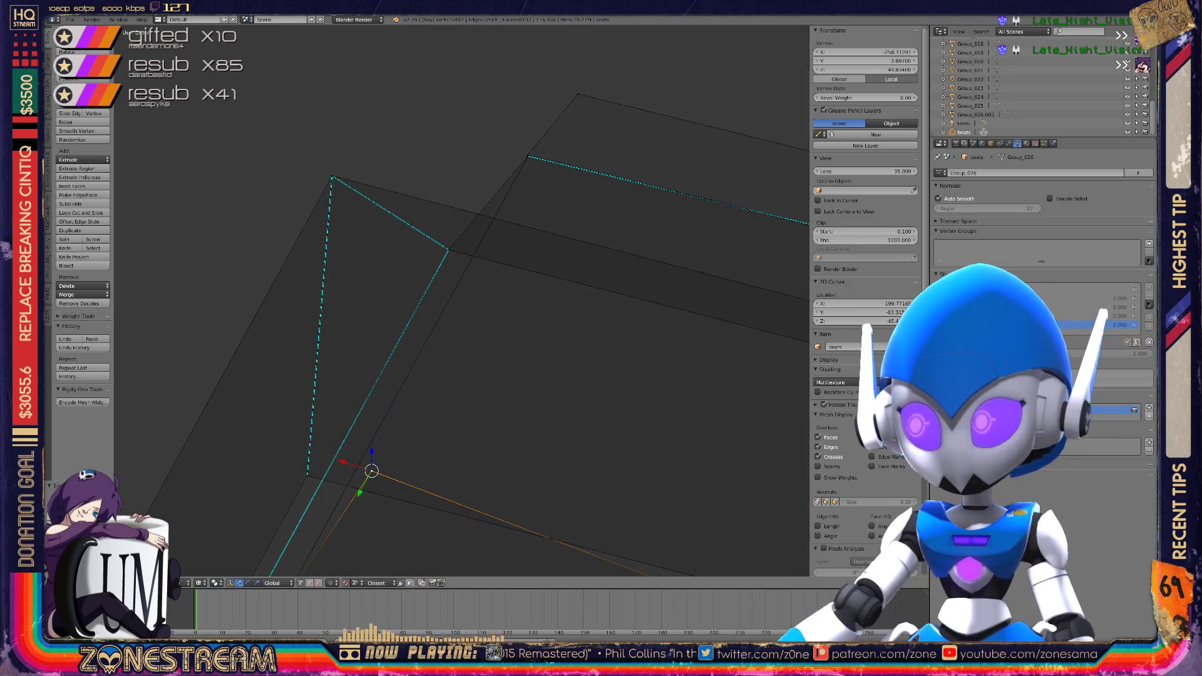
scroll(465, 301, down, 1)
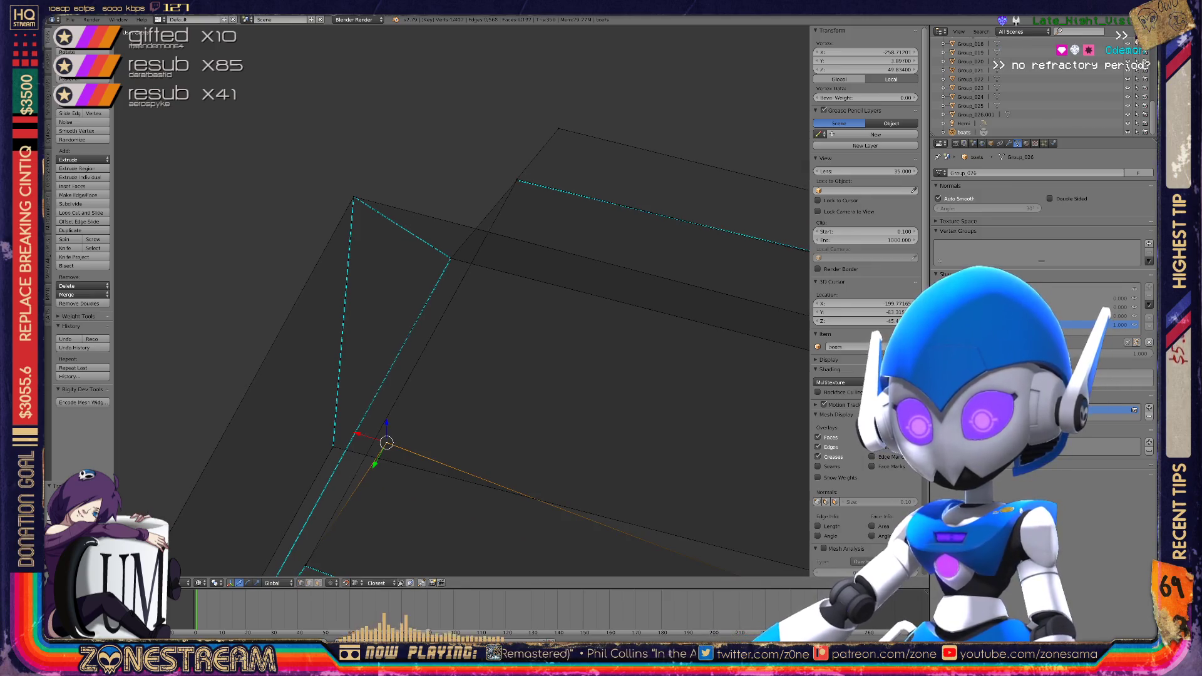
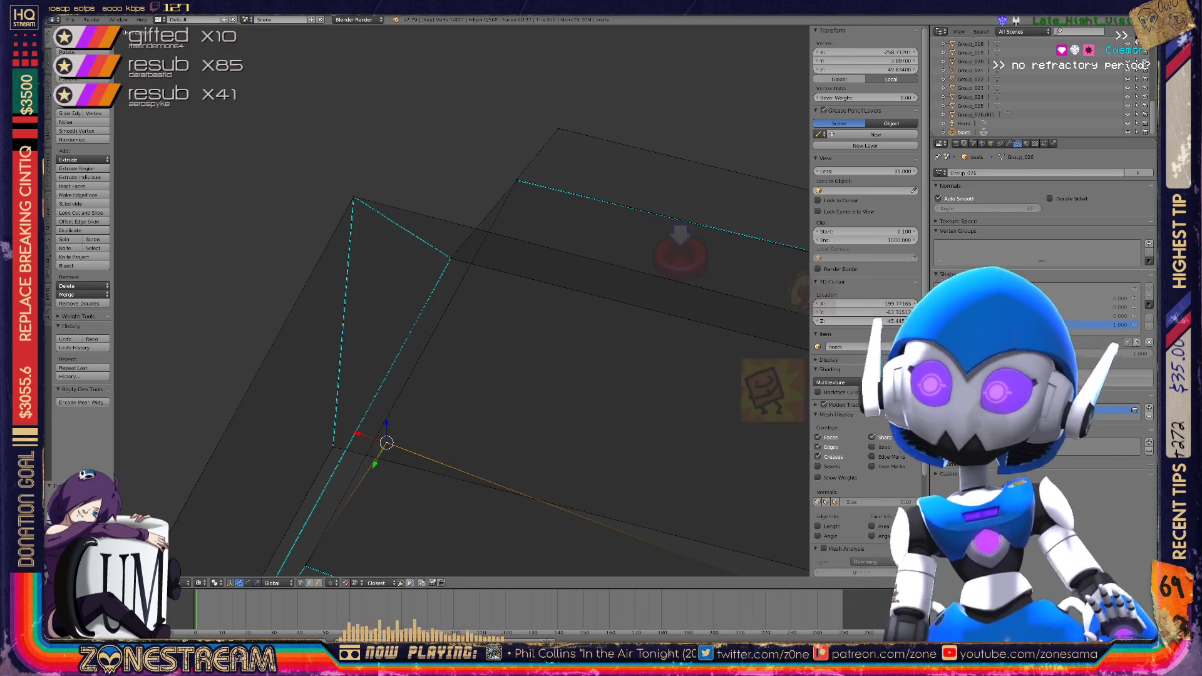
Snap the stray corner vertex of the boat piece onto its neighbouring corner vertex
scroll(461, 301, down, 7)
middle_drag(501, 313, 370, 241)
scroll(461, 300, up, 8)
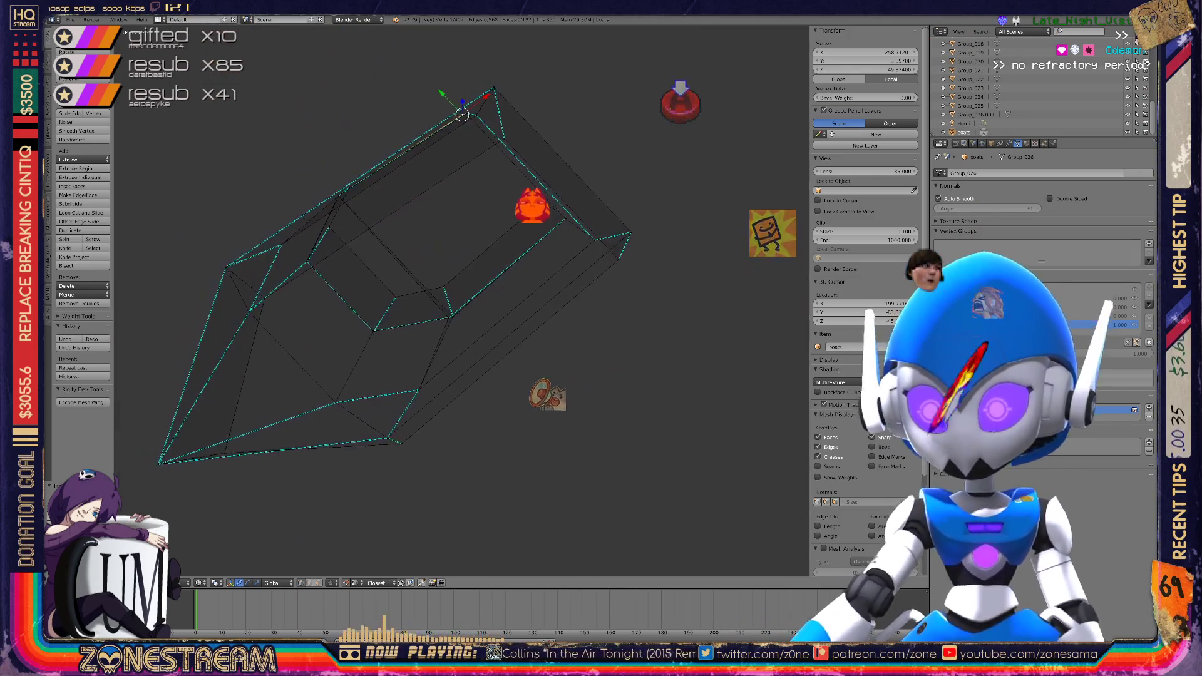
scroll(461, 301, up, 5)
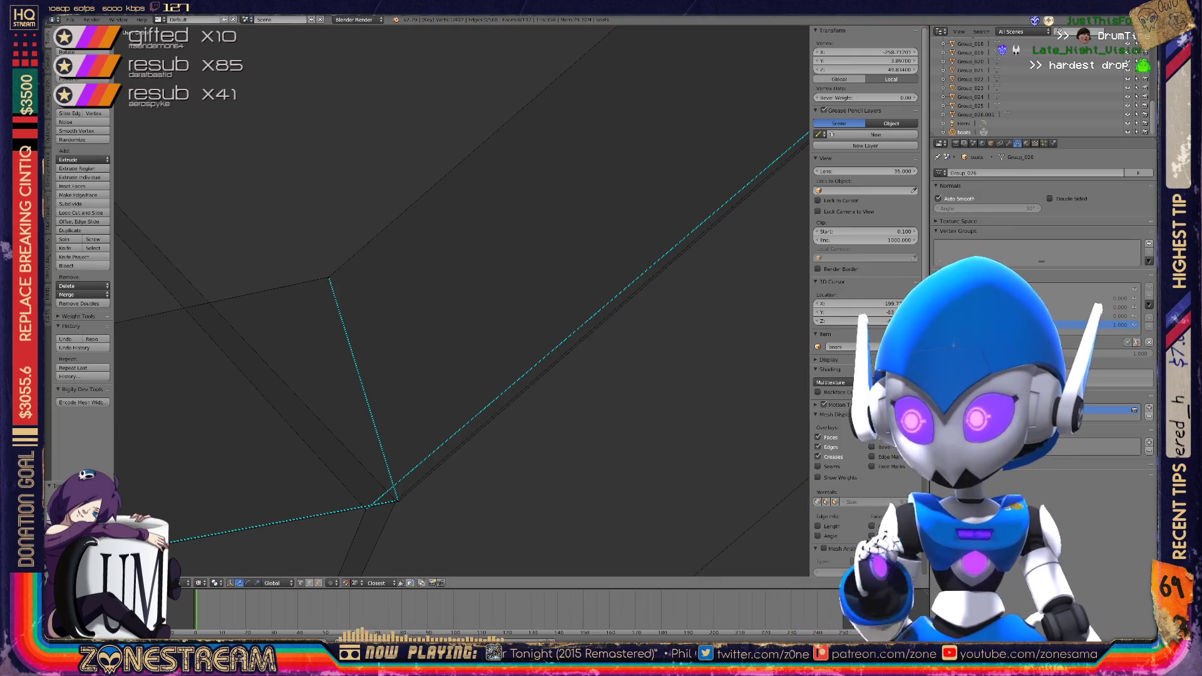
mouse_move(438, 313)
middle_down()
mouse_move(426, 351)
mouse_move(450, 276)
mouse_move(407, 313)
mouse_move(451, 306)
middle_up()
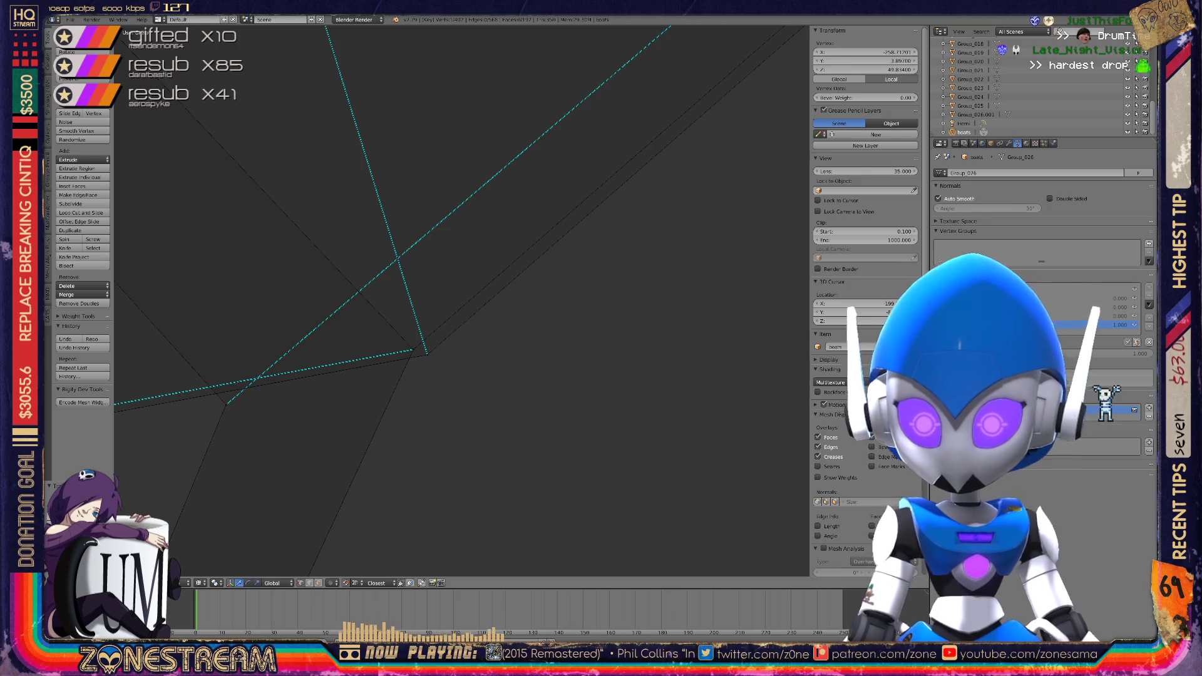
right_click(226, 404)
drag(226, 405, 413, 349)
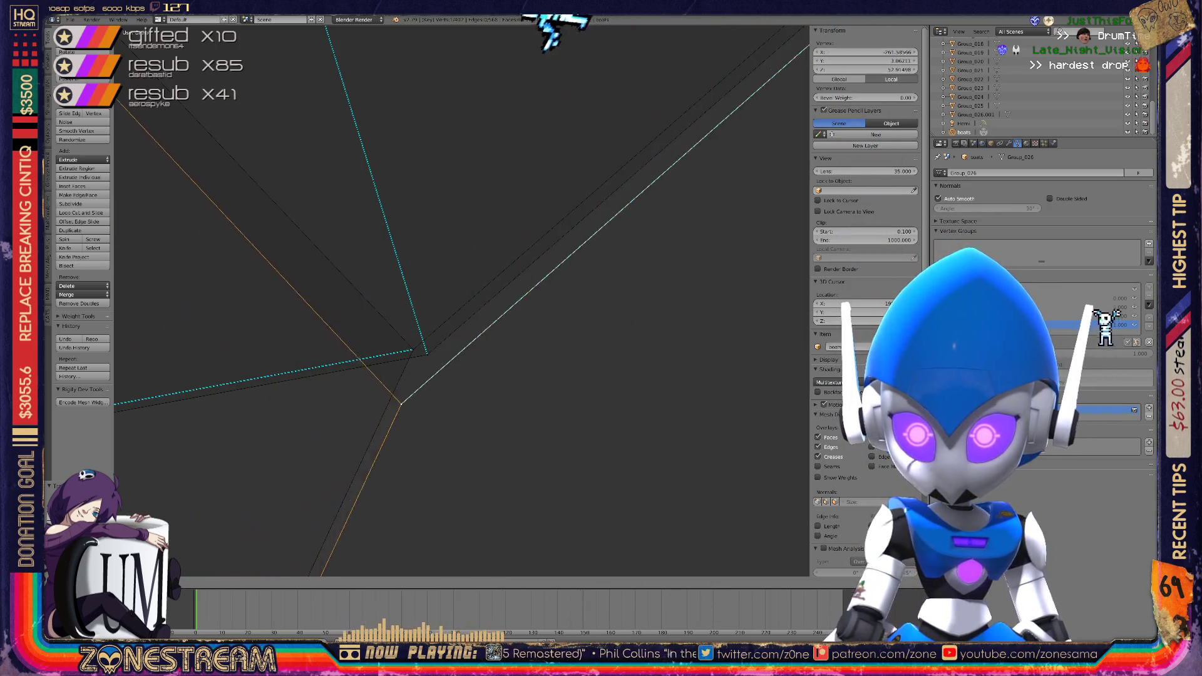
Orbit out to check the whole mesh from a tilted view, then return to Object Mode
mouse_move(429, 324)
middle_down()
mouse_move(576, 308)
mouse_move(550, 234)
mouse_move(488, 250)
mouse_move(450, 279)
middle_up()
scroll(550, 234, down, 3)
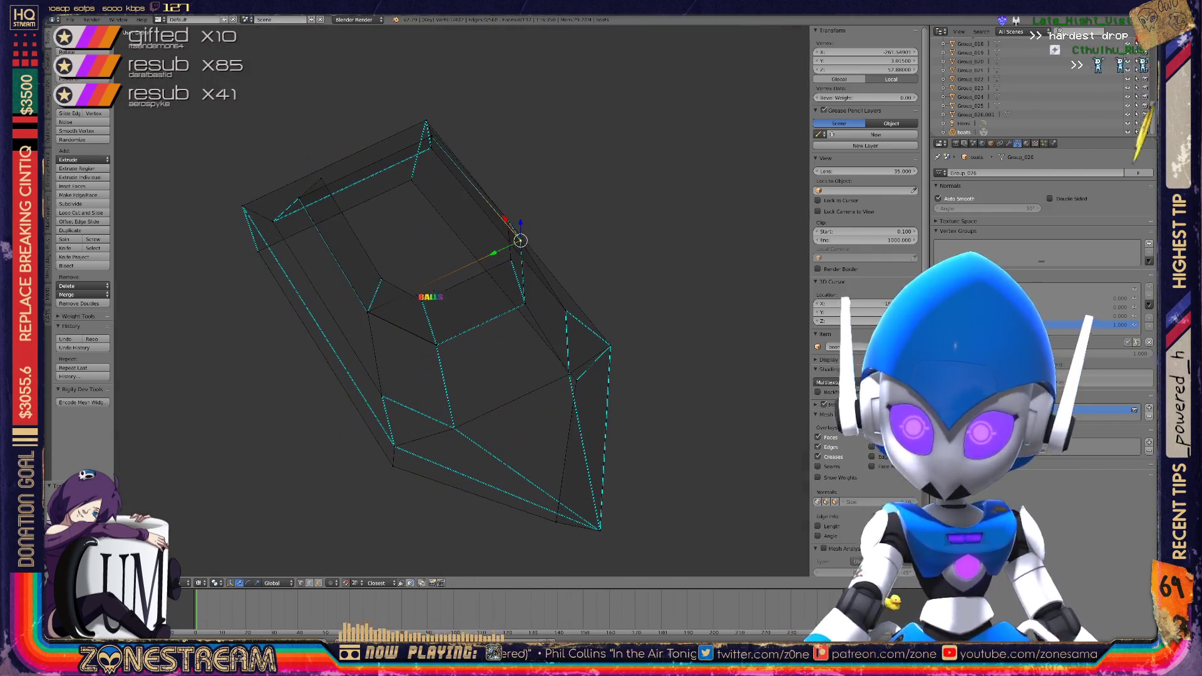
scroll(461, 300, up, 6)
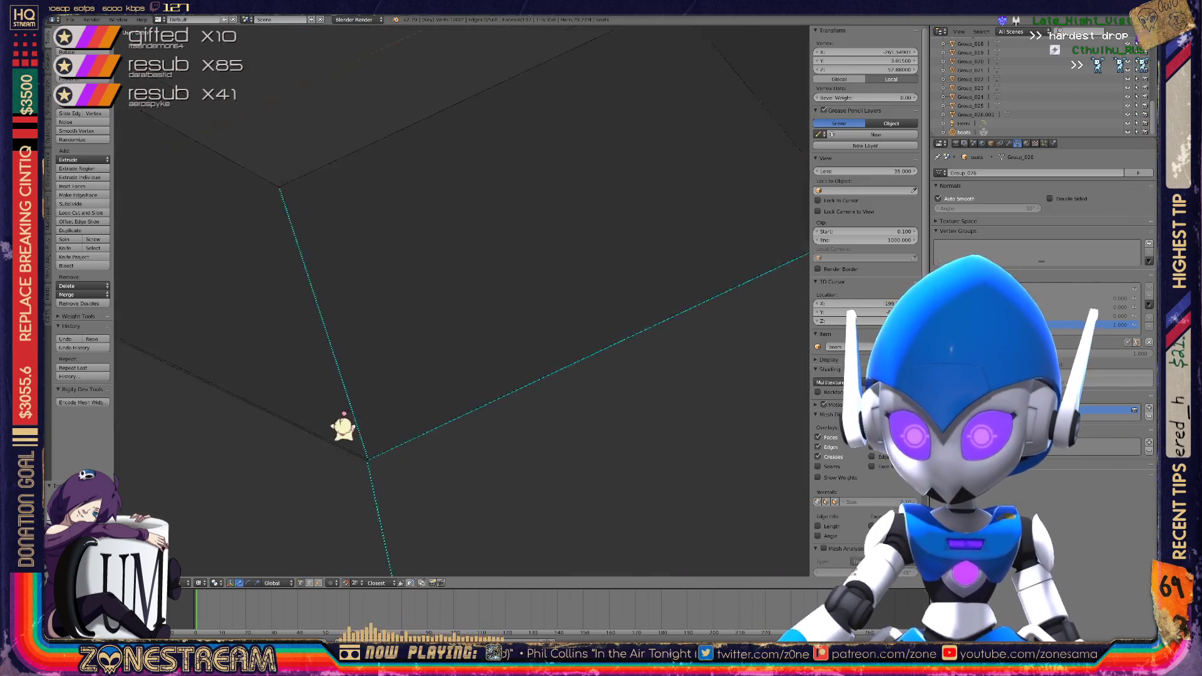
scroll(549, 188, down, 6)
mouse_move(550, 187)
middle_down()
mouse_move(538, 213)
mouse_move(488, 178)
mouse_move(478, 147)
middle_up()
scroll(476, 250, down, 5)
key(Tab)
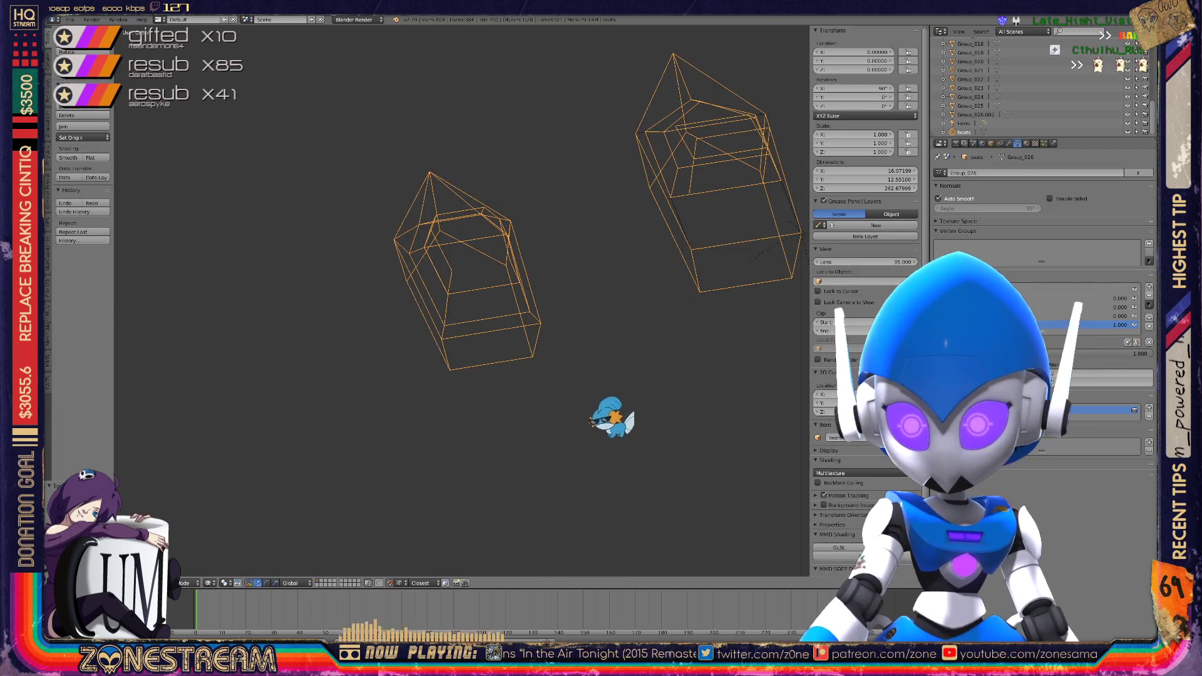
Enter Edit Mode on the next boat-shaped piece and frame it in the view
scroll(475, 250, down, 10)
key(Tab)
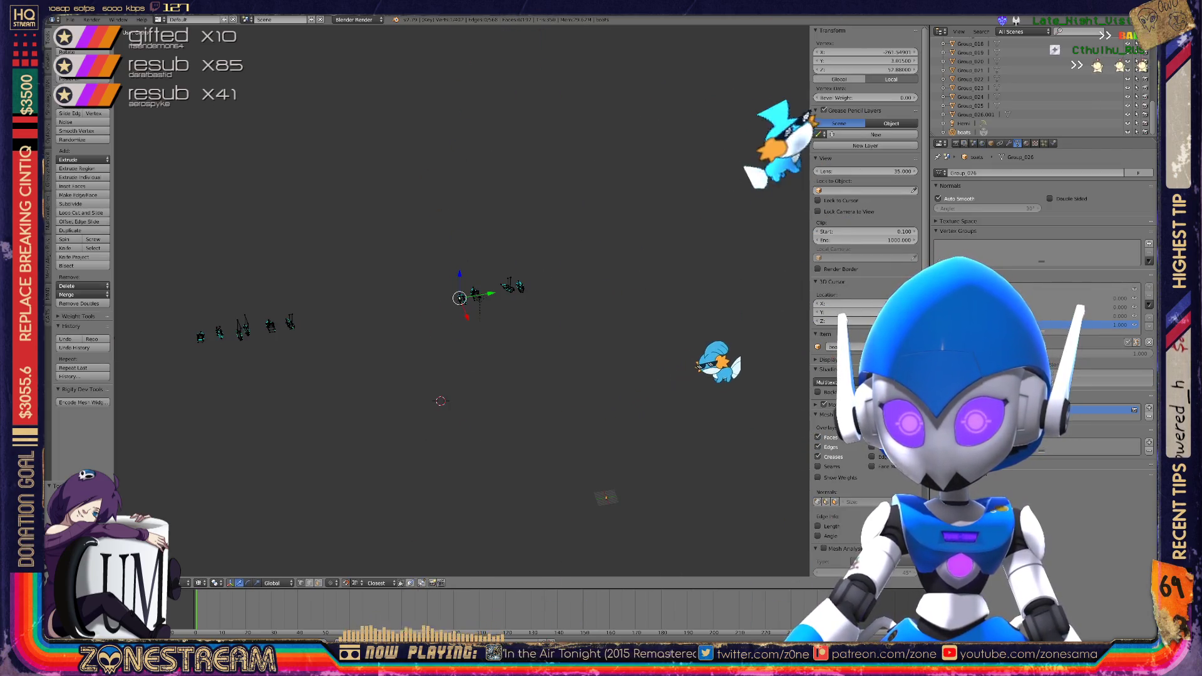
key(KP_Decimal)
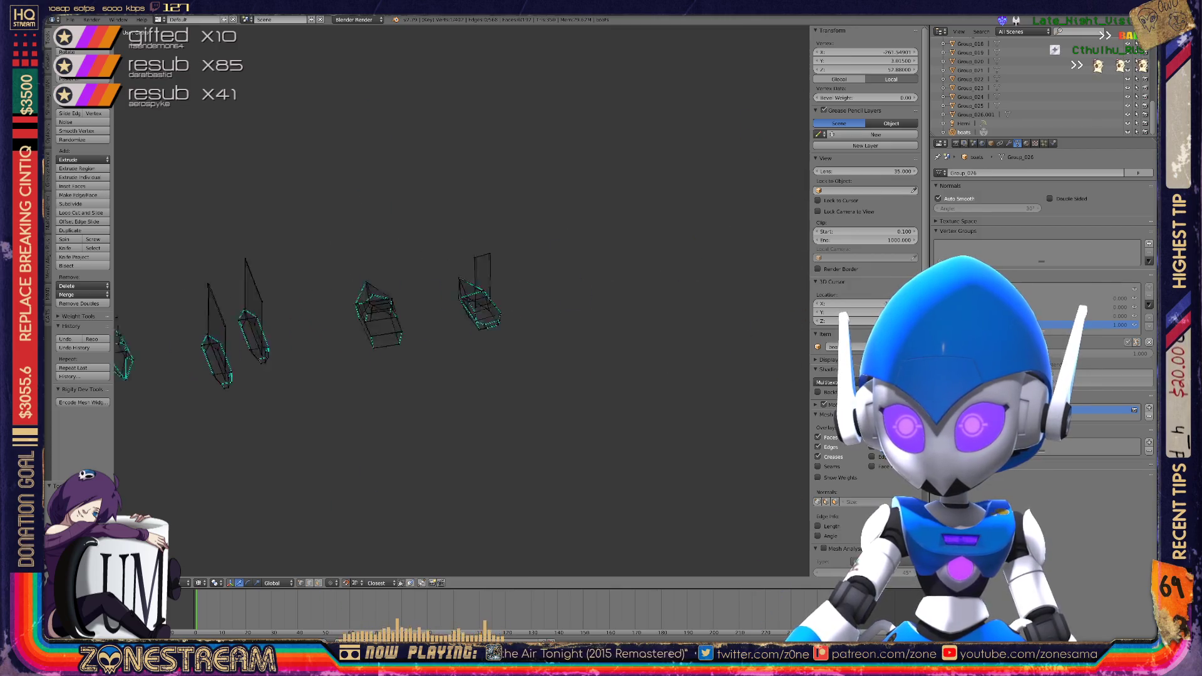
shift+middle_drag(463, 281, 324, 312)
scroll(463, 301, up, 10)
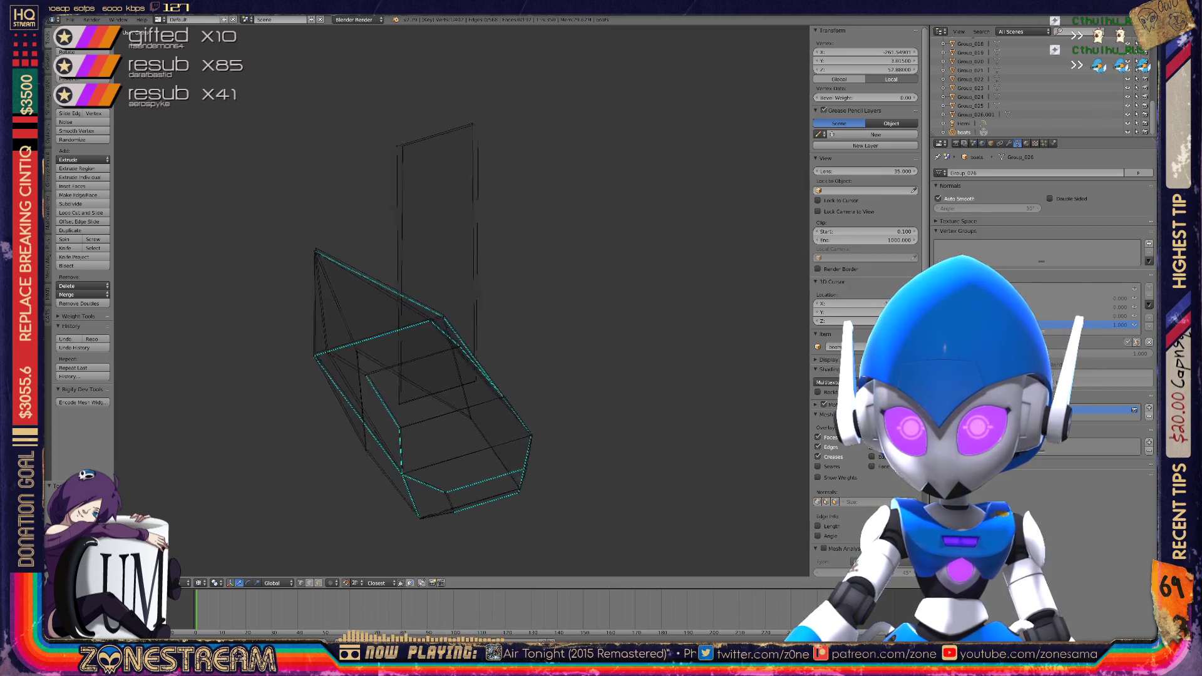
scroll(463, 300, up, 8)
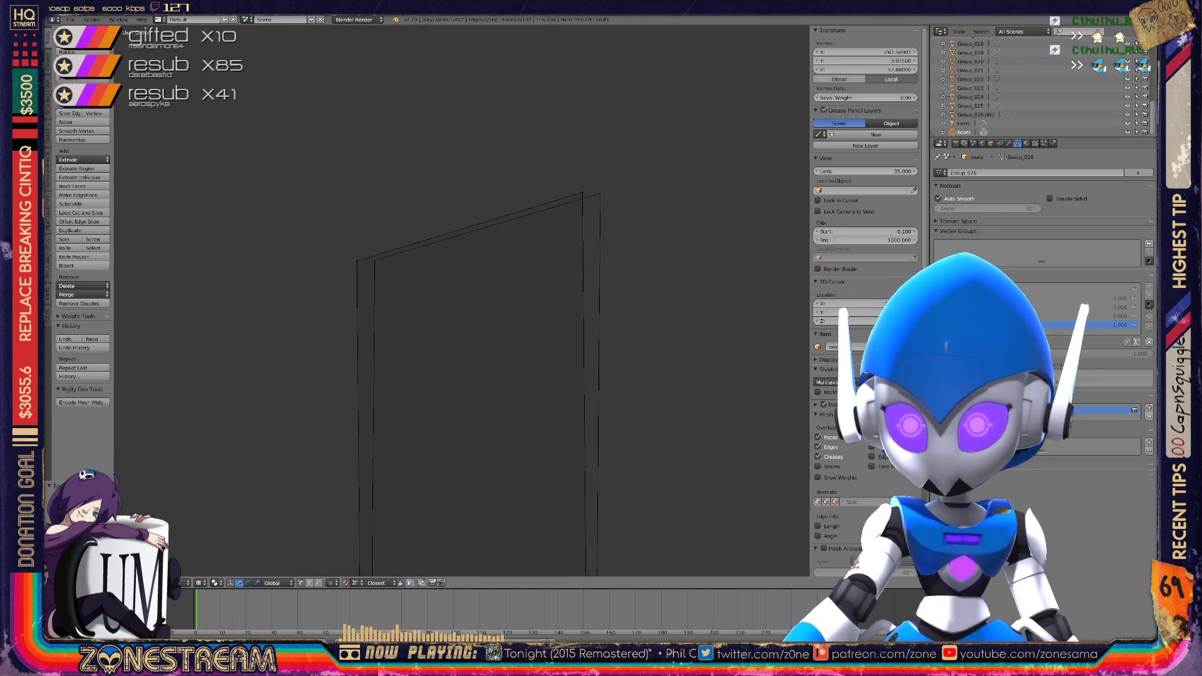
Grab the selected corner vertex and drop it at its new position
key(g)
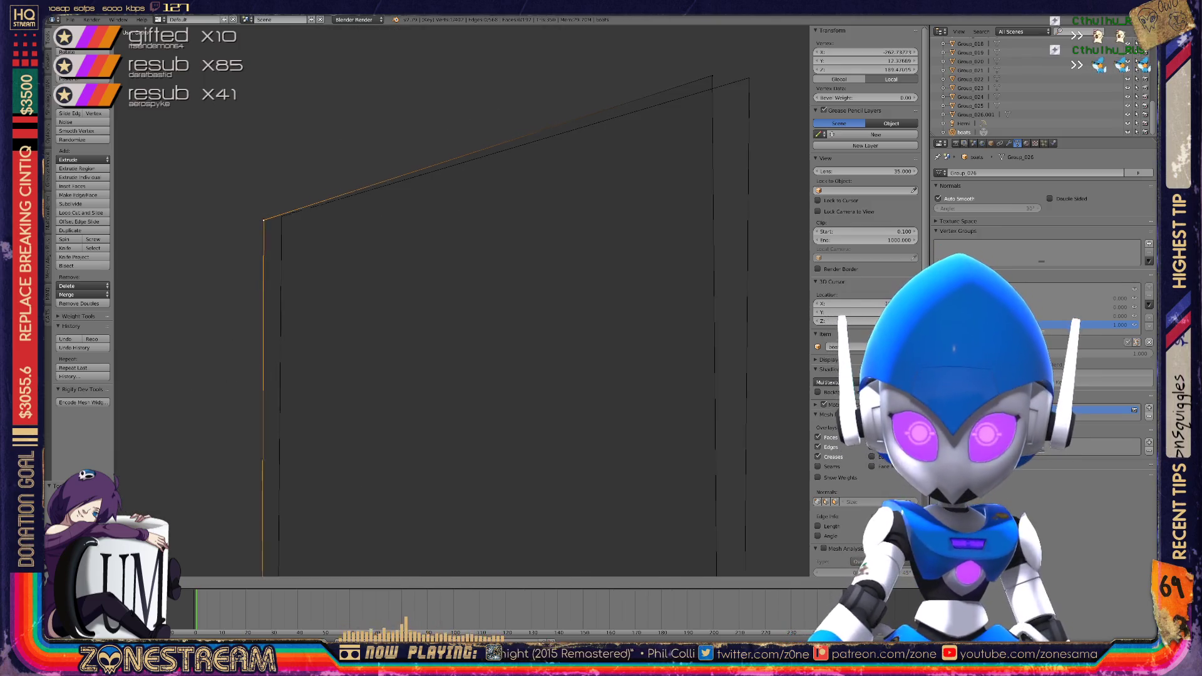
mouse_move(463, 300)
middle_down()
mouse_move(431, 292)
mouse_move(451, 300)
middle_up()
mouse_move(860, 244)
middle_down()
mouse_move(912, 268)
mouse_move(800, 333)
mouse_move(749, 473)
mouse_move(269, 395)
mouse_move(346, 591)
middle_up()
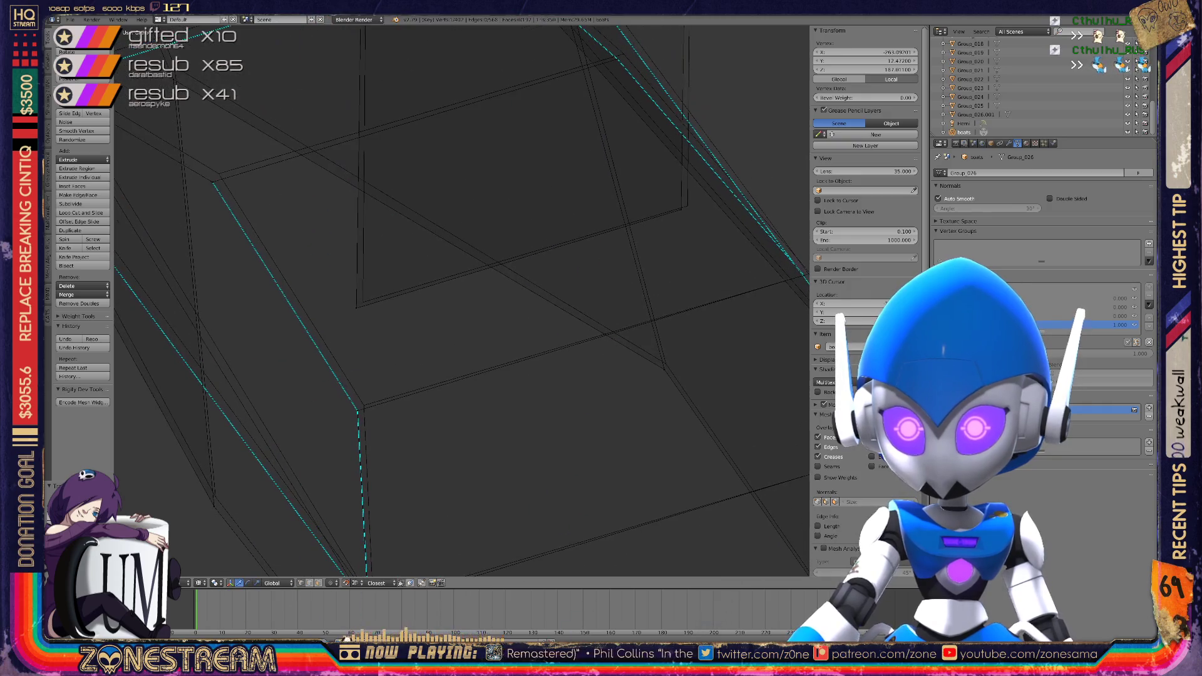
click(688, 206)
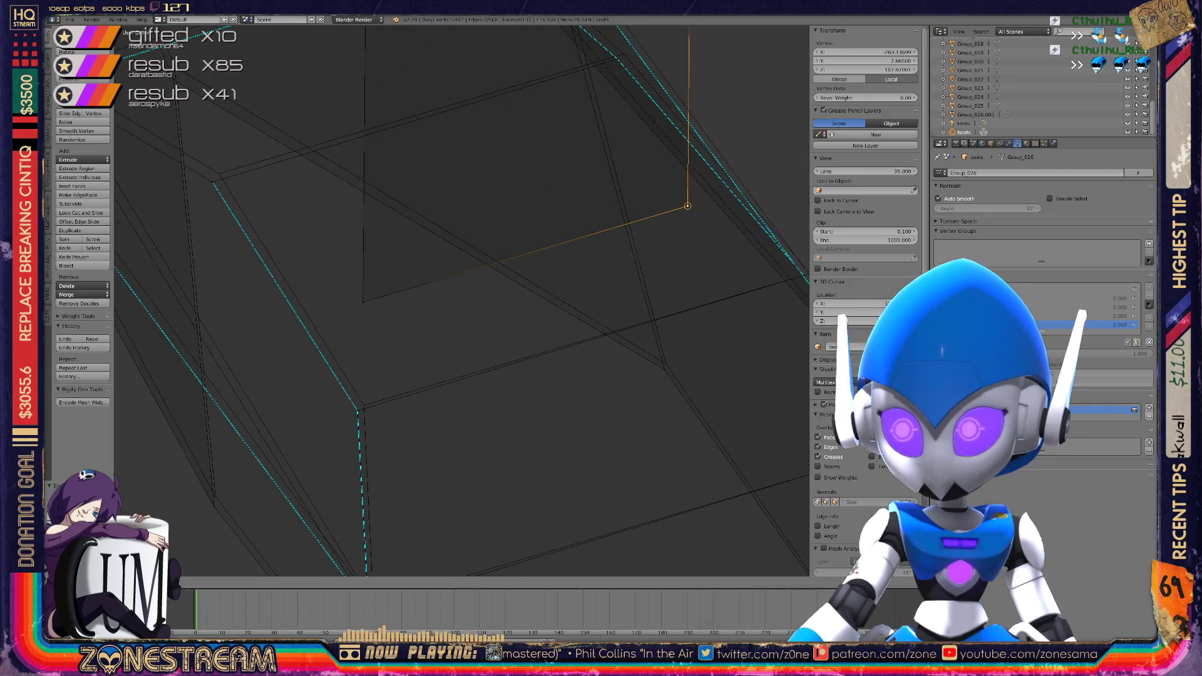
Reposition the selected vertex of the boat piece to a new spot
key(g)
click(665, 362)
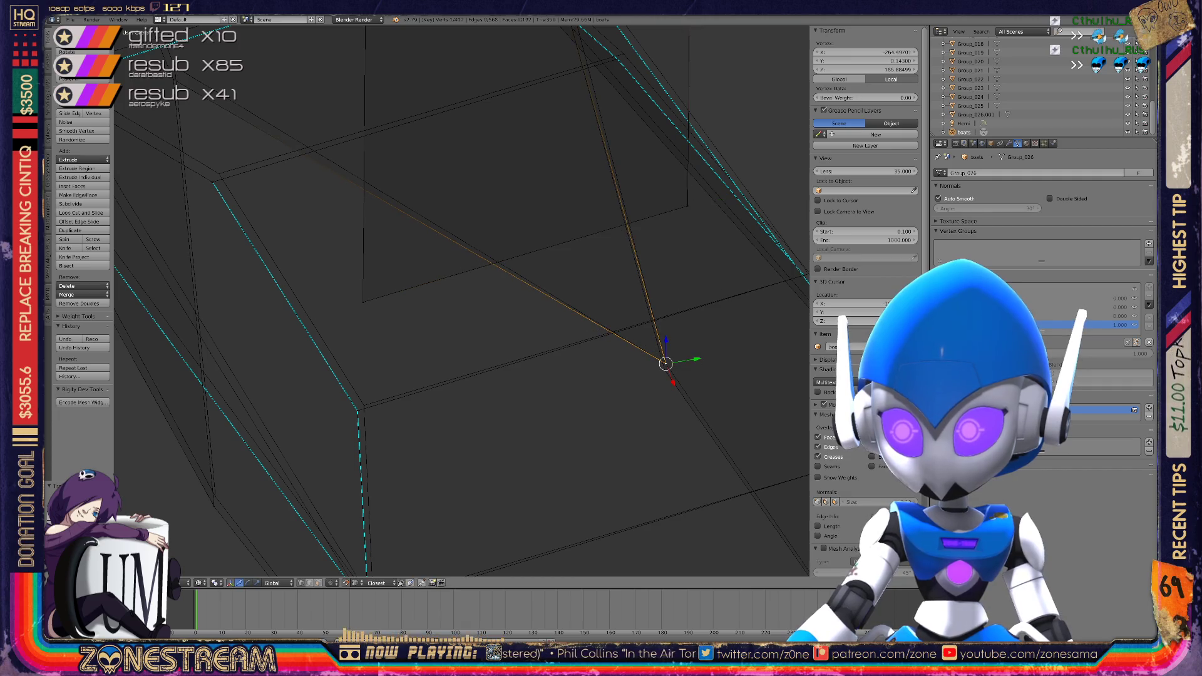
key(g)
scroll(482, 307, down, 5)
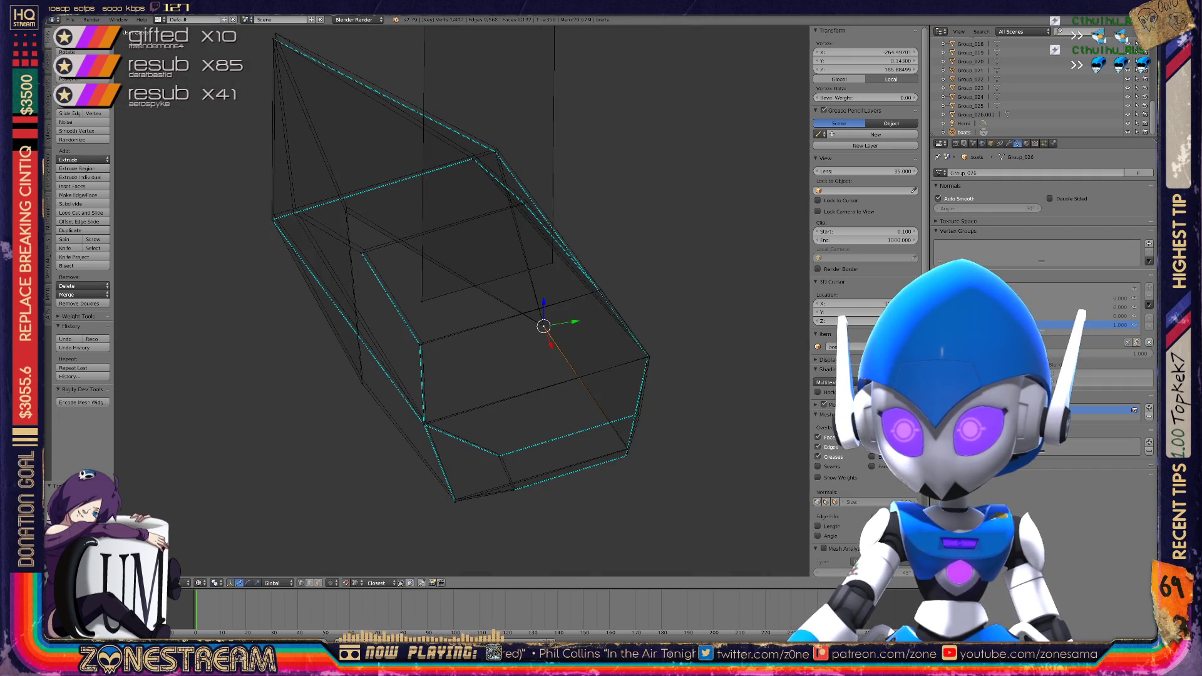
mouse_move(482, 306)
middle_down()
mouse_move(423, 348)
mouse_move(441, 283)
middle_up()
Raise several lower vertices slightly up along their edges
drag(383, 228, 394, 210)
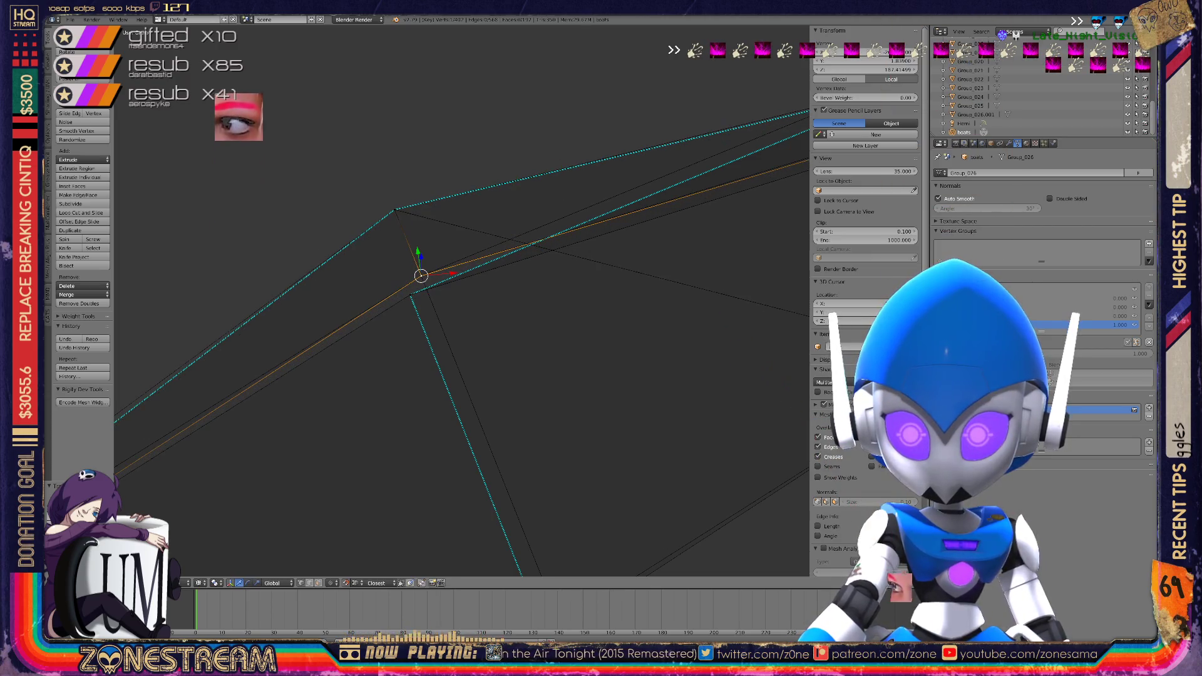
right_drag(410, 289, 420, 276)
middle_drag(438, 288, 781, 134)
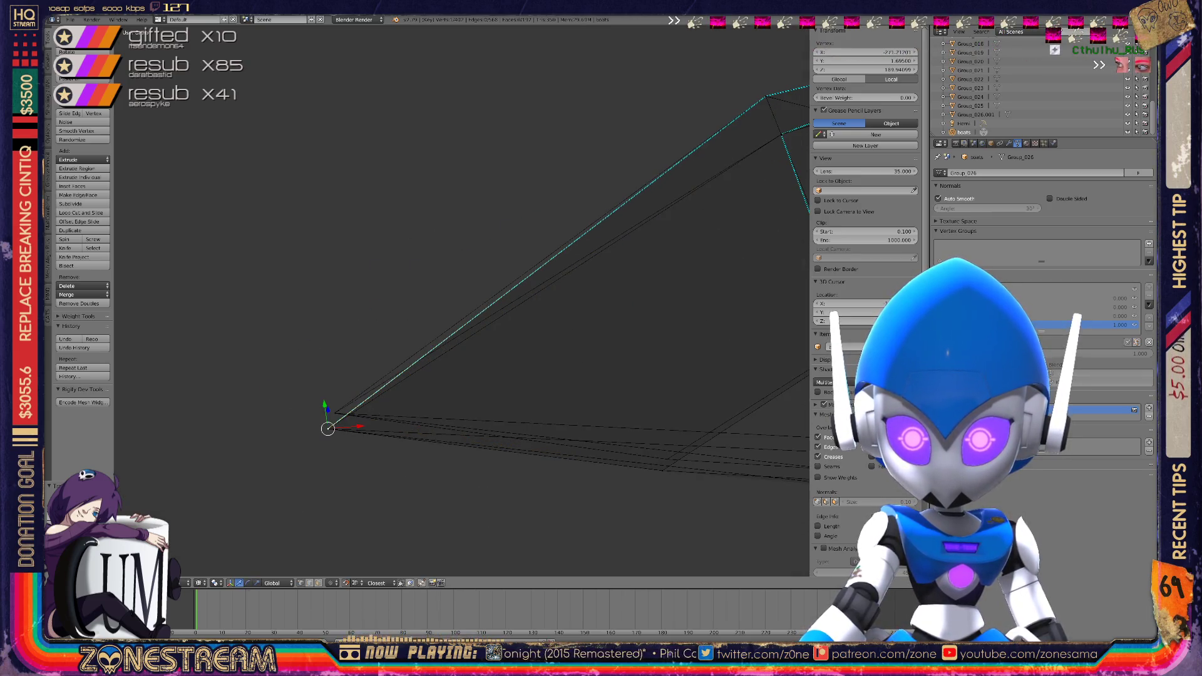
drag(327, 429, 334, 413)
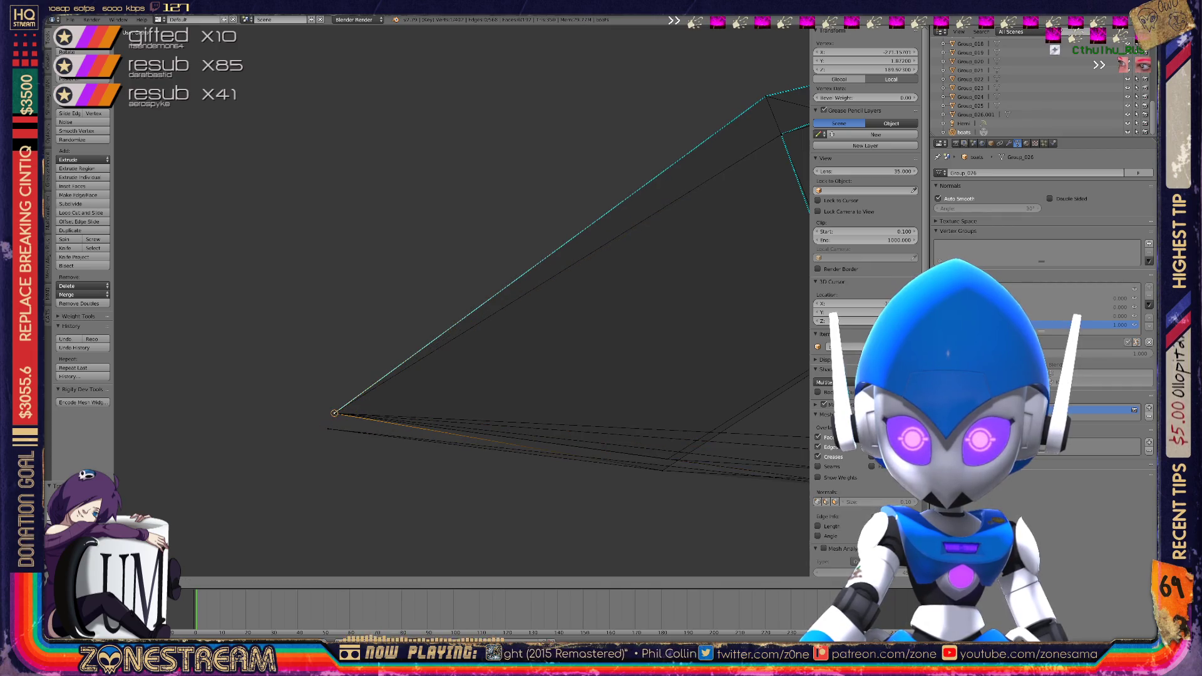
middle_drag(334, 413, 426, 388)
drag(348, 437, 353, 421)
mouse_move(353, 420)
middle_down()
mouse_move(451, 394)
mouse_move(401, 420)
mouse_move(341, 268)
mouse_move(313, 269)
middle_up()
scroll(341, 267, up, 5)
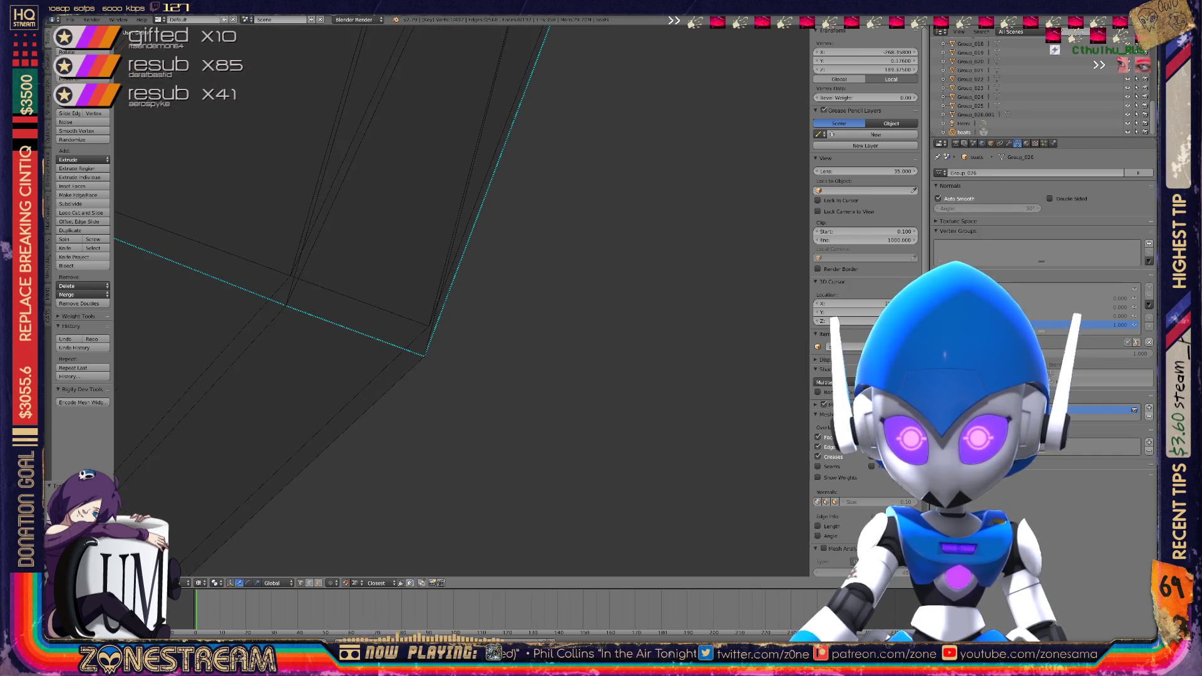
Slide the edge vertices onto the straight outer edge junction, then pull back for a wider view
right_click(290, 269)
drag(285, 306, 290, 276)
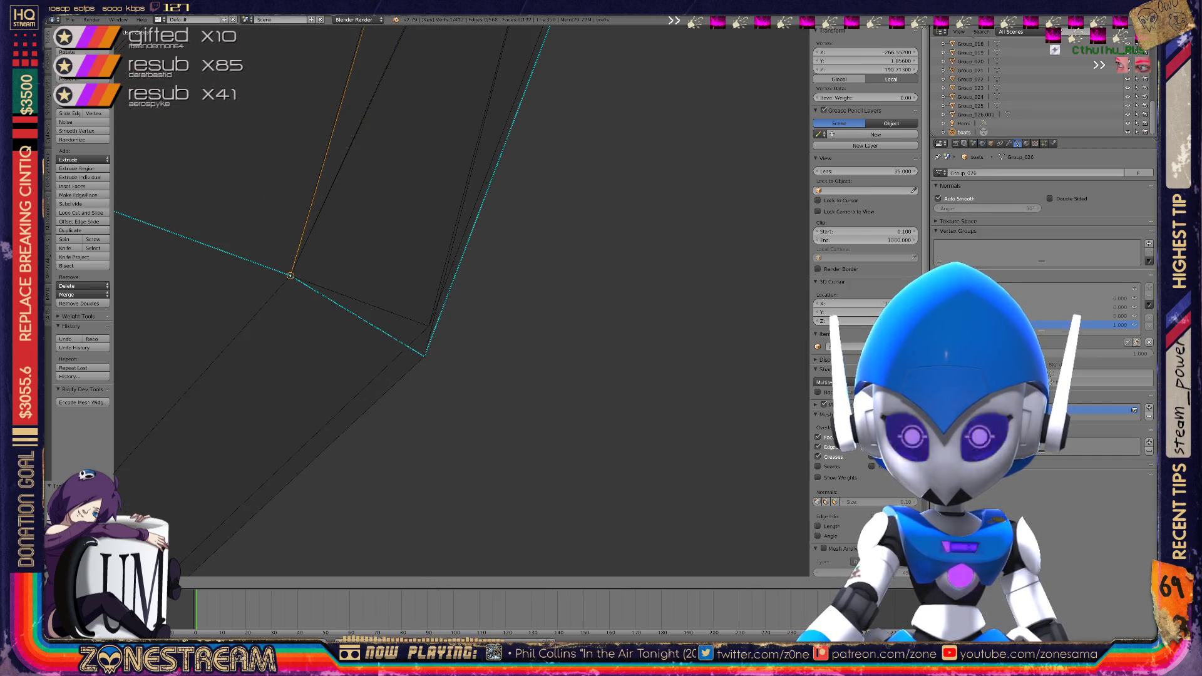
drag(425, 357, 429, 326)
mouse_move(428, 326)
middle_down()
mouse_move(456, 300)
mouse_move(353, 84)
middle_up()
scroll(461, 300, down, 3)
shift+middle_drag(461, 301, 399, 241)
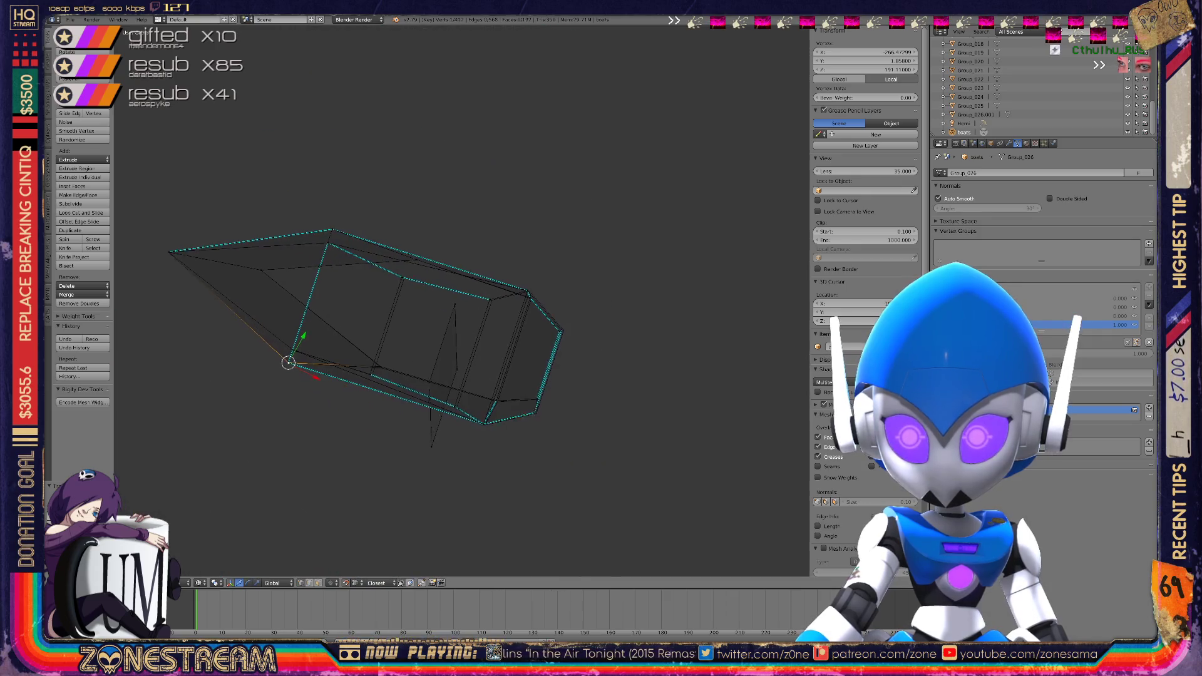
scroll(398, 242, up, 3)
scroll(462, 300, down, 4)
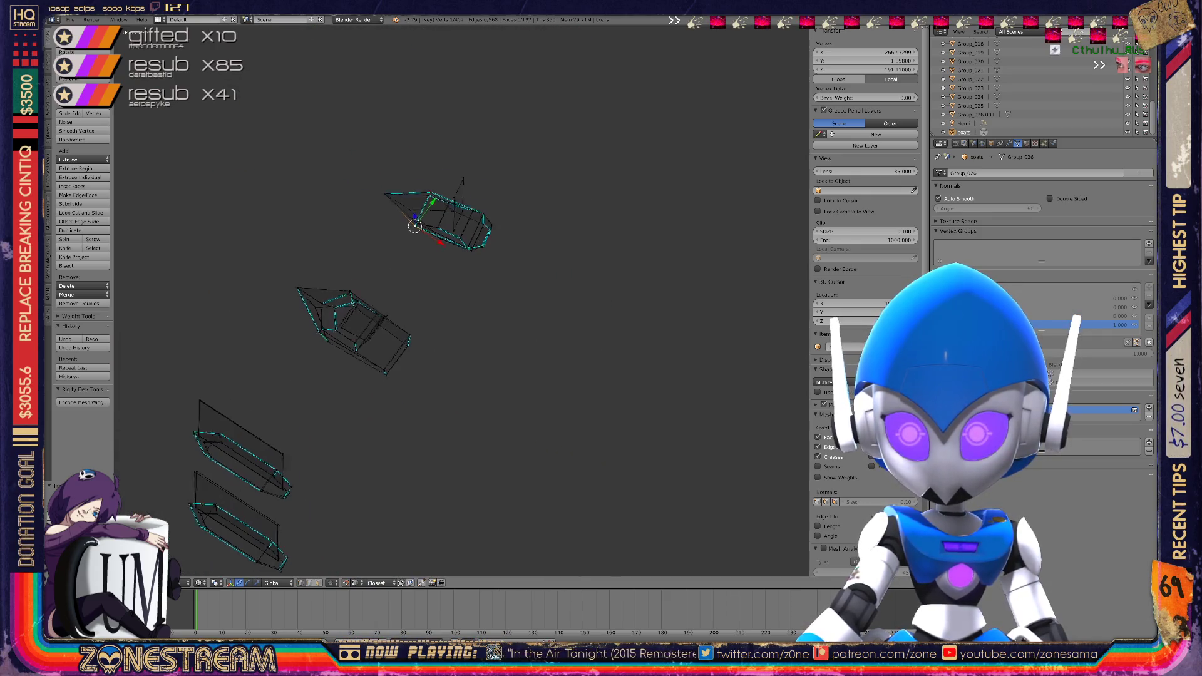
In front view, snap the lower-left vertex onto an existing vertex
key(KP_3)
key(KP_1)
middle_drag(461, 301, 400, 285)
scroll(400, 285, up, 4)
scroll(212, 381, up, 4)
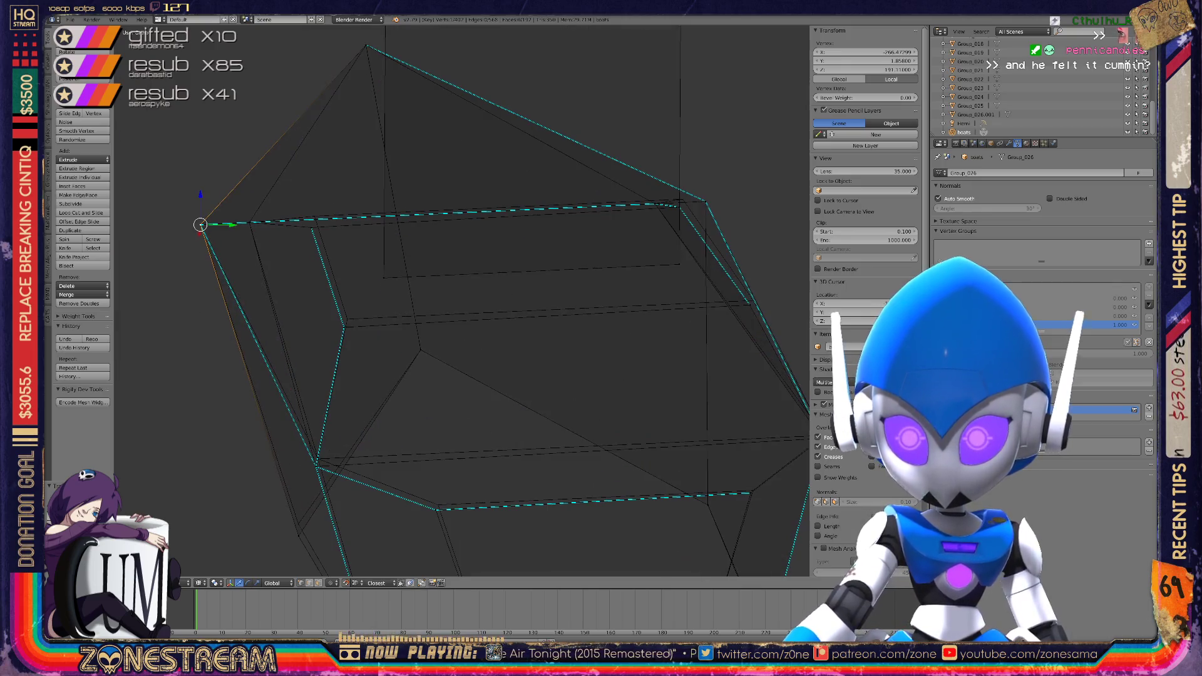
right_click(346, 321)
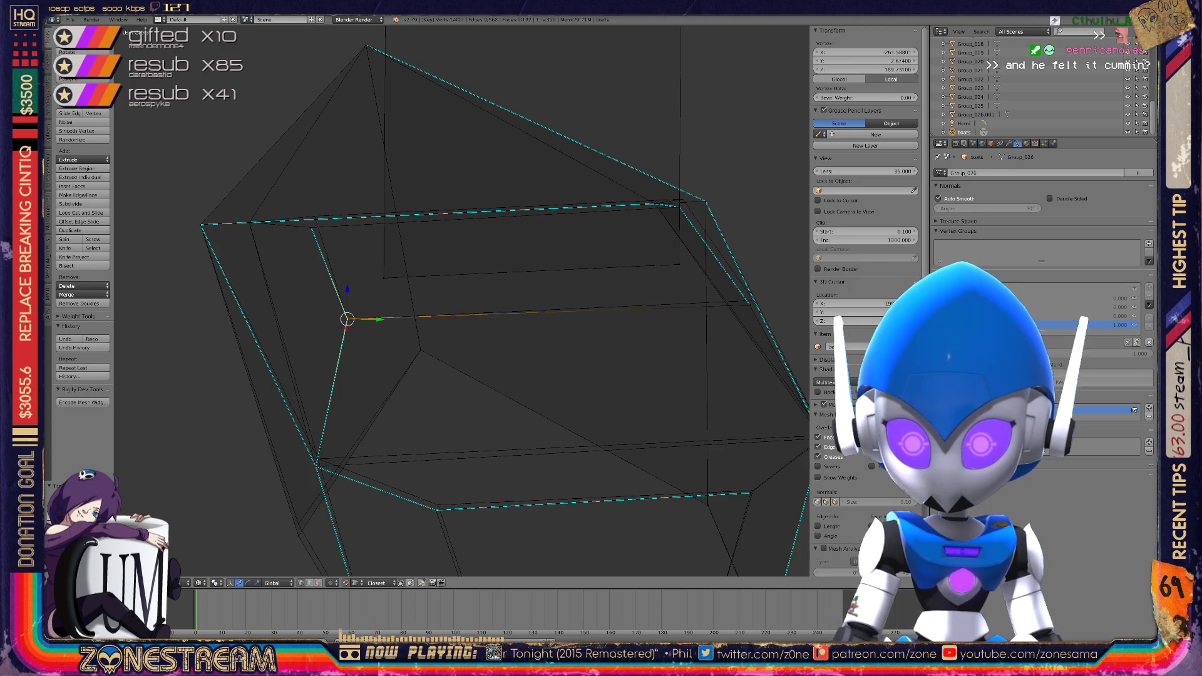
right_click(298, 523)
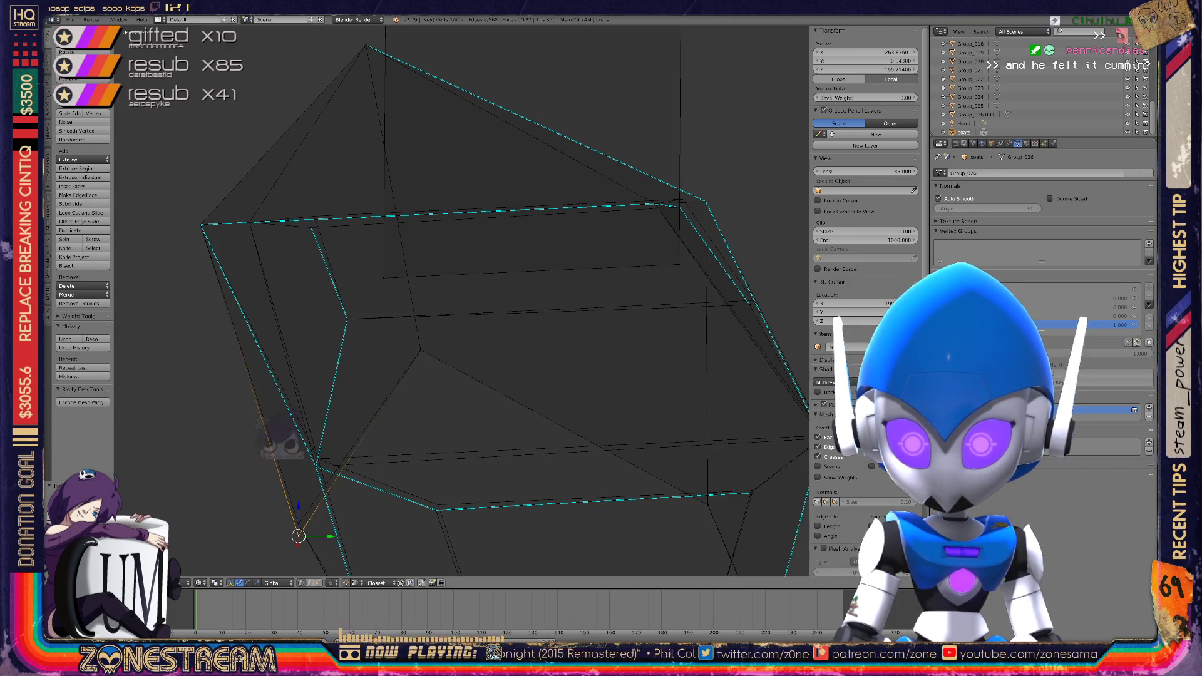
key(g)
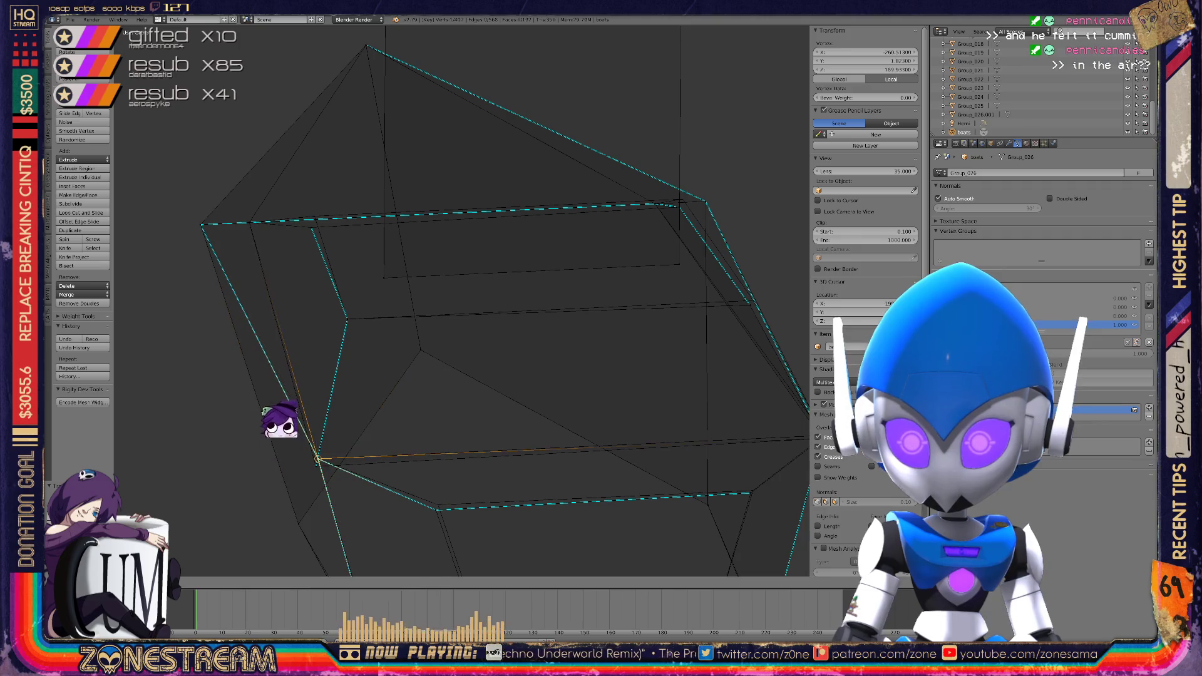
click(280, 385)
Slide a vertex on the left side to a new position and centre the view on it
middle_drag(280, 297, 201, 300)
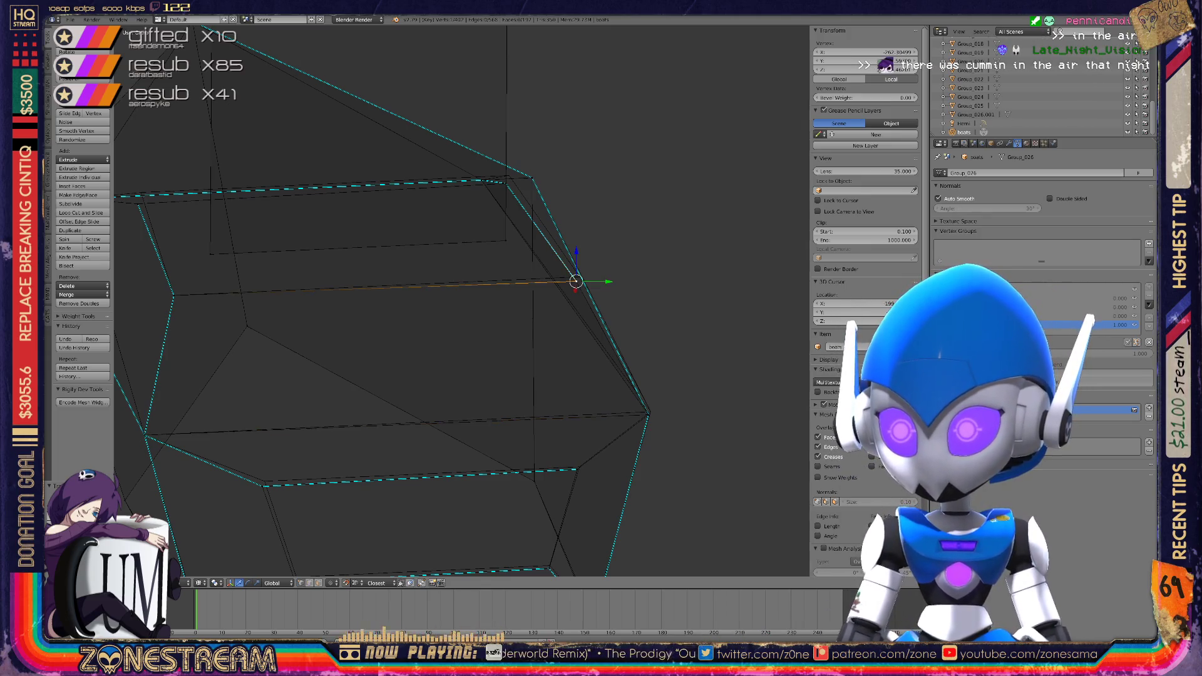
key(g)
click(238, 357)
key(KP_Decimal)
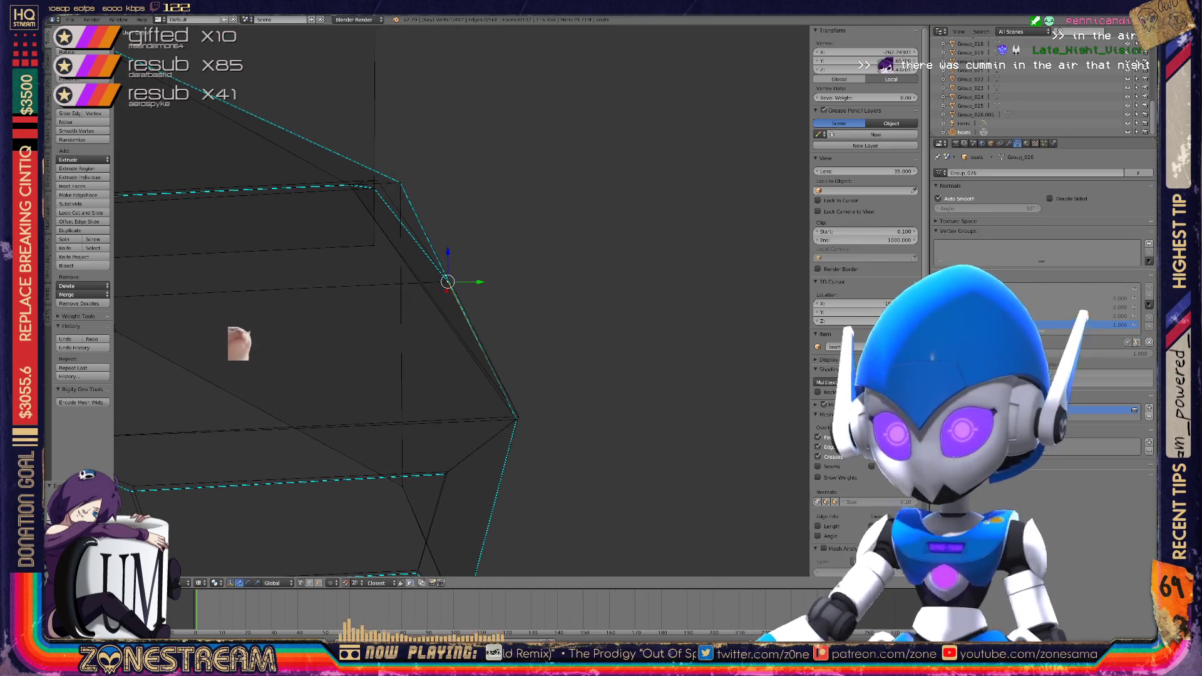
shift+middle_drag(238, 265, 239, 228)
scroll(238, 229, up, 5)
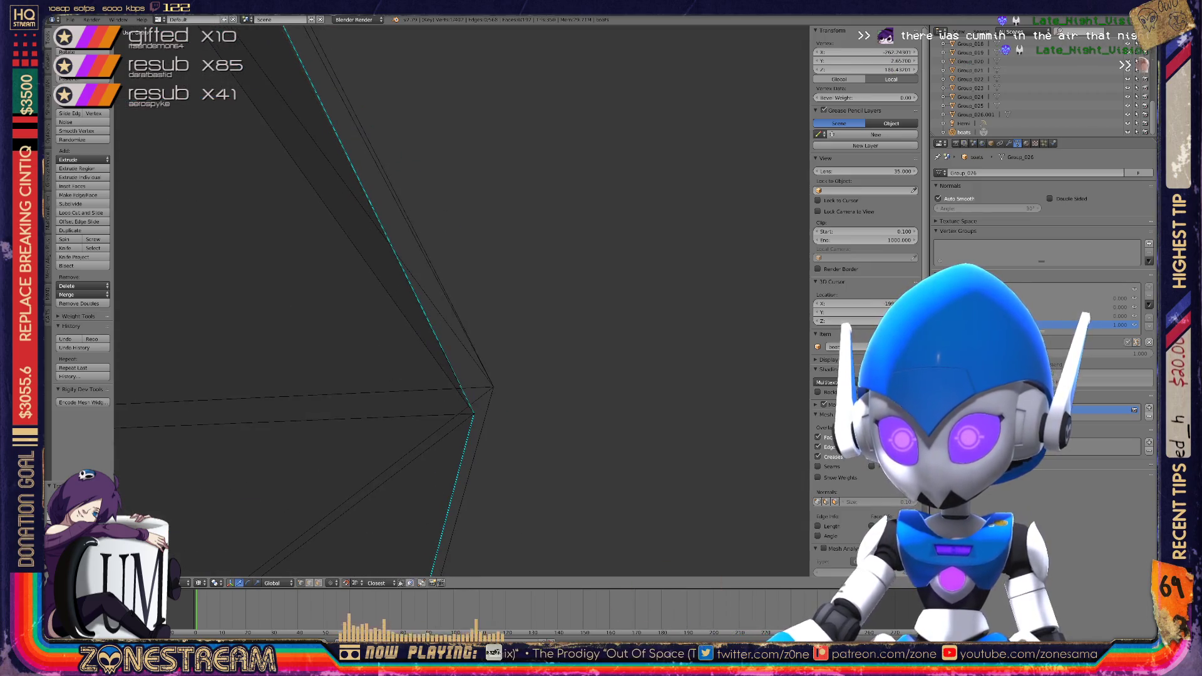
Snap the vertex onto its neighbour, comparing before and after with undo and redo
click(493, 387)
key(ctrl+z)
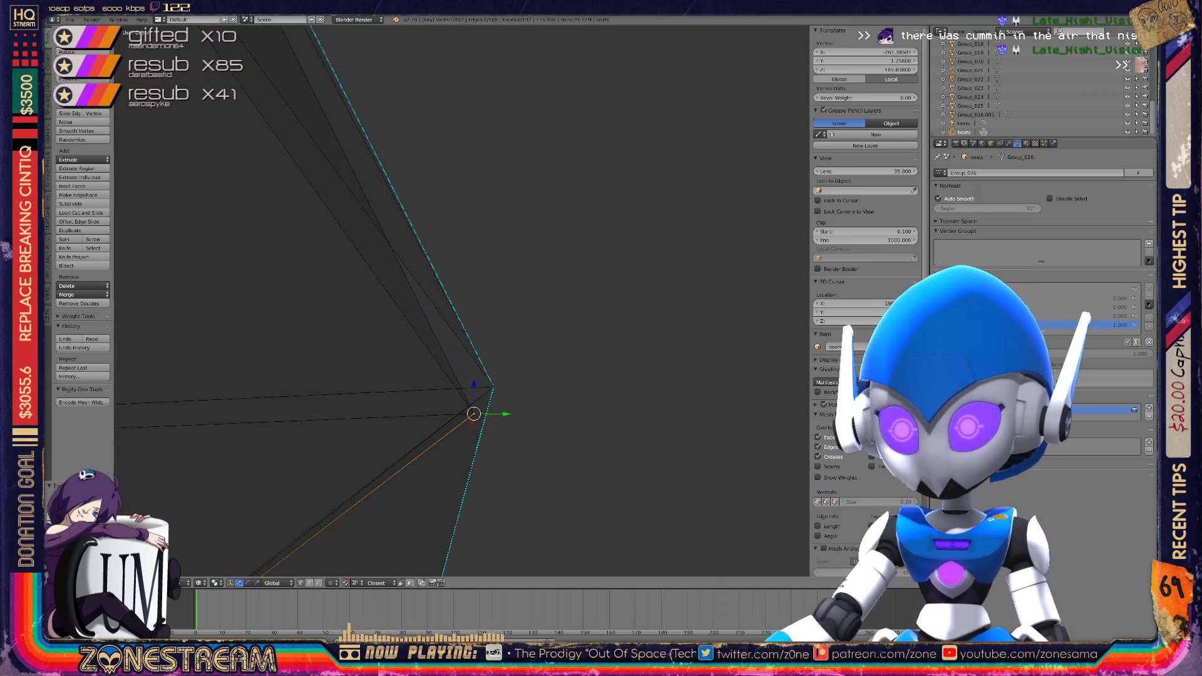
key(g)
key(ctrl+z)
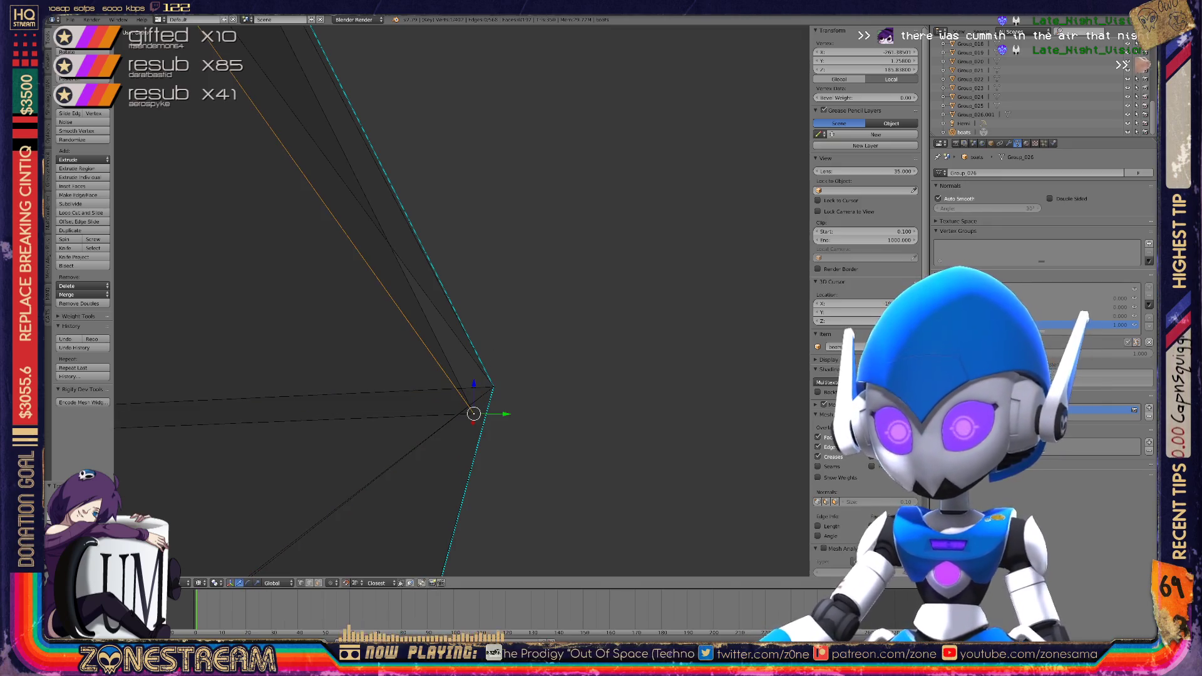
key(ctrl+shift+z)
key(ctrl+z)
key(ctrl+shift+z)
key(ctrl+shift+z)
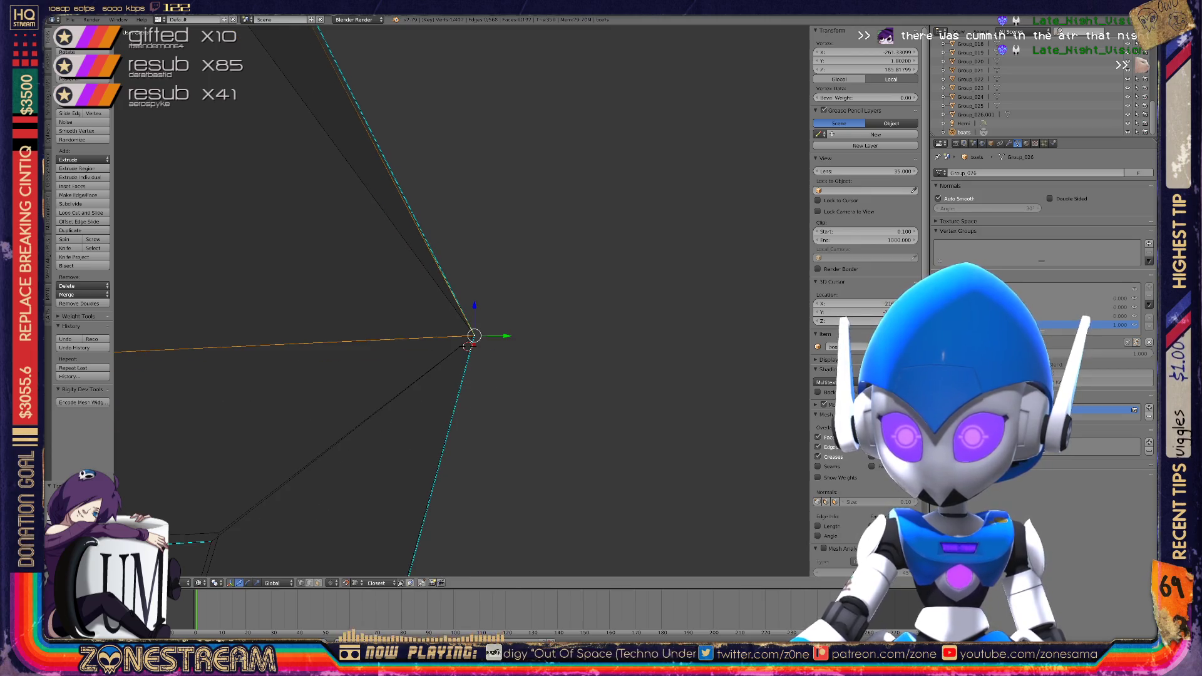
shift+middle_drag(438, 376, 716, 170)
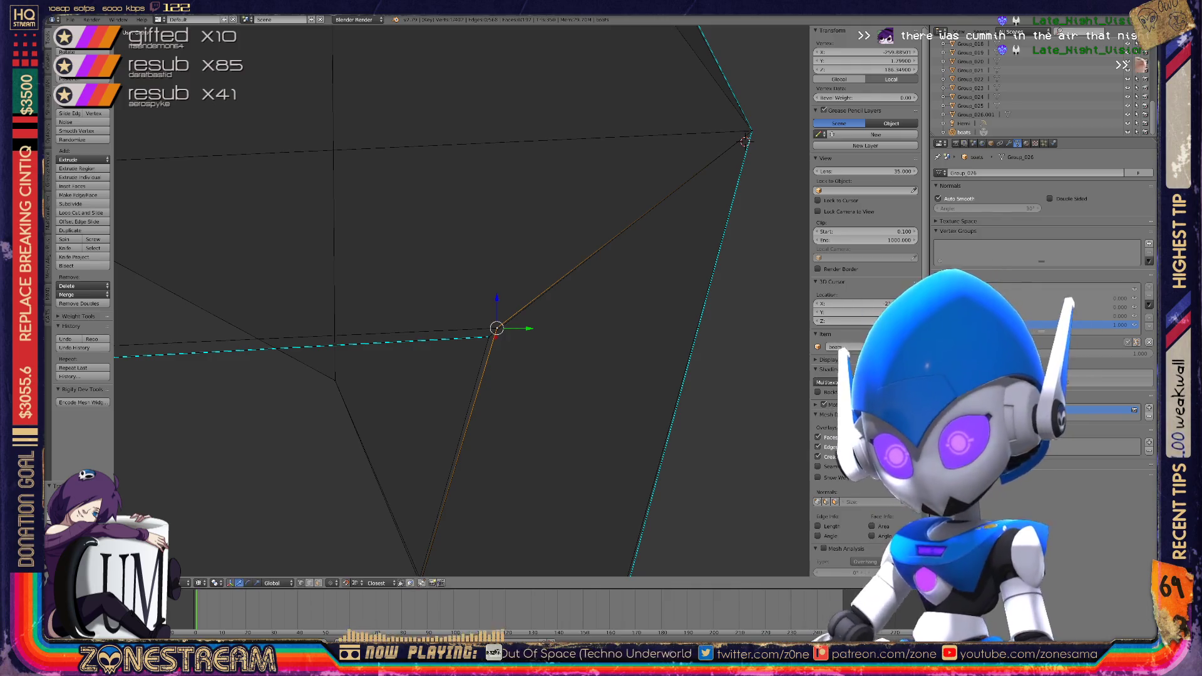
Snap the lower-corner vertex of the wedge piece slightly upward onto its target
key(g)
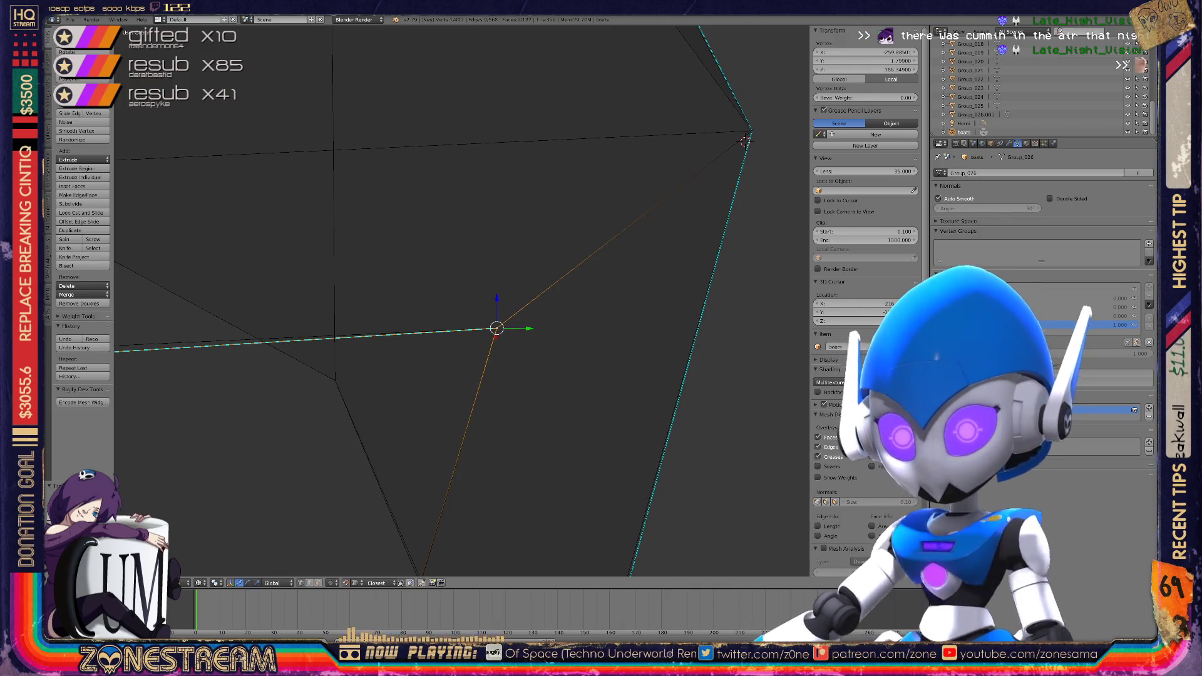
scroll(462, 301, down, 6)
middle_drag(438, 313, 439, 213)
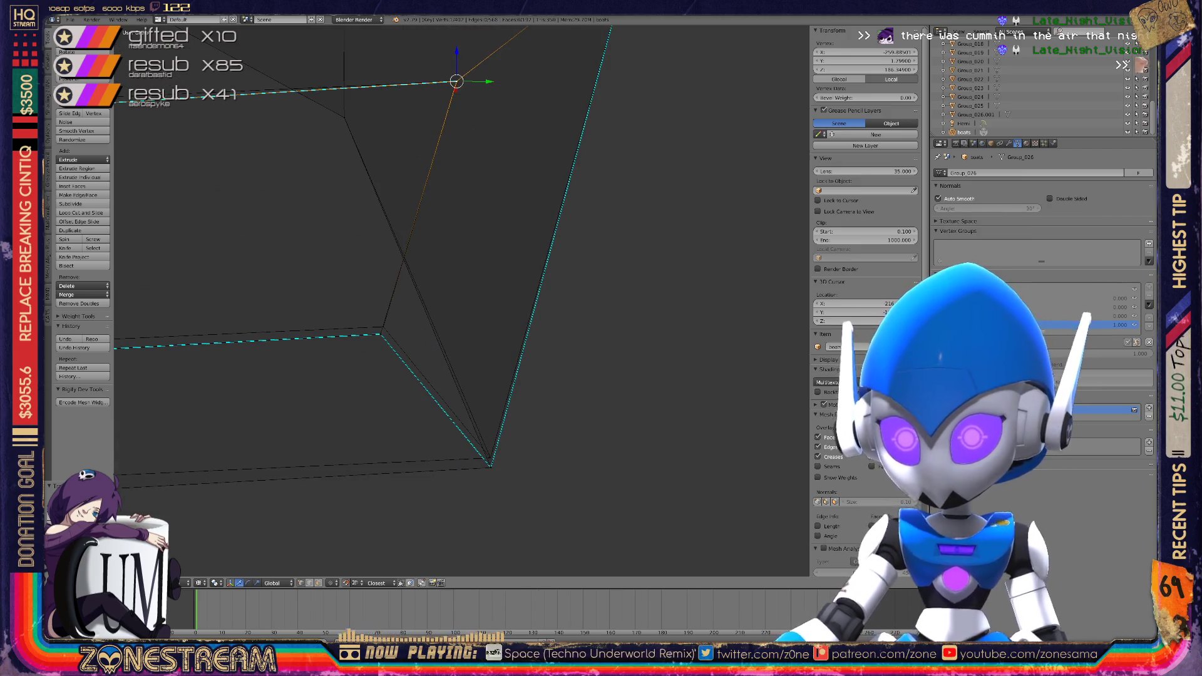
key(g)
right_click(490, 467)
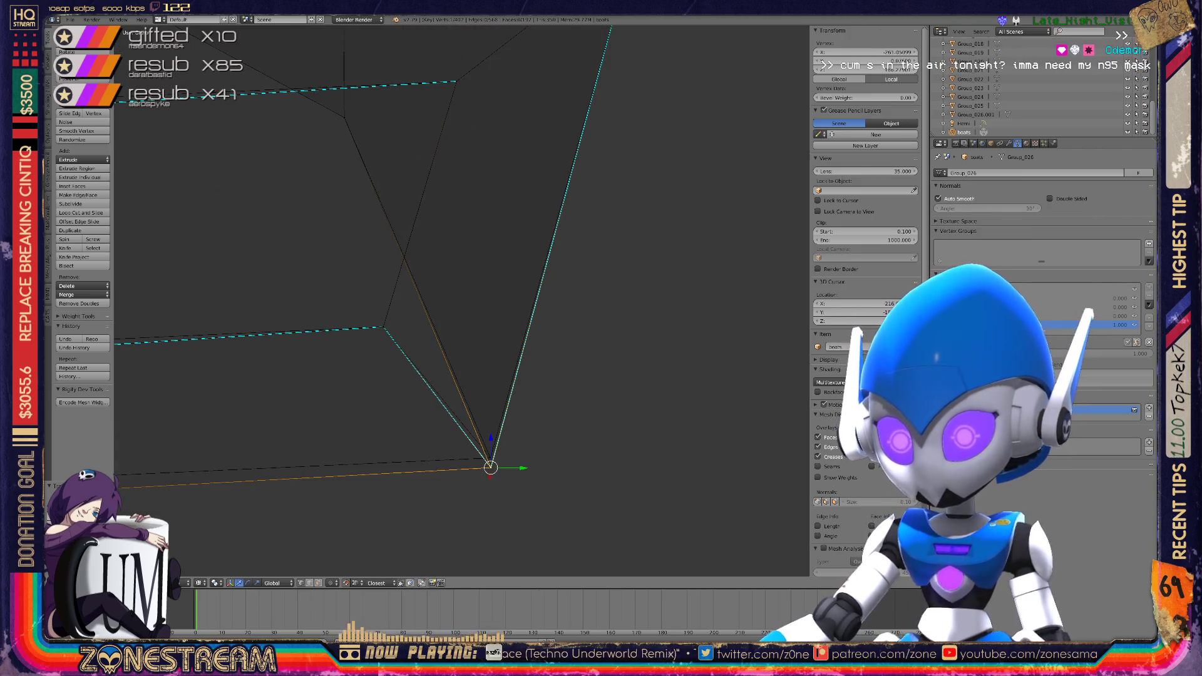
key(g)
mouse_move(490, 458)
middle_down()
mouse_move(526, 453)
mouse_move(450, 448)
middle_up()
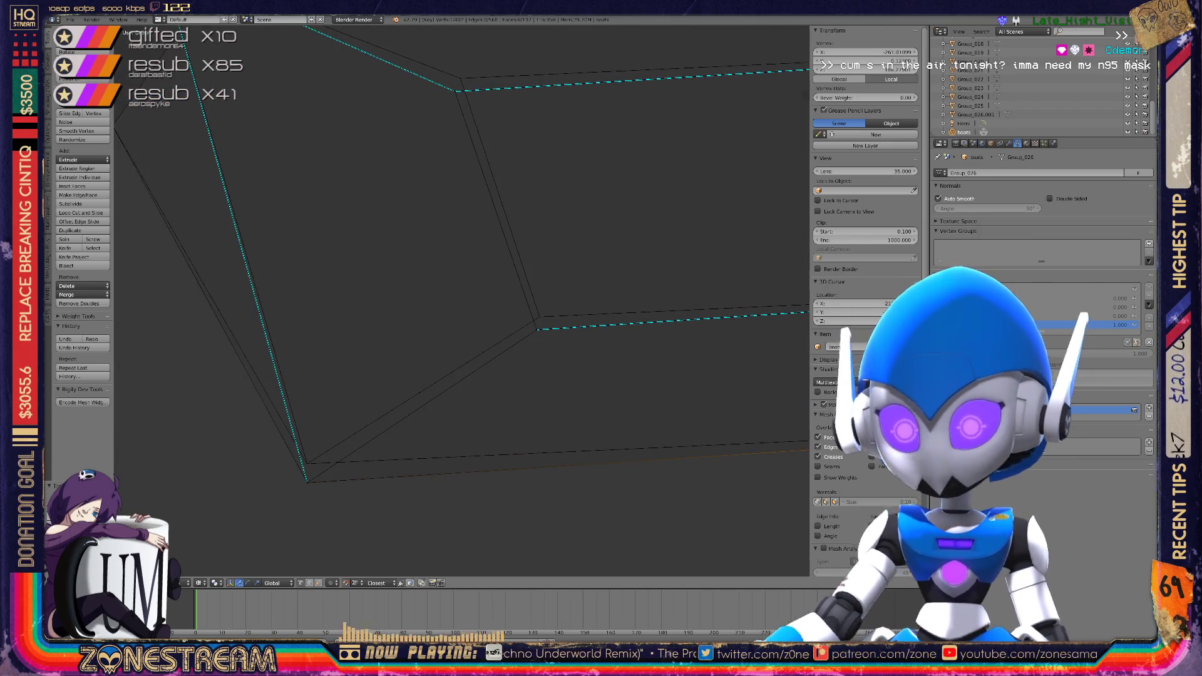
key(g)
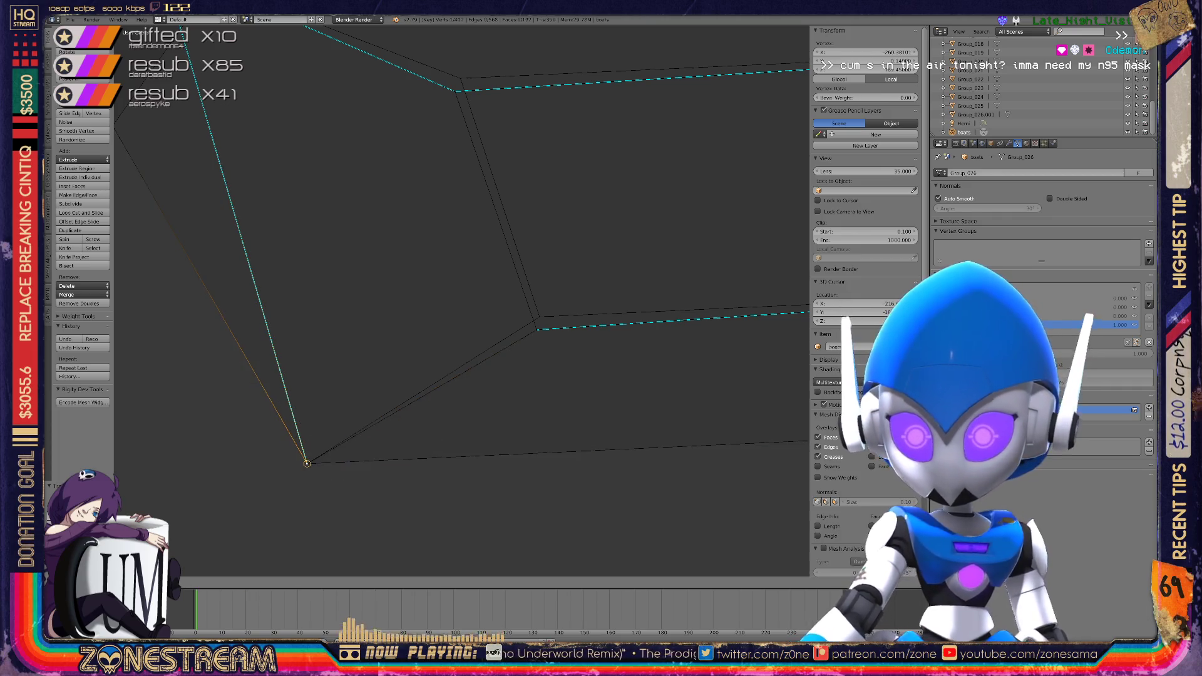
Snap the neighbouring vertex slightly upward as well
right_click(538, 328)
key(g)
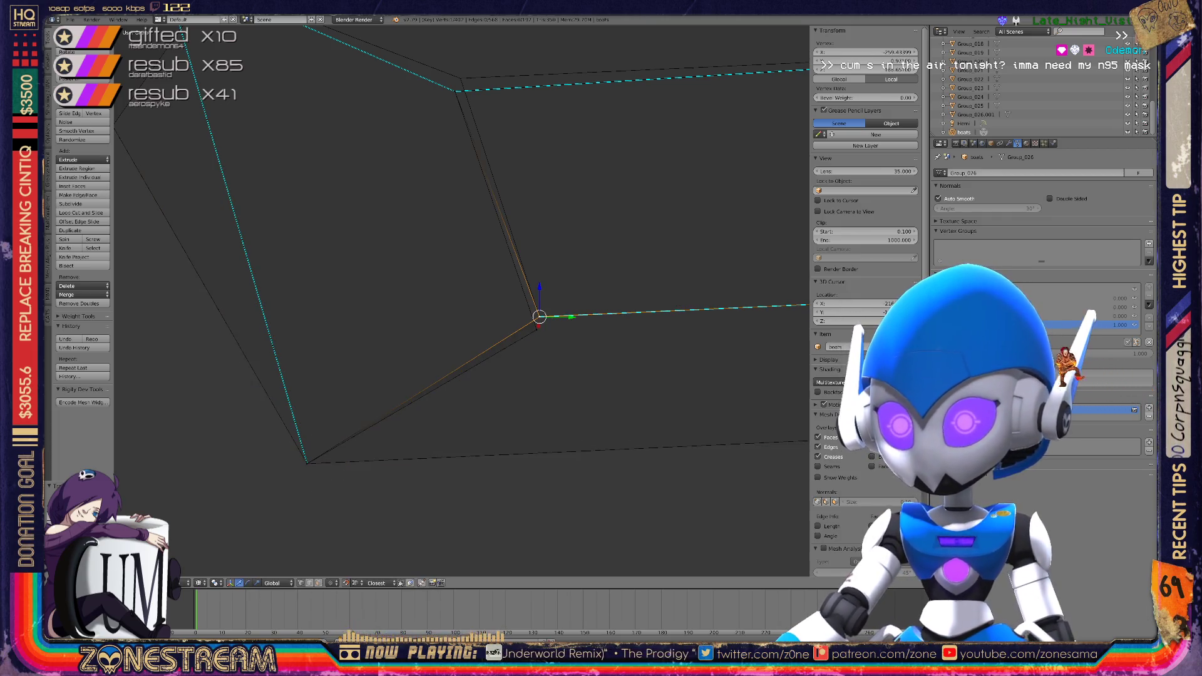
shift+middle_drag(539, 316, 556, 563)
mouse_move(472, 360)
middle_down()
mouse_move(464, 319)
mouse_move(507, 269)
middle_up()
scroll(632, 432, up, 3)
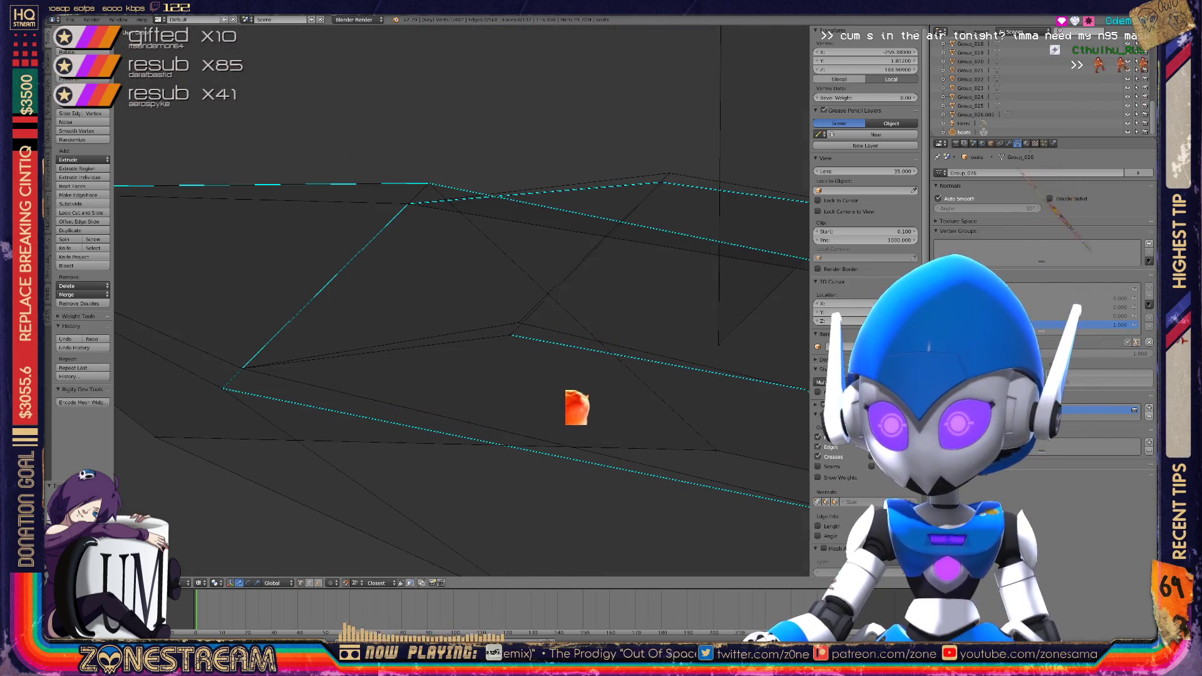
Select the adjacent boat vertex and check the whole object before resuming vertex editing
right_click(520, 370)
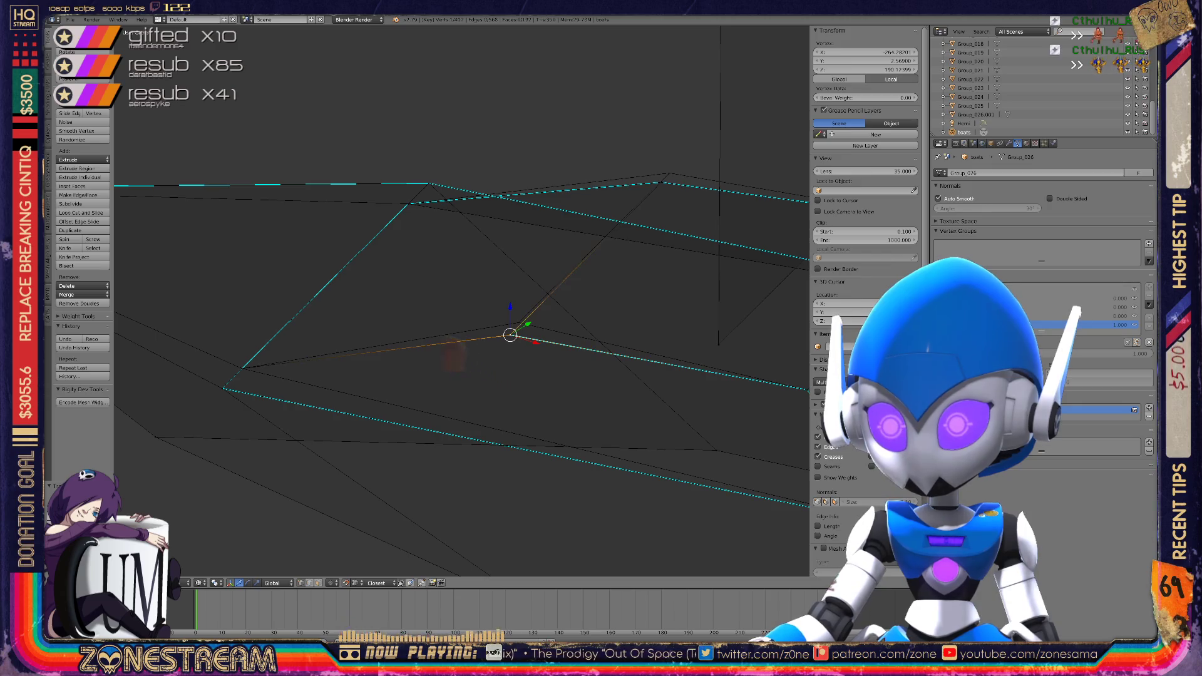
right_click(518, 322)
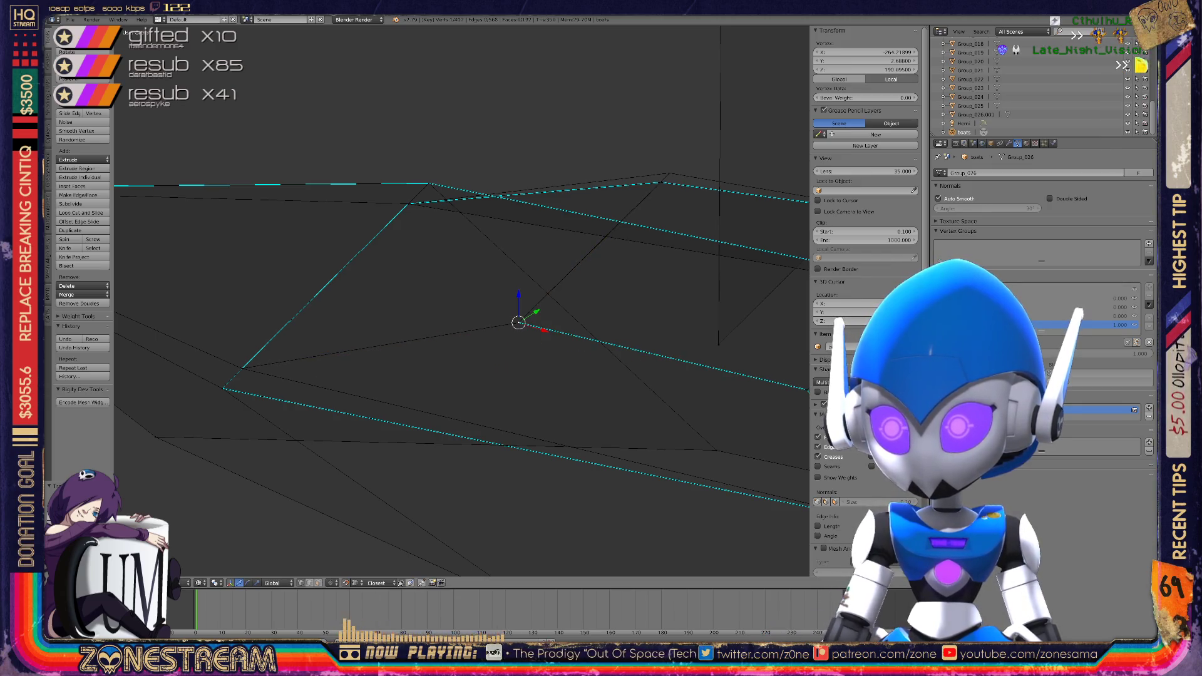
middle_drag(438, 313, 345, 272)
scroll(462, 300, up, 5)
scroll(461, 301, down, 6)
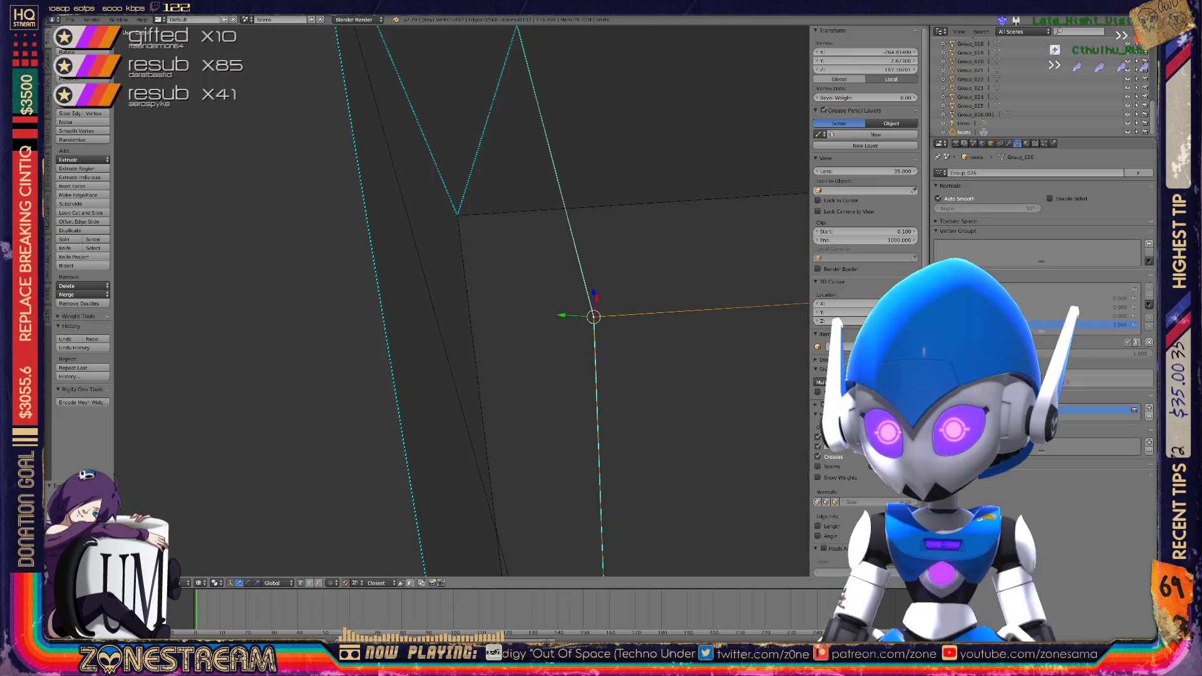
mouse_move(461, 300)
middle_down()
mouse_move(475, 294)
mouse_move(426, 295)
mouse_move(454, 299)
middle_up()
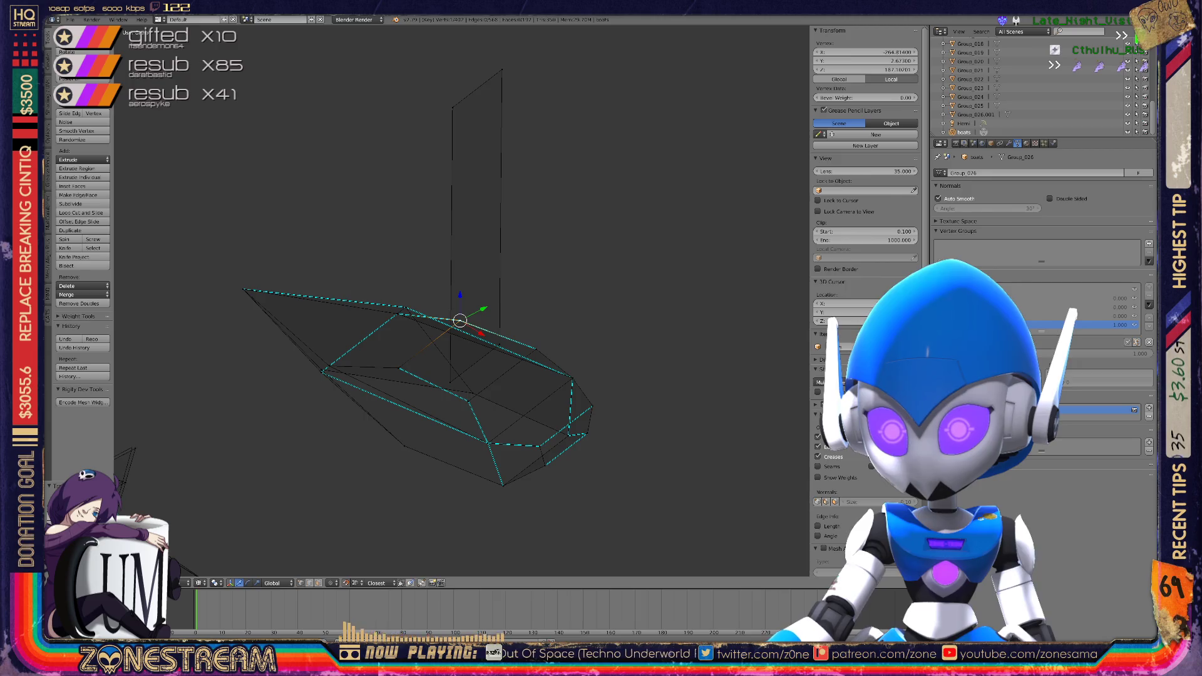
key(Tab)
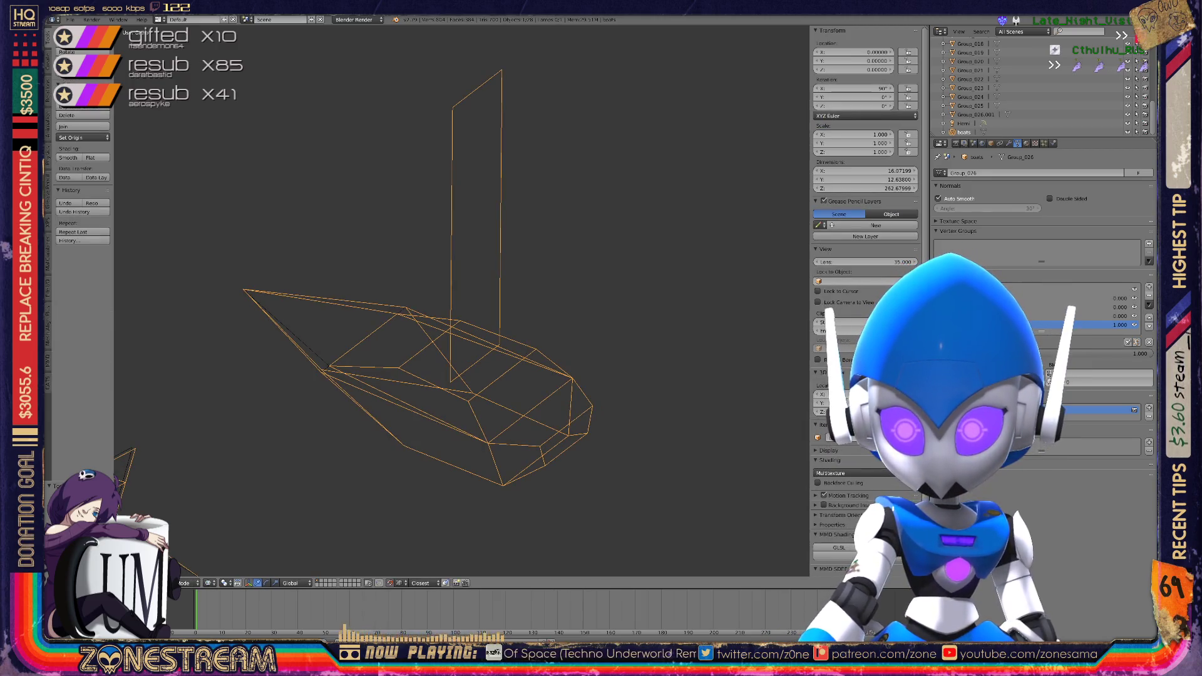
key(Tab)
scroll(461, 303, down, 10)
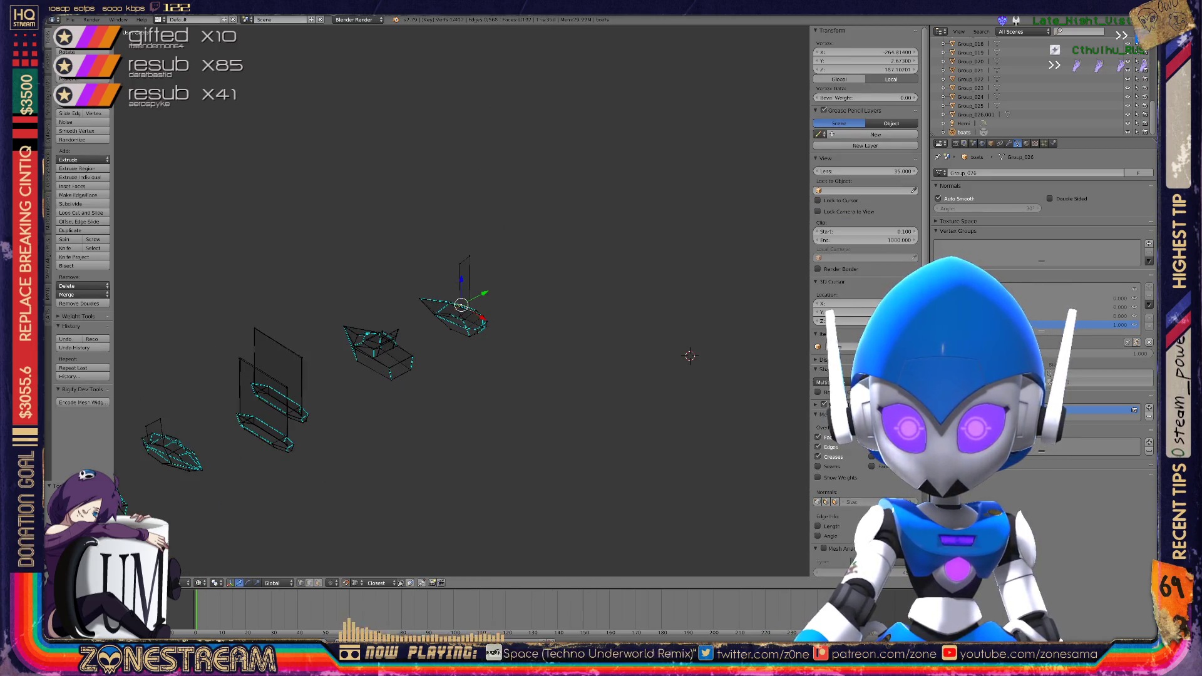
scroll(461, 303, up, 10)
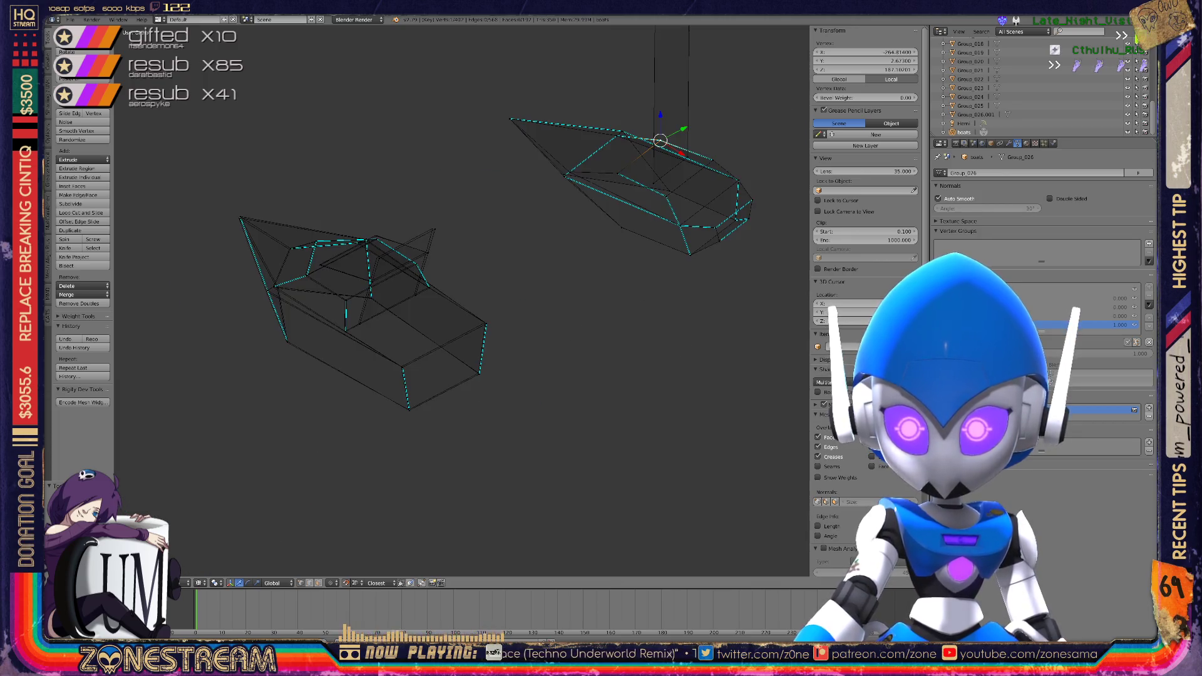
scroll(461, 303, up, 3)
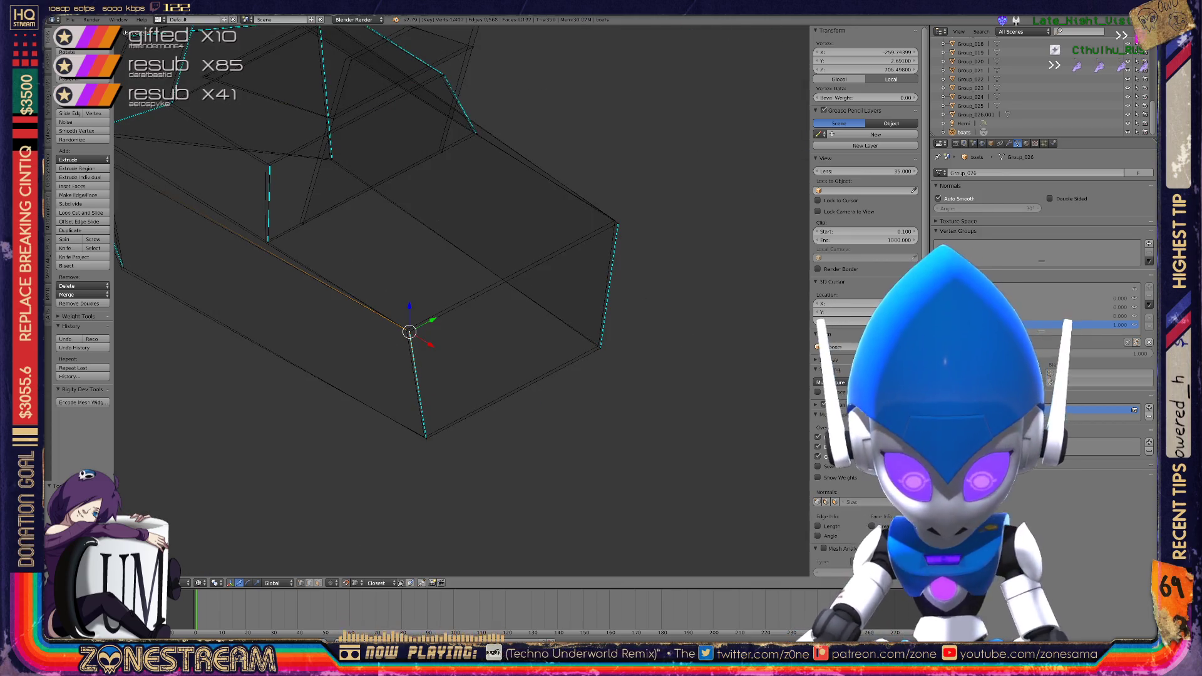
Adjust the selected vertex, then pick the bottom vertex of the box to move
key(g)
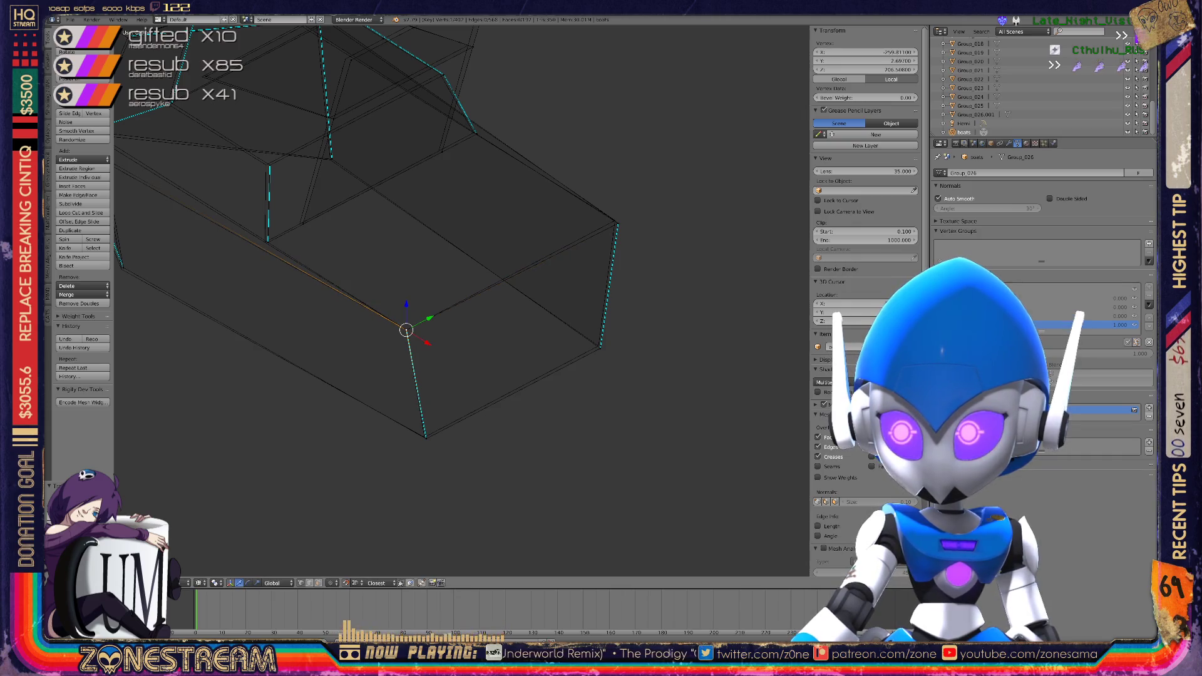
key(g)
key(g)
right_click(600, 344)
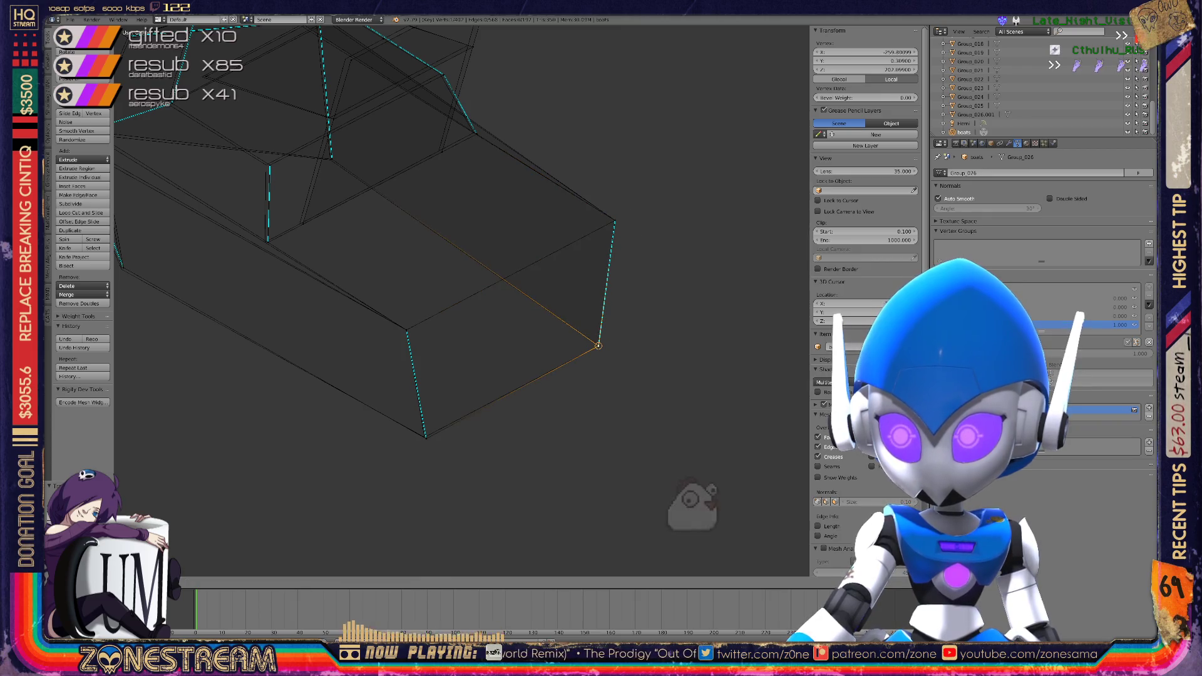
right_click(424, 436)
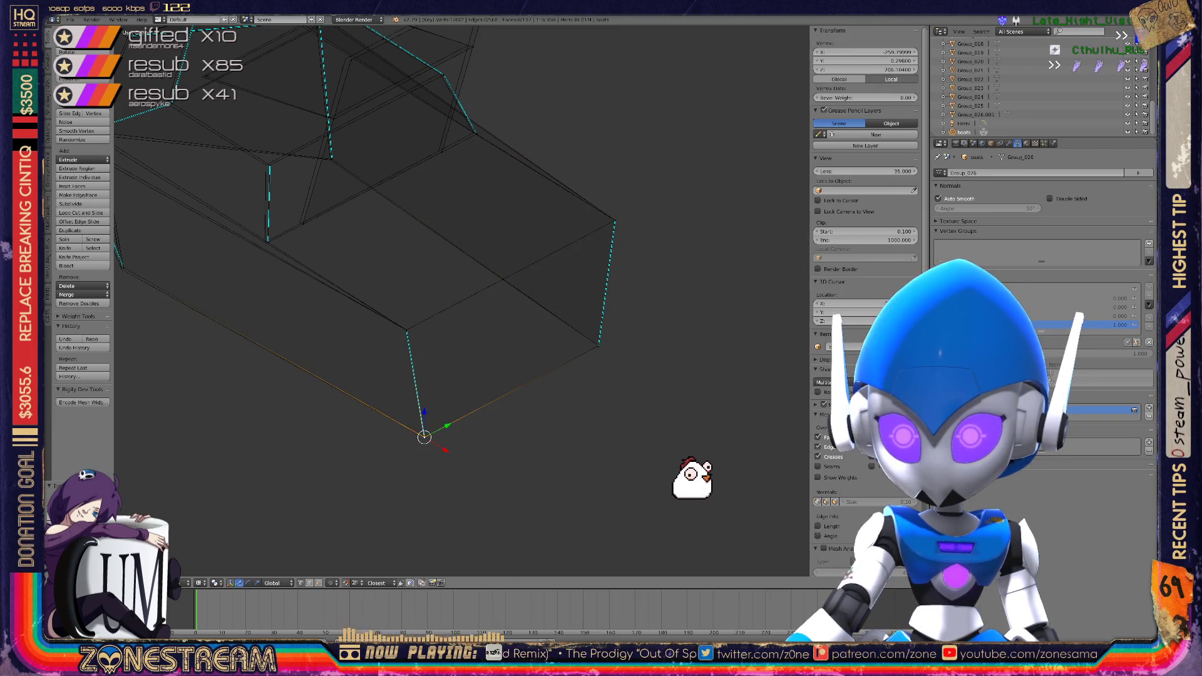
middle_drag(438, 313, 514, 288)
scroll(319, 263, up, 4)
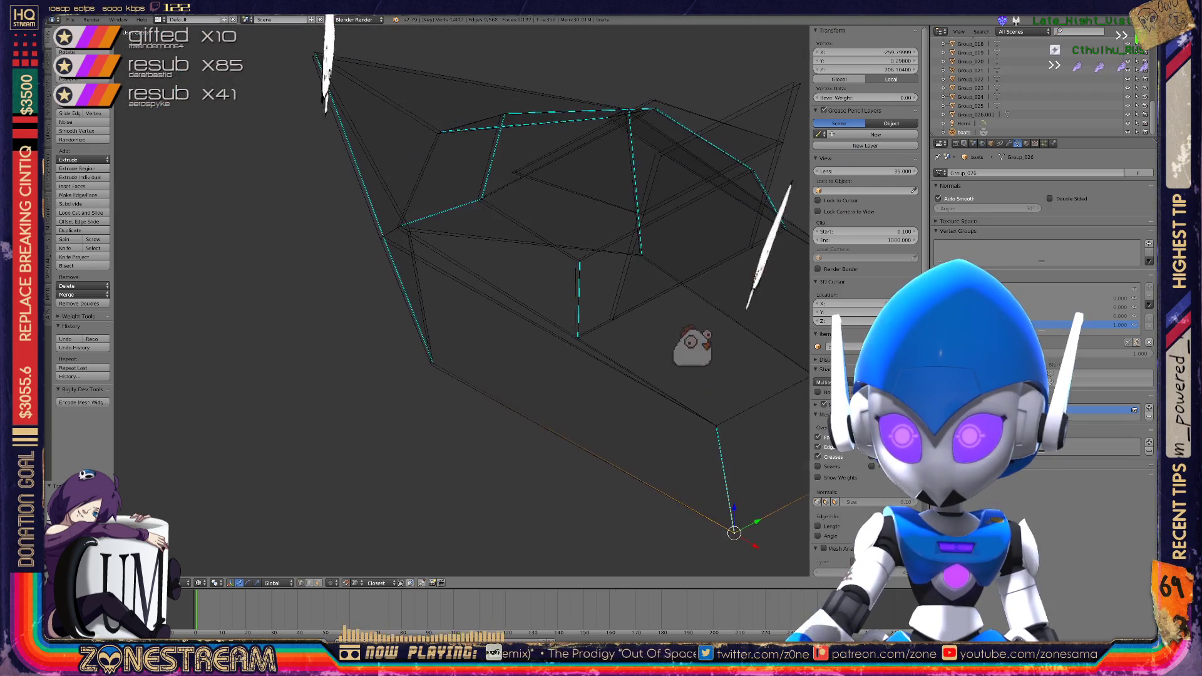
shift+middle_drag(438, 313, 285, 320)
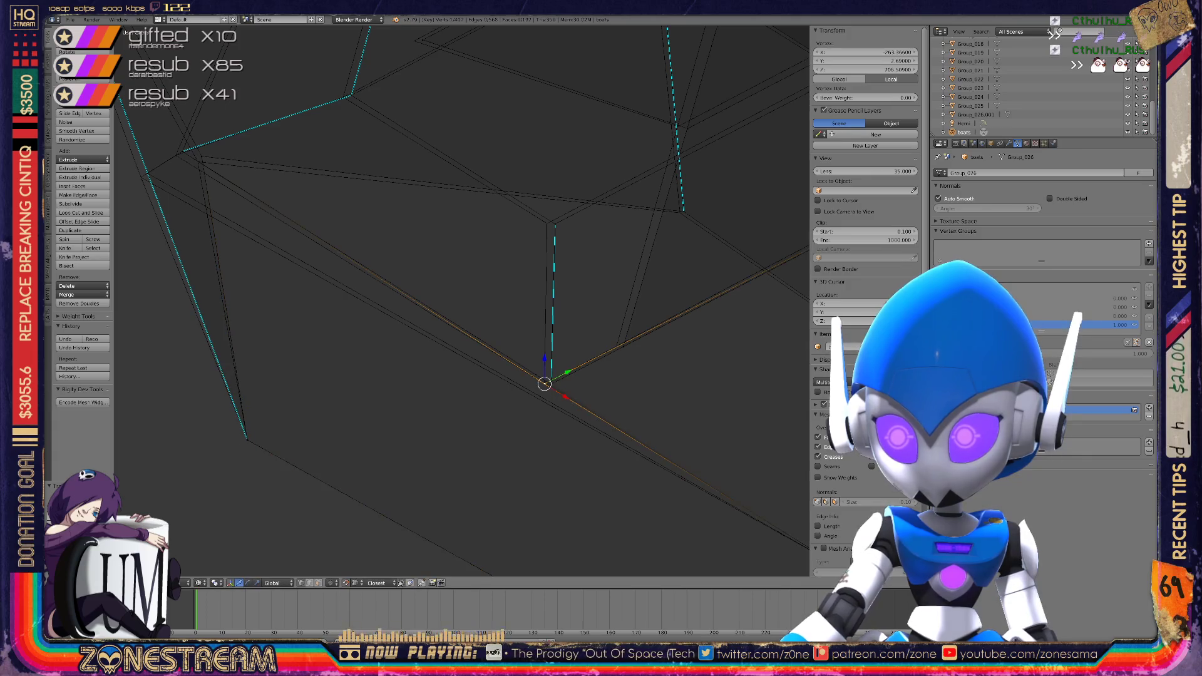
key(g)
key(g)
key(g)
key(g)
Nudge the vertex into place and move it up to the upper corner tip
shift+middle_drag(546, 224, 788, 345)
drag(388, 295, 440, 283)
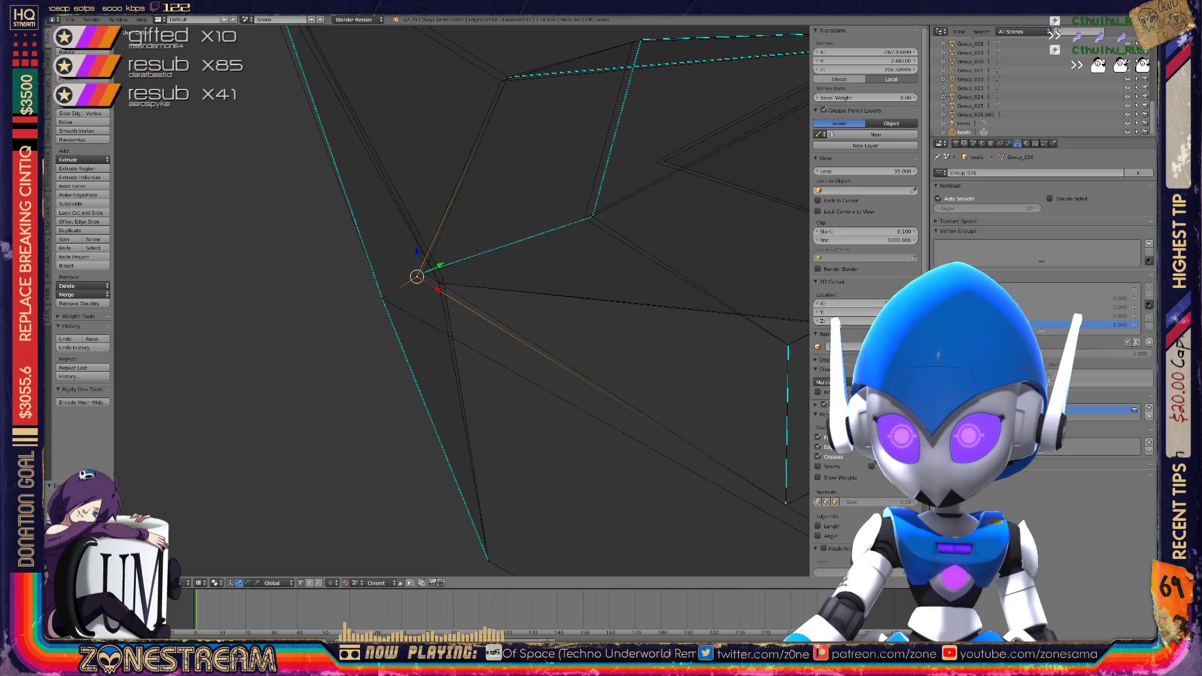
drag(442, 277, 439, 283)
middle_drag(428, 354, 464, 505)
key(g)
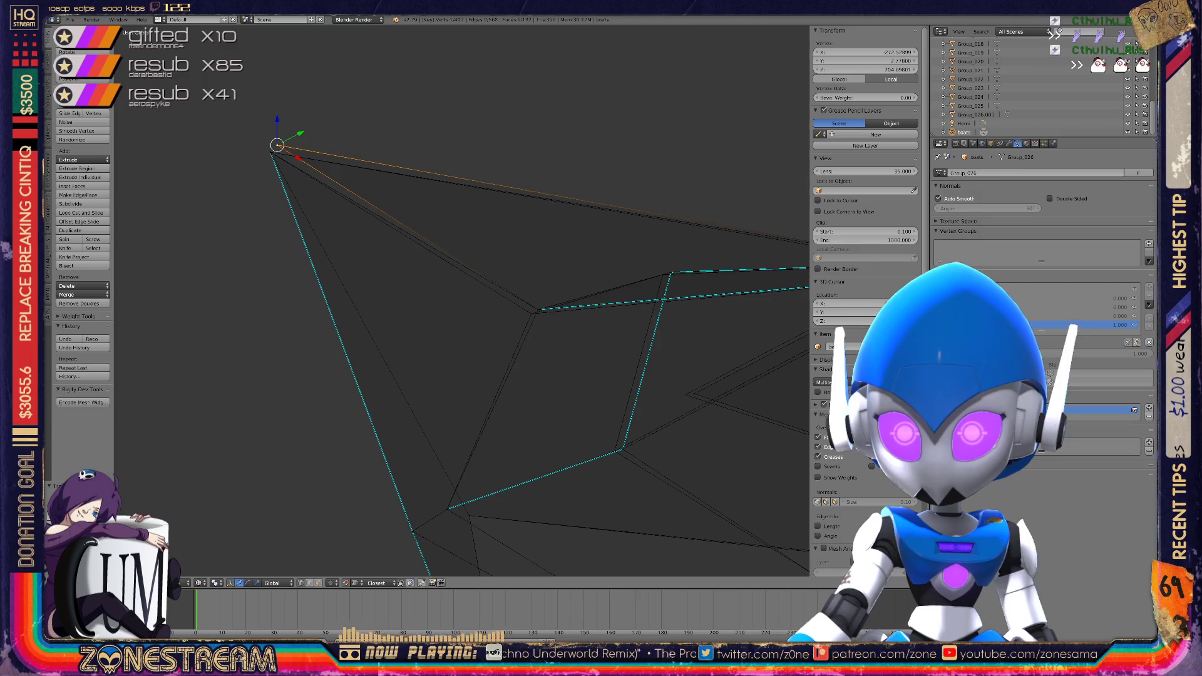
Nudge several nearby vertices slightly to the left
drag(537, 309, 531, 313)
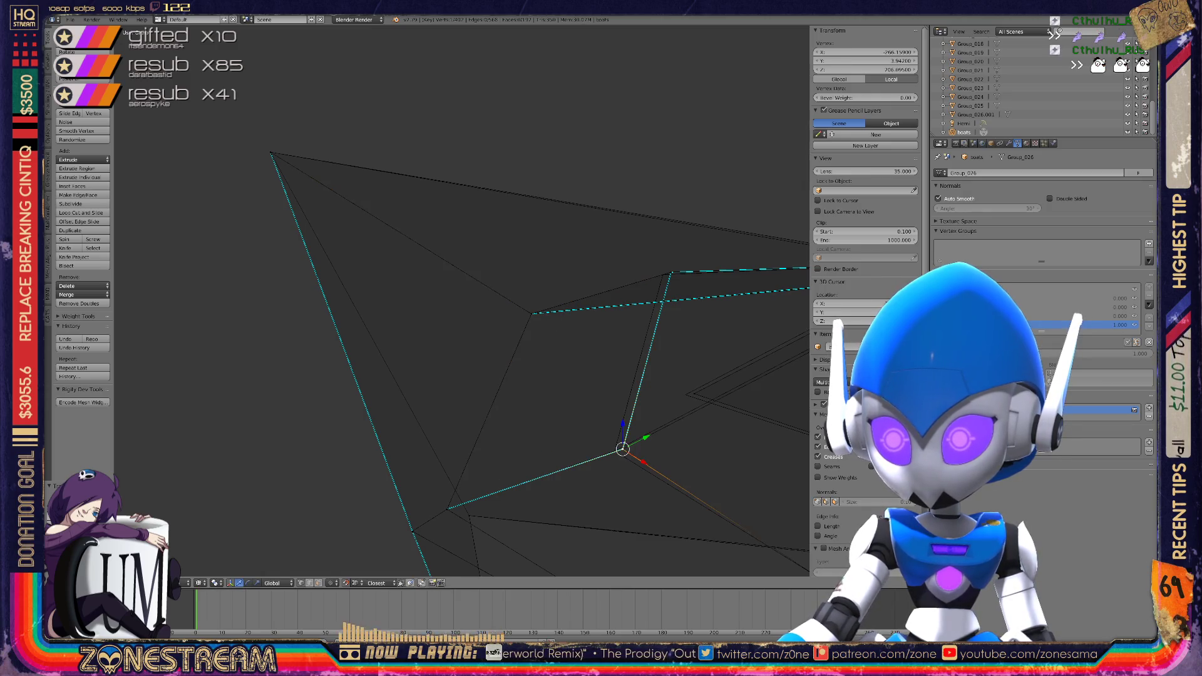
drag(622, 448, 614, 450)
drag(670, 273, 663, 274)
shift+middle_drag(501, 313, 232, 294)
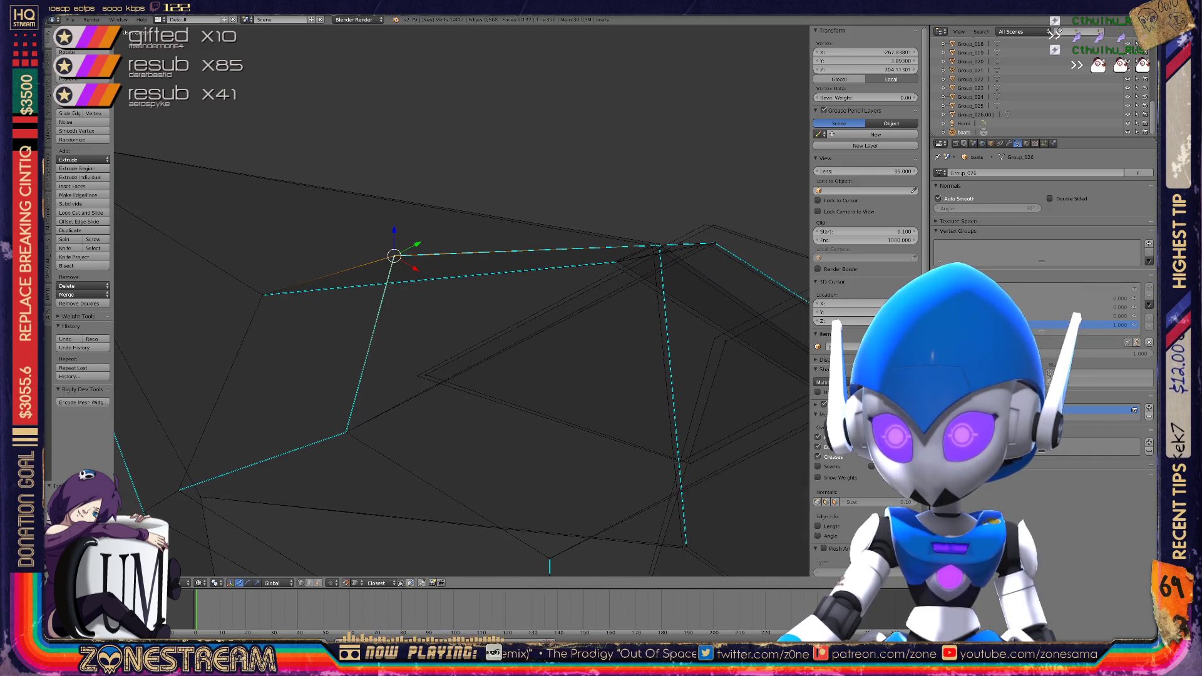
Move another vertex down and across to its new position
drag(394, 256, 415, 370)
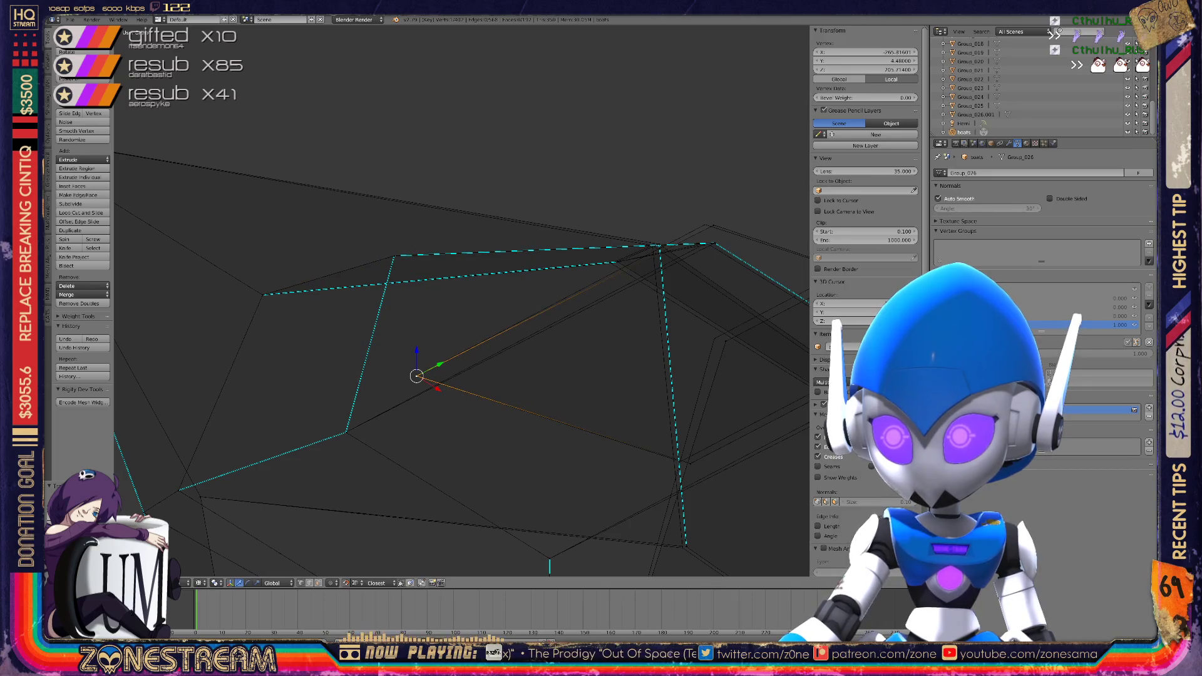
shift+middle_drag(415, 370, 238, 386)
mouse_move(237, 392)
mouse_down()
mouse_move(541, 354)
mouse_move(531, 348)
mouse_move(501, 477)
mouse_up()
mouse_move(534, 258)
mouse_down()
mouse_move(510, 261)
mouse_move(526, 258)
mouse_move(531, 239)
mouse_up()
scroll(532, 238, up, 4)
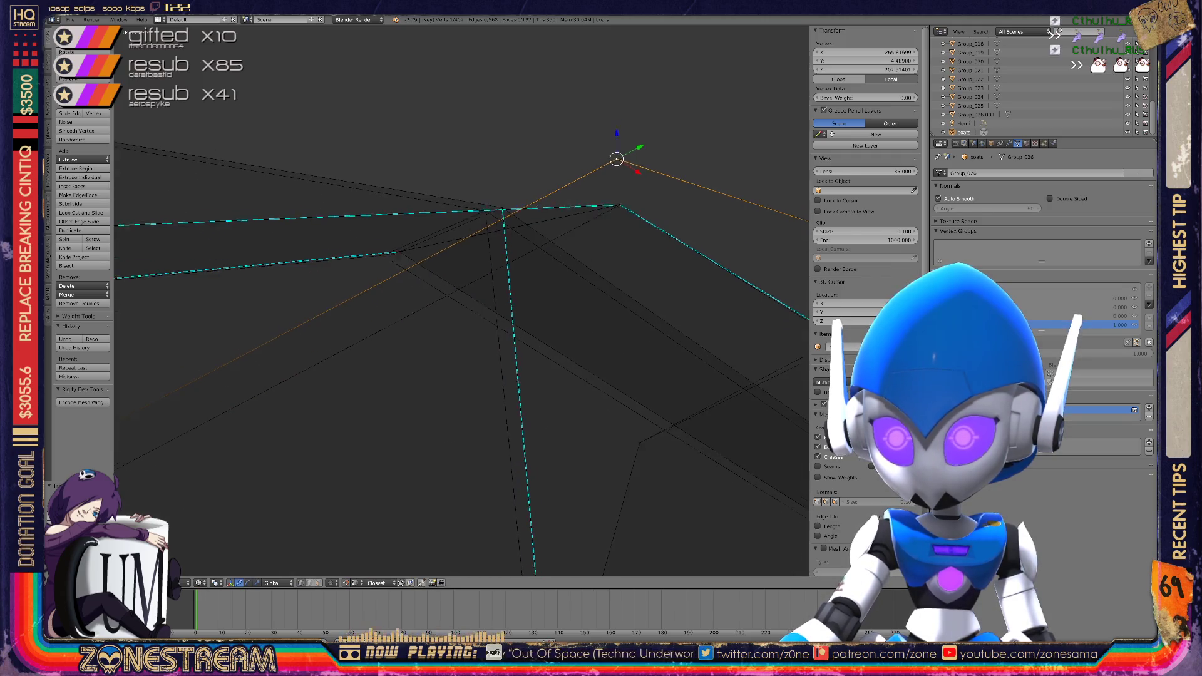
Snap the stray vertex beside the seam onto its neighbouring vertex
scroll(501, 250, up, 3)
click(514, 263)
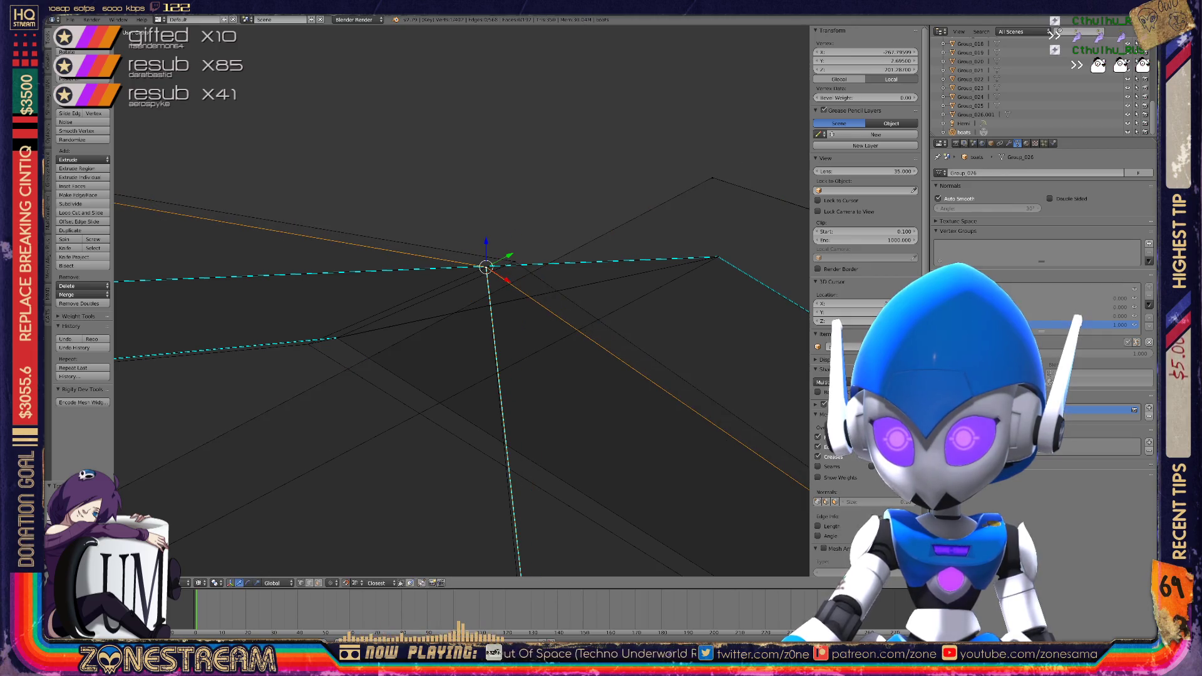
drag(514, 264, 486, 267)
click(486, 267)
click(336, 338)
Pull the top vertex of the wedge piece down along its edge
middle_drag(439, 376, 301, 357)
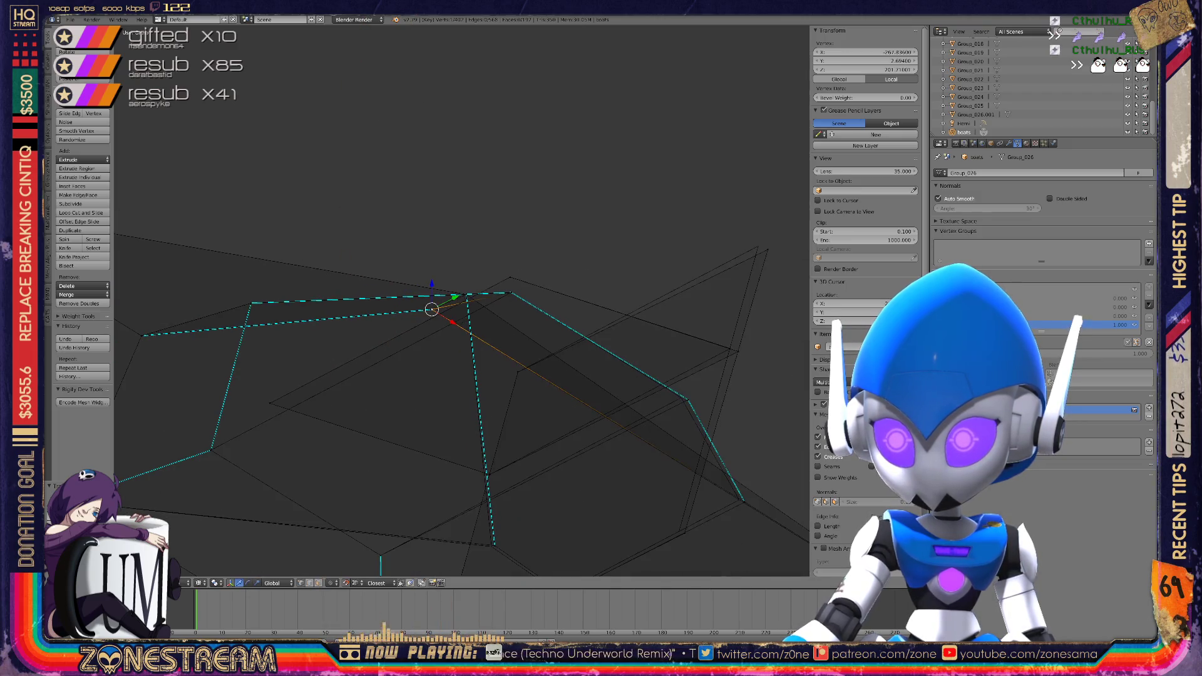
shift+middle_drag(439, 344, 286, 293)
click(610, 199)
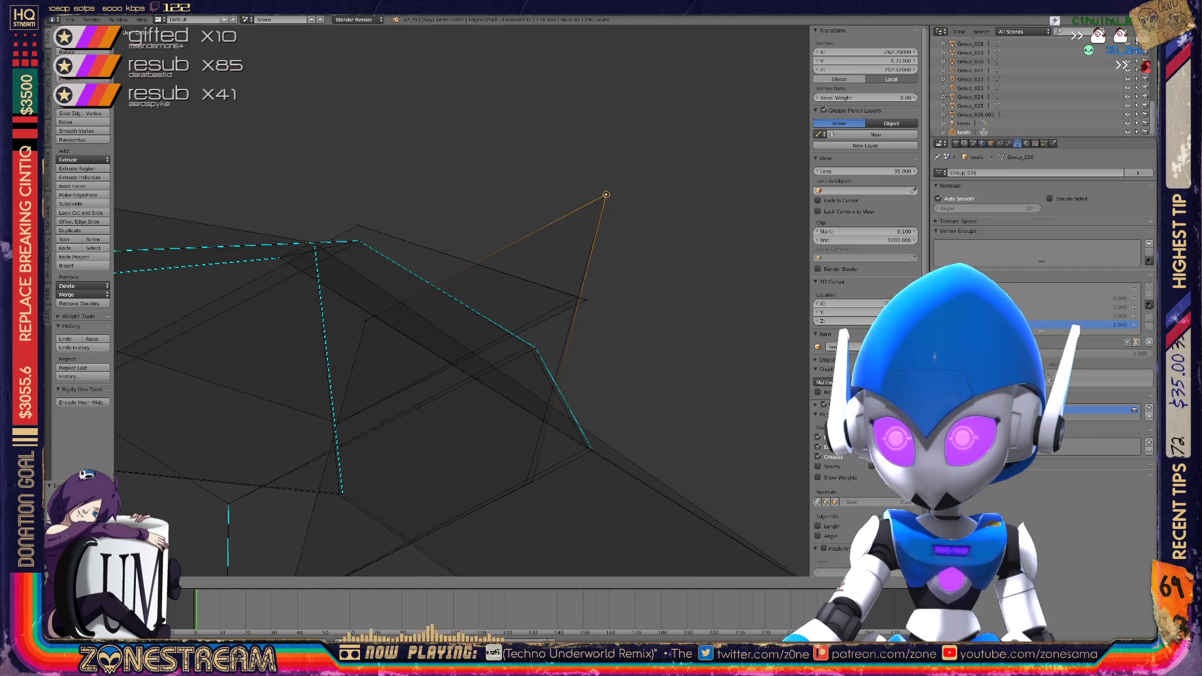
mouse_move(605, 194)
mouse_down()
mouse_move(578, 297)
mouse_move(529, 346)
mouse_move(527, 479)
mouse_up()
click(586, 447)
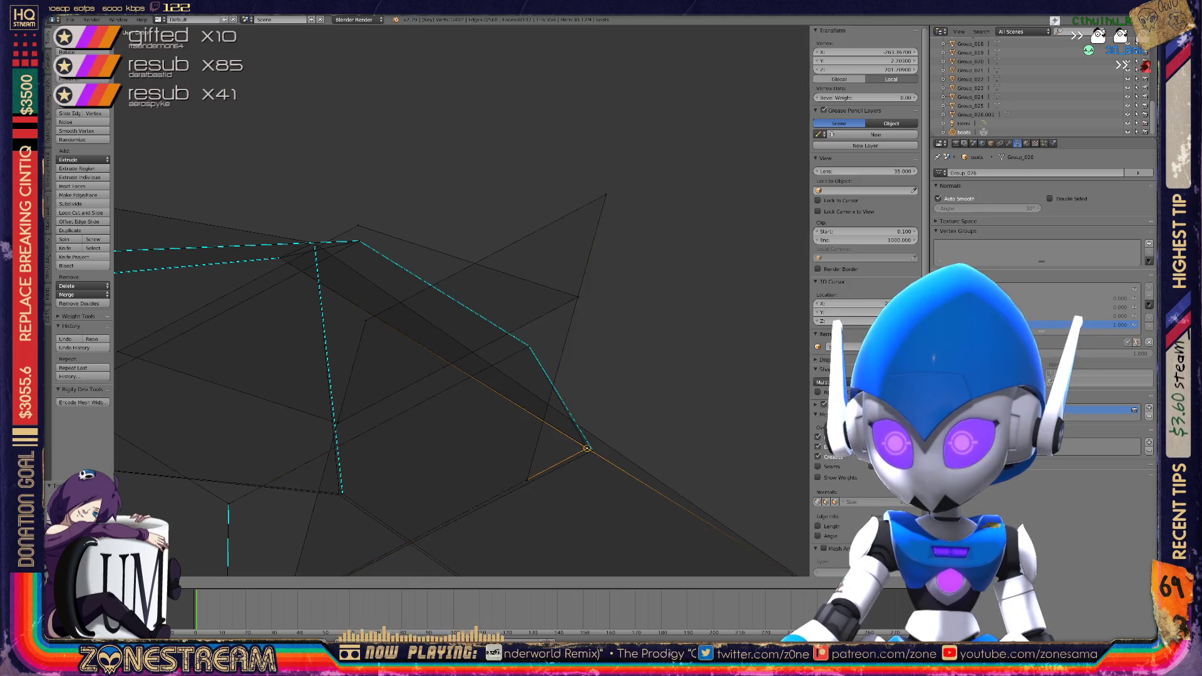
middle_drag(587, 448, 495, 319)
Adjust the vertex at the bottom of the seam
scroll(463, 301, up, 5)
shift+middle_drag(282, 418, 366, 388)
right_click(365, 389)
key(g)
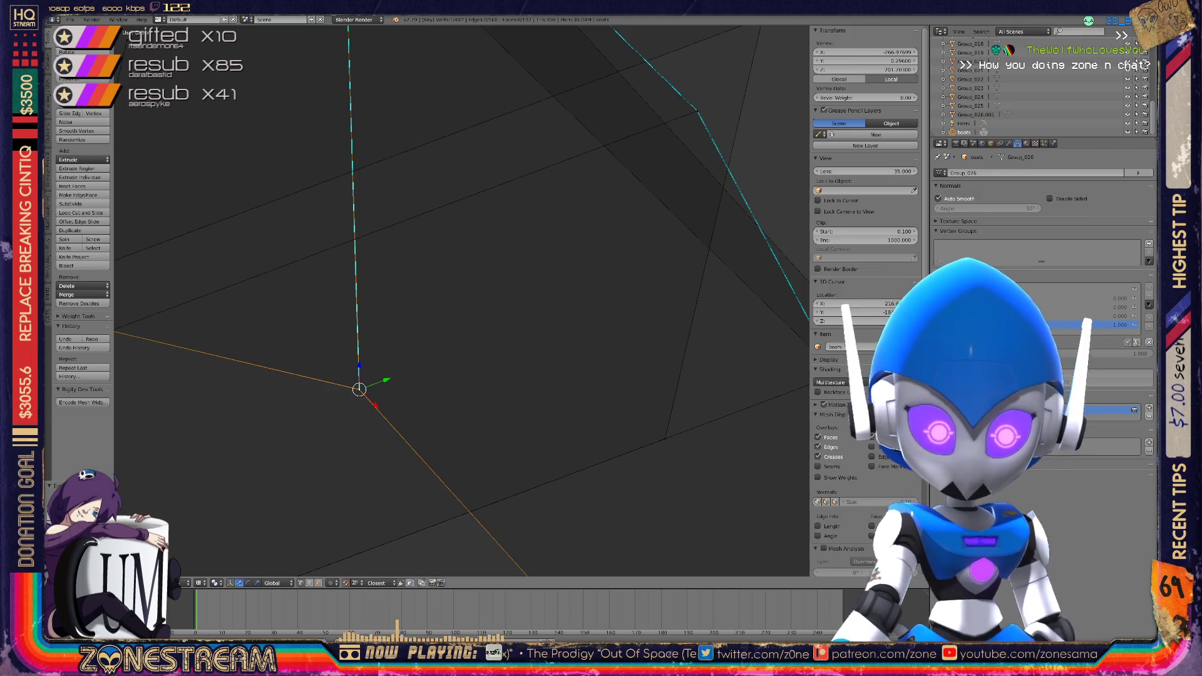
scroll(461, 300, down, 6)
mouse_move(438, 313)
middle_down()
mouse_move(450, 300)
mouse_move(400, 294)
middle_up()
scroll(461, 300, down, 8)
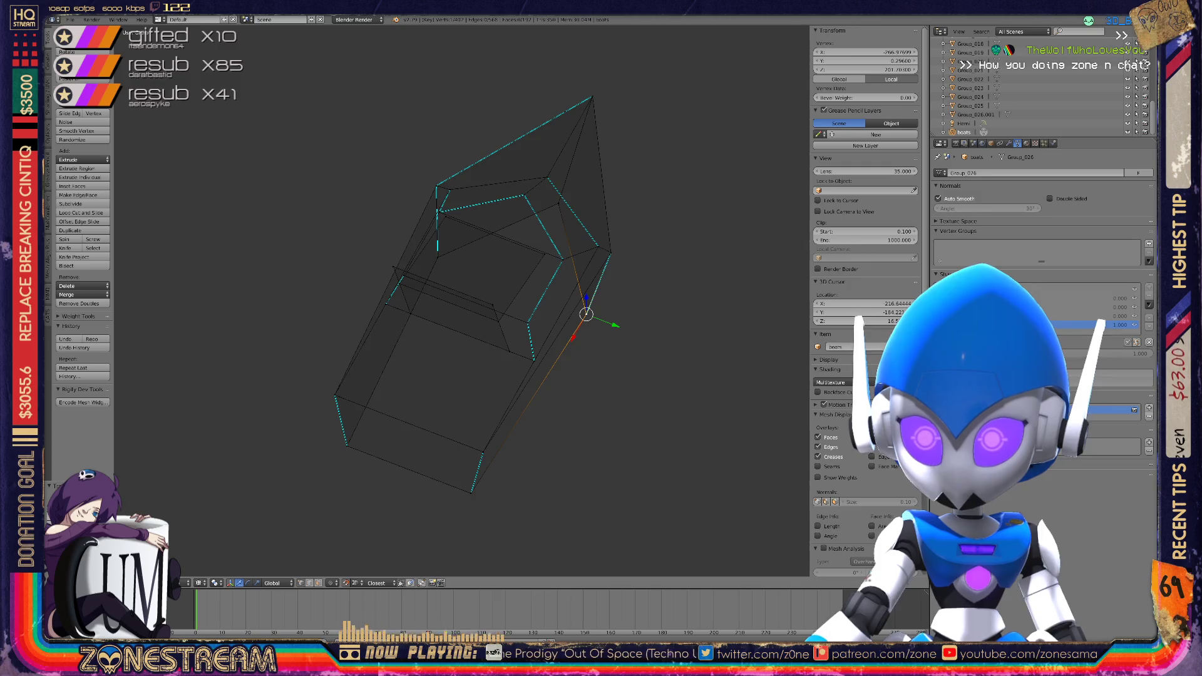
Slide the hull end's left corner vertex along its edge in several small increments
scroll(462, 300, up, 6)
middle_drag(461, 301, 319, 253)
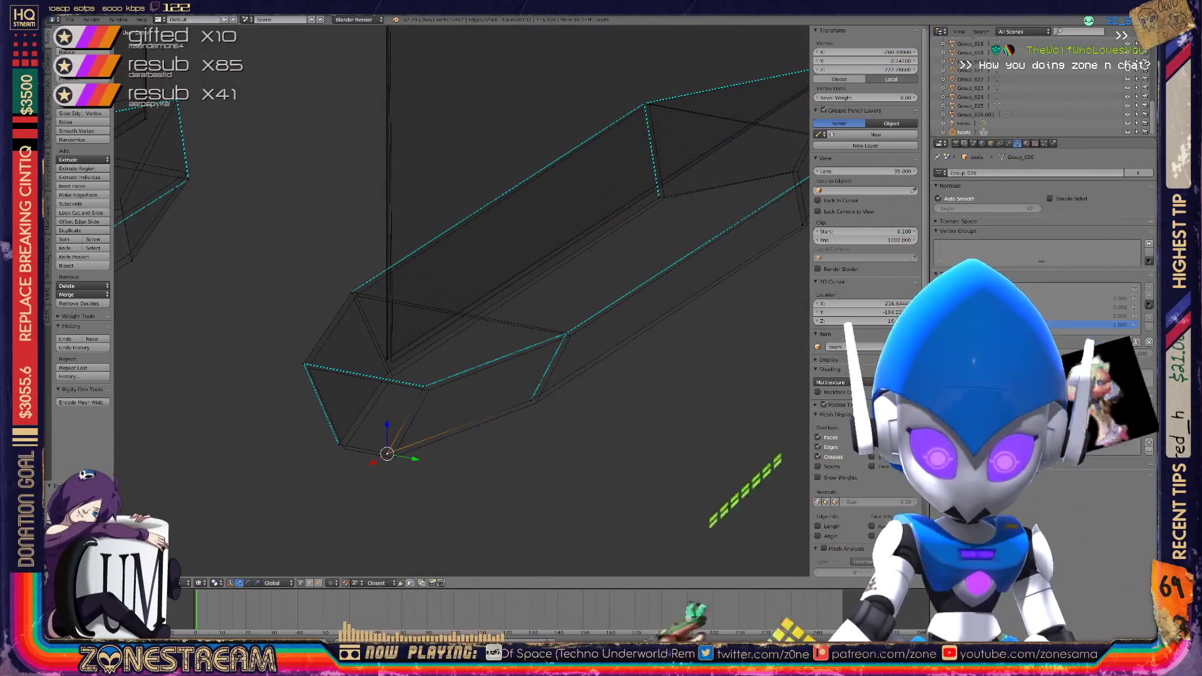
key(g)
key(g)
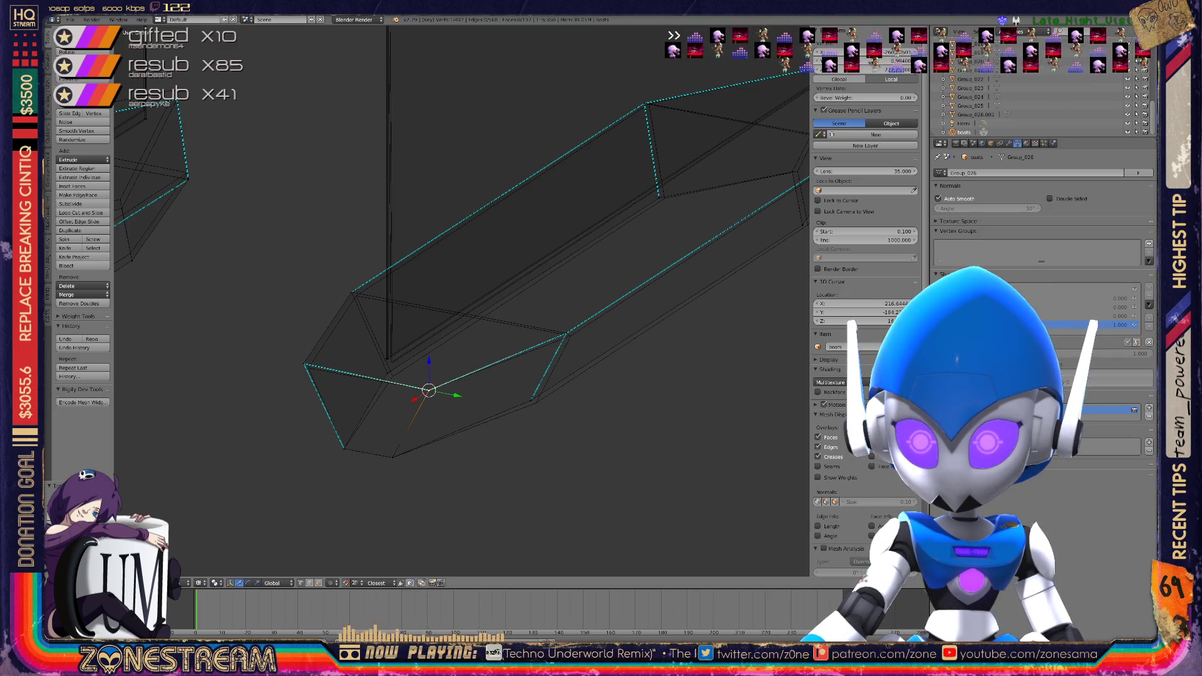
right_click(305, 364)
key(g)
key(g)
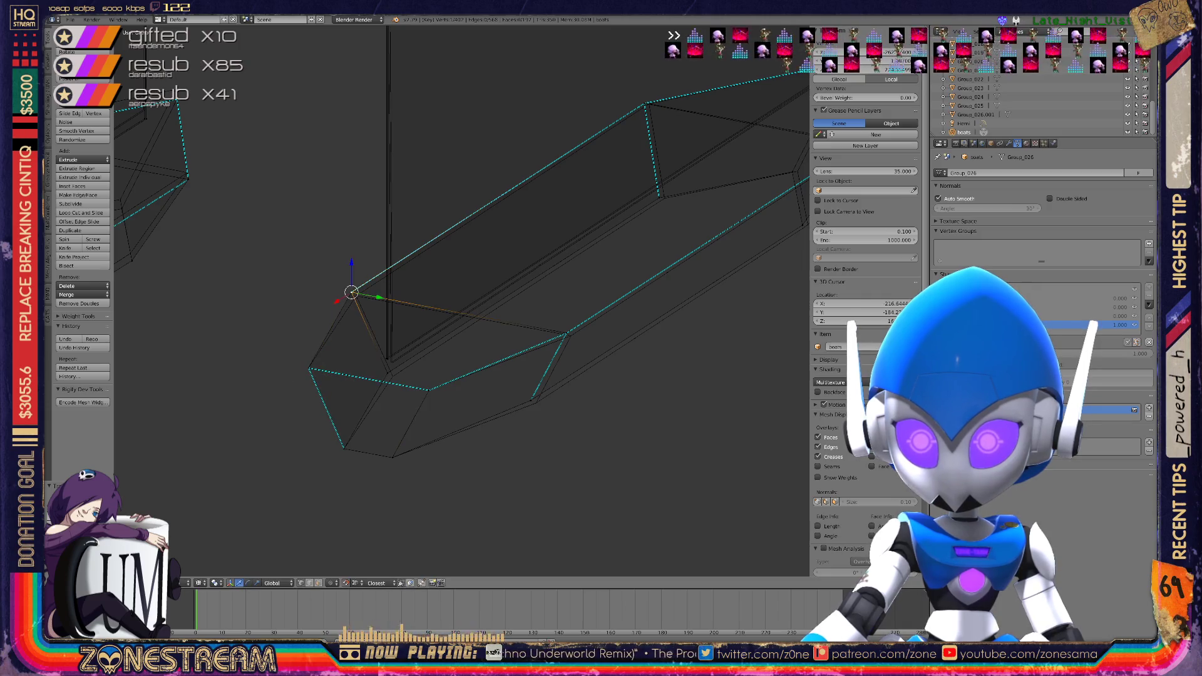
key(g)
key(g)
key(g)
key(g)
key(g)
key(g)
key(Return)
scroll(462, 301, up, 4)
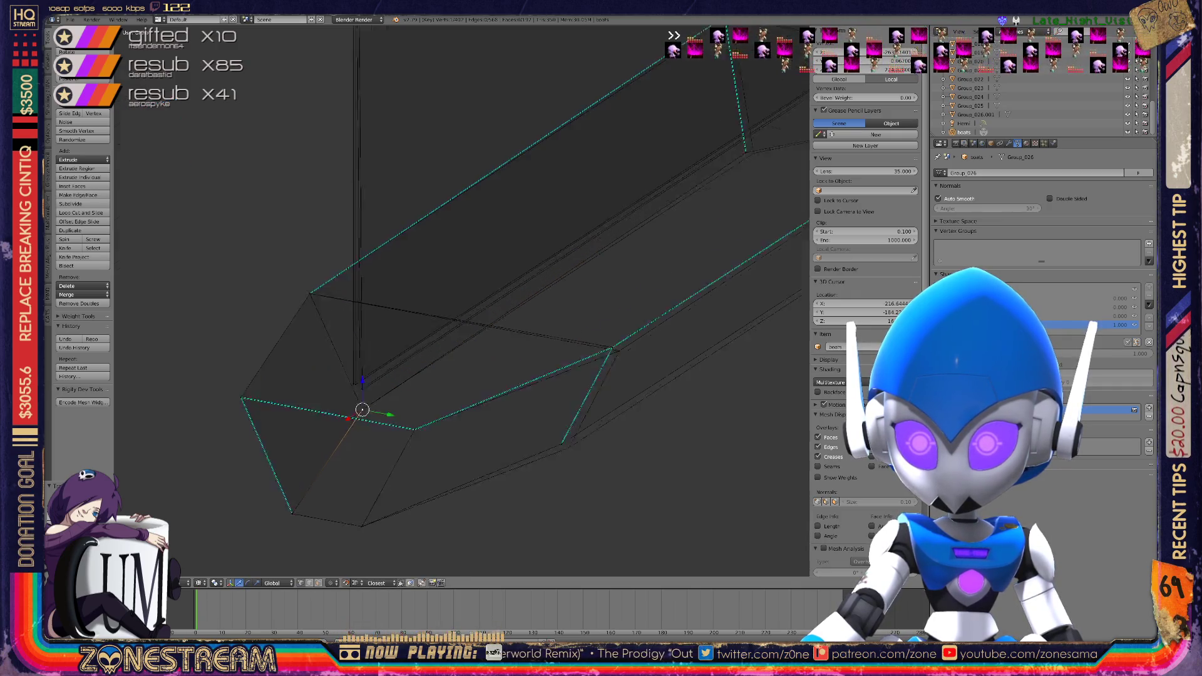
key(g)
key(g)
key(Return)
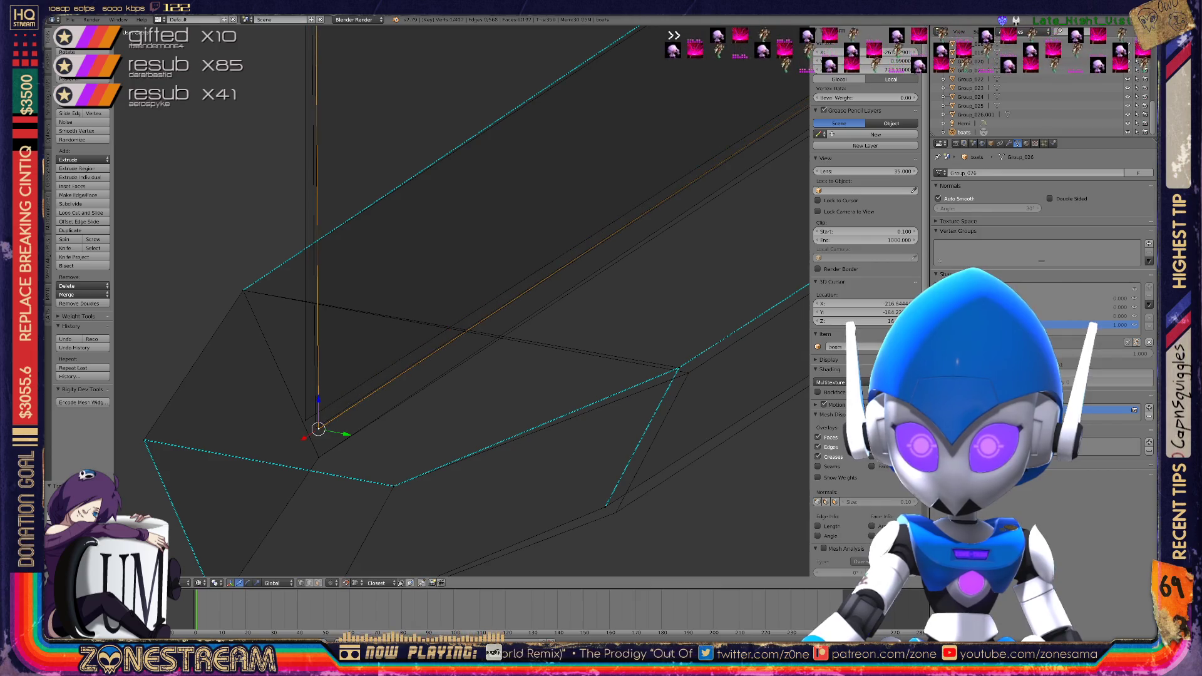
key(g)
key(g)
key(Return)
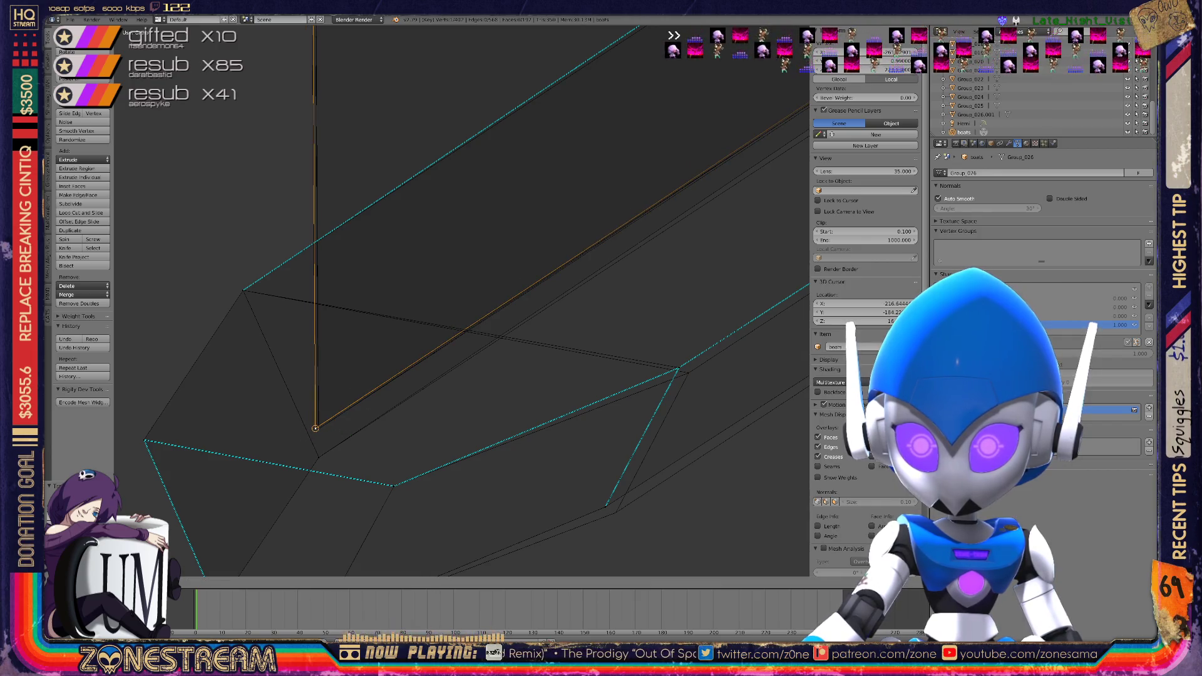
Move the lower right corner vertex of the end face outward, redoing the first attempt
scroll(461, 301, down, 4)
shift+middle_drag(479, 397, 462, 405)
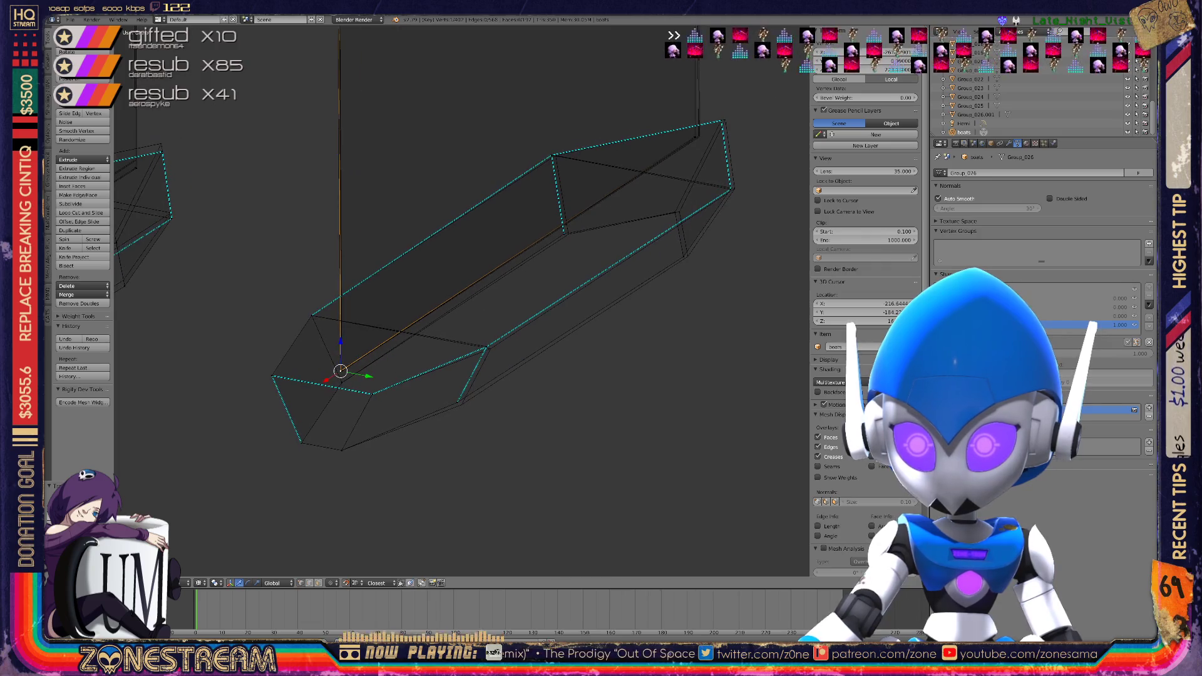
right_click(462, 404)
right_click(486, 347)
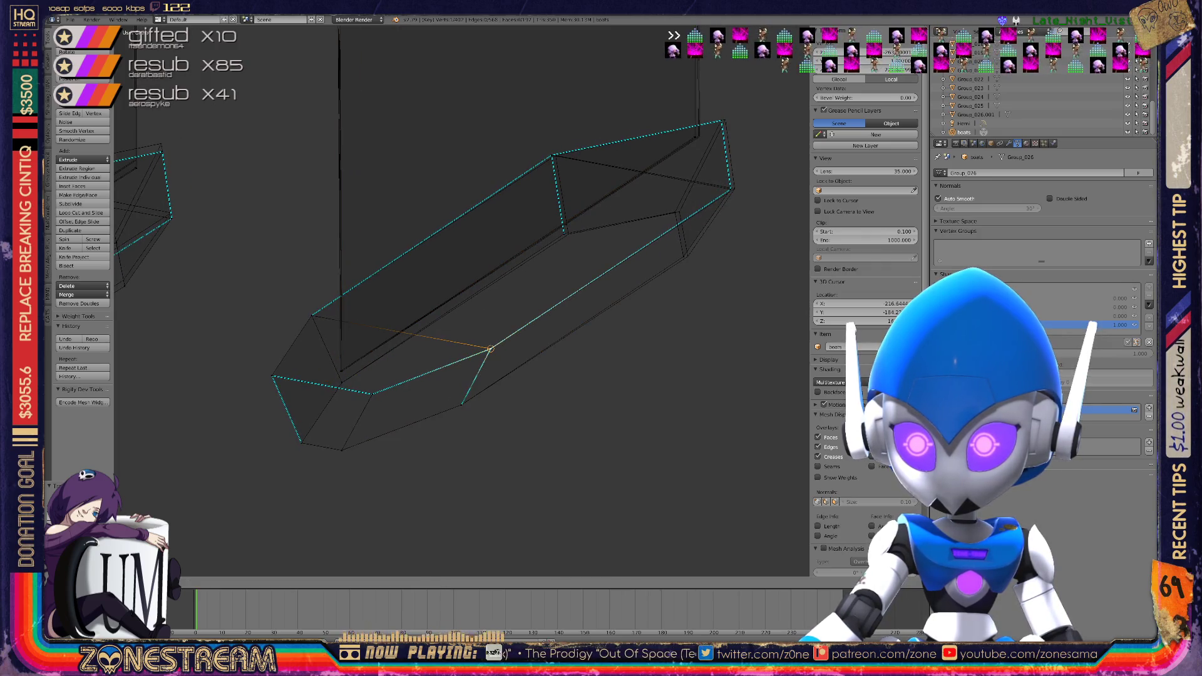
shift+middle_drag(486, 347, 363, 429)
scroll(461, 301, up, 3)
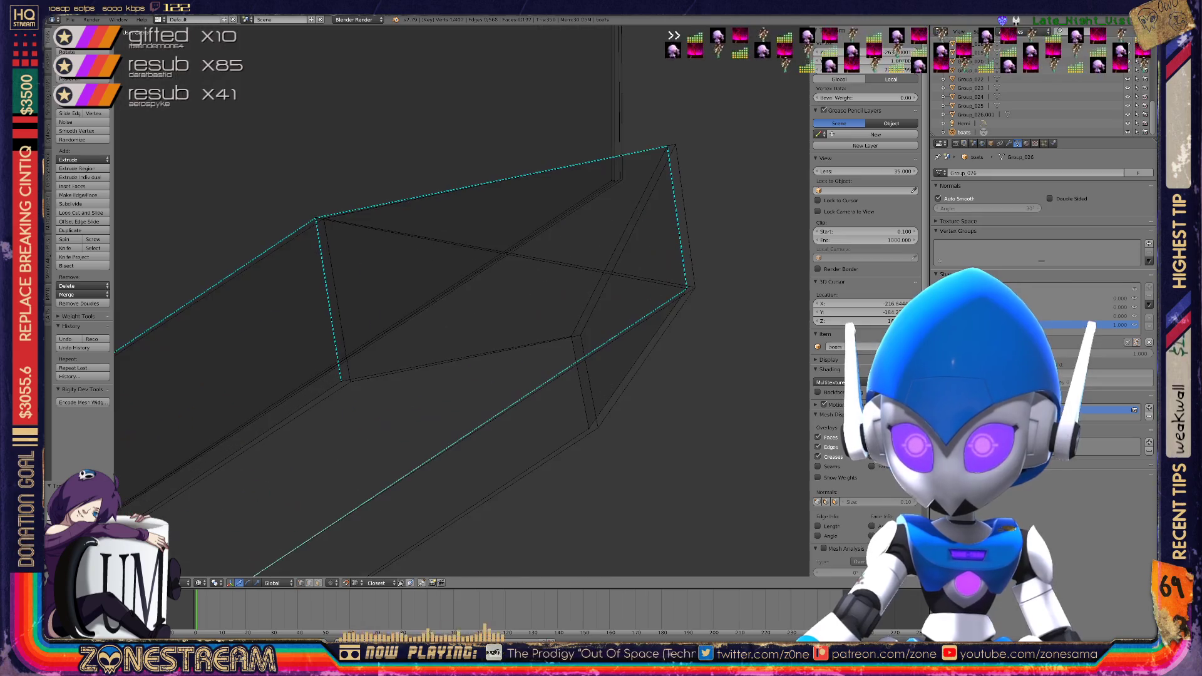
right_click(350, 381)
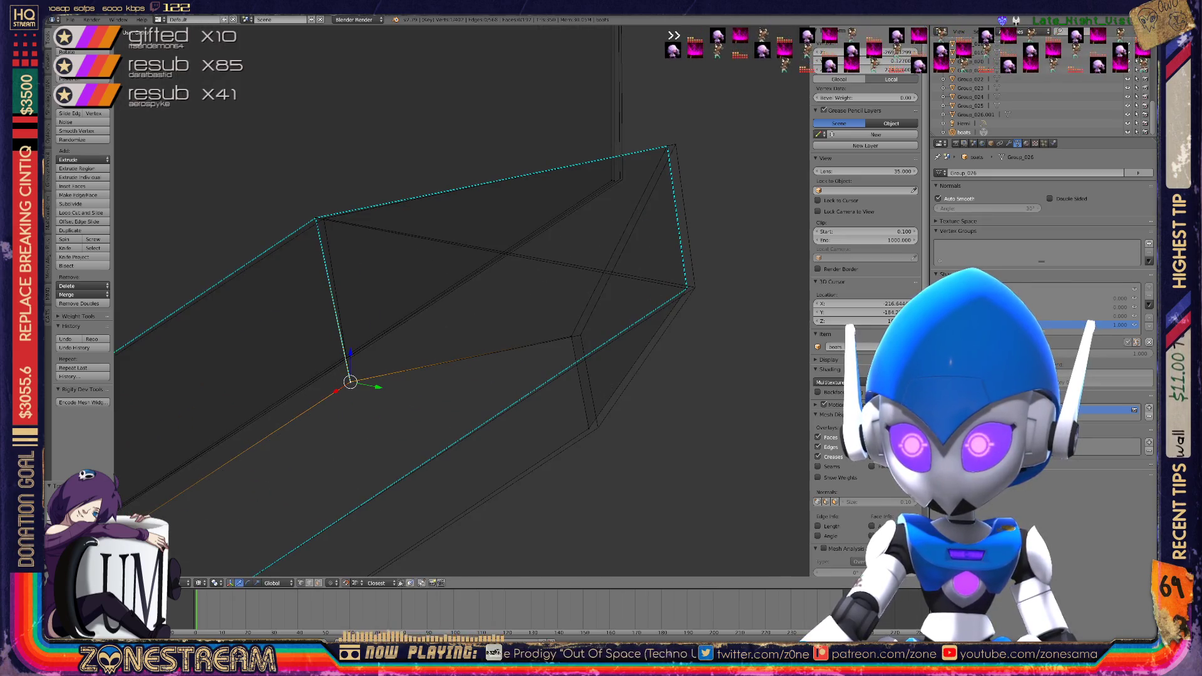
right_click(580, 335)
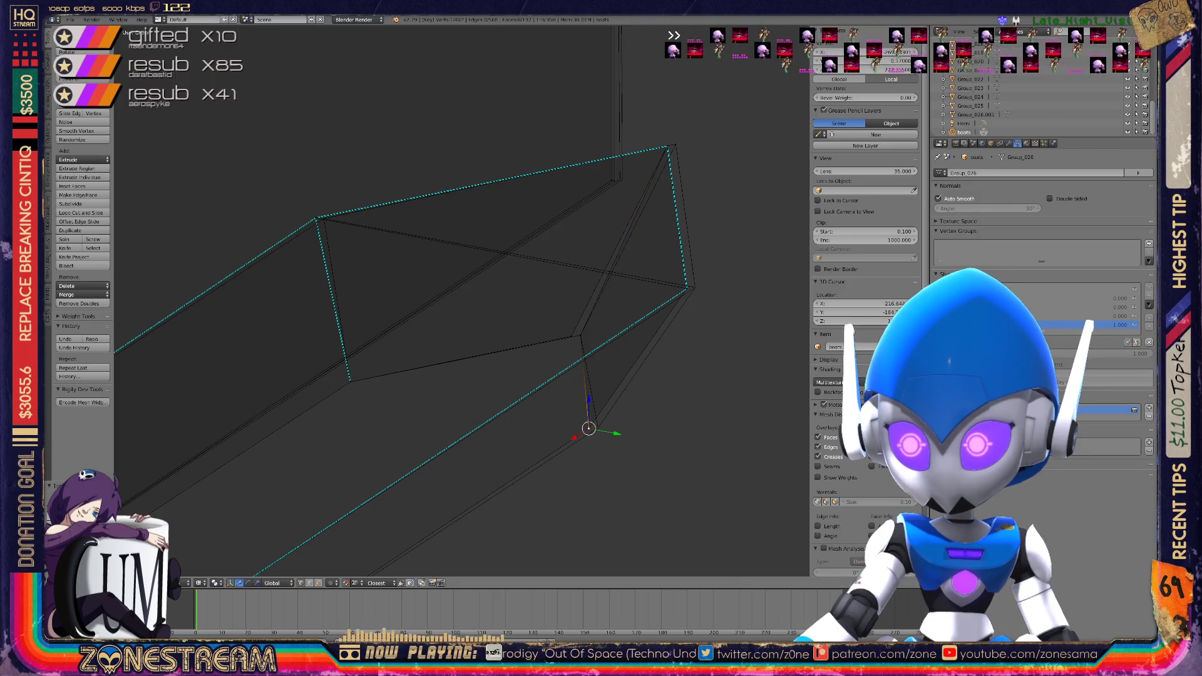
key(g)
click(598, 428)
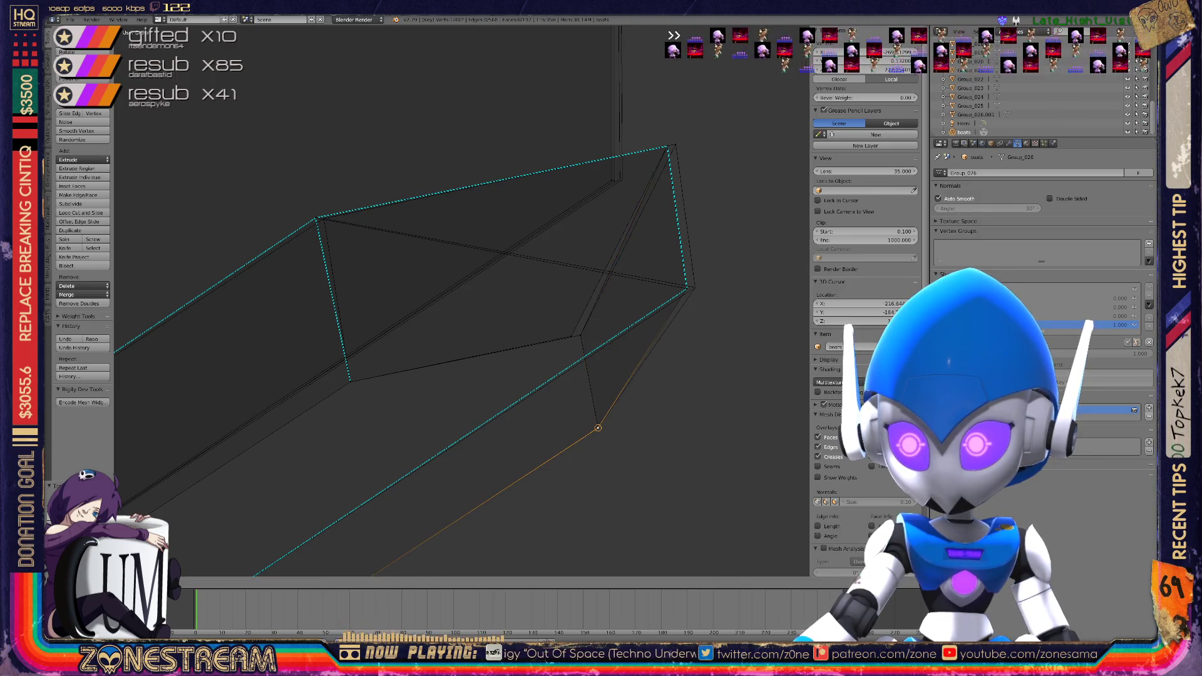
key(ctrl+z)
key(ctrl+z)
key(ctrl+z)
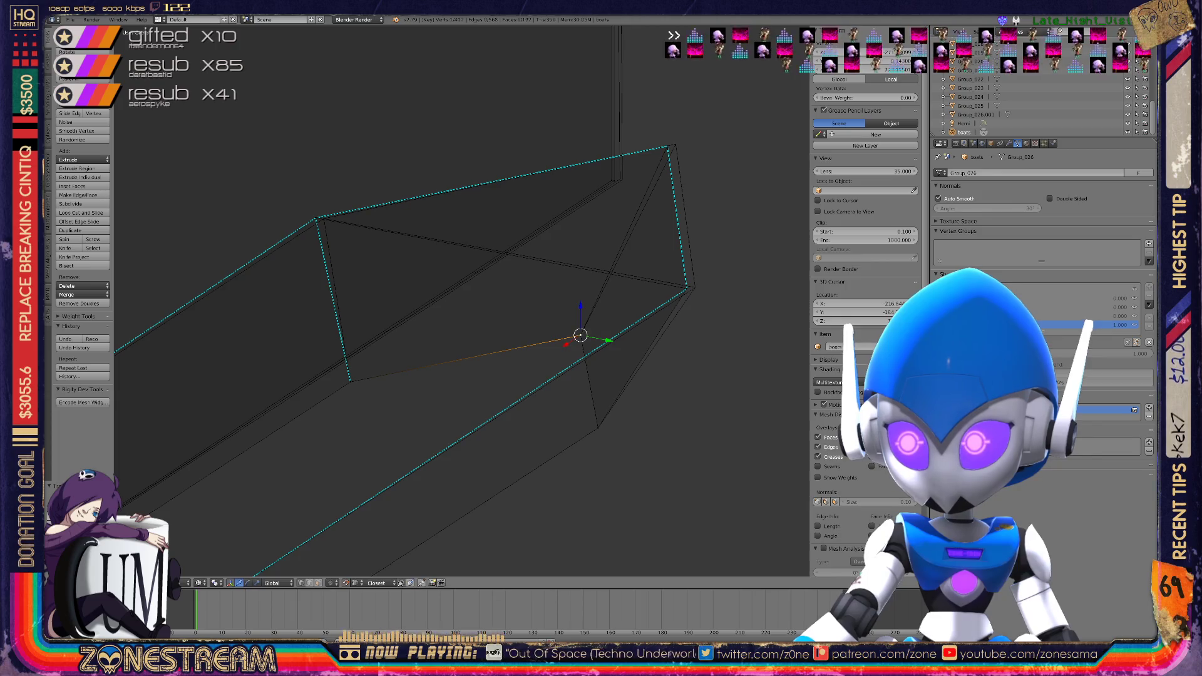
key(g)
click(695, 287)
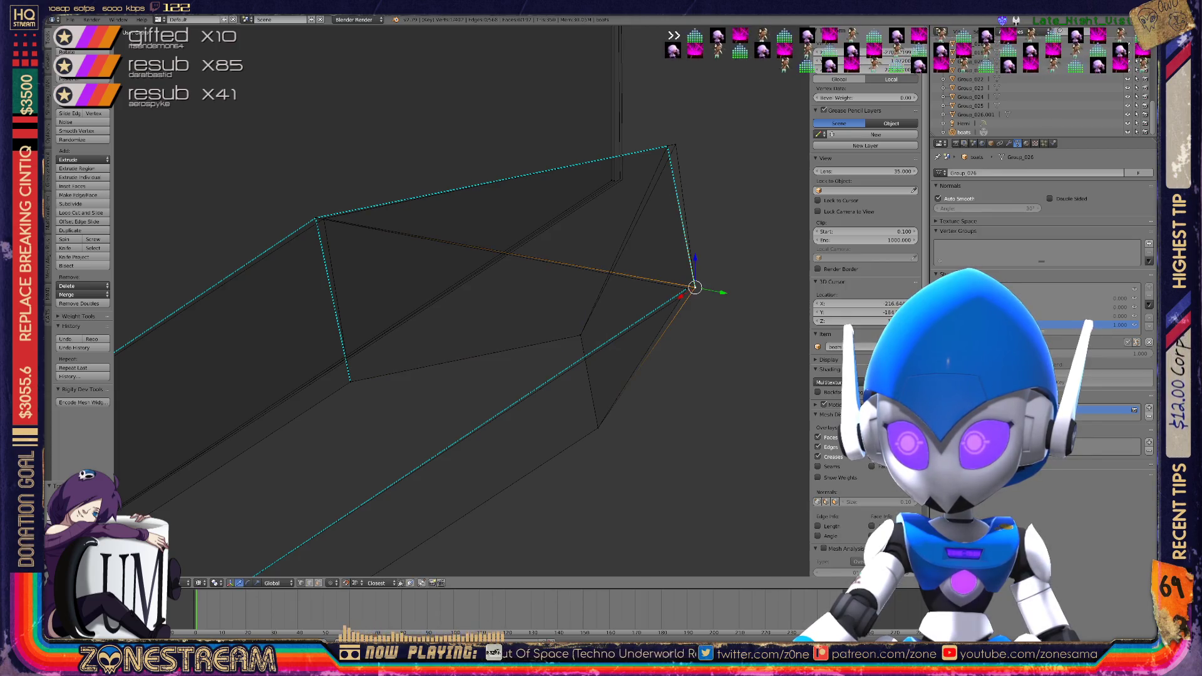
Nudge the top right vertex slightly and select the end face's top corner vertex
right_click(669, 146)
key(g)
click(674, 144)
right_click(315, 217)
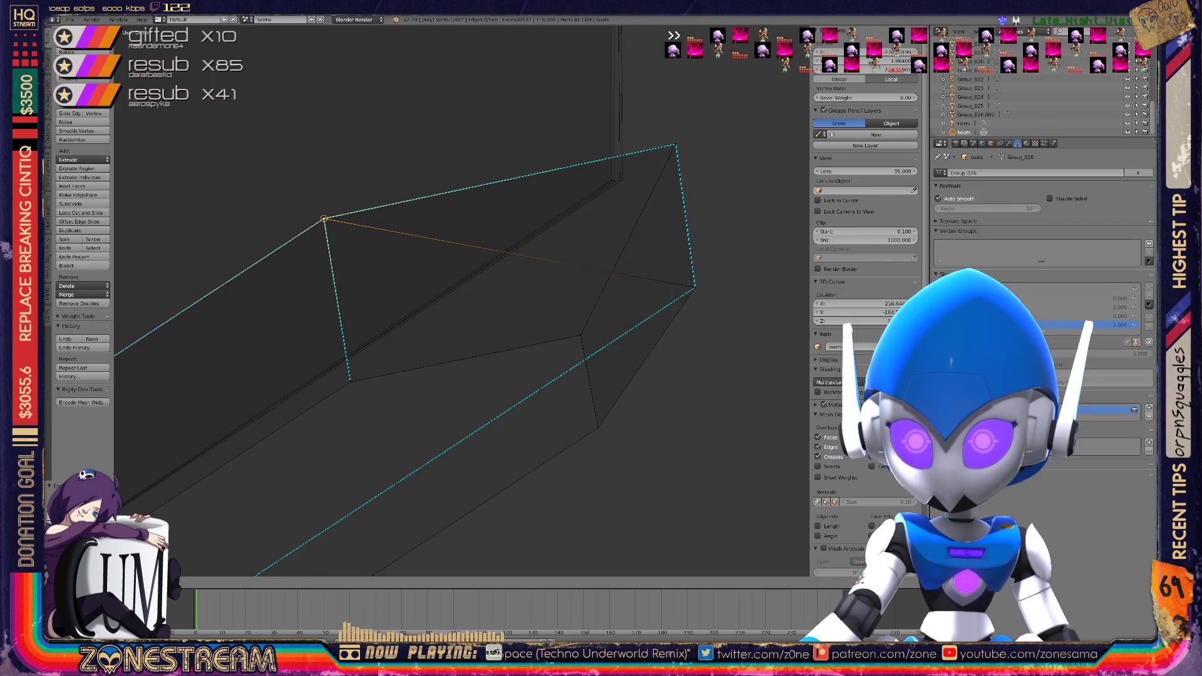
shift+middle_drag(315, 218, 219, 298)
scroll(218, 298, up, 4)
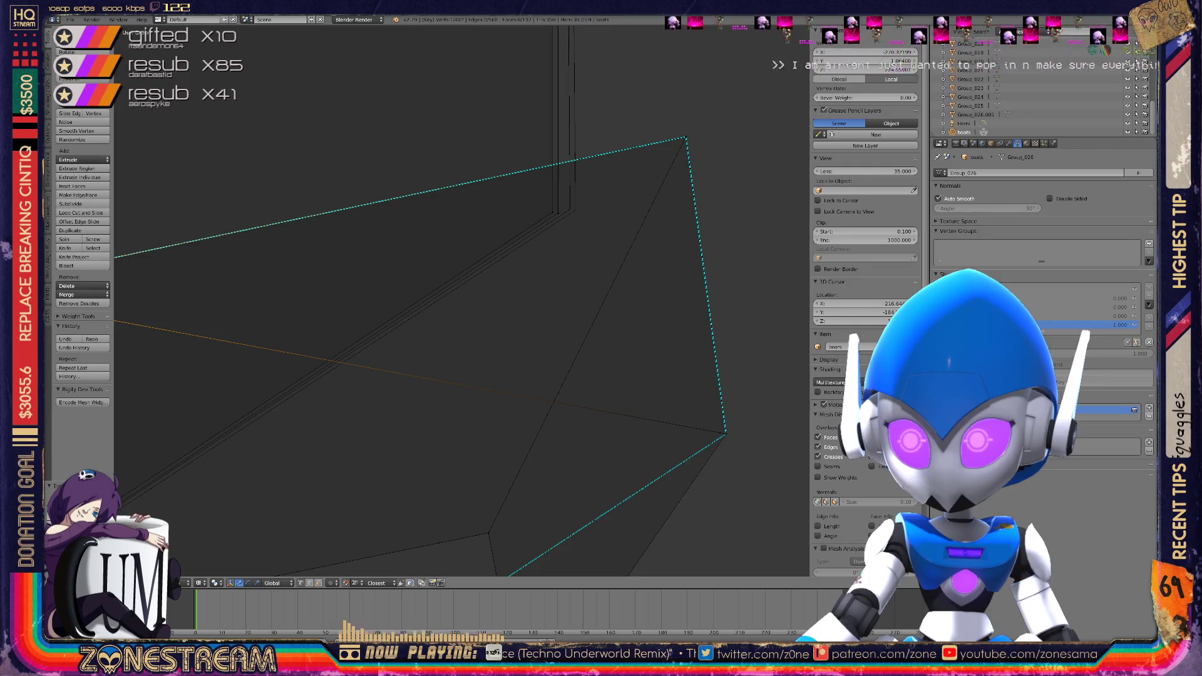
right_click(571, 207)
right_click(553, 210)
right_click(570, 209)
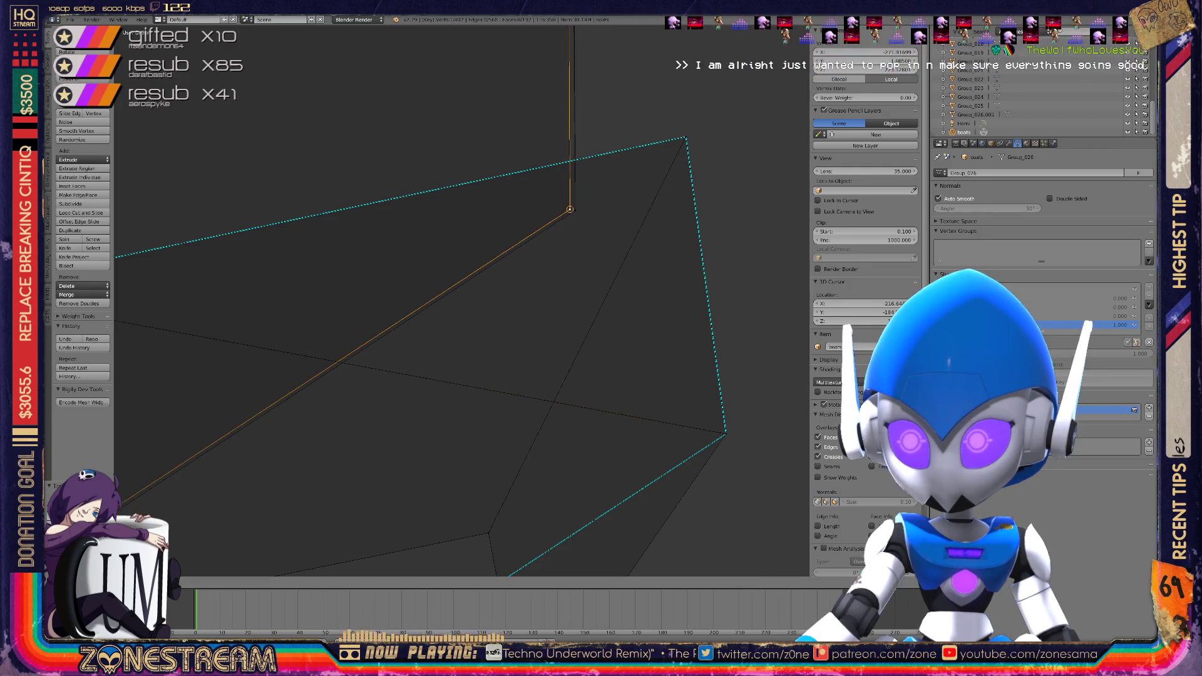
Select the vertical post's edge loop and the corner where it meets the diagonal
scroll(570, 209, down, 3)
middle_drag(569, 209, 482, 294)
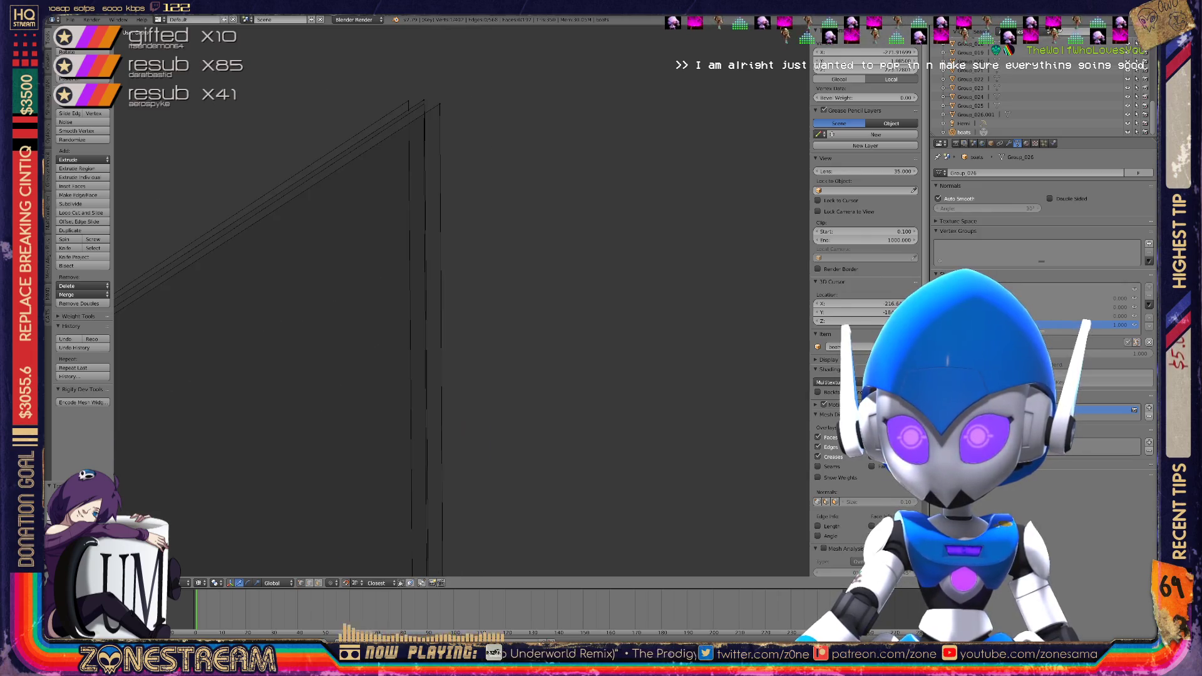
alt+right_click(408, 250)
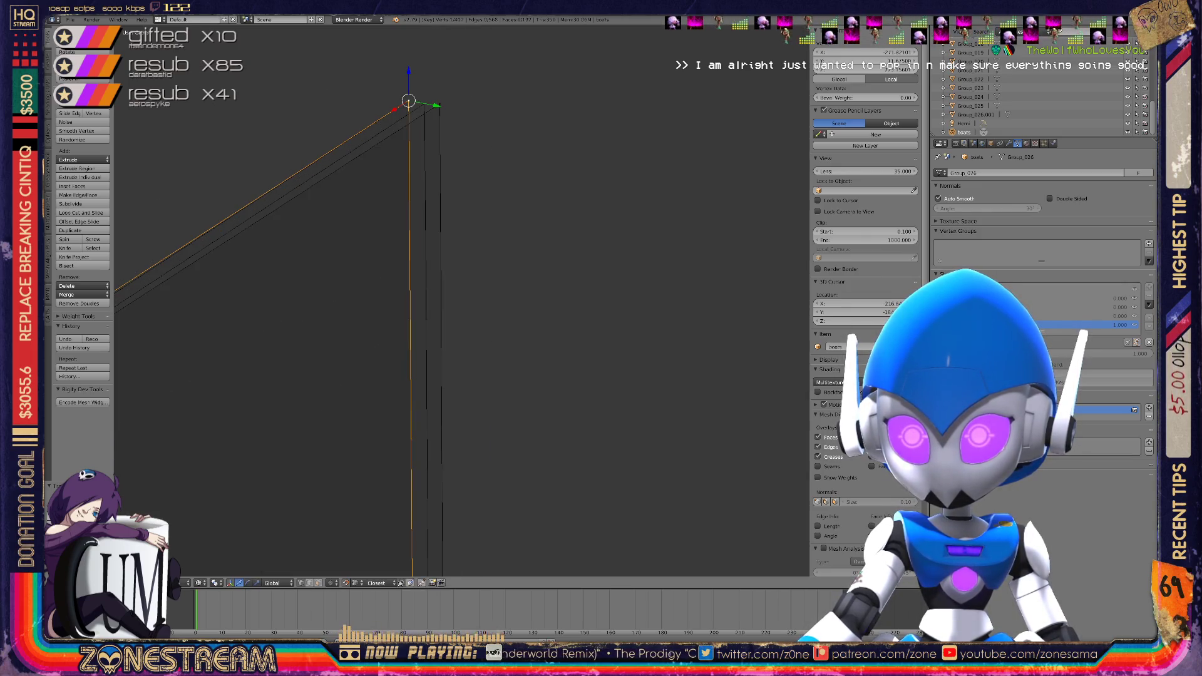
mouse_move(438, 282)
middle_down()
mouse_move(401, 338)
mouse_move(426, 313)
middle_up()
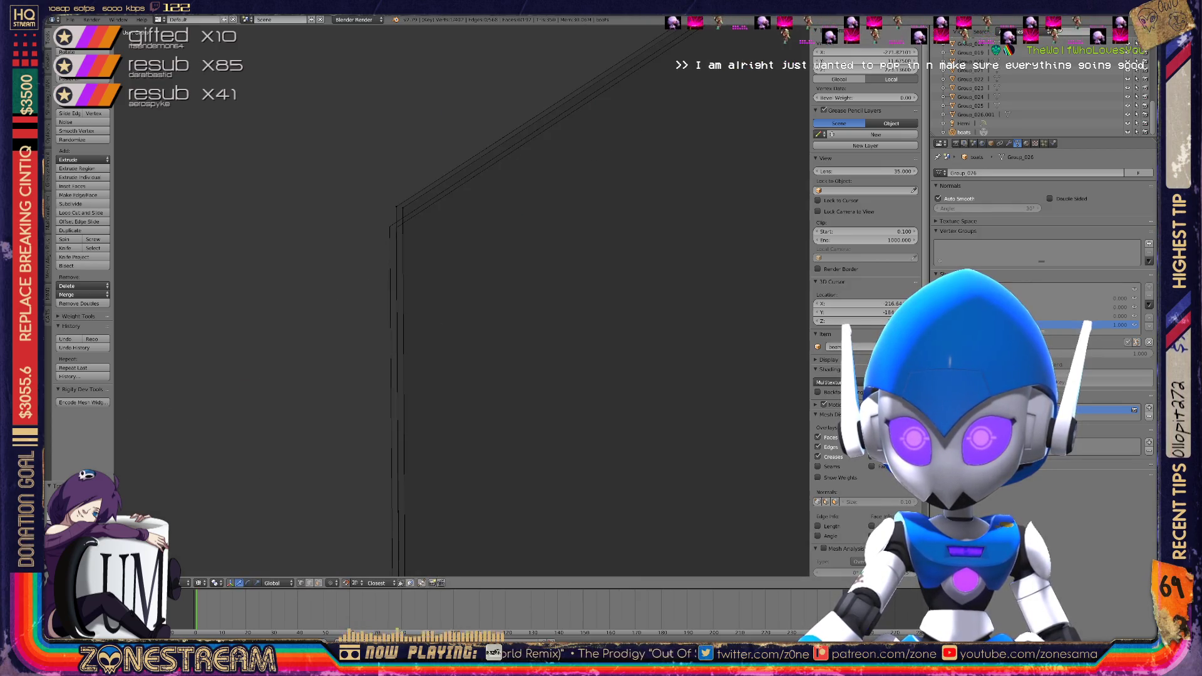
right_click(389, 226)
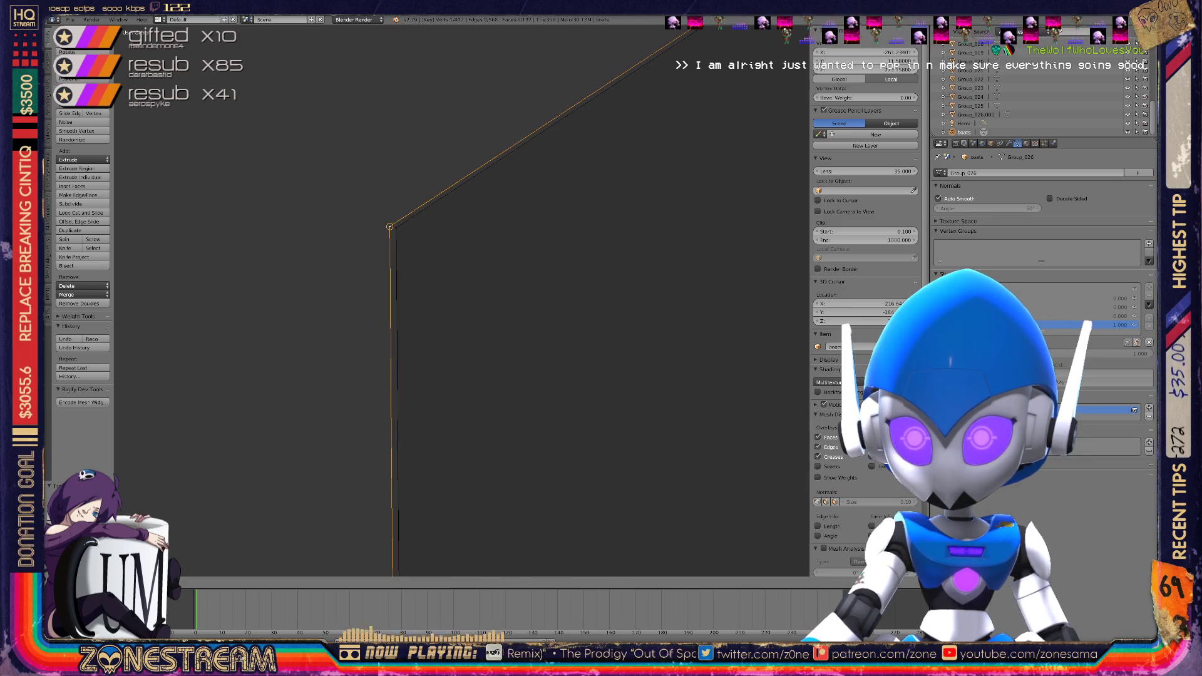
scroll(461, 300, down, 6)
scroll(462, 301, up, 2)
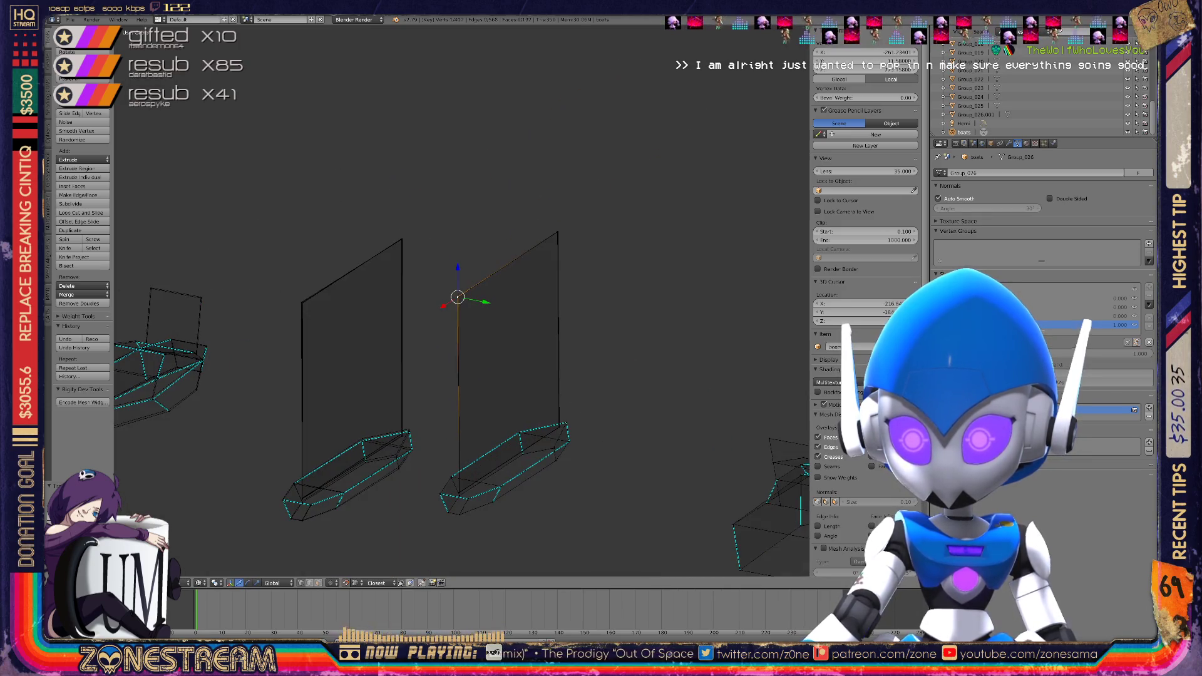
scroll(461, 301, up, 5)
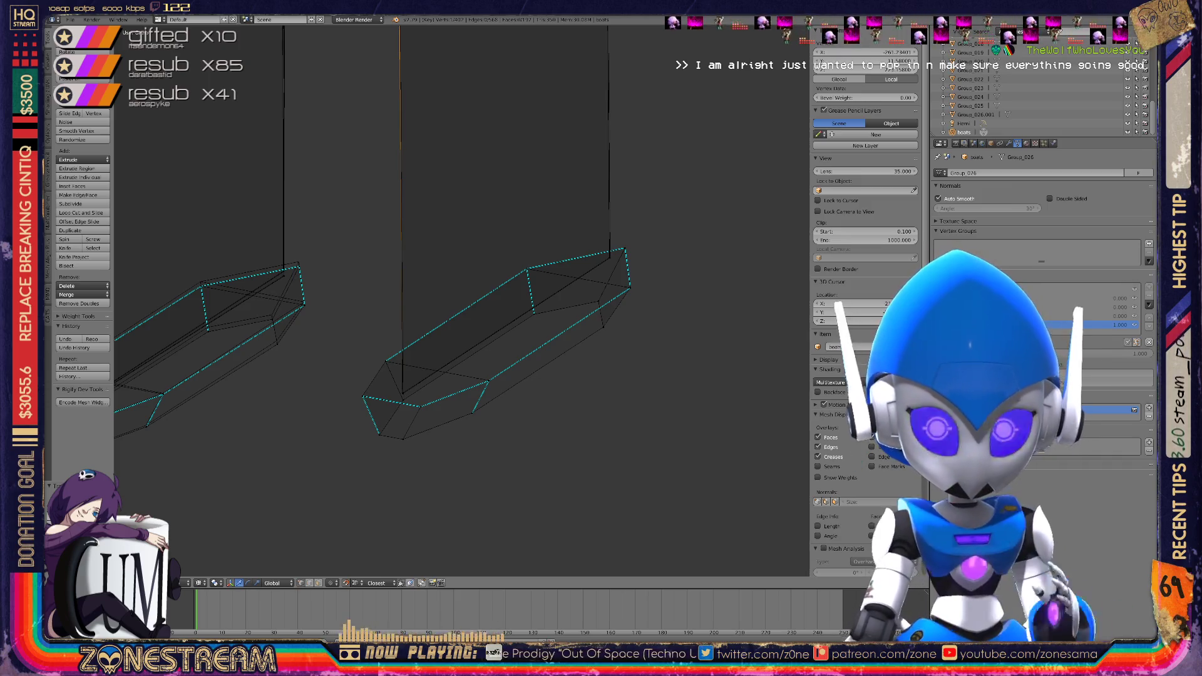
scroll(461, 300, up, 5)
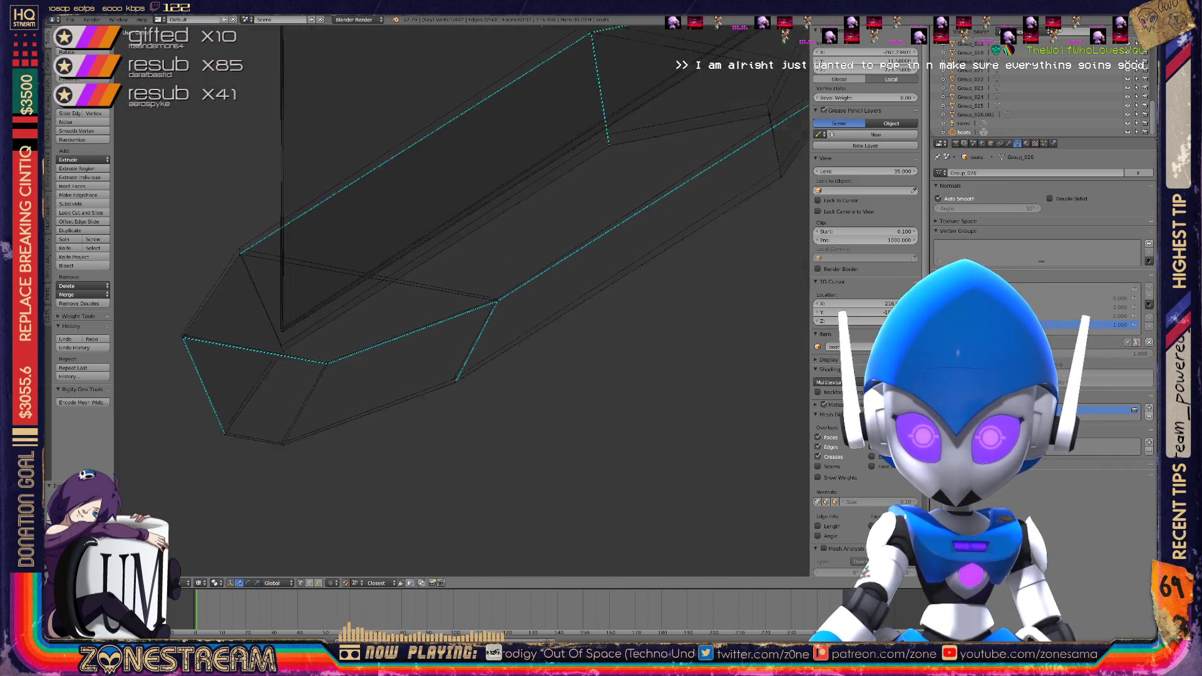
Nudge the hull corner vertex and its neighbouring hull vertices slightly into place
shift+middle_drag(461, 301, 612, 291)
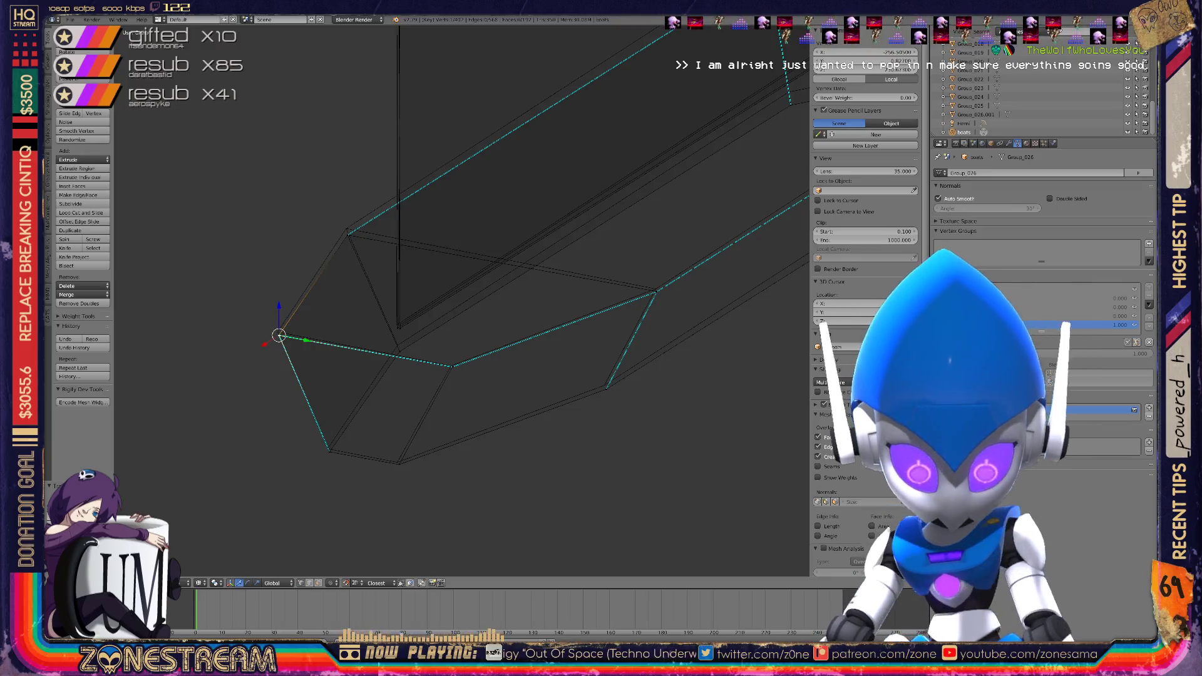
drag(279, 336, 277, 332)
drag(329, 451, 327, 448)
right_click(398, 462)
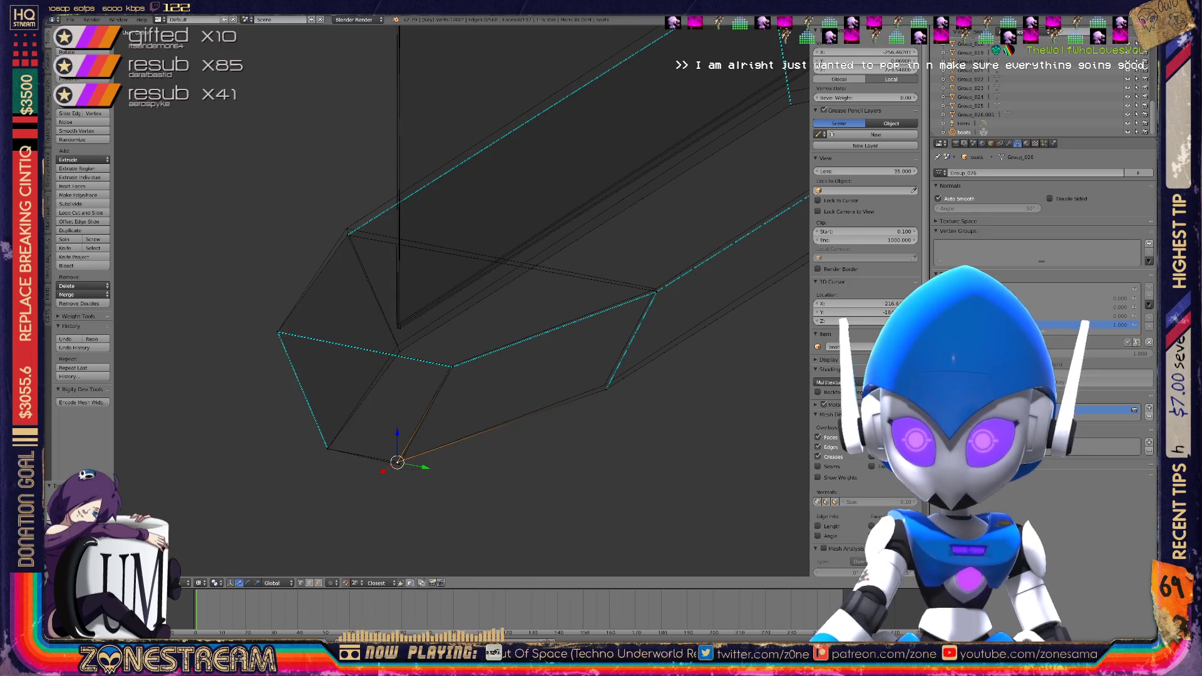
drag(452, 367, 450, 364)
right_drag(397, 346, 397, 345)
right_click(346, 229)
right_drag(346, 229, 346, 229)
right_click(655, 289)
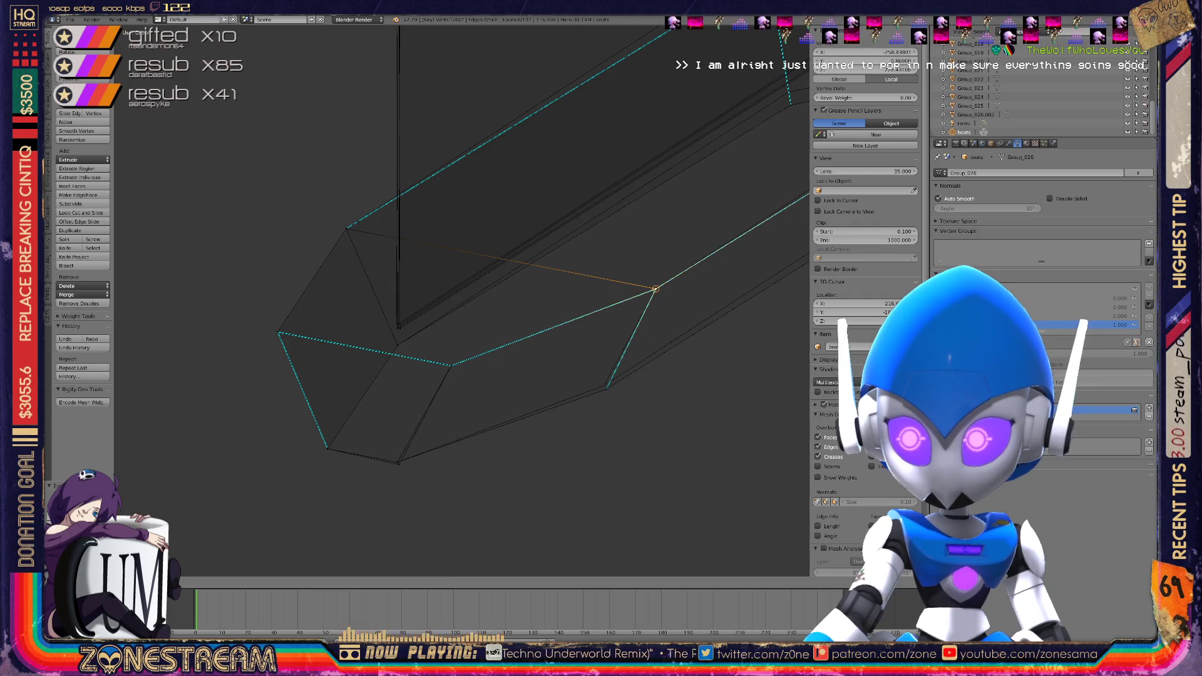
right_drag(606, 388, 604, 385)
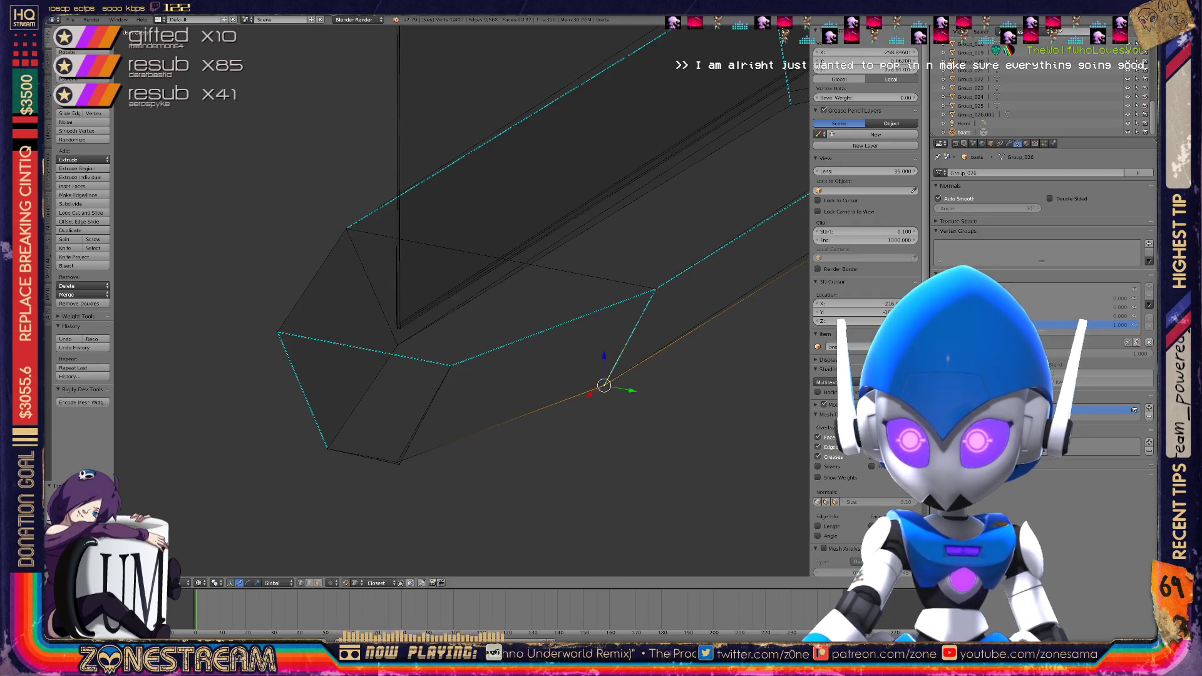
Snap the selected vertex onto the hull corner, then select the hull end's top and inner vertices
middle_drag(604, 385, 532, 353)
key(g)
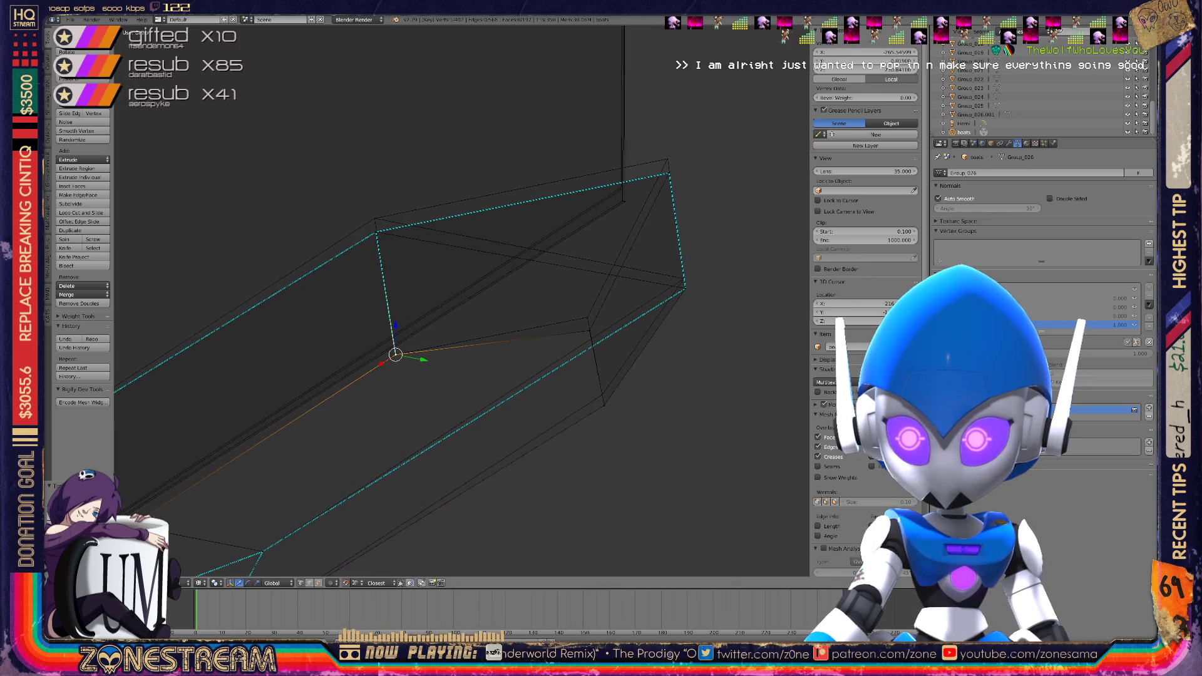
key(g)
key(Return)
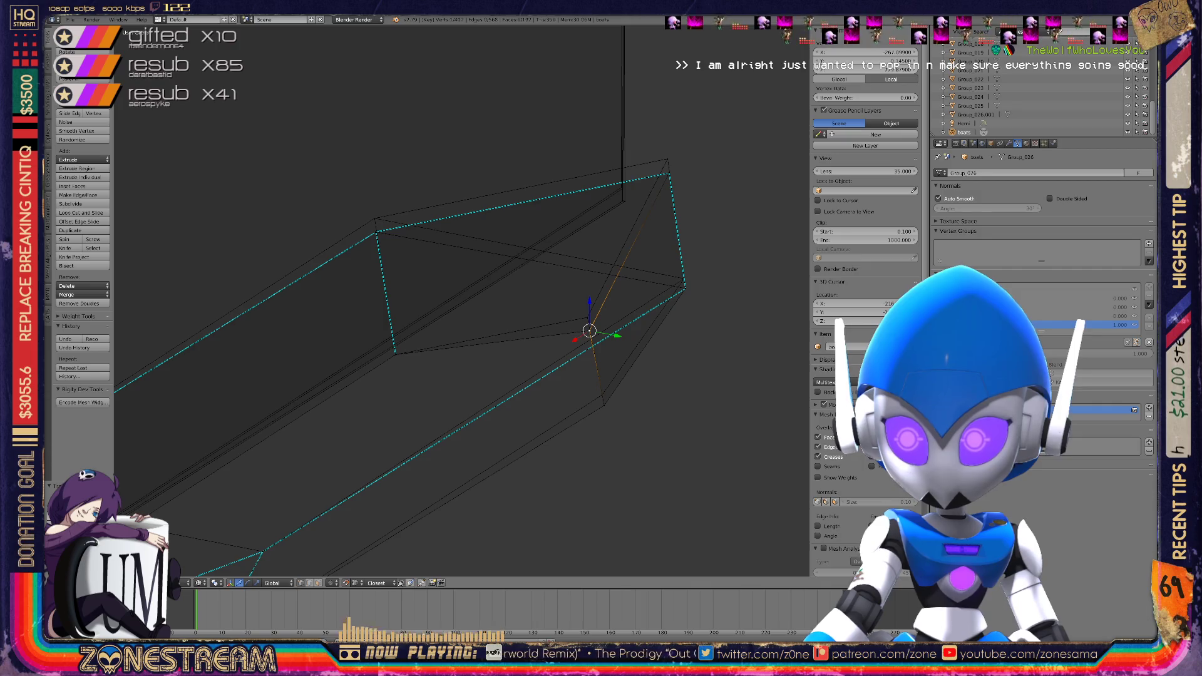
key(g)
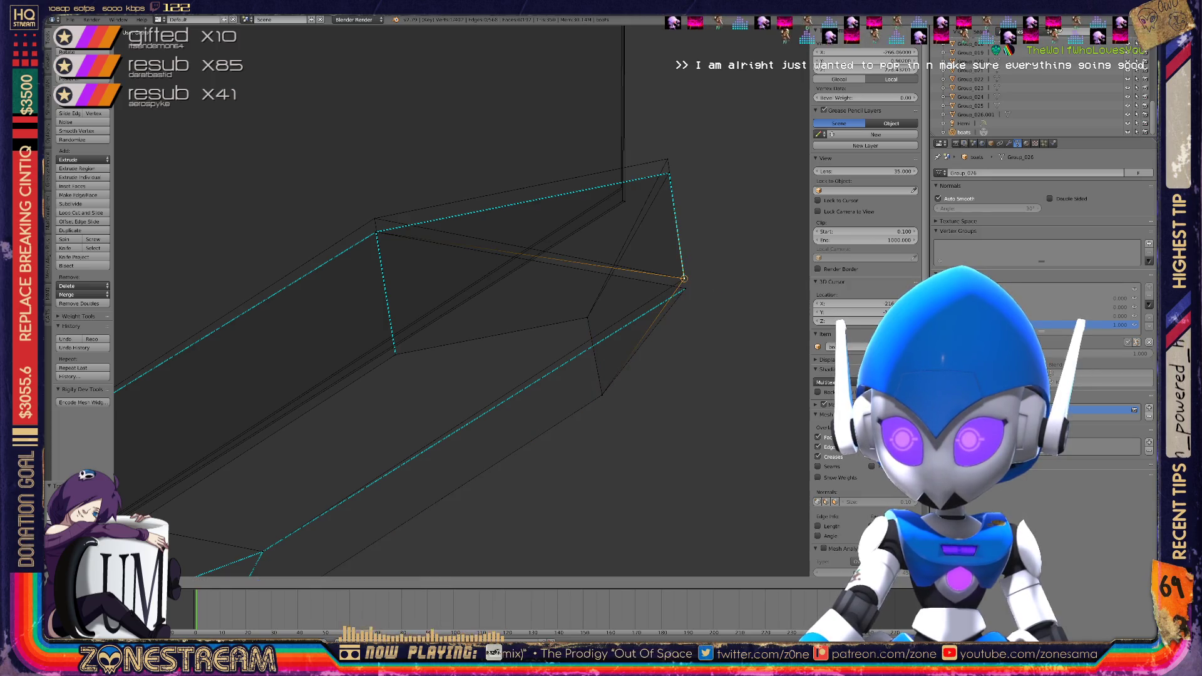
key(Escape)
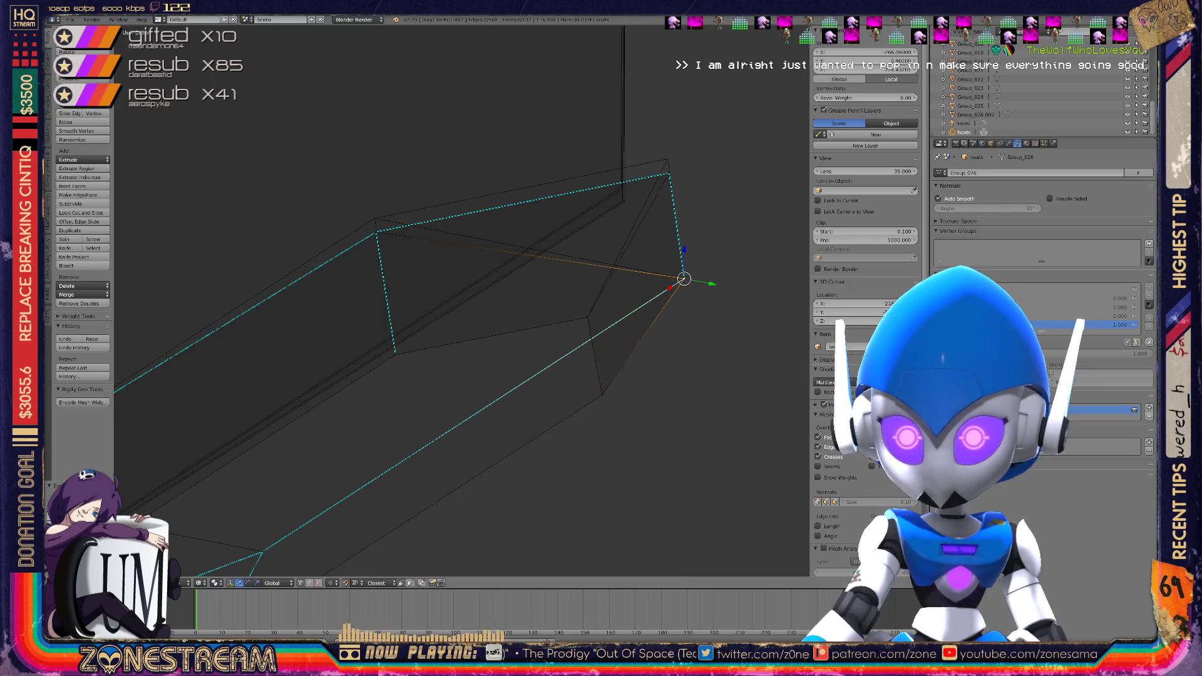
right_click(374, 218)
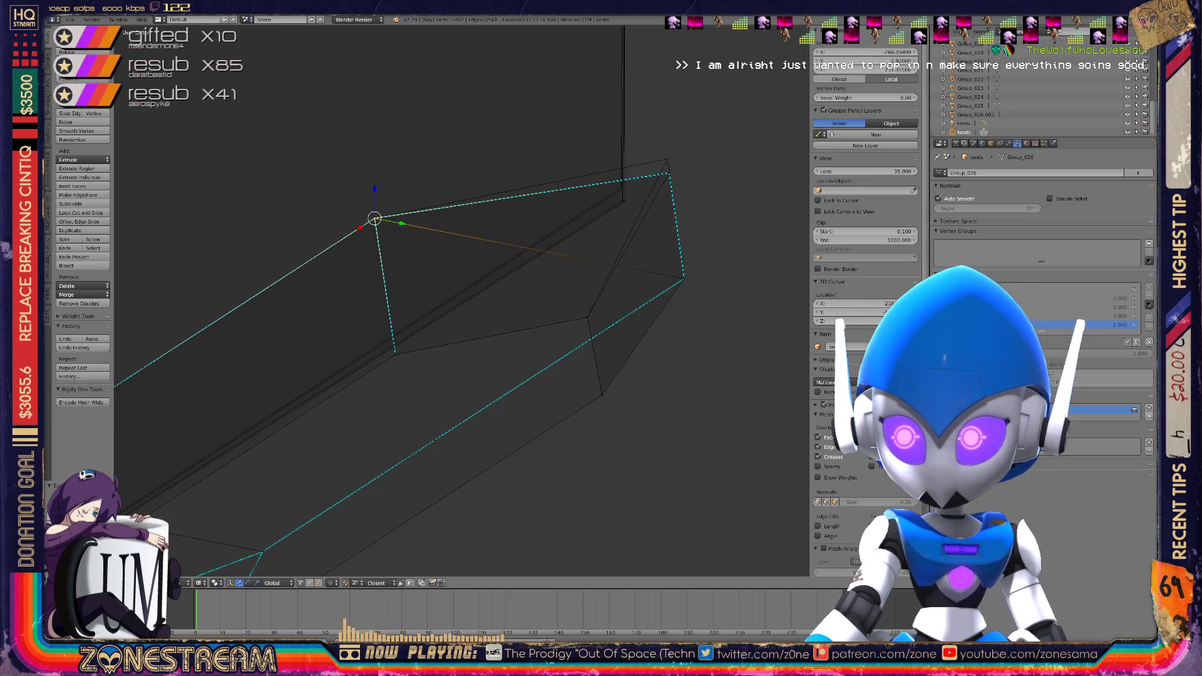
right_click(667, 159)
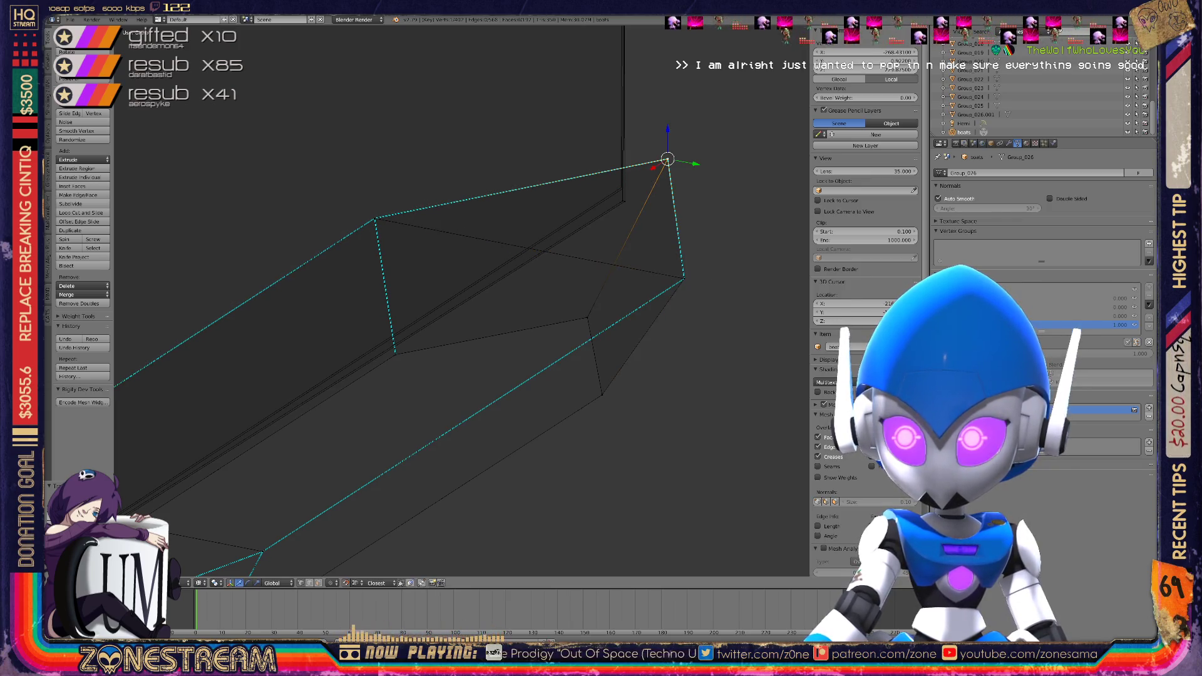
scroll(462, 301, up, 5)
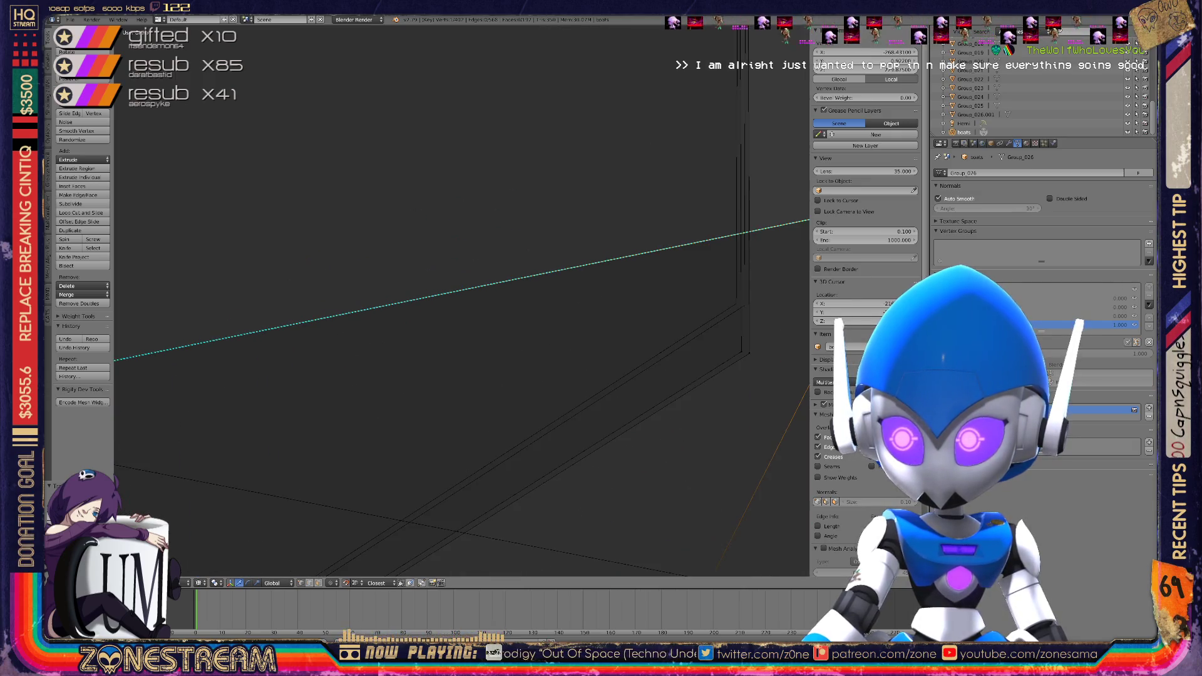
right_click(562, 325)
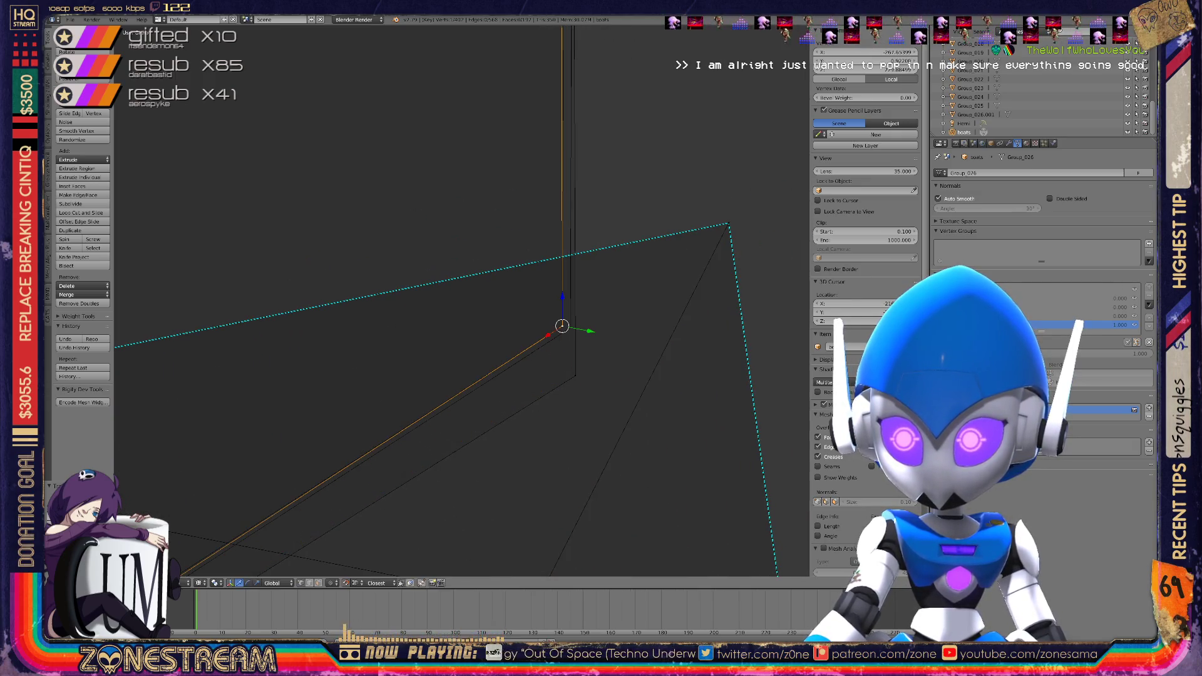
scroll(562, 326, down, 6)
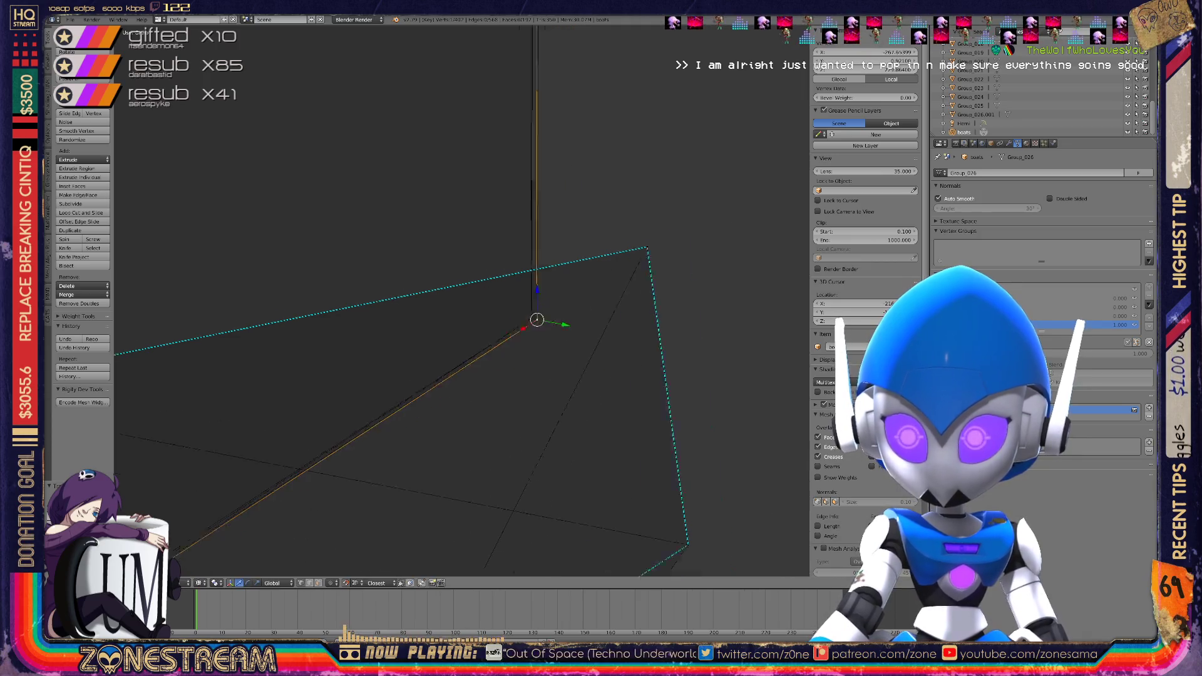
scroll(475, 305, up, 8)
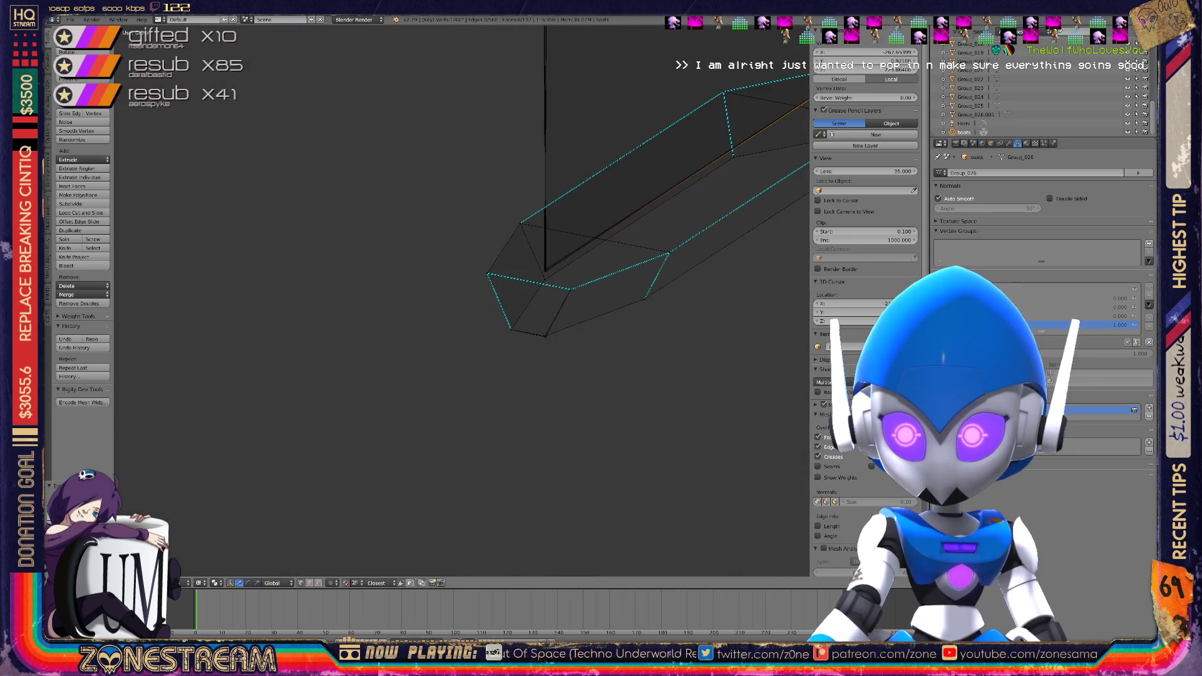
Select a corner vertex of the mesh and place the 3D cursor there
shift+scroll(476, 305, up, 2)
scroll(476, 305, up, 5)
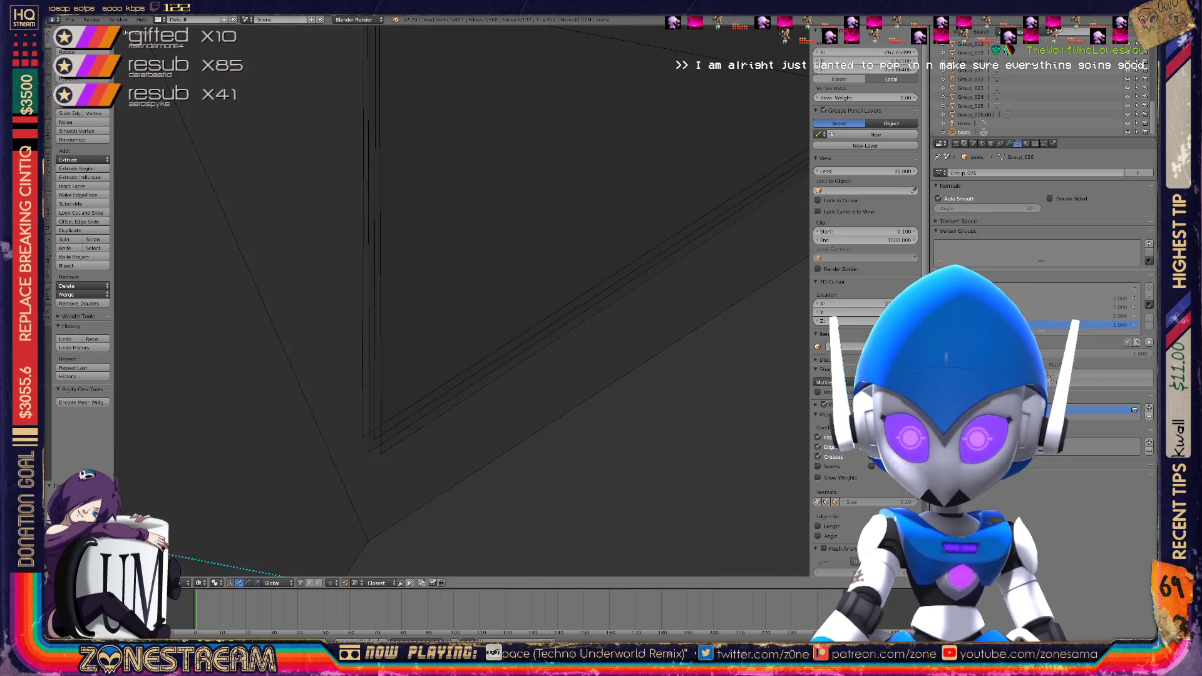
right_click(381, 452)
click(380, 453)
scroll(476, 304, down, 10)
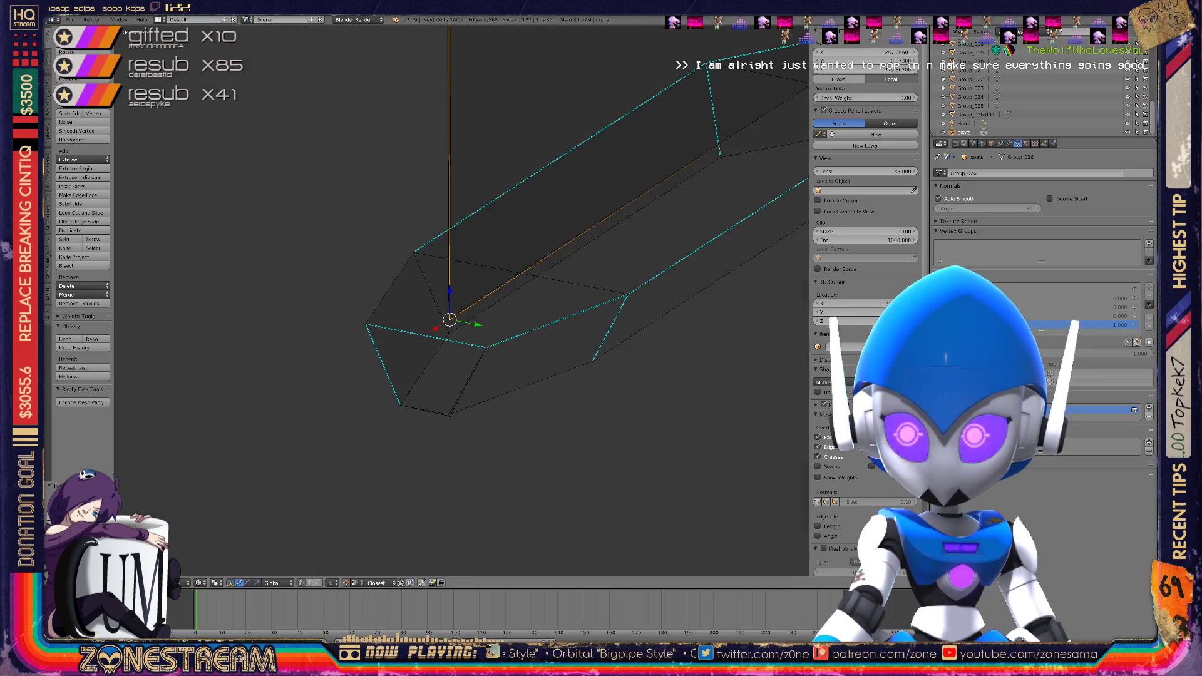
scroll(476, 304, up, 10)
scroll(476, 304, up, 3)
scroll(475, 305, up, 4)
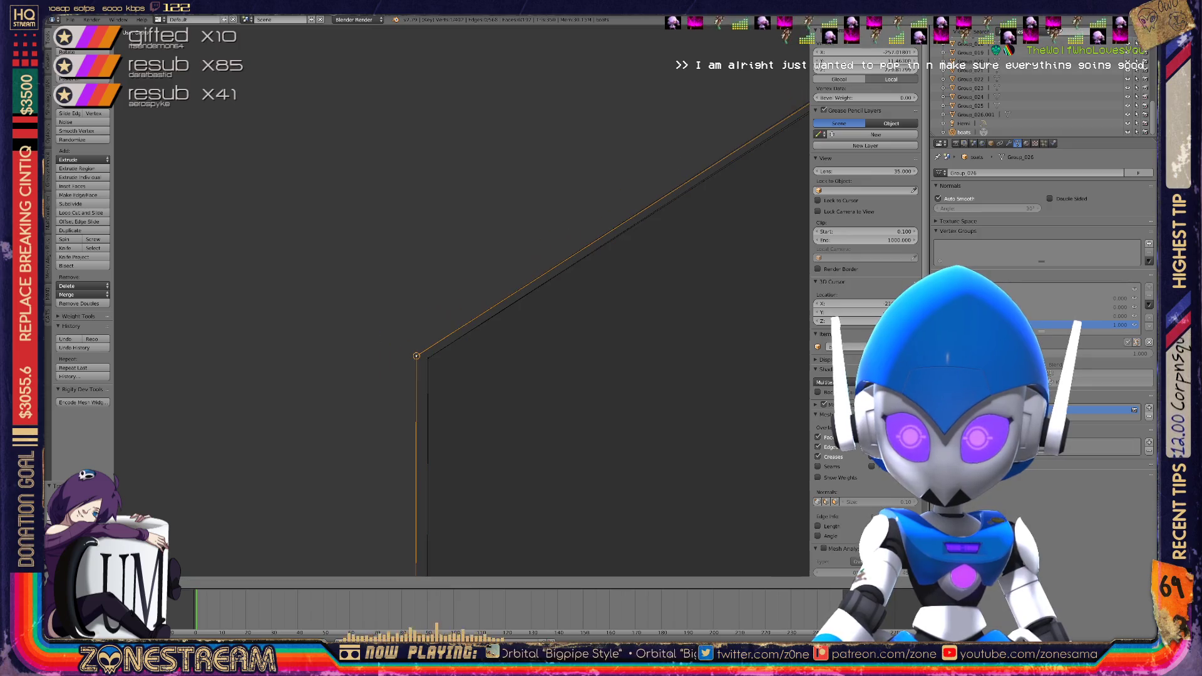
mouse_move(462, 300)
shift+middle_down()
mouse_move(207, 463)
mouse_move(338, 419)
mouse_move(354, 488)
mouse_move(363, 421)
mouse_move(422, 454)
shift+middle_up()
Shift the post's top corner vertex slightly left along X and view the boat piece upright
key(g)
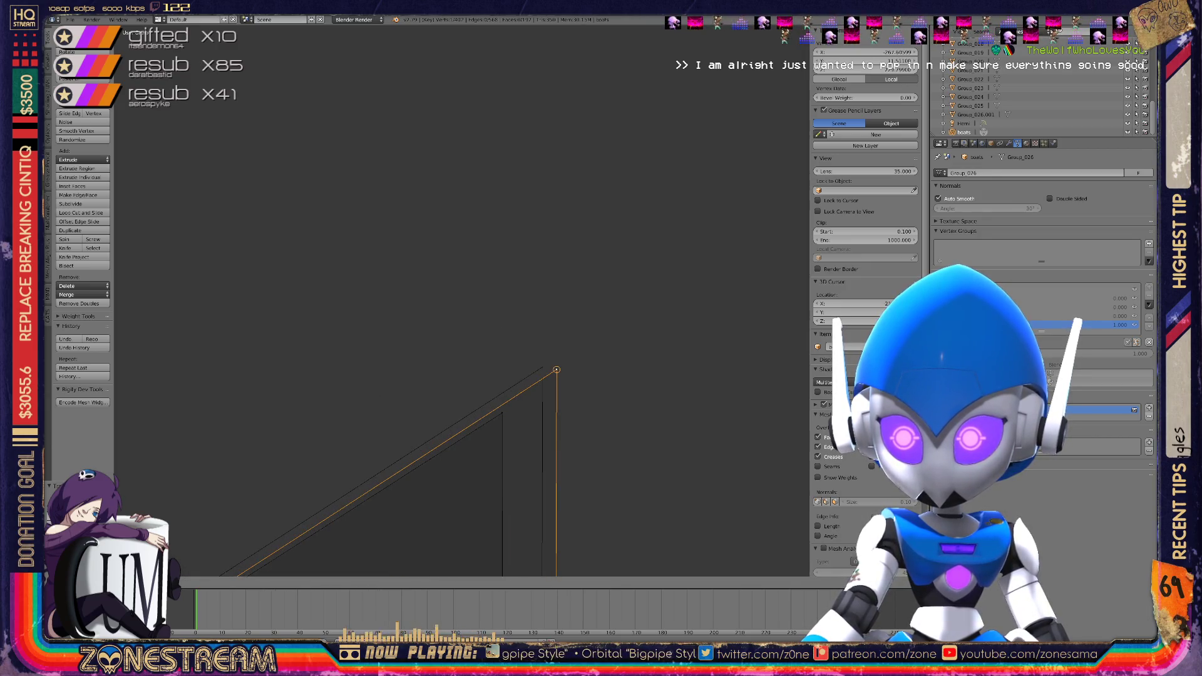
key(Return)
mouse_move(502, 413)
shift+middle_down()
mouse_move(550, 362)
mouse_move(465, 305)
mouse_move(501, 113)
shift+middle_up()
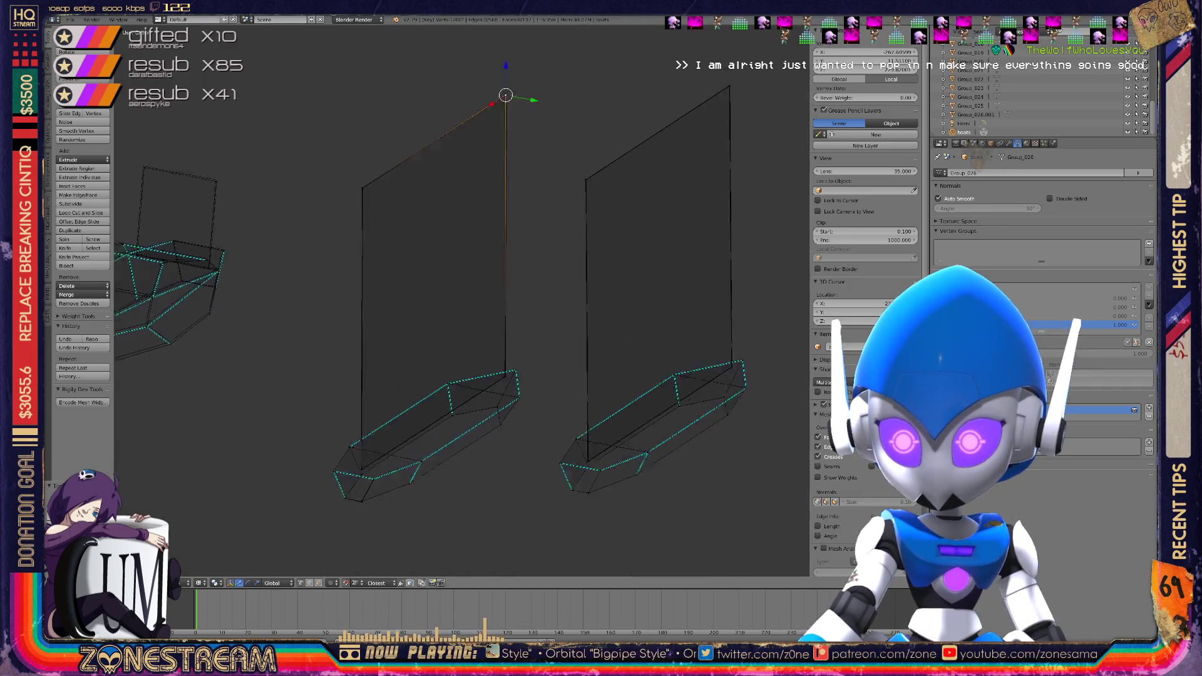
scroll(461, 300, up, 5)
mouse_move(804, 247)
middle_down()
mouse_move(682, 457)
mouse_move(813, 276)
mouse_move(796, 478)
mouse_move(720, 375)
mouse_move(632, 310)
mouse_move(620, 350)
mouse_move(551, 295)
middle_up()
Try moving a vertex on the hull end, then undo the move
right_click(433, 264)
scroll(461, 300, down, 5)
scroll(460, 298, down, 5)
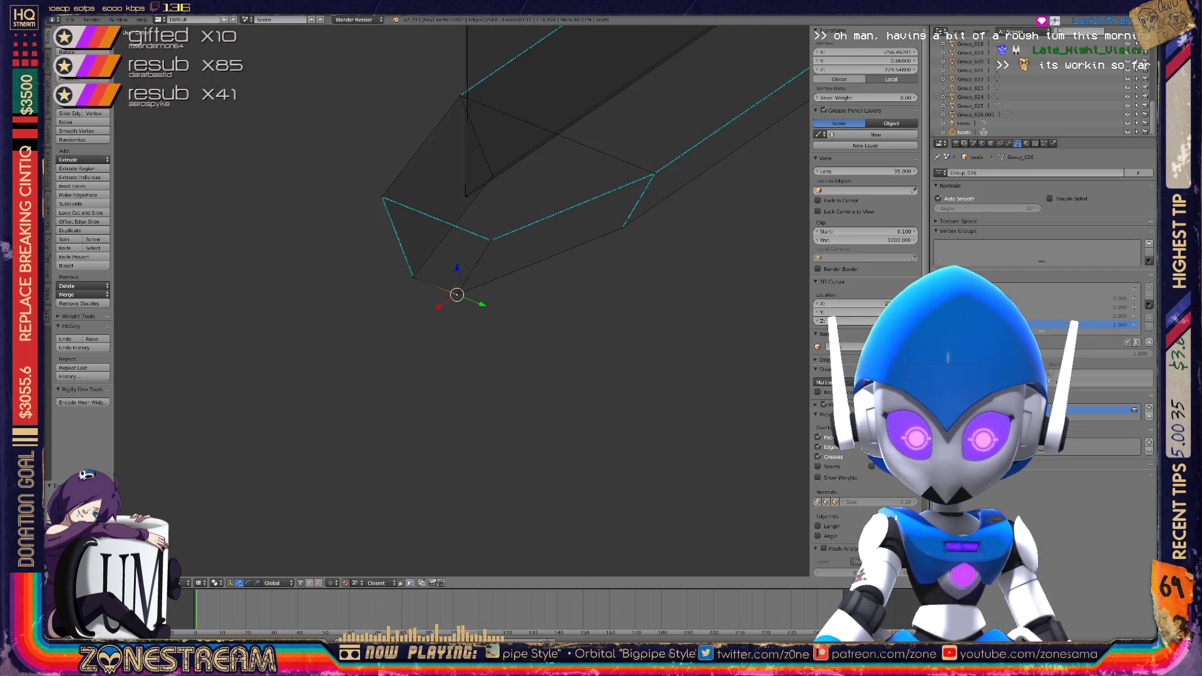
scroll(456, 295, down, 3)
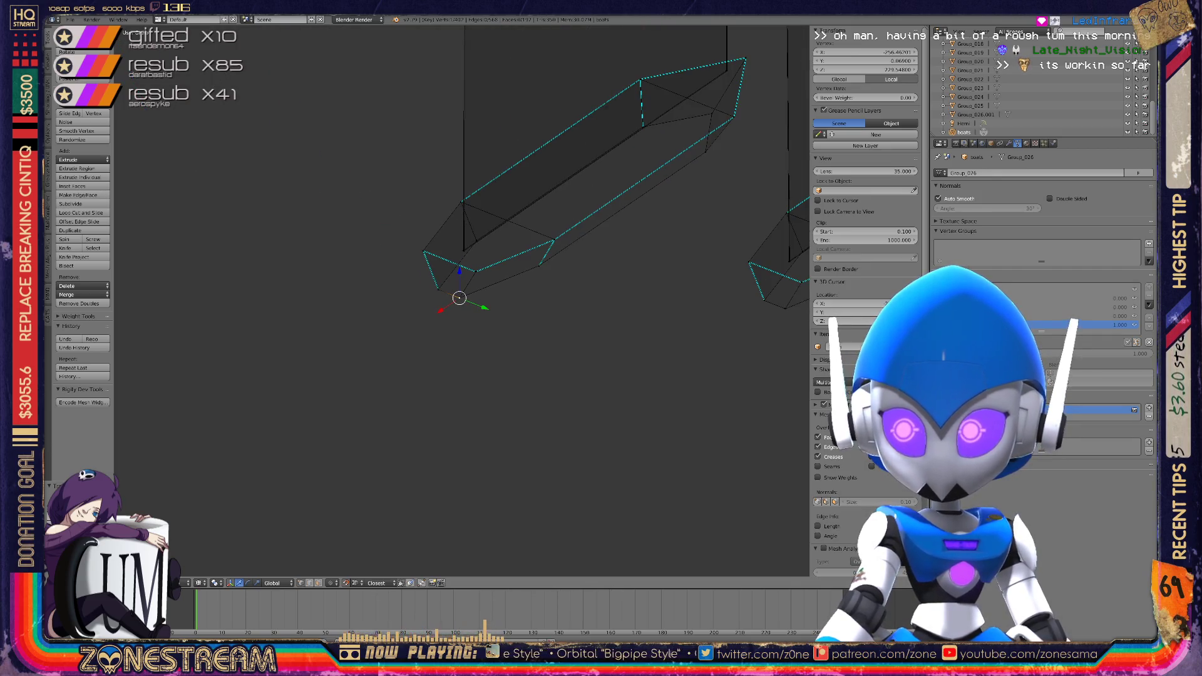
scroll(459, 297, down, 3)
middle_drag(460, 299, 564, 250)
scroll(460, 299, up, 8)
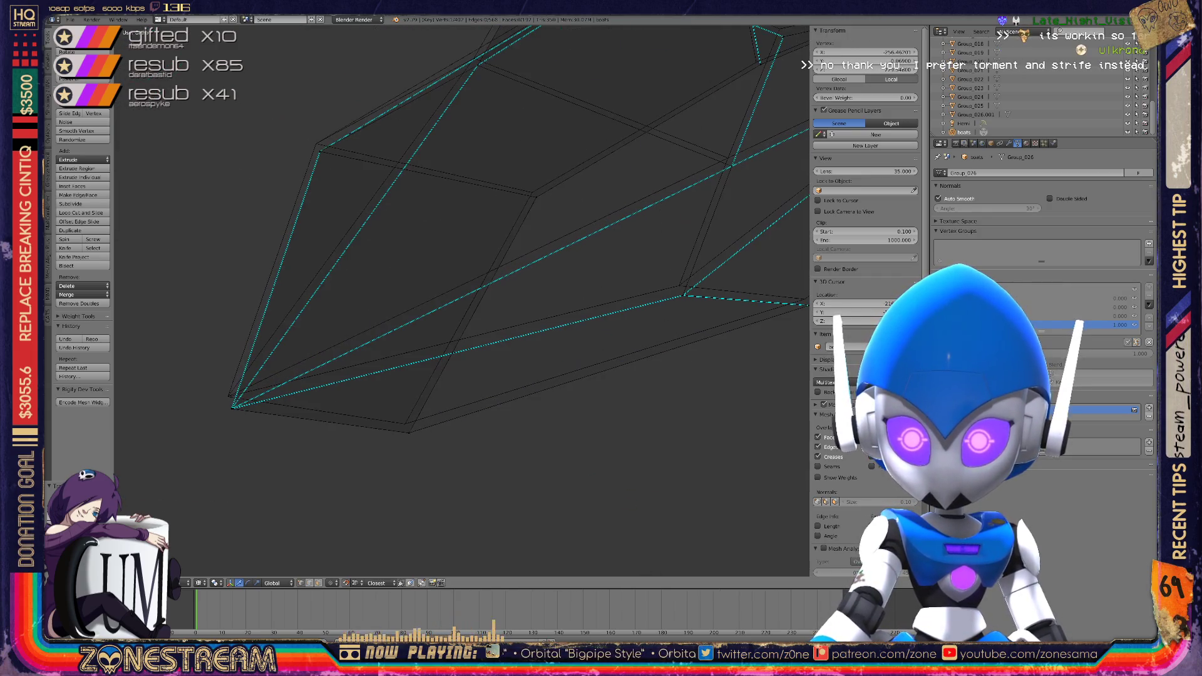
key(g)
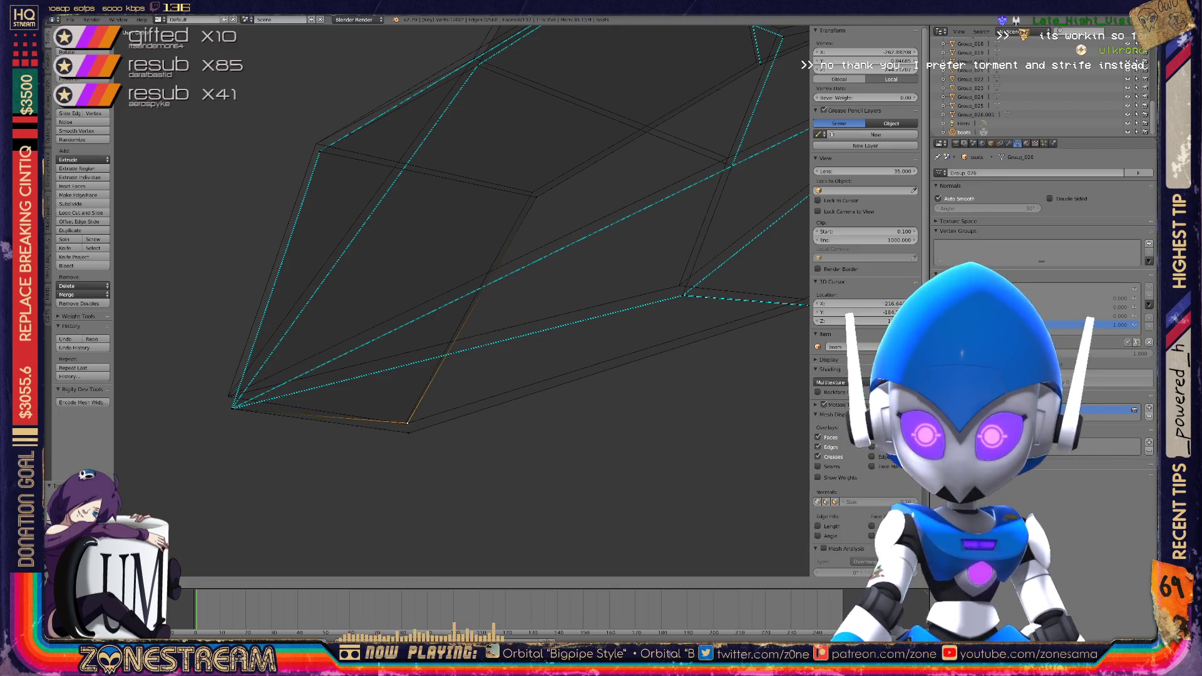
key(g)
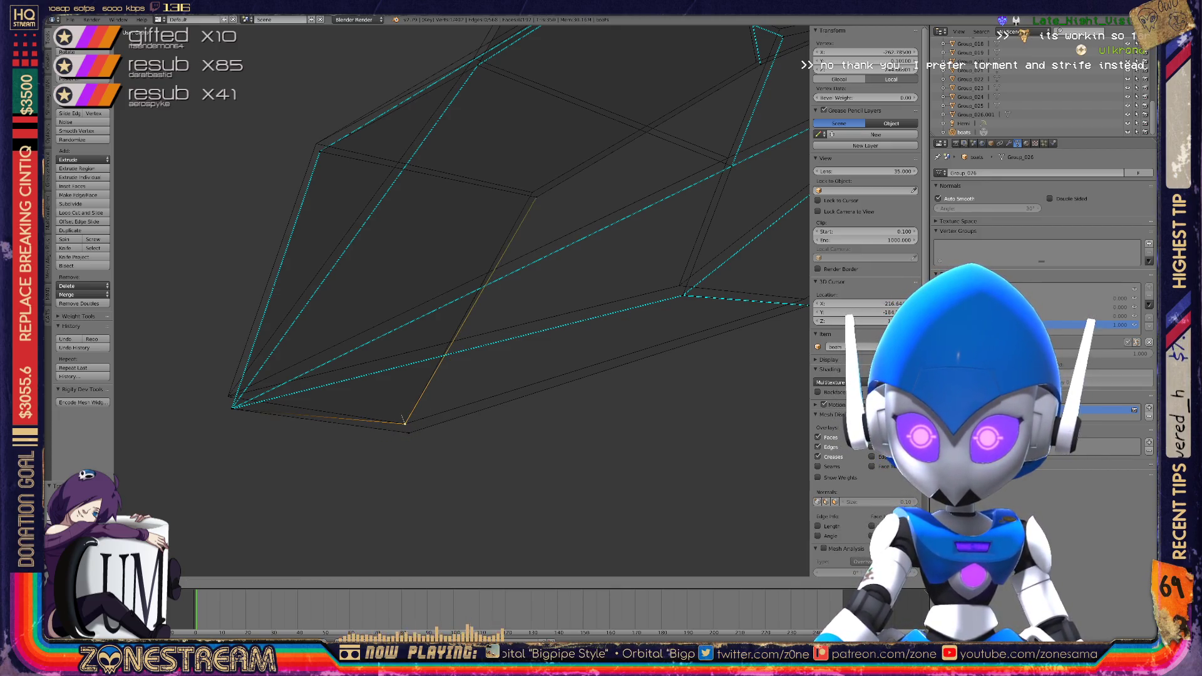
click(404, 418)
key(ctrl+z)
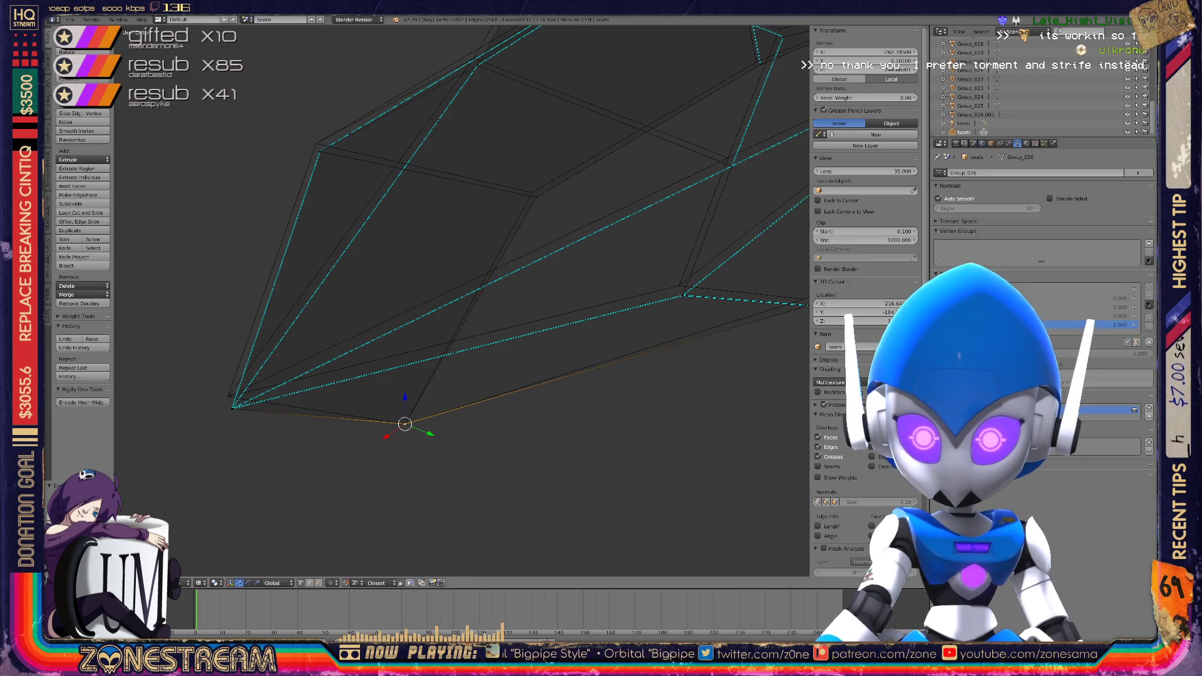
Raise the left hull vertex and reposition the vertex at the wedge's pointed tip
right_drag(234, 406, 230, 395)
shift+middle_drag(438, 251, 414, 398)
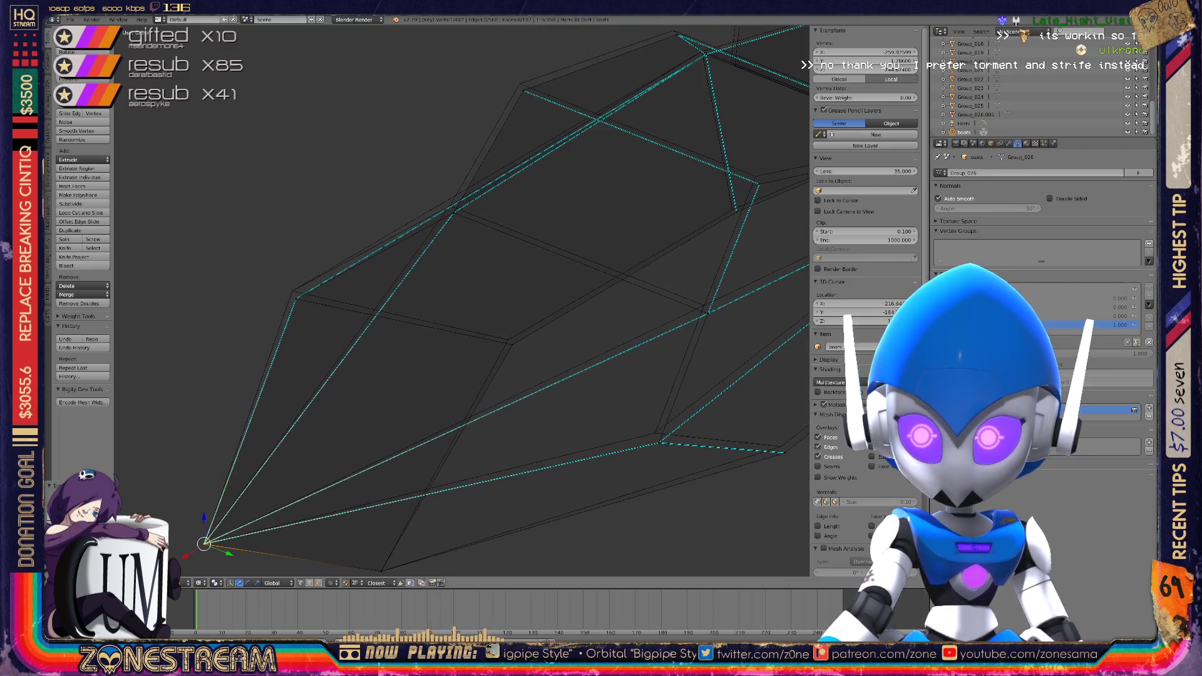
right_drag(512, 343, 507, 340)
key(g)
key(g)
key(g)
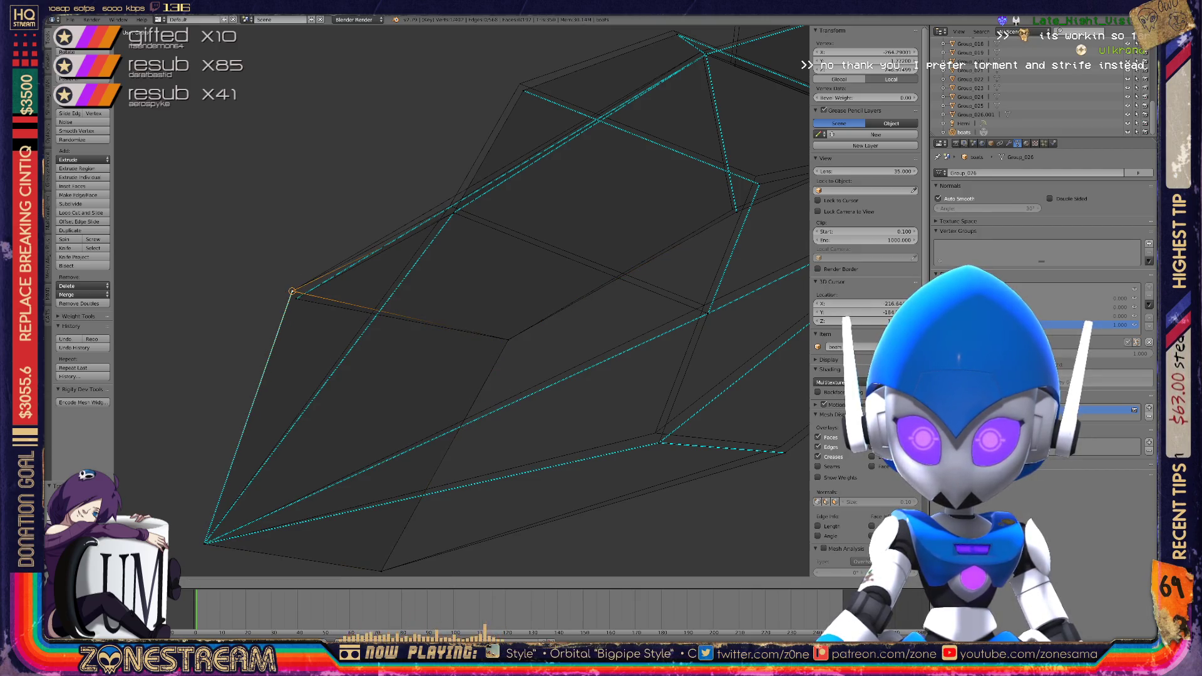
key(g)
key(g)
shift+middle_drag(501, 282, 404, 391)
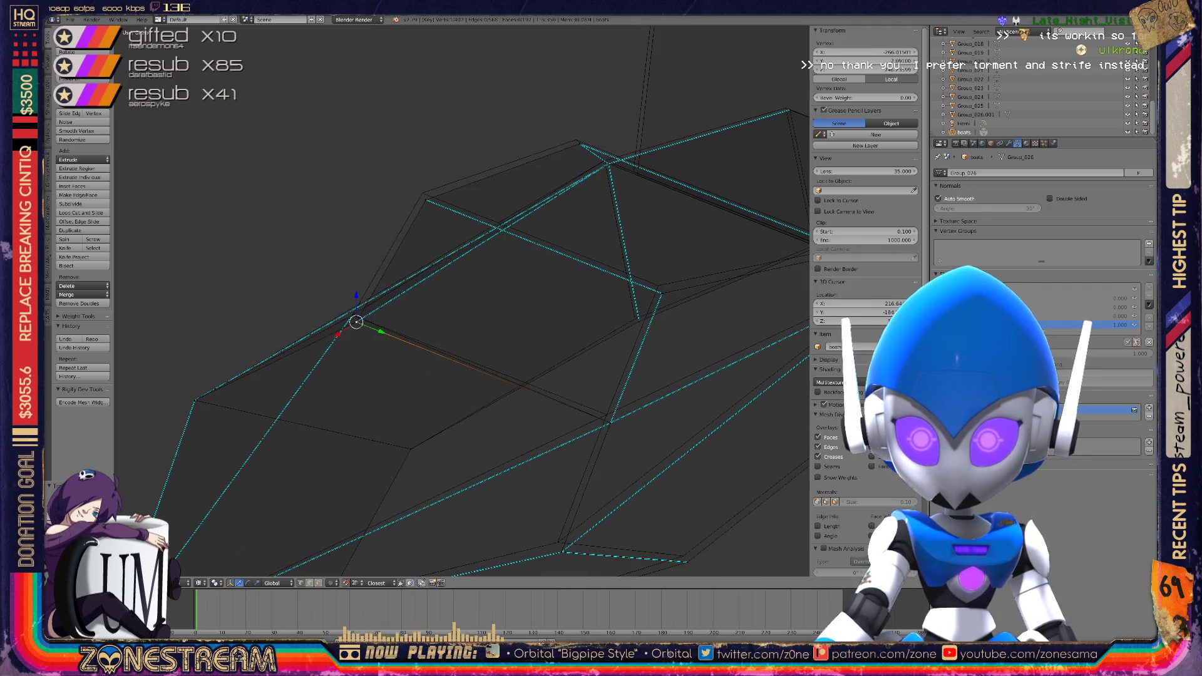
key(g)
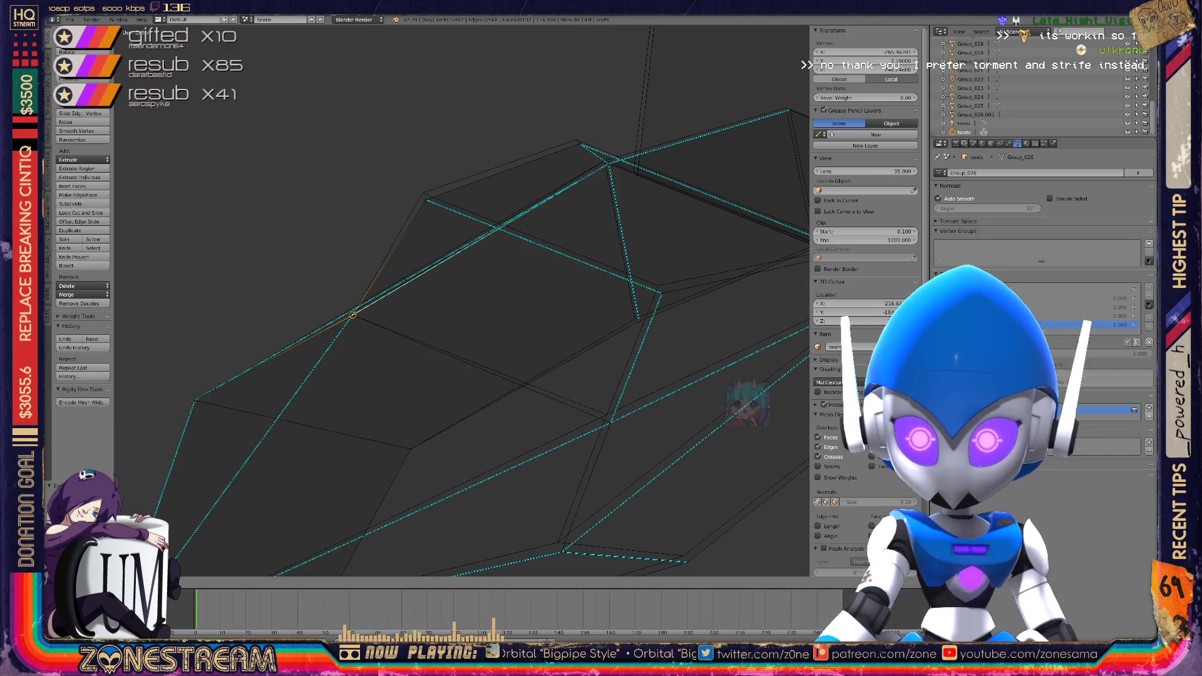
Slide the next vertex down its edge, then select the neighbouring and outer corner vertices
right_click(606, 414)
key(g)
key(g)
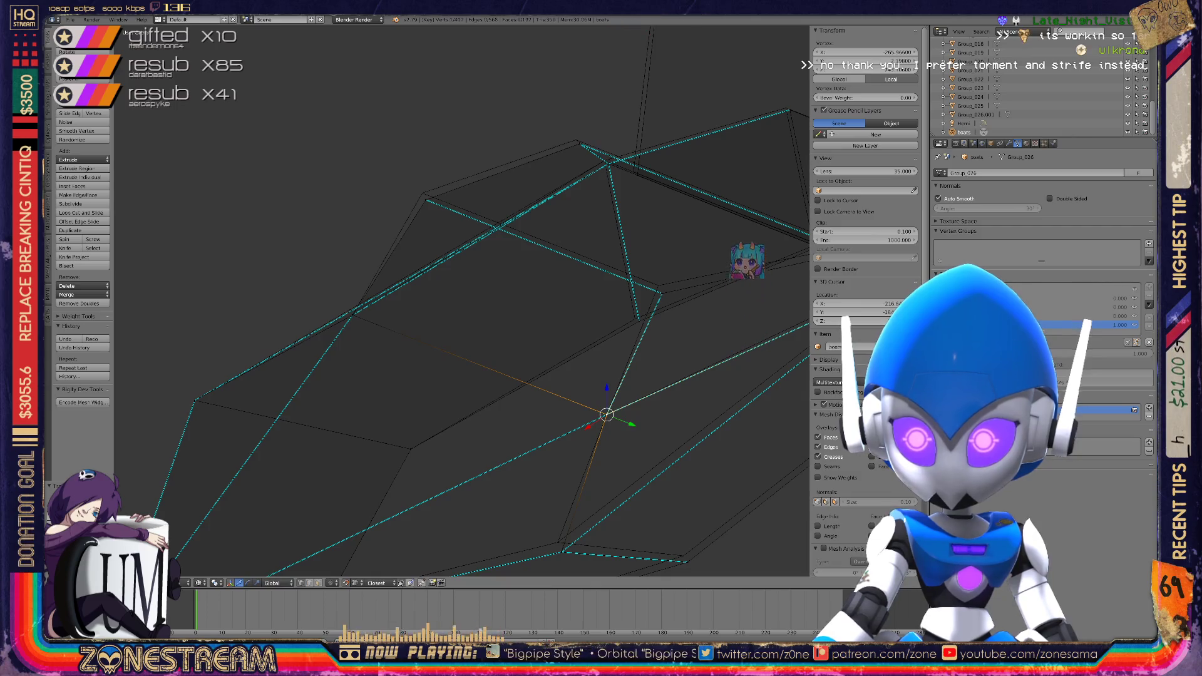
key(Return)
shift+scroll(462, 301, down, 3)
key(g)
key(g)
key(Return)
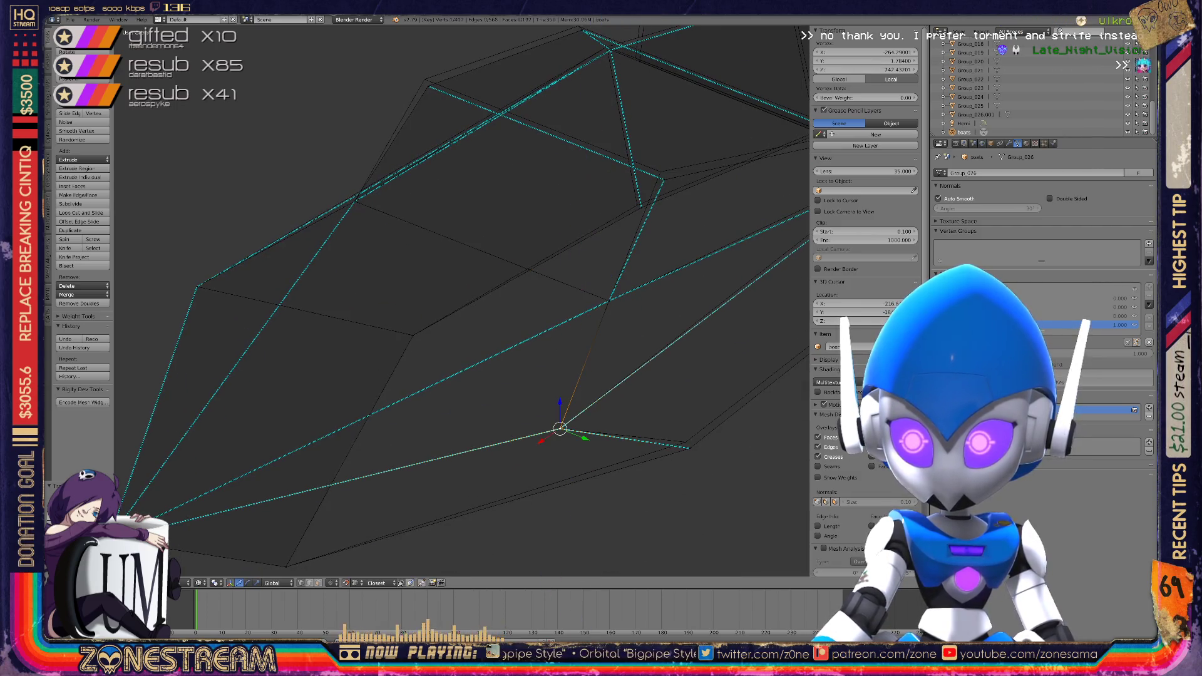
right_click(685, 442)
scroll(686, 441, up, 5)
right_click(445, 338)
right_click(439, 325)
Select a corner vertex of the boat piece and move it up and to the left
right_click(439, 325)
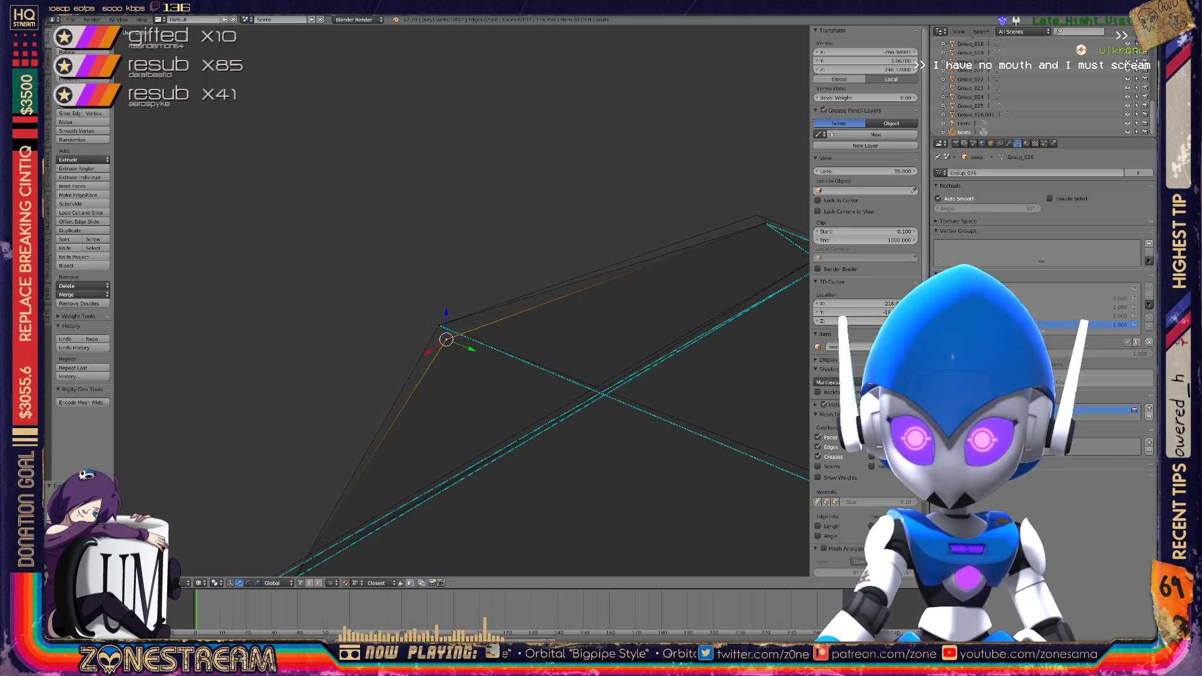
middle_drag(439, 326, 388, 338)
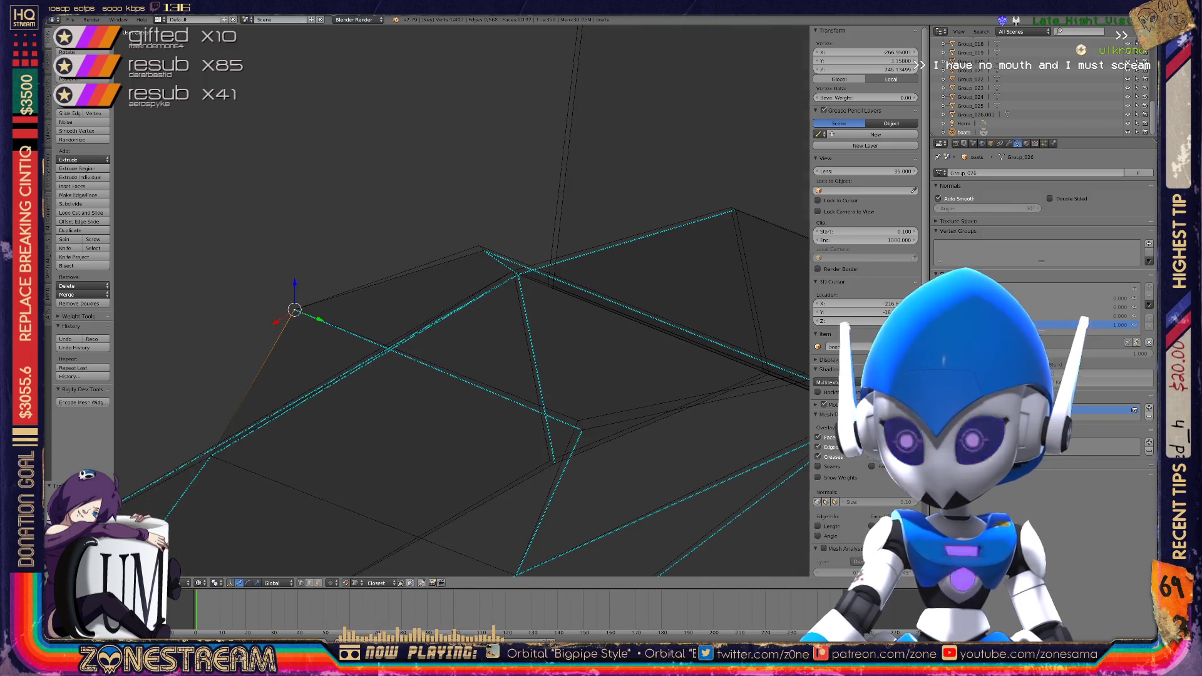
drag(582, 430, 479, 246)
scroll(462, 301, up, 4)
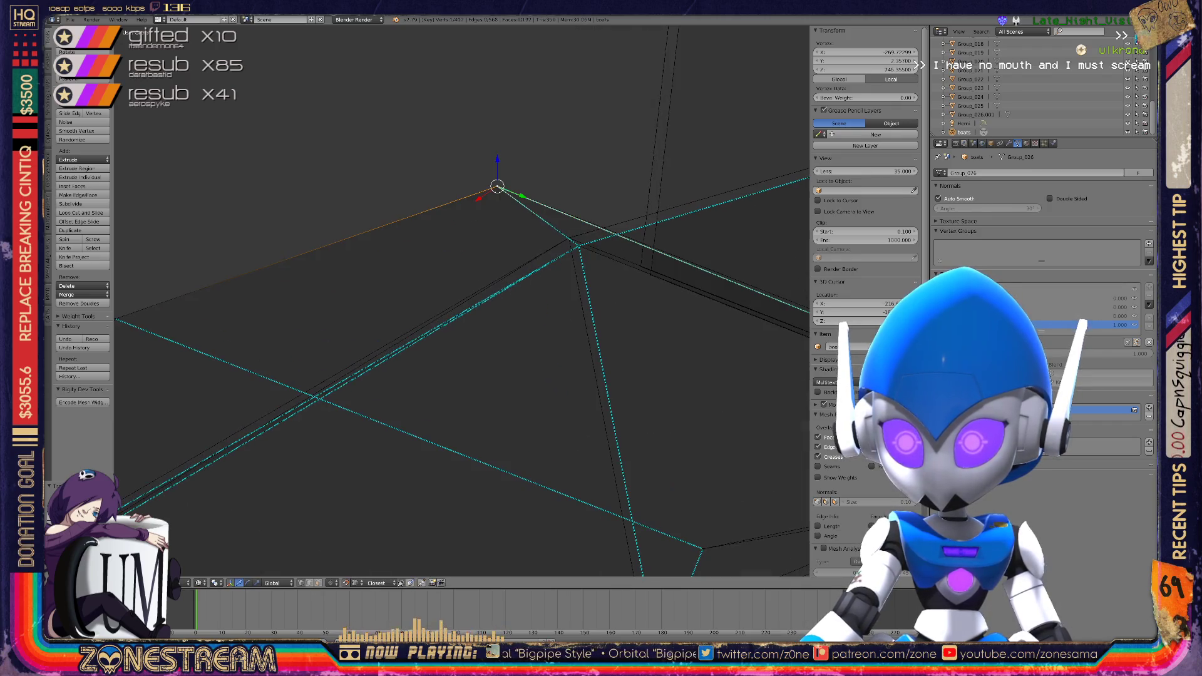
middle_drag(497, 186, 510, 424)
drag(510, 423, 502, 418)
scroll(462, 300, down, 5)
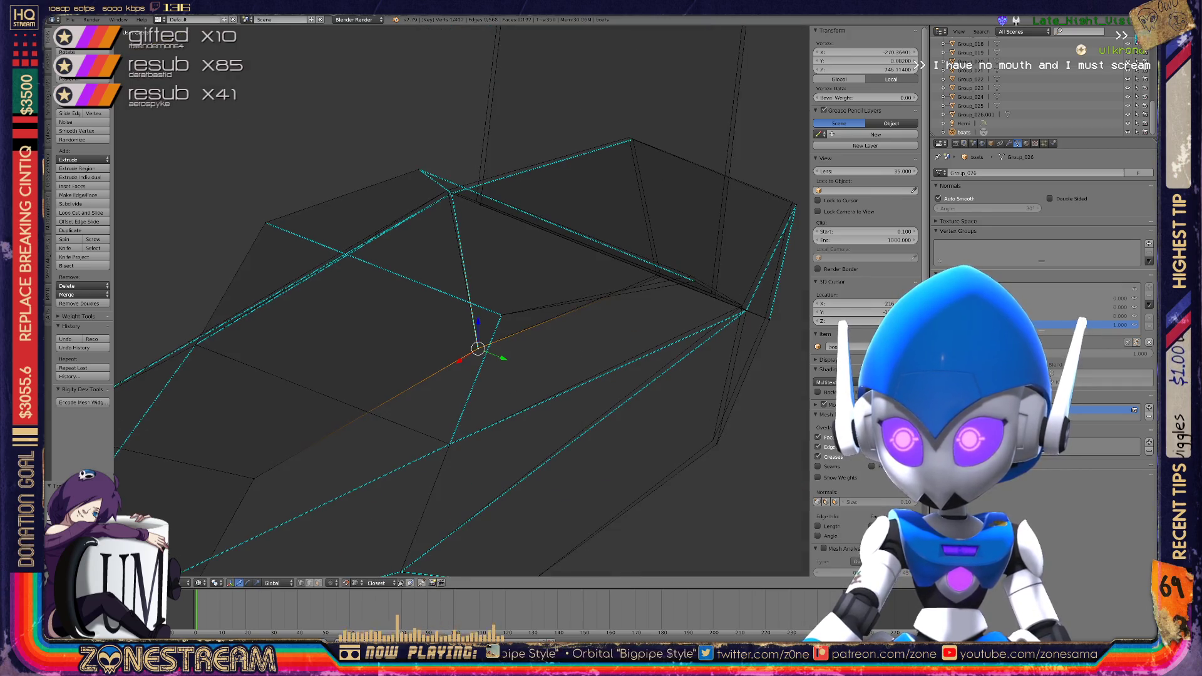
scroll(461, 301, down, 4)
scroll(461, 301, up, 10)
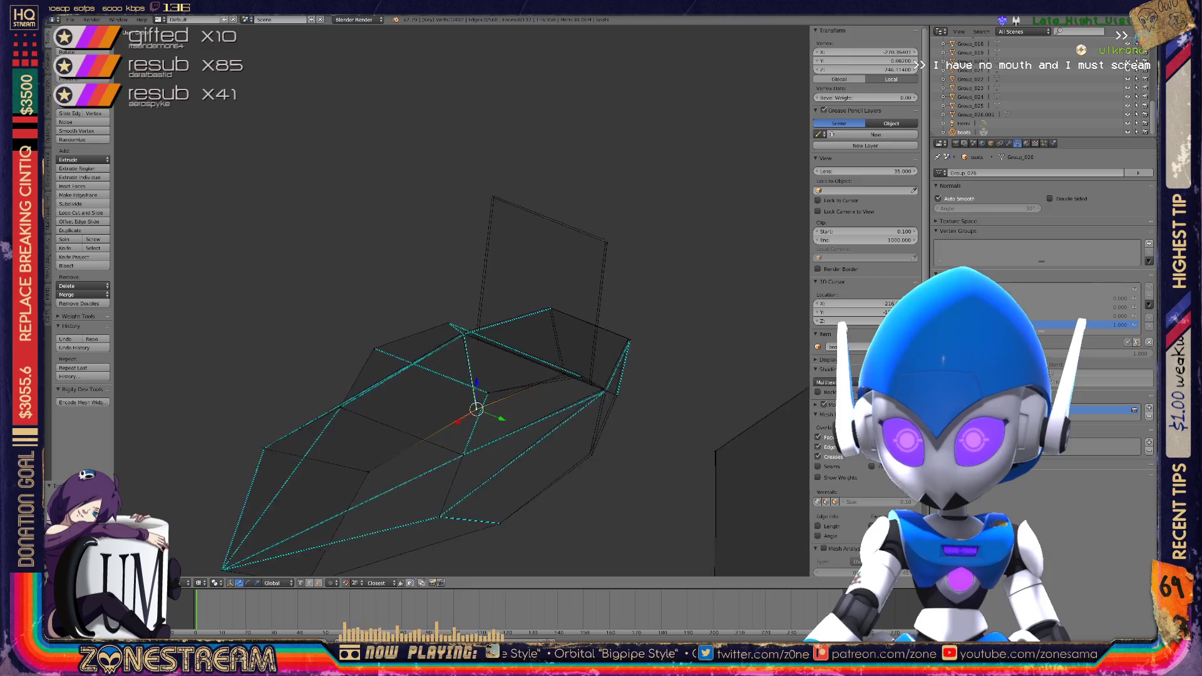
Nudge the lower-corner vertex where the cyan edges meet up-left, then slightly right
click(407, 448)
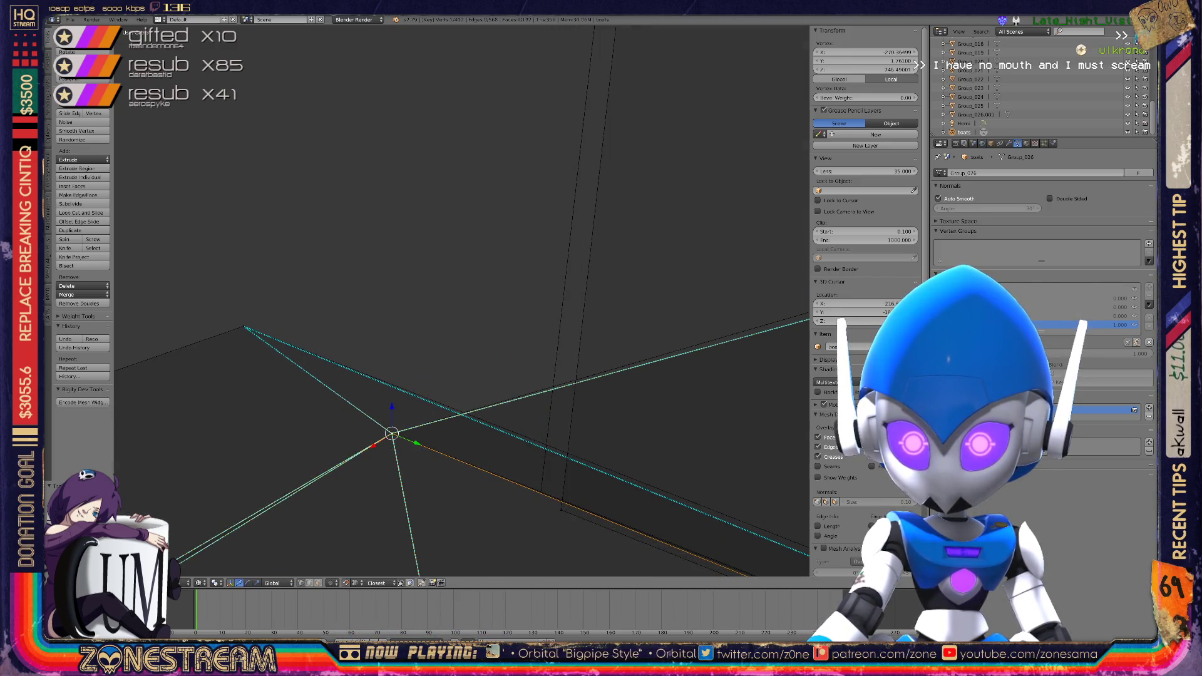
scroll(461, 301, down, 6)
shift+middle_drag(720, 563, 500, 425)
click(501, 445)
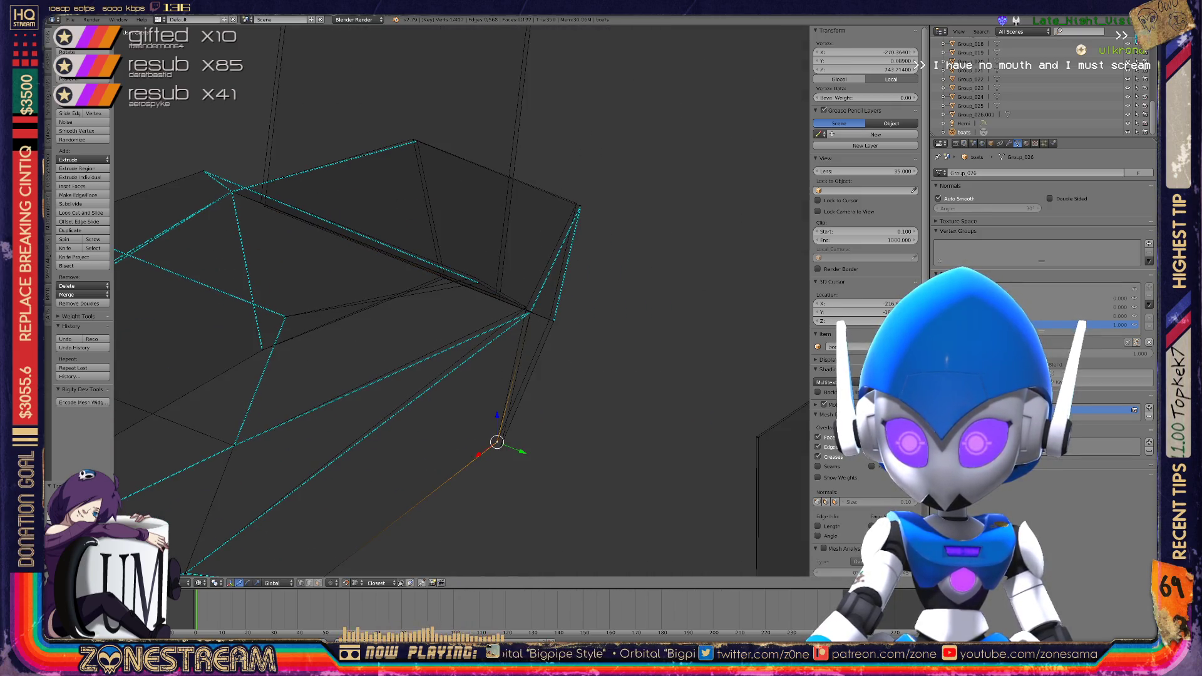
drag(501, 445, 497, 441)
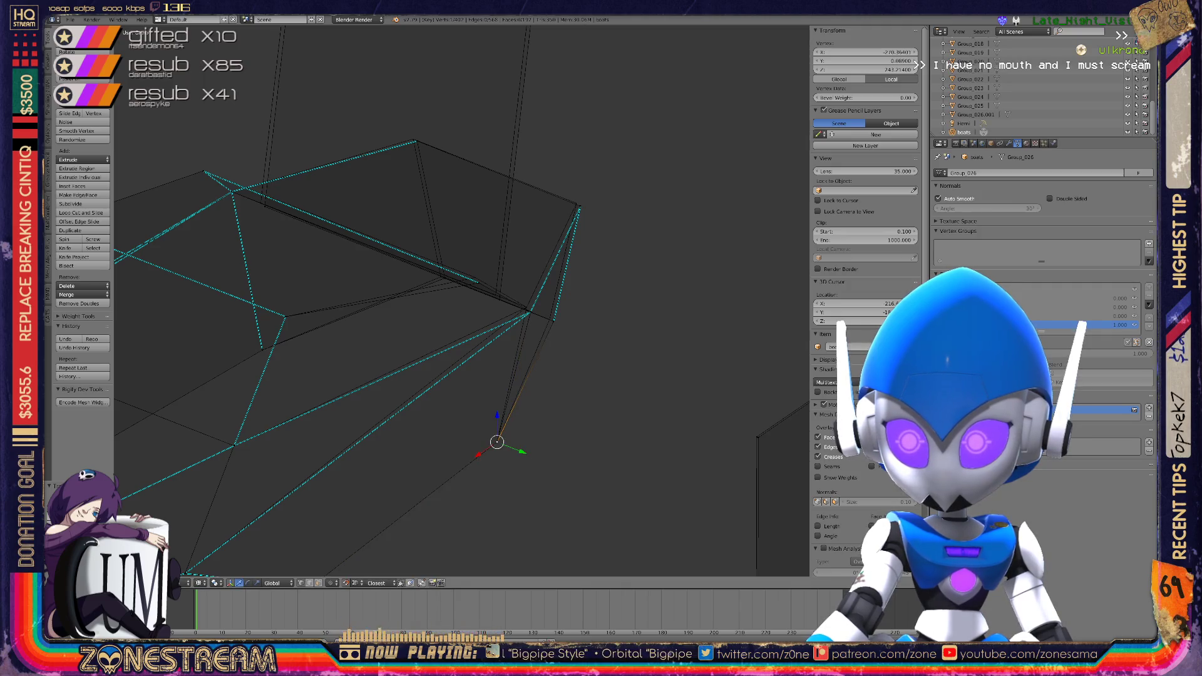
scroll(462, 301, up, 4)
scroll(462, 301, up, 3)
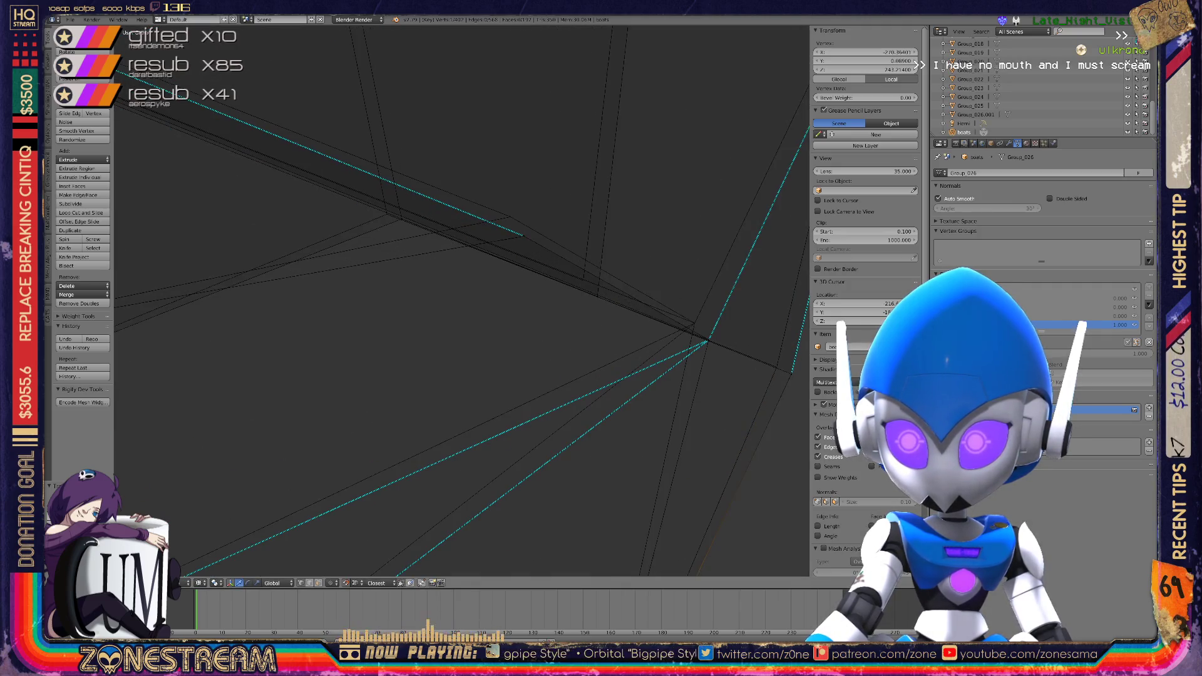
mouse_move(524, 236)
mouse_down()
mouse_move(510, 215)
mouse_move(383, 214)
mouse_up()
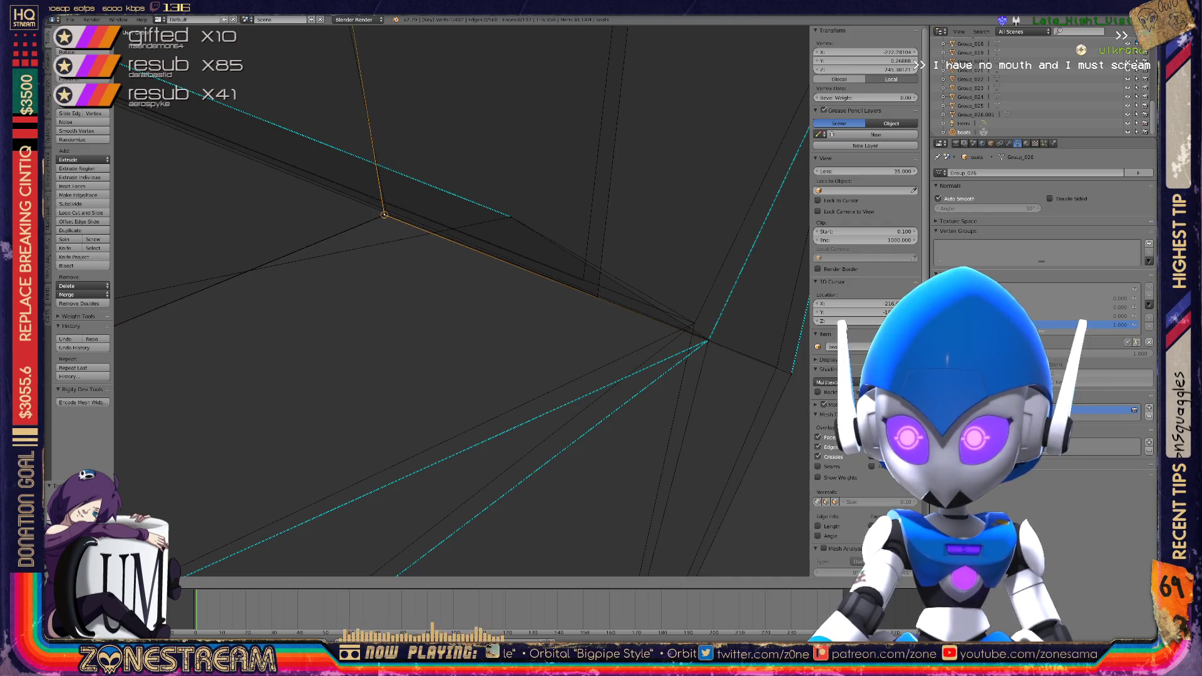
mouse_move(384, 214)
middle_down()
mouse_move(270, 82)
mouse_move(455, 268)
mouse_move(488, 295)
mouse_move(520, 296)
middle_up()
drag(521, 296, 543, 292)
mouse_move(543, 292)
middle_down()
mouse_move(456, 282)
mouse_move(540, 287)
mouse_move(471, 291)
mouse_move(228, 188)
mouse_move(569, 279)
mouse_move(686, 255)
mouse_move(574, 349)
mouse_move(517, 325)
middle_up()
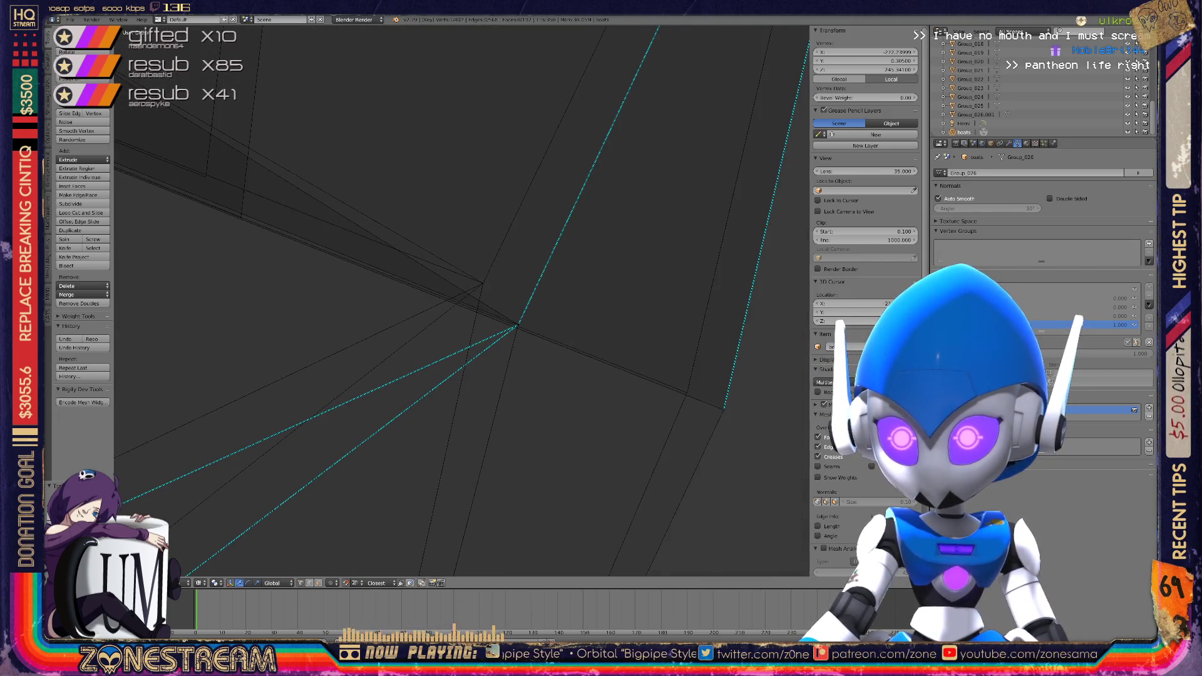
Slide another vertex along its converging edges with G
right_click(528, 303)
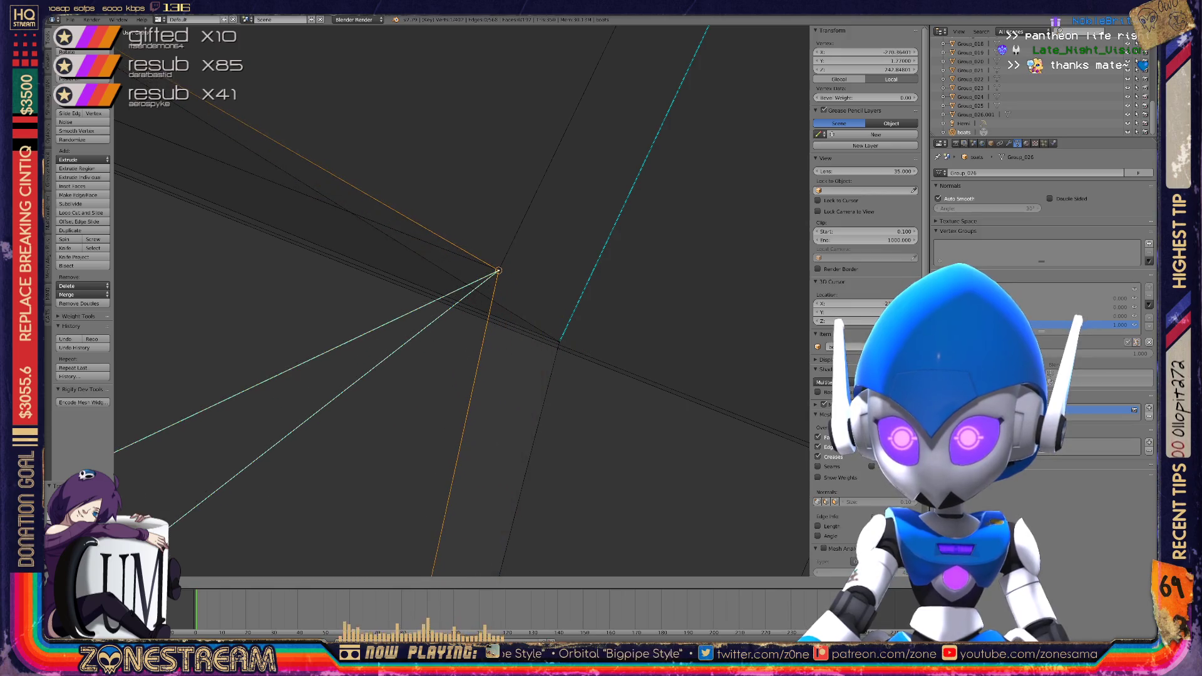
key(g)
key(g)
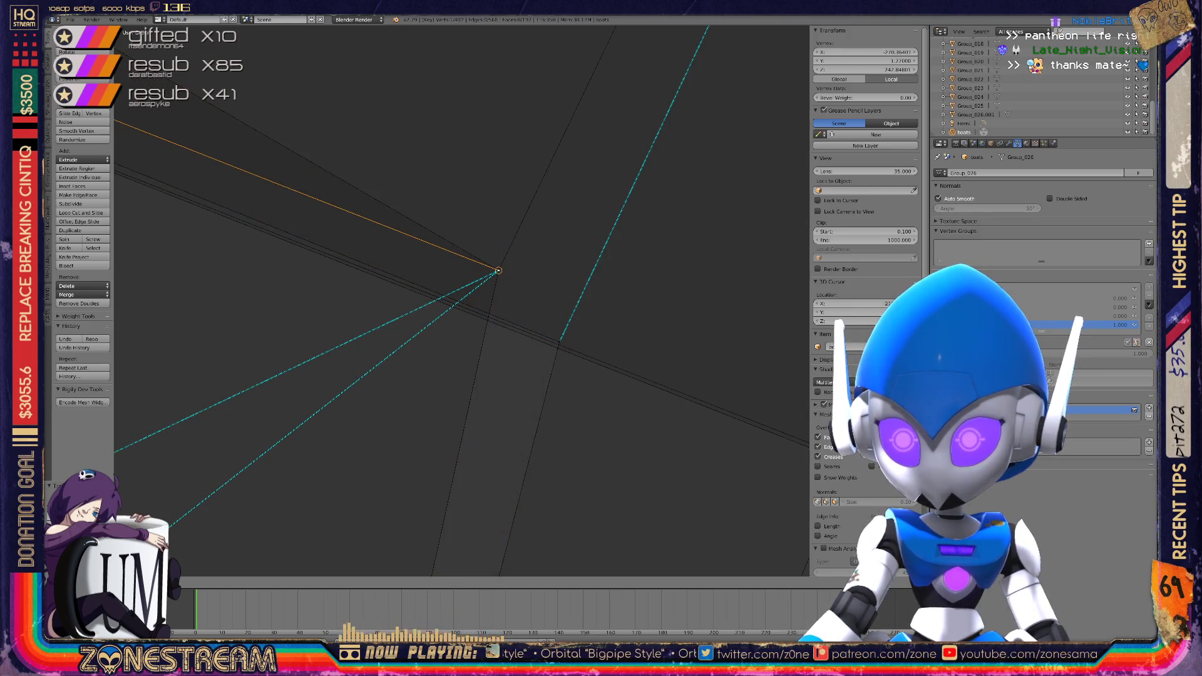
scroll(476, 288, down, 2)
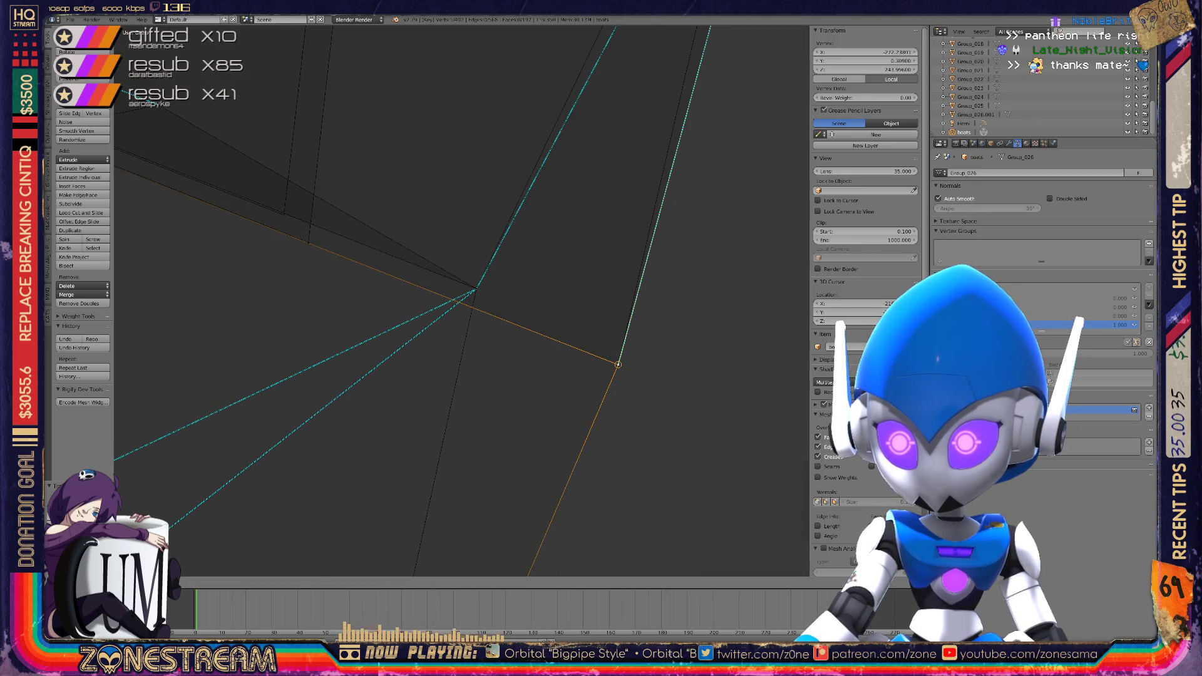
mouse_move(476, 301)
middle_down()
mouse_move(438, 325)
mouse_move(500, 269)
mouse_move(475, 284)
mouse_move(584, 219)
mouse_move(563, 263)
mouse_move(582, 381)
mouse_move(551, 363)
mouse_move(556, 351)
mouse_move(472, 311)
mouse_move(462, 402)
mouse_move(482, 525)
mouse_move(642, 494)
mouse_move(563, 438)
middle_up()
Inspect several vertices around the piece, working toward the top corner
right_click(584, 386)
right_click(499, 322)
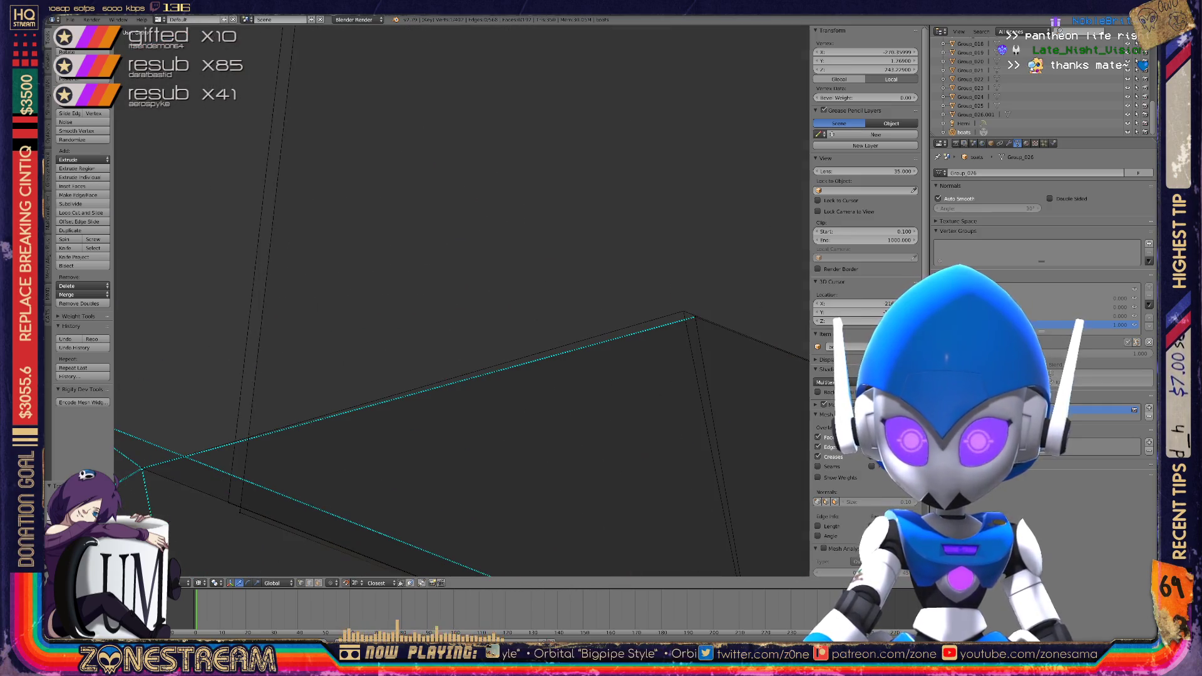
right_click(227, 502)
middle_drag(228, 502, 325, 388)
right_click(339, 227)
mouse_move(338, 227)
middle_down()
mouse_move(330, 212)
mouse_move(408, 266)
mouse_move(248, 201)
middle_up()
right_click(587, 336)
middle_drag(587, 336, 494, 388)
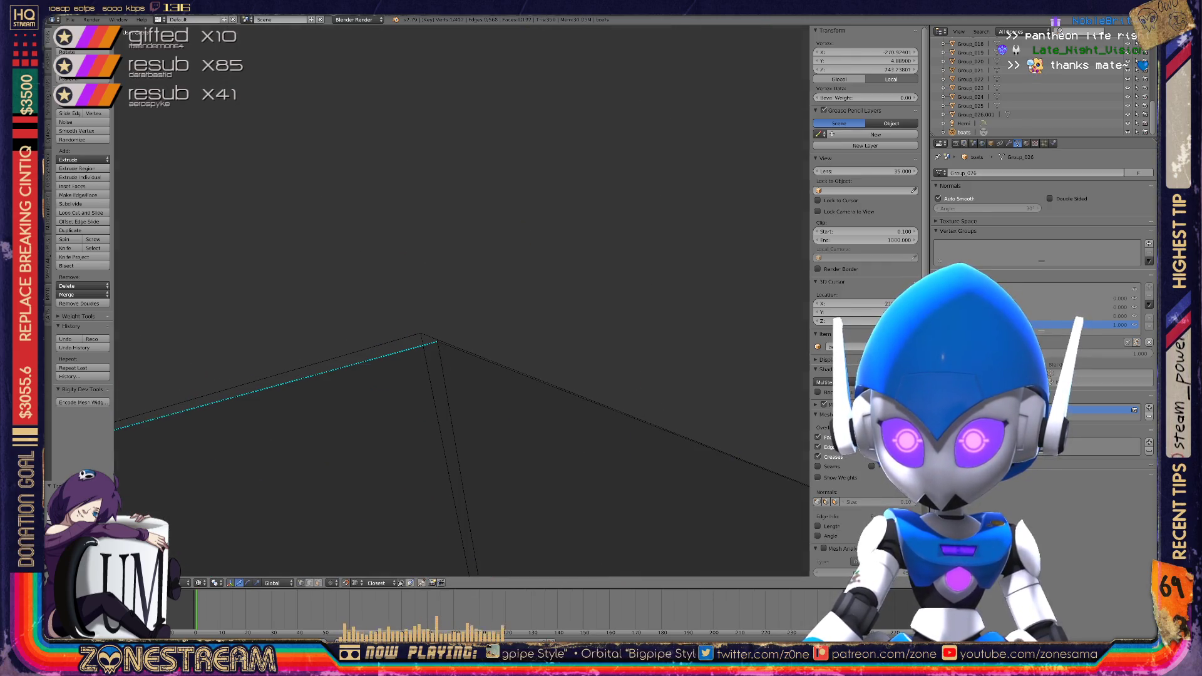
Move the peak vertex and frame the whole selected mesh
right_click(421, 333)
key(g)
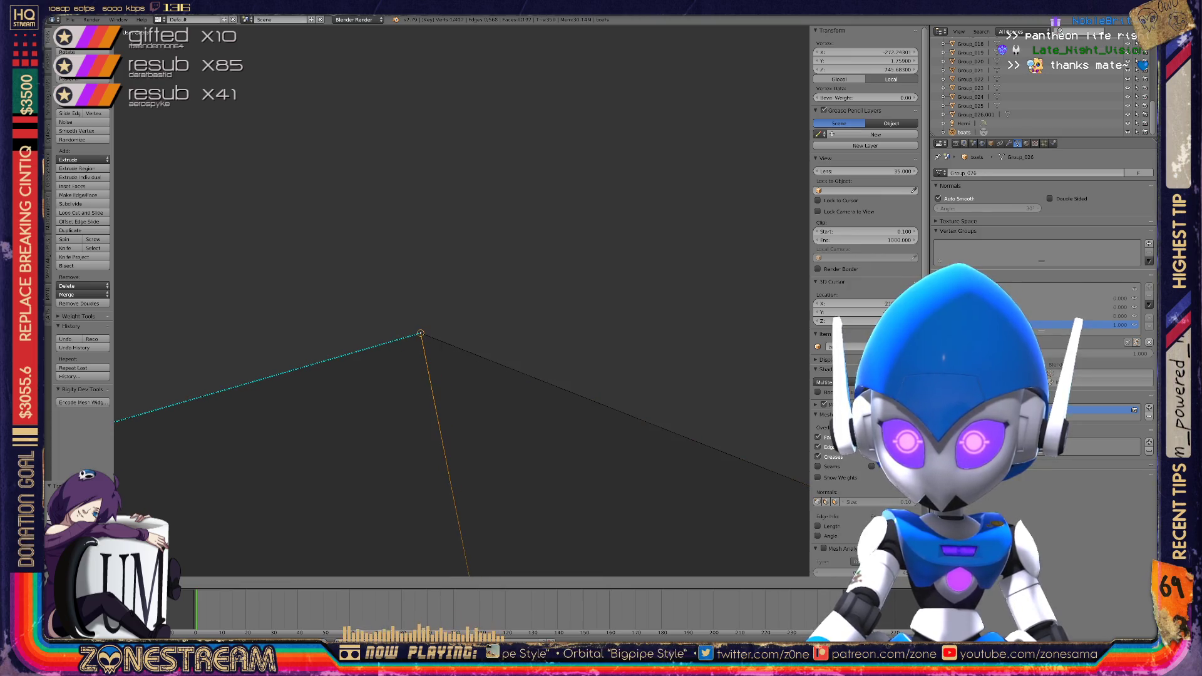
middle_drag(463, 301, 550, 257)
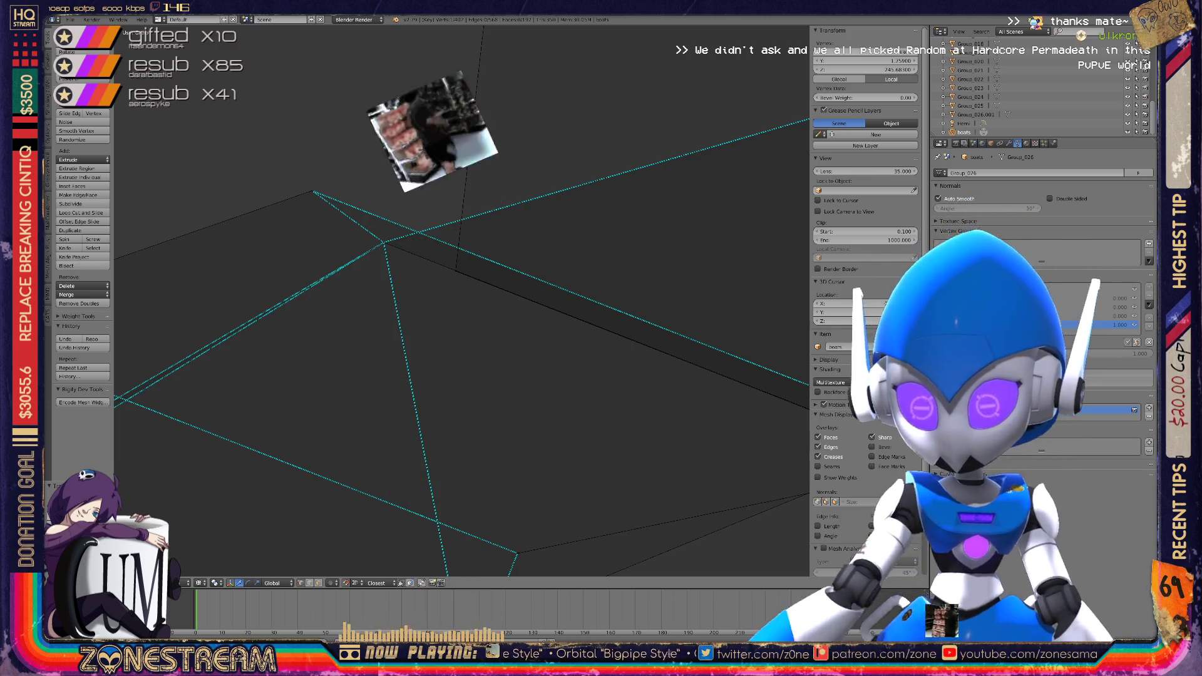
key(KP_Decimal)
key(KP_8)
key(KP_8)
key(KP_8)
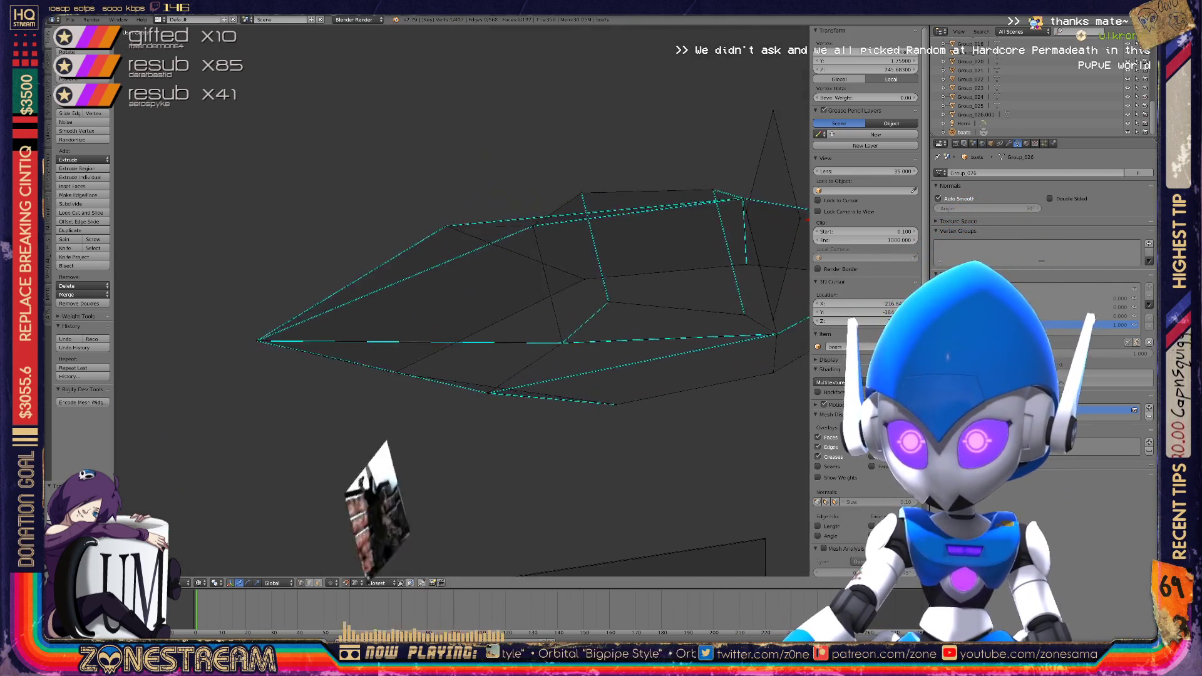
key(KP_4)
key(KP_4)
key(KP_8)
key(KP_8)
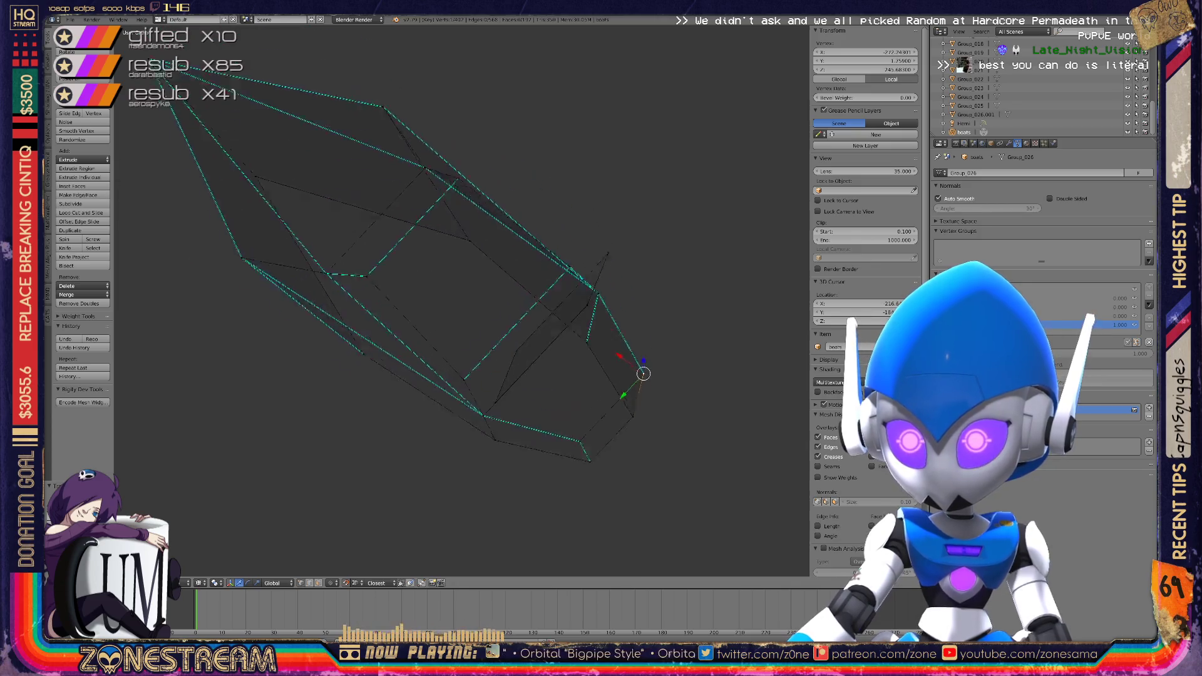
key(KP_4)
key(KP_4)
key(KP_8)
key(KP_8)
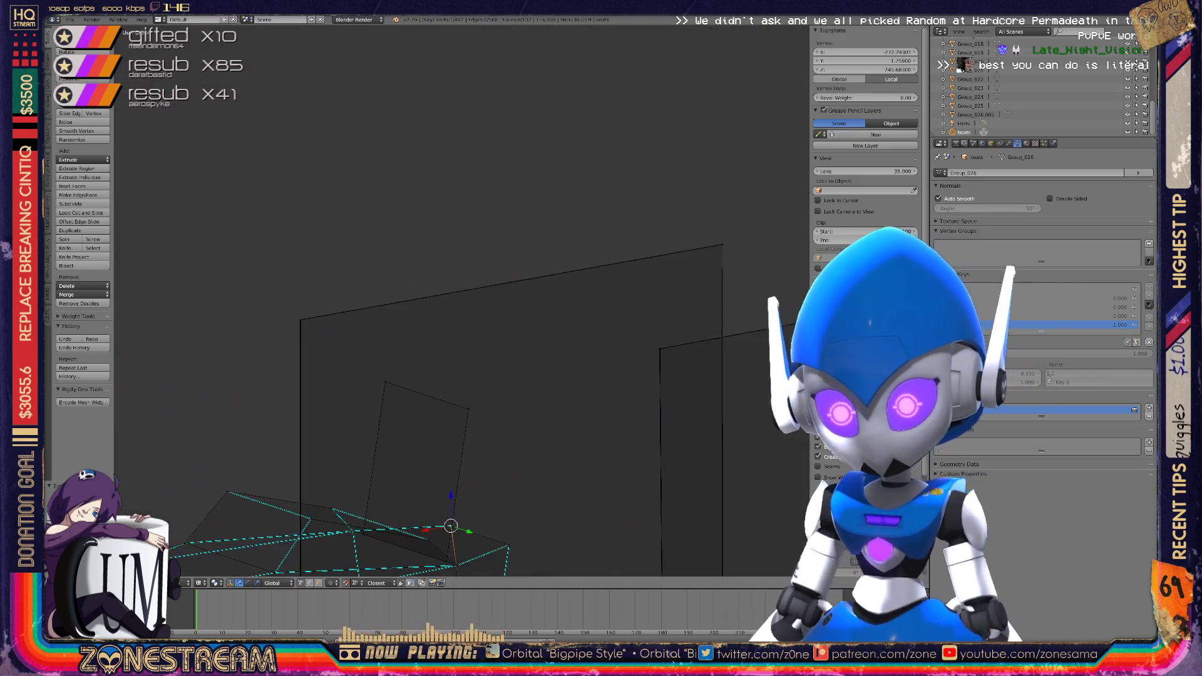
key(KP_4)
key(KP_4)
key(KP_8)
key(KP_8)
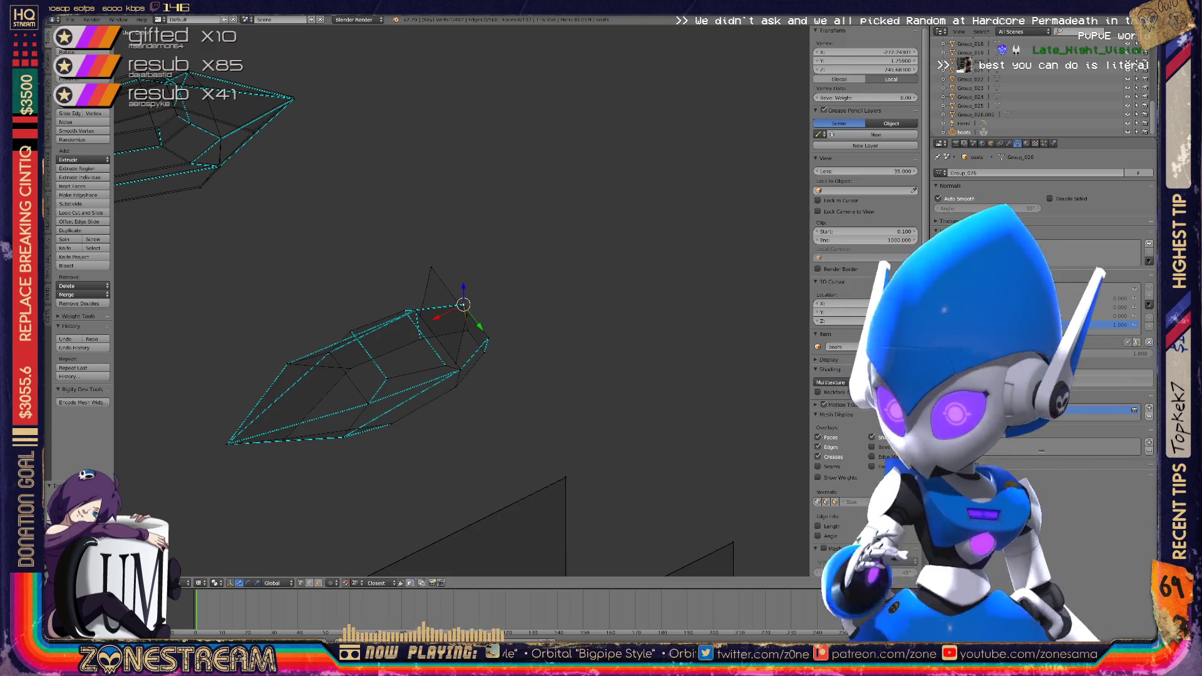
scroll(463, 303, down, 4)
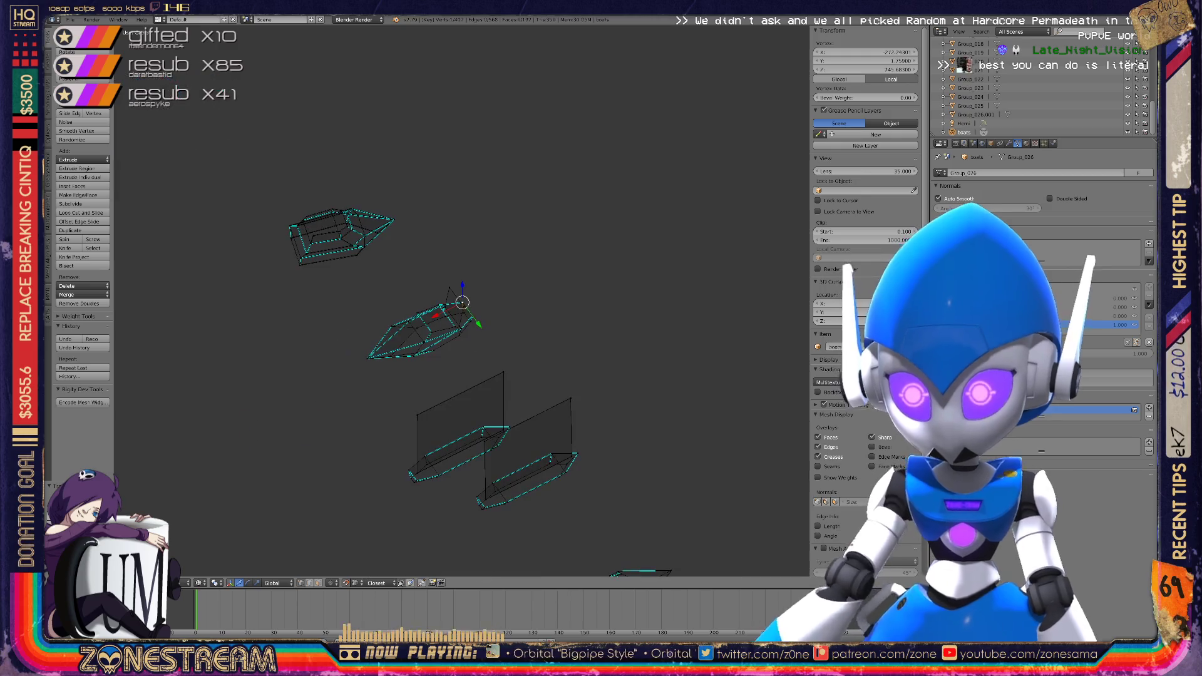
mouse_move(463, 304)
middle_down()
mouse_move(425, 236)
mouse_move(619, 241)
middle_up()
scroll(463, 303, up, 10)
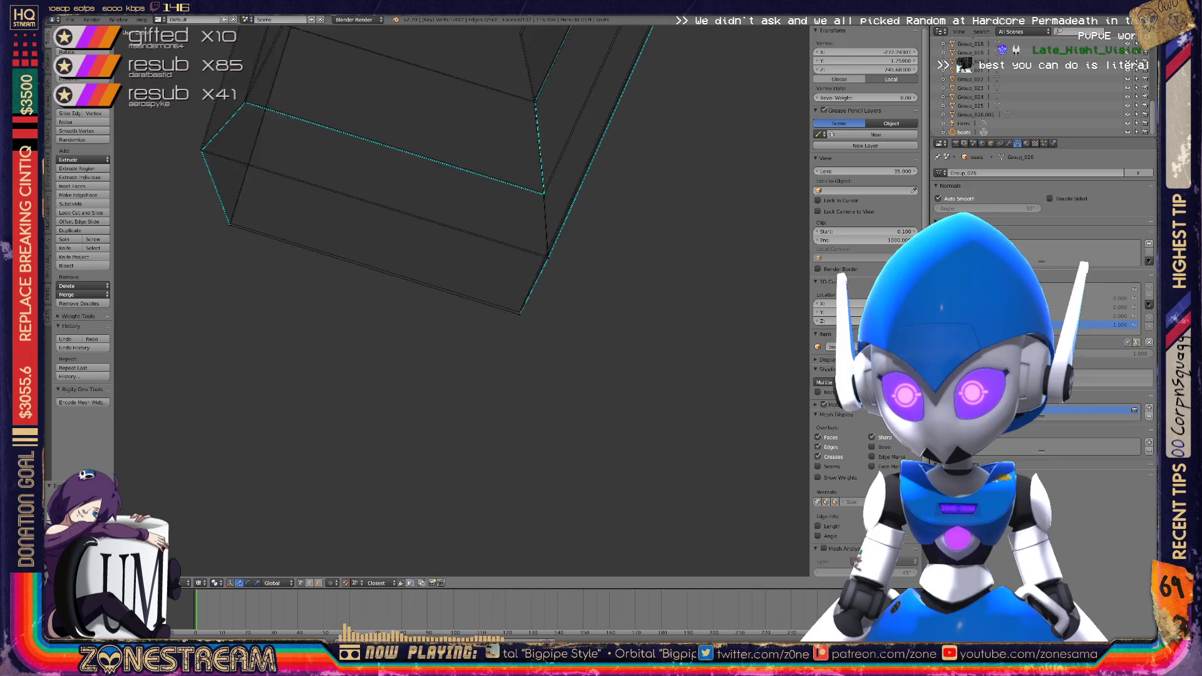
Select a vertex near the mesh corner and move it up and to the left
mouse_move(463, 304)
middle_down()
mouse_move(501, 325)
mouse_move(551, 419)
middle_up()
right_click(552, 422)
right_click(612, 303)
right_click(612, 304)
mouse_move(612, 303)
middle_down()
mouse_move(620, 294)
mouse_move(612, 313)
mouse_move(488, 322)
mouse_move(494, 333)
mouse_move(438, 288)
mouse_move(475, 350)
mouse_move(500, 325)
mouse_move(438, 300)
middle_up()
drag(359, 384, 344, 328)
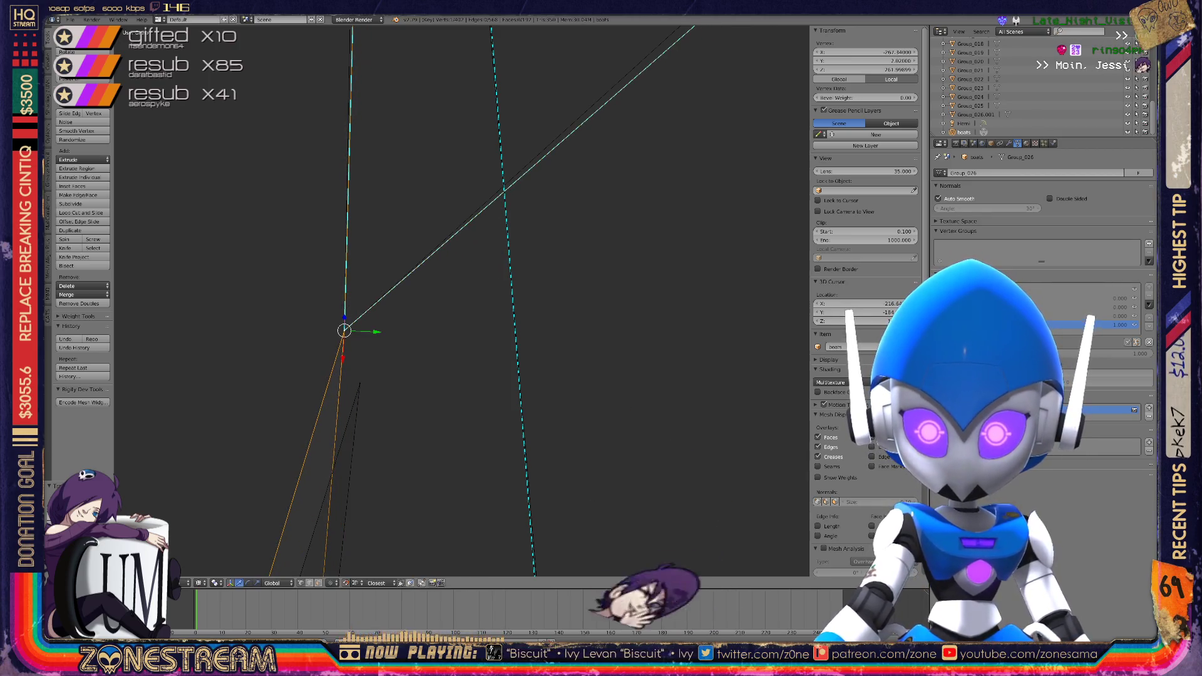
click(344, 328)
Reposition the selected vertex with snapping after undoing a trial move
mouse_move(344, 329)
middle_down()
mouse_move(407, 303)
mouse_move(424, 430)
mouse_move(394, 260)
mouse_move(372, 235)
mouse_move(327, 327)
mouse_move(411, 215)
mouse_move(311, 43)
mouse_move(265, 107)
middle_up()
key(g)
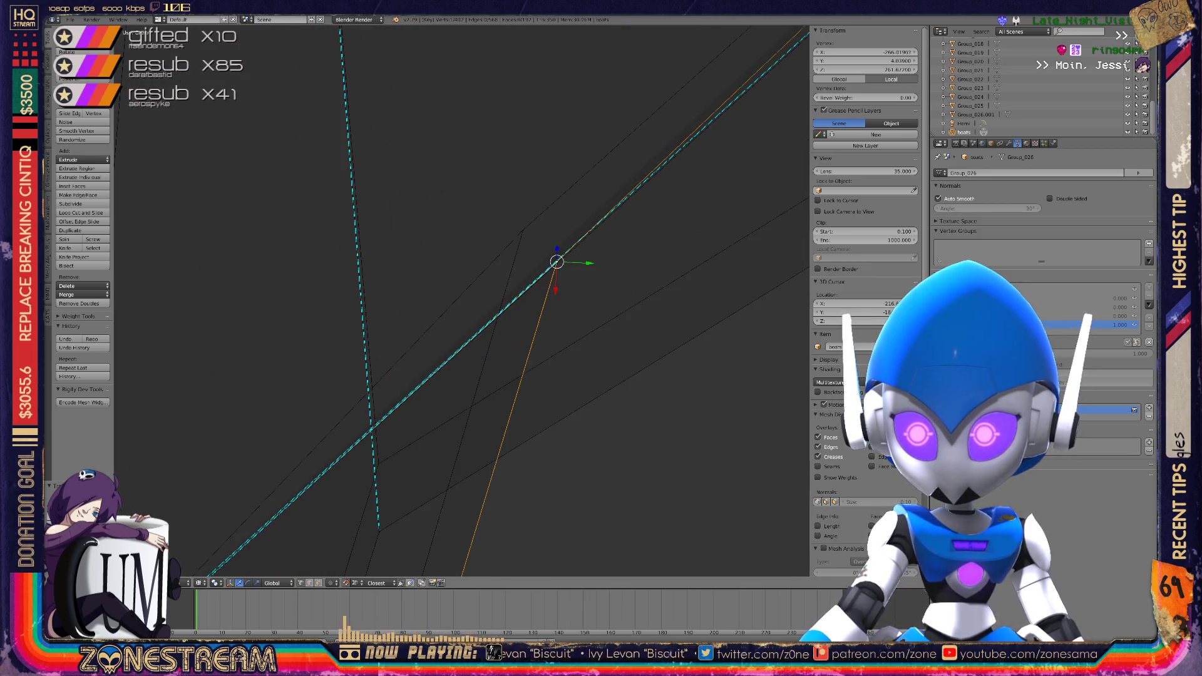
key(ctrl+z)
key(ctrl+z)
key(ctrl+shift+z)
key(ctrl+shift+z)
key(g)
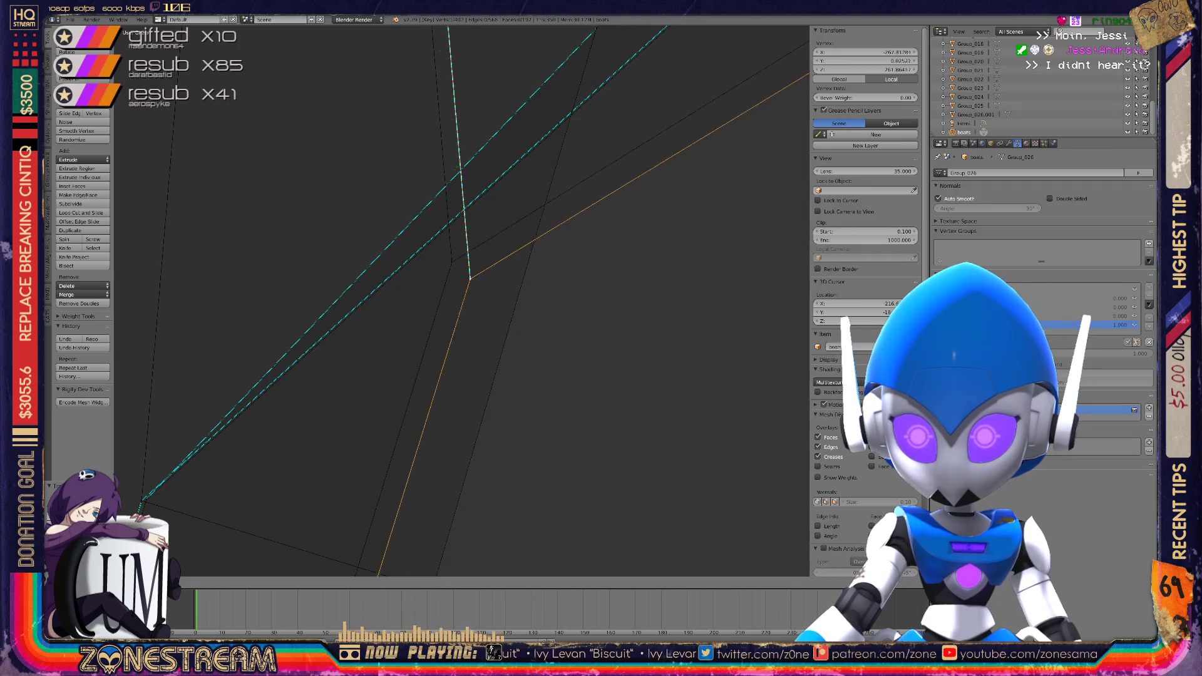
key(KP_Decimal)
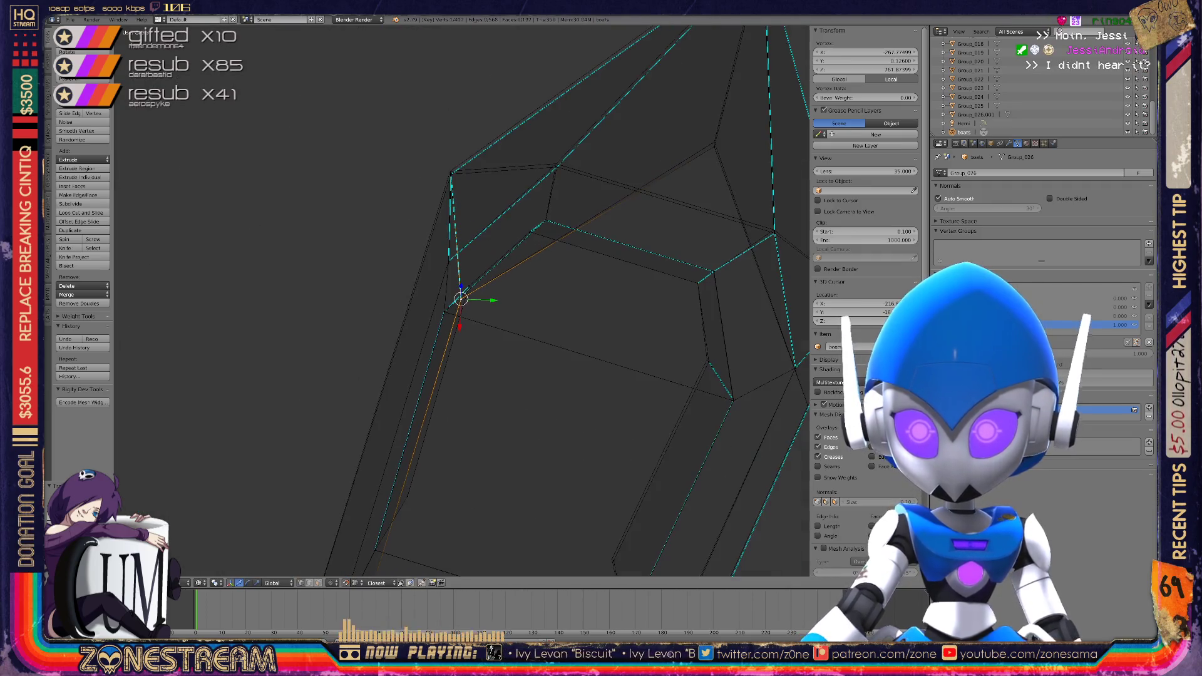
scroll(462, 300, up, 6)
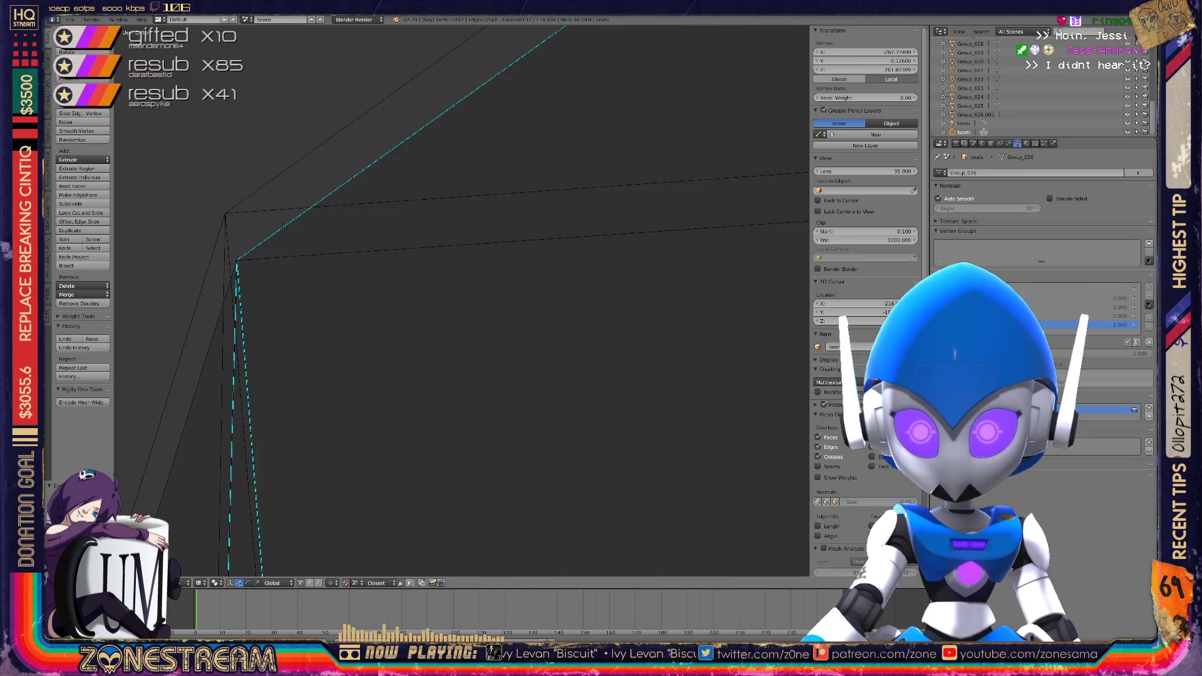
key(g)
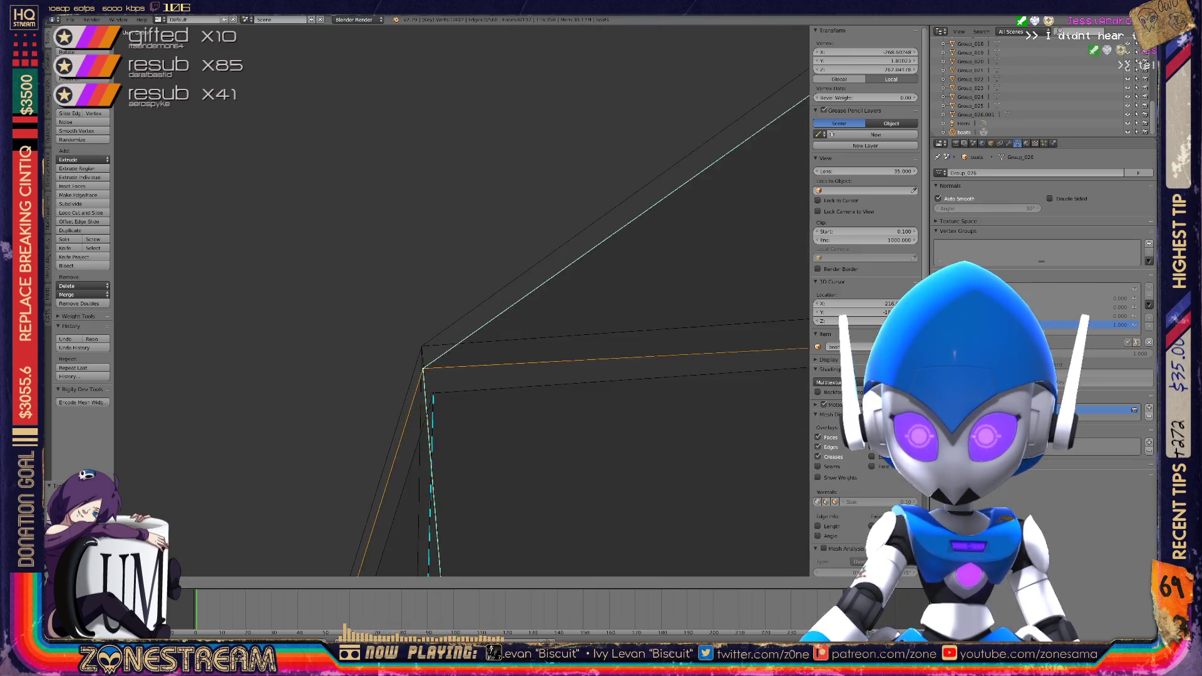
click(434, 370)
Select the neighbouring vertex, then the apex vertex, checking the piece from several angles
mouse_move(434, 370)
middle_down()
mouse_move(336, 558)
mouse_move(207, 632)
middle_up()
right_click(464, 358)
right_click(453, 339)
middle_drag(463, 375, 487, 366)
scroll(457, 311, down, 5)
middle_drag(457, 311, 482, 309)
scroll(461, 300, up, 5)
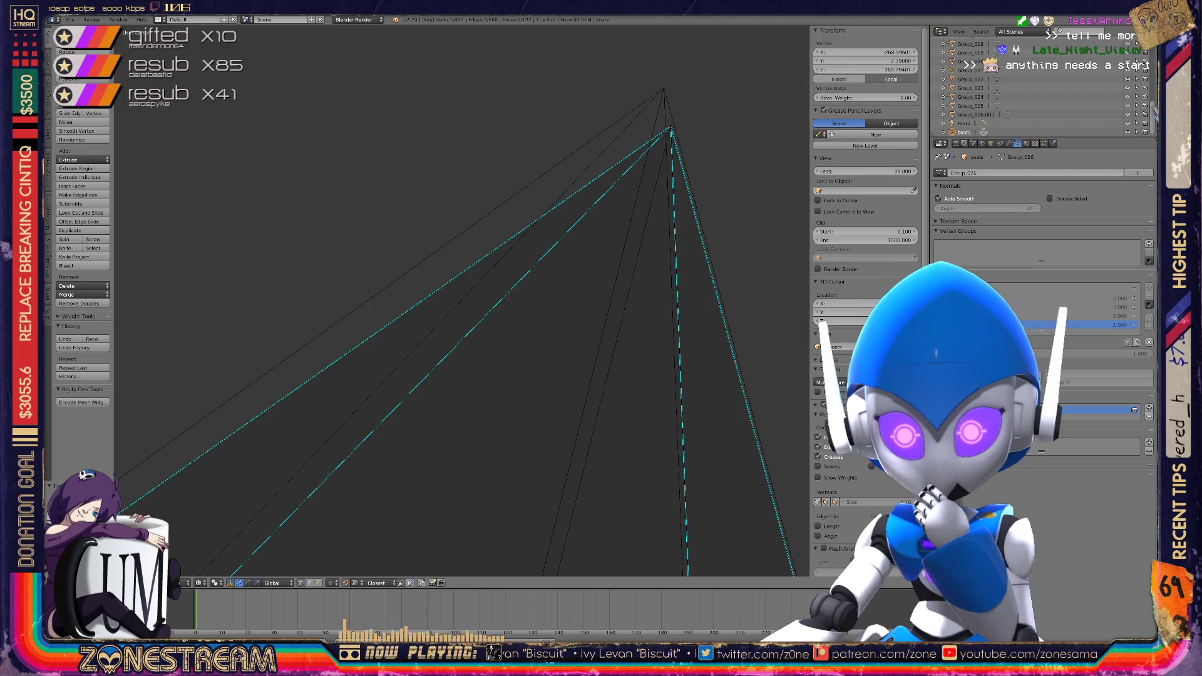
scroll(462, 300, down, 5)
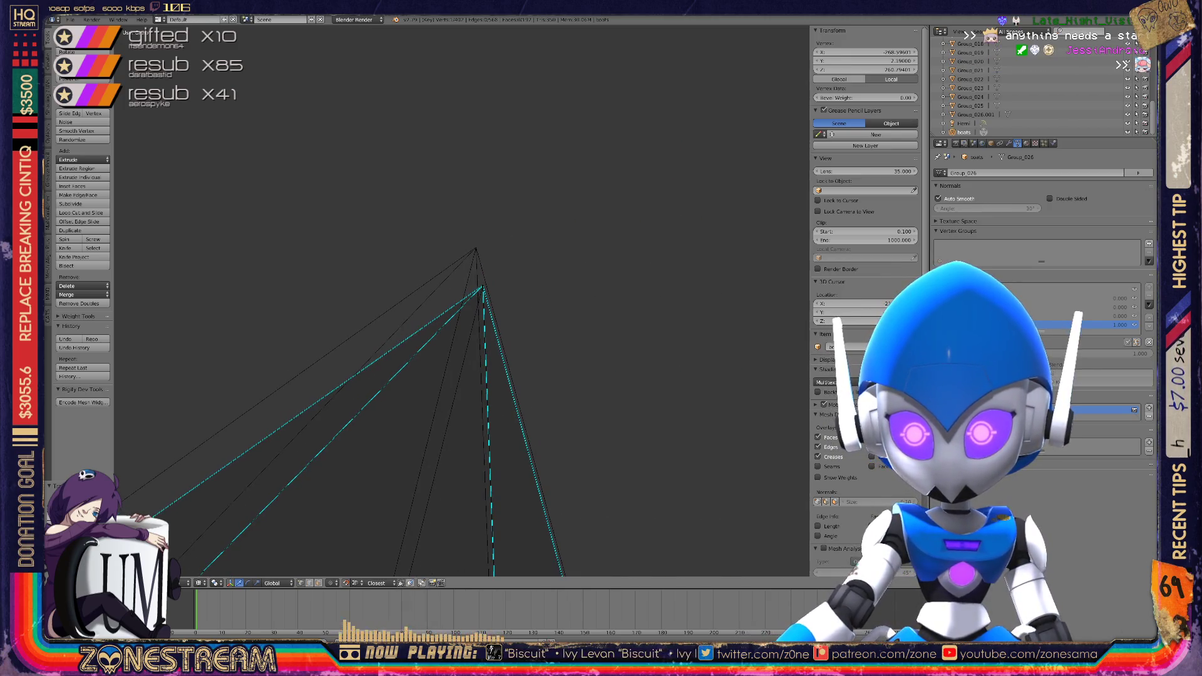
right_click(482, 286)
mouse_move(482, 286)
middle_down()
mouse_move(474, 270)
mouse_move(459, 303)
mouse_move(473, 181)
mouse_move(474, 199)
middle_up()
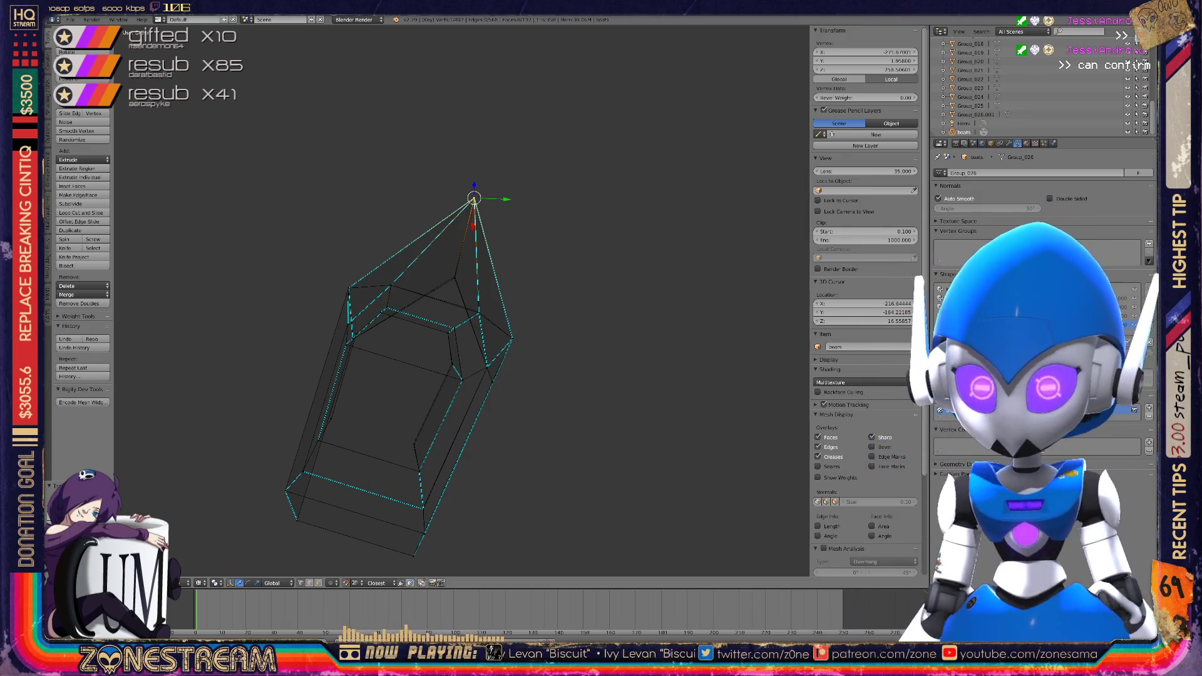
Snap the selected vertex onto its neighbour and start moving the overlapping vertex
scroll(474, 199, up, 8)
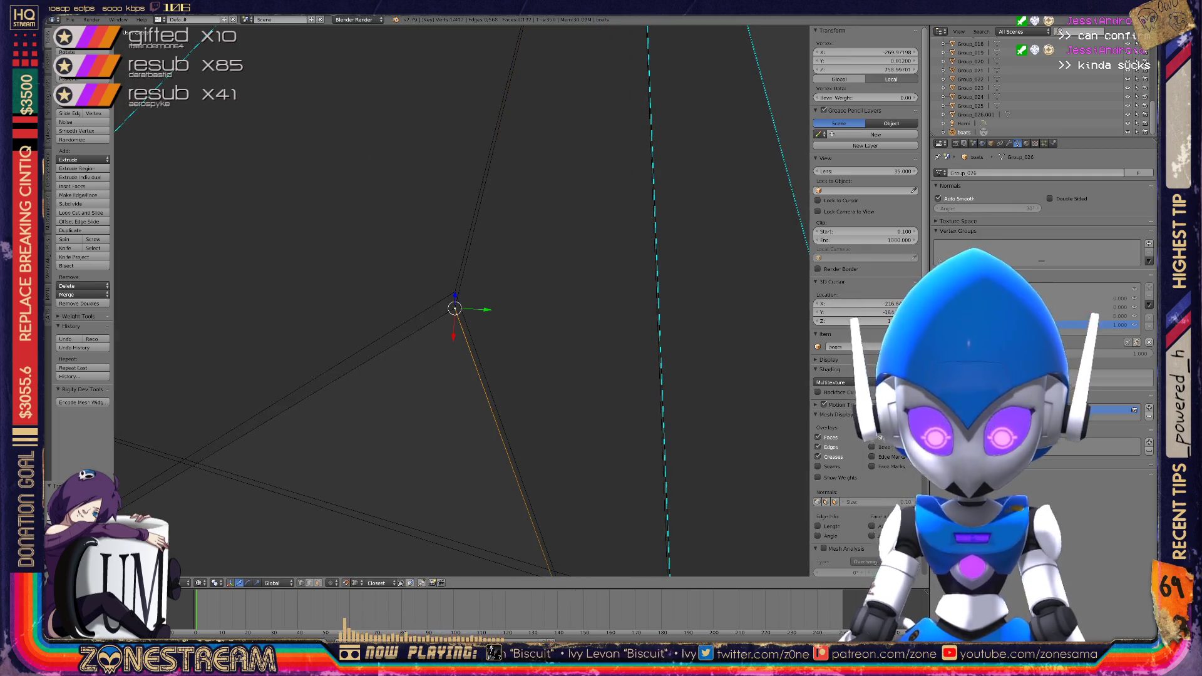
key(g)
right_click(454, 292)
key(g)
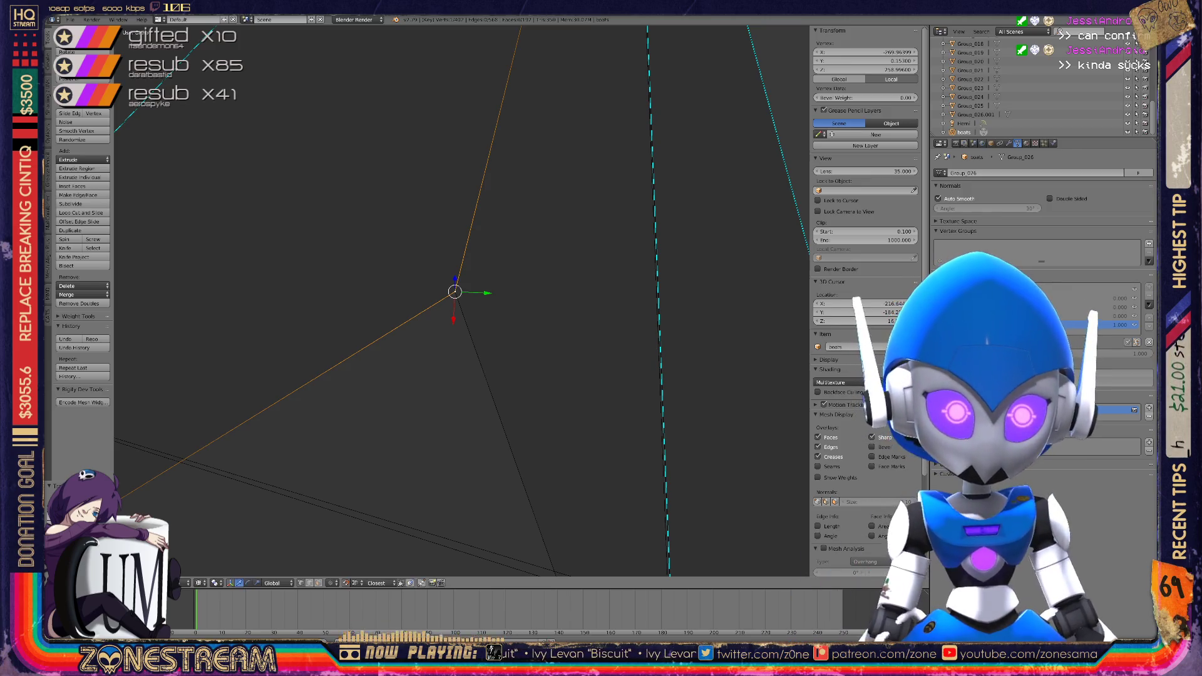
scroll(454, 291, down, 3)
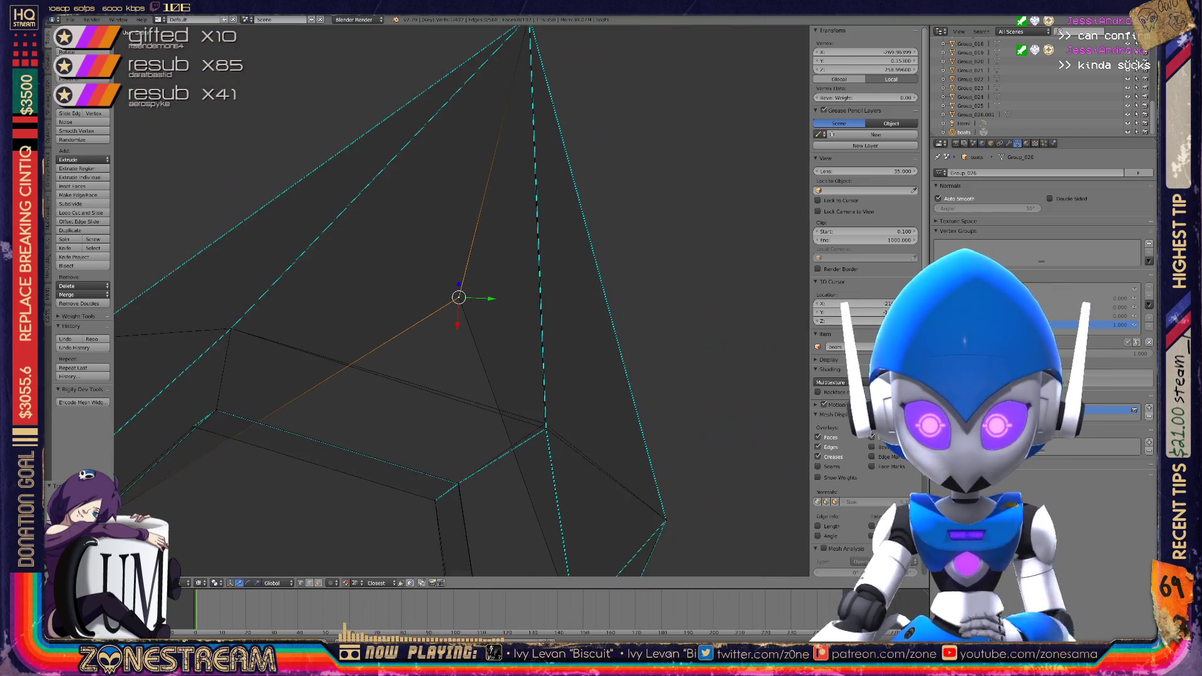
scroll(532, 401, up, 5)
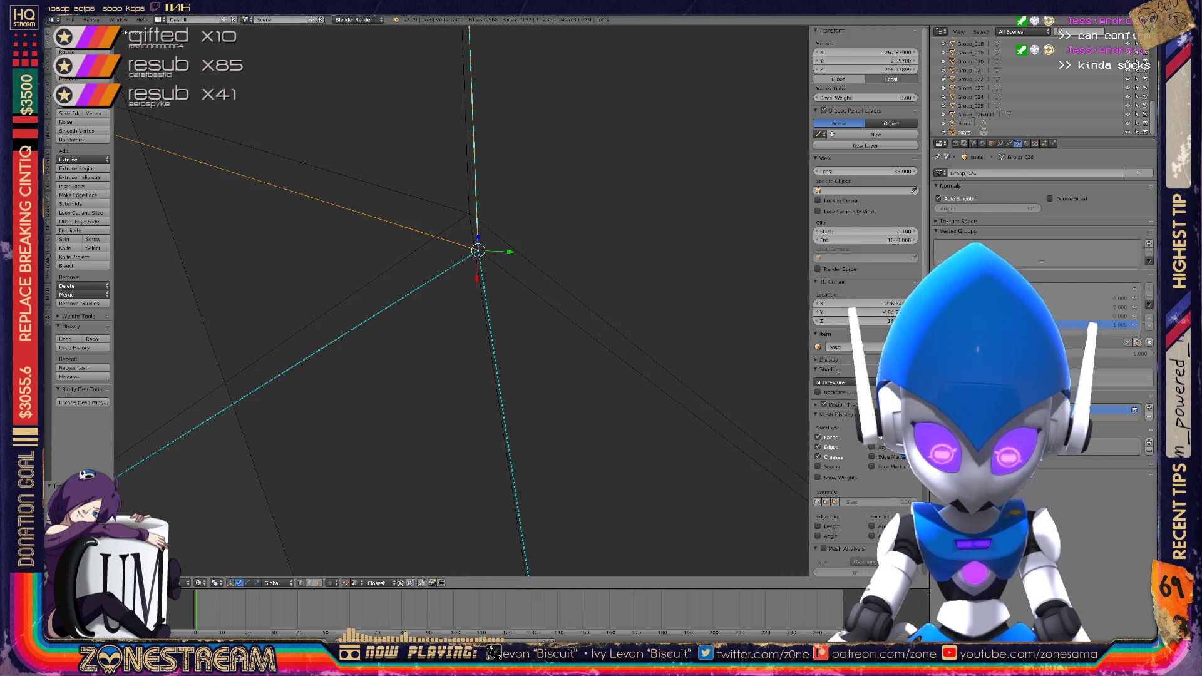
mouse_move(477, 250)
middle_down()
mouse_move(470, 182)
mouse_move(461, 276)
mouse_move(591, 184)
middle_up()
scroll(591, 185, up, 5)
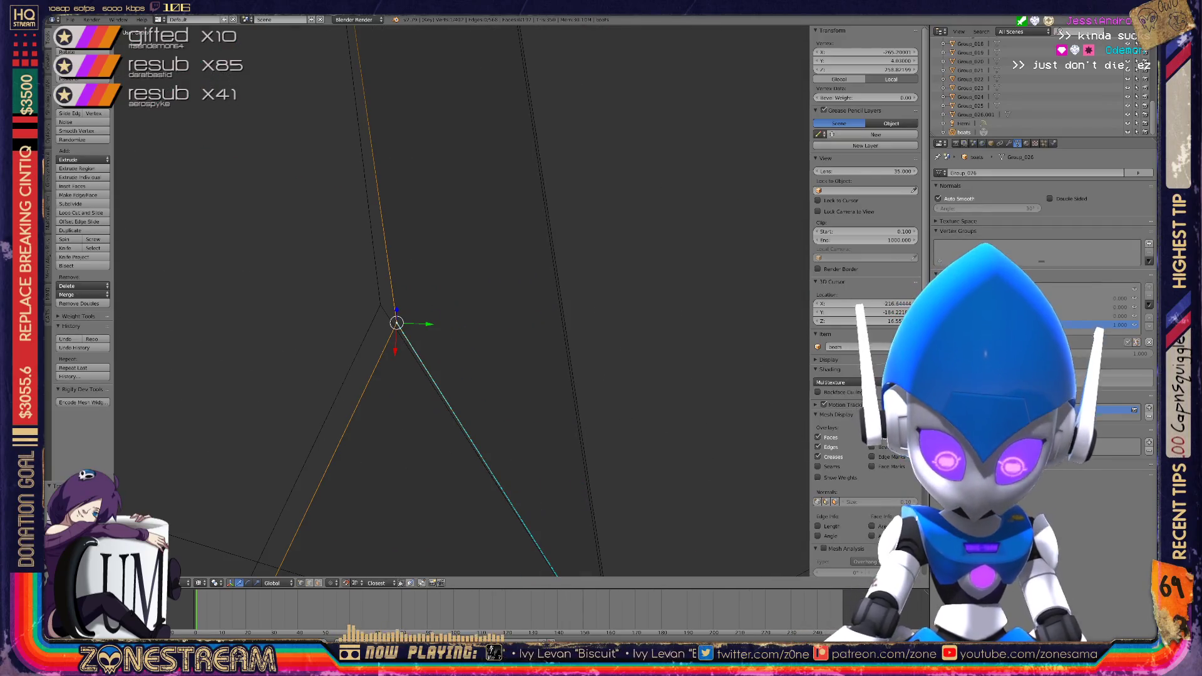
Move the selected vertex up and to the left toward the tip
key(g)
scroll(462, 300, down, 6)
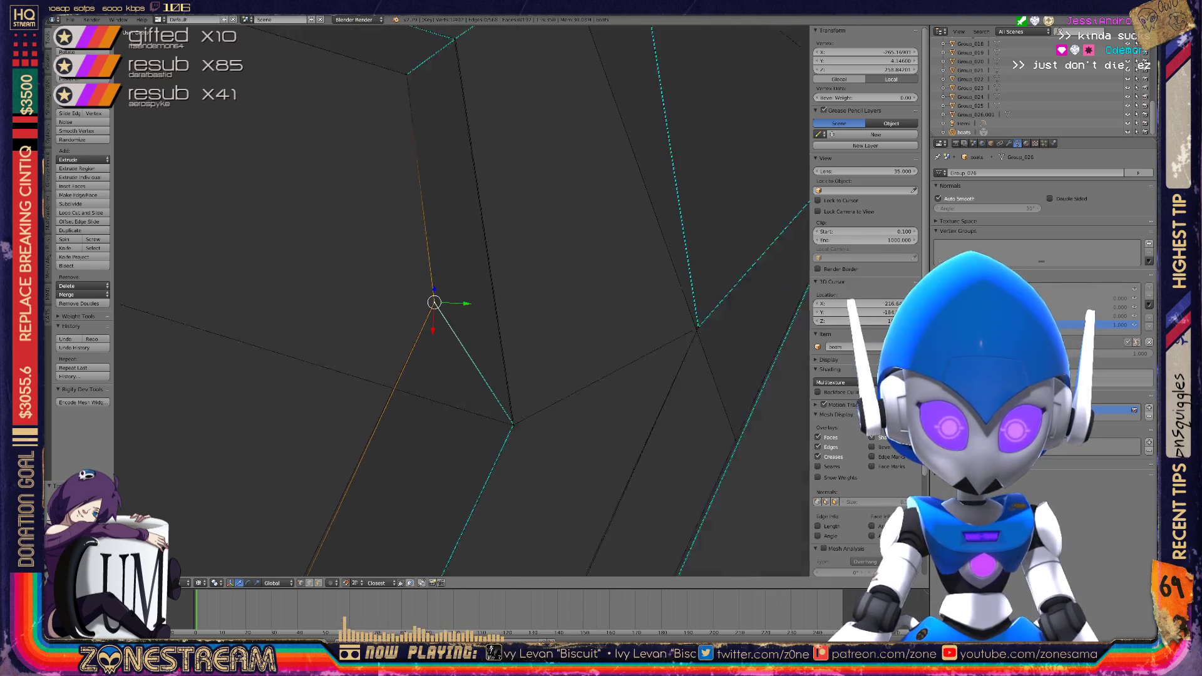
scroll(441, 302, up, 2)
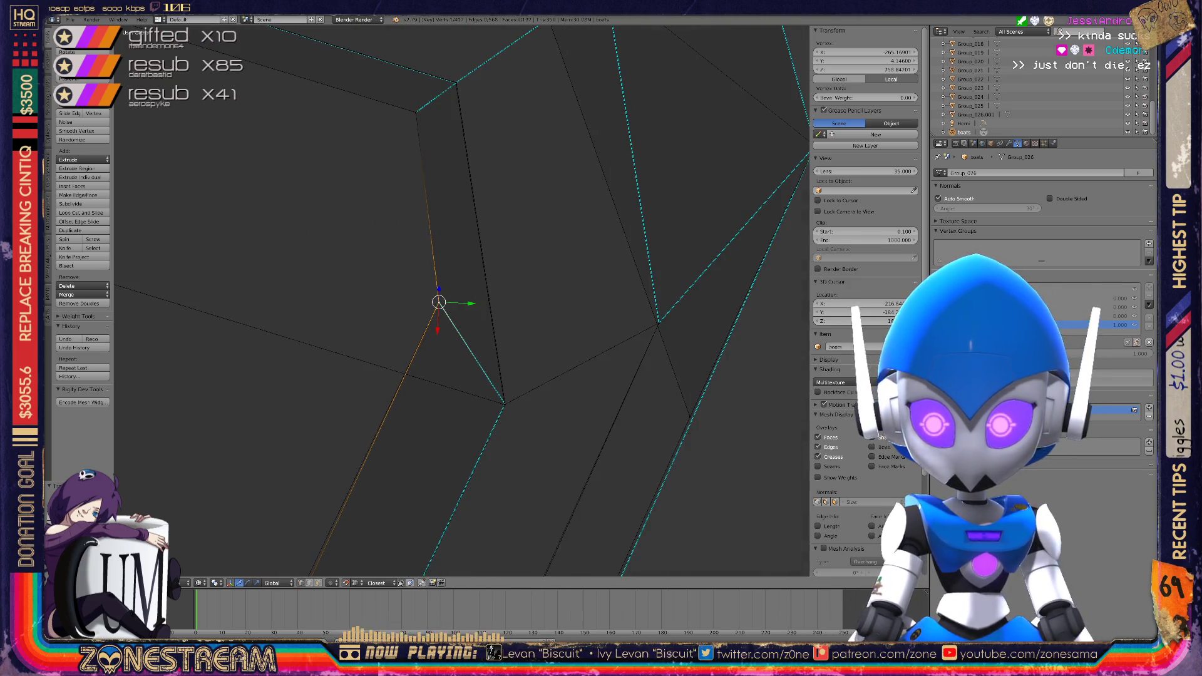
shift+middle_drag(441, 302, 420, 213)
mouse_move(418, 213)
mouse_down()
mouse_move(418, 226)
mouse_move(373, 205)
mouse_move(318, 56)
mouse_up()
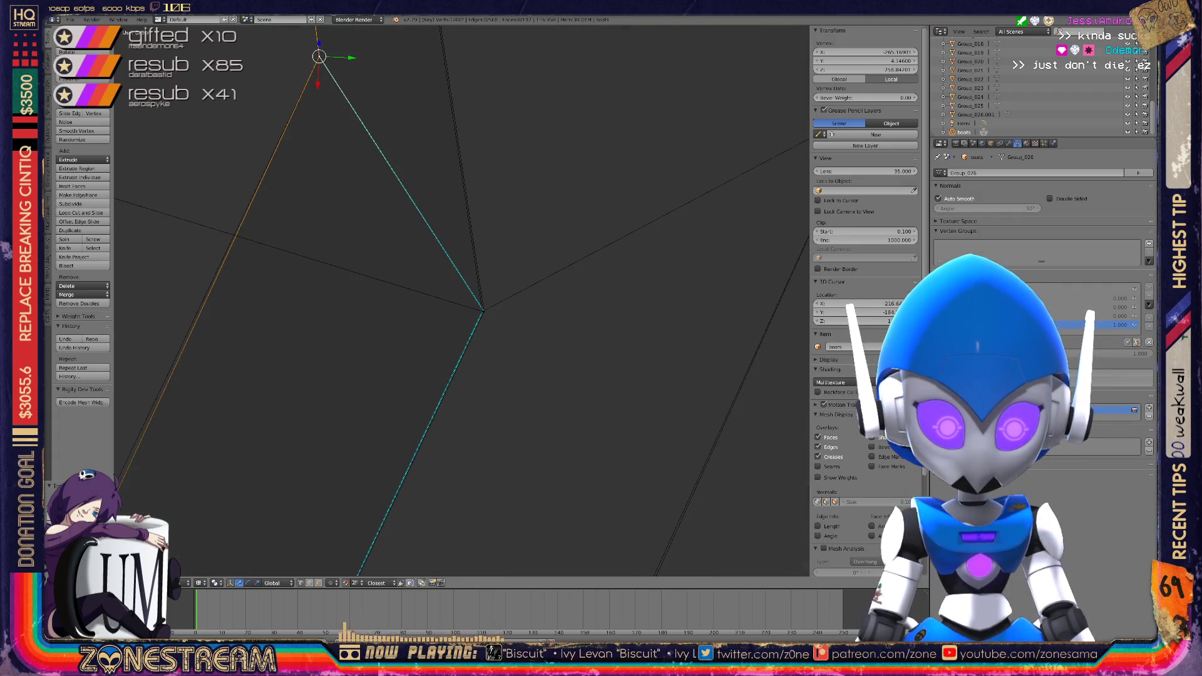
mouse_move(482, 310)
shift+middle_down()
mouse_move(469, 333)
mouse_move(494, 451)
mouse_move(491, 385)
shift+middle_up()
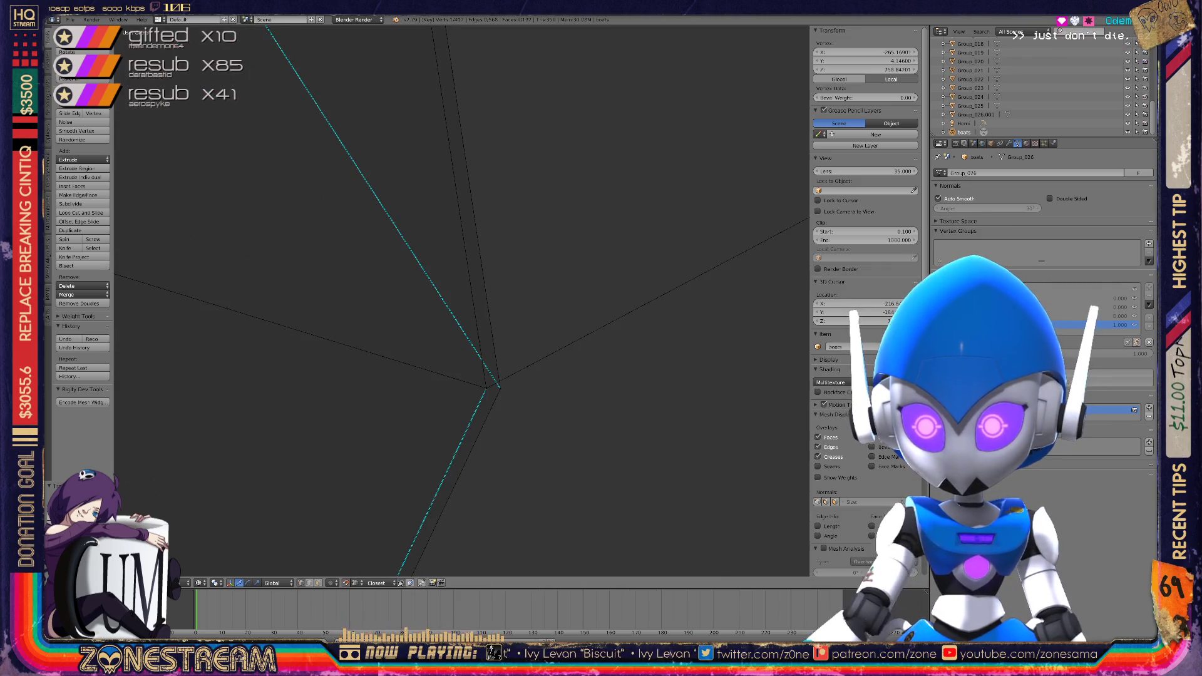
Shift the vertex where the edges converge up and to the right
right_click(486, 388)
key(g)
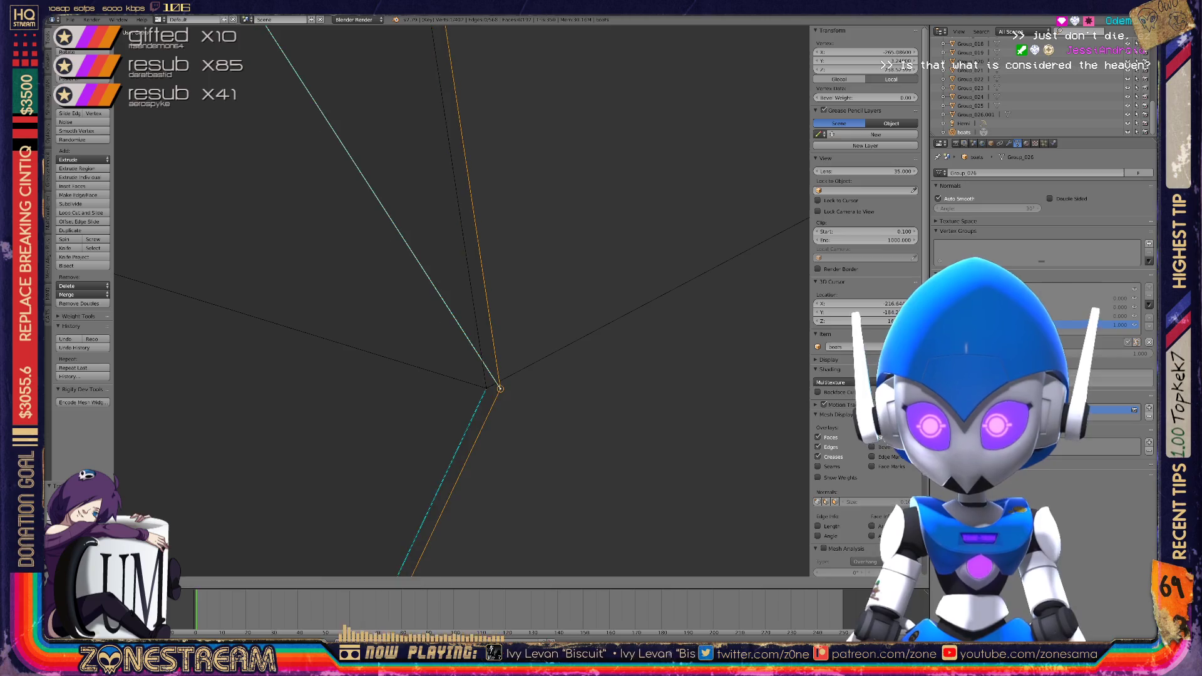
key(g)
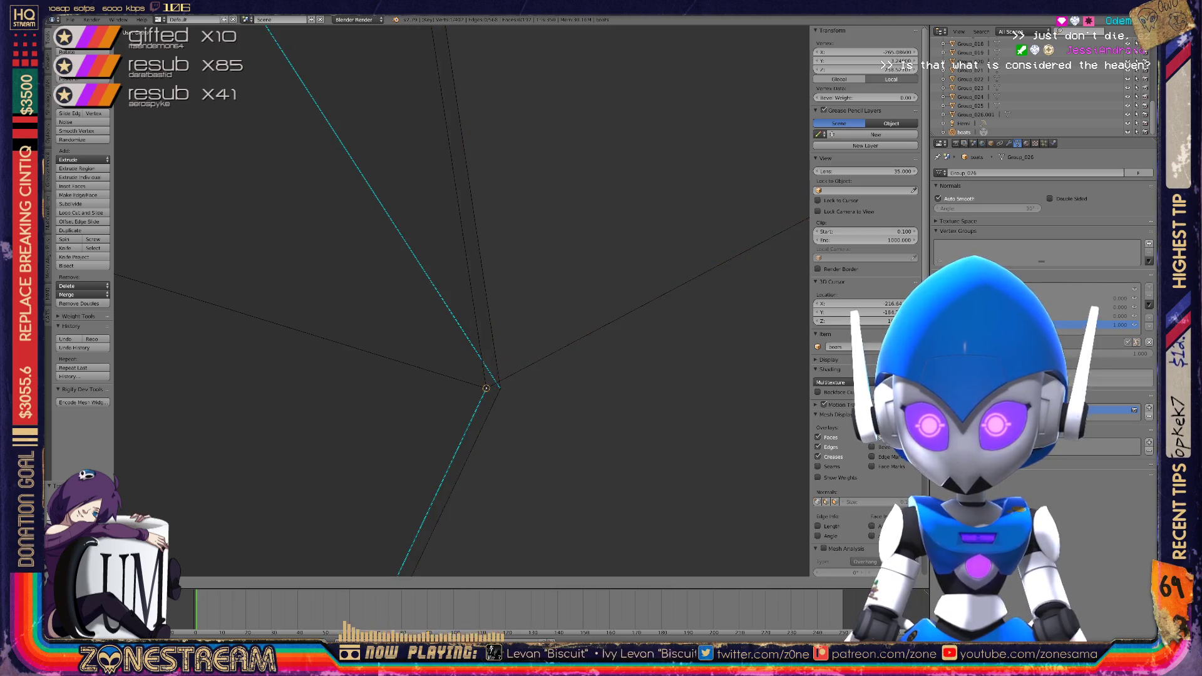
click(513, 213)
middle_drag(528, 231, 585, 347)
mouse_move(635, 389)
middle_down()
mouse_move(635, 638)
mouse_move(687, 626)
mouse_move(576, 585)
middle_up()
Snap that vertex onto its target vertex to merge them, then check the result
key(g)
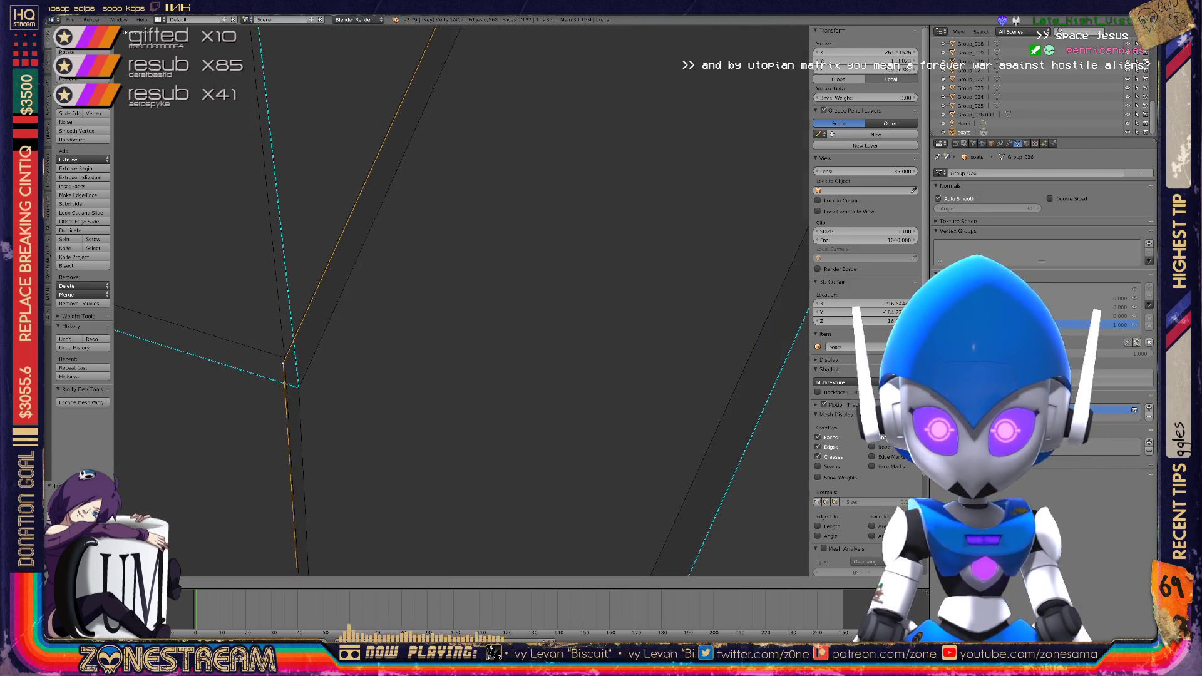
click(285, 357)
middle_drag(460, 301, 426, 282)
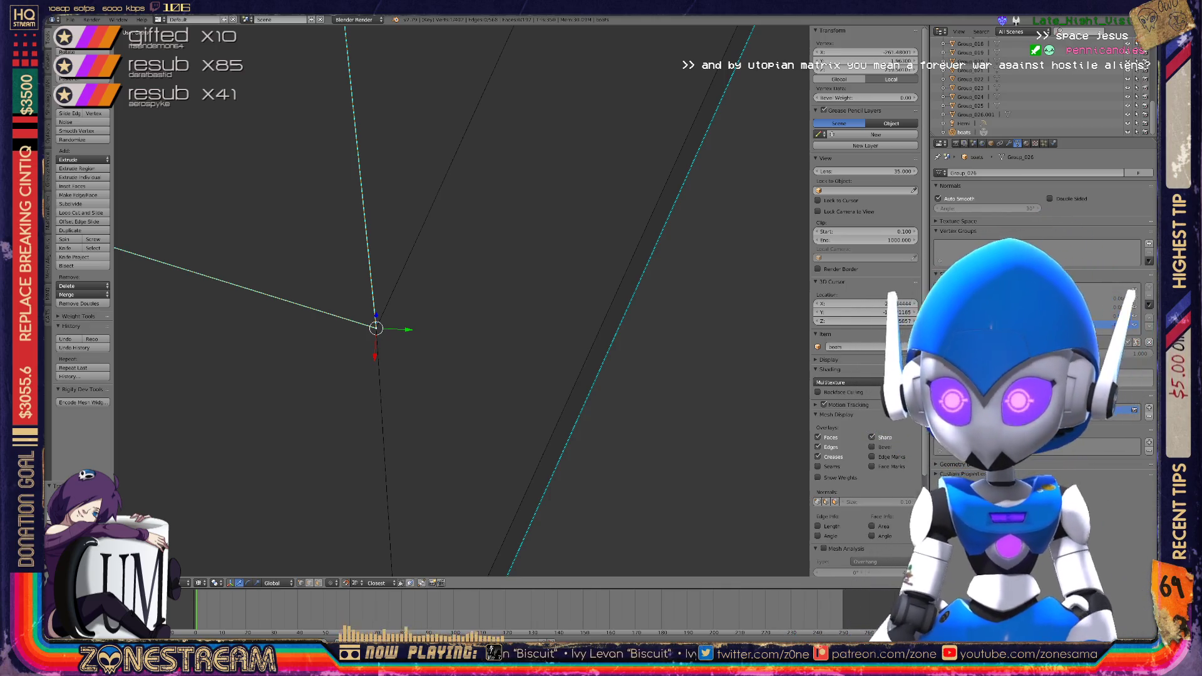
mouse_move(426, 282)
middle_down()
mouse_move(407, 272)
mouse_move(413, 91)
mouse_move(410, 138)
middle_up()
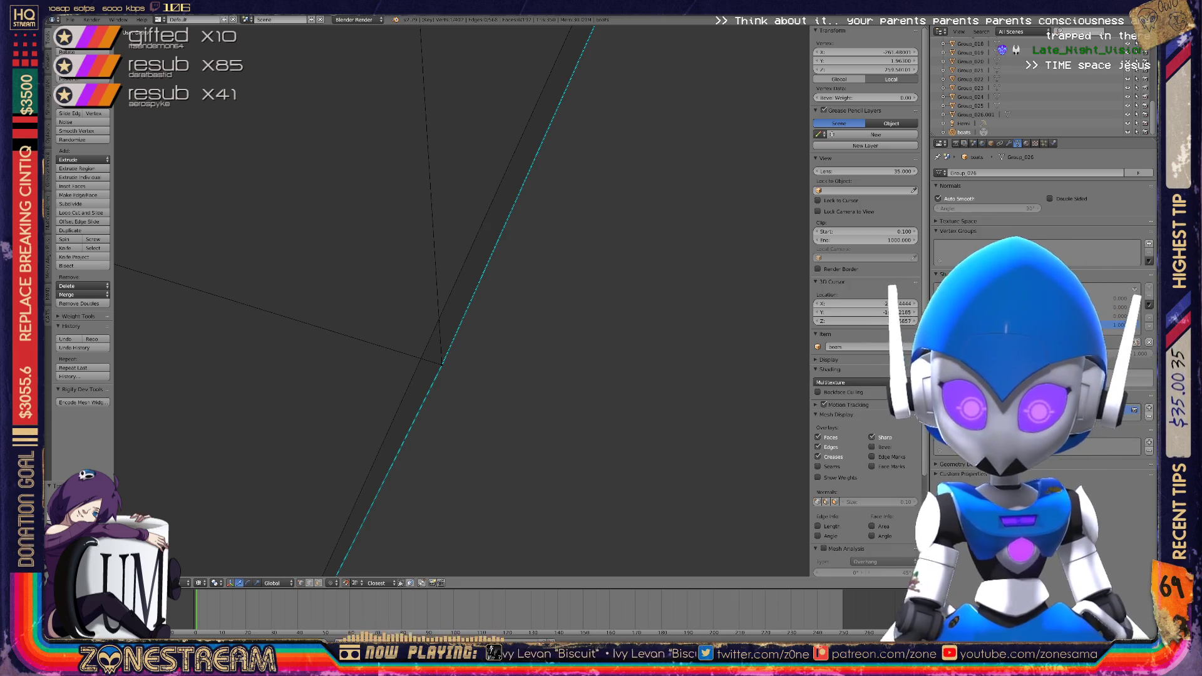
mouse_move(410, 138)
shift+middle_down()
mouse_move(413, 313)
mouse_move(417, 118)
mouse_move(451, 250)
mouse_move(425, 288)
mouse_move(438, 263)
mouse_move(451, 376)
mouse_move(438, 438)
shift+middle_up()
middle_drag(438, 300, 451, 288)
Snap another vertex onto its neighbour and view the whole mesh
key(g)
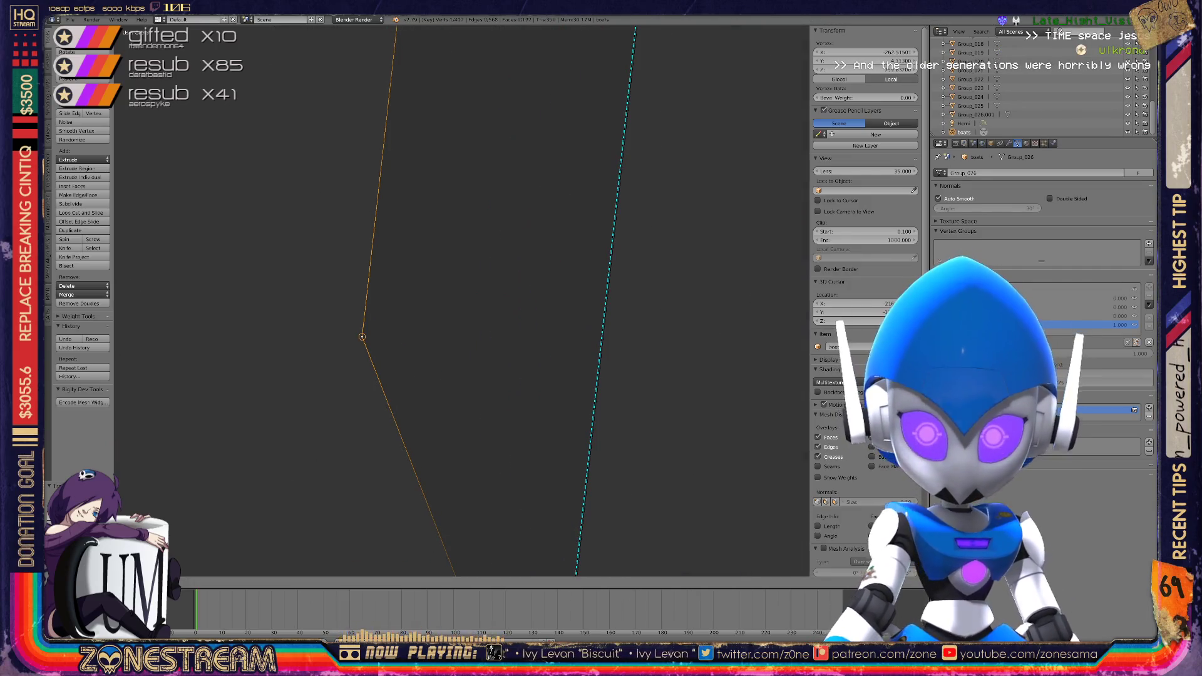
scroll(439, 300, down, 5)
middle_drag(438, 300, 438, 438)
scroll(463, 300, up, 6)
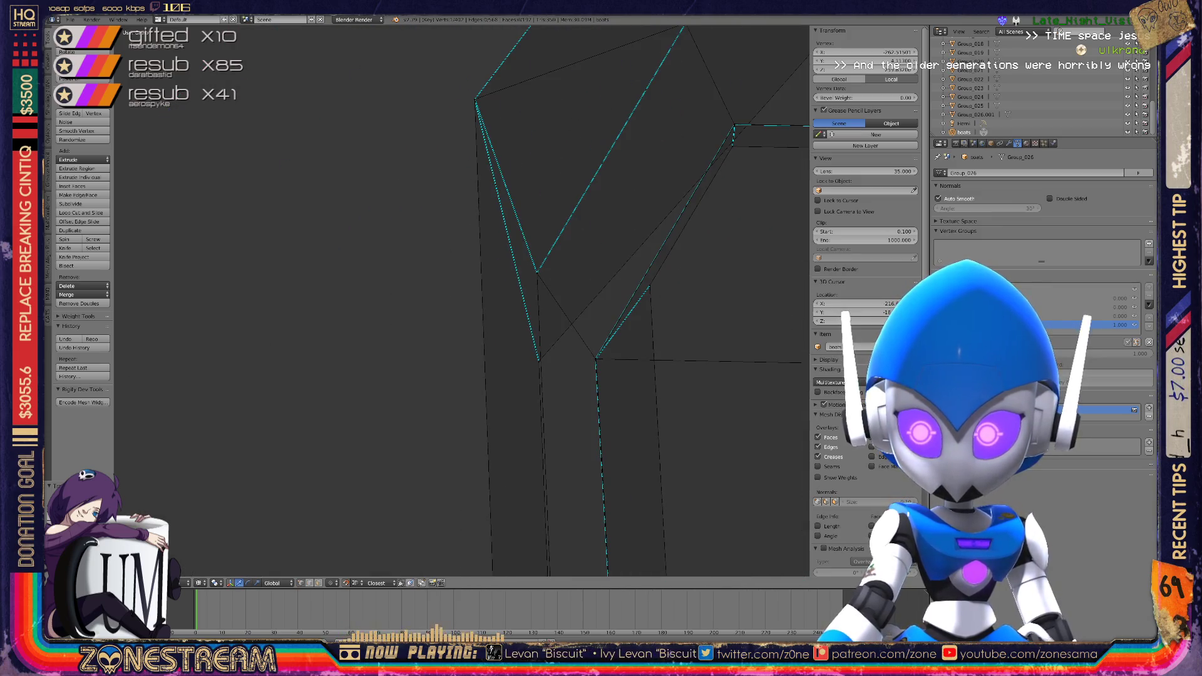
scroll(463, 300, up, 5)
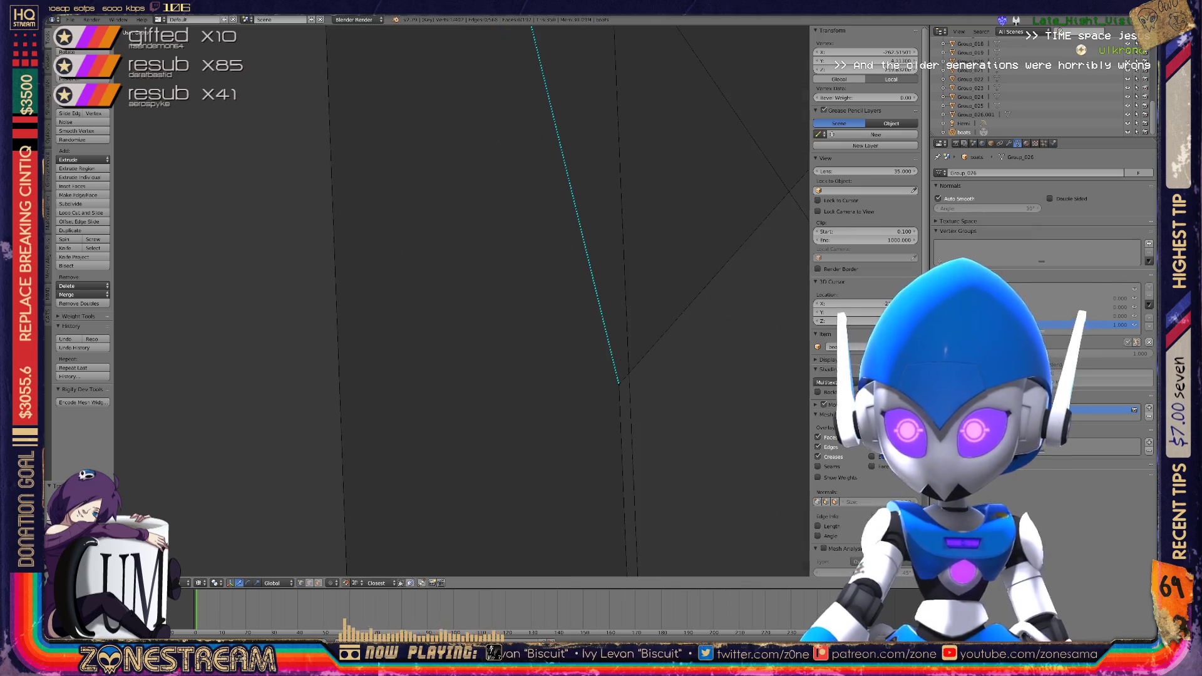
scroll(464, 301, down, 4)
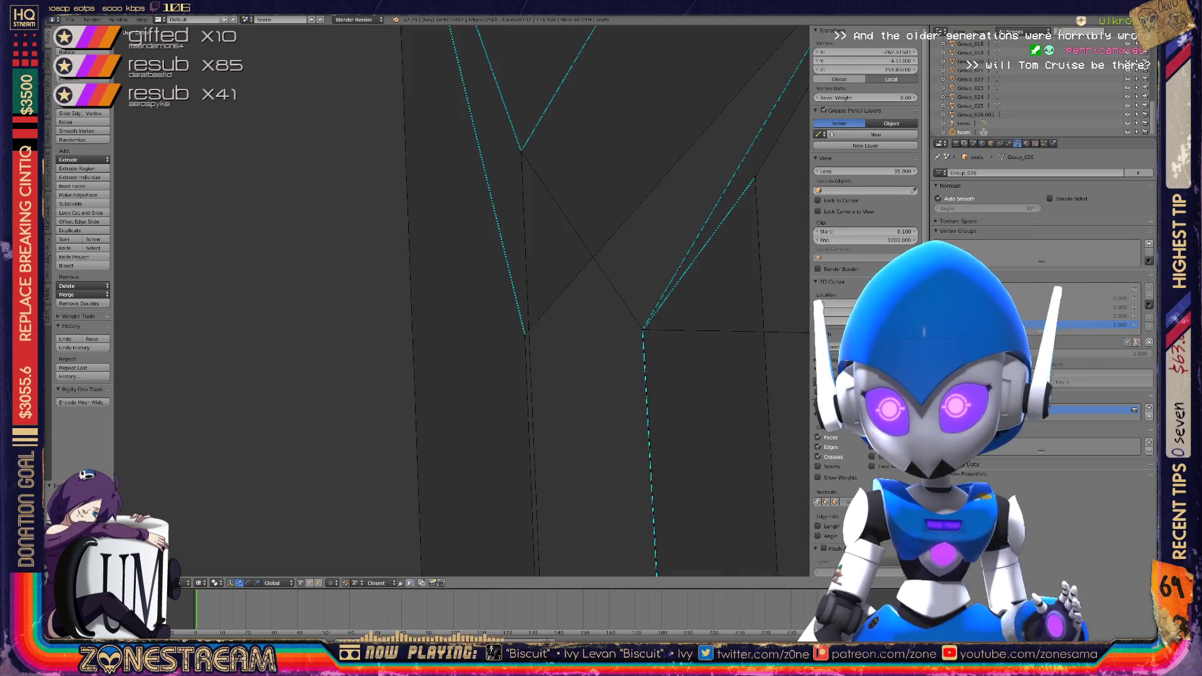
scroll(464, 300, down, 5)
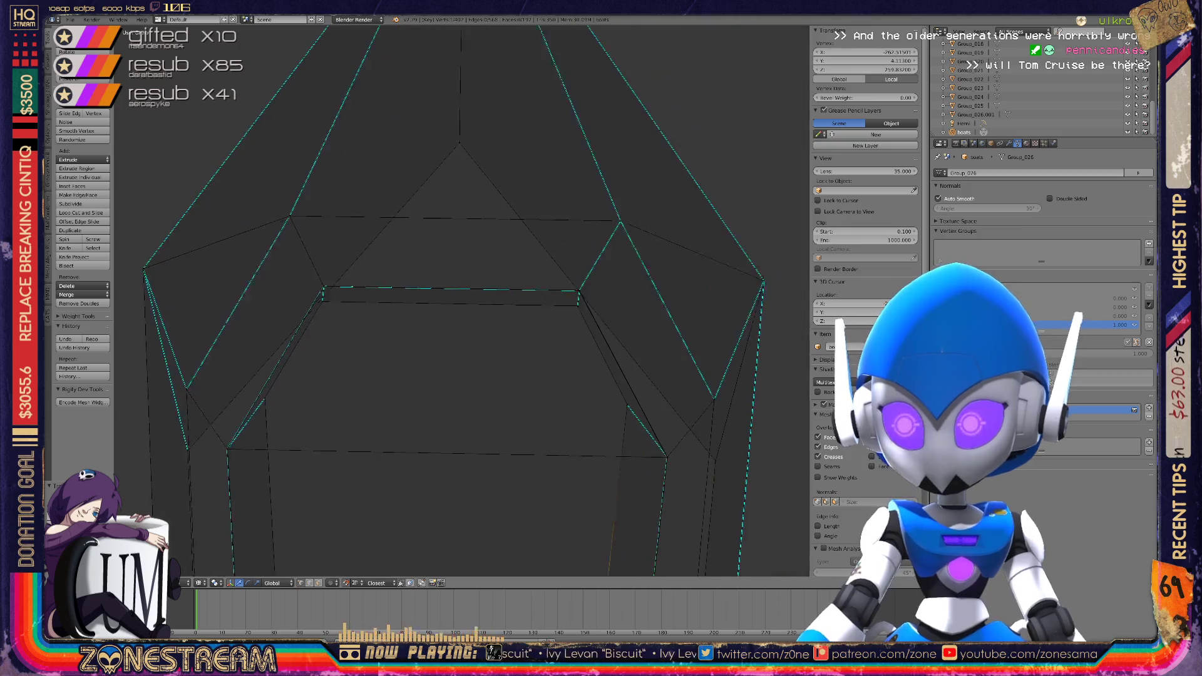
Zoom in on the mesh corner and select its corner vertex
scroll(463, 301, up, 5)
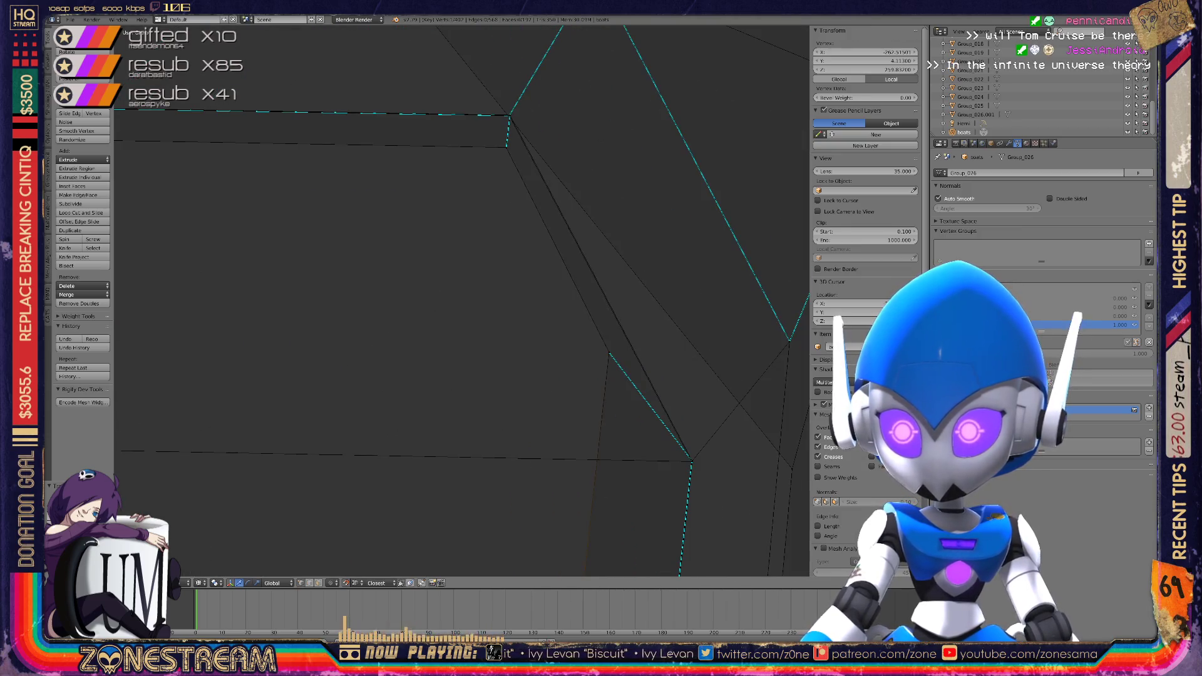
scroll(464, 301, up, 3)
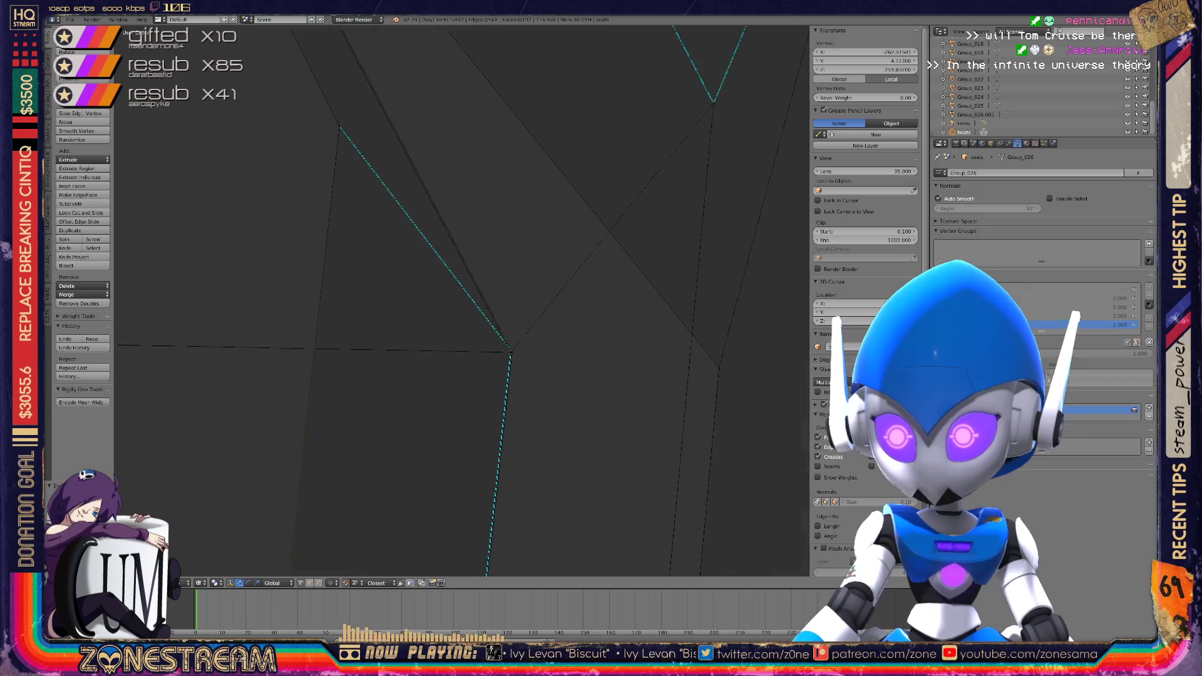
mouse_move(531, 381)
shift+middle_down()
mouse_move(666, 536)
mouse_move(430, 301)
mouse_move(313, 320)
shift+middle_up()
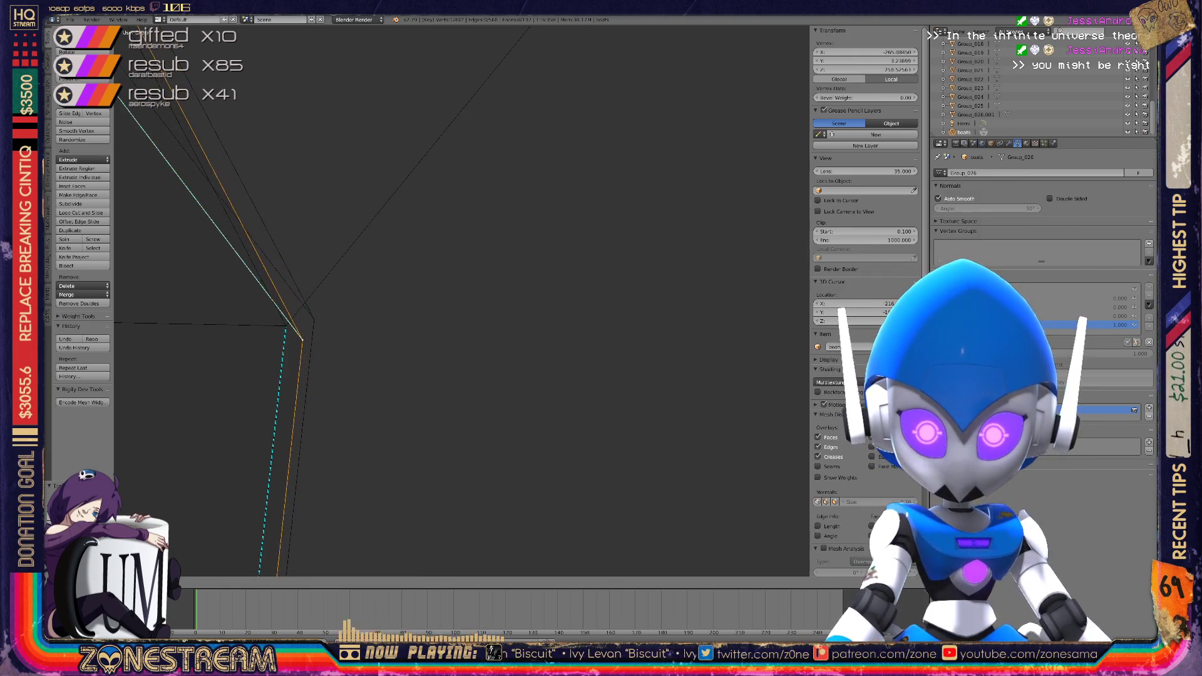
mouse_move(315, 319)
shift+middle_down()
mouse_move(457, 295)
mouse_move(497, 491)
mouse_move(336, 200)
mouse_move(306, 430)
mouse_move(236, 483)
mouse_move(282, 338)
mouse_move(249, 349)
mouse_move(445, 304)
mouse_move(518, 415)
mouse_move(478, 410)
mouse_move(436, 473)
mouse_move(405, 378)
mouse_move(292, 549)
mouse_move(263, 568)
mouse_move(644, 456)
mouse_move(793, 460)
mouse_move(451, 343)
mouse_move(612, 415)
mouse_move(477, 335)
mouse_move(506, 406)
shift+middle_up()
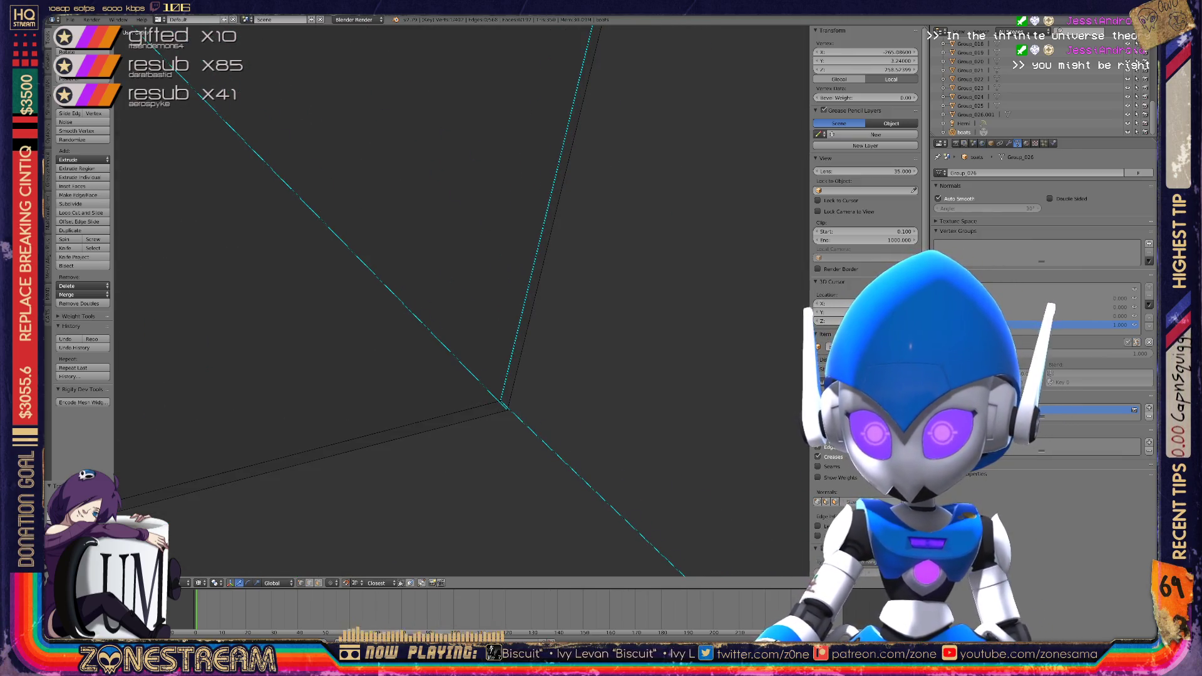
right_click(500, 400)
click(506, 409)
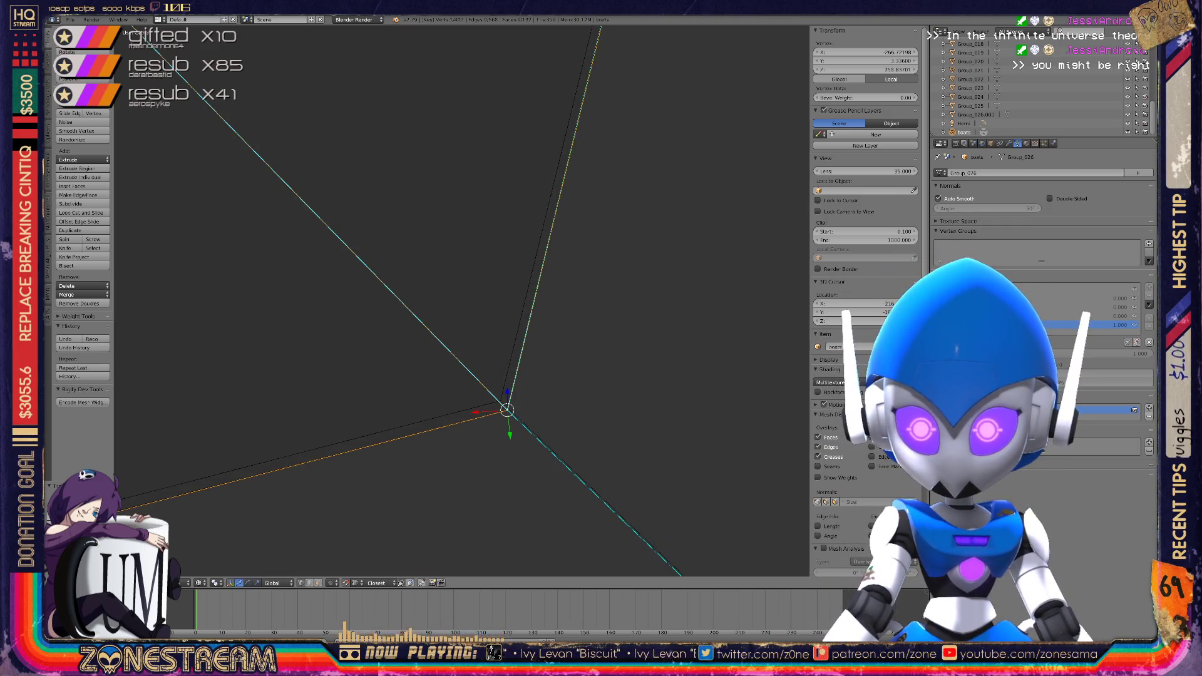
Move the corner vertex to its new position and inspect it from a low side angle
scroll(461, 300, down, 1)
key(ctrl+z)
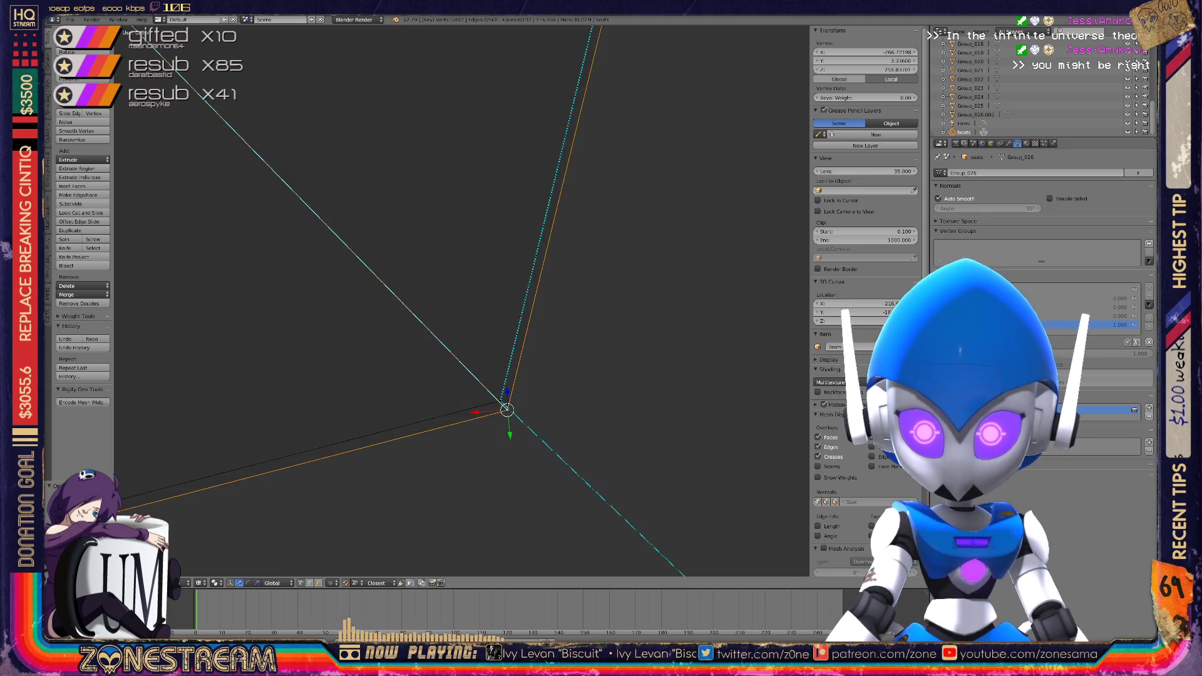
key(g)
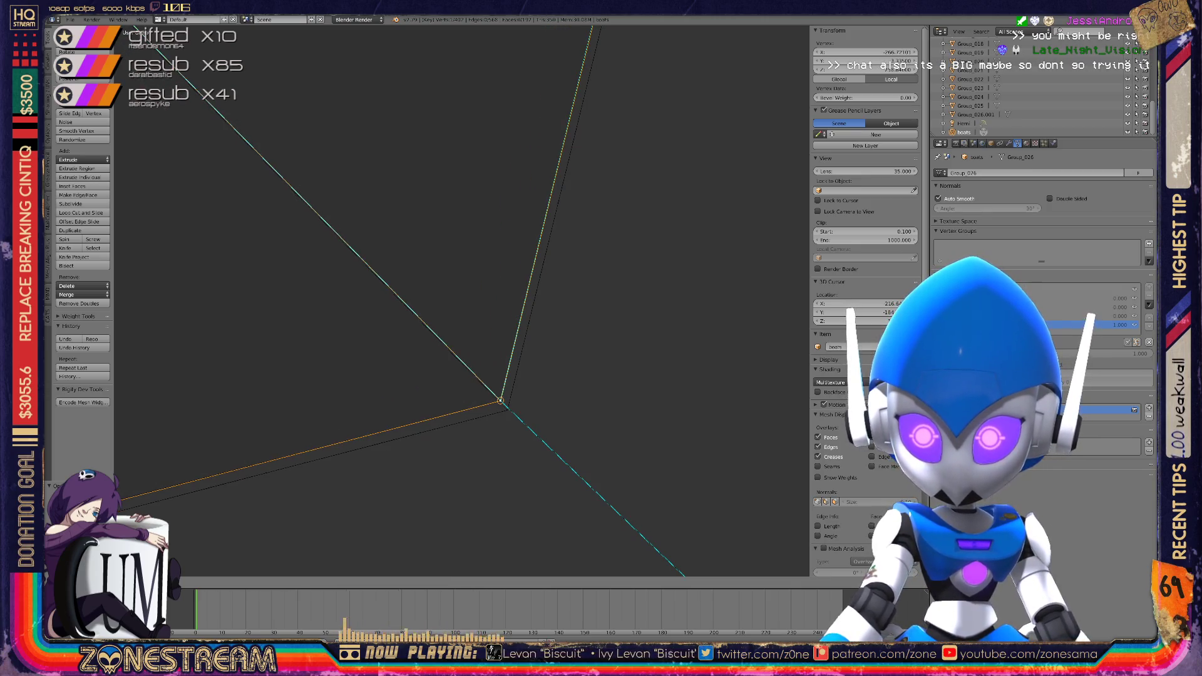
key(g)
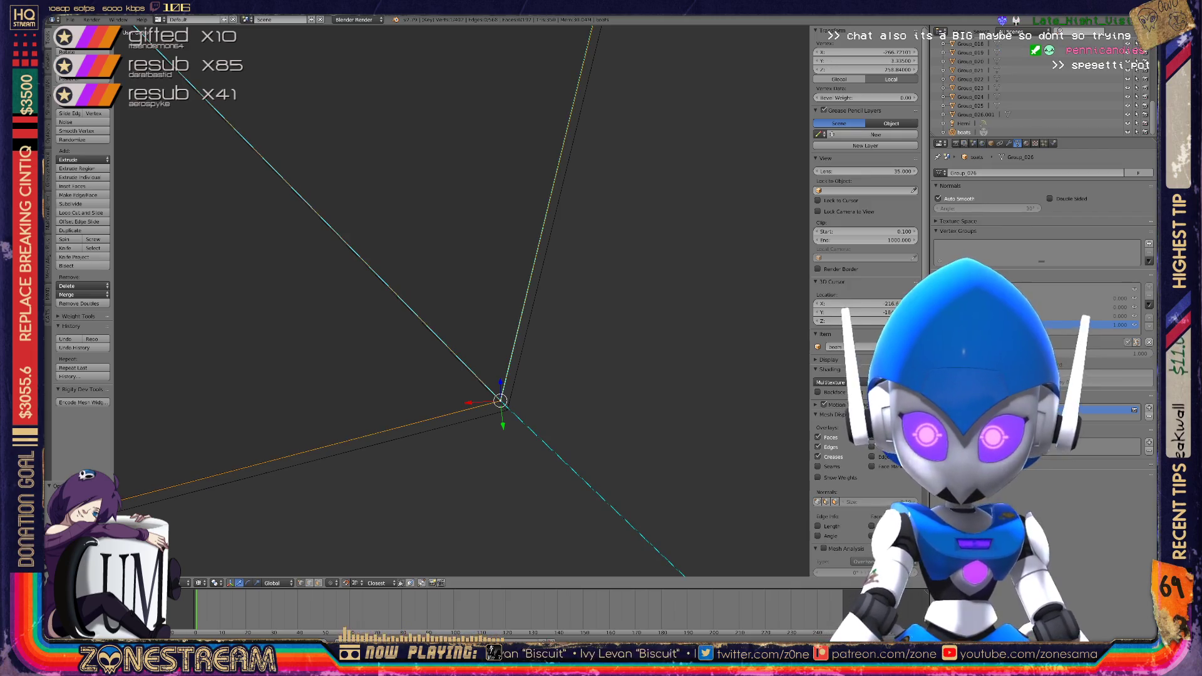
scroll(499, 391, down, 8)
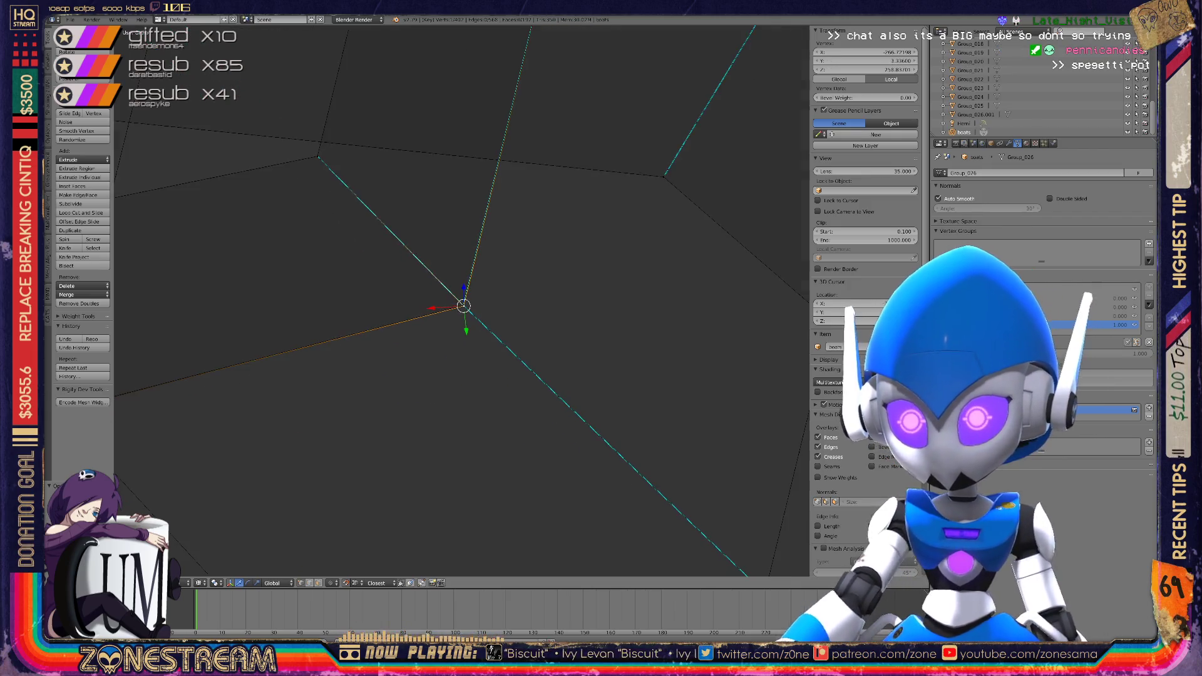
mouse_move(461, 302)
middle_down()
mouse_move(438, 269)
mouse_move(479, 328)
mouse_move(432, 333)
mouse_move(418, 348)
mouse_move(479, 298)
mouse_move(460, 308)
middle_up()
scroll(450, 325, up, 5)
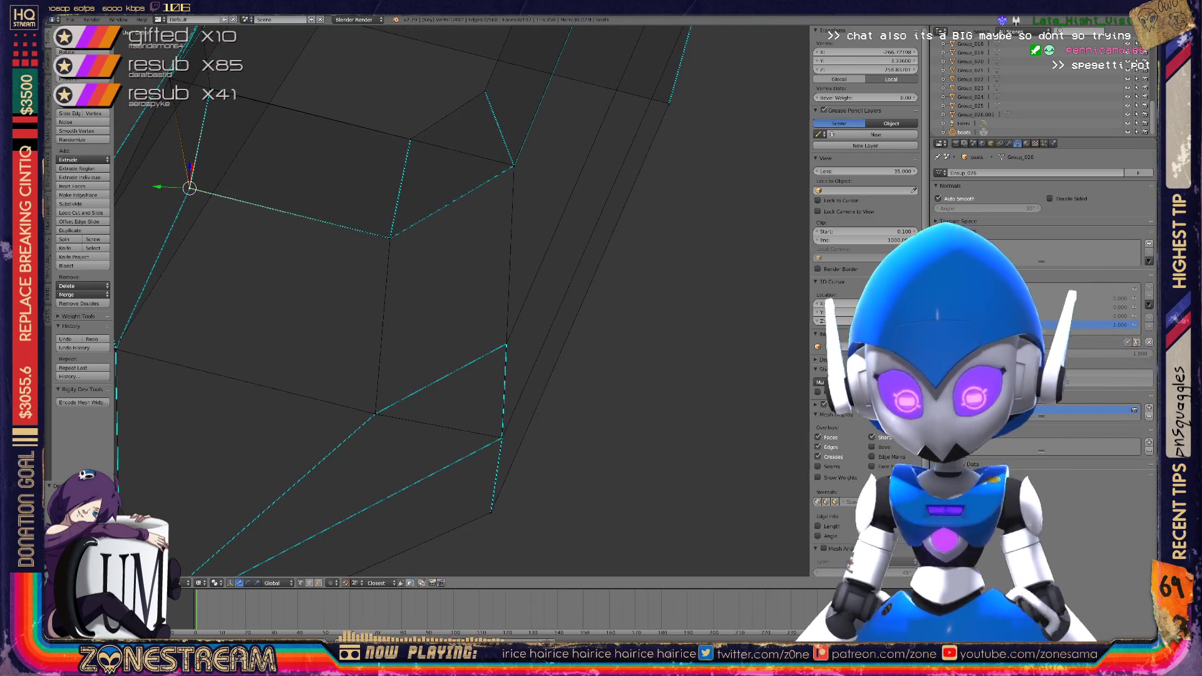
scroll(460, 308, down, 5)
middle_drag(460, 308, 435, 319)
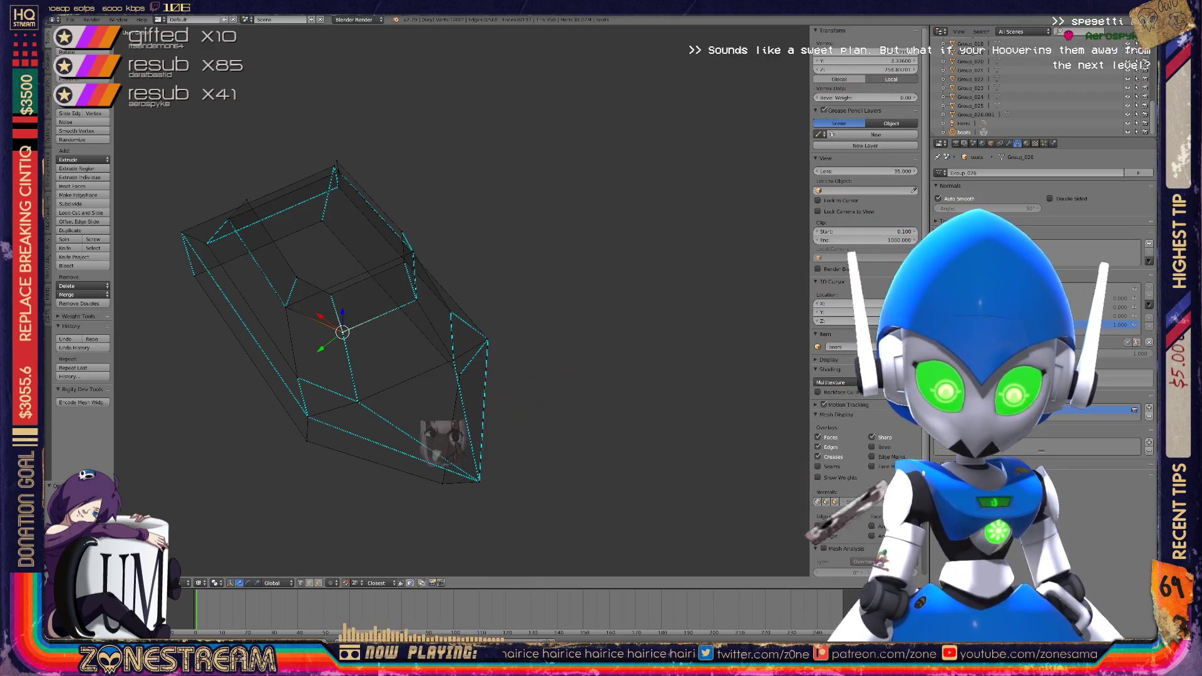
scroll(461, 300, up, 5)
scroll(461, 300, up, 6)
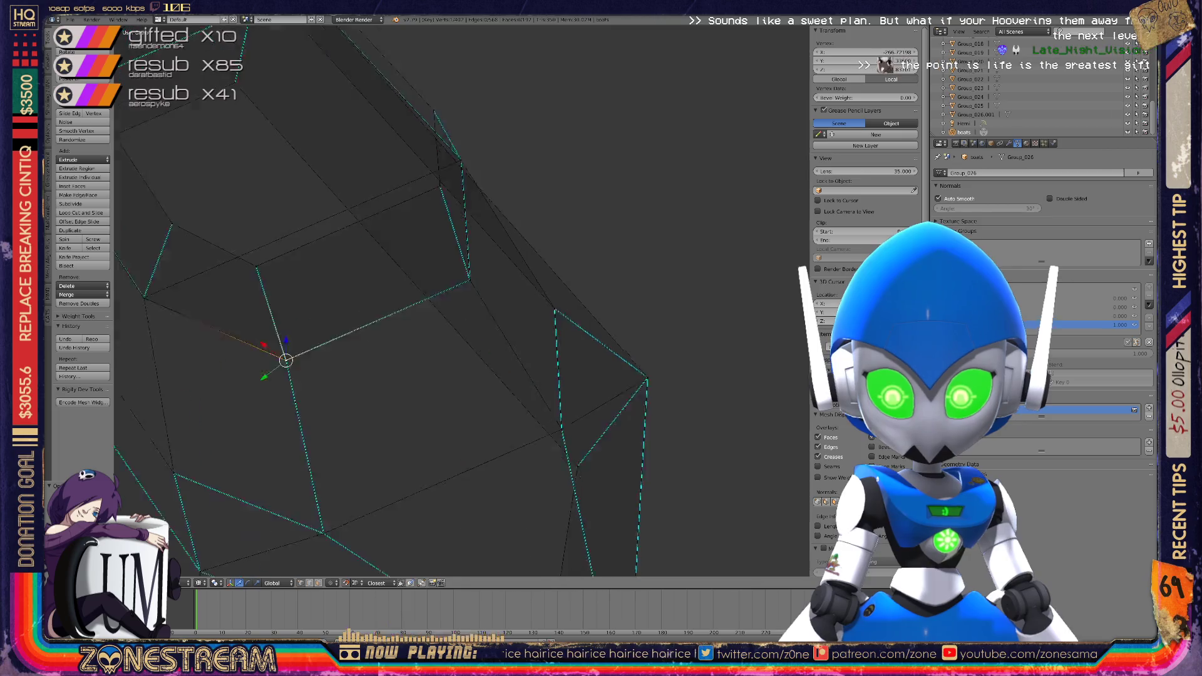
scroll(462, 301, down, 5)
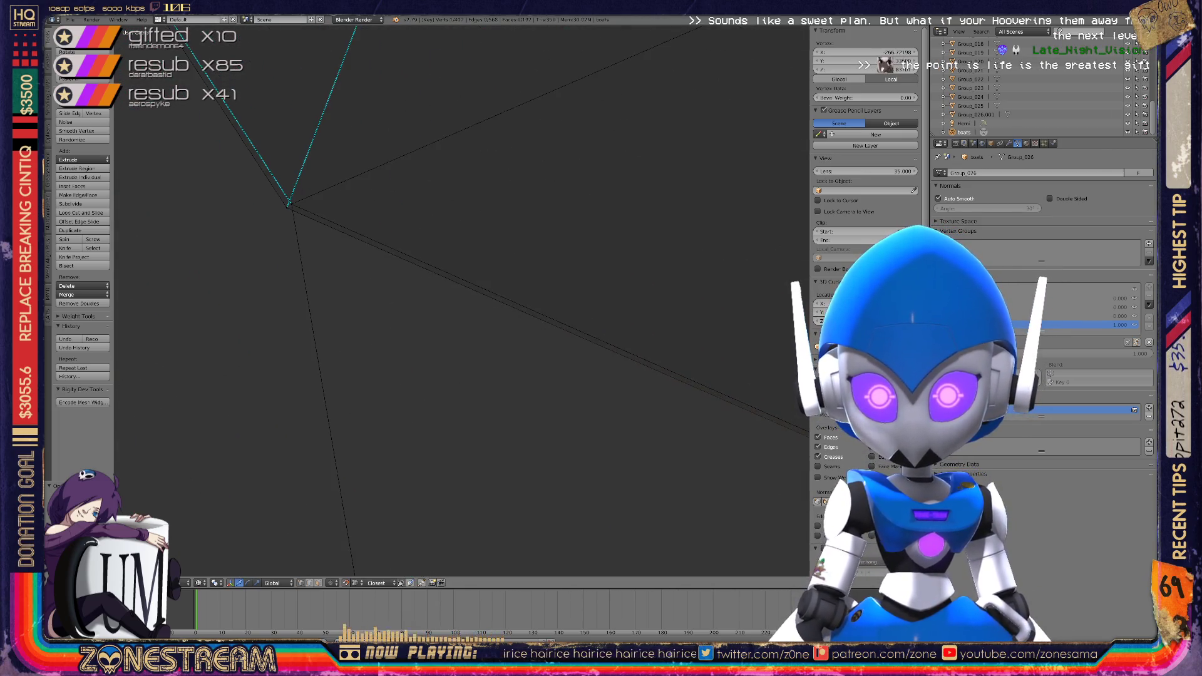
Select another vertex, centre the view on it, and return to Object Mode
mouse_move(461, 300)
shift+middle_down()
mouse_move(512, 421)
mouse_move(539, 413)
mouse_move(519, 418)
shift+middle_up()
right_click(337, 330)
key(KP_Decimal)
key(Tab)
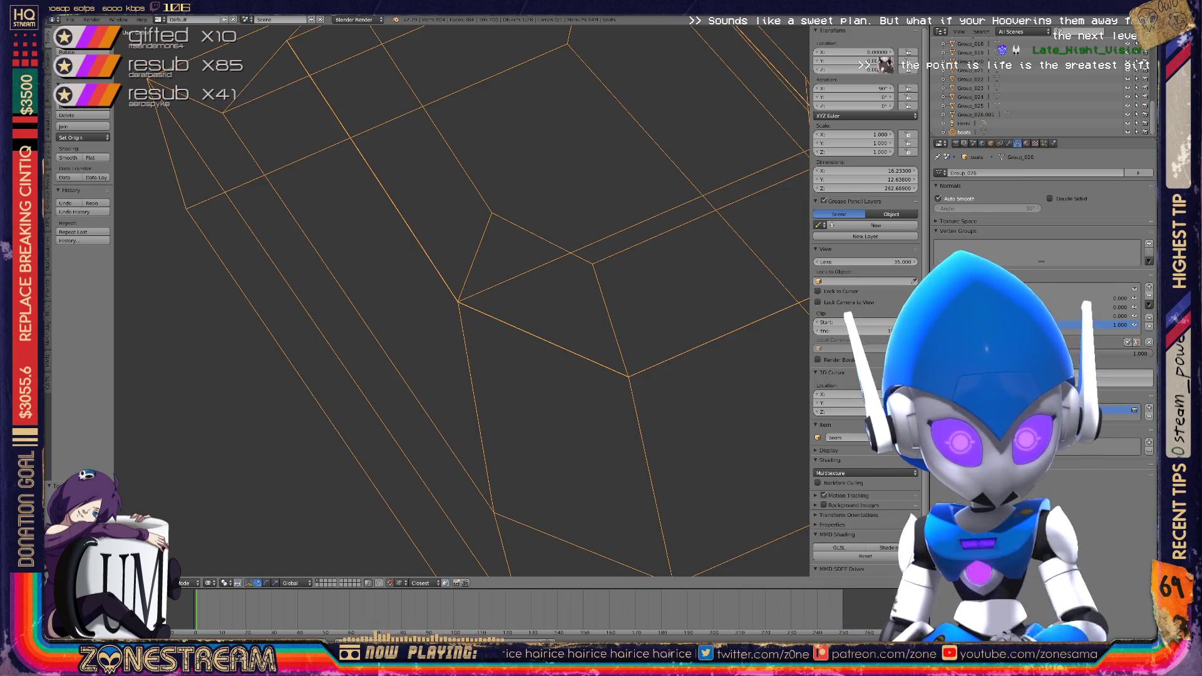
Zoom out and orbit so all the wedge and boat pieces line up, then frame them
scroll(461, 300, down, 15)
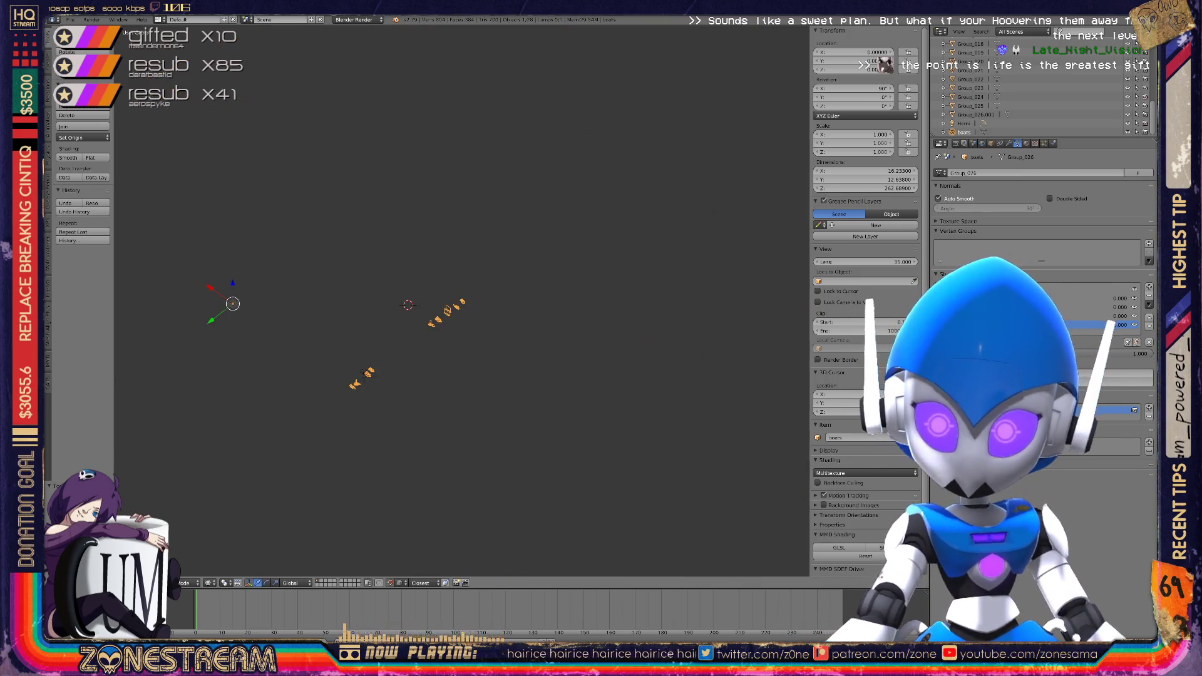
click(270, 315)
key(Tab)
key(Tab)
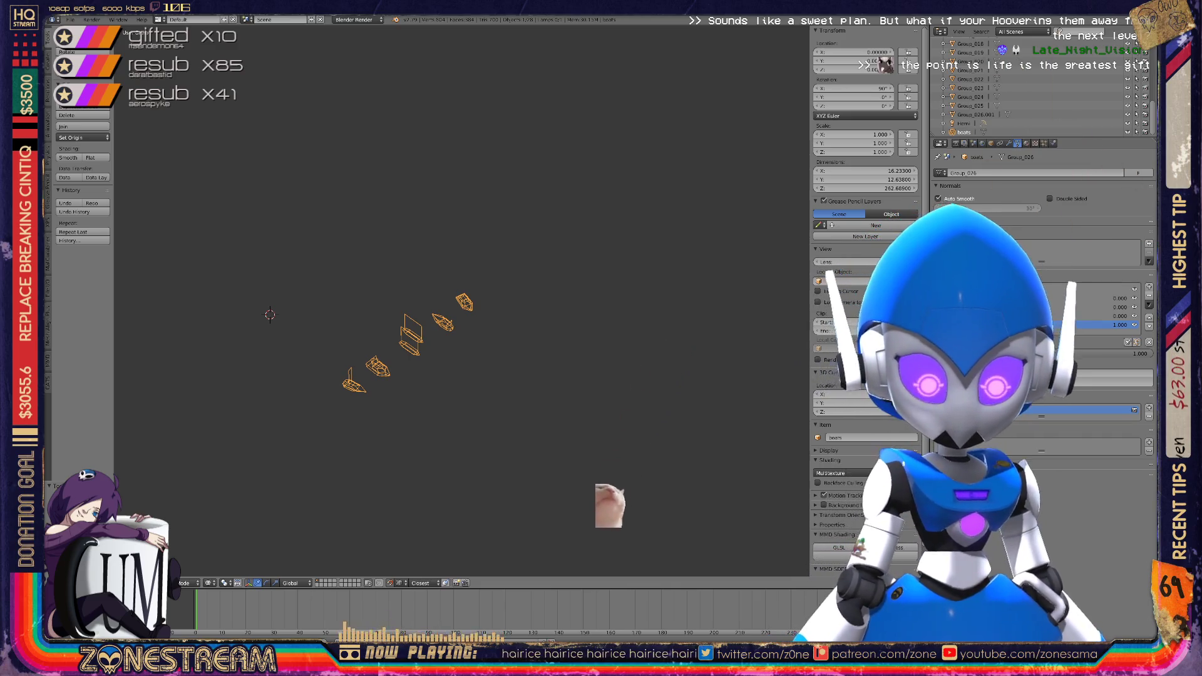
middle_drag(438, 376, 476, 363)
middle_drag(250, 435, 115, 435)
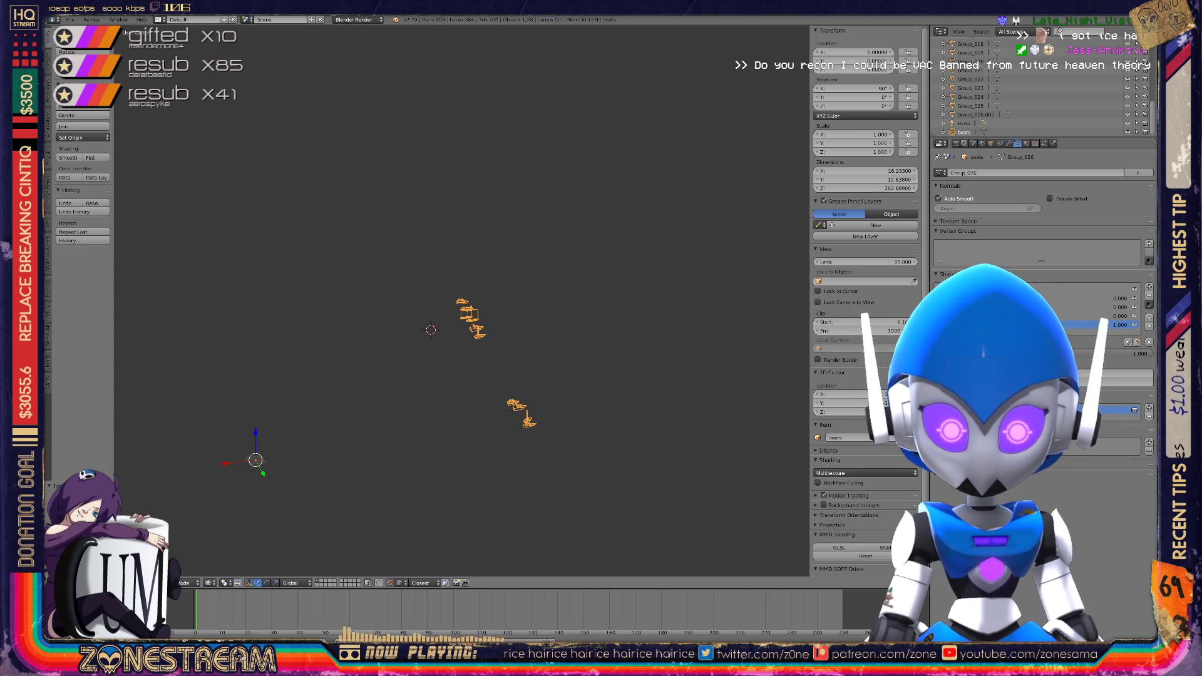
key(KP_Decimal)
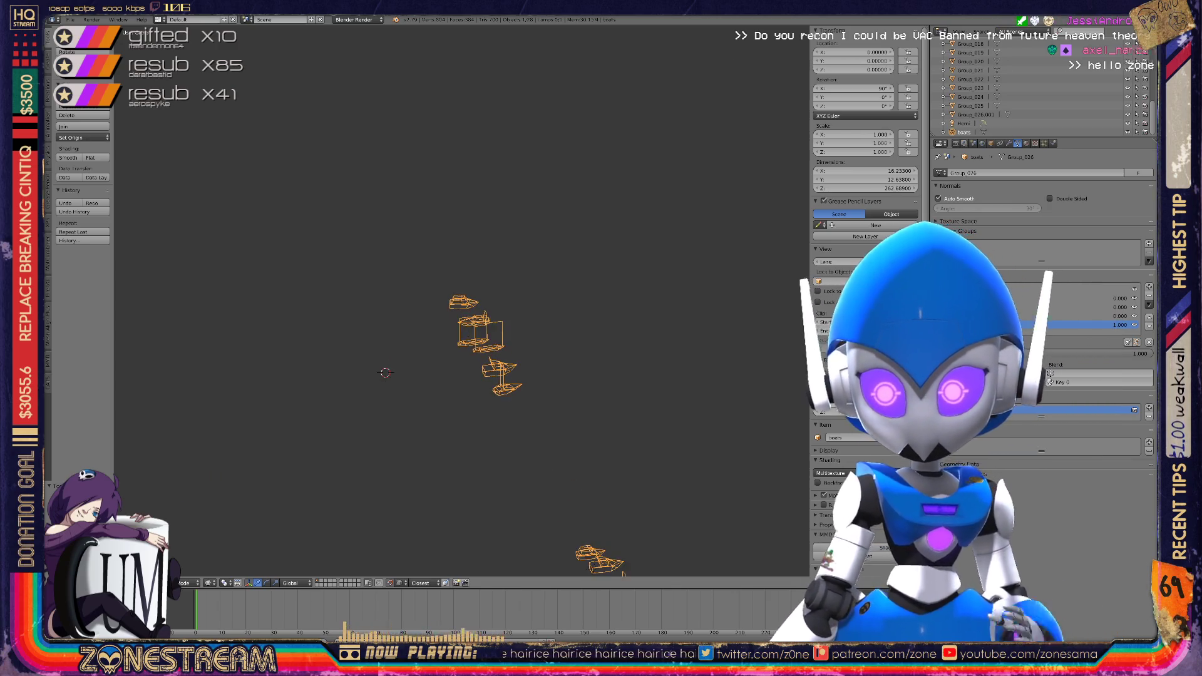
Orbit the boats to a new angle and switch the boats mesh into Edit Mode
scroll(461, 301, up, 5)
scroll(461, 300, down, 4)
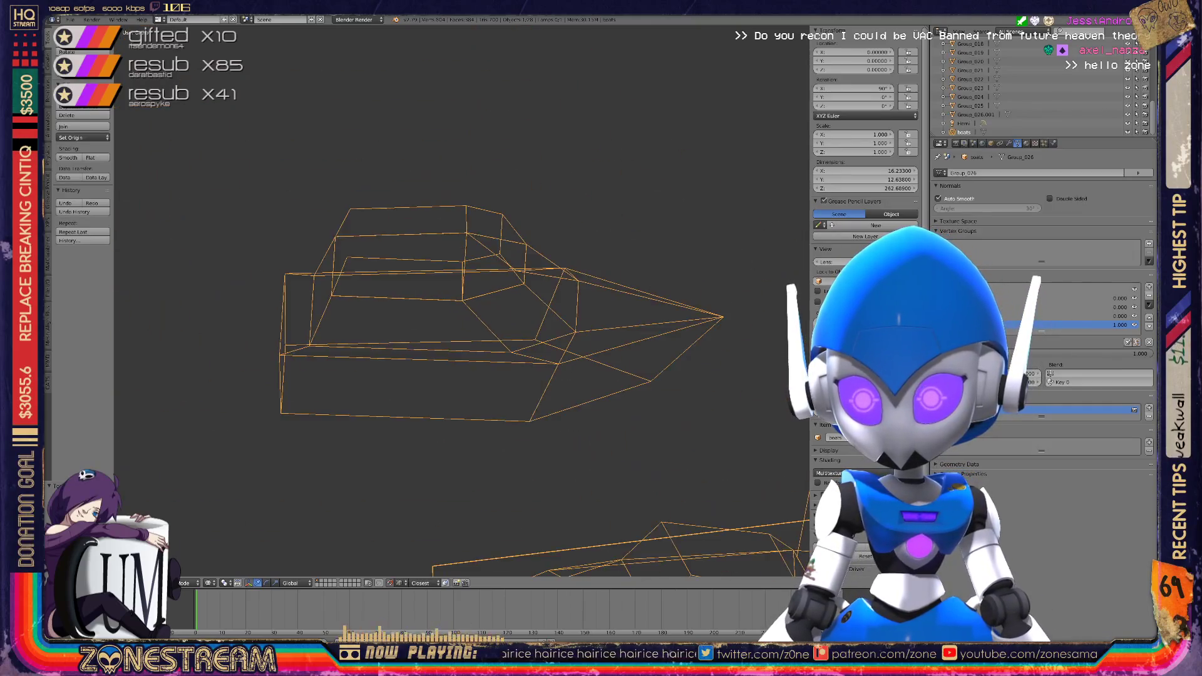
middle_drag(461, 301, 489, 262)
scroll(461, 300, down, 3)
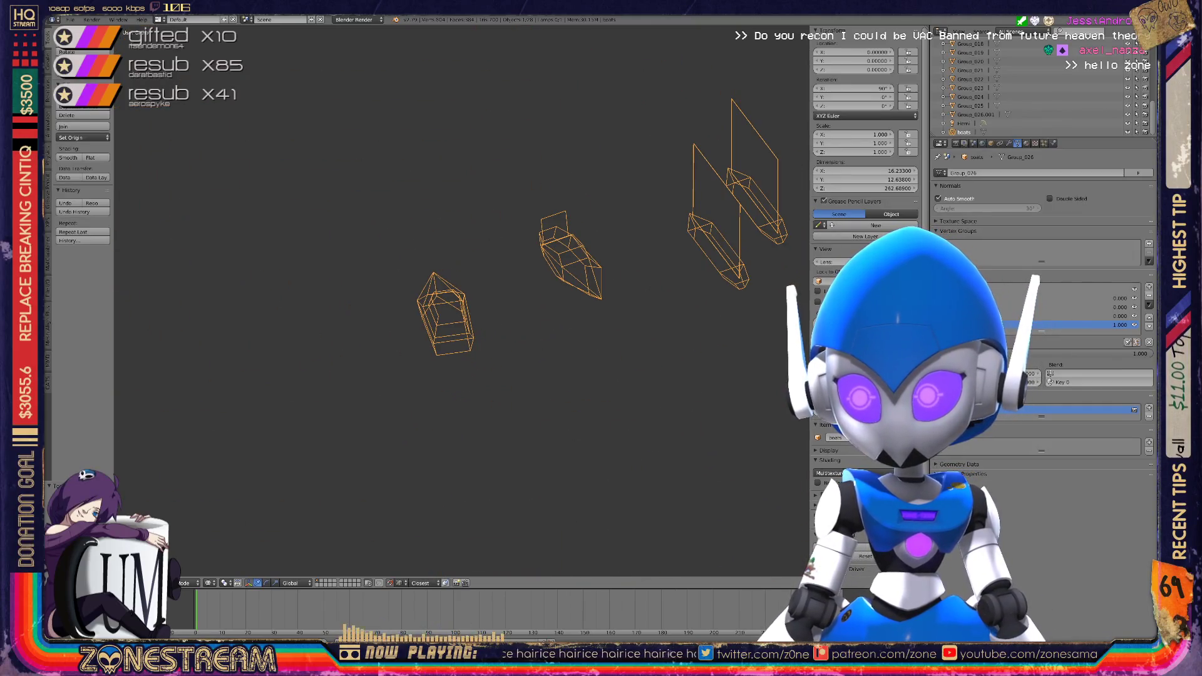
key(Tab)
key(Tab)
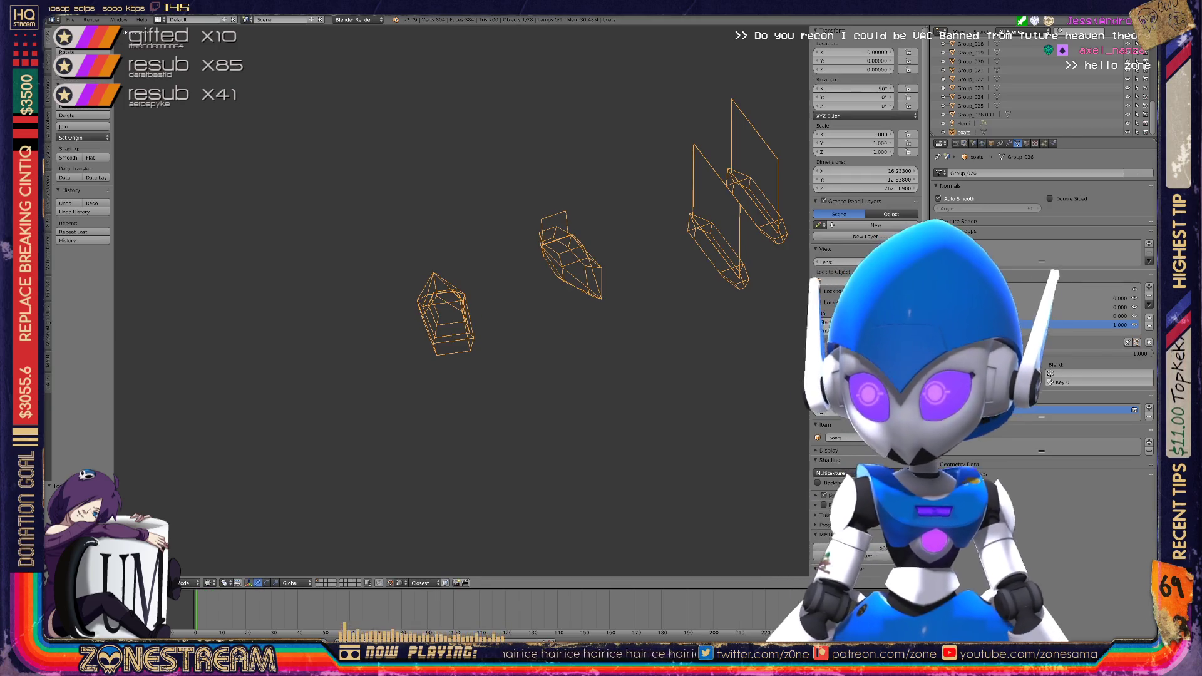
key(Tab)
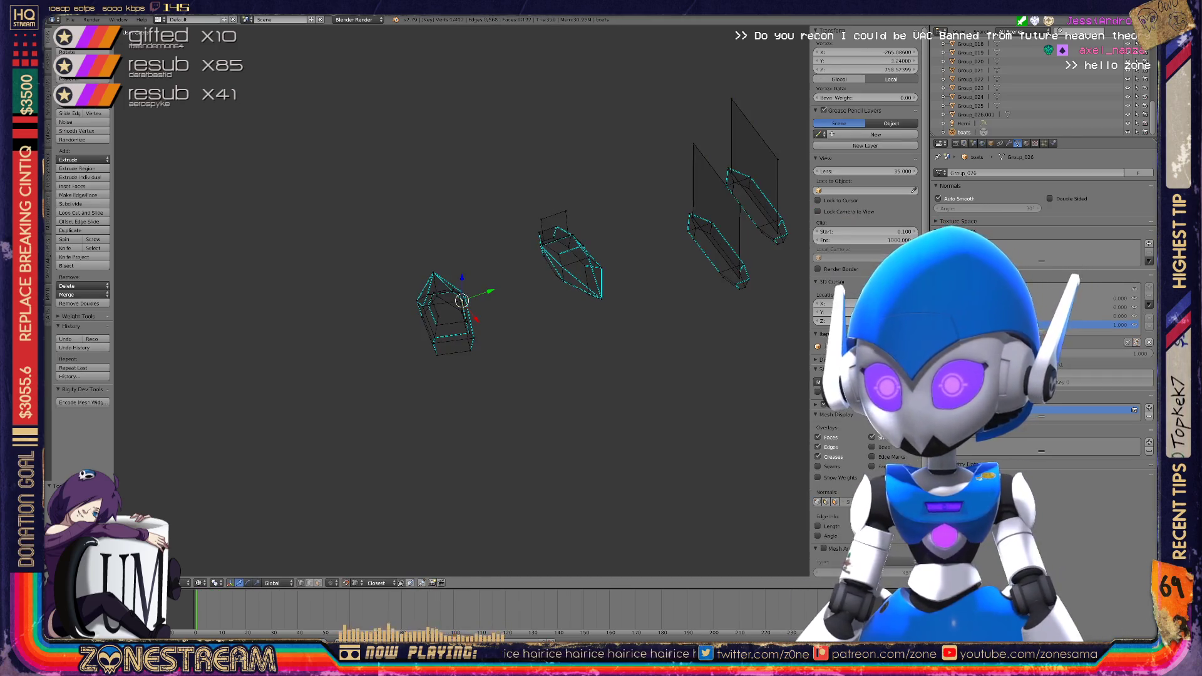
key(Tab)
Delete the 26 leftover group objects, keeping the Hemi lamp, and reselect the boats object
key(a)
key(a)
ctrl+click(963, 123)
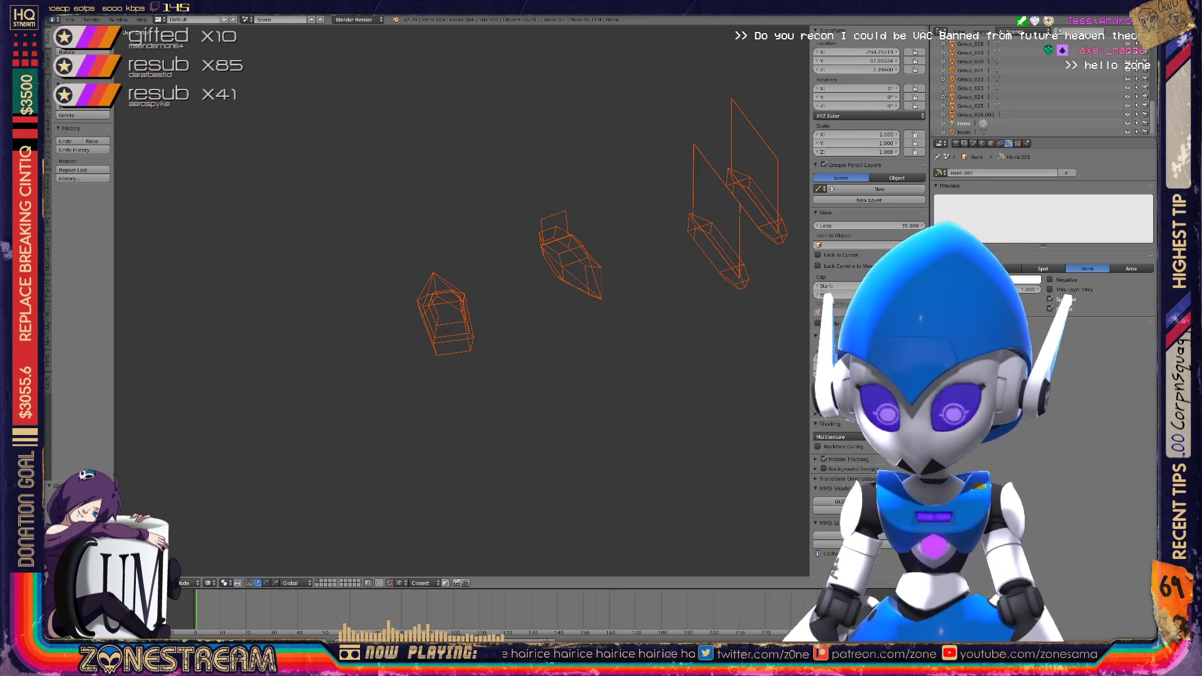
key(x)
click(470, 169)
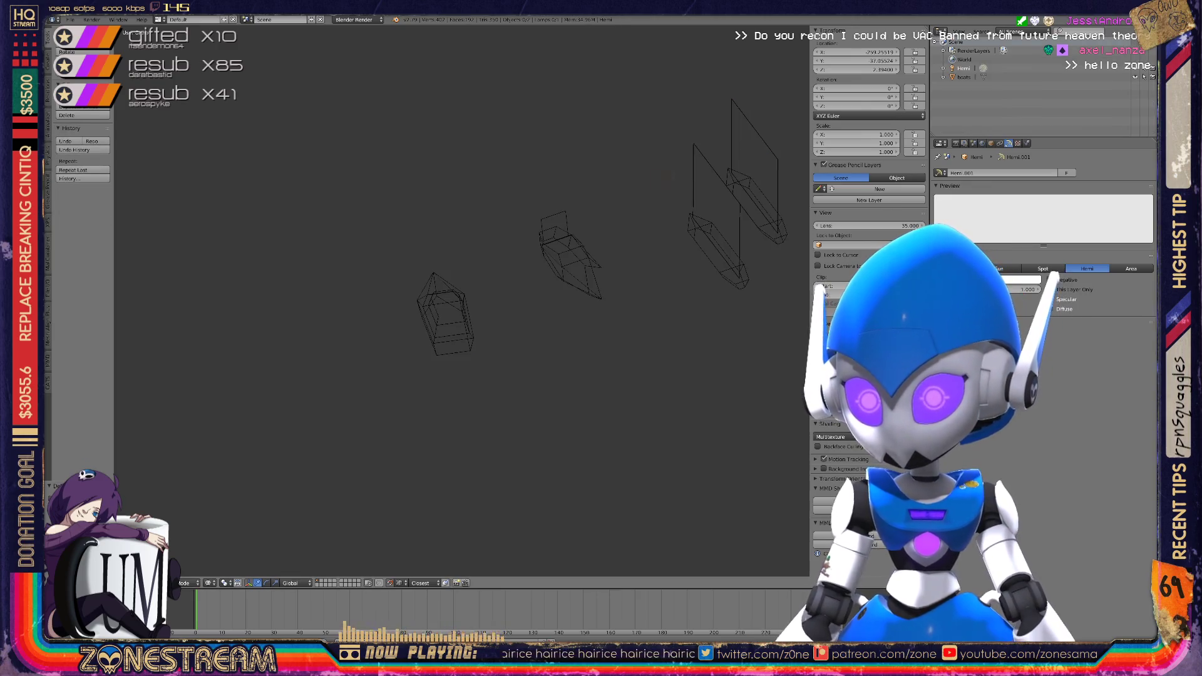
click(963, 77)
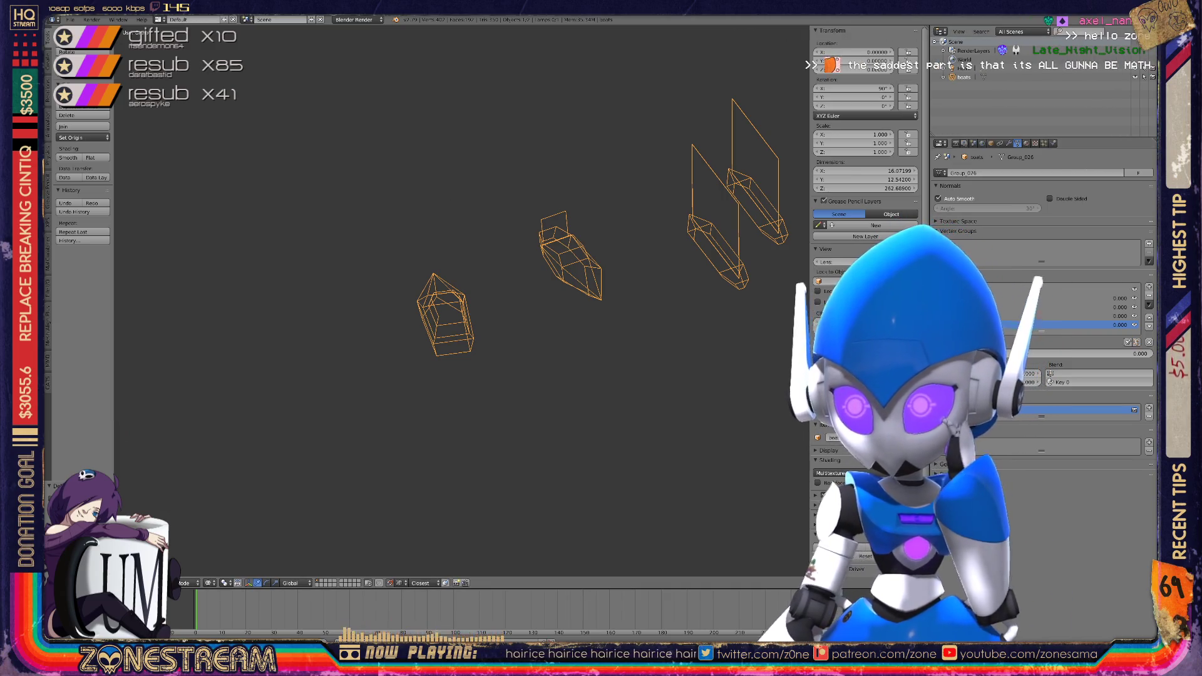
Show Orphan Data in the Outliner and run a first purge of unused data-blocks
click(1023, 32)
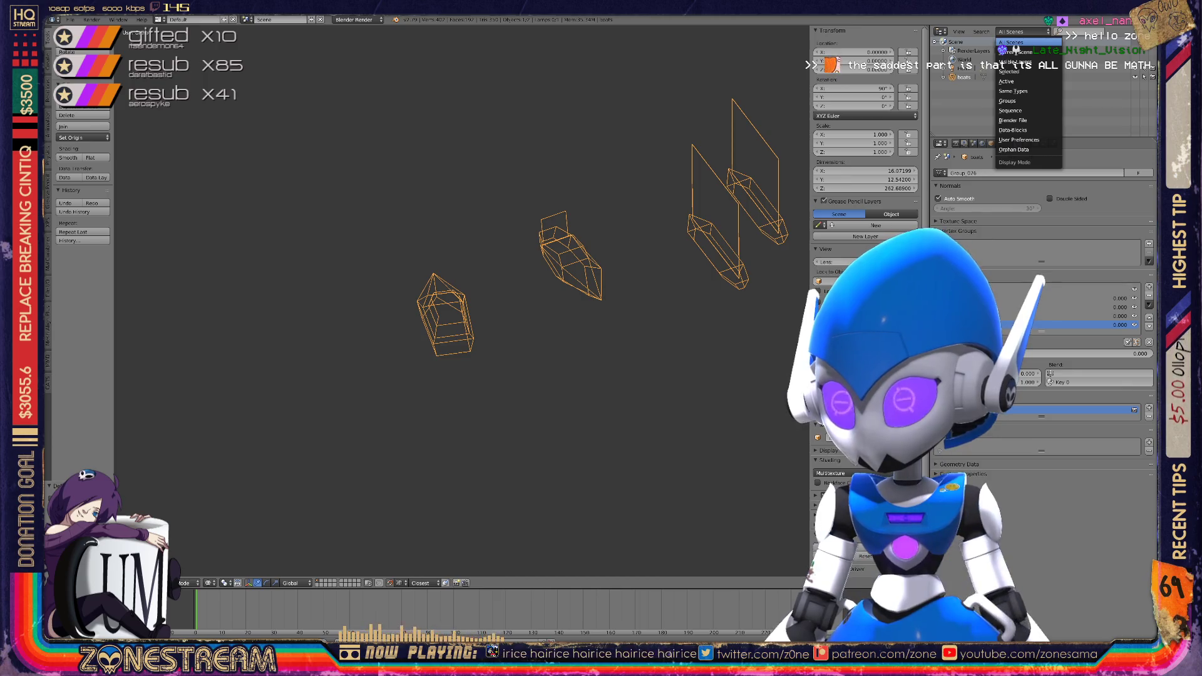
click(1012, 149)
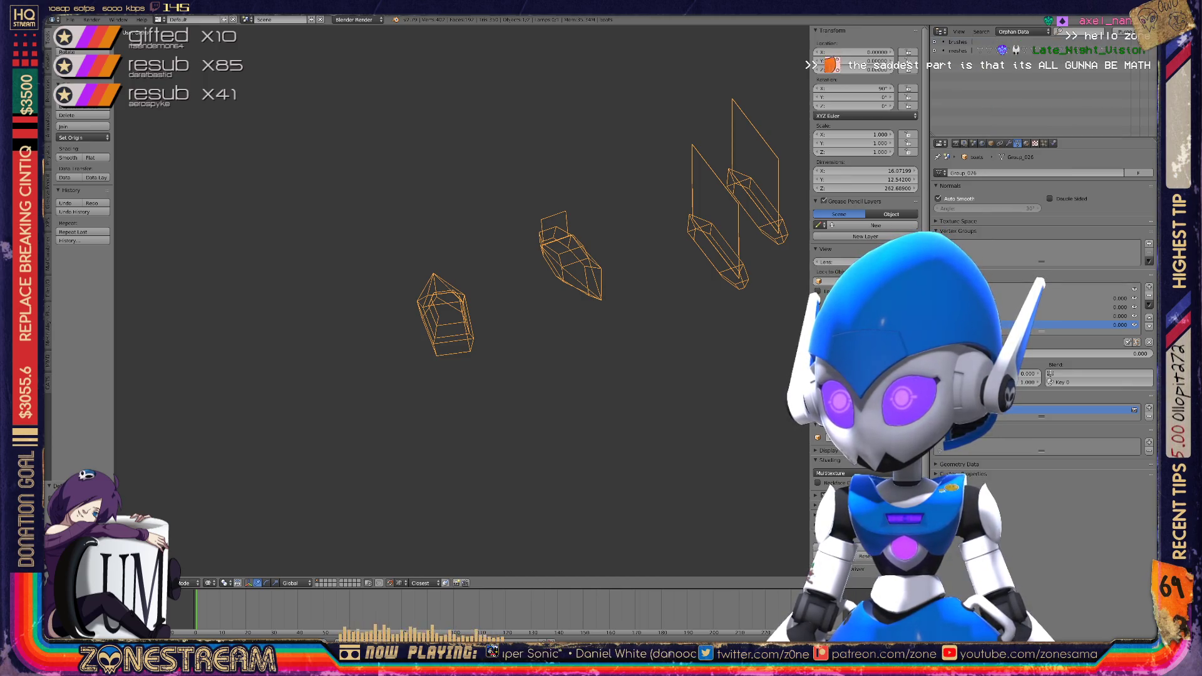
click(1136, 31)
click(1136, 31)
click(1136, 36)
Repeat and confirm the purge until only brushes remain in the orphan data
click(1136, 32)
click(1136, 36)
click(1136, 31)
click(1136, 36)
click(1136, 31)
click(1136, 36)
click(1136, 32)
click(1136, 36)
click(1136, 31)
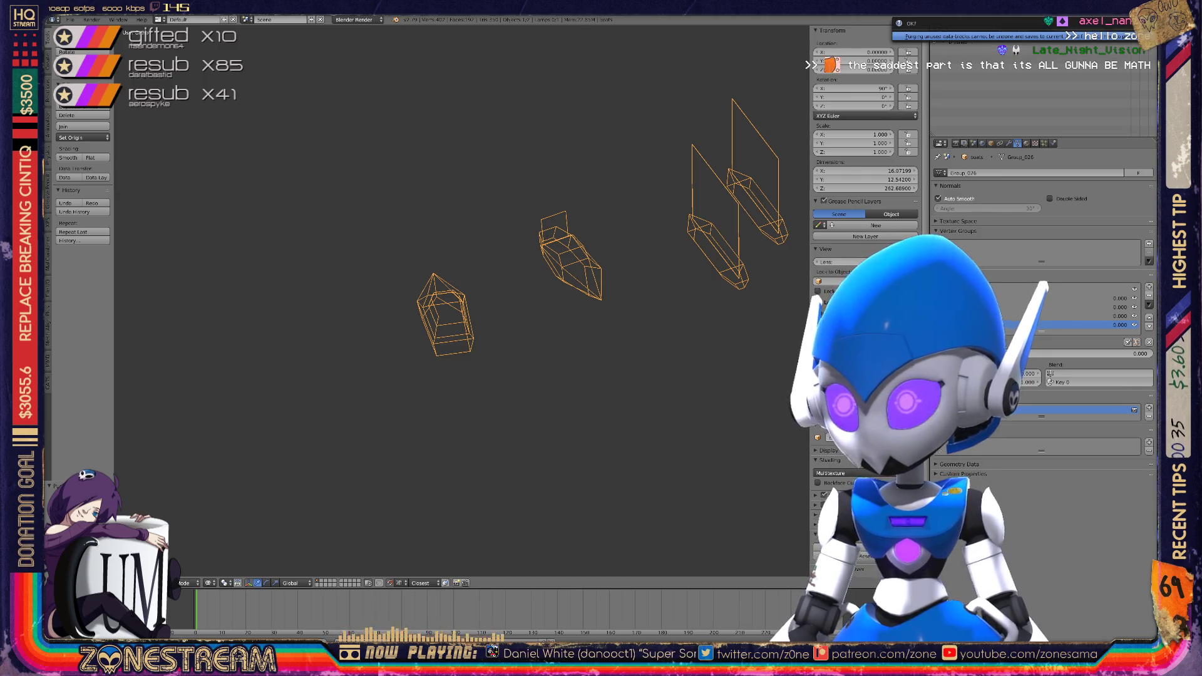
click(1136, 36)
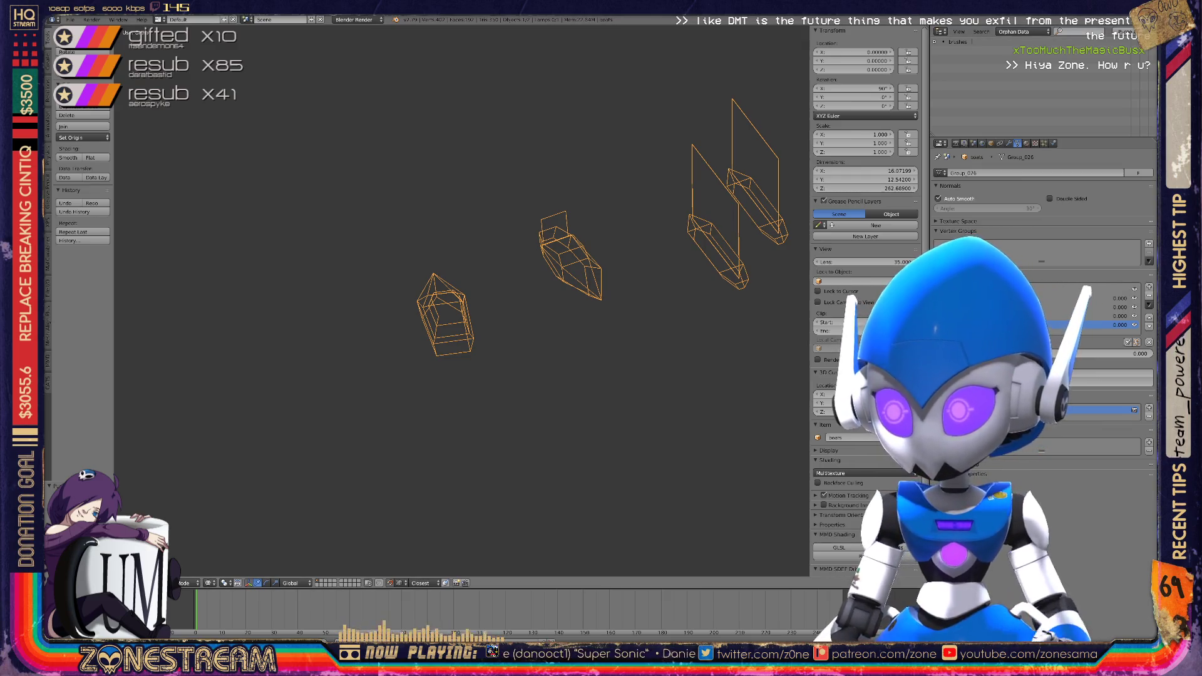
mouse_move(1051, 354)
mouse_down()
mouse_move(1115, 354)
mouse_move(1039, 354)
mouse_up()
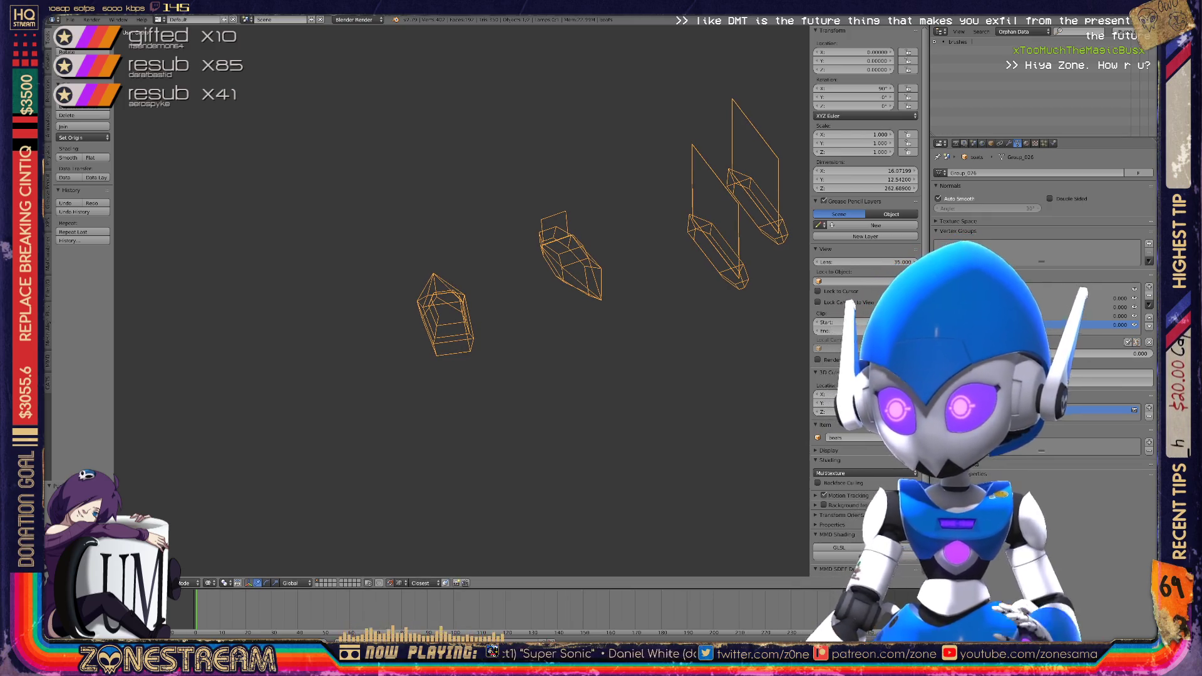
scroll(604, 276, down, 5)
middle_drag(604, 275, 581, 264)
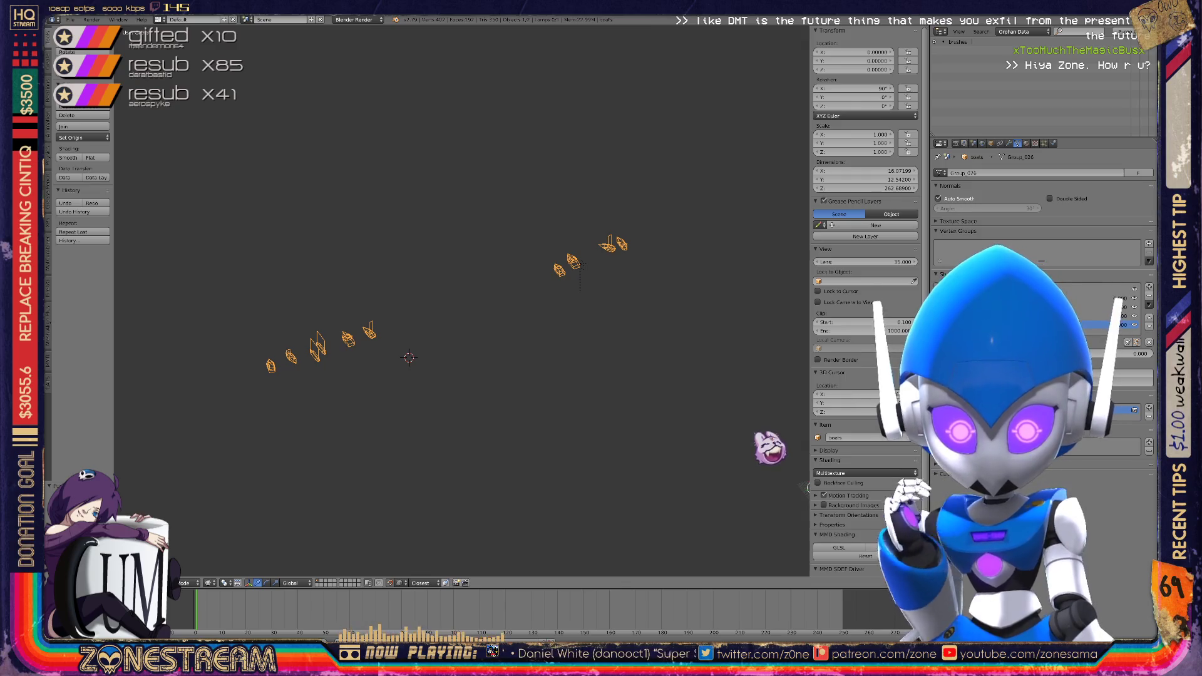
scroll(462, 301, up, 4)
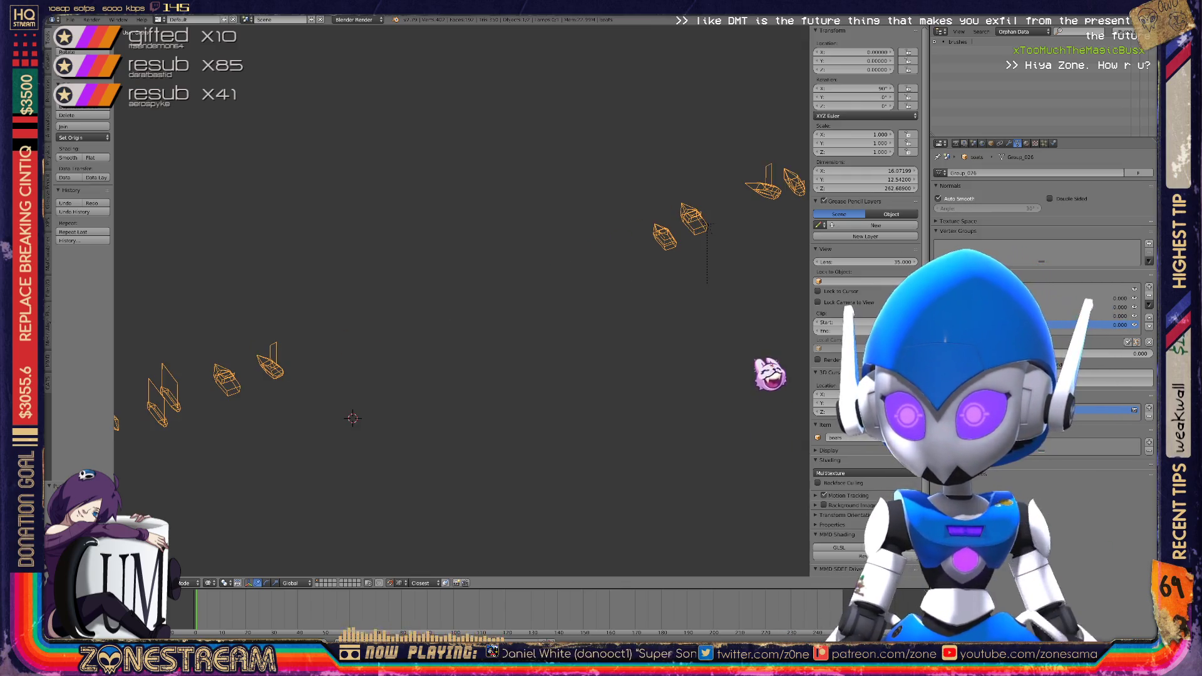
key(Home)
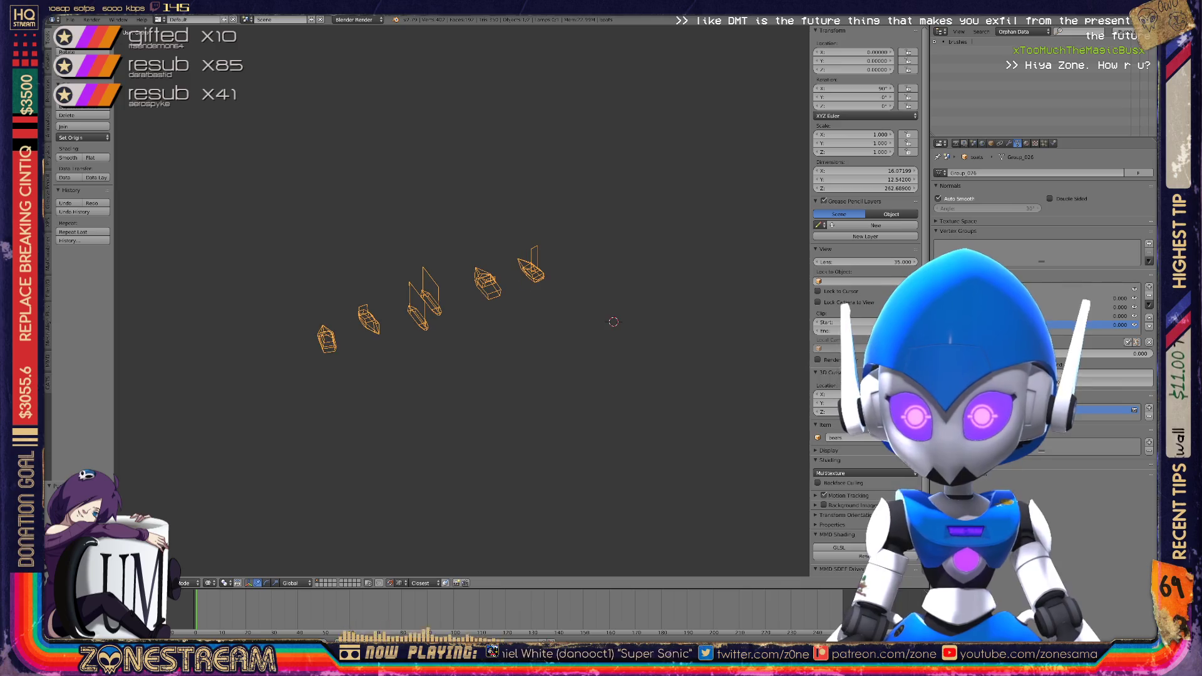
scroll(532, 245, up, 4)
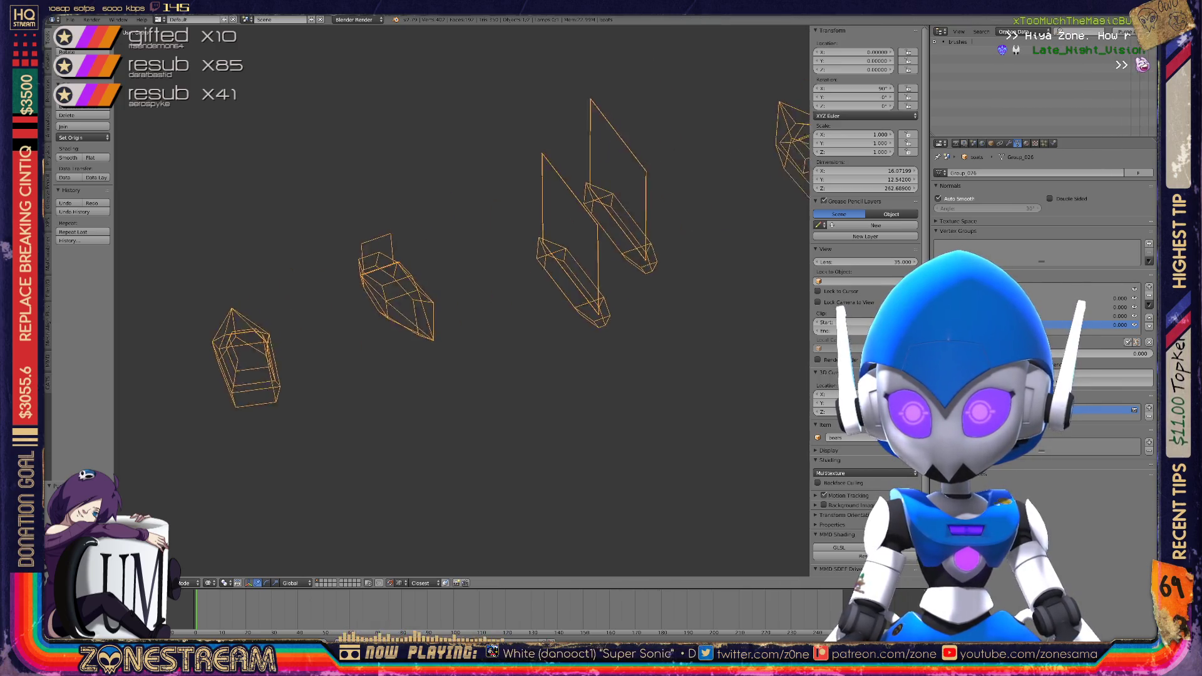
middle_drag(461, 300, 407, 285)
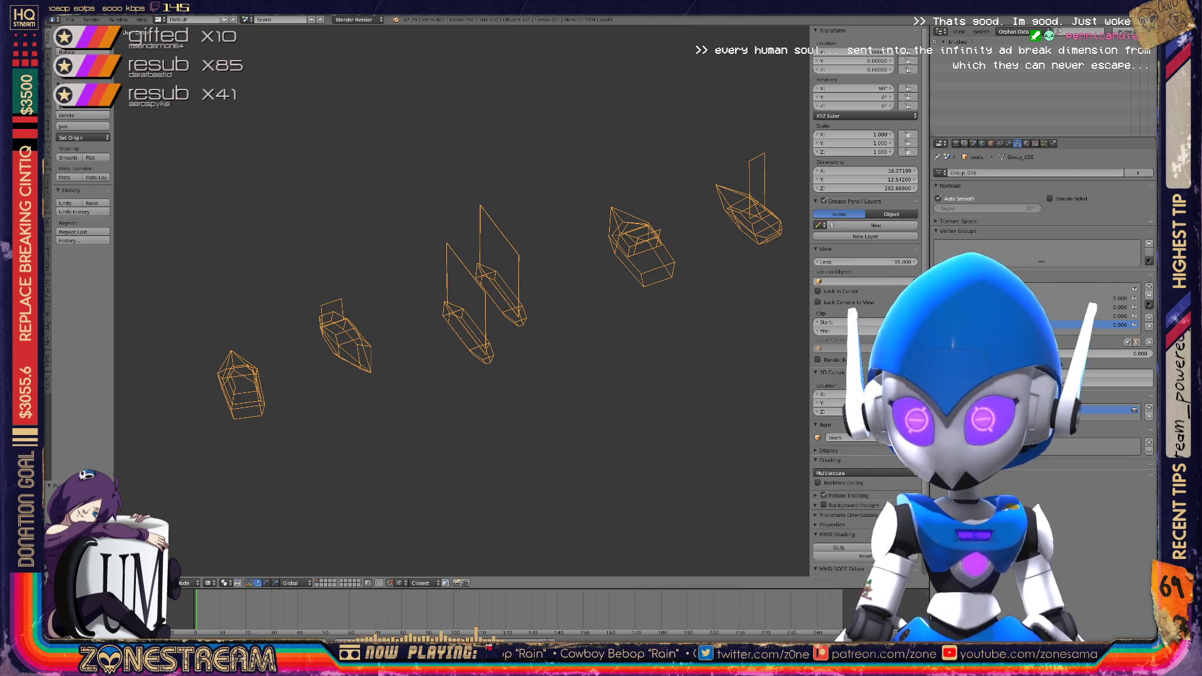
scroll(461, 301, down, 1)
mouse_move(461, 300)
middle_down()
mouse_move(438, 275)
mouse_move(432, 307)
middle_up()
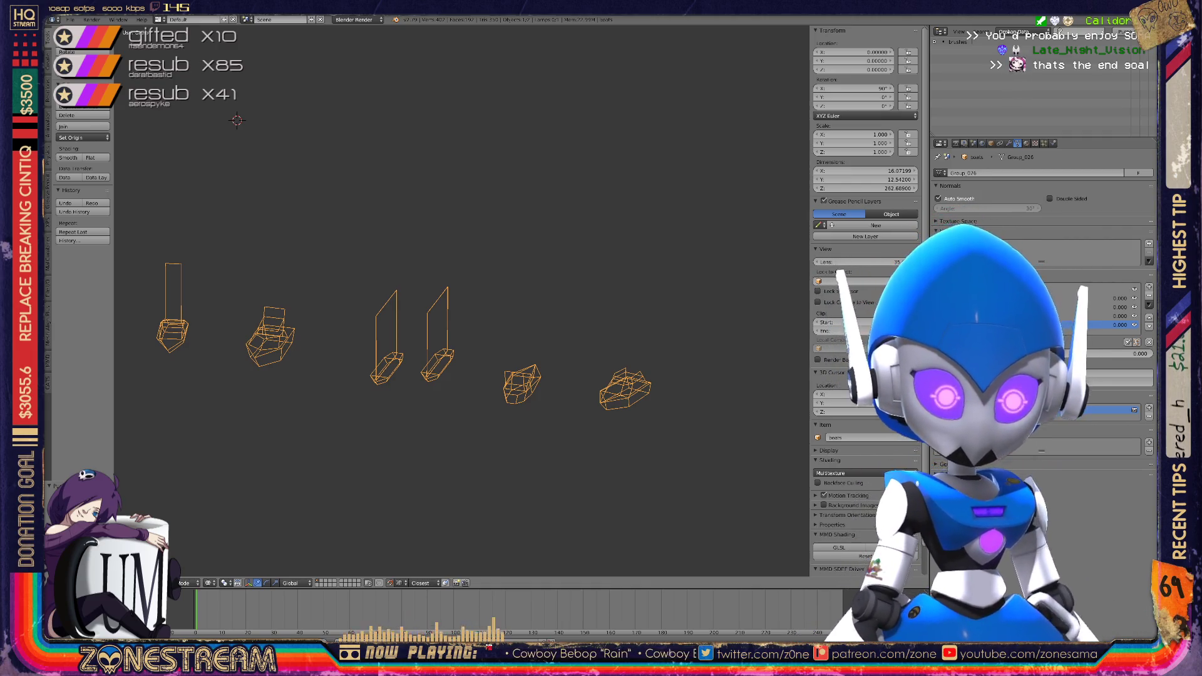
scroll(462, 300, down, 3)
mouse_move(461, 300)
middle_down()
mouse_move(425, 263)
mouse_move(451, 313)
mouse_move(345, 382)
mouse_move(364, 384)
middle_up()
scroll(346, 382, down, 1)
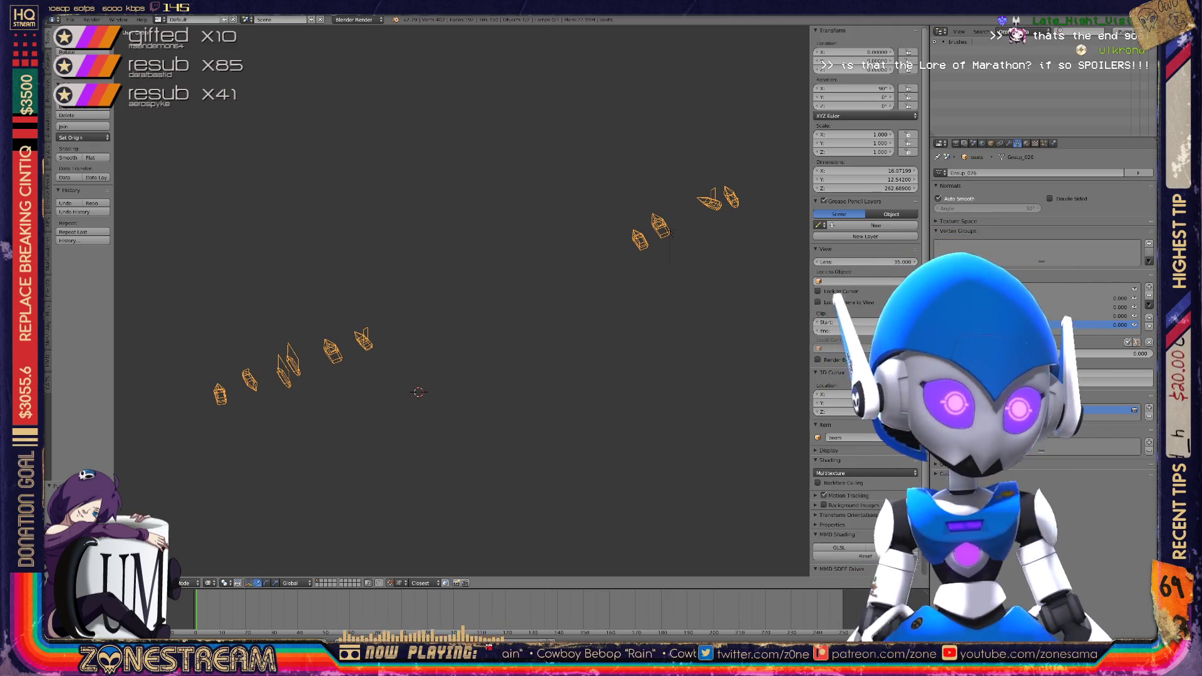
middle_drag(438, 325, 386, 166)
middle_drag(442, 51, 662, 189)
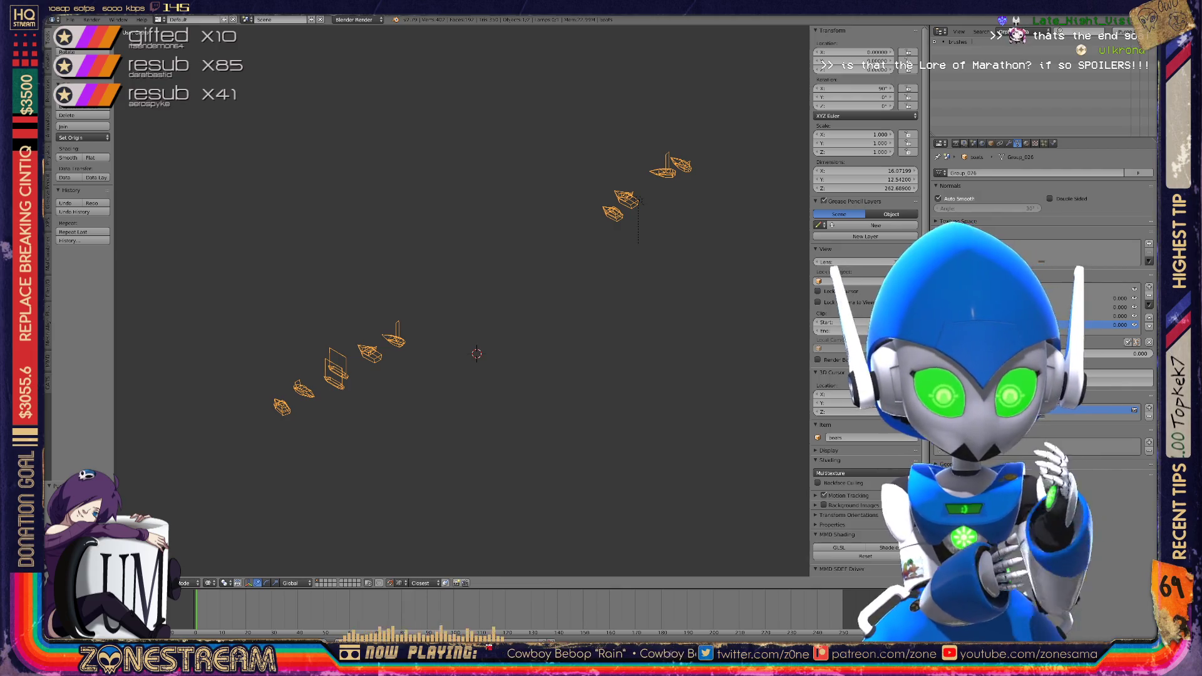
scroll(462, 301, down, 1)
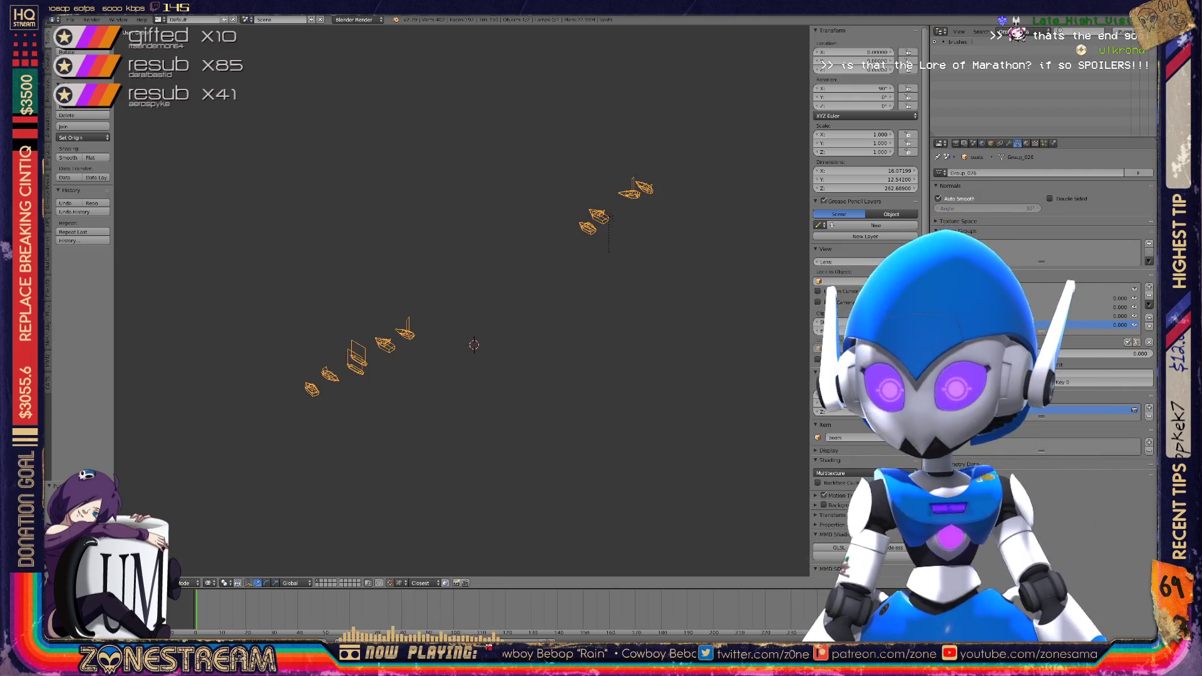
scroll(507, 278, up, 2)
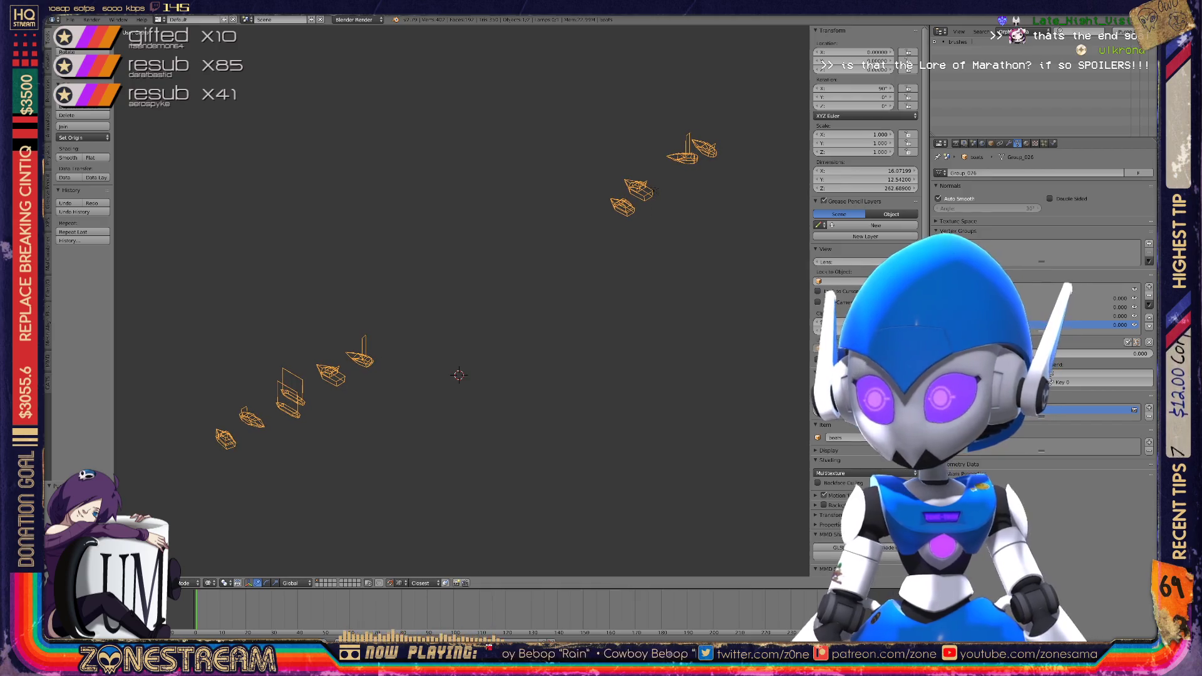
key(x)
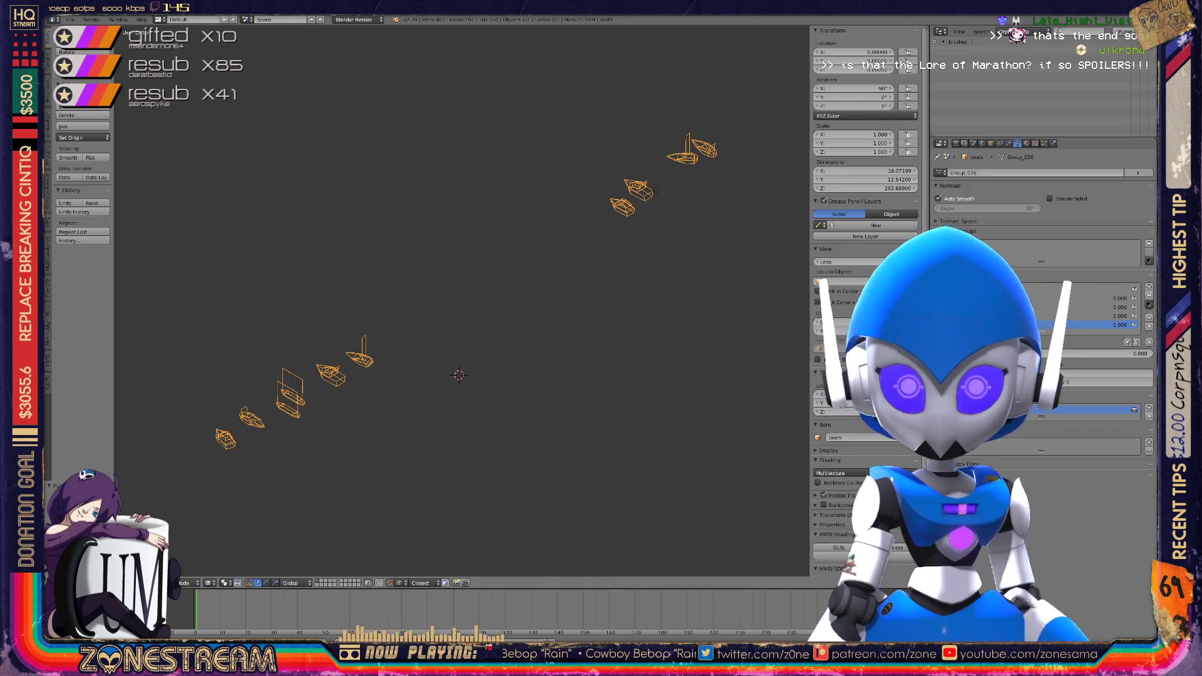
click(70, 19)
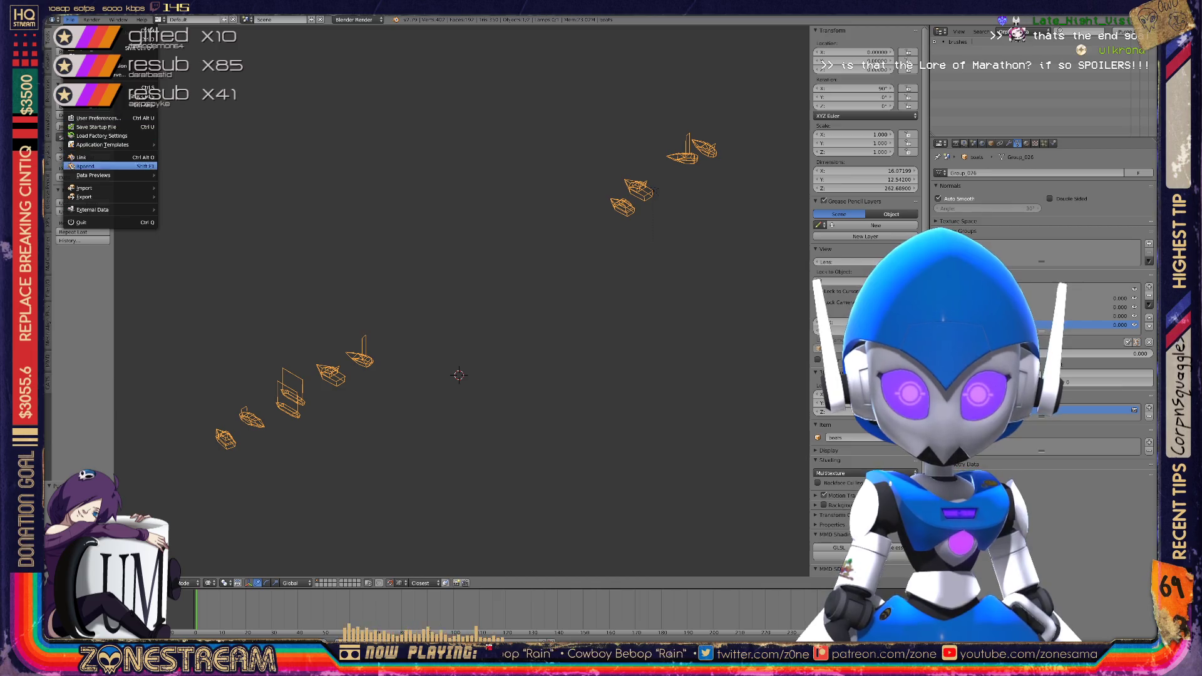
Open the Wavefront (.obj) import browser and import 01133.obj from the numbered file list
mouse_move(94, 188)
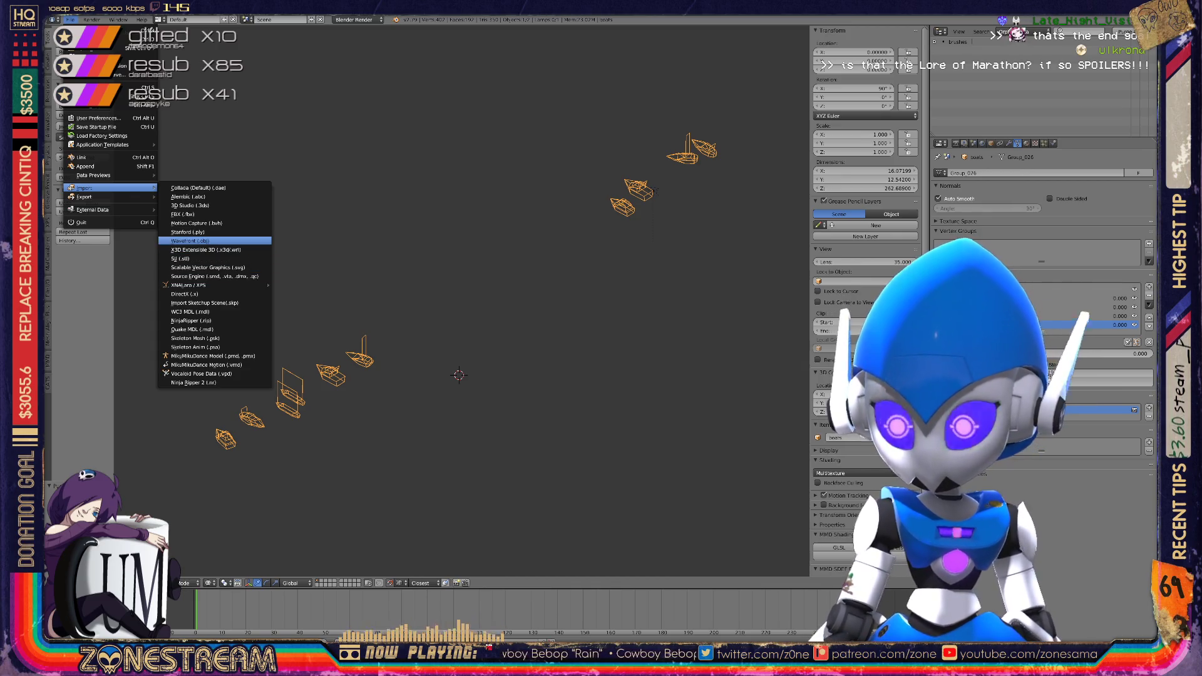
click(190, 240)
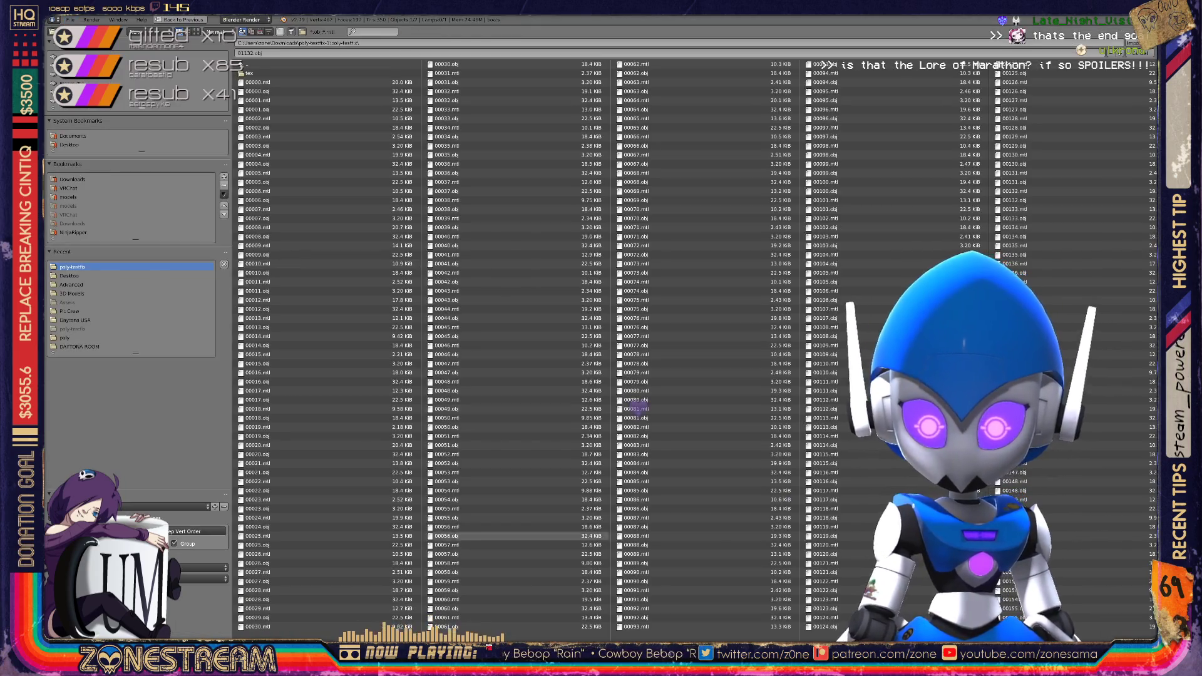
scroll(638, 408, down, 10)
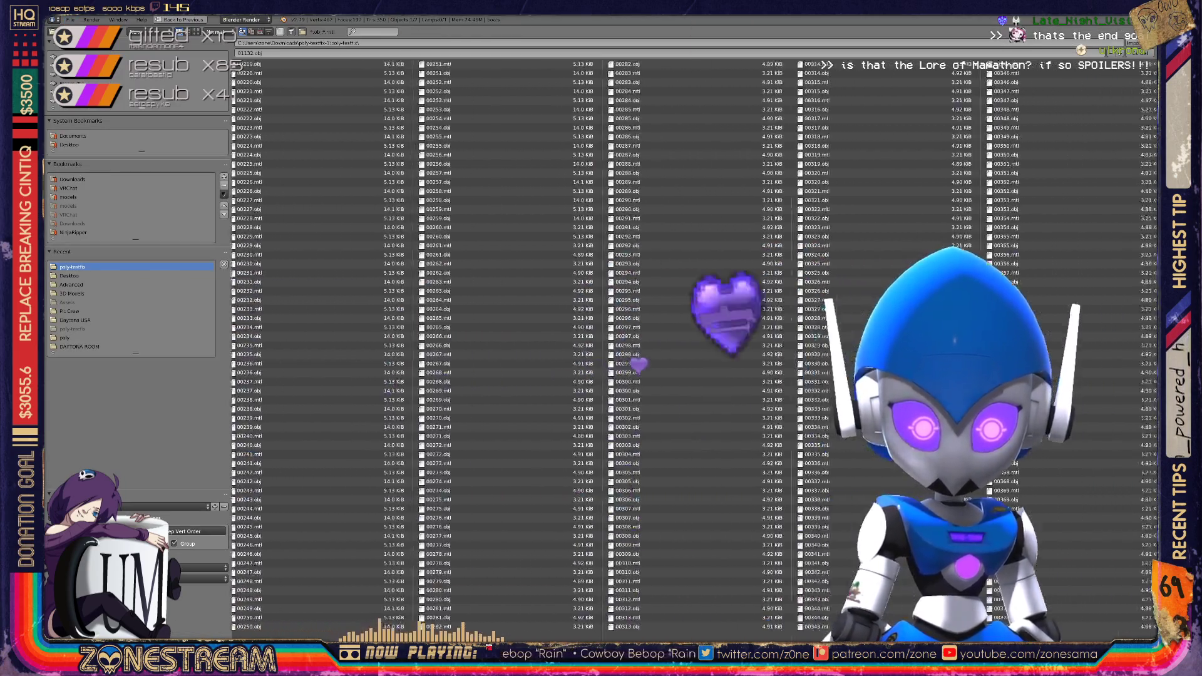
scroll(637, 344, down, 8)
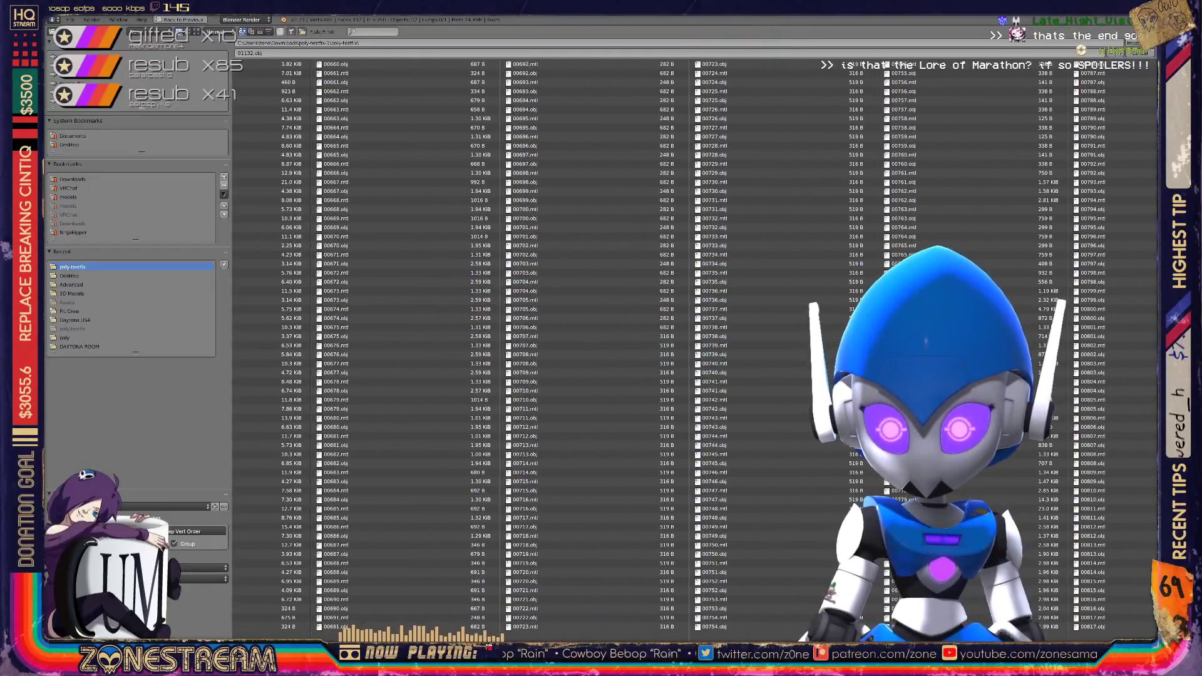
scroll(637, 344, down, 6)
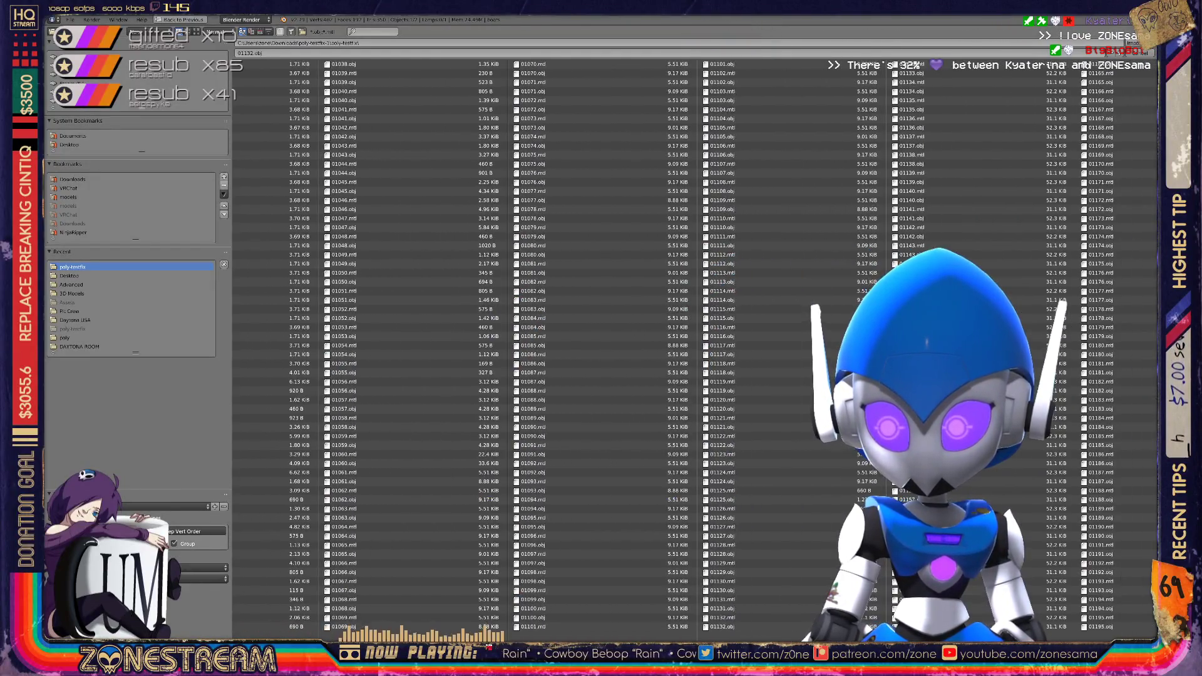
scroll(637, 344, down, 2)
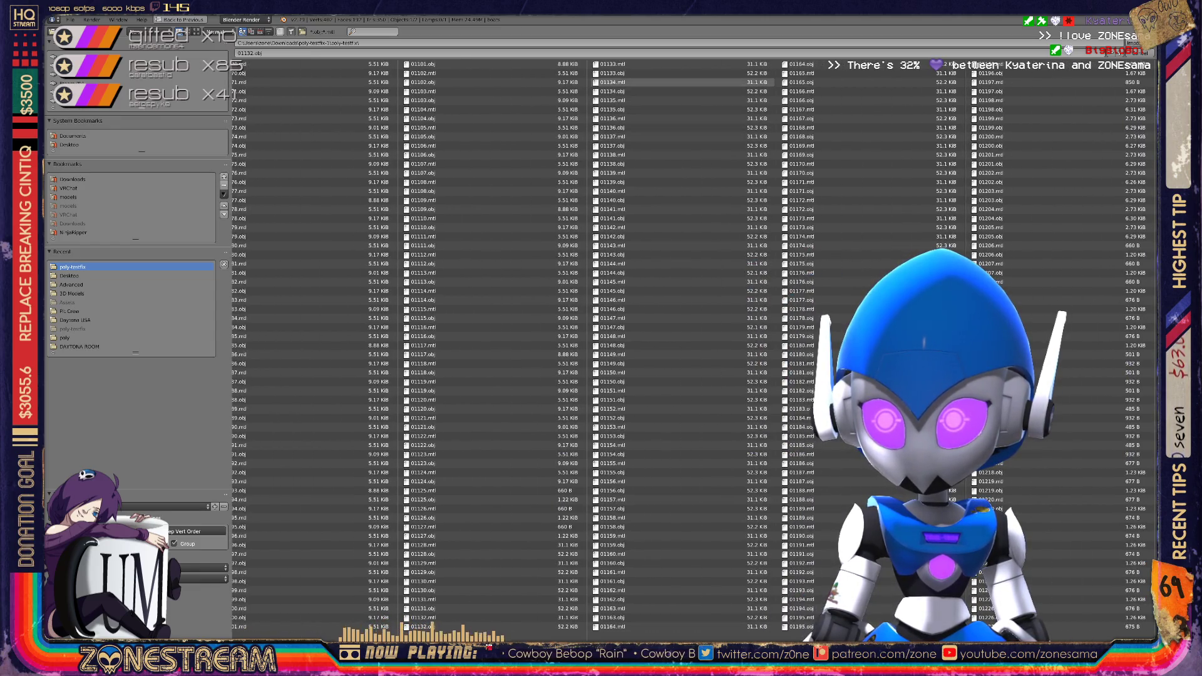
double_click(625, 72)
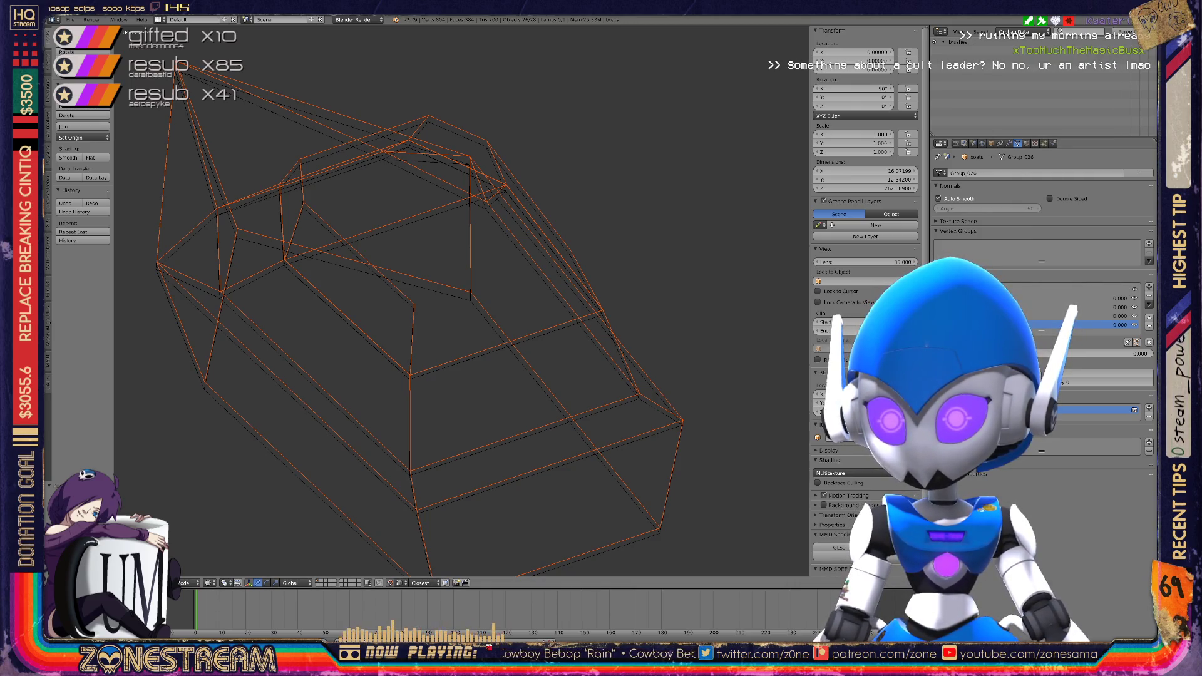
Select a boat wireframe and switch the Outliner display mode to All Scenes
right_click(469, 251)
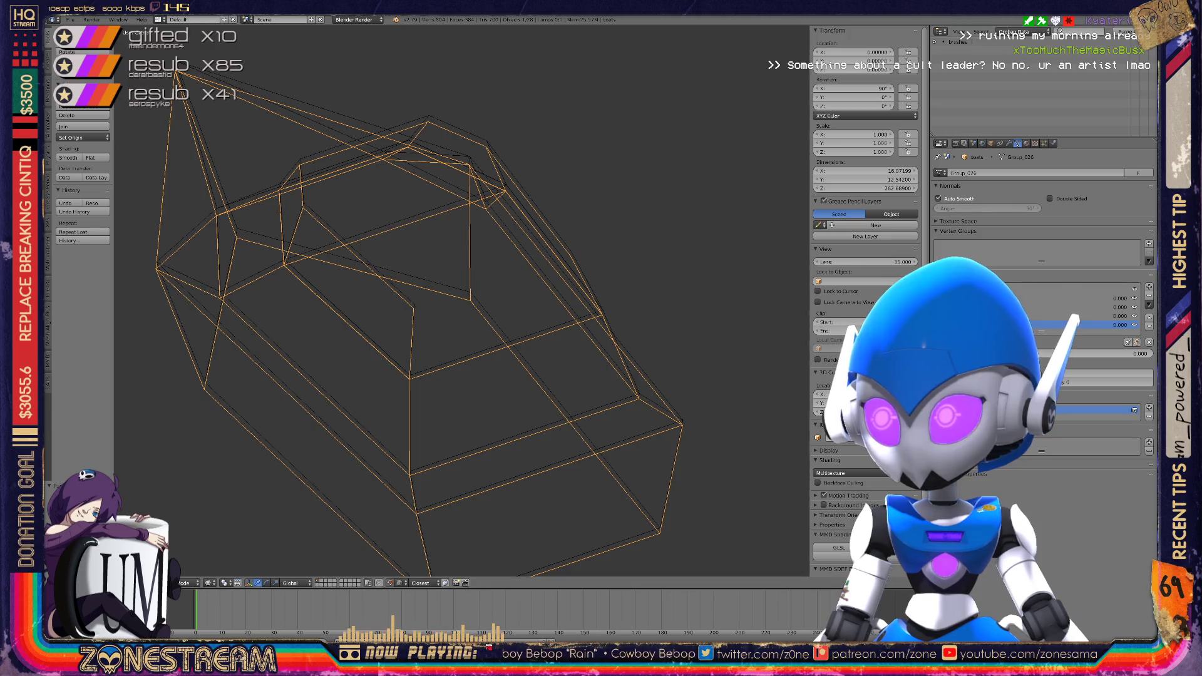
click(1015, 31)
click(1027, 42)
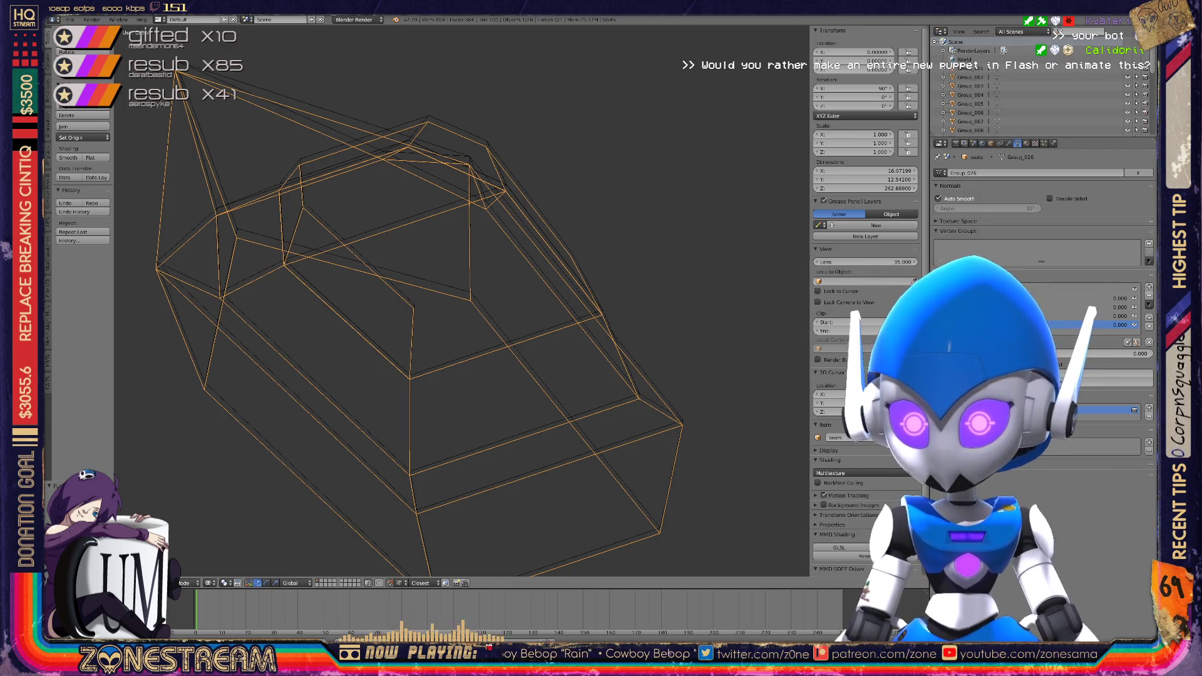
Inspect Group_007 in the Outliner, then reselect the whole boats object
click(971, 121)
scroll(1002, 87, down, 5)
click(964, 132)
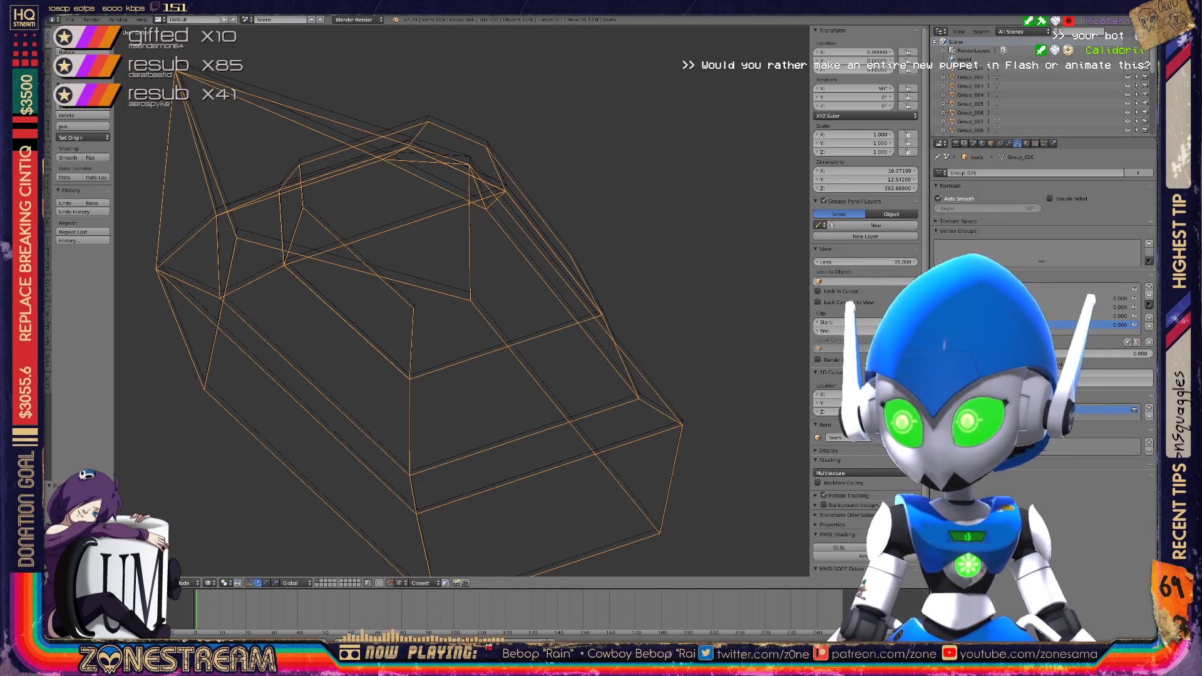
scroll(1001, 88, up, 1)
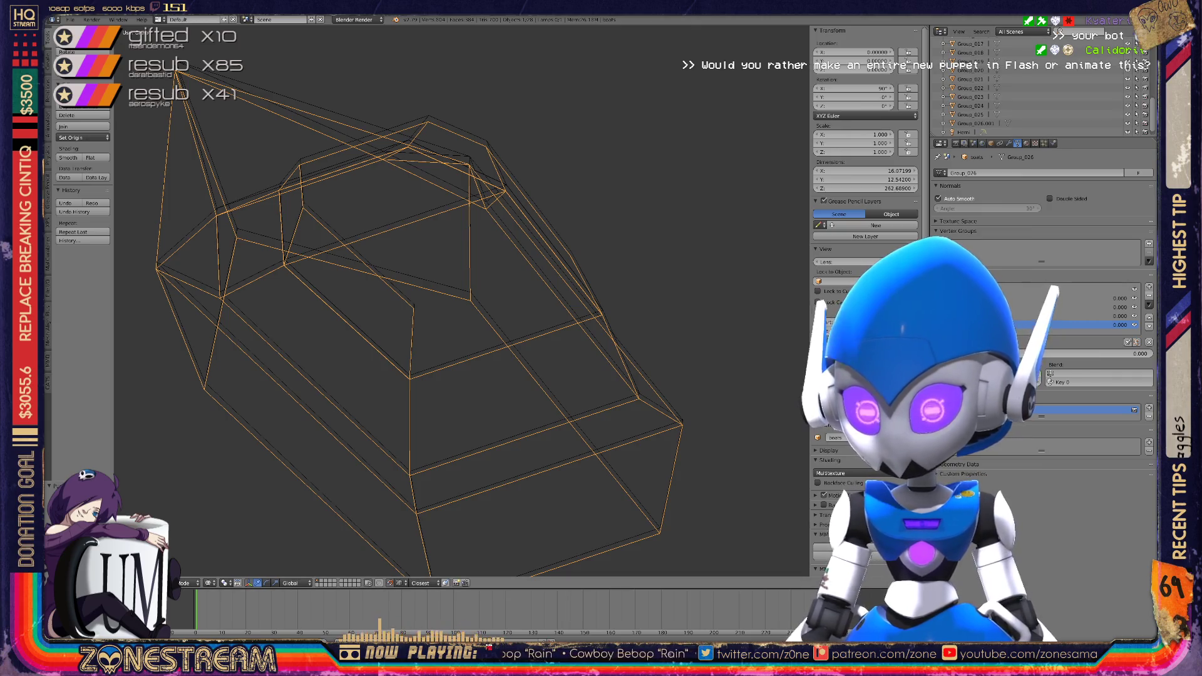
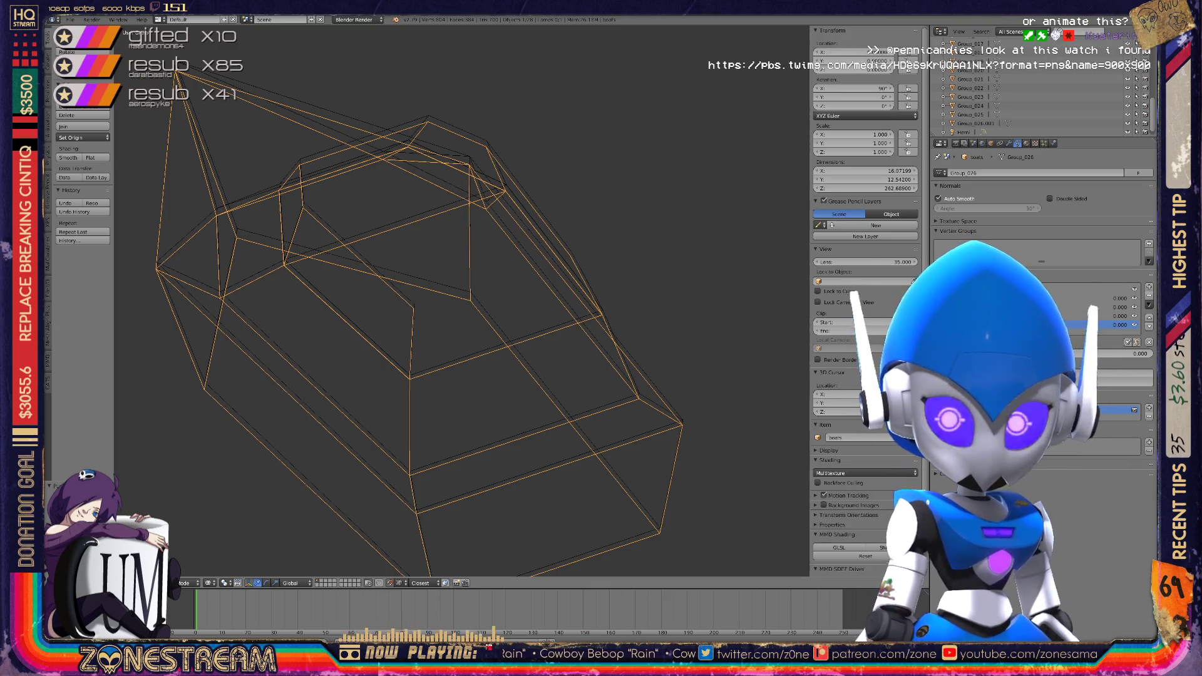
Zoom in and out around the faceted wireframe hull, then switch it into Edit Mode
scroll(461, 301, up, 3)
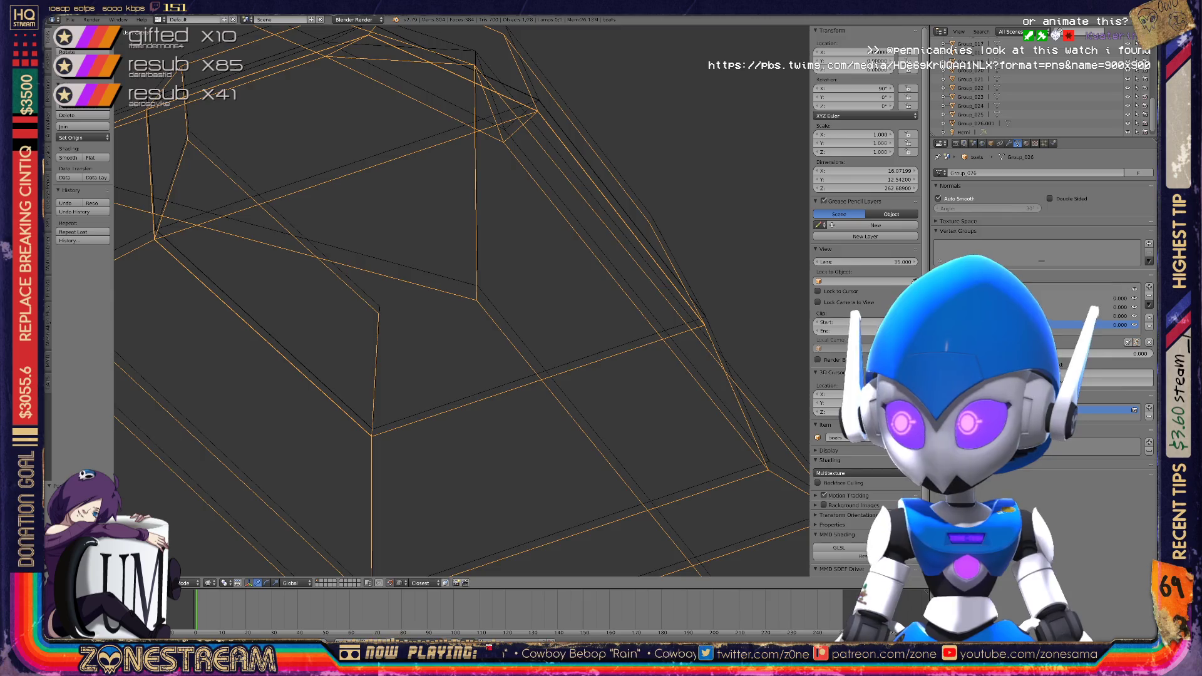
scroll(461, 300, down, 3)
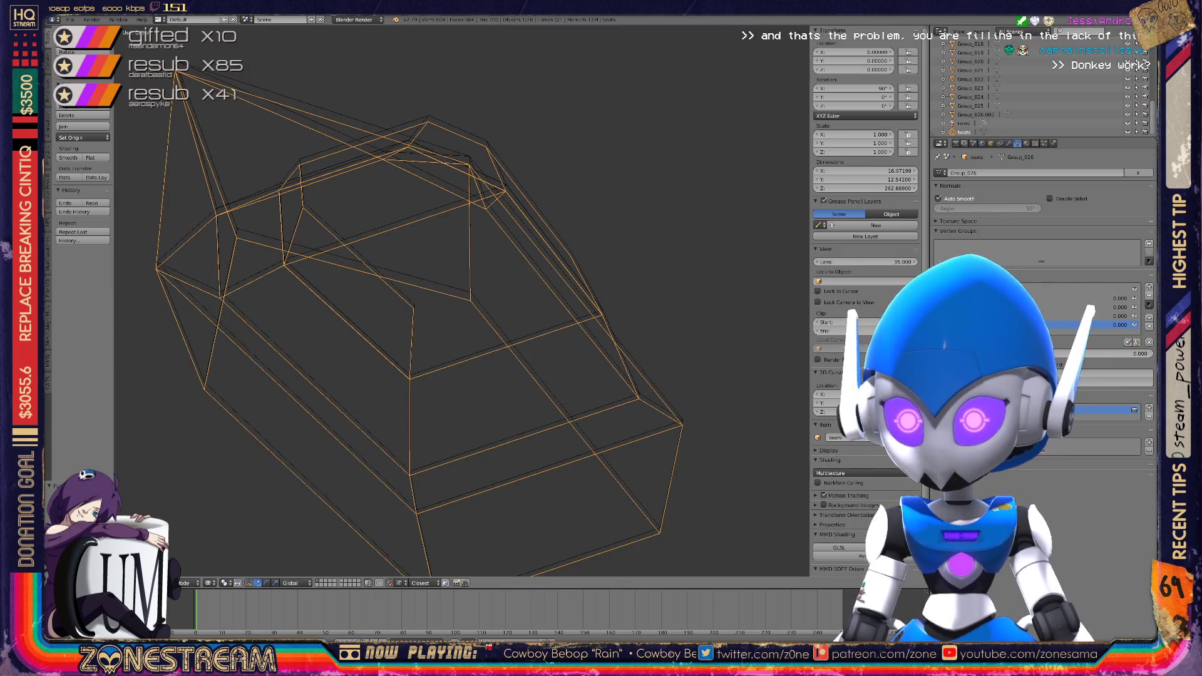
scroll(462, 300, down, 5)
scroll(461, 300, up, 5)
scroll(461, 300, up, 5)
scroll(461, 301, down, 3)
scroll(461, 300, up, 3)
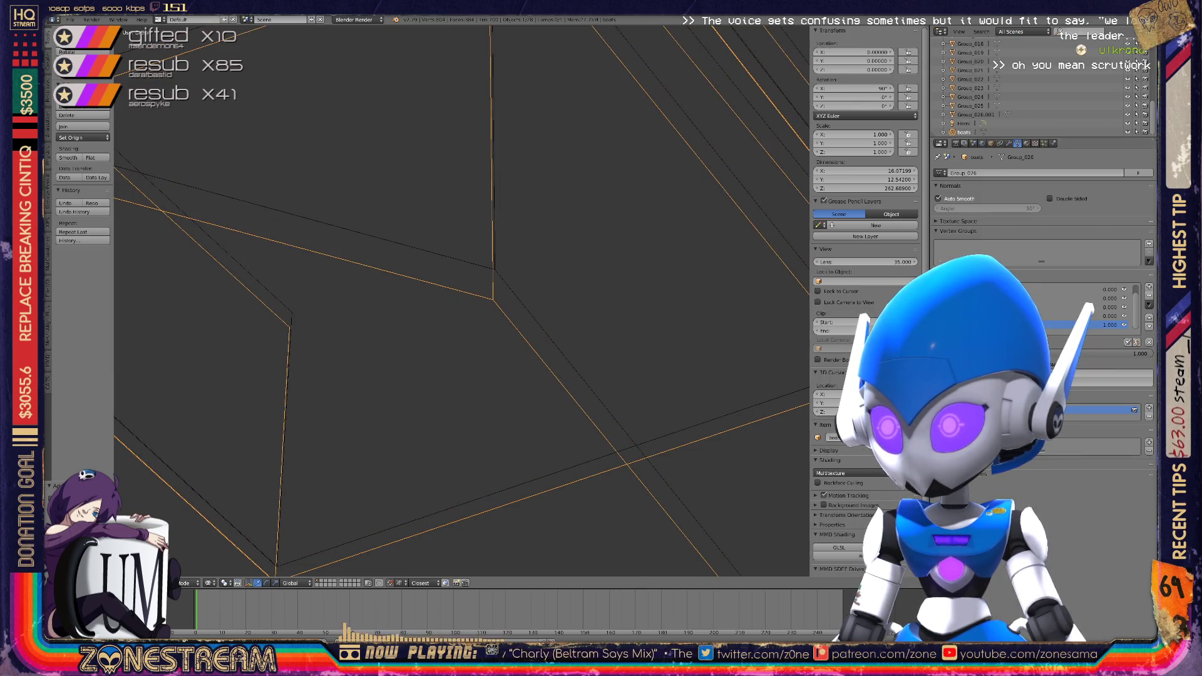
key(Tab)
Move the vertex at the edge junction onto the reference wireframe edge
right_click(493, 299)
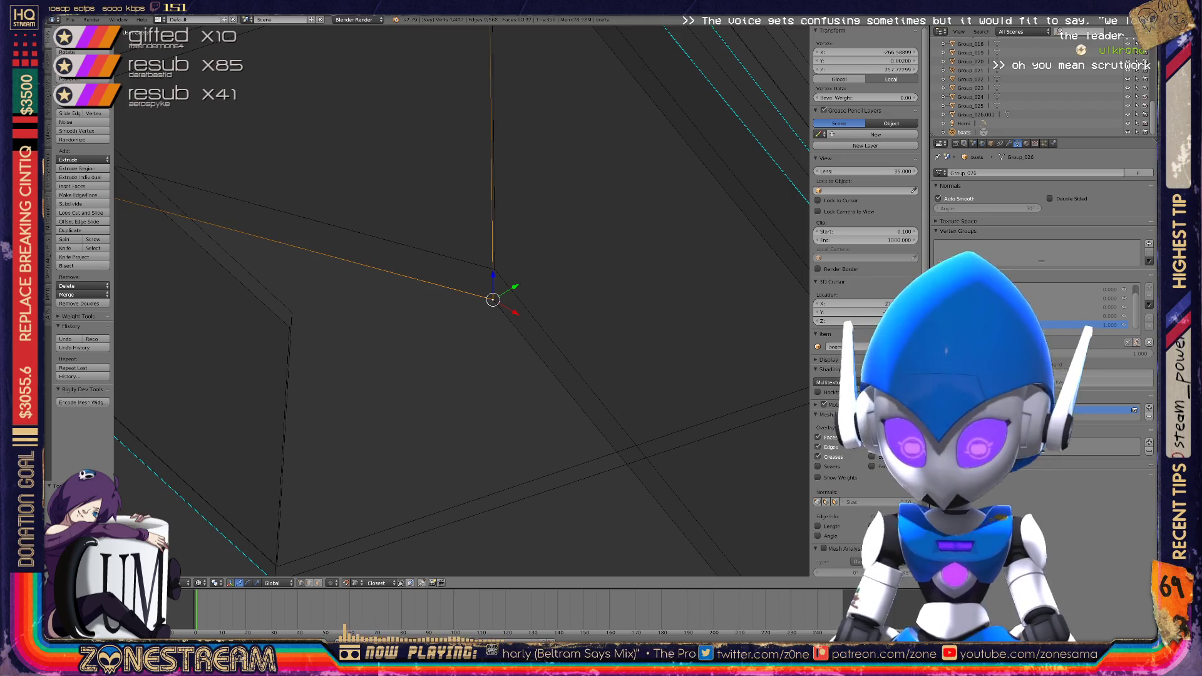
right_drag(492, 300, 495, 269)
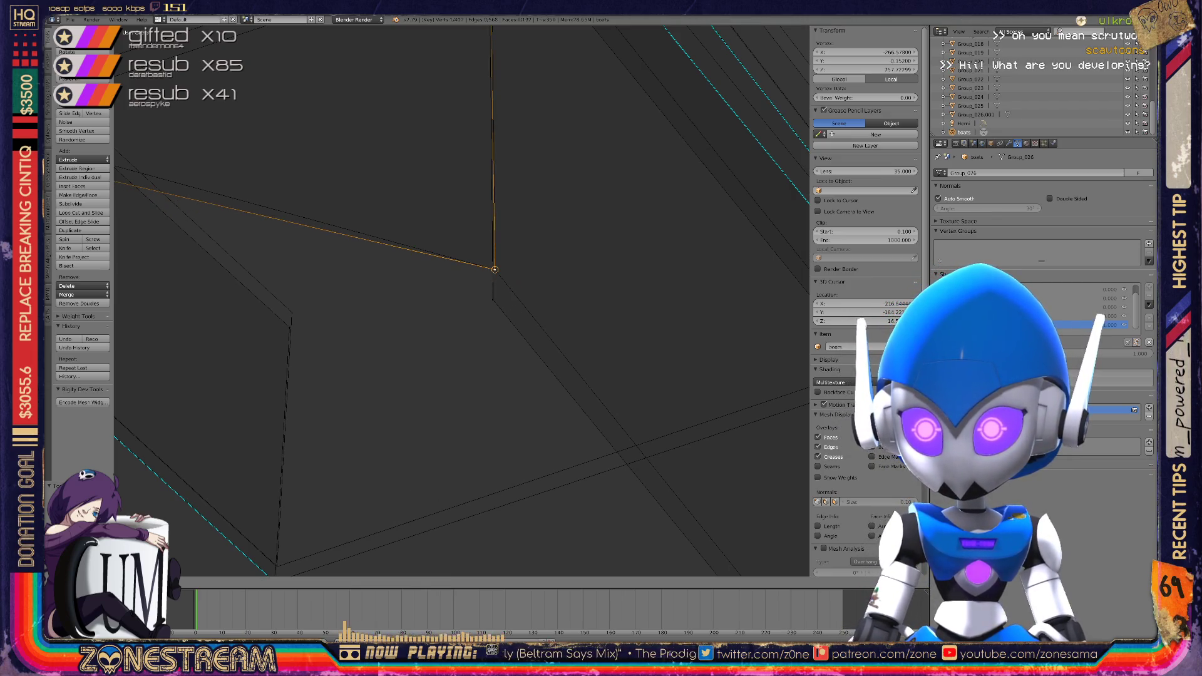
mouse_move(495, 269)
middle_down()
mouse_move(494, 295)
mouse_move(489, 274)
middle_up()
mouse_move(489, 275)
right_down()
mouse_move(317, 320)
mouse_move(320, 309)
right_up()
mouse_move(320, 310)
shift+middle_down()
mouse_move(515, 332)
mouse_move(696, 413)
mouse_move(689, 401)
mouse_move(716, 368)
mouse_move(701, 350)
shift+middle_up()
scroll(695, 413, down, 10)
scroll(701, 351, up, 8)
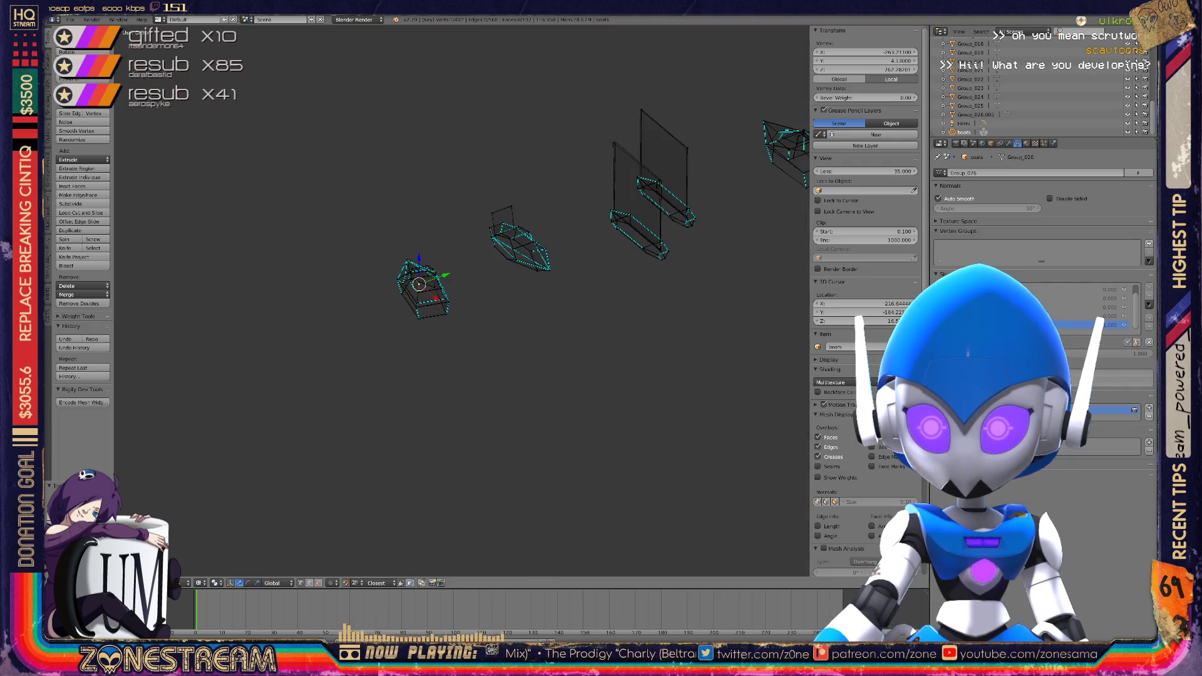
scroll(461, 300, up, 10)
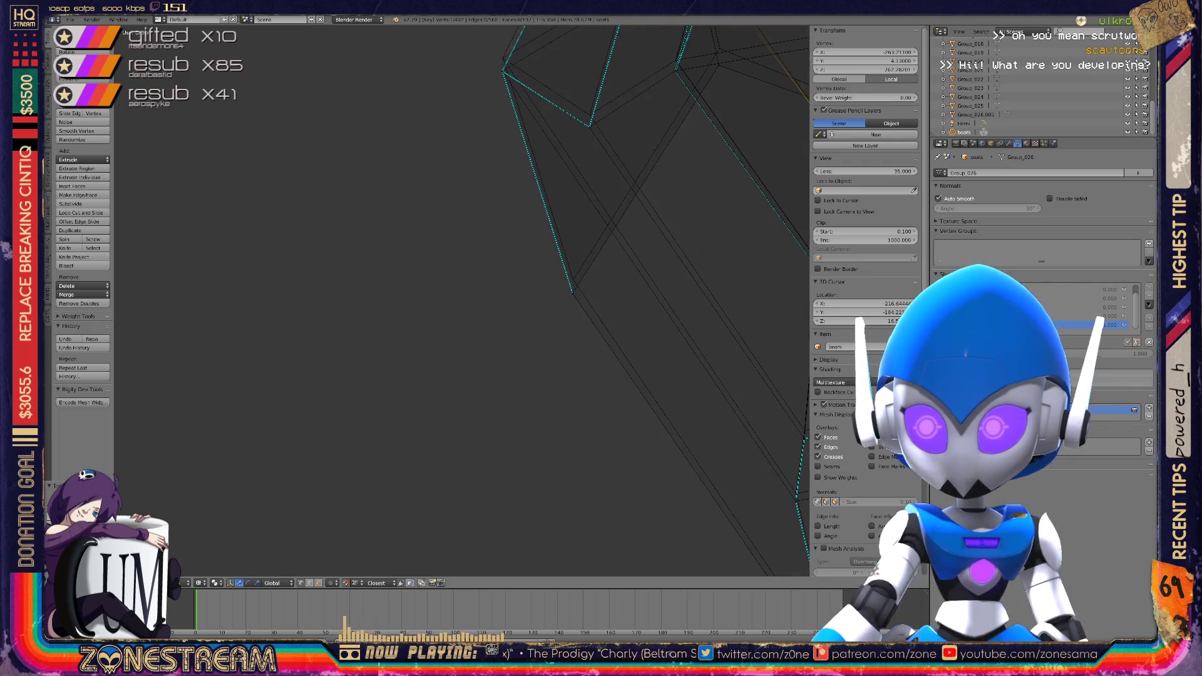
scroll(461, 301, up, 8)
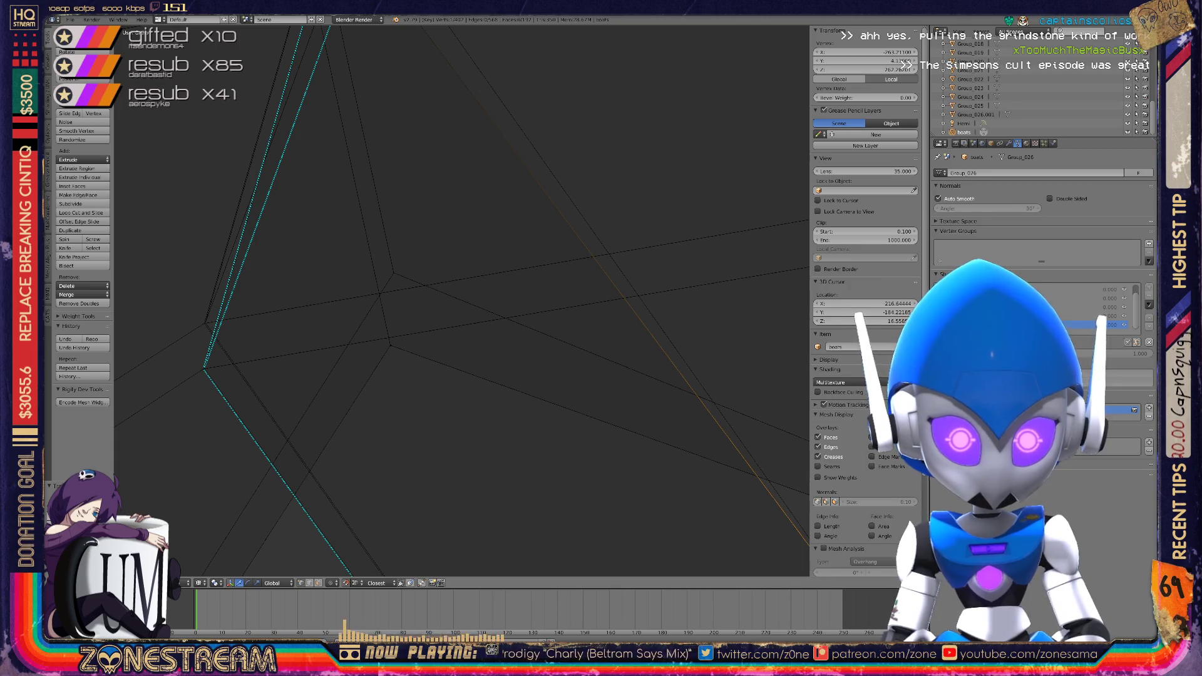
Merge the doubled-up corner vertex into its neighbour with Alt+M
right_click(390, 344)
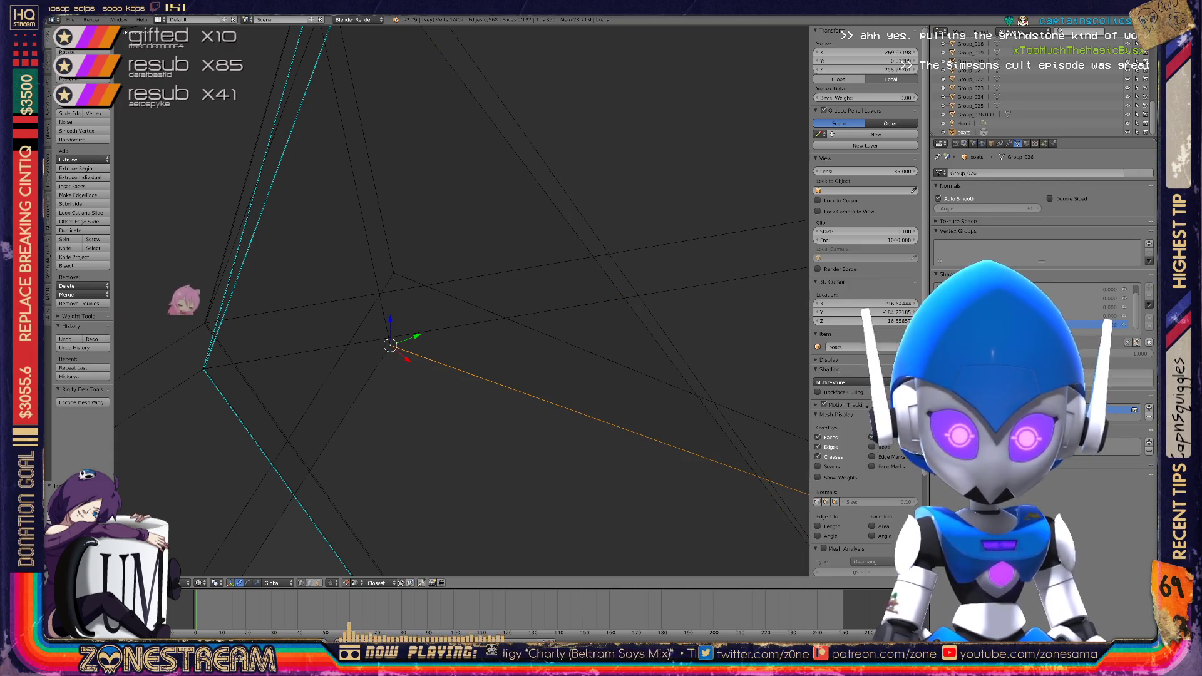
right_click(393, 273)
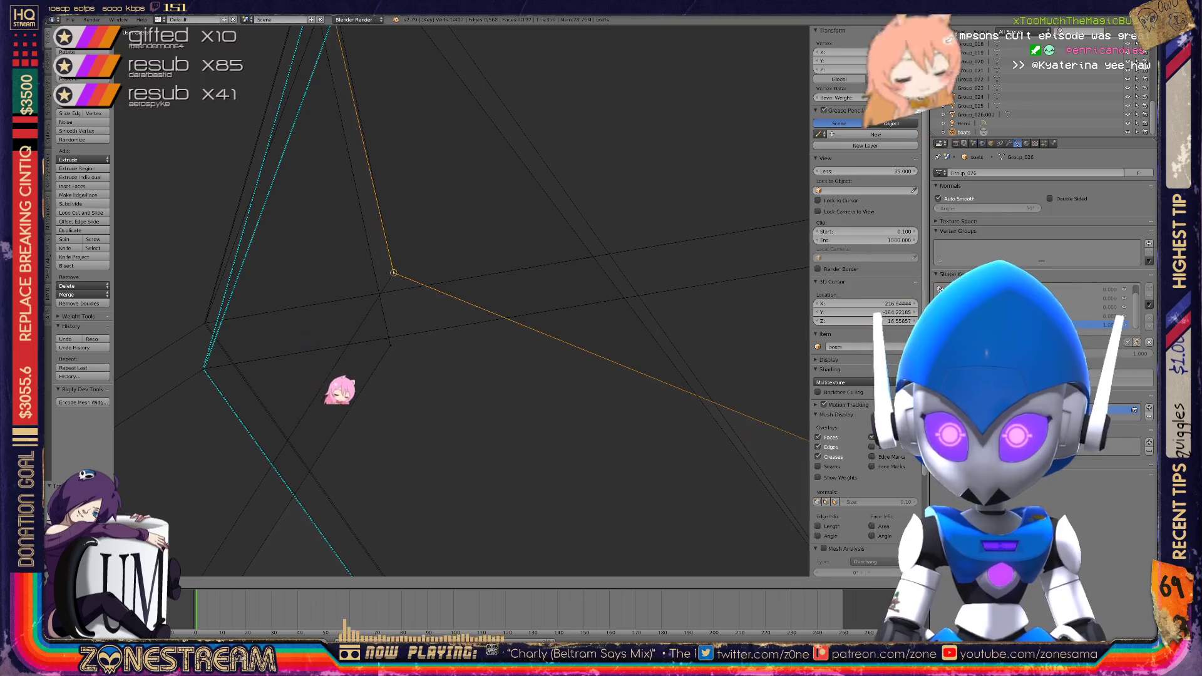
right_click(393, 272)
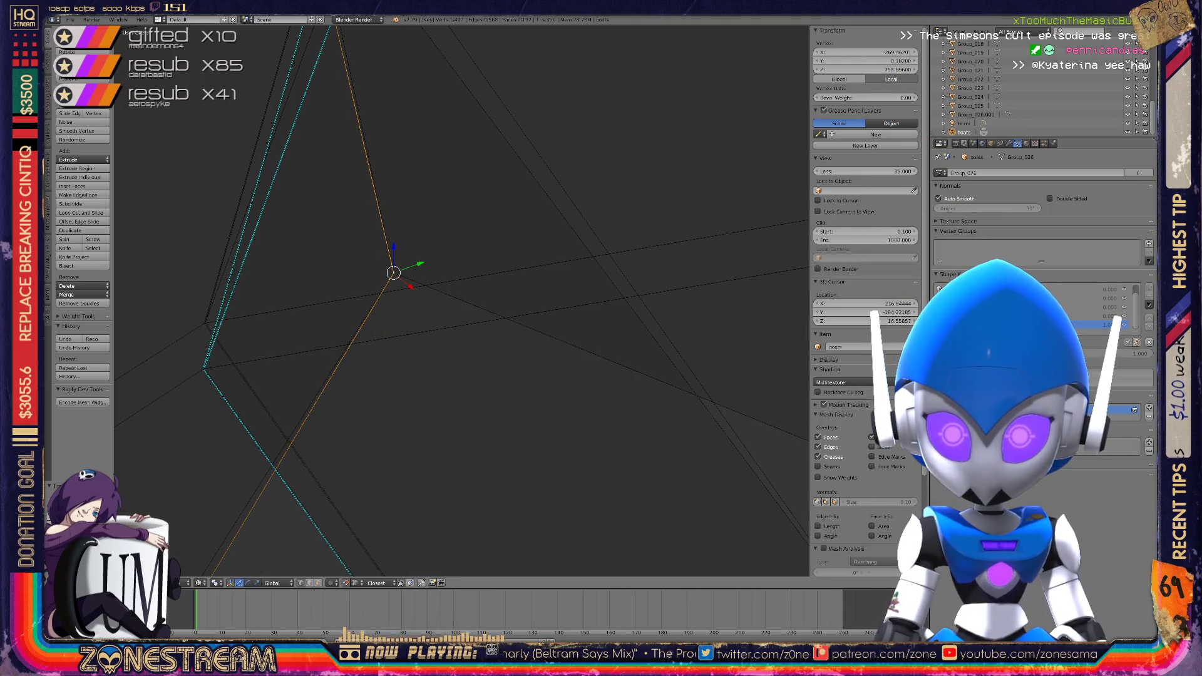
scroll(461, 301, down, 8)
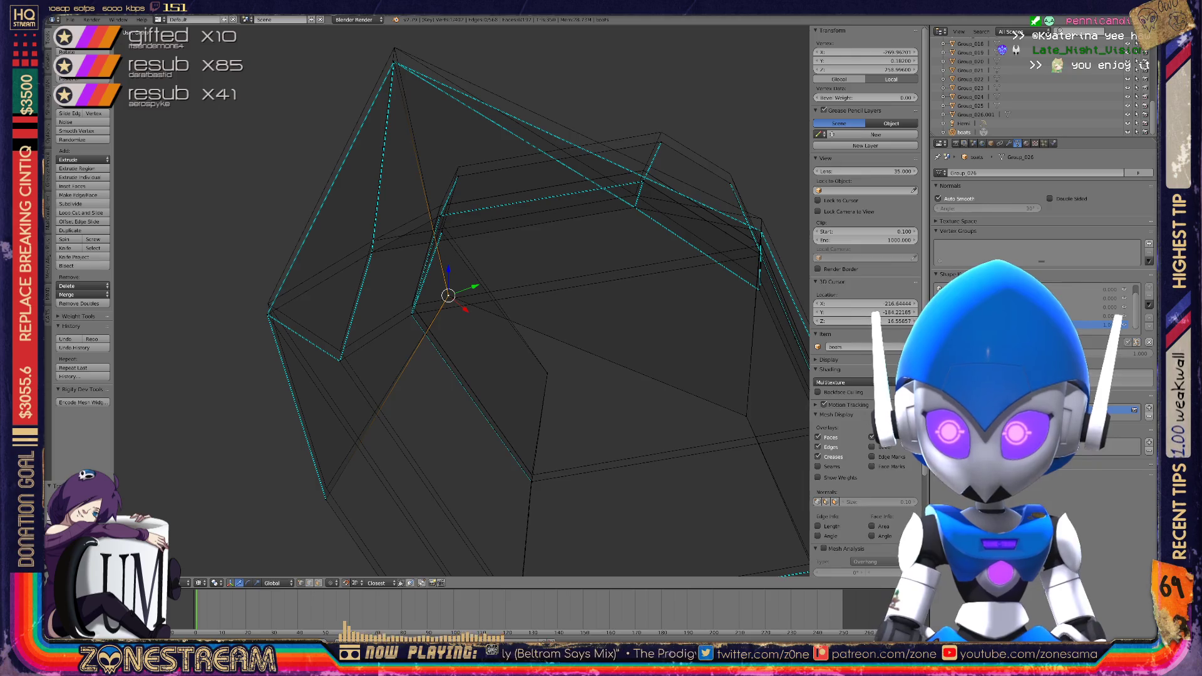
scroll(461, 300, up, 10)
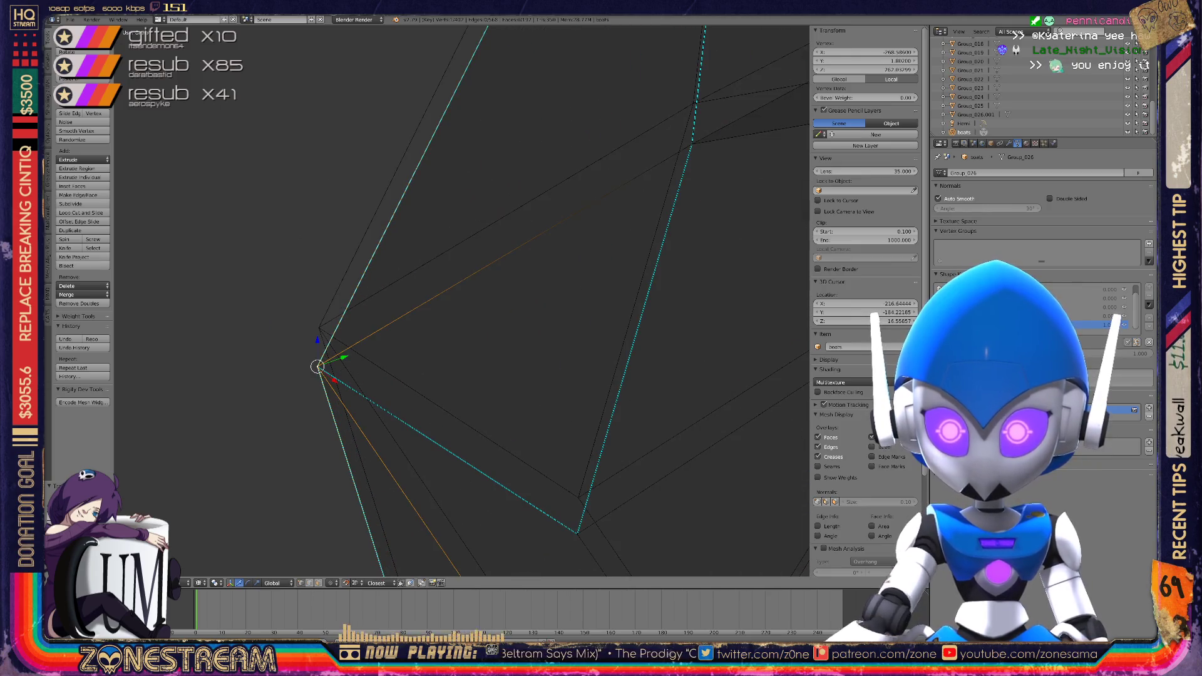
right_click(318, 328)
key(alt+m)
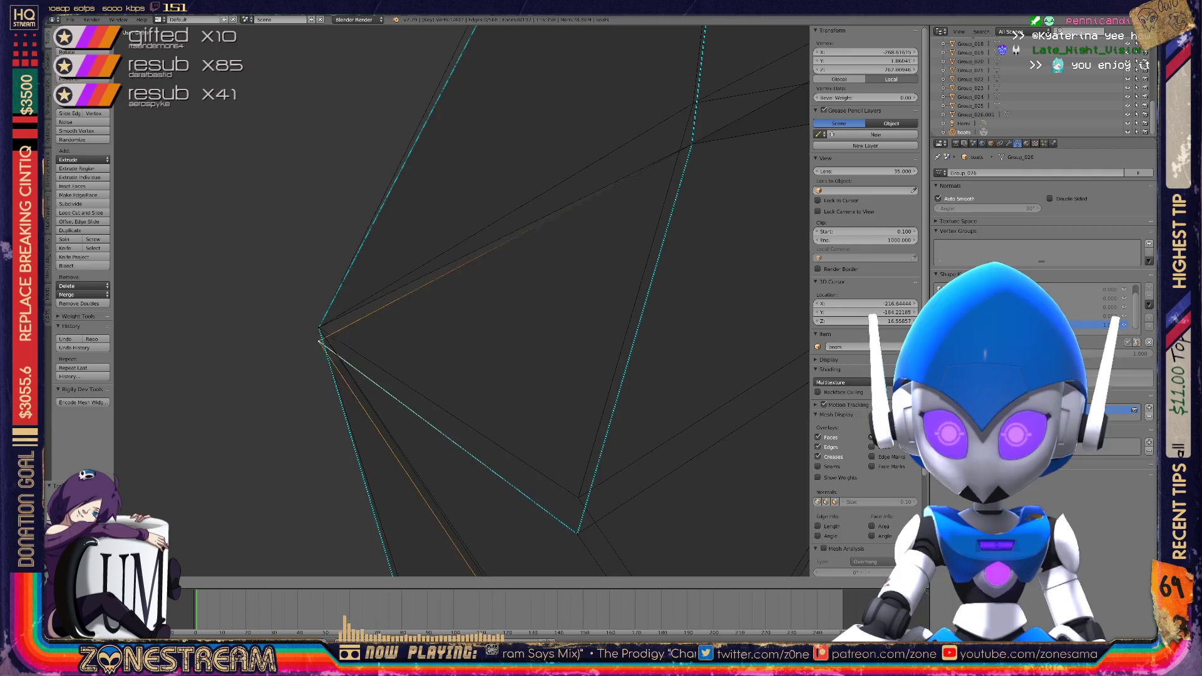
Pan to the next corner and select its lower vertex for fixing
shift+middle_drag(438, 375, 374, 241)
right_click(509, 396)
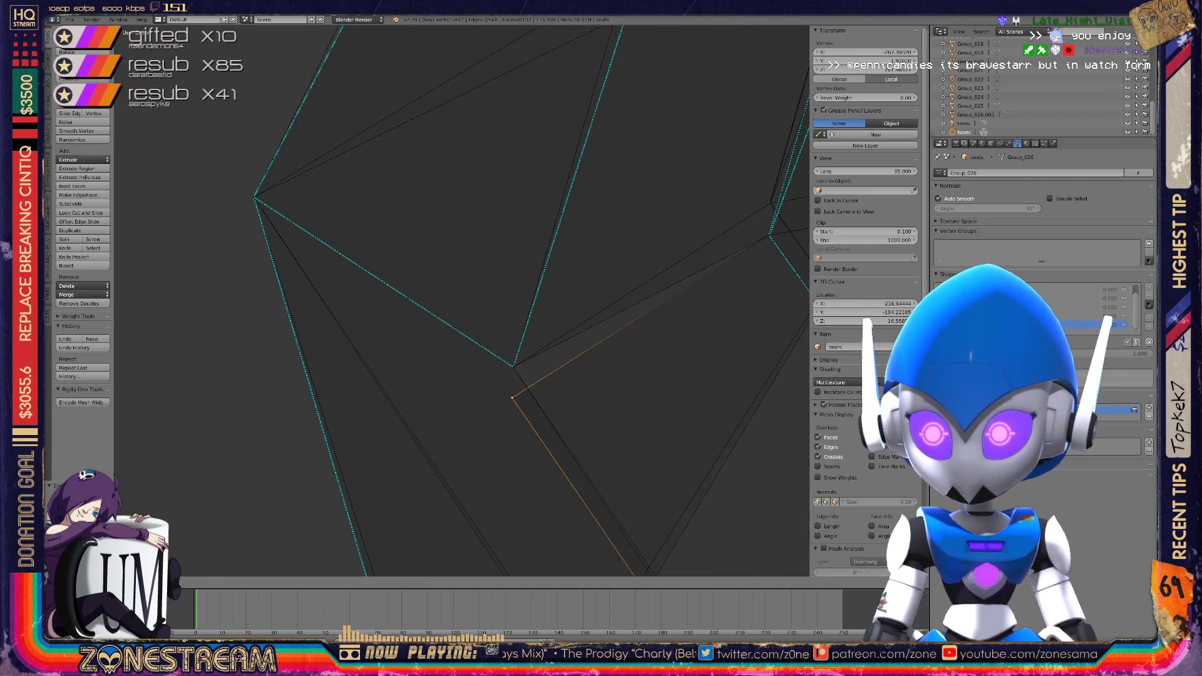
scroll(462, 301, down, 4)
mouse_move(482, 351)
middle_down()
mouse_move(461, 461)
mouse_move(482, 330)
mouse_move(539, 410)
mouse_move(474, 259)
middle_up()
right_click(461, 461)
right_click(461, 423)
right_click(466, 425)
mouse_move(466, 426)
middle_down()
mouse_move(473, 559)
mouse_move(455, 440)
middle_up()
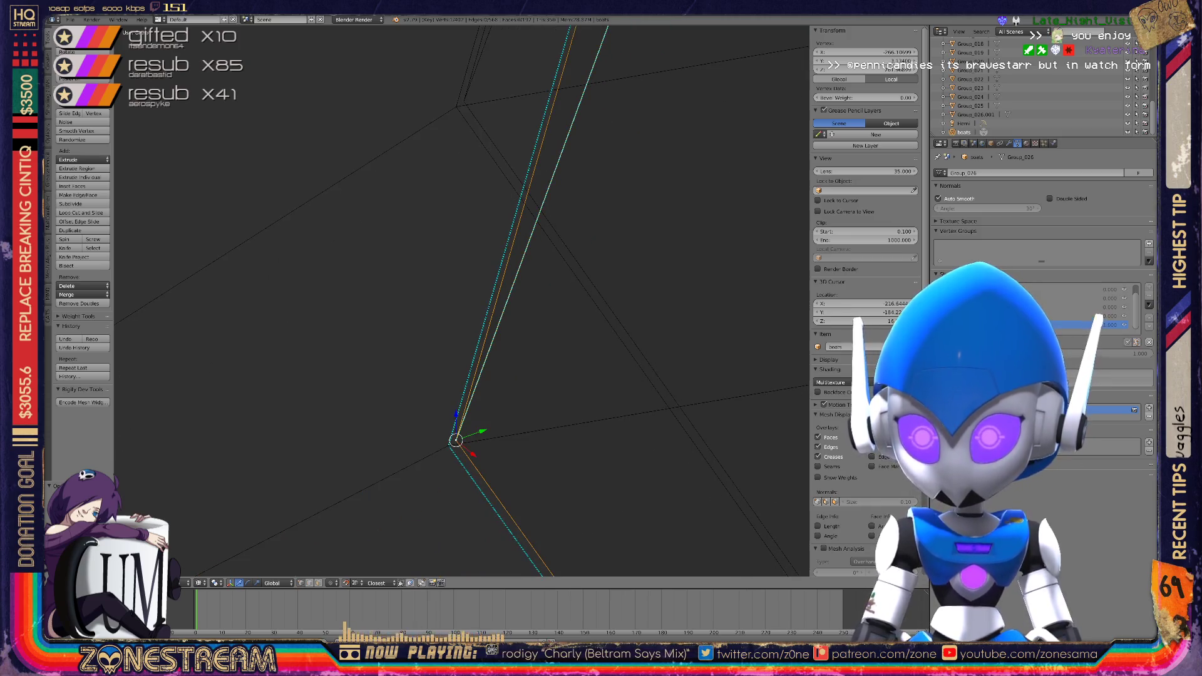
Snap the selected vertex onto the upper reference corner, retrying after two undone attempts
key(g)
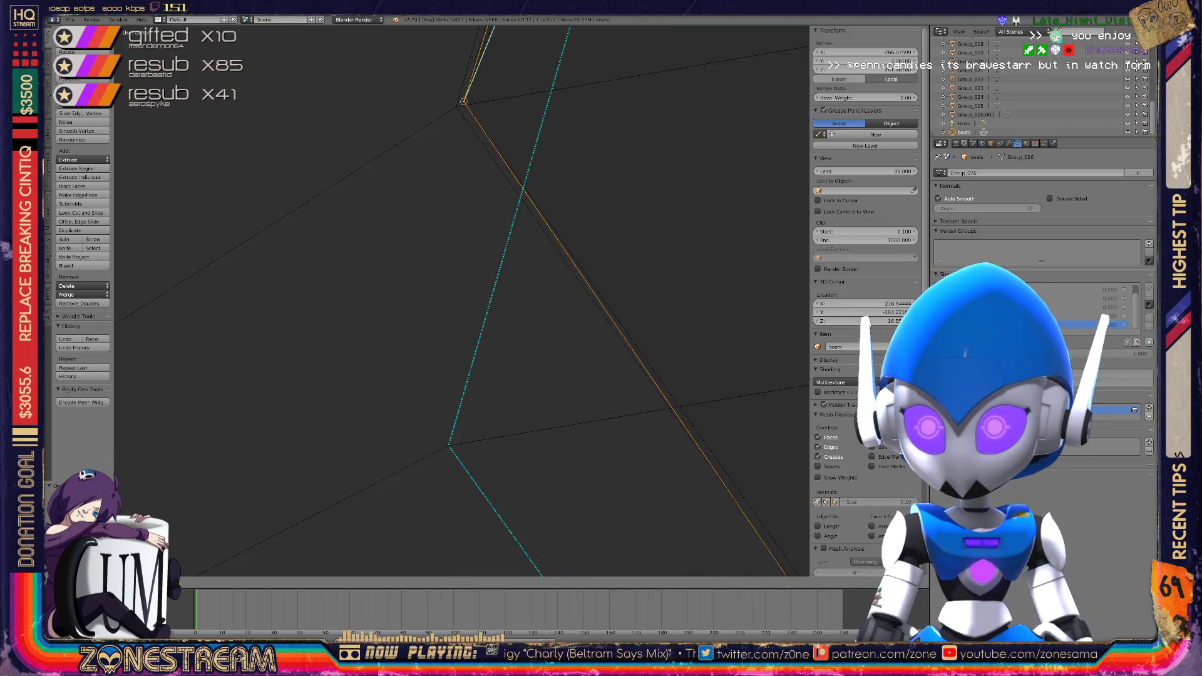
click(463, 101)
key(ctrl+z)
key(g)
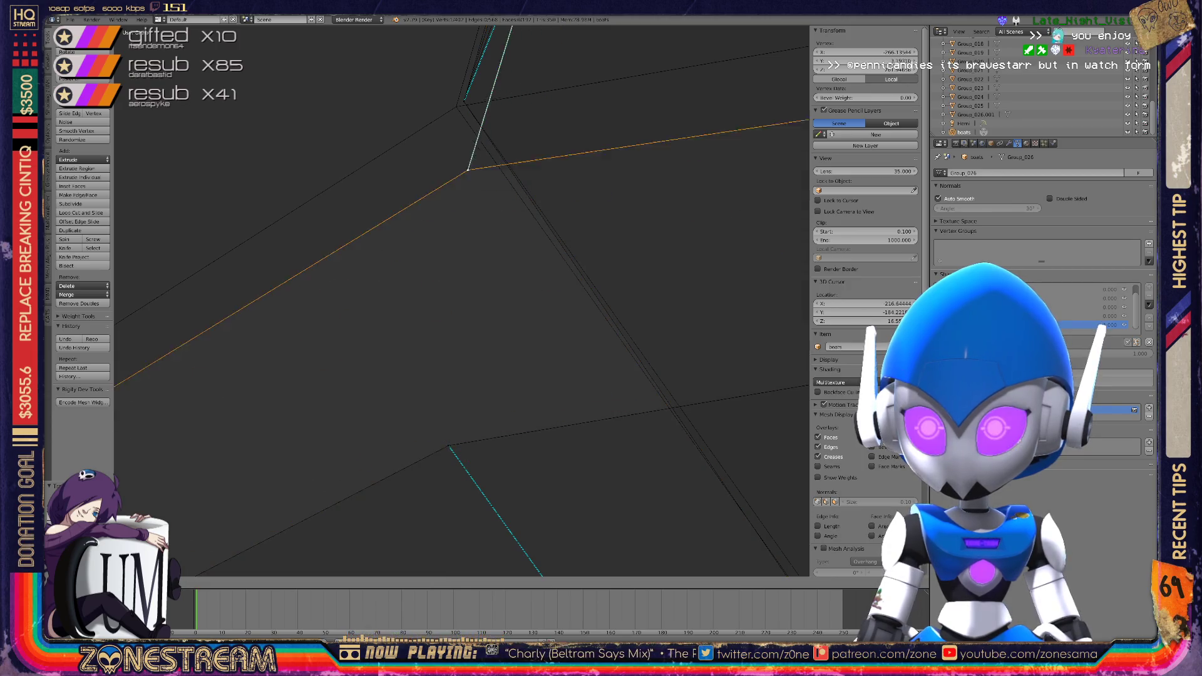
click(455, 107)
key(ctrl+z)
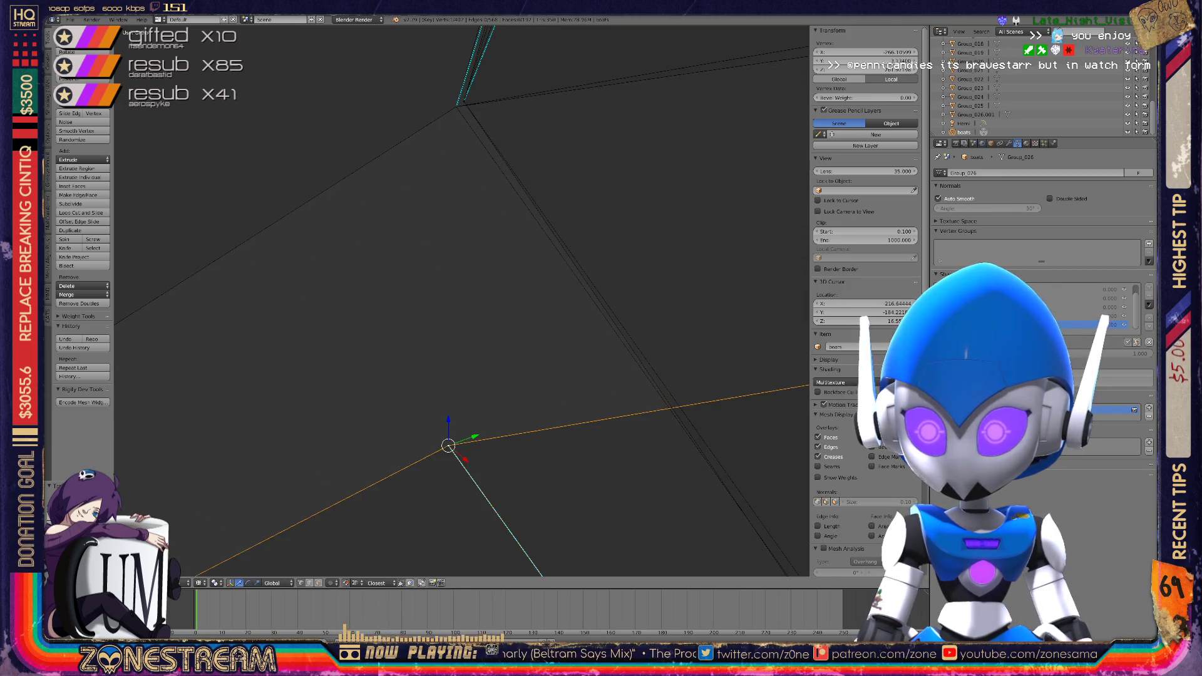
key(g)
click(456, 107)
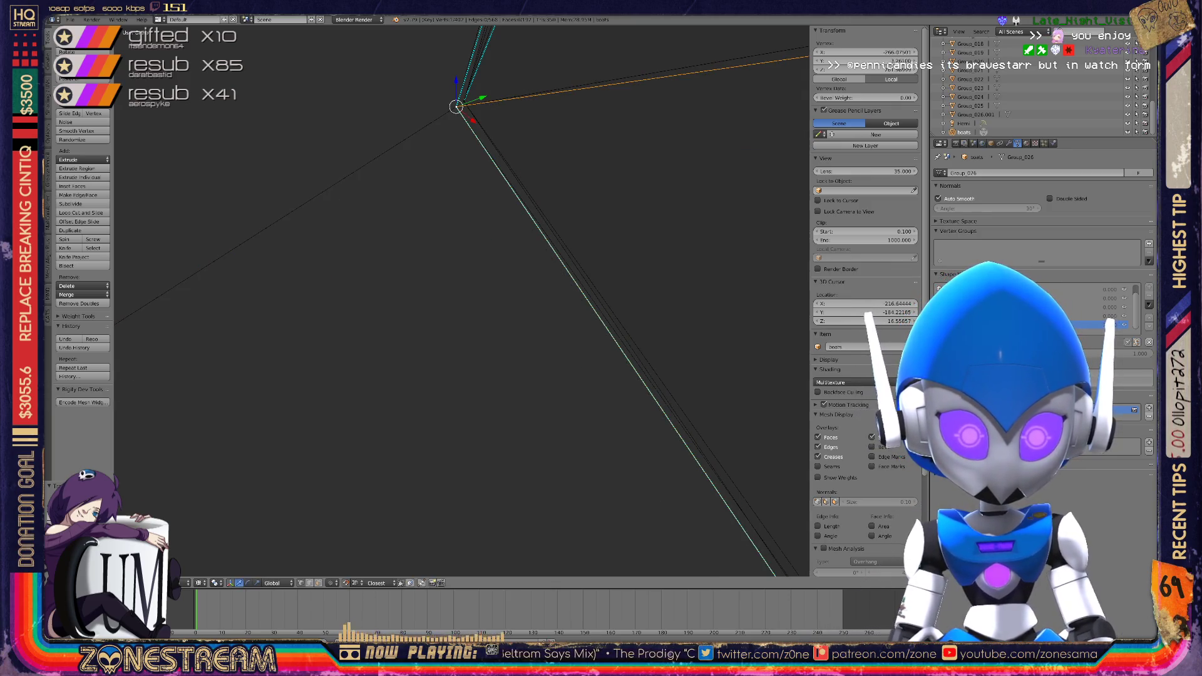
Centre the view on the snapped vertex, then select the box's lower corner vertex
key(KP_Decimal)
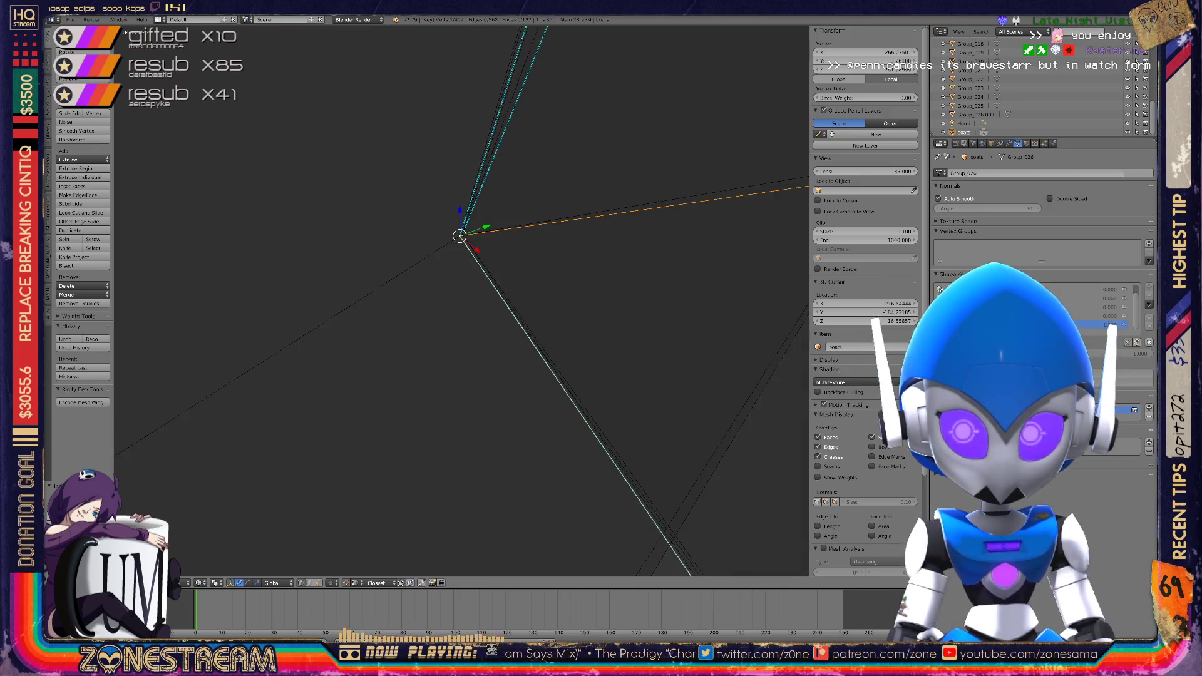
middle_drag(461, 375, 501, 50)
middle_drag(463, 300, 422, 253)
scroll(461, 301, down, 6)
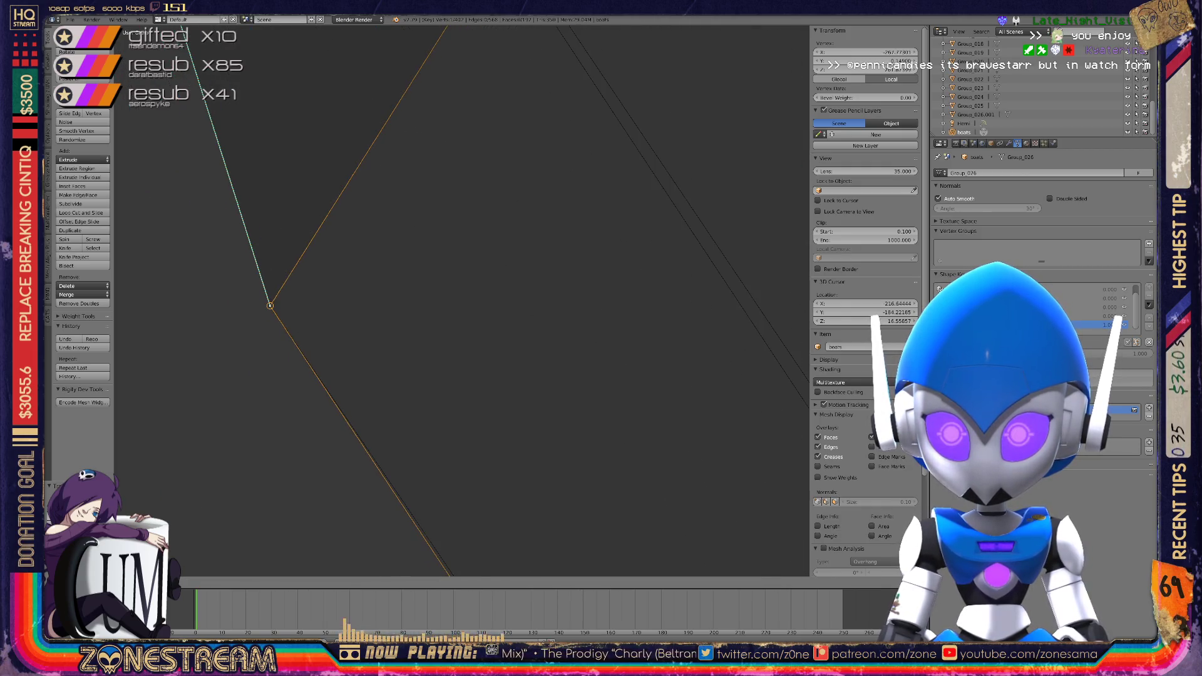
middle_drag(461, 301, 316, 90)
scroll(461, 301, up, 5)
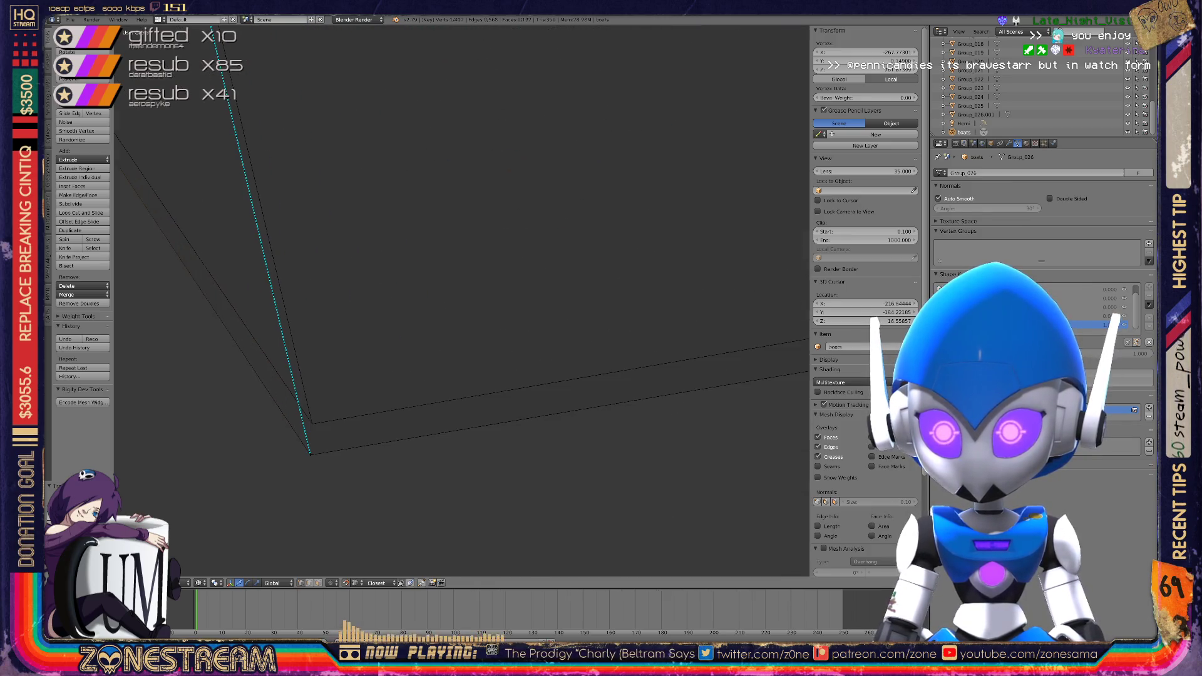
right_click(341, 388)
mouse_move(341, 388)
middle_down()
mouse_move(343, 348)
mouse_move(405, 328)
mouse_move(376, 276)
middle_up()
Snap the lower corner vertex onto the upper corner vertex
key(g)
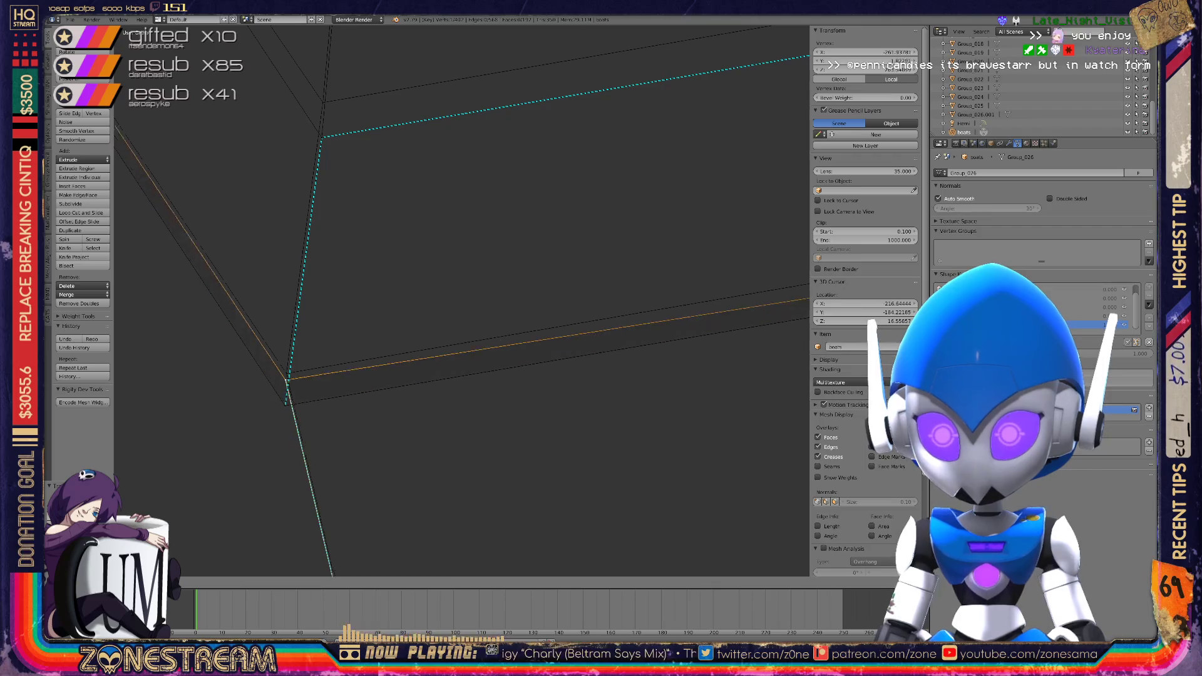
shift+middle_drag(439, 313, 456, 489)
key(g)
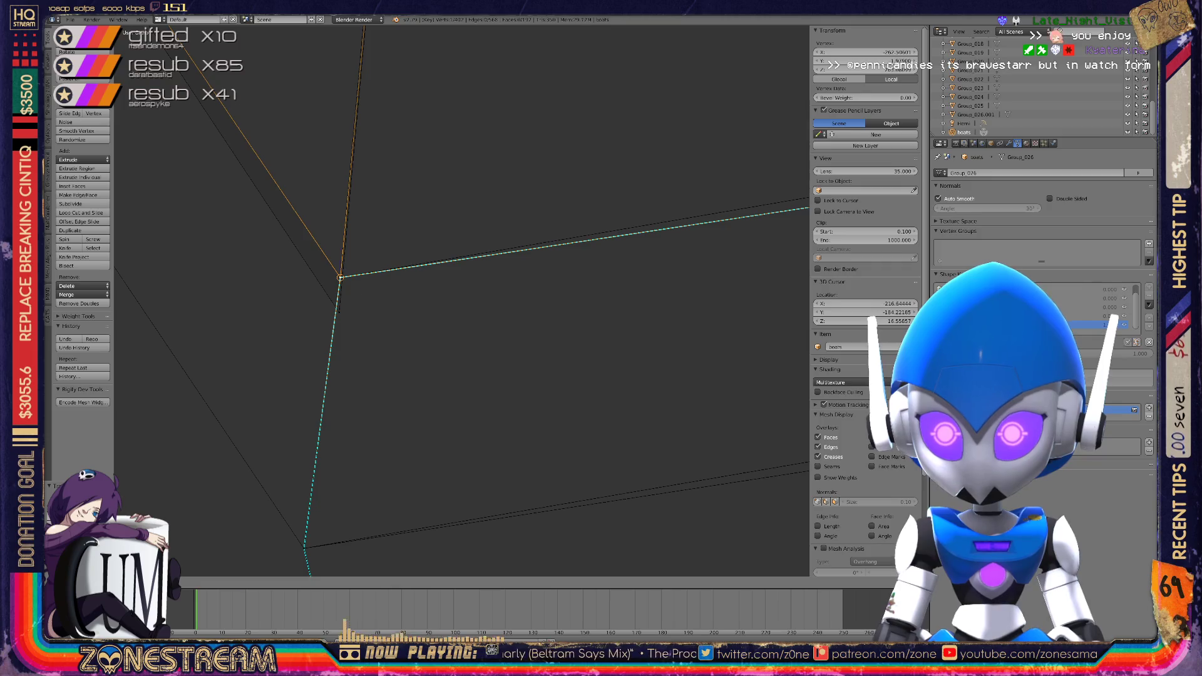
key(g)
mouse_move(340, 277)
shift+middle_down()
mouse_move(437, 289)
mouse_move(389, 523)
mouse_move(313, 386)
shift+middle_up()
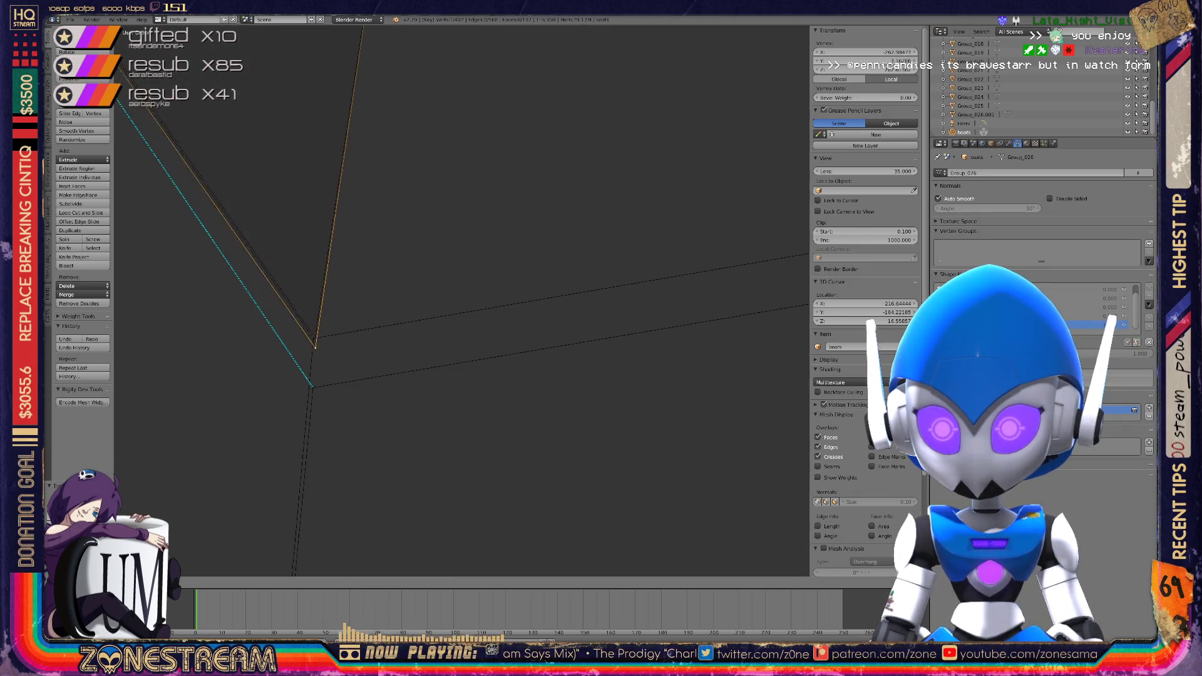
scroll(340, 361, up, 7)
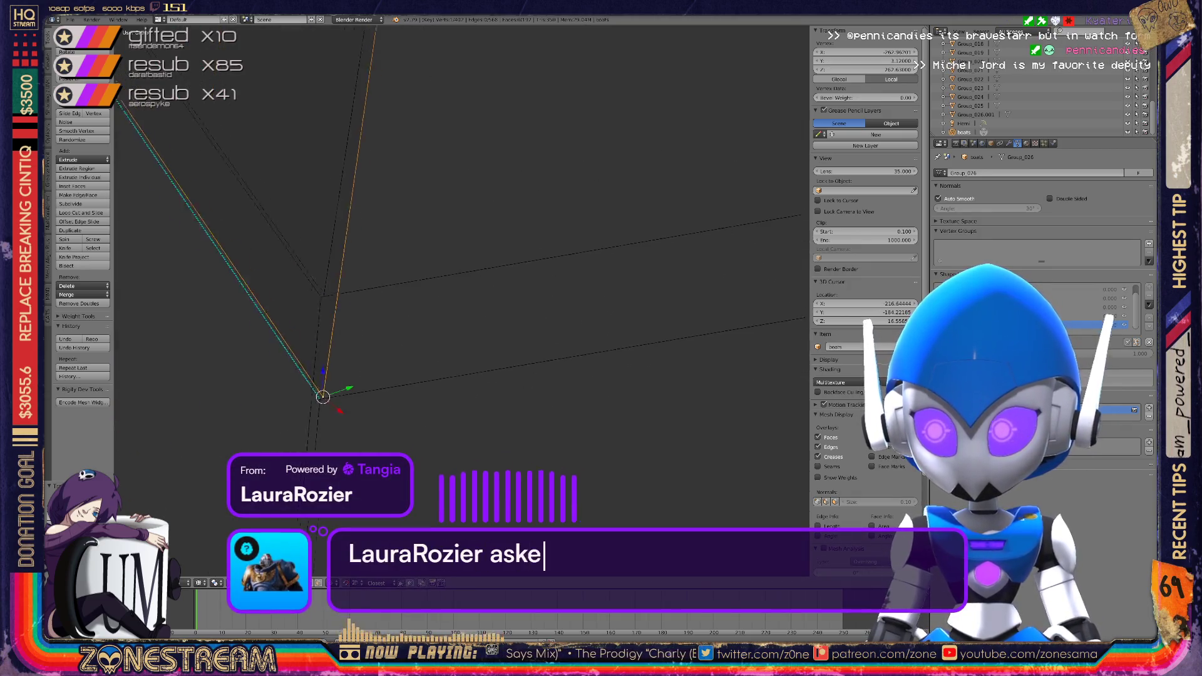
Select the upper corner vertex and move it up onto the reference corner above
scroll(340, 362, up, 1)
right_click(210, 275)
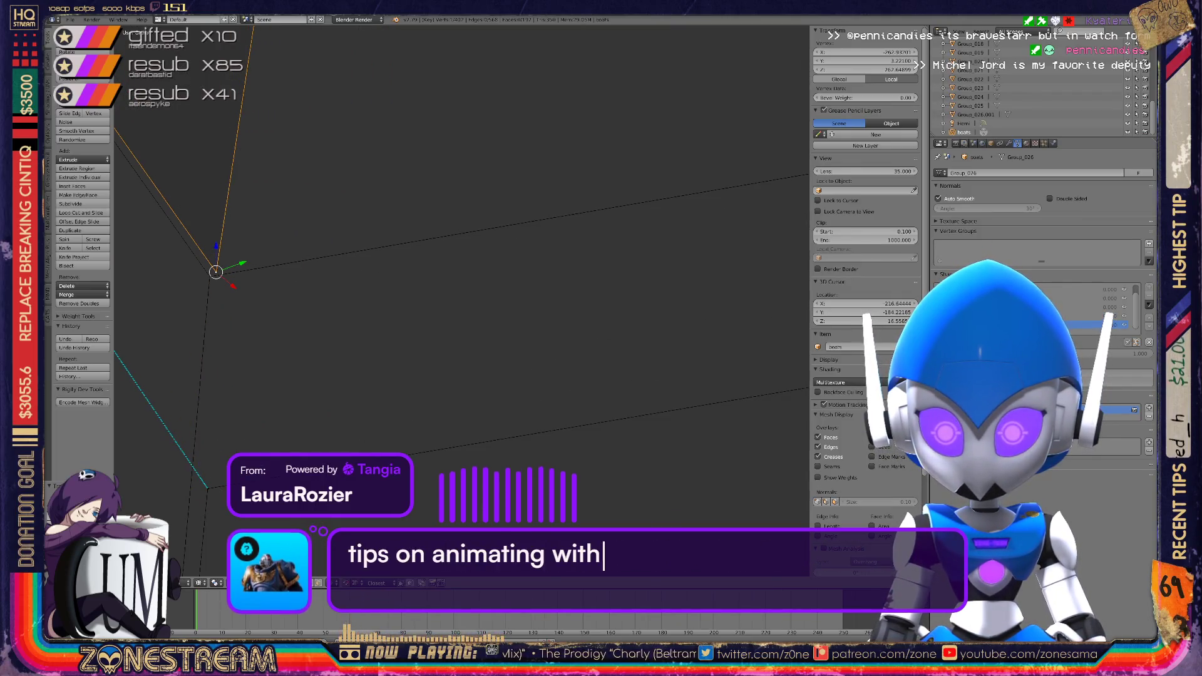
right_click(210, 276)
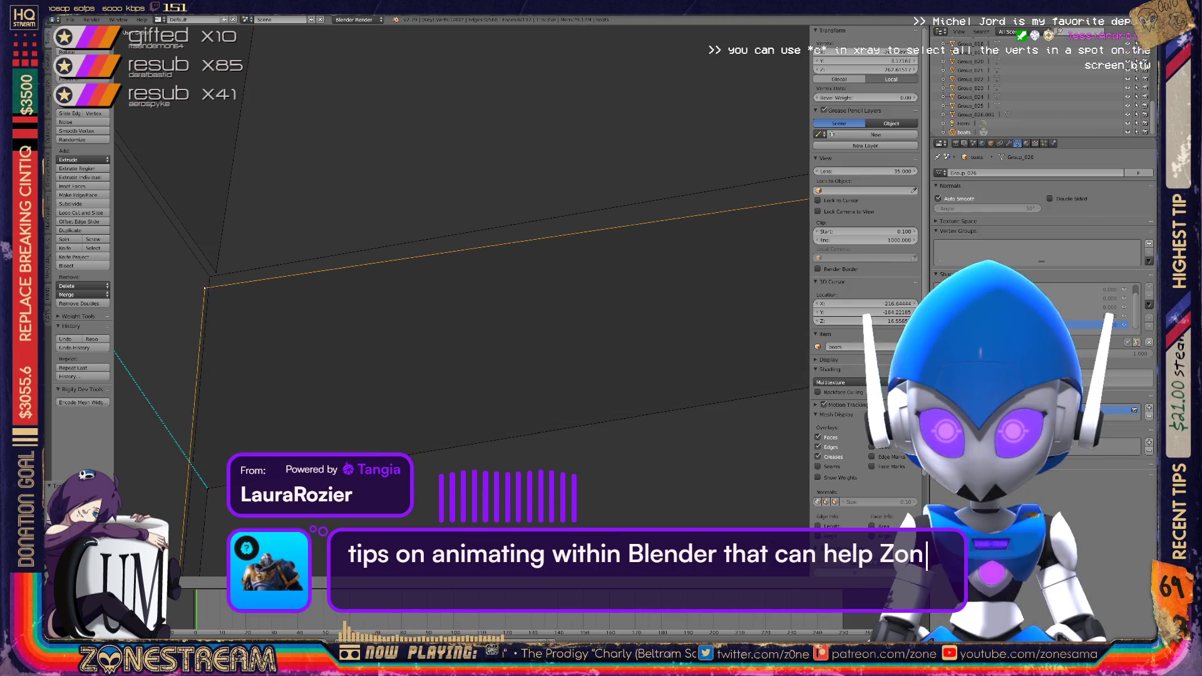
key(g)
key(g)
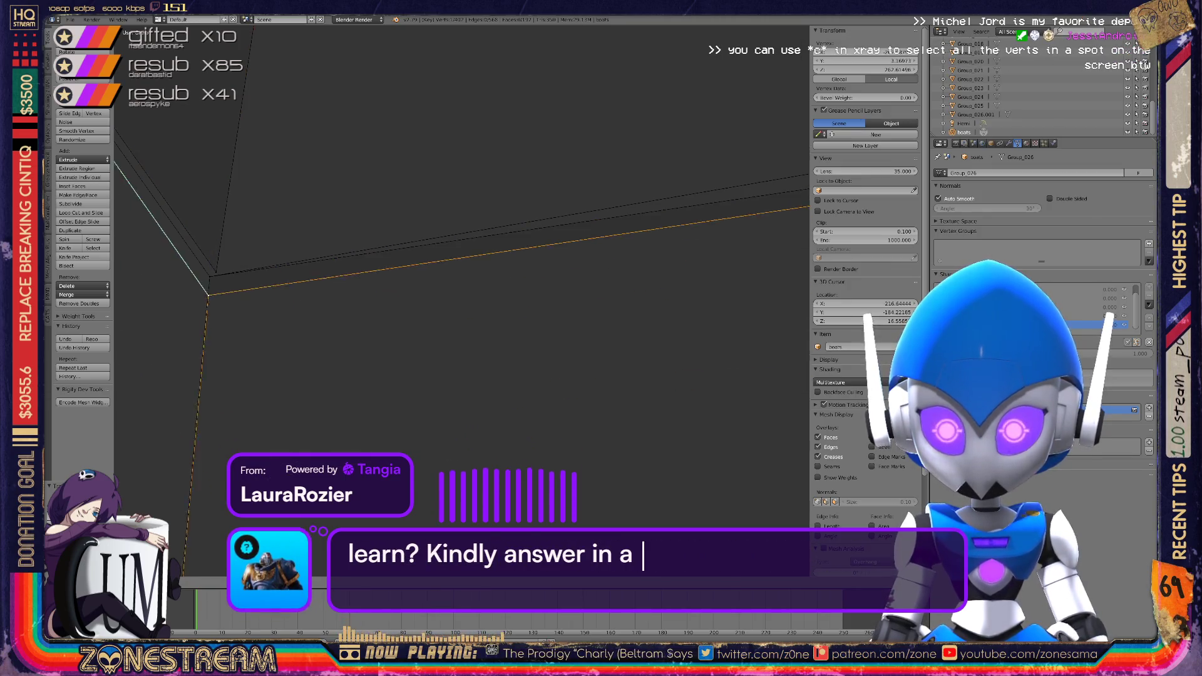
scroll(462, 301, down, 5)
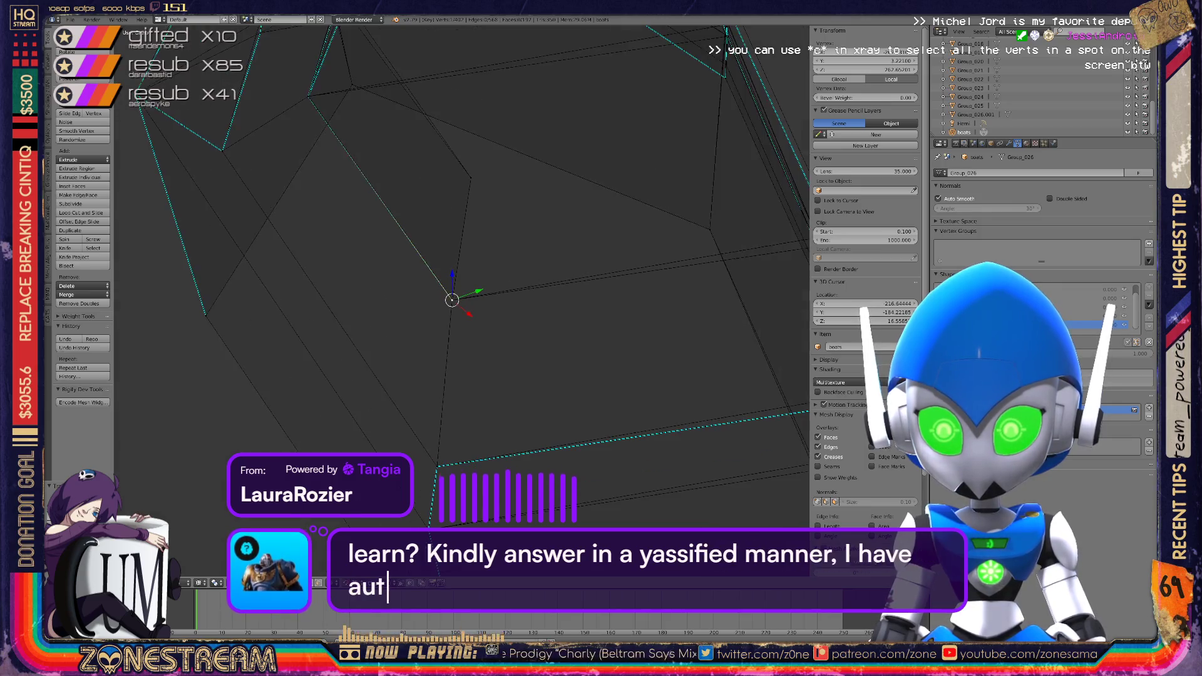
scroll(462, 300, up, 8)
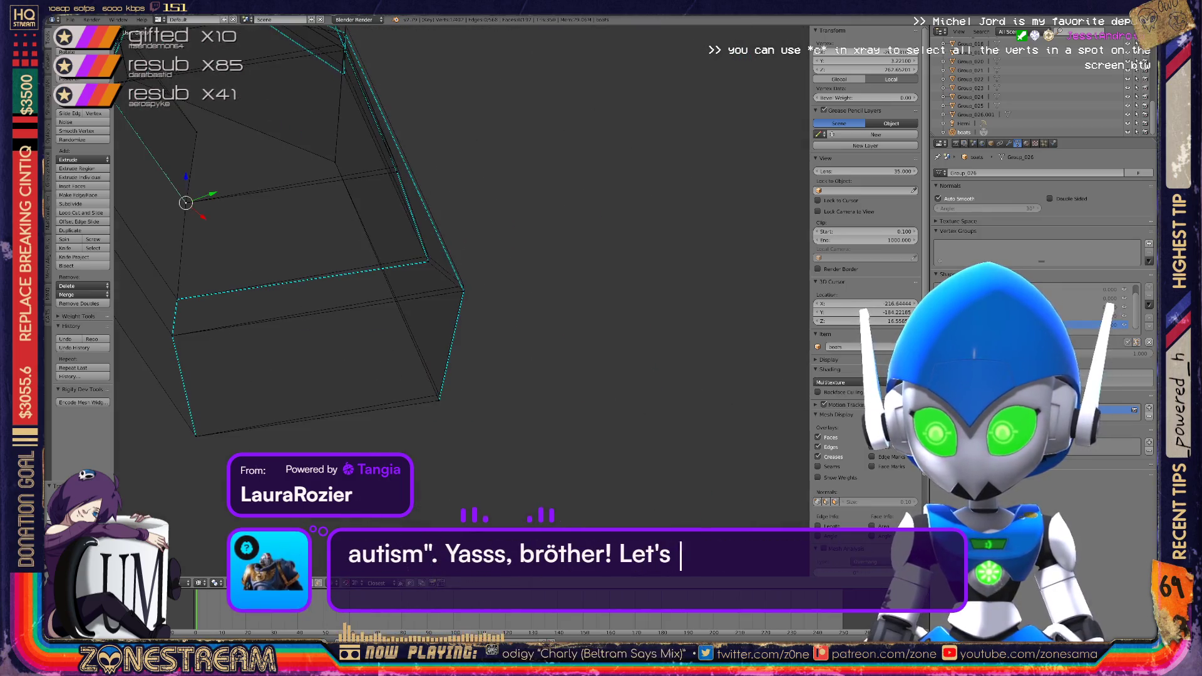
scroll(462, 301, down, 2)
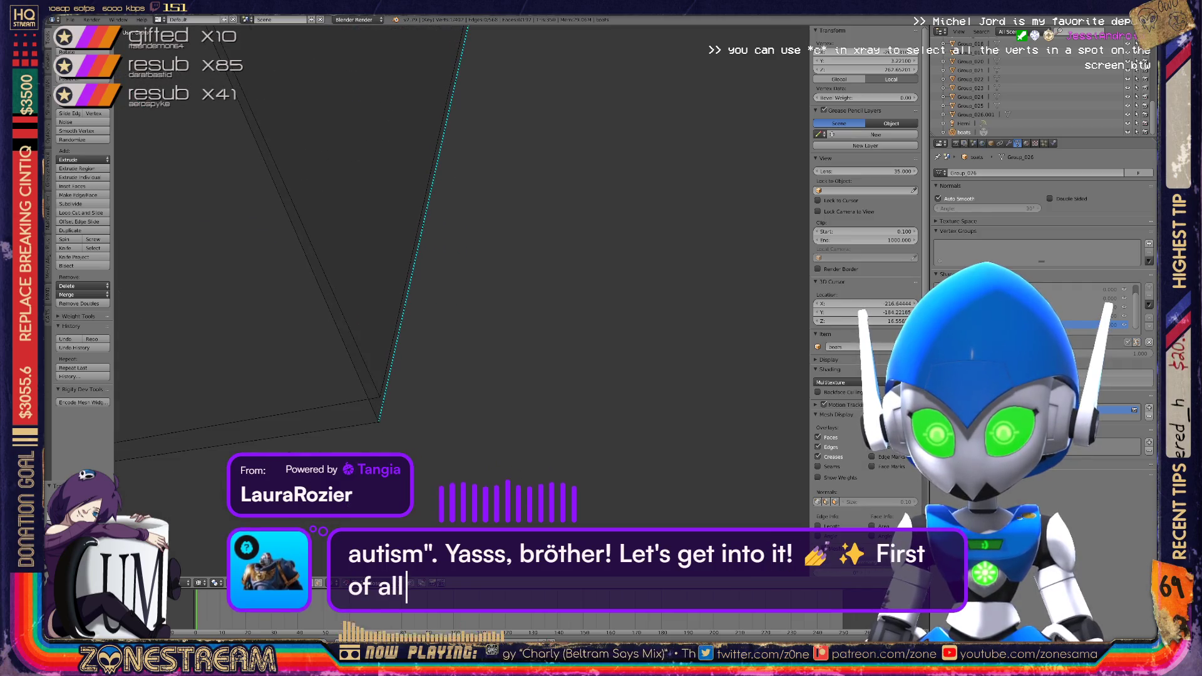
key(g)
middle_drag(461, 301, 407, 285)
key(g)
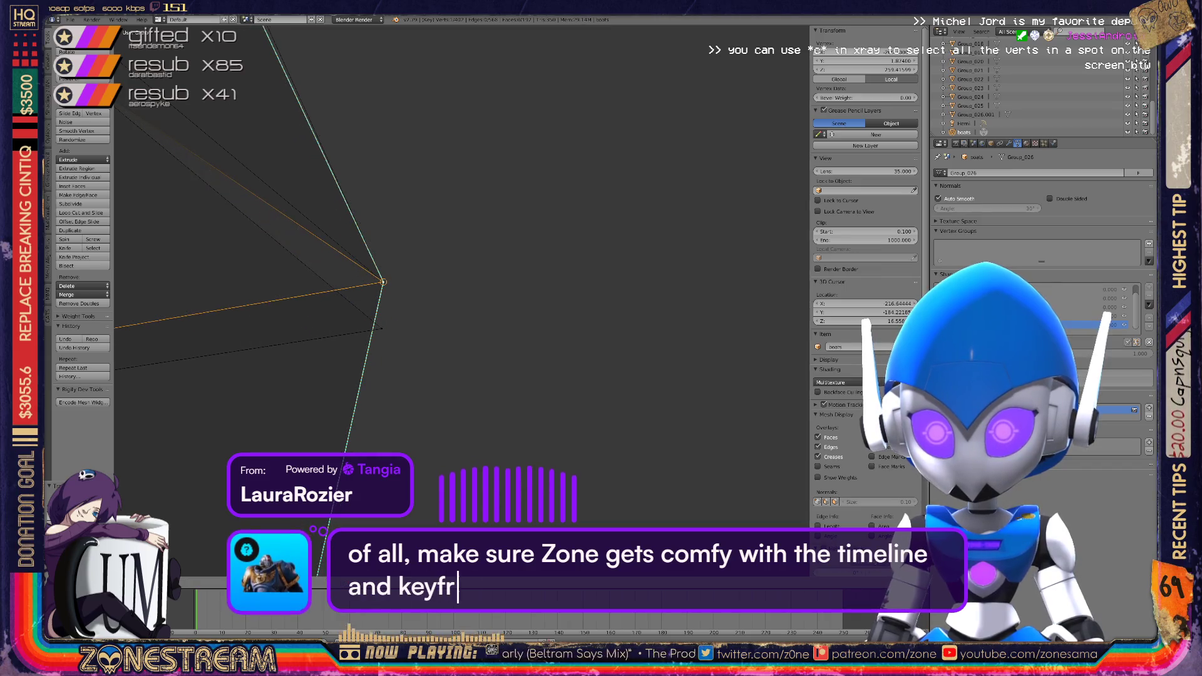
Pan, zoom and orbit across the hull to check its edges against the reference
shift+middle_drag(391, 282, 446, 297)
scroll(446, 297, up, 2)
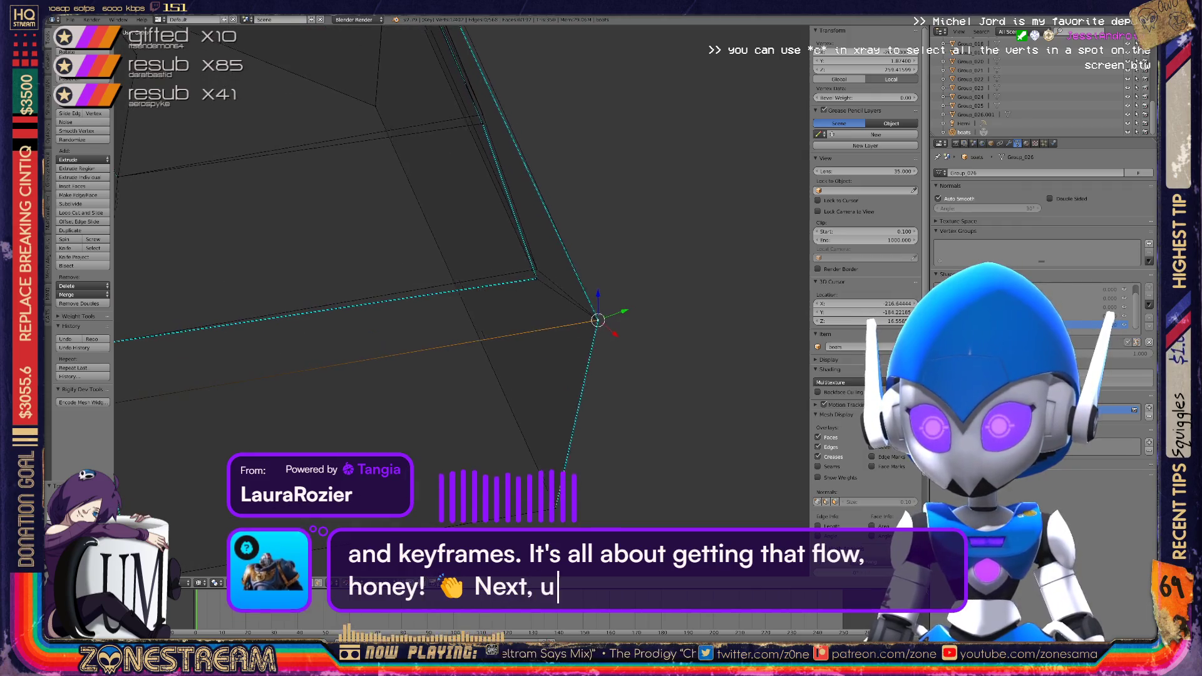
shift+middle_drag(601, 316, 525, 335)
scroll(526, 335, up, 5)
scroll(461, 301, up, 3)
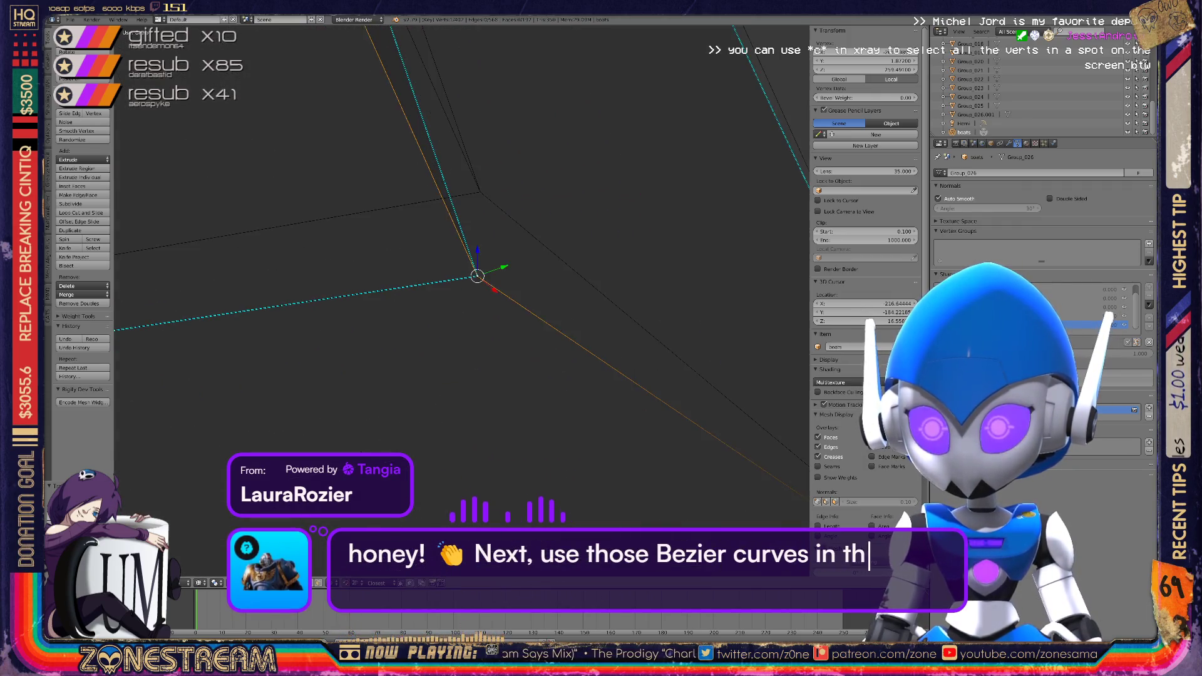
mouse_move(460, 301)
shift+middle_down()
mouse_move(457, 399)
mouse_move(739, 370)
mouse_move(787, 388)
shift+middle_up()
scroll(460, 300, down, 3)
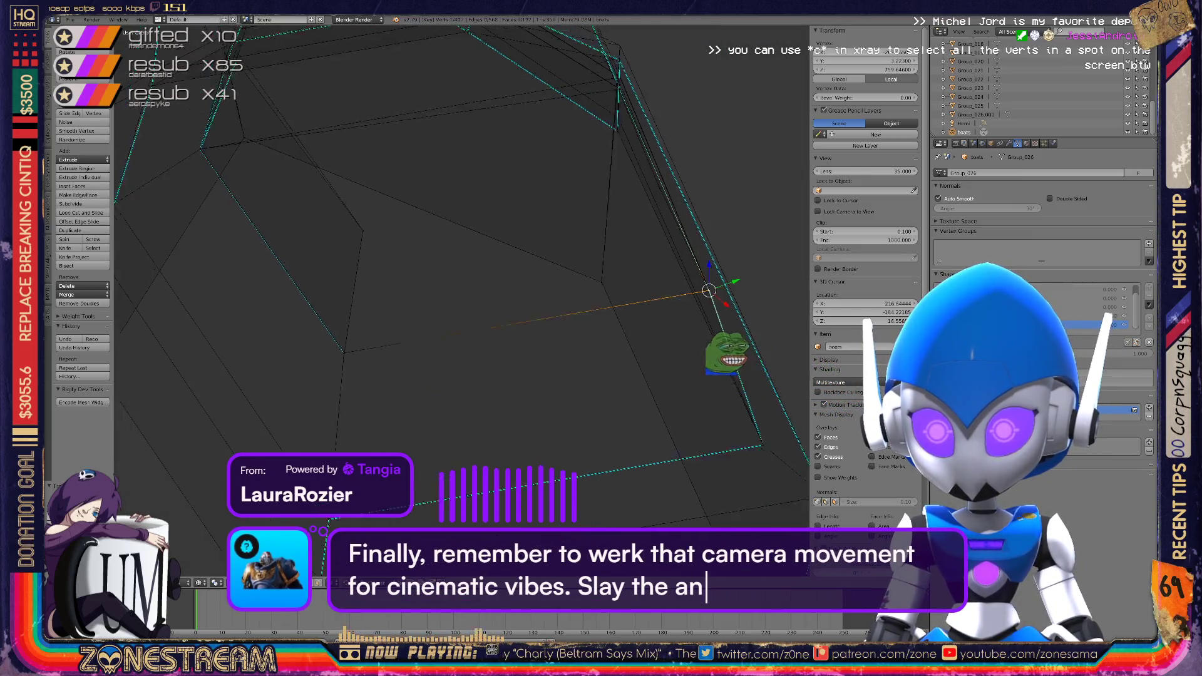
shift+middle_drag(460, 301, 438, 325)
scroll(438, 326, up, 5)
scroll(438, 326, up, 5)
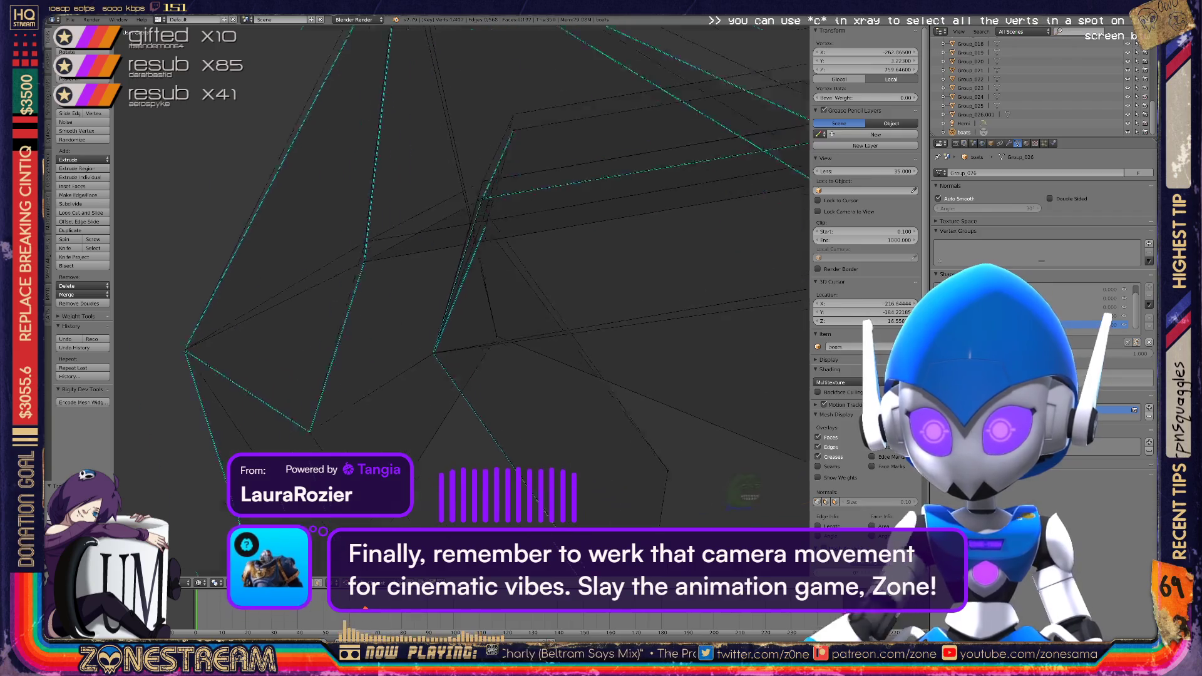
scroll(462, 276, down, 5)
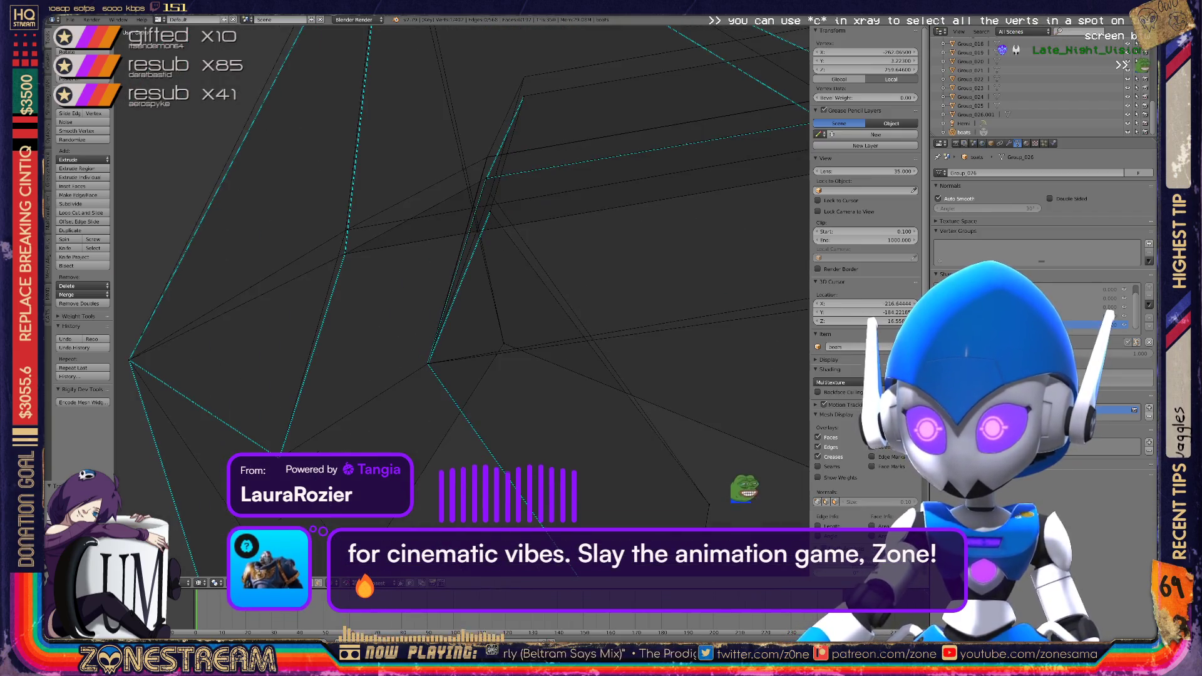
middle_drag(444, 279, 401, 285)
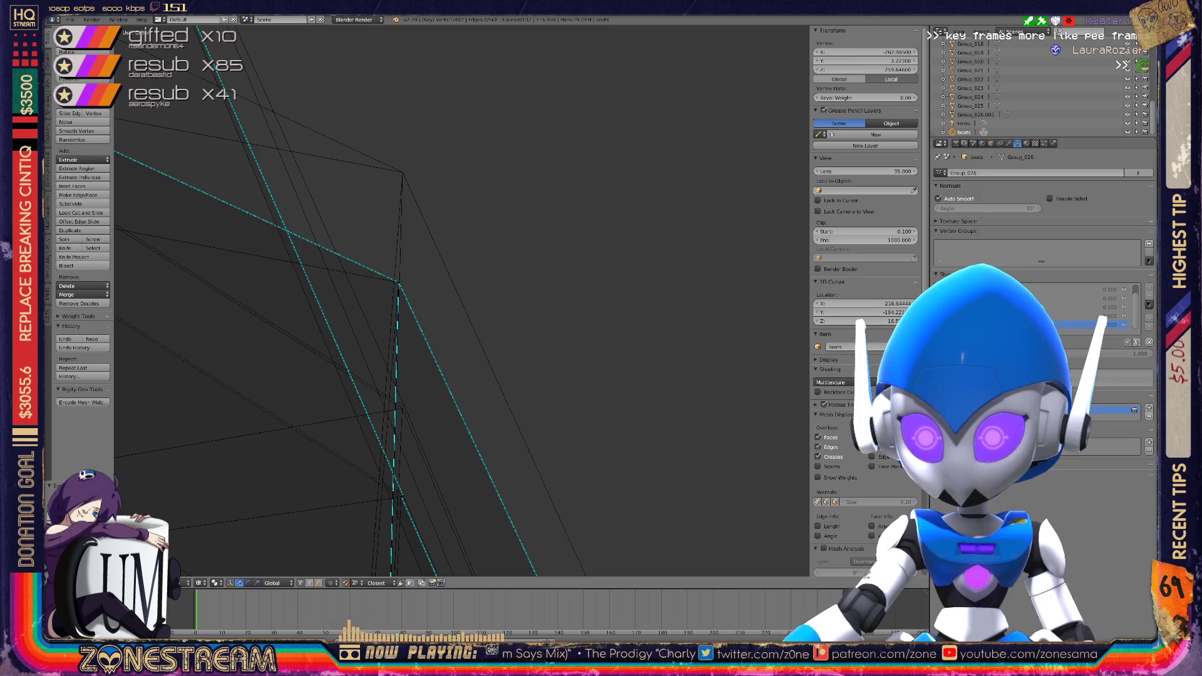
mouse_move(401, 288)
middle_down()
mouse_move(376, 294)
mouse_move(450, 269)
middle_up()
scroll(401, 294, down, 5)
scroll(376, 294, up, 6)
scroll(400, 294, down, 8)
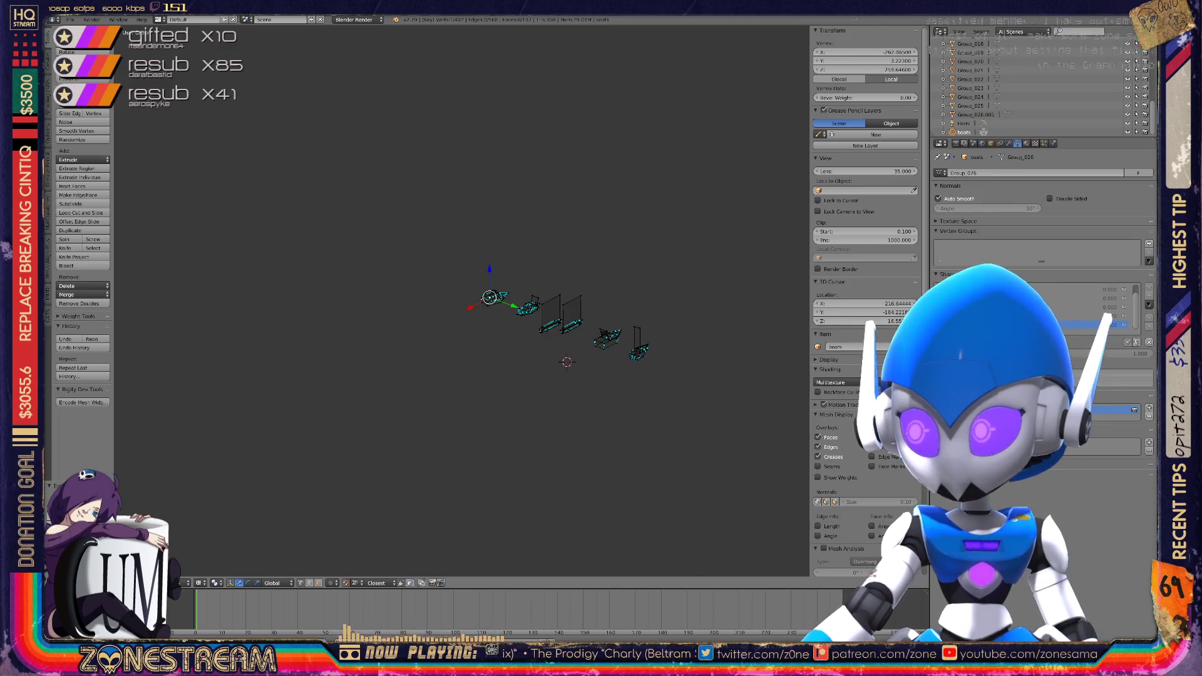
Select a hull vertex and move it up-left toward the reference wireframe
scroll(463, 301, up, 6)
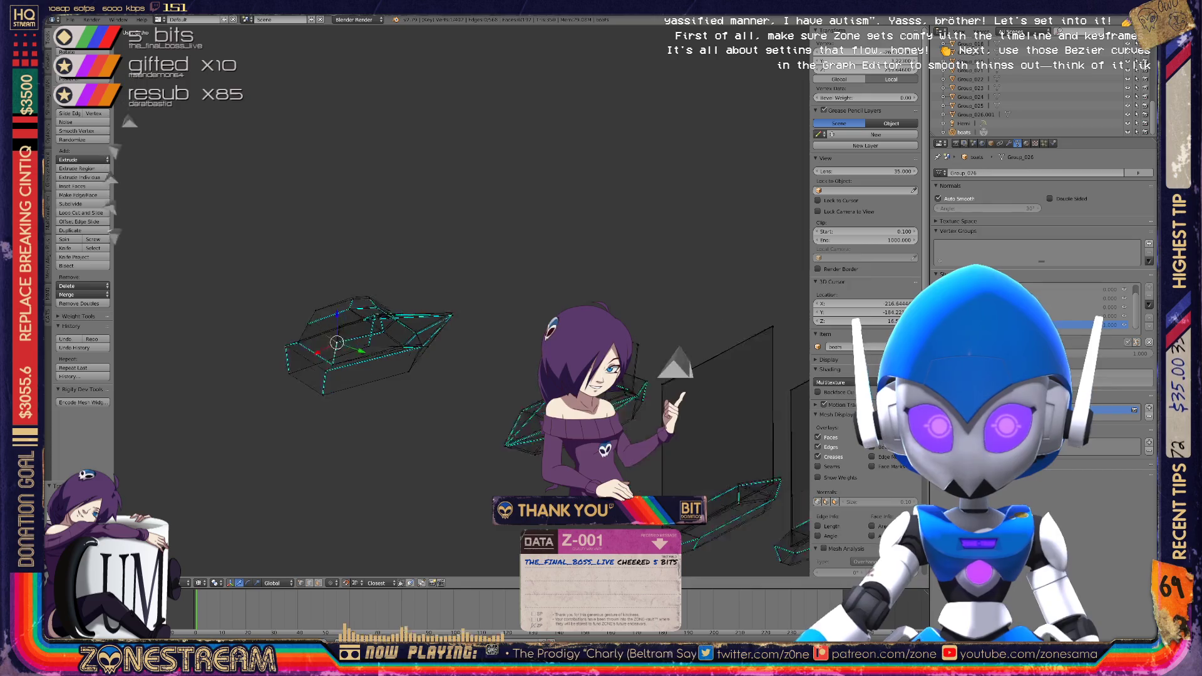
scroll(463, 300, up, 3)
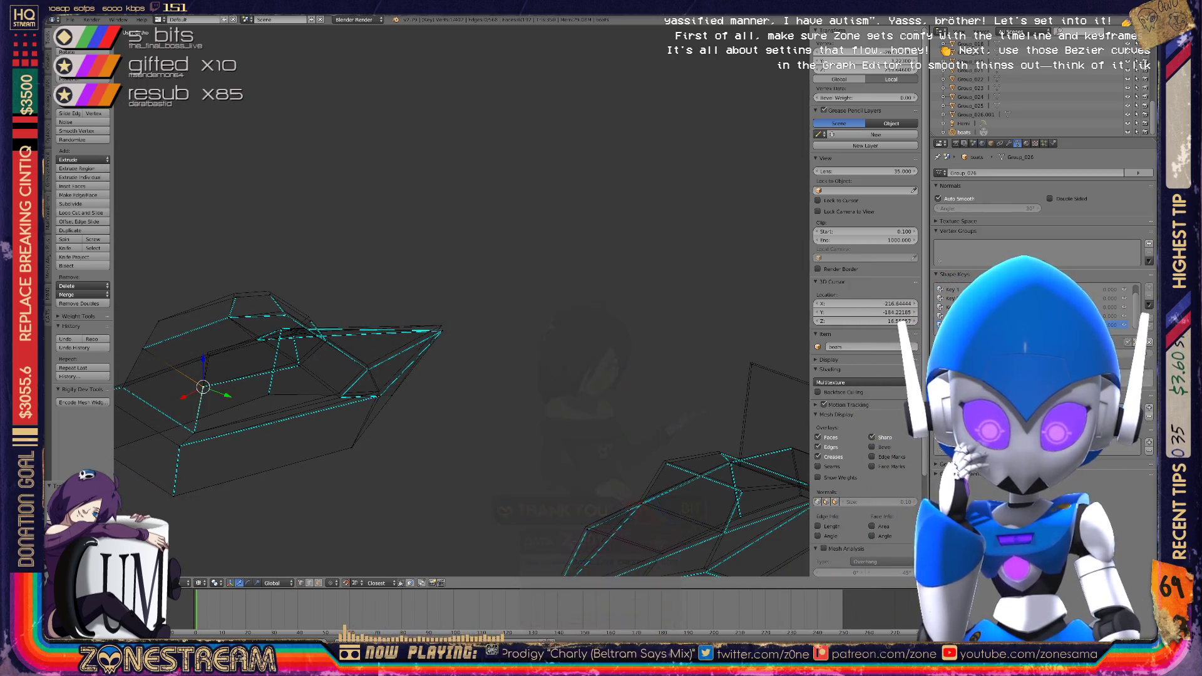
middle_drag(463, 300, 488, 288)
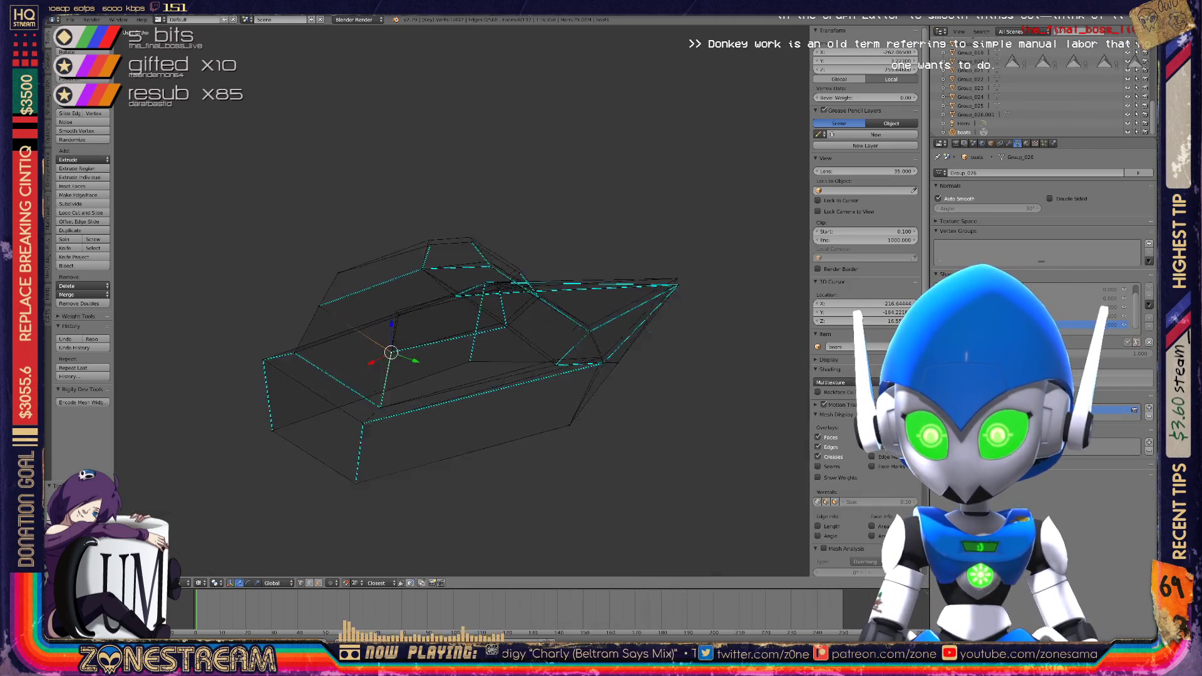
scroll(463, 301, up, 8)
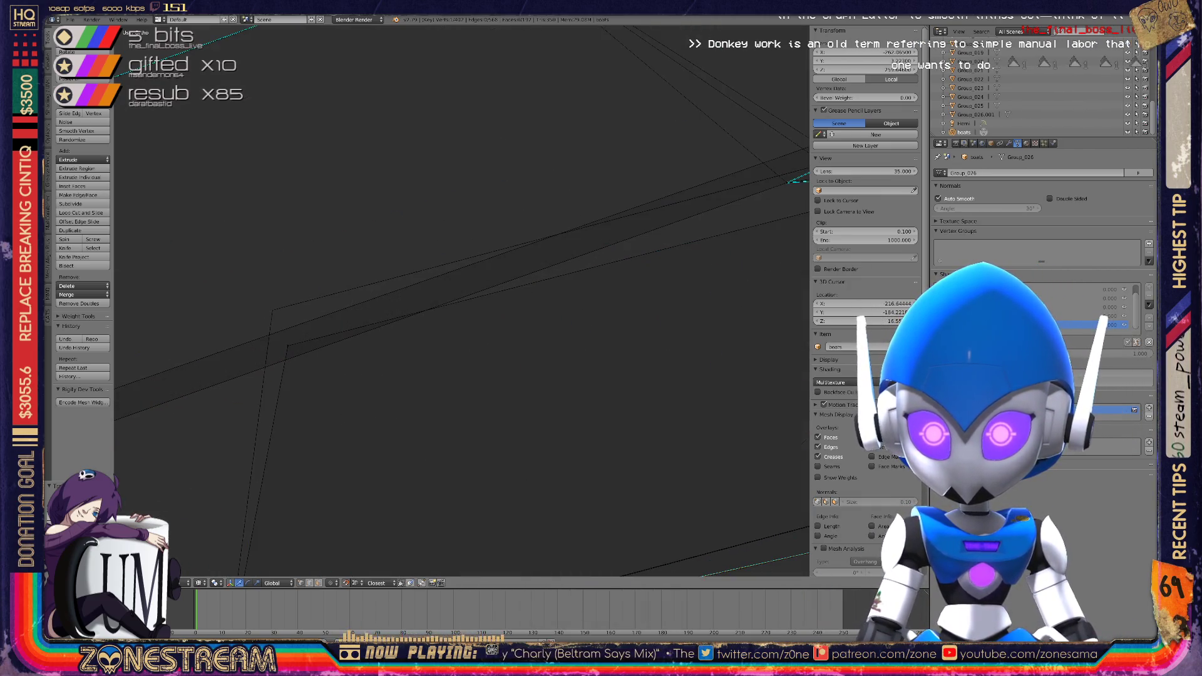
alt+right_click(439, 297)
scroll(464, 300, down, 6)
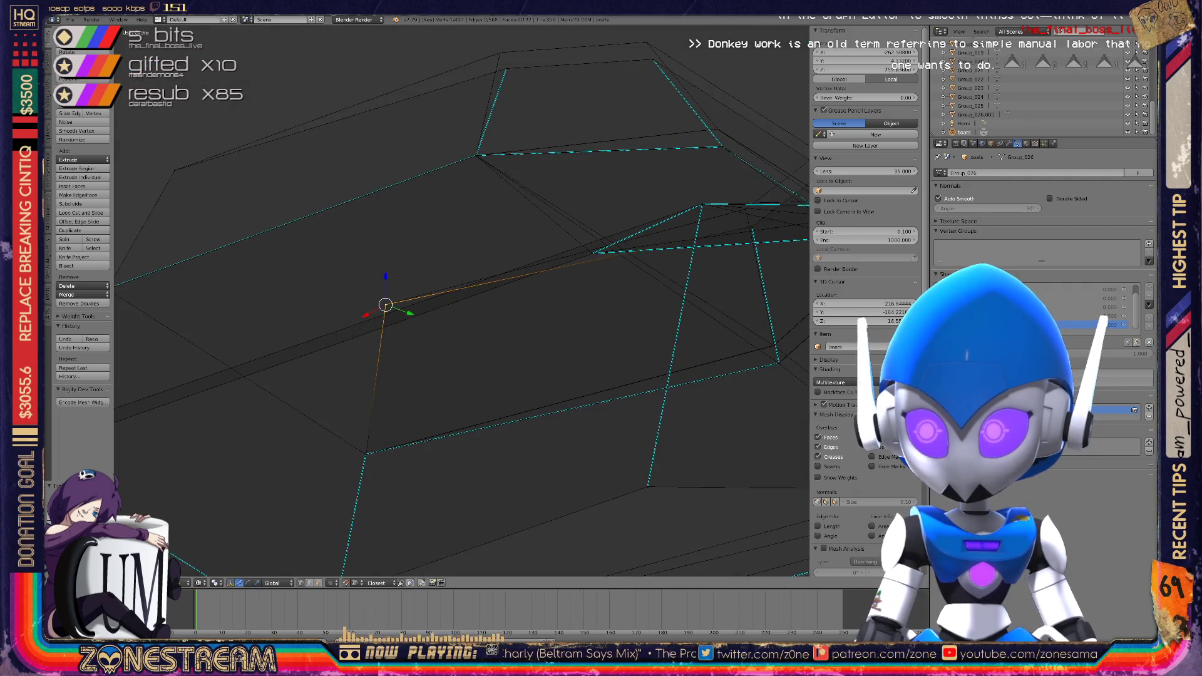
drag(432, 223, 426, 207)
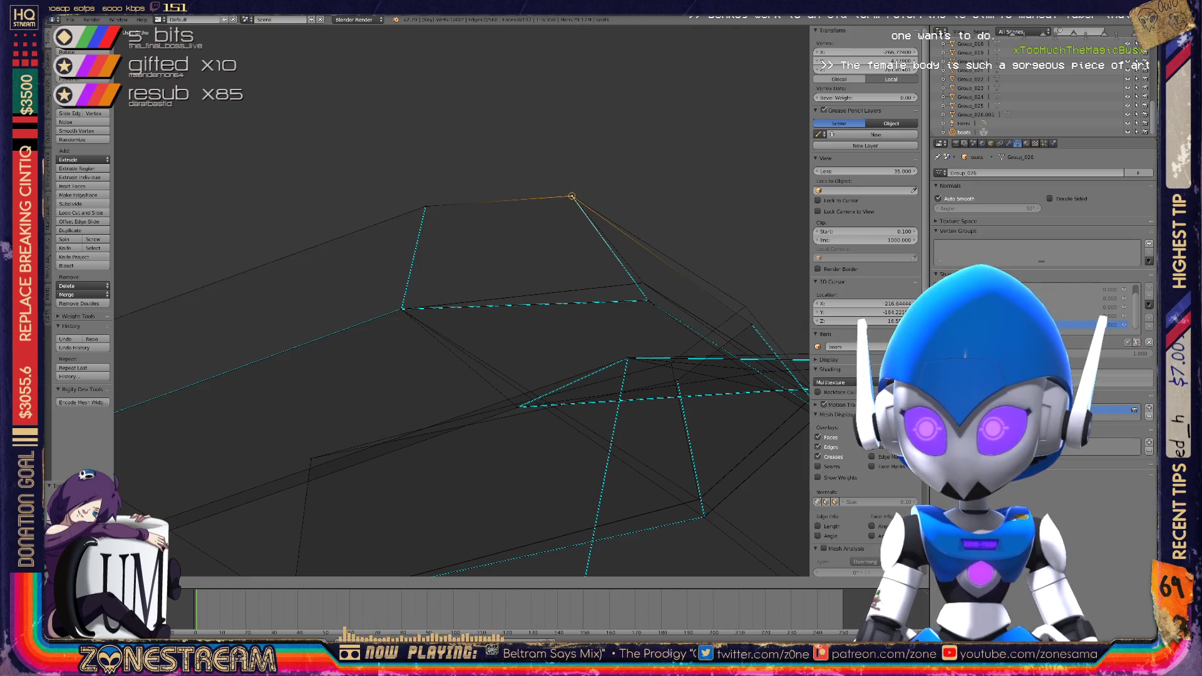
Snap the next hull vertex onto the neighbouring reference vertex and verify from another angle
right_click(645, 293)
key(g)
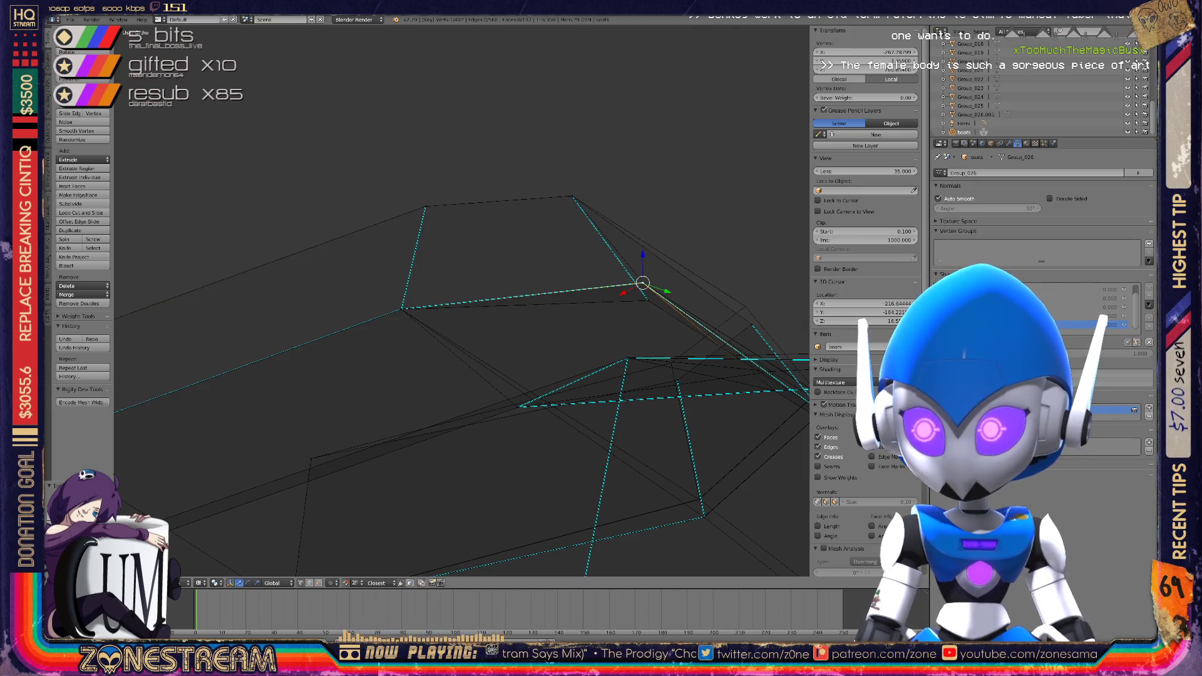
shift+middle_drag(642, 282, 435, 244)
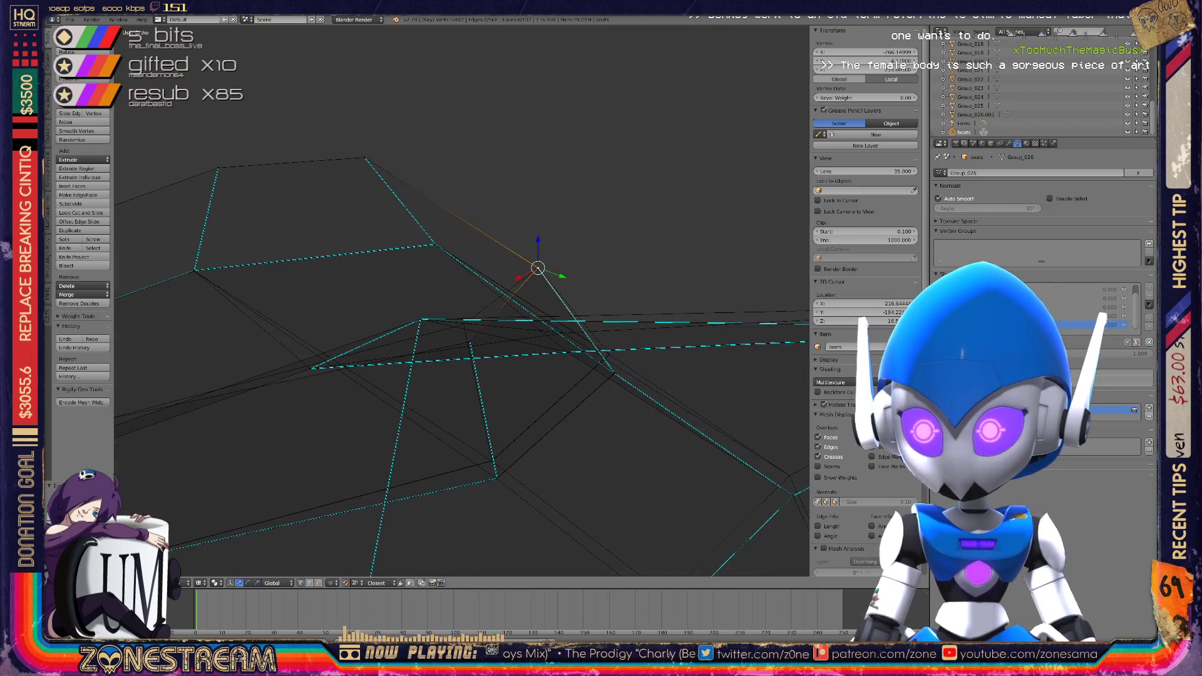
scroll(461, 300, up, 6)
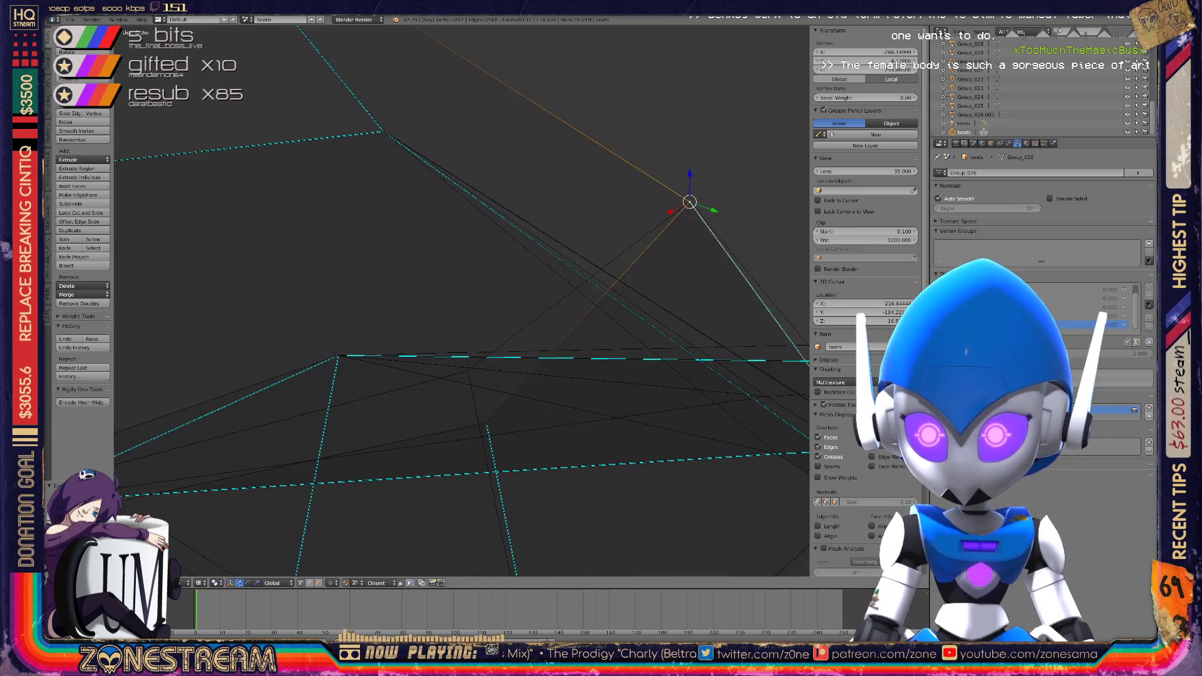
key(g)
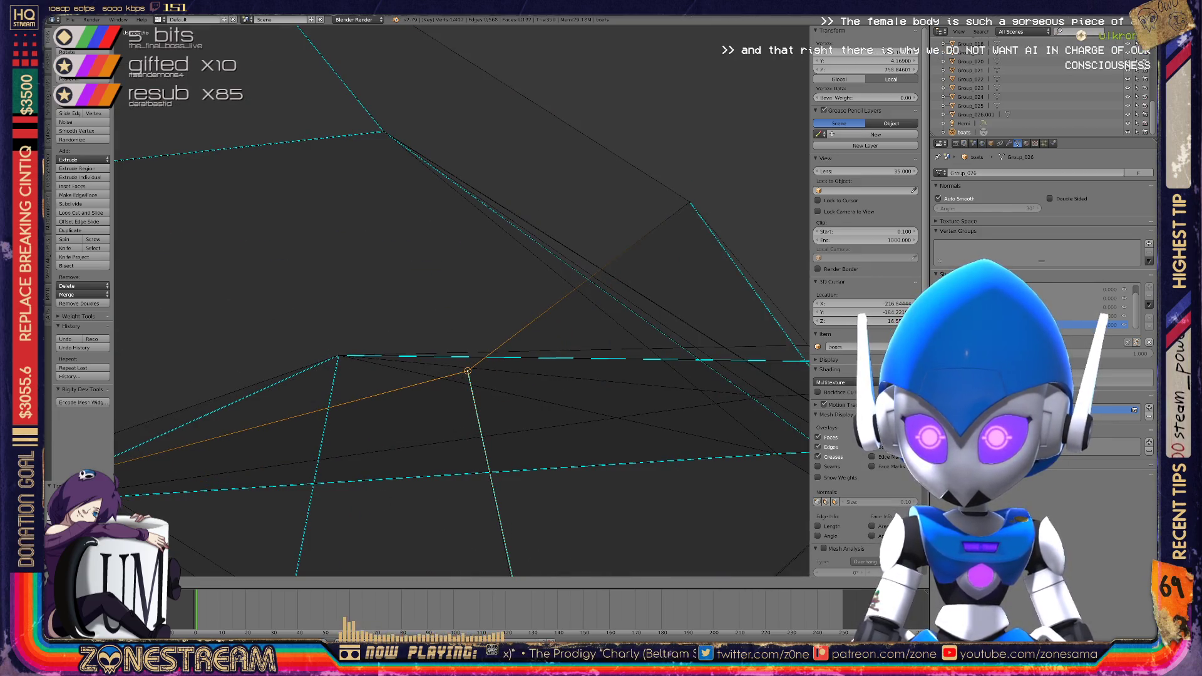
shift+middle_drag(461, 344, 276, 236)
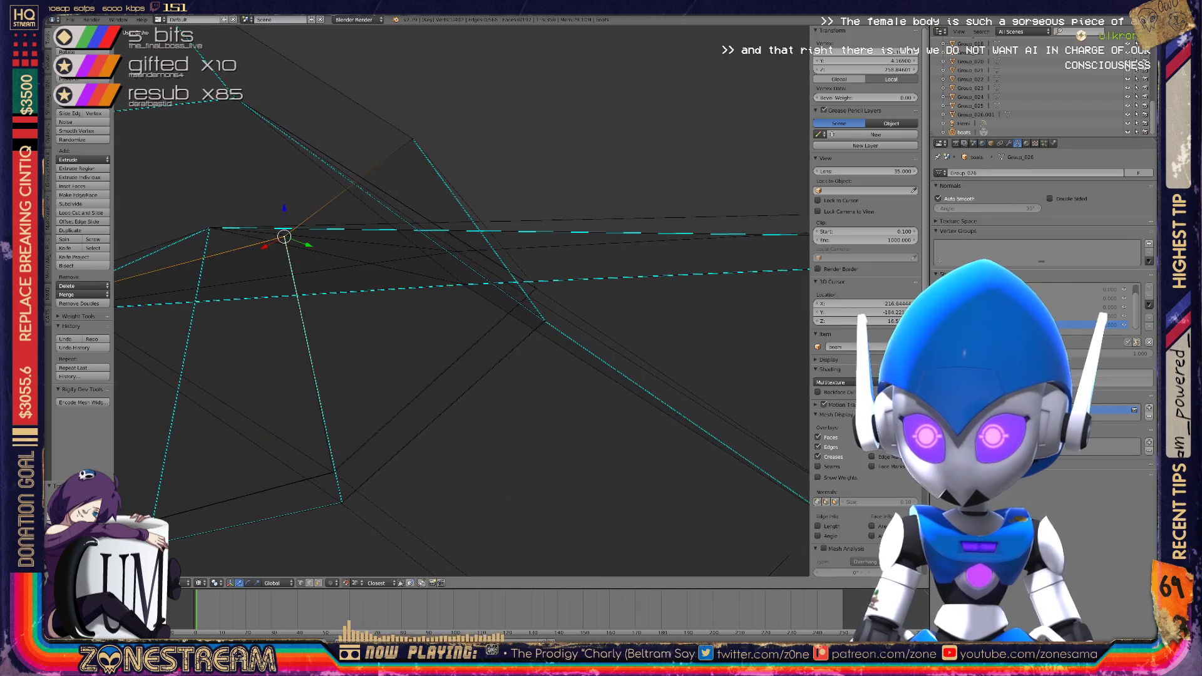
scroll(461, 301, up, 5)
middle_drag(461, 300, 417, 278)
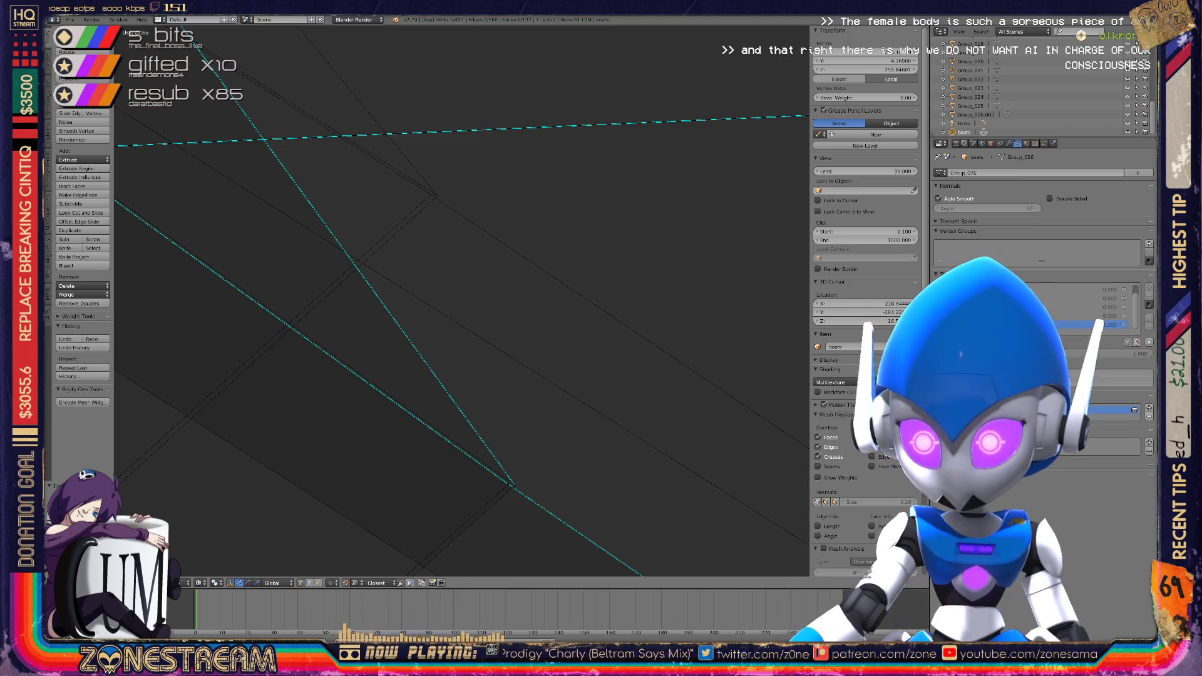
mouse_move(513, 485)
right_down()
mouse_move(504, 335)
mouse_move(437, 229)
mouse_move(436, 195)
right_up()
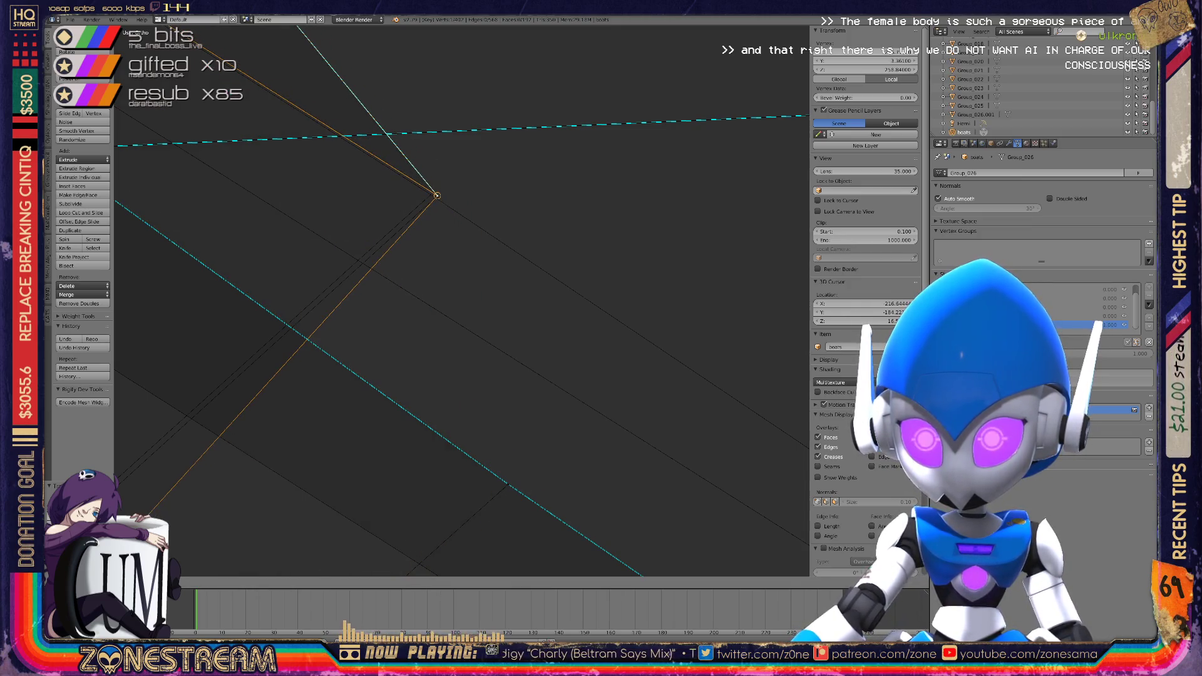
mouse_move(437, 195)
middle_down()
mouse_move(442, 238)
mouse_move(389, 213)
mouse_move(407, 204)
middle_up()
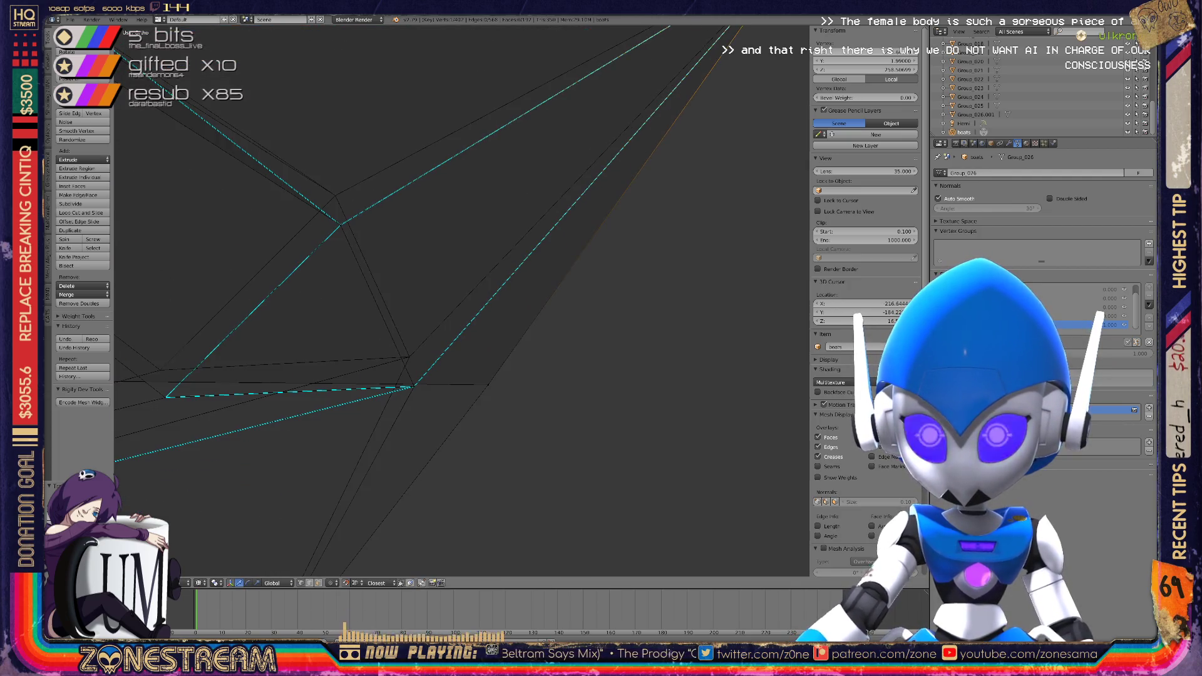
key(g)
key(g)
Move the selected corner vertex upward onto the vertex above and confirm its position
scroll(461, 301, up, 3)
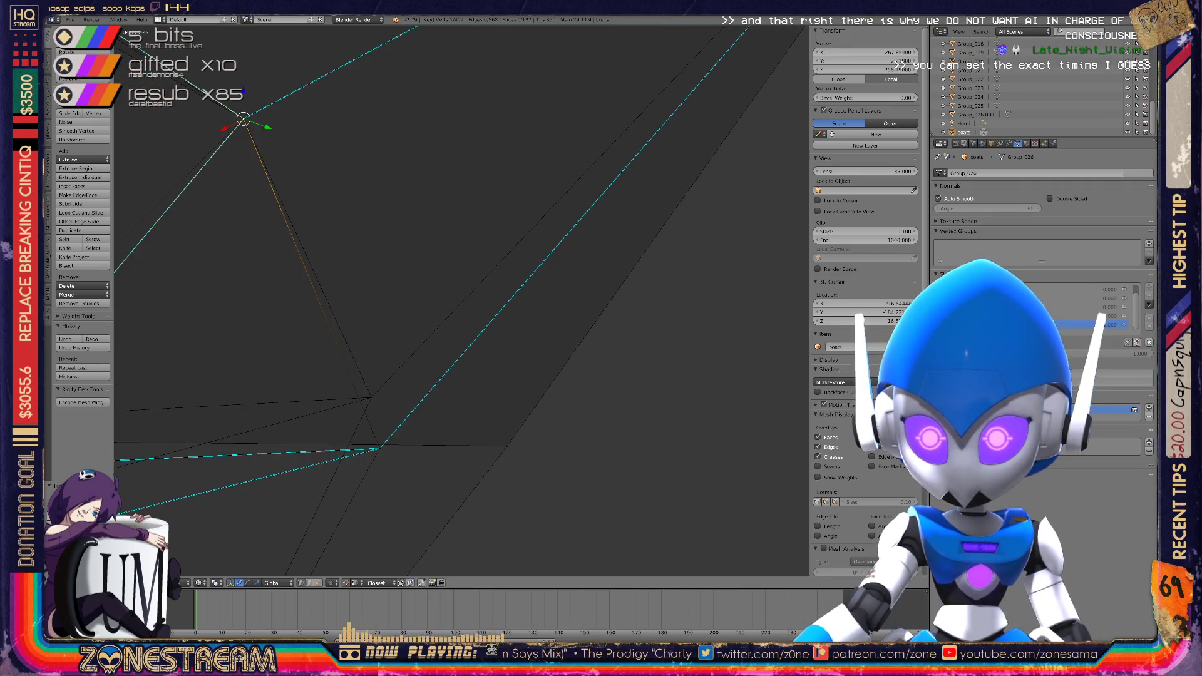
key(g)
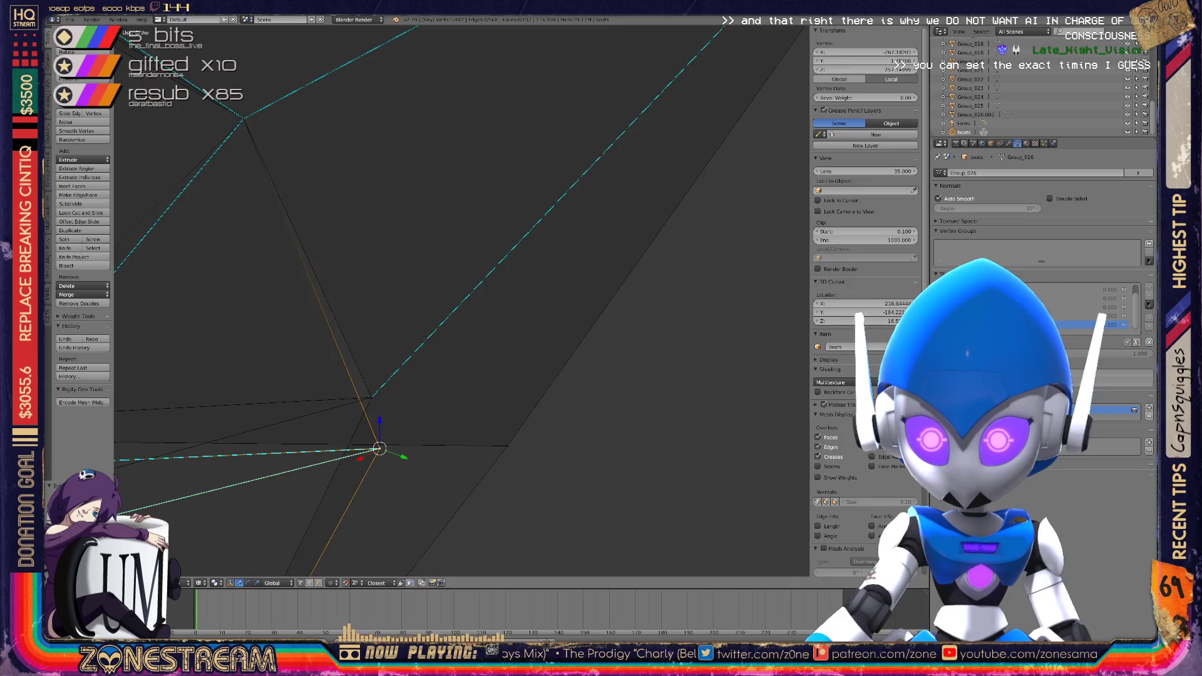
scroll(462, 300, down, 3)
mouse_move(461, 300)
middle_down()
mouse_move(414, 288)
mouse_move(488, 294)
mouse_move(569, 279)
middle_up()
scroll(461, 301, up, 3)
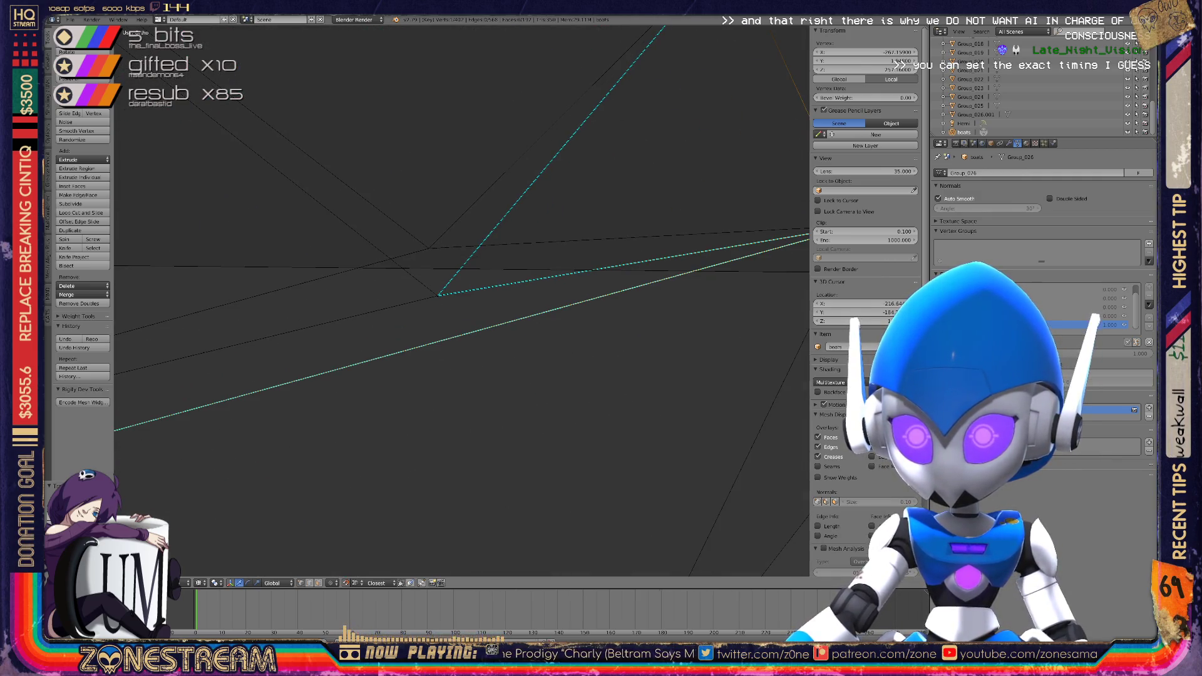
key(g)
key(g)
mouse_move(475, 288)
middle_down()
mouse_move(563, 338)
mouse_move(576, 360)
middle_up()
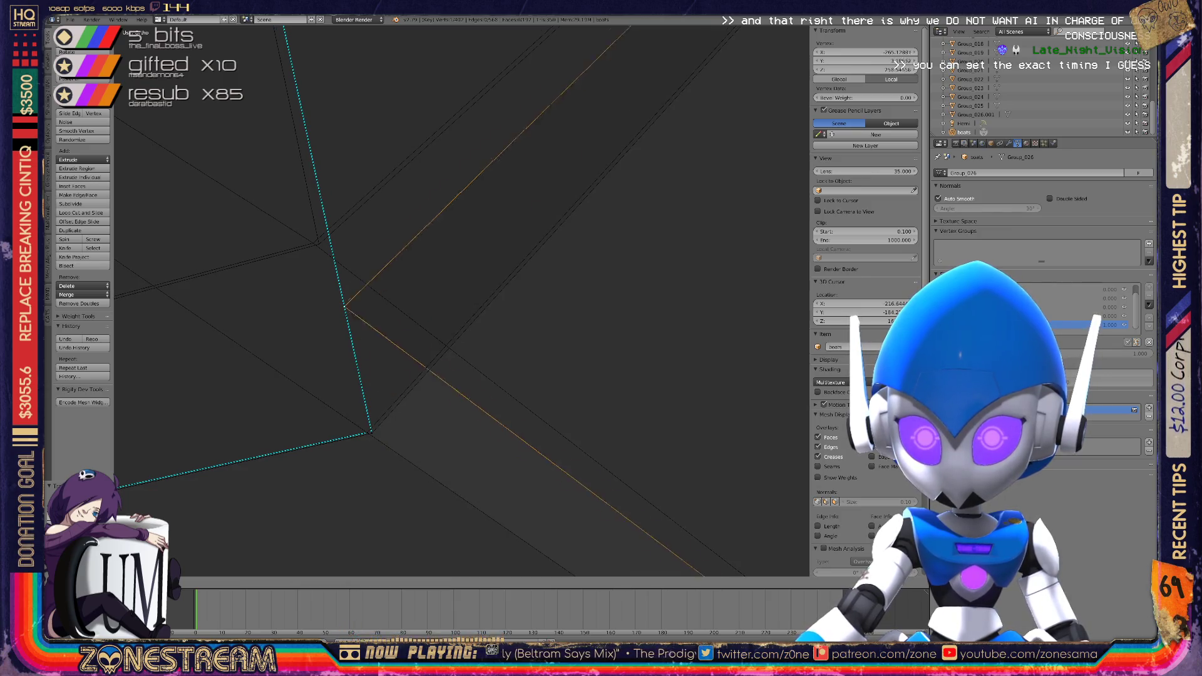
click(368, 432)
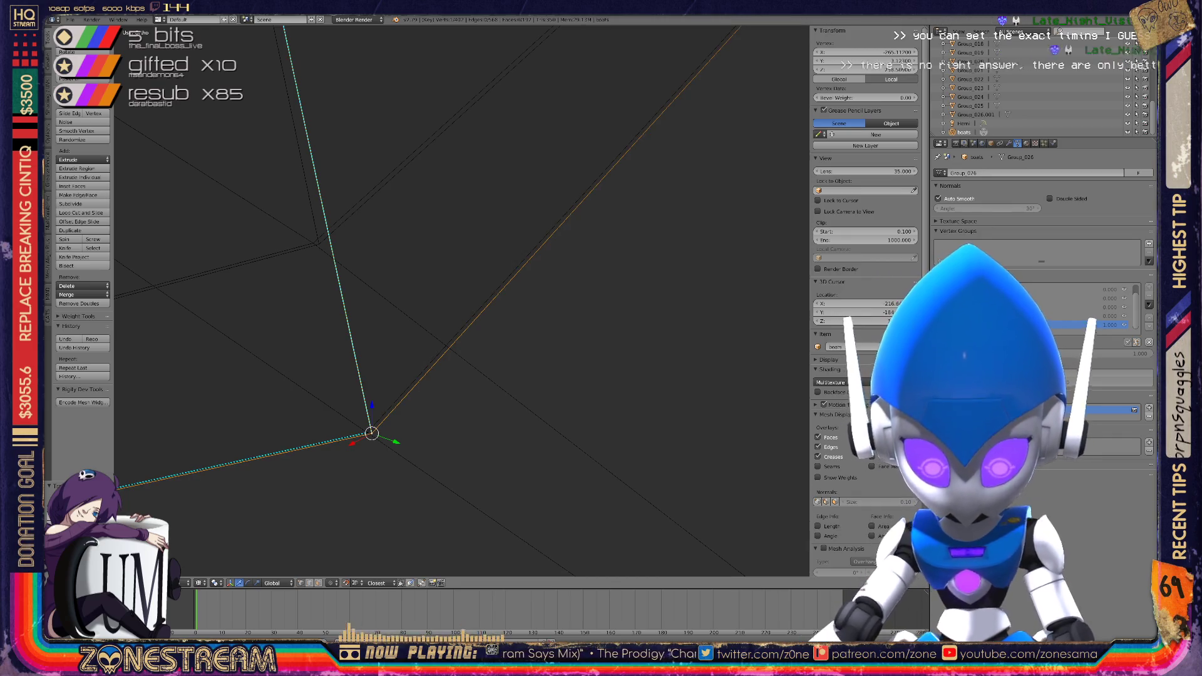
Shift the corner vertex up-left toward the reference and check its alignment
key(g)
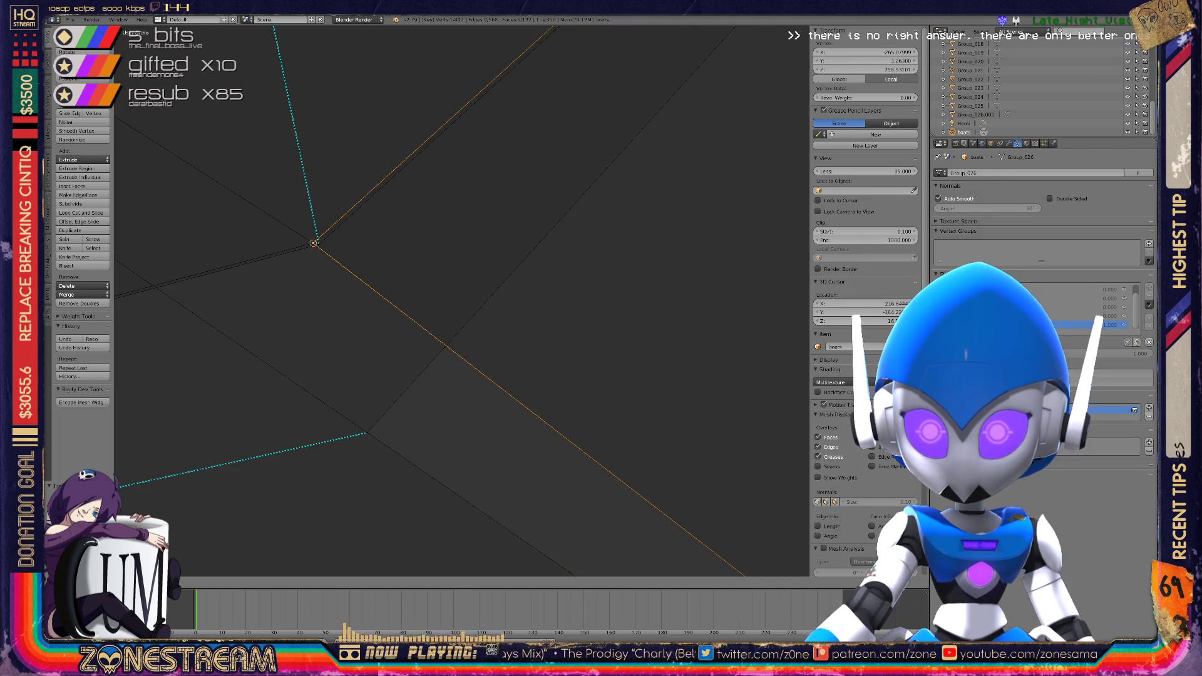
key(g)
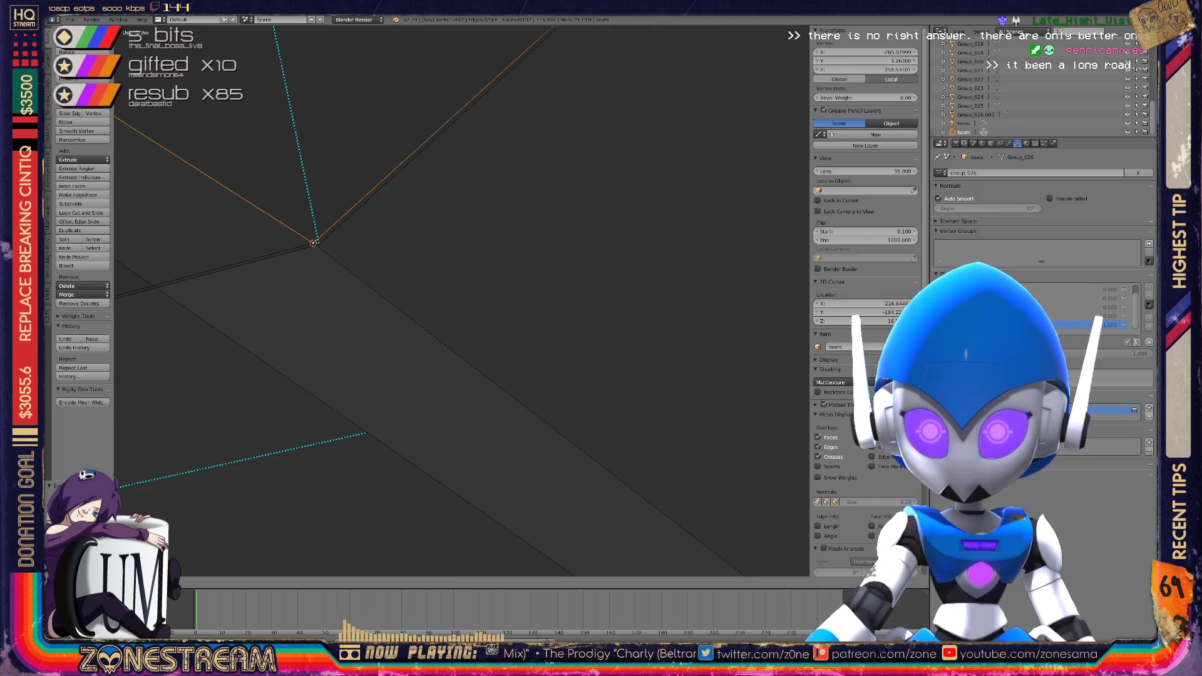
mouse_move(438, 313)
middle_down()
mouse_move(619, 263)
mouse_move(670, 185)
mouse_move(701, 164)
middle_up()
scroll(400, 281, up, 5)
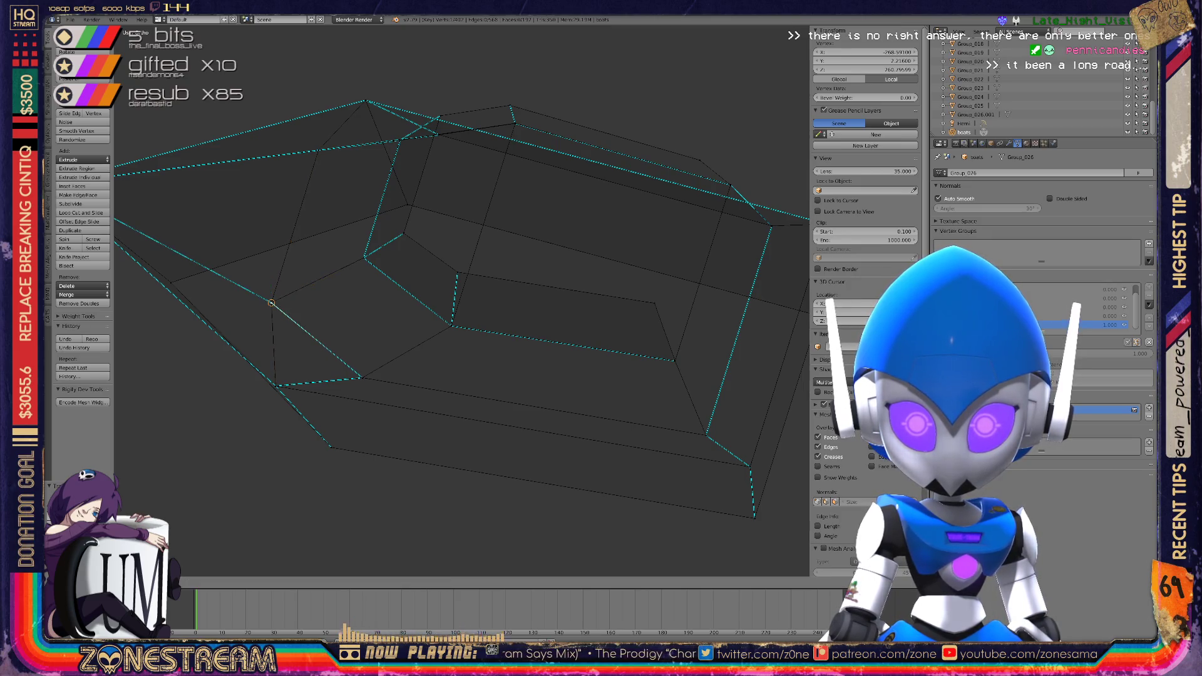
Snap the last hull vertex onto the reference edge, frame the mesh, and return to Object Mode
middle_drag(701, 164, 707, 160)
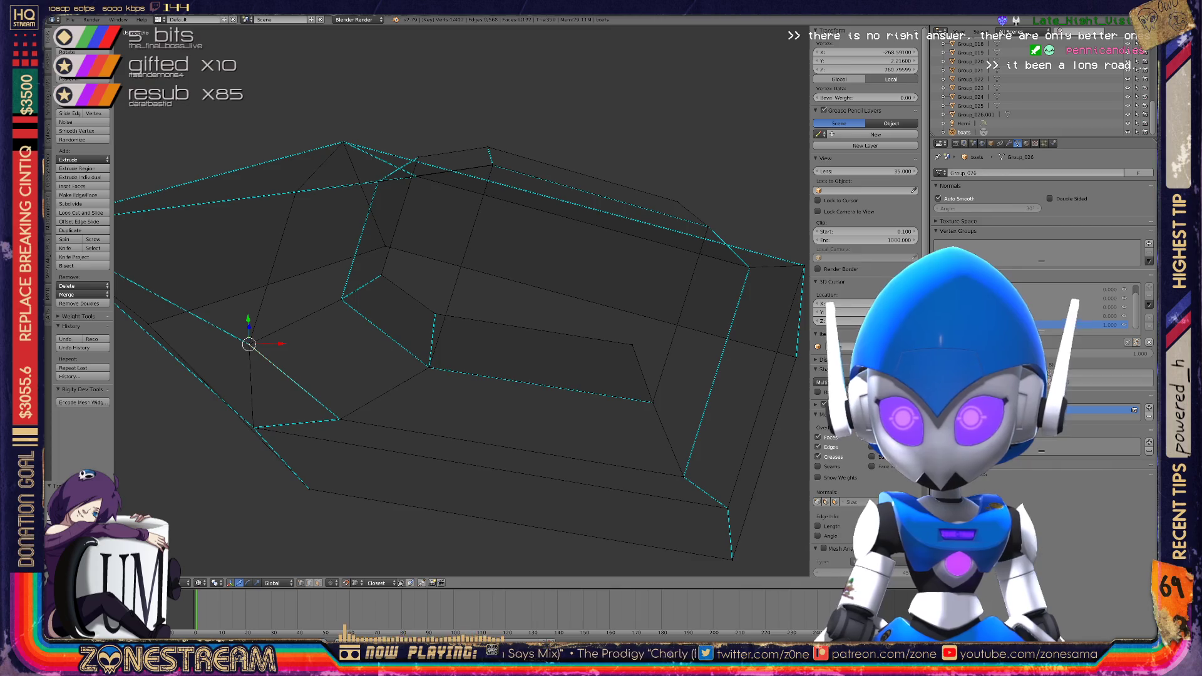
scroll(461, 301, up, 5)
mouse_move(581, 224)
middle_down()
mouse_move(711, 143)
mouse_move(250, 293)
mouse_move(456, 269)
mouse_move(505, 230)
mouse_move(550, 303)
mouse_move(488, 284)
middle_up()
mouse_move(488, 283)
mouse_down()
mouse_move(456, 340)
mouse_move(489, 283)
mouse_up()
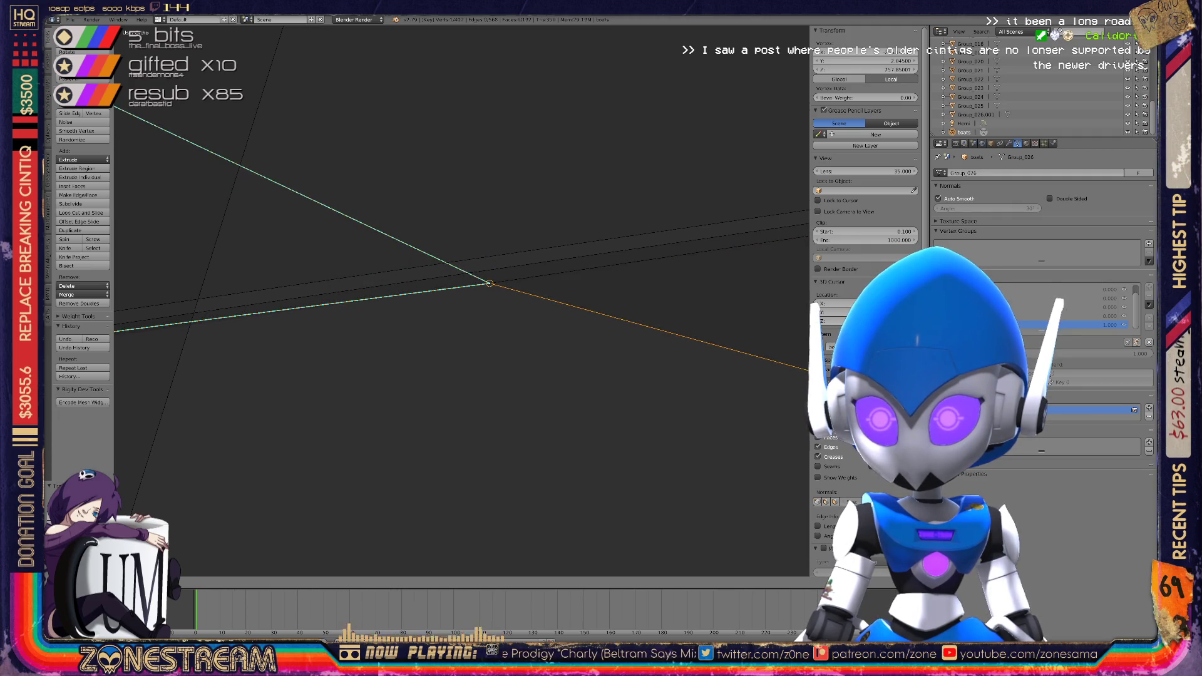
mouse_move(490, 283)
middle_down()
mouse_move(464, 290)
mouse_move(639, 267)
mouse_move(510, 290)
mouse_move(444, 278)
mouse_move(413, 300)
middle_up()
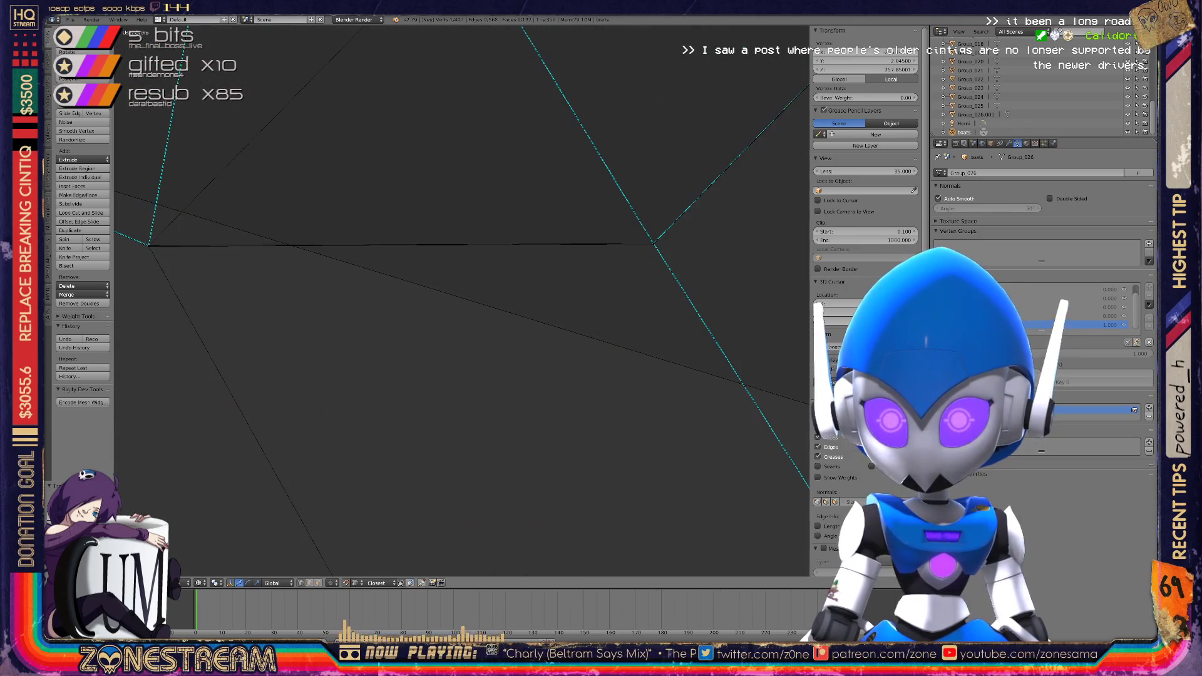
key(Home)
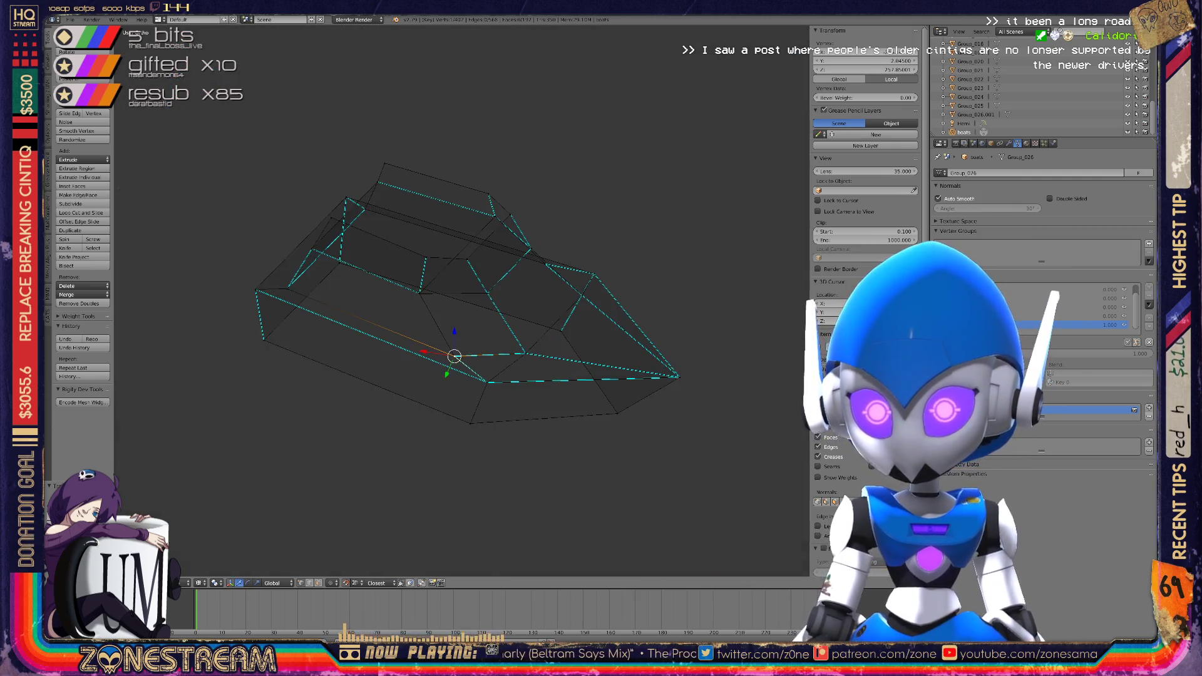
key(Tab)
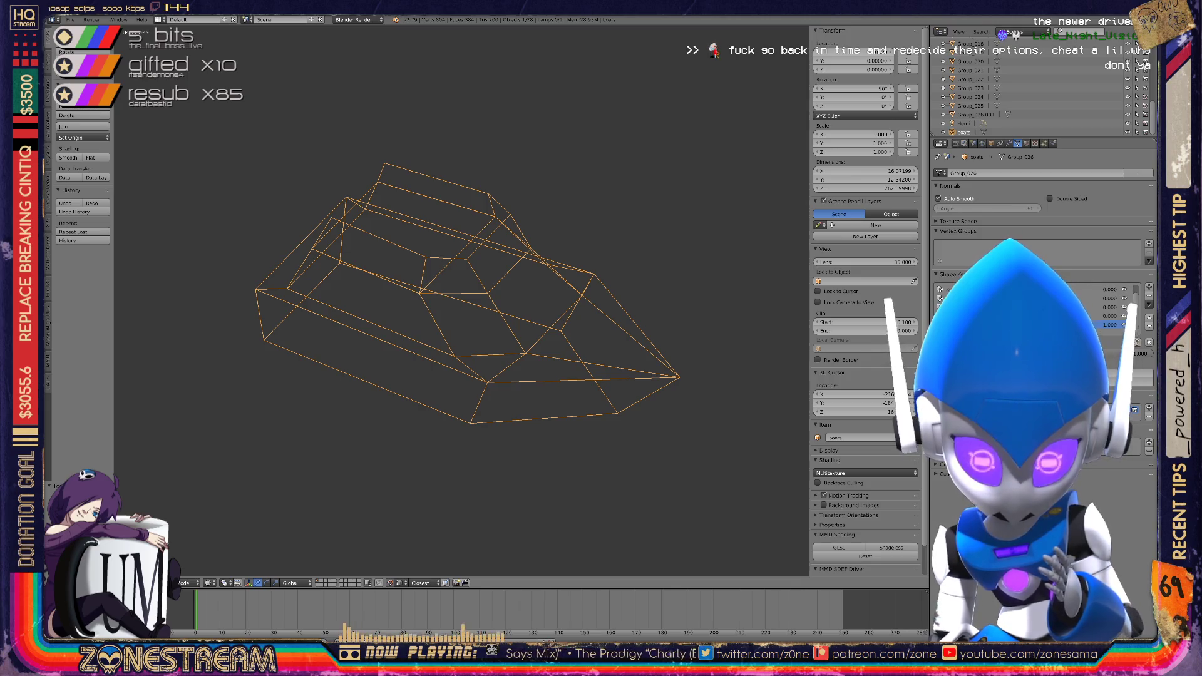
Zoom out to survey all the boat hull meshes, then zoom back in on one
scroll(462, 300, down, 6)
scroll(461, 300, down, 6)
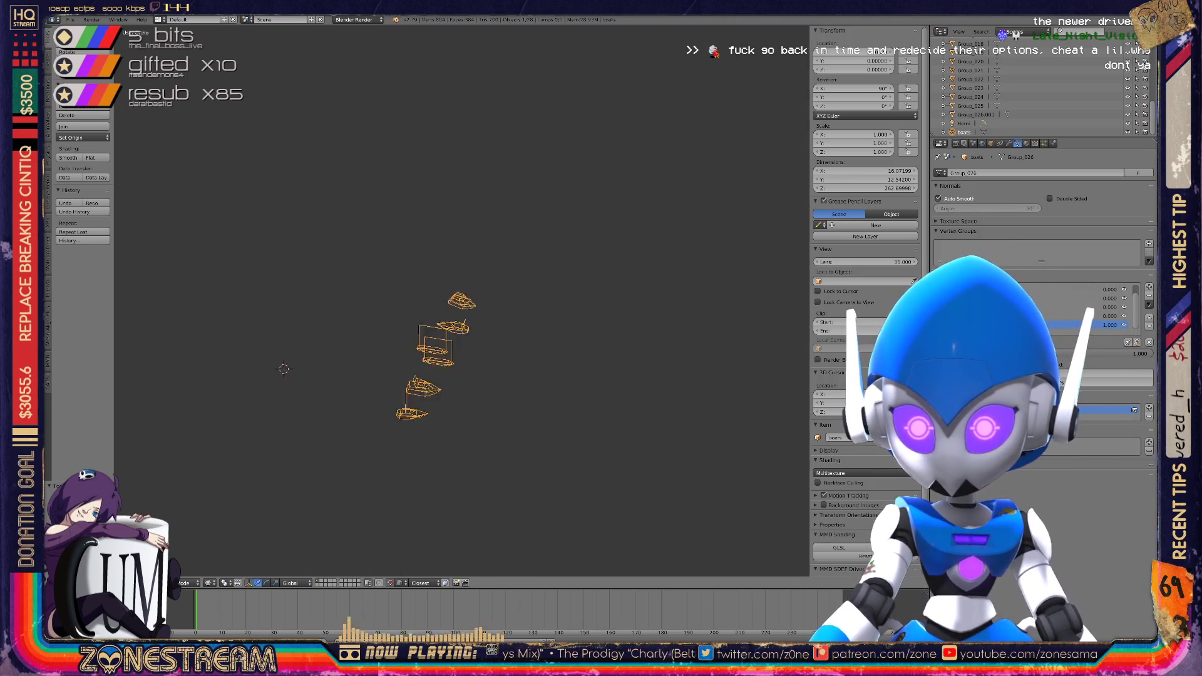
scroll(406, 280, up, 7)
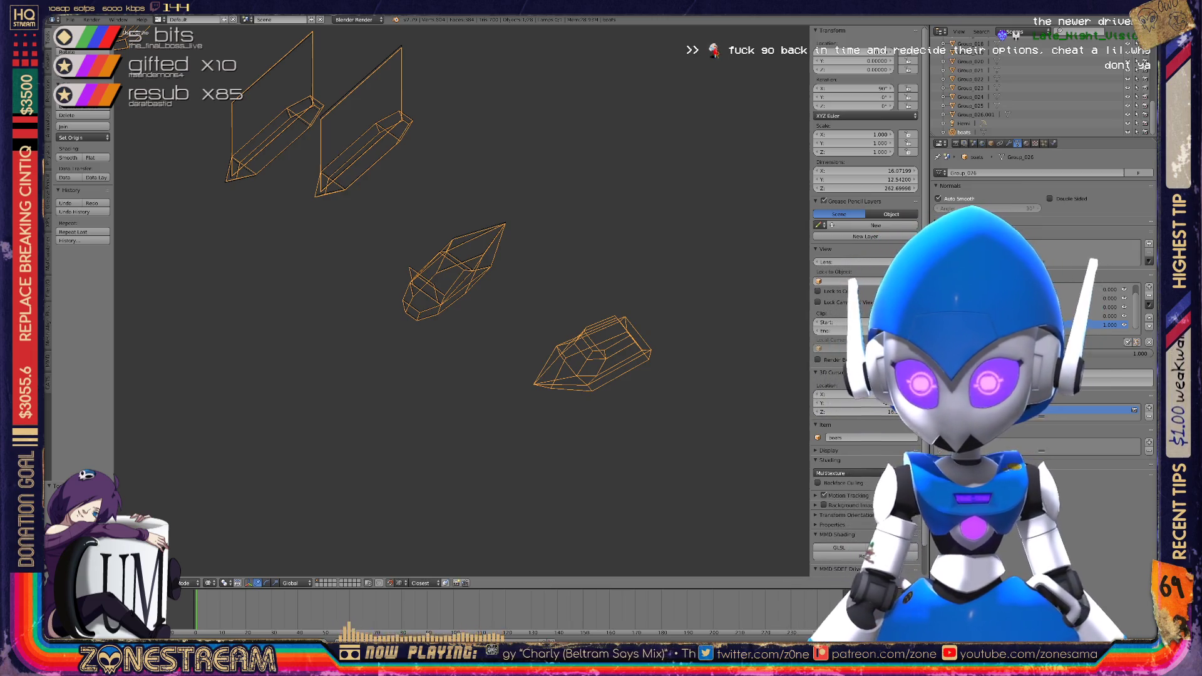
scroll(461, 300, up, 5)
scroll(463, 292, up, 1)
scroll(463, 291, down, 4)
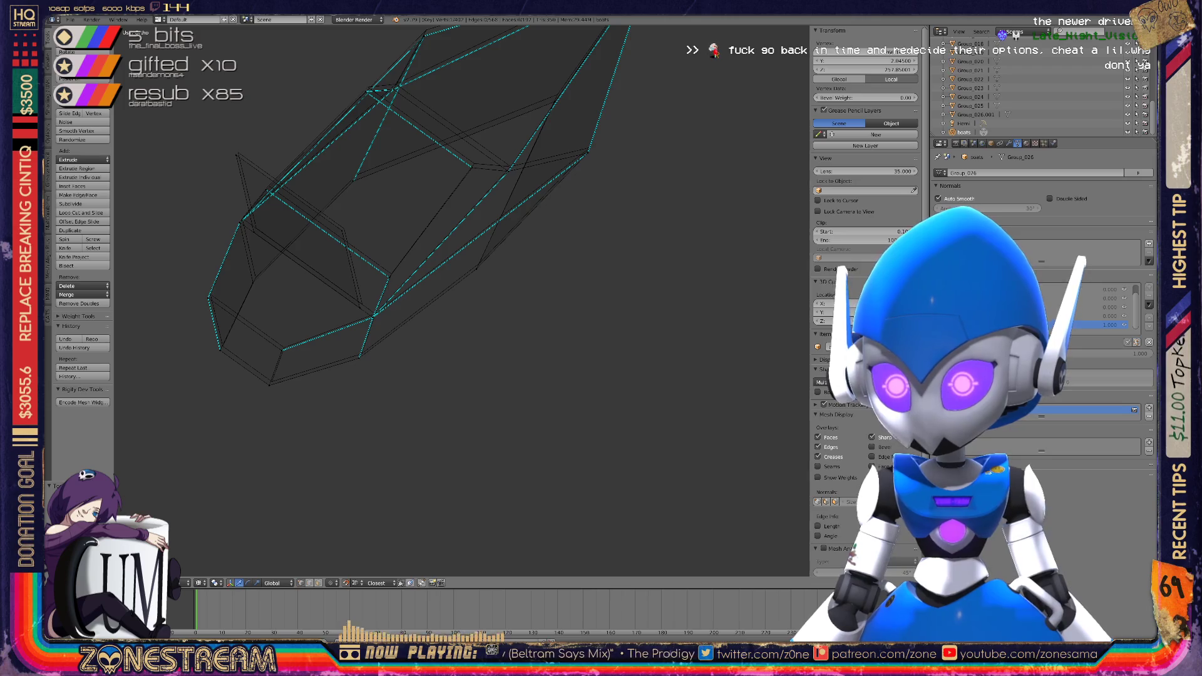
Try moving the selected hull vertex toward the reference wireframe, then cancel to restore it
middle_drag(438, 250, 526, 220)
key(g)
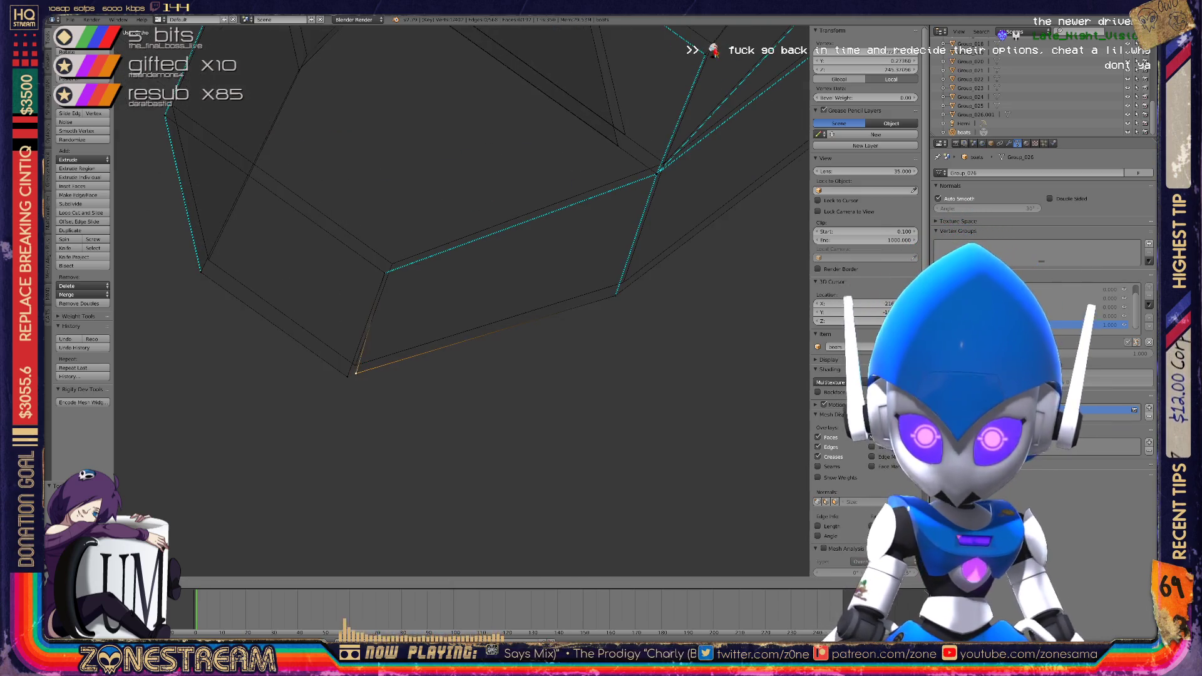
key(Return)
key(g)
key(Return)
mouse_move(464, 300)
middle_down()
mouse_move(488, 275)
mouse_move(501, 294)
mouse_move(538, 288)
middle_up()
key(Escape)
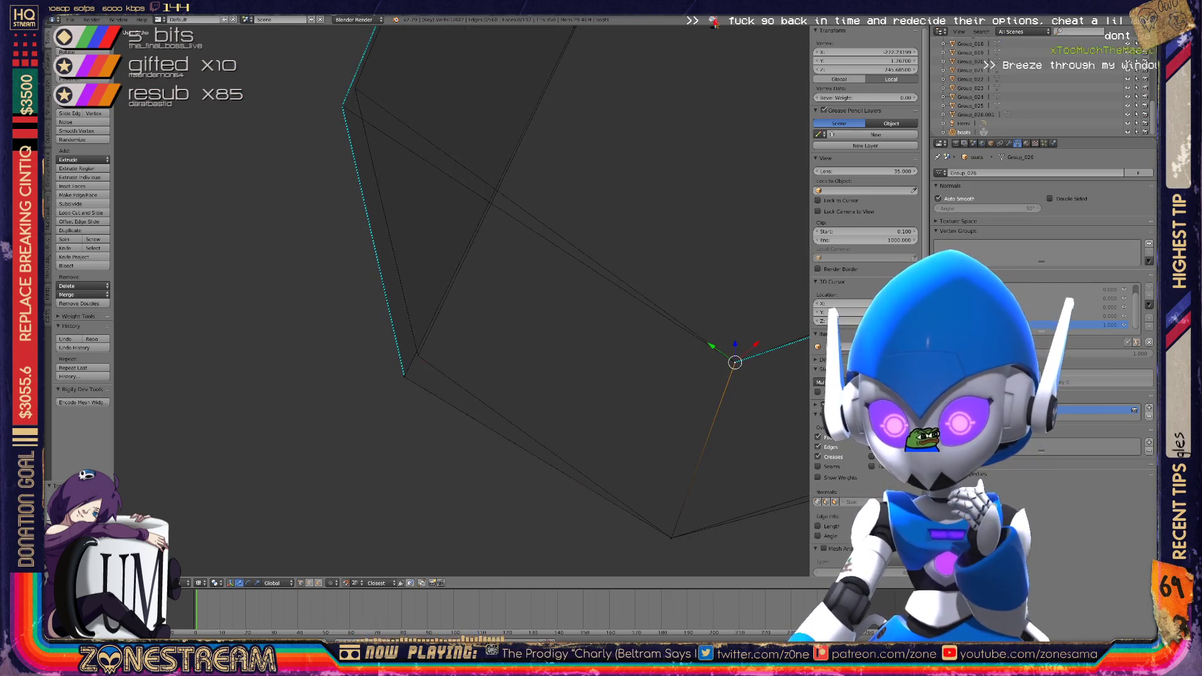
Select a hull vertex further left and nudge it into place
right_click(404, 377)
key(g)
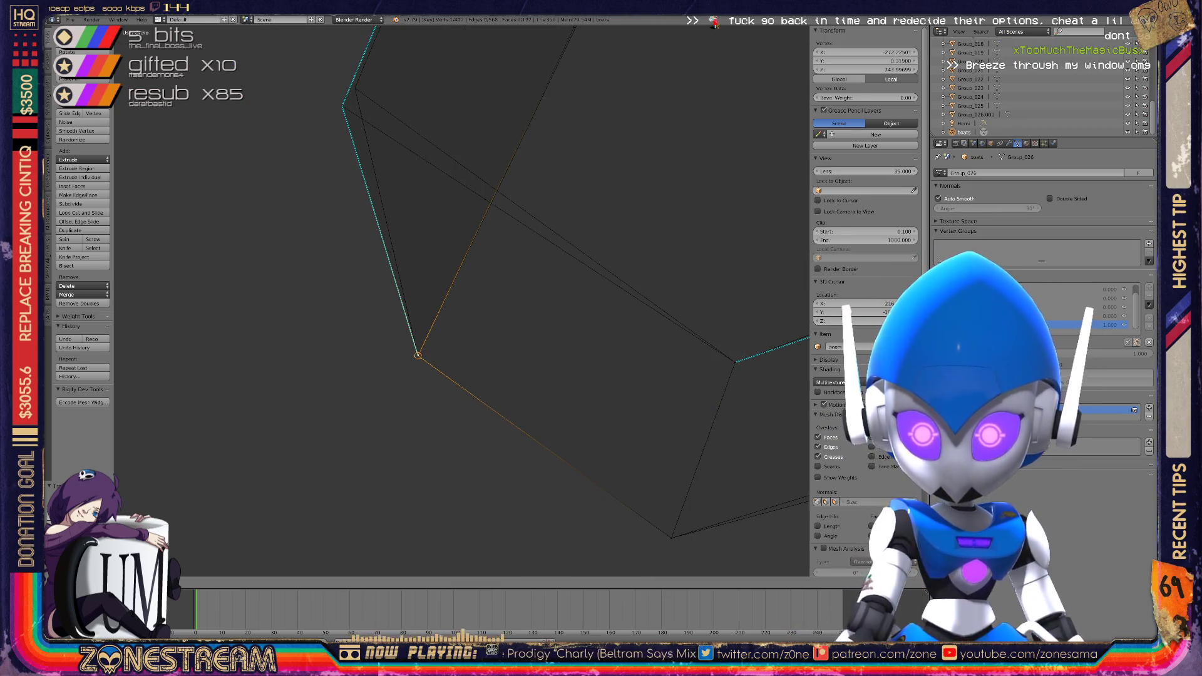
key(Return)
middle_drag(463, 300, 488, 275)
Select the hull's corner vertex and slide it along its edge into position
right_click(370, 294)
middle_drag(370, 295, 407, 282)
scroll(539, 299, up, 4)
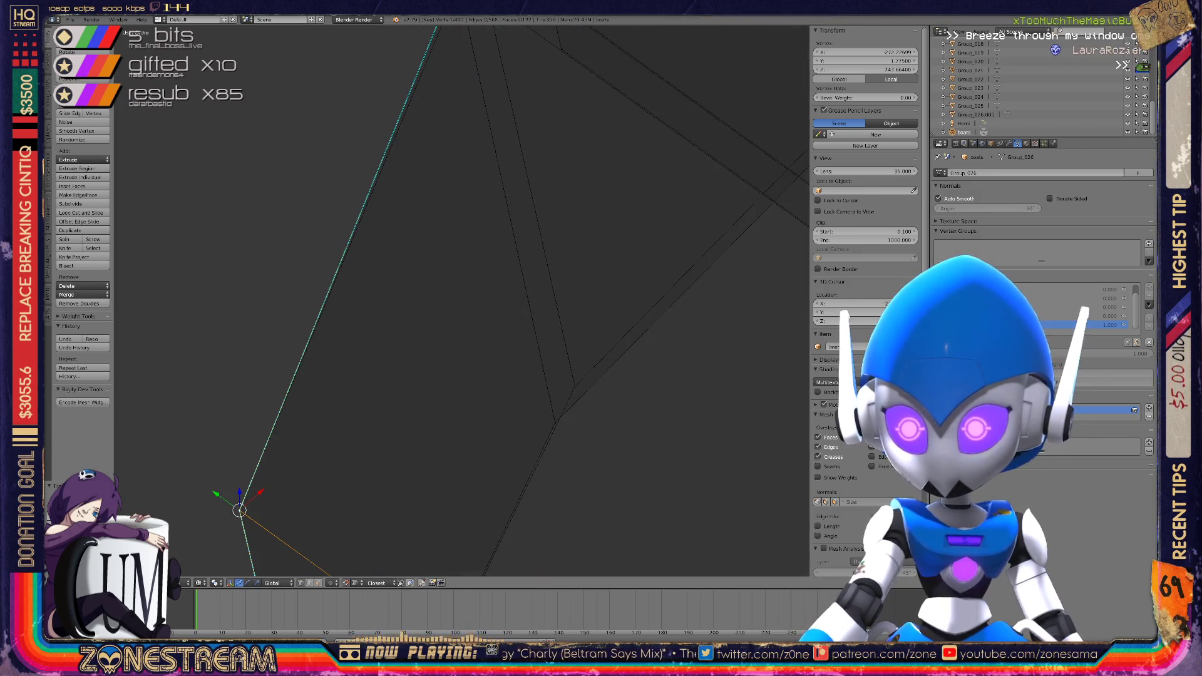
right_click(504, 355)
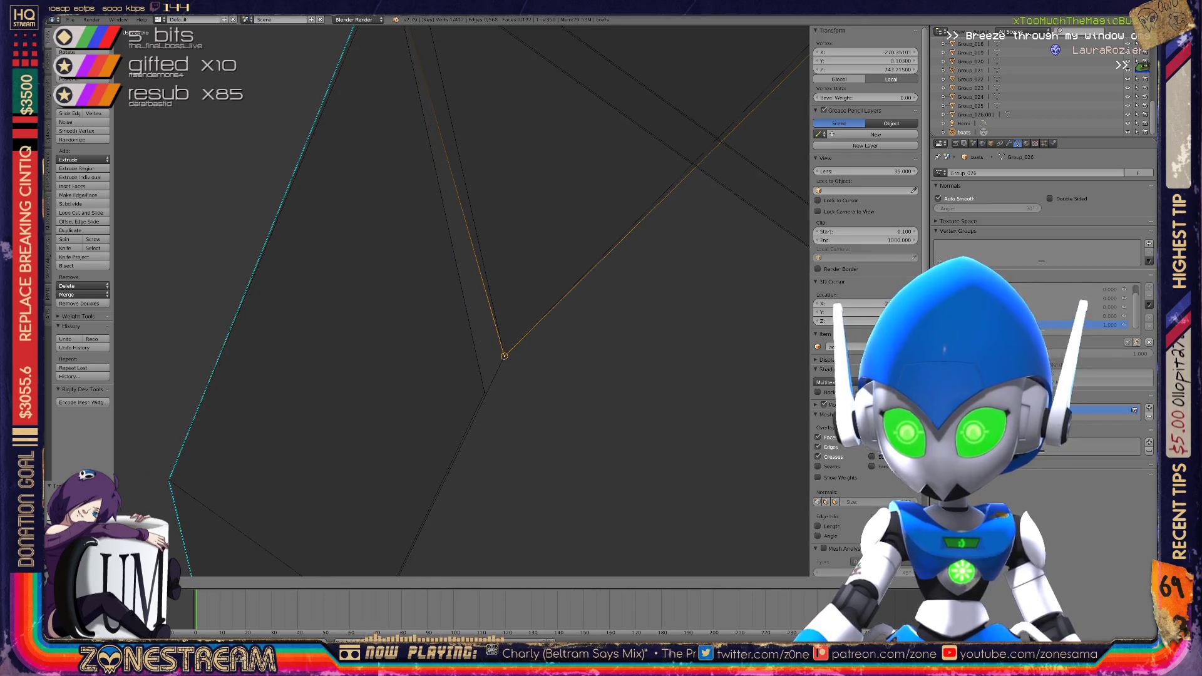
key(g)
key(g)
middle_drag(504, 356, 557, 341)
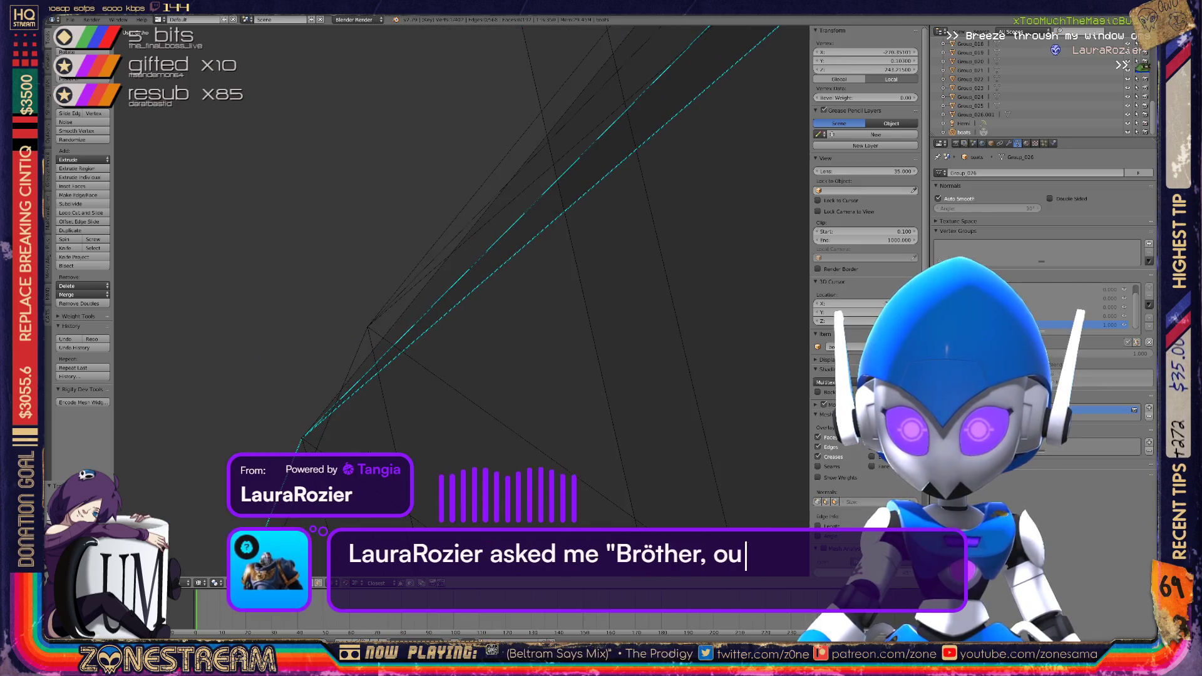
key(Return)
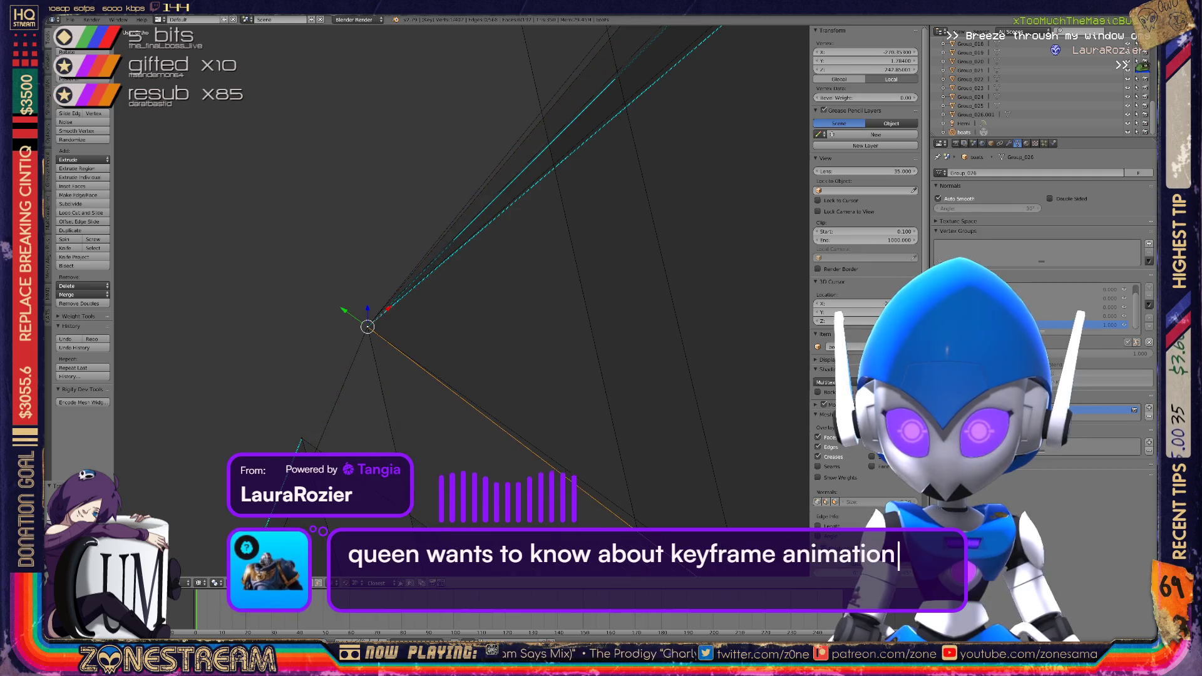
Inspect the hull from new angles and select the lower and upper corner vertices to align
mouse_move(400, 313)
middle_down()
mouse_move(545, 291)
mouse_move(600, 350)
middle_up()
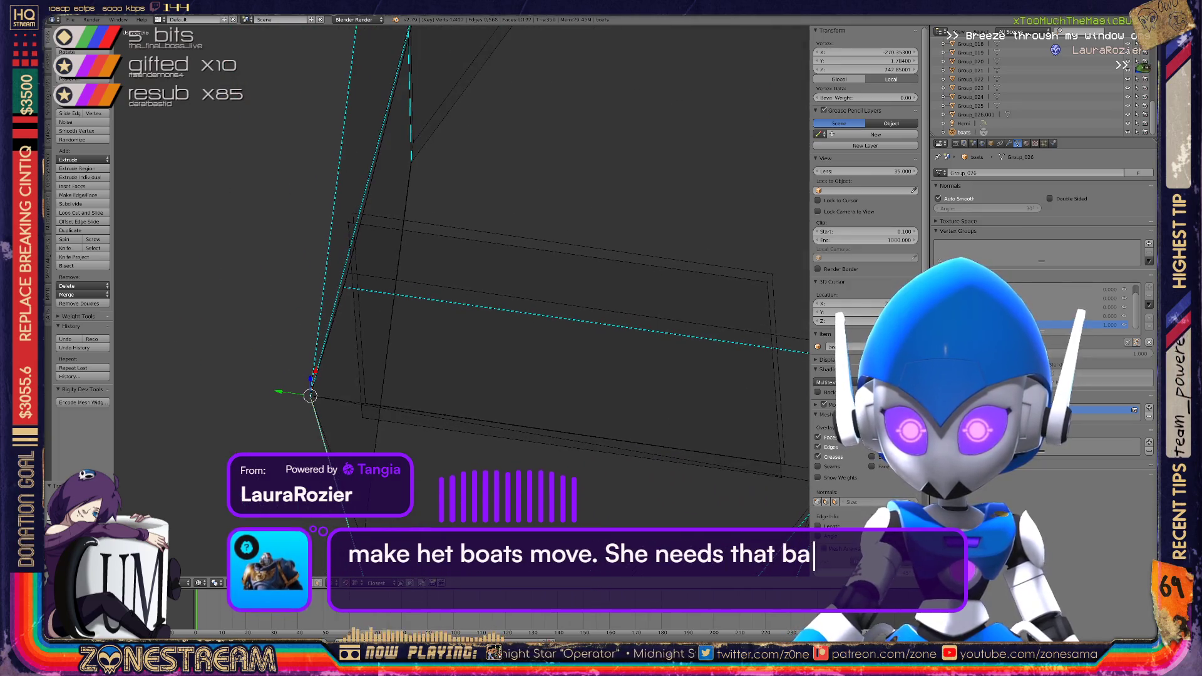
right_click(365, 402)
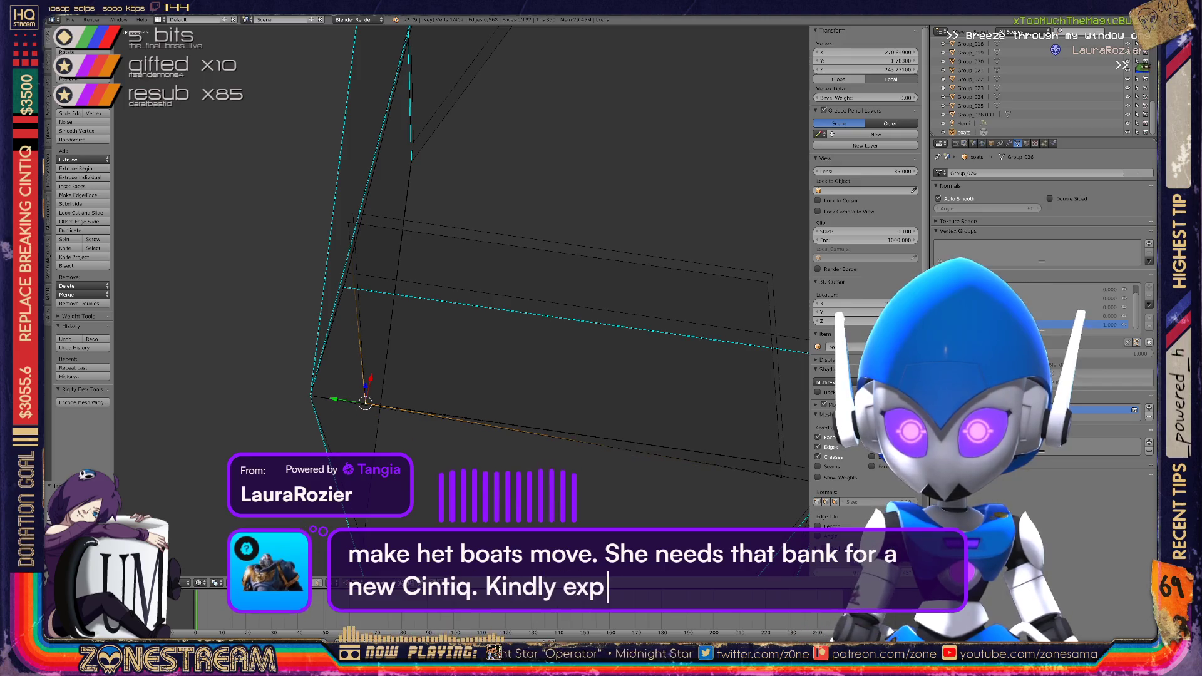
right_click(353, 213)
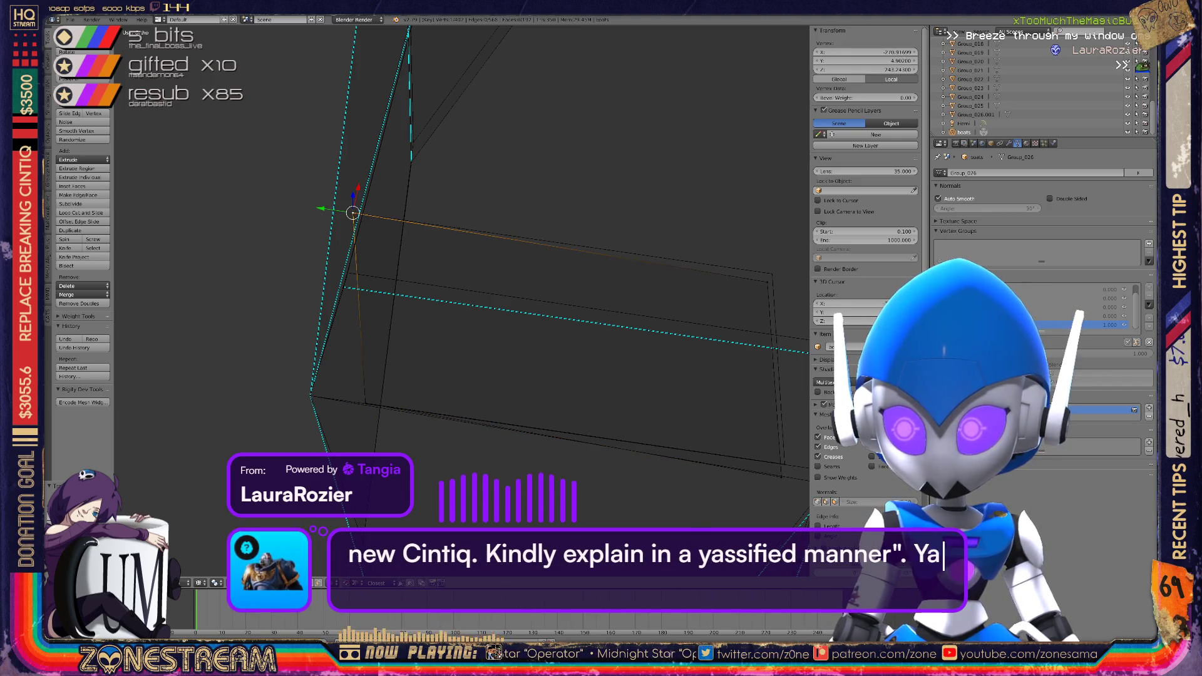
middle_drag(438, 250, 563, 282)
right_click(634, 452)
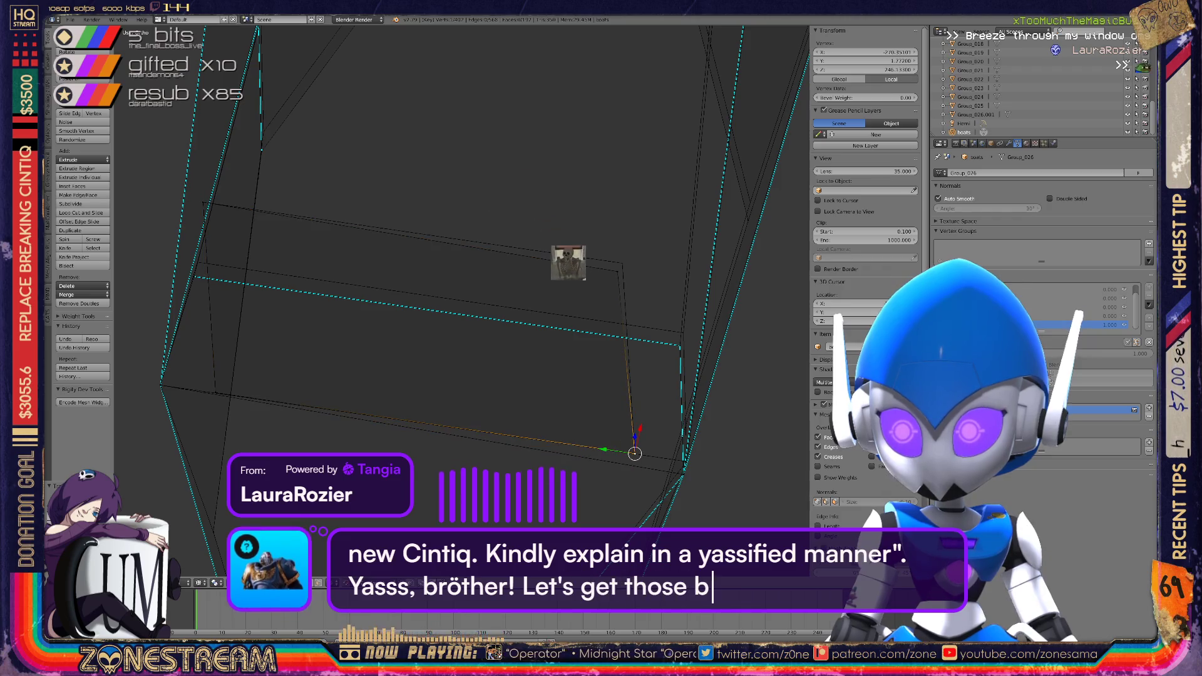
right_click(622, 263)
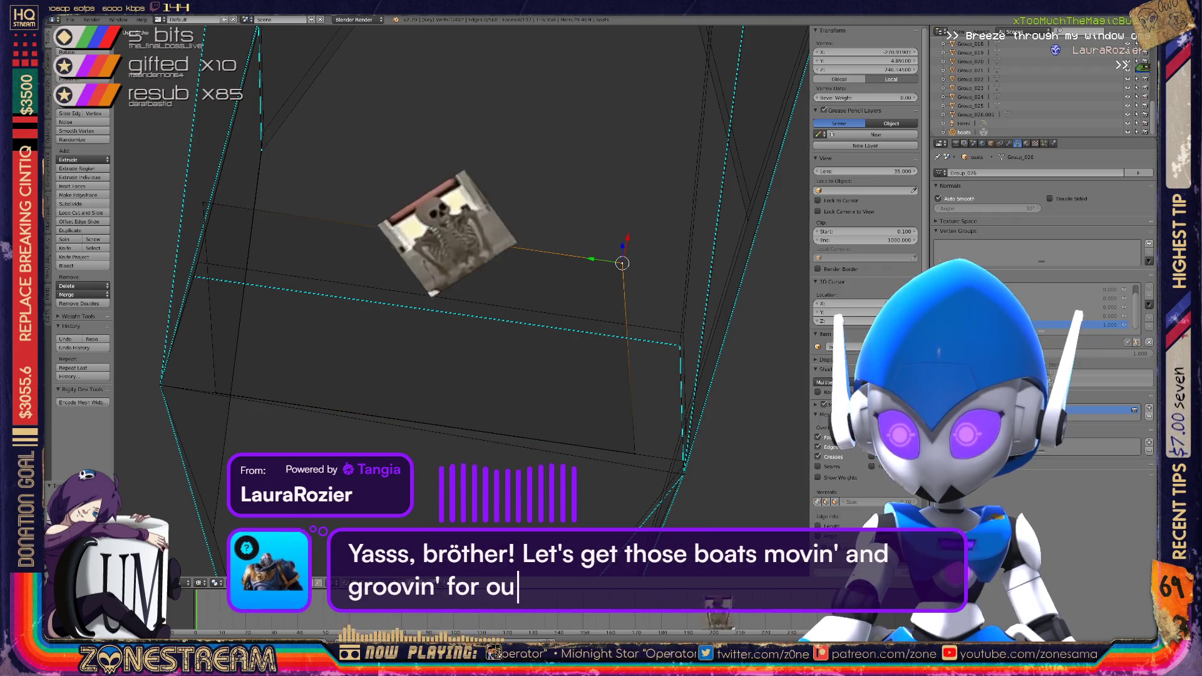
scroll(686, 367, up, 6)
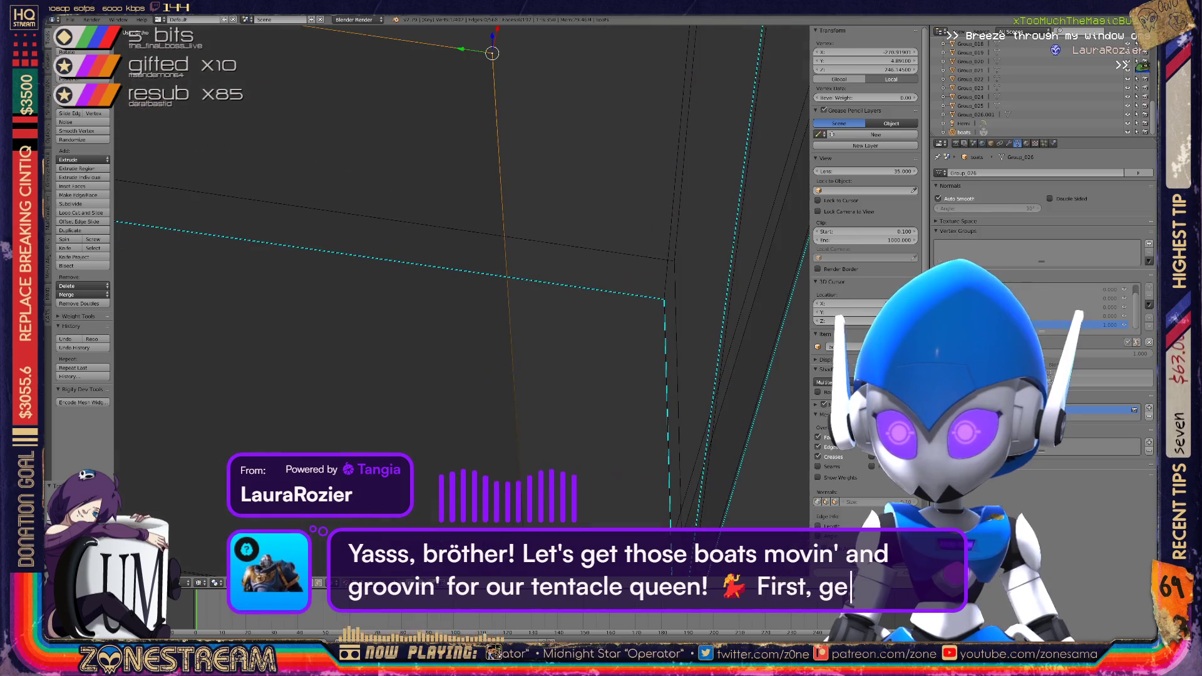
scroll(463, 275, down, 4)
middle_drag(463, 275, 401, 238)
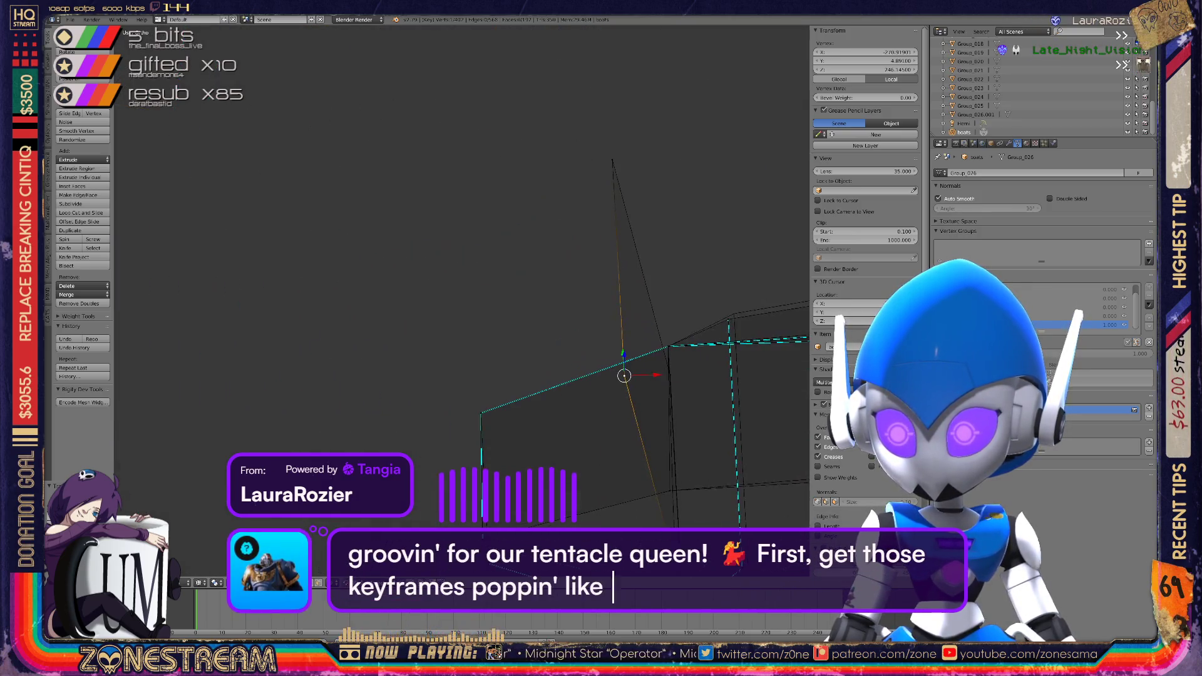
scroll(471, 290, up, 5)
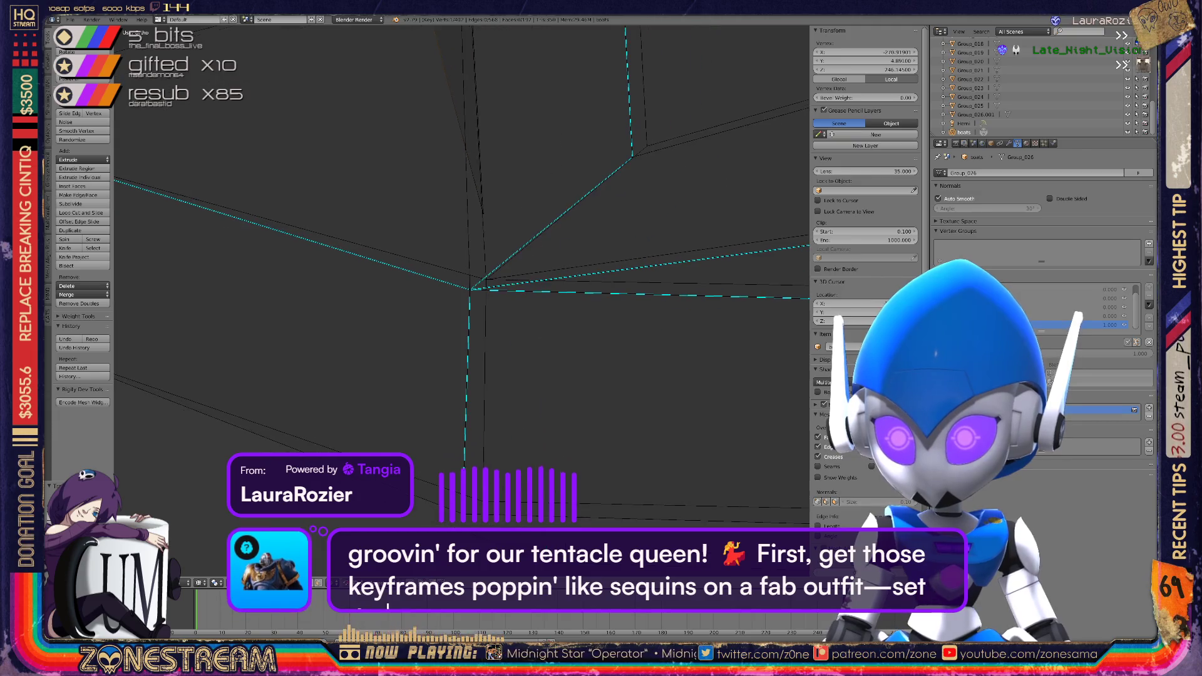
Move the bottom vertex up to the reference, and snap another vertex onto the reference corner
mouse_move(463, 513)
mouse_down()
mouse_move(481, 501)
mouse_move(486, 279)
mouse_up()
mouse_move(486, 279)
middle_down()
mouse_move(442, 389)
mouse_move(507, 351)
mouse_move(439, 300)
middle_up()
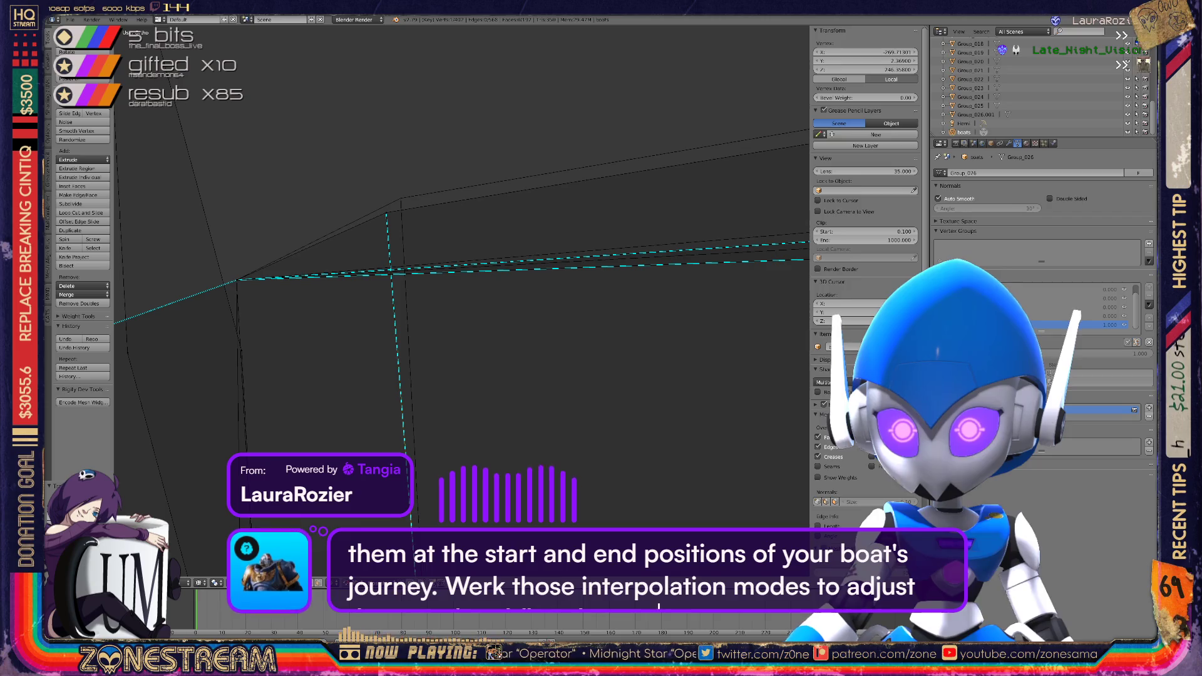
right_click(401, 198)
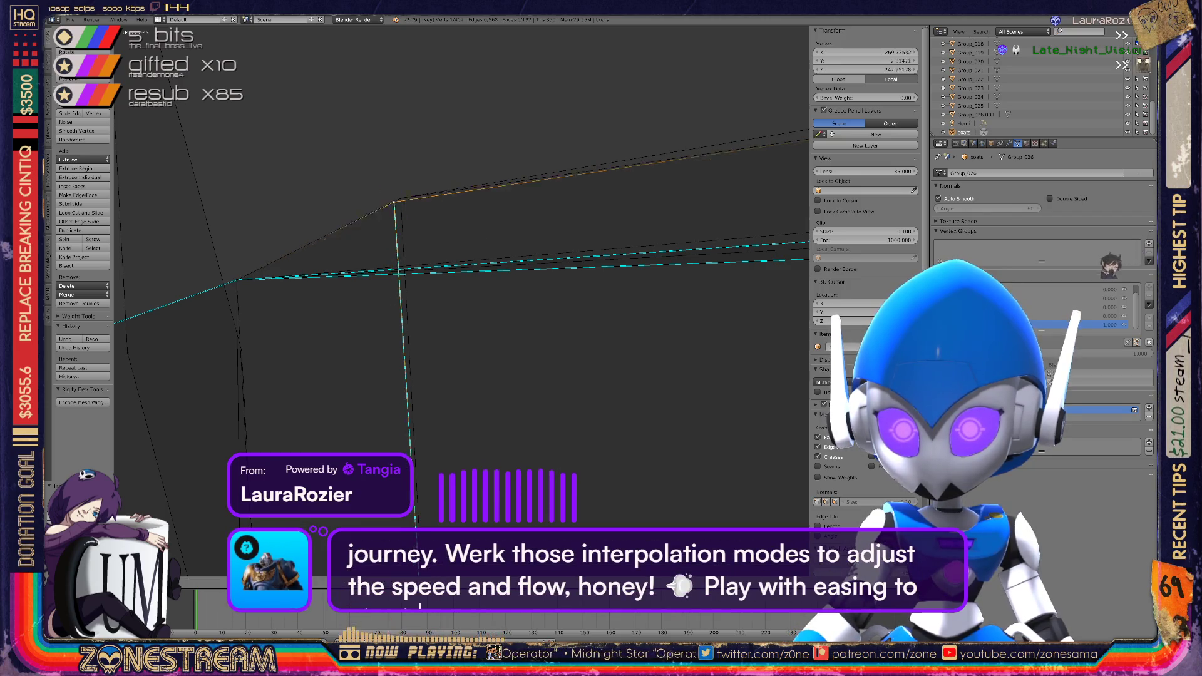
middle_drag(438, 300, 513, 326)
drag(454, 184, 466, 166)
middle_drag(513, 326, 563, 341)
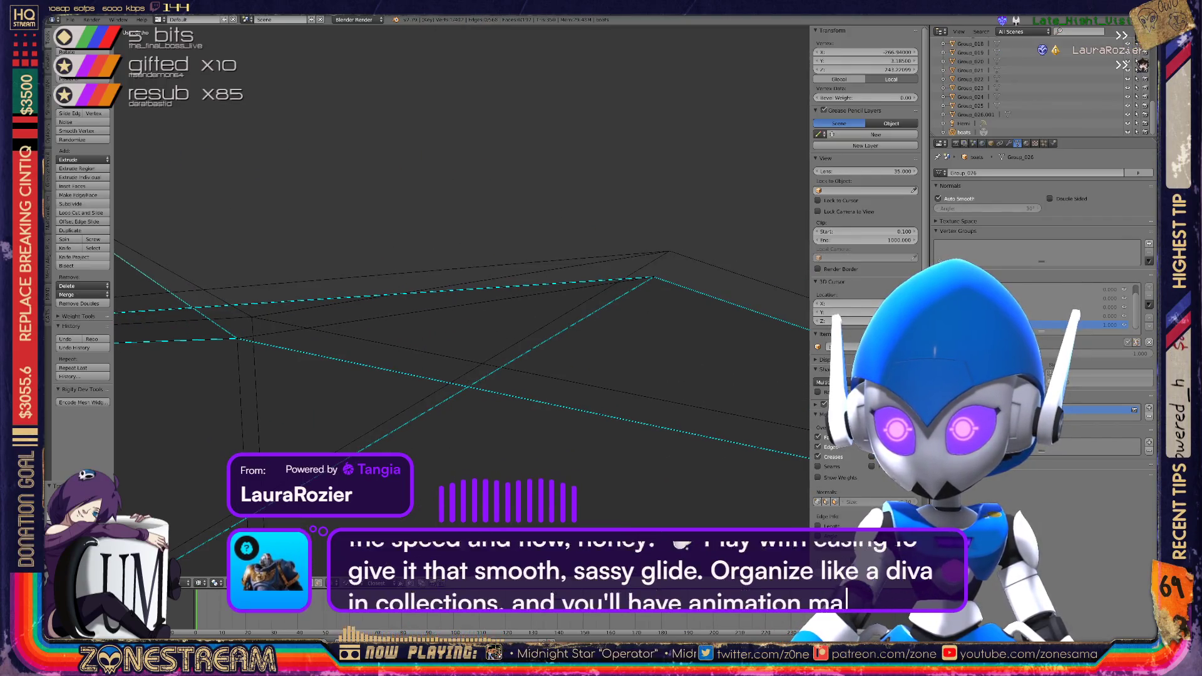
drag(654, 278, 670, 251)
middle_drag(669, 251, 538, 307)
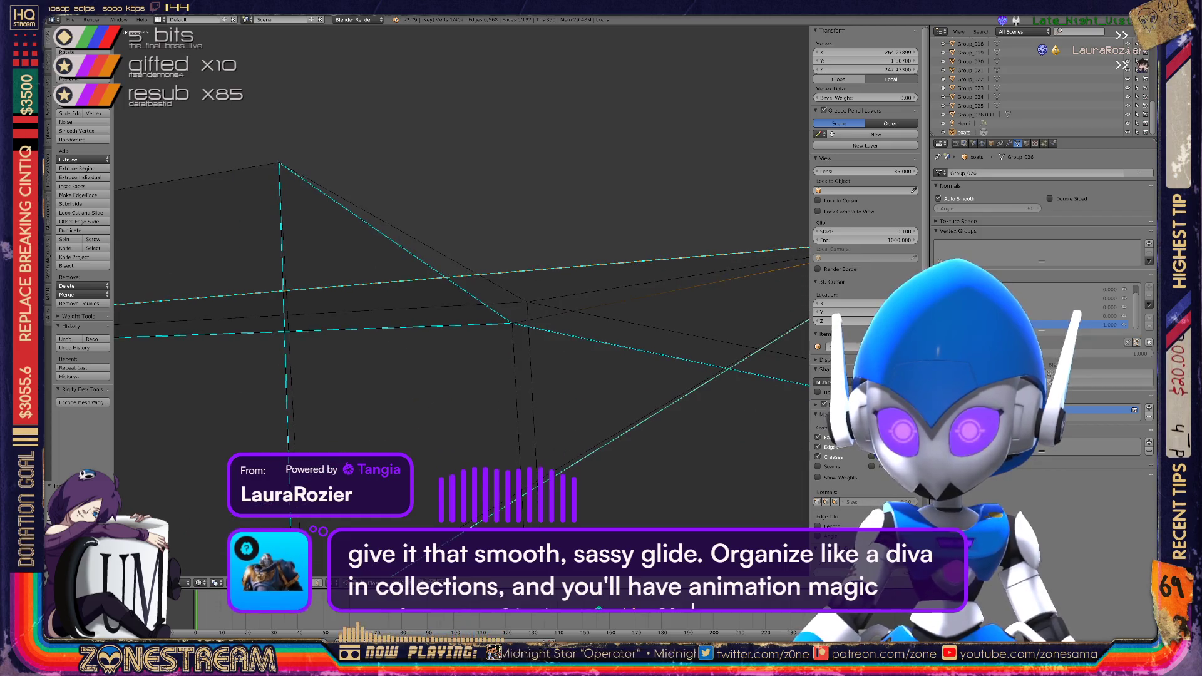
Align the vertex with the reference, tilting its vertical edge and nudging it along X
drag(517, 313, 527, 302)
middle_drag(527, 303, 488, 302)
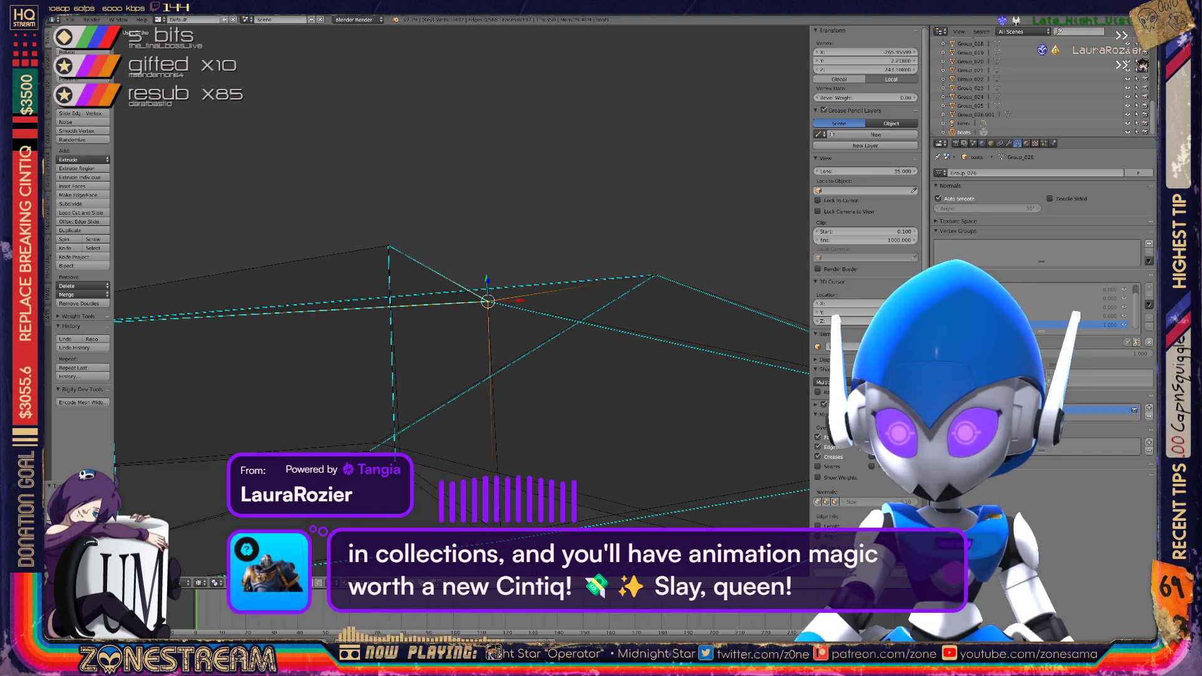
mouse_move(488, 301)
mouse_down()
mouse_move(401, 462)
mouse_move(376, 441)
mouse_up()
middle_drag(439, 375, 488, 376)
scroll(476, 407, up, 6)
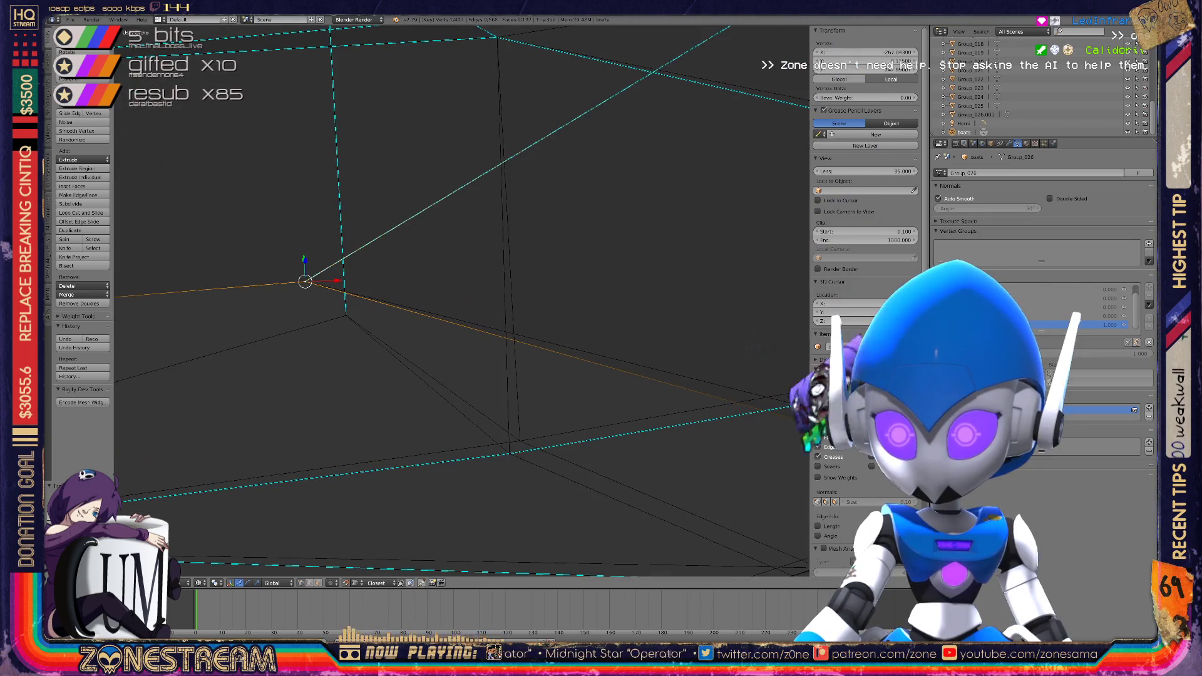
Slide the selected vertex with Shift+V while checking the hull's lower edge
key(shift+v)
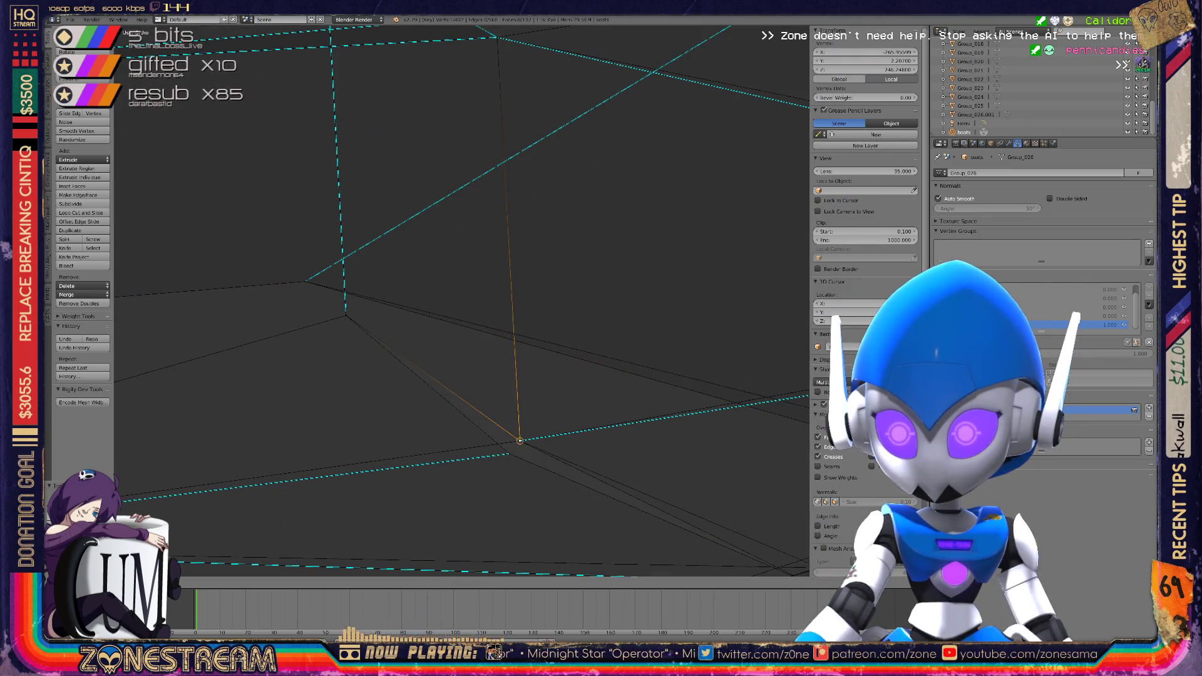
scroll(463, 300, down, 4)
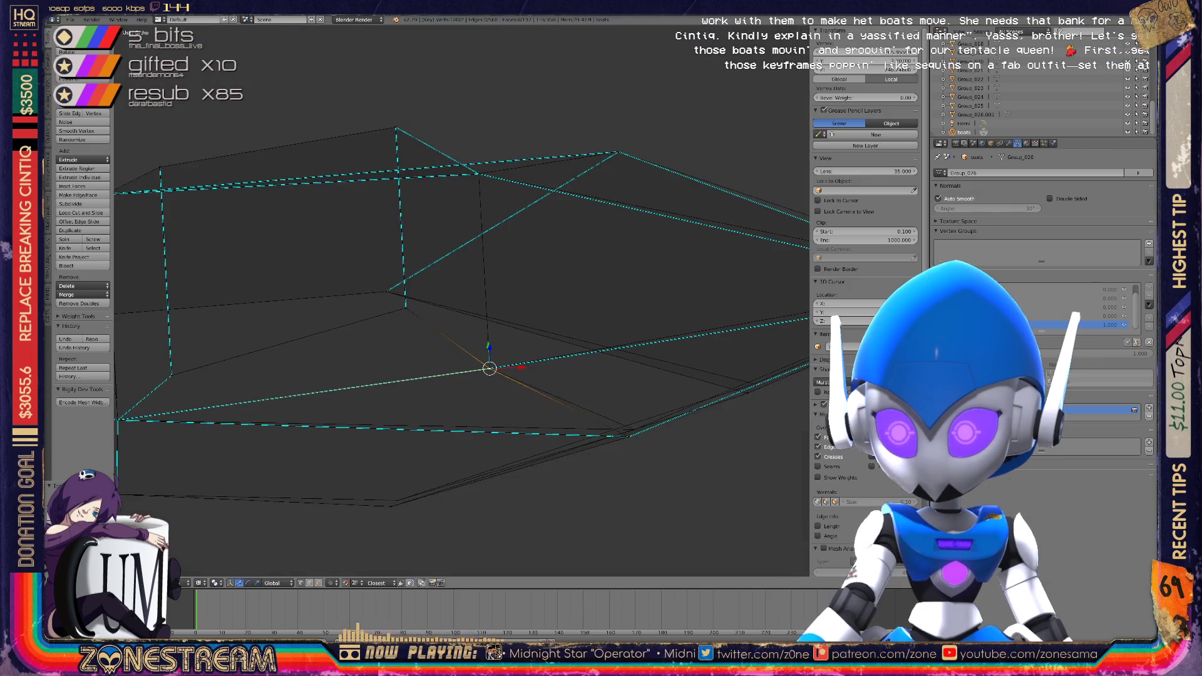
scroll(488, 438, up, 4)
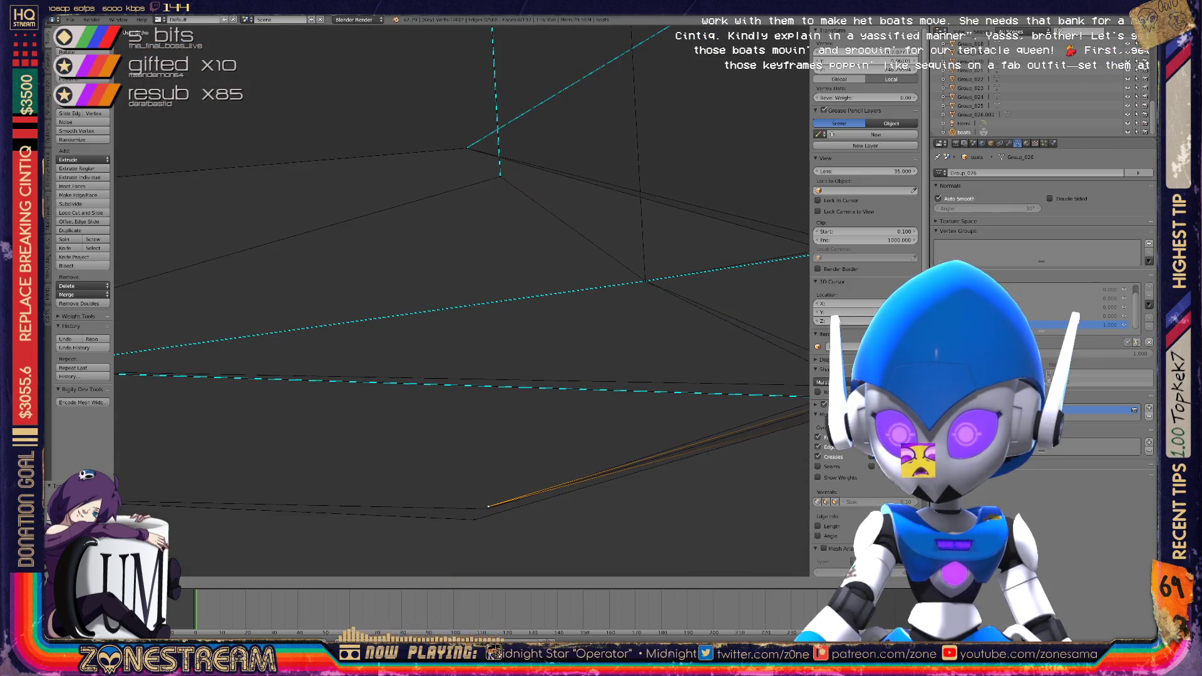
key(shift+v)
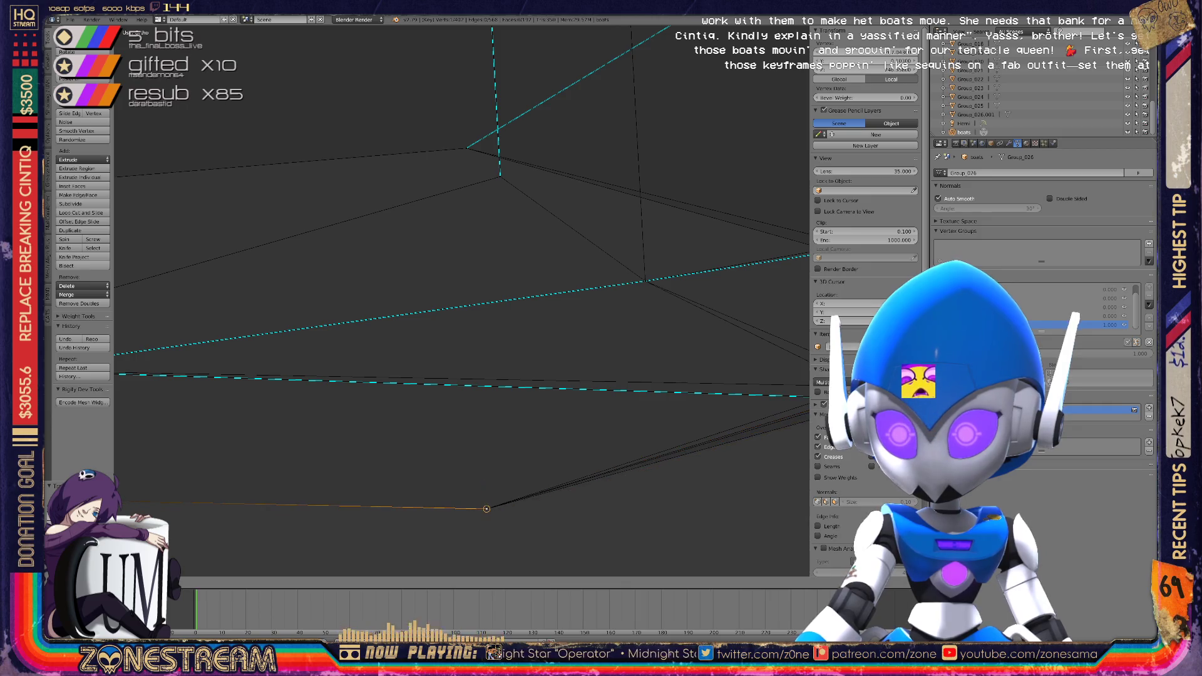
mouse_move(463, 301)
shift+middle_down()
mouse_move(196, 329)
mouse_move(96, 276)
mouse_move(282, 313)
mouse_move(551, 319)
shift+middle_up()
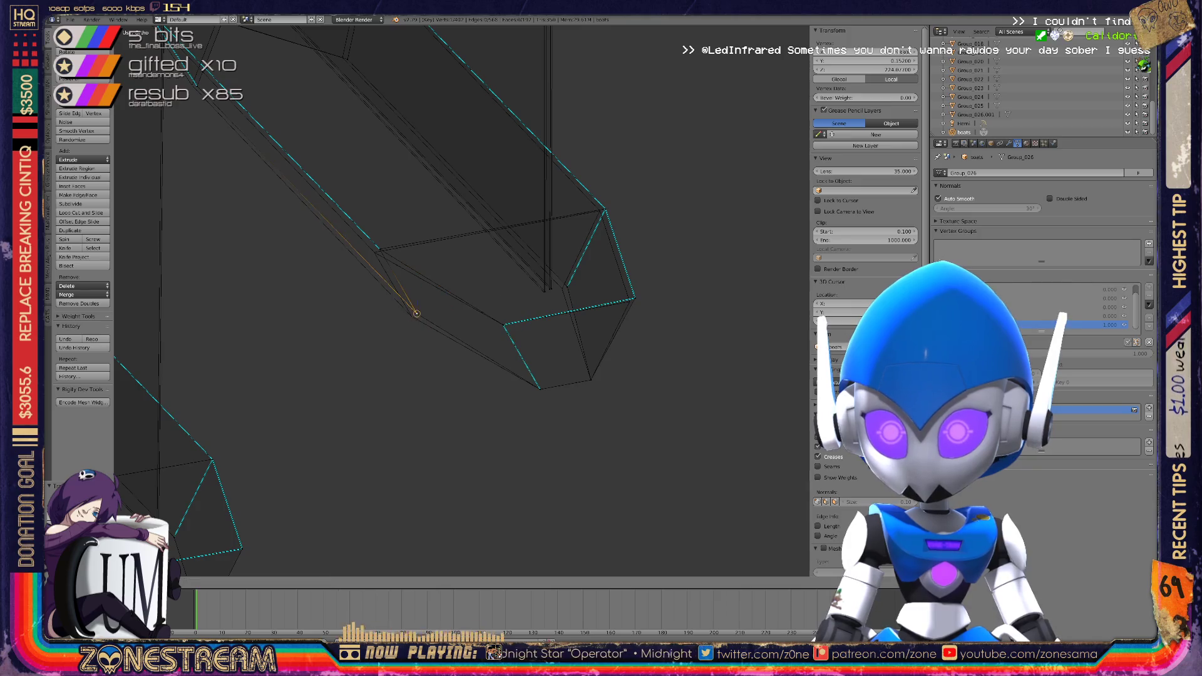
Nudge the vertex toward the reference line and slide it along its edge
drag(417, 313, 373, 253)
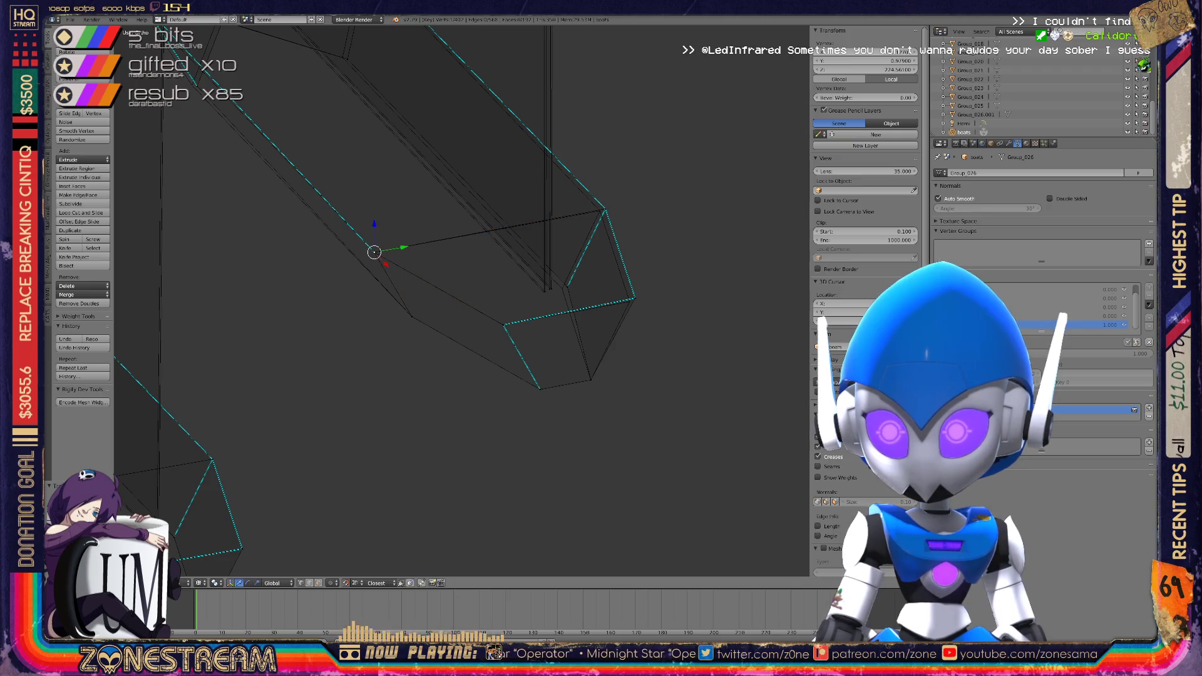
drag(550, 288, 545, 292)
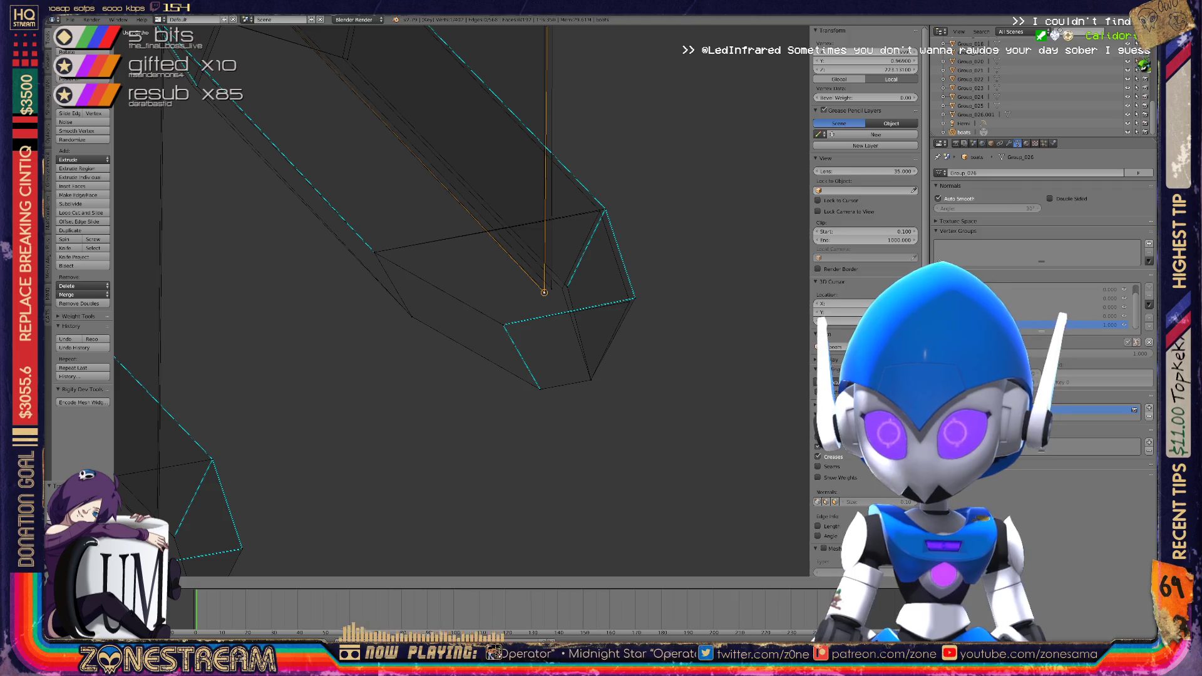
key(Escape)
scroll(463, 300, up, 4)
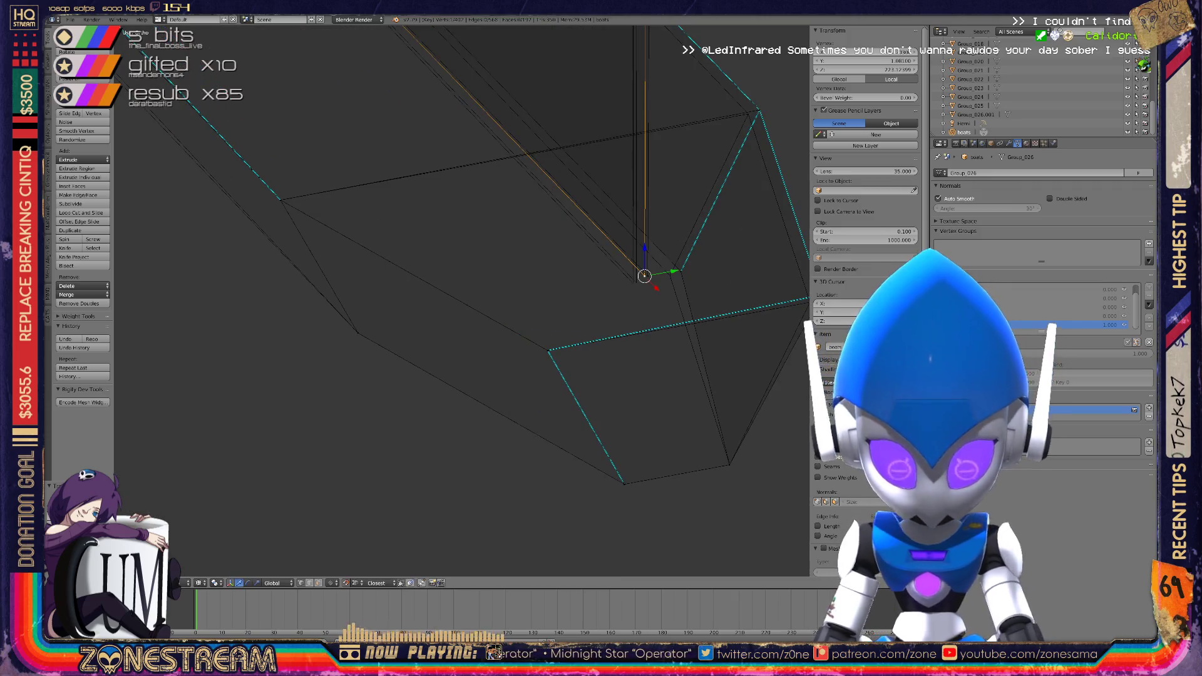
key(g)
key(g)
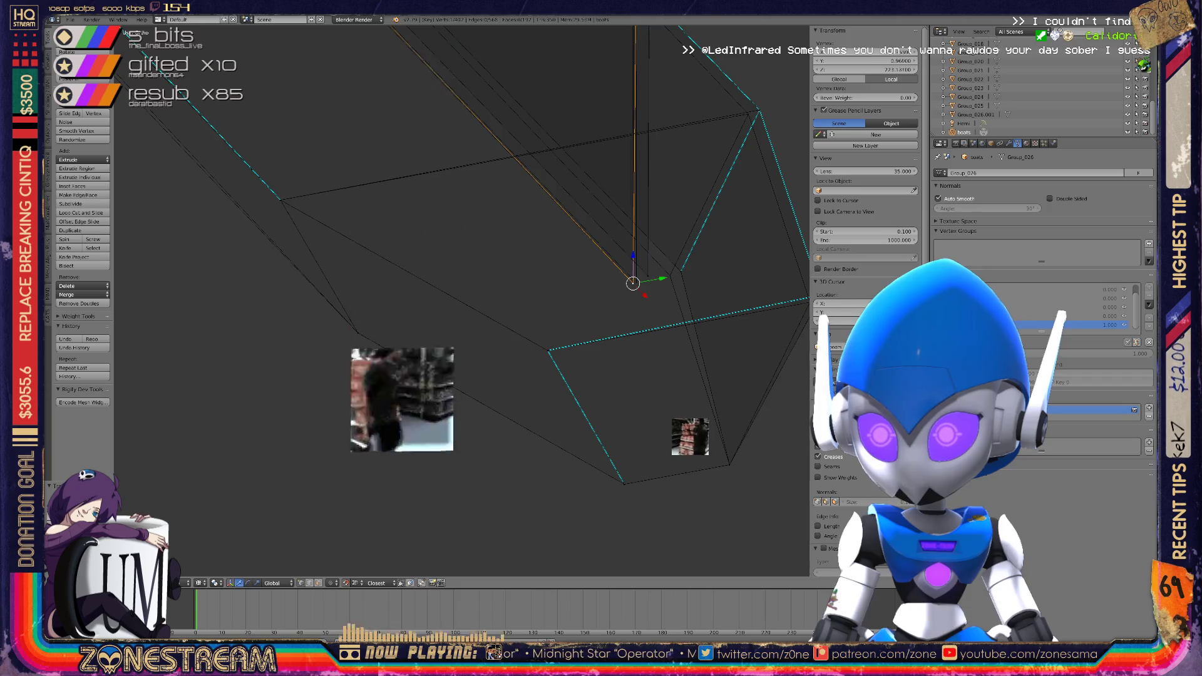
click(636, 282)
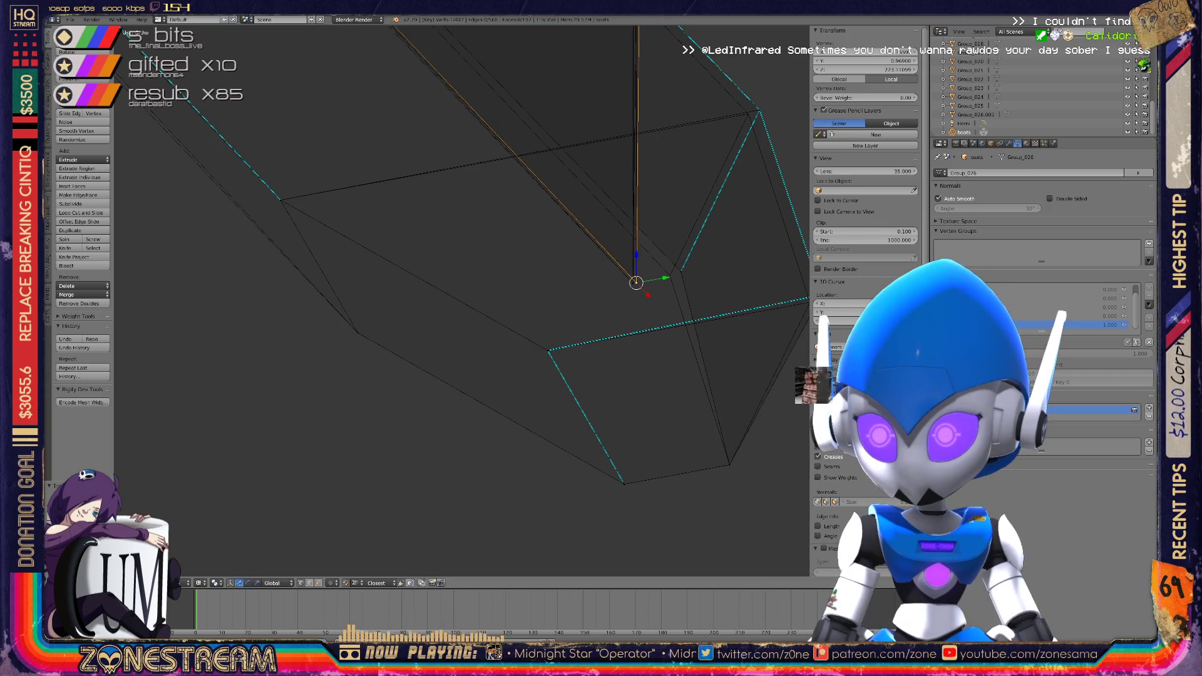
Select the next hull vertex and pull it up onto the top reference corner
right_click(670, 274)
shift+middle_drag(669, 274, 550, 320)
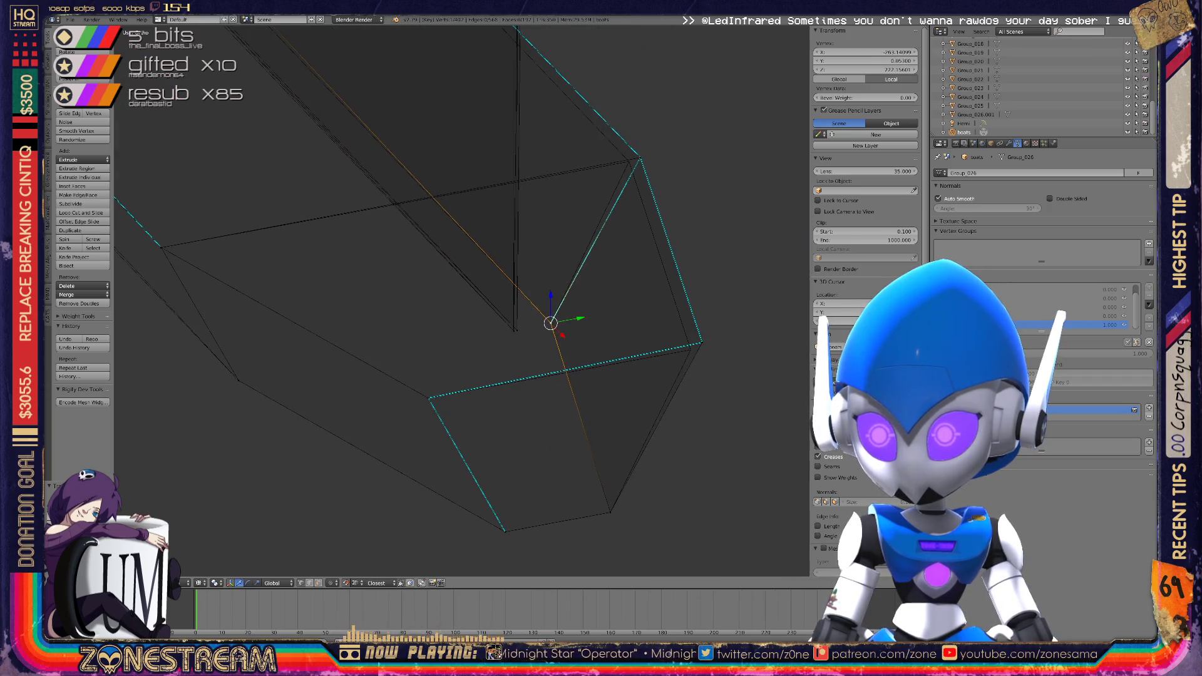
mouse_move(550, 323)
mouse_down()
mouse_move(690, 350)
mouse_move(636, 154)
mouse_move(625, 161)
mouse_up()
mouse_move(625, 161)
shift+middle_down()
mouse_move(539, 231)
mouse_move(795, 337)
mouse_move(545, 241)
mouse_move(501, 282)
shift+middle_up()
Select the tip vertices and snap one onto the reference wireframe apex
right_click(379, 255)
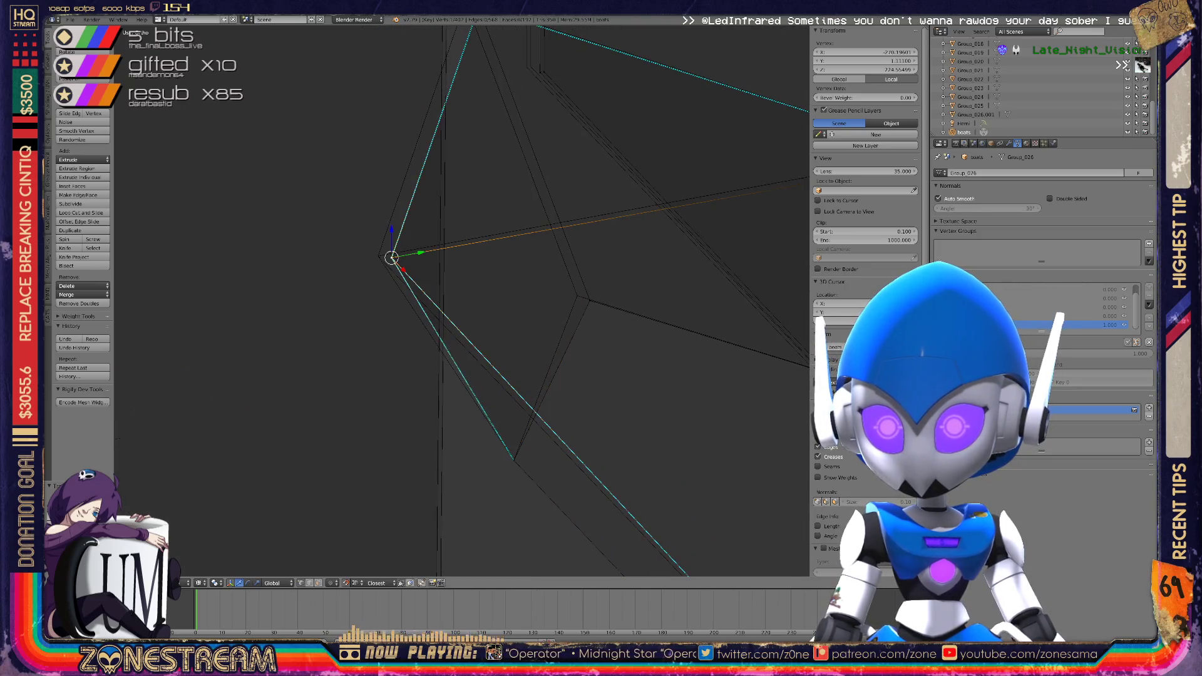
right_click(589, 300)
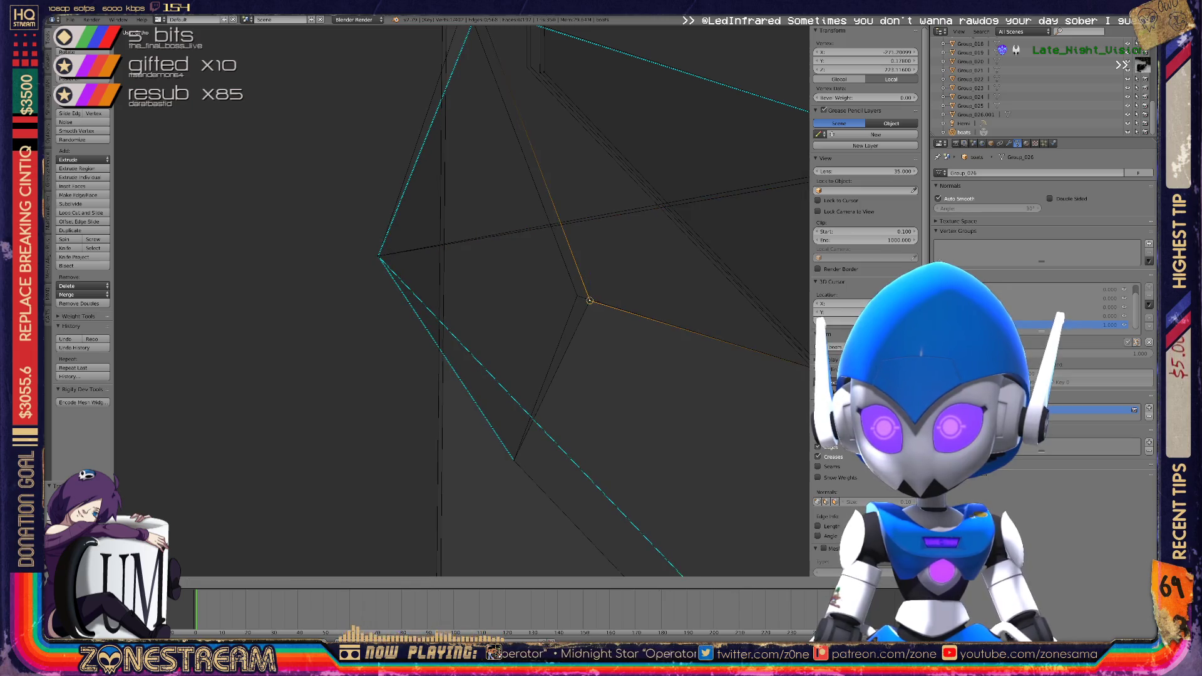
right_click(577, 296)
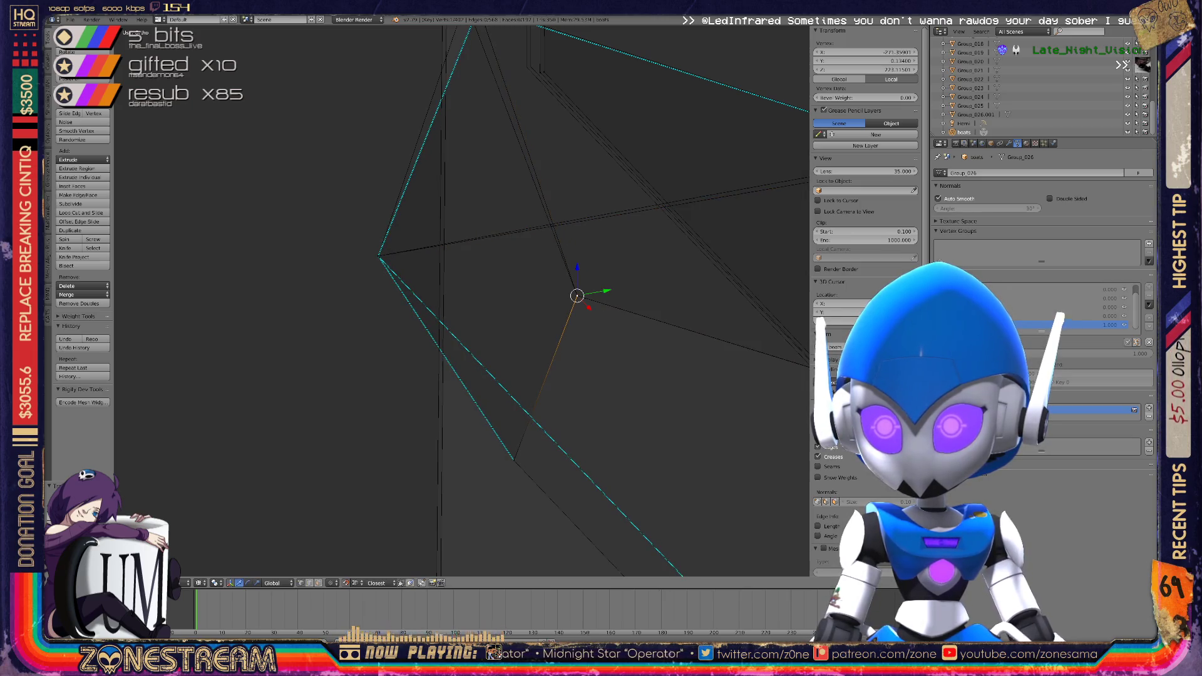
shift+middle_drag(438, 281, 496, 478)
key(g)
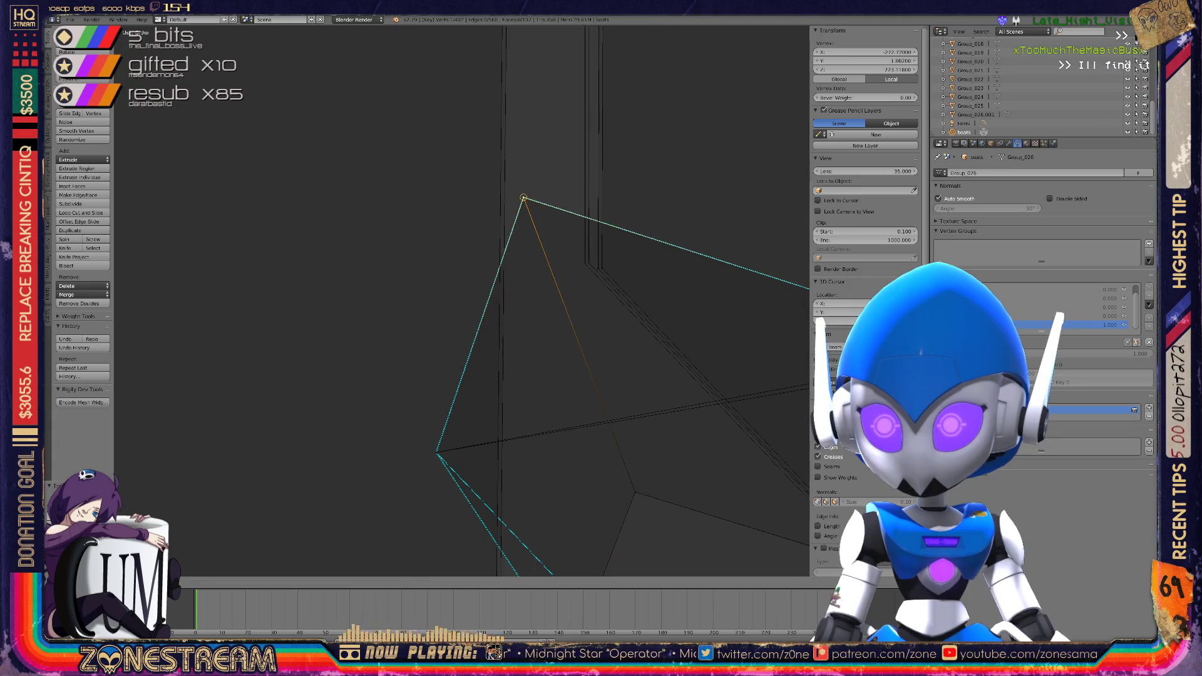
right_click(601, 268)
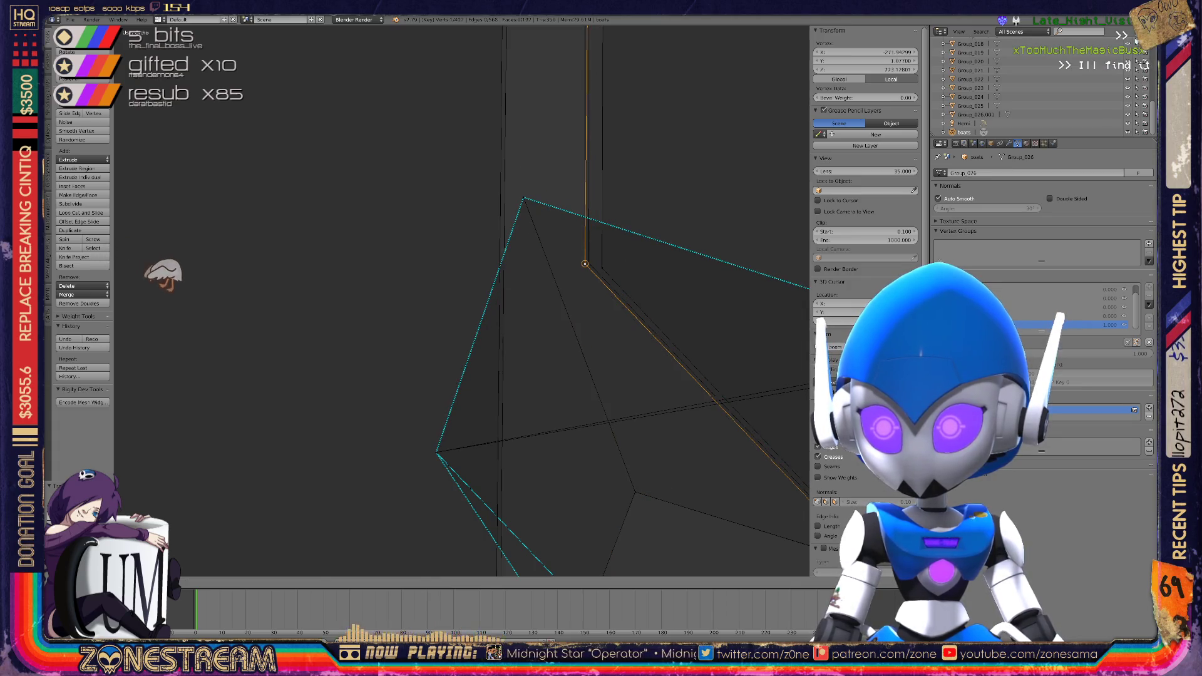
Drag the raised vertex onto the inner reference edge, forming a tall fin, then orbit to check
scroll(589, 376, up, 5)
scroll(563, 313, up, 6)
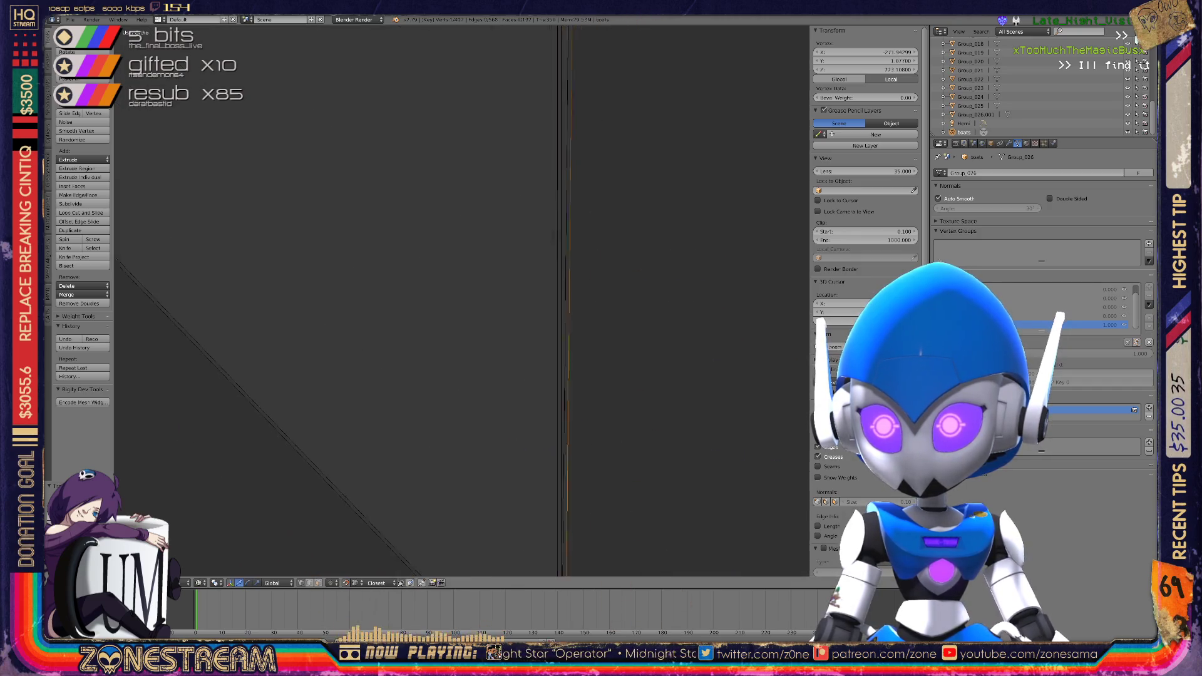
scroll(538, 300, down, 3)
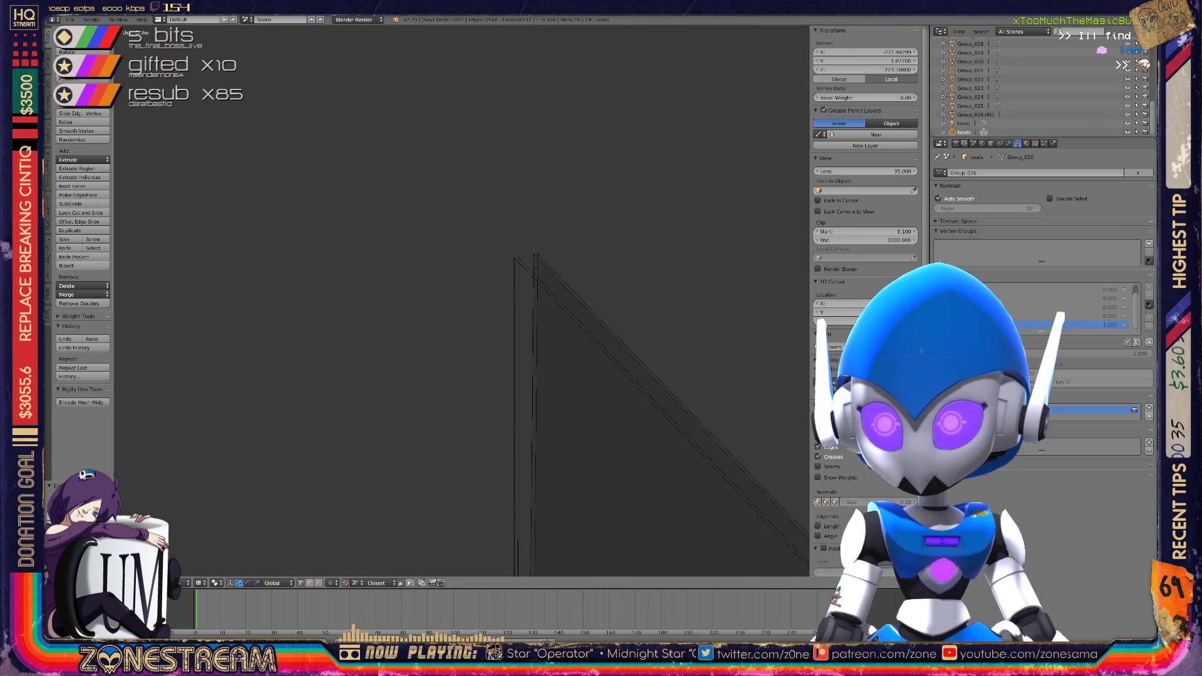
drag(533, 254, 513, 258)
mouse_move(514, 258)
shift+middle_down()
mouse_move(486, 282)
mouse_move(357, 62)
shift+middle_up()
shift+middle_drag(438, 375, 454, 128)
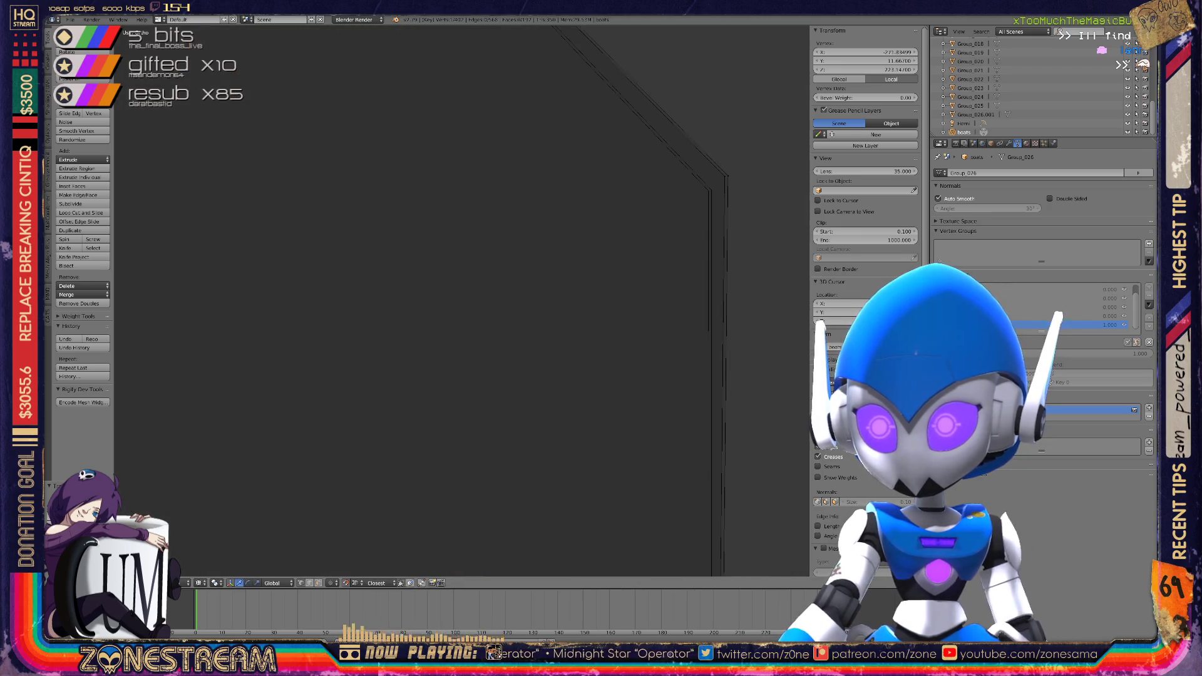
drag(724, 176, 711, 189)
middle_drag(438, 313, 341, 313)
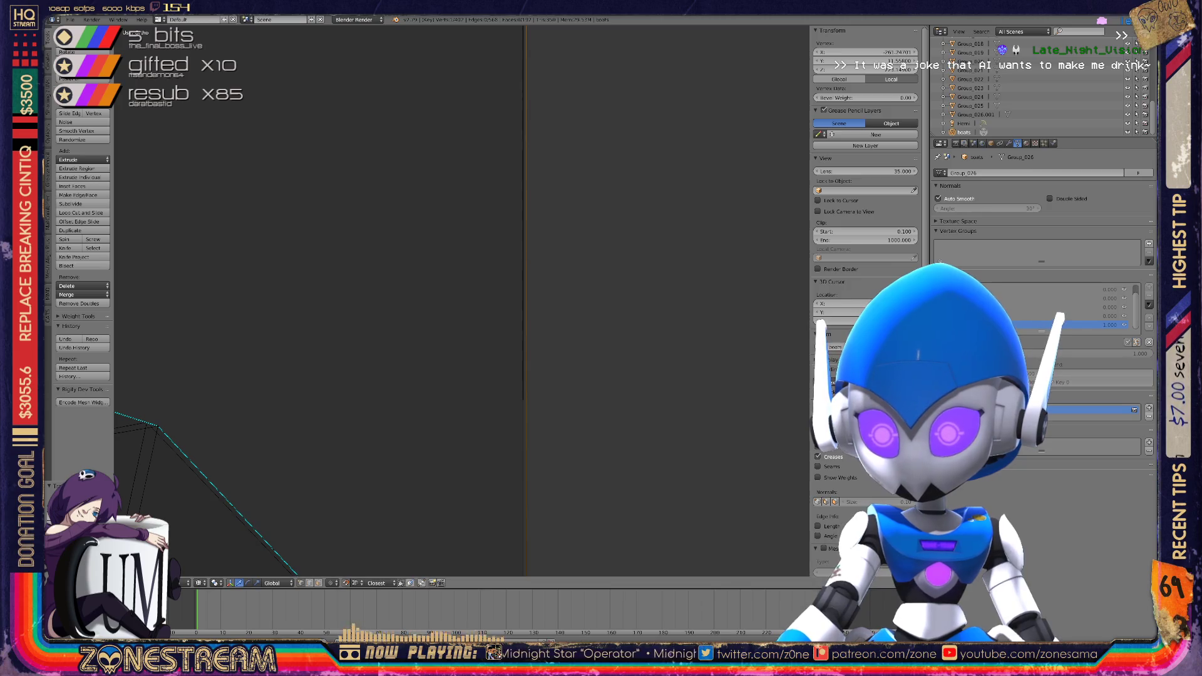
middle_drag(438, 313, 363, 269)
scroll(464, 301, down, 6)
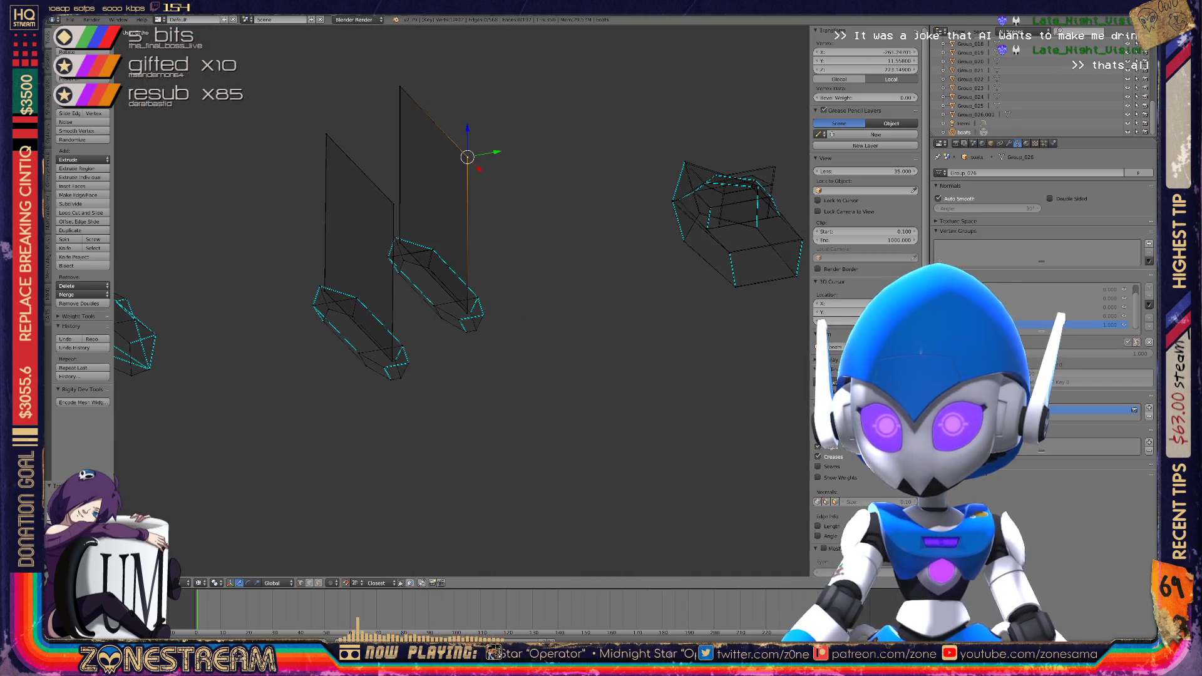
Save over boats.blend from Object Mode, then return to Edit Mode on the hull
key(Tab)
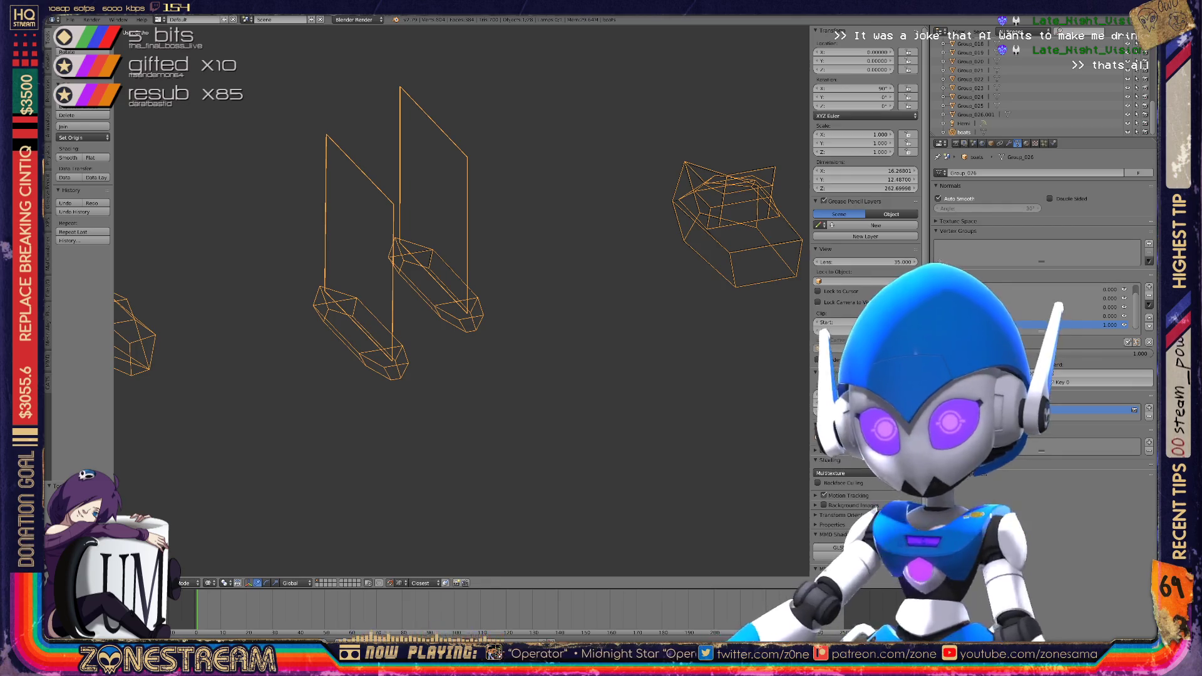
key(ctrl+s)
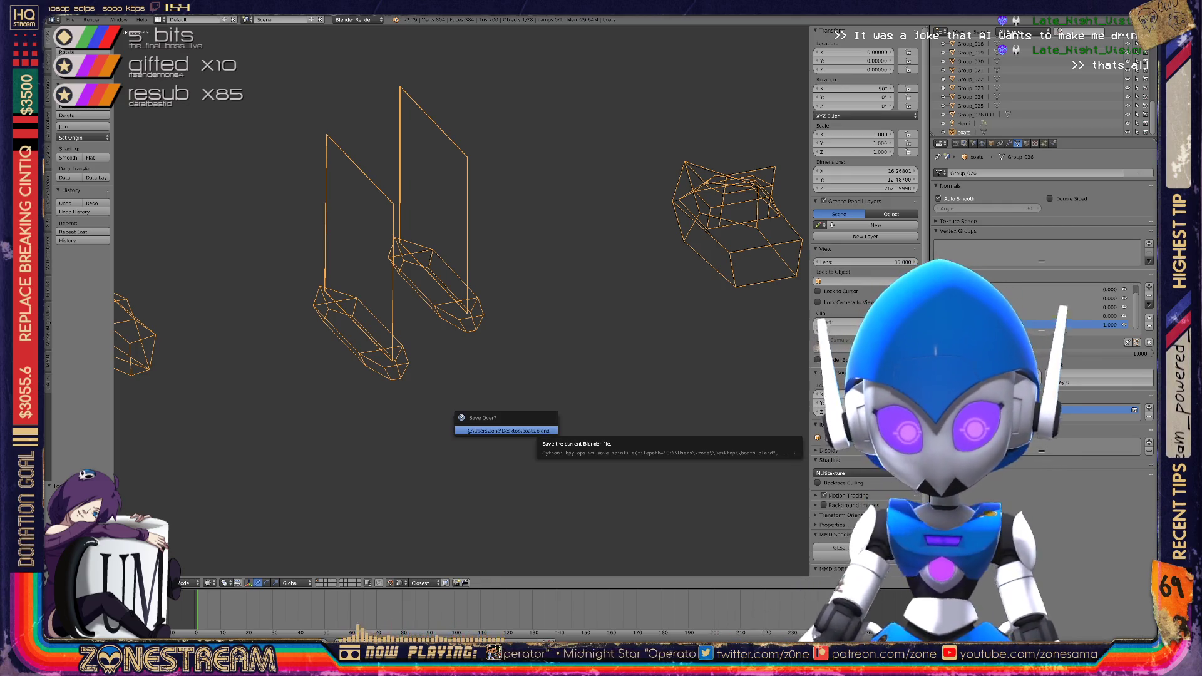
click(506, 431)
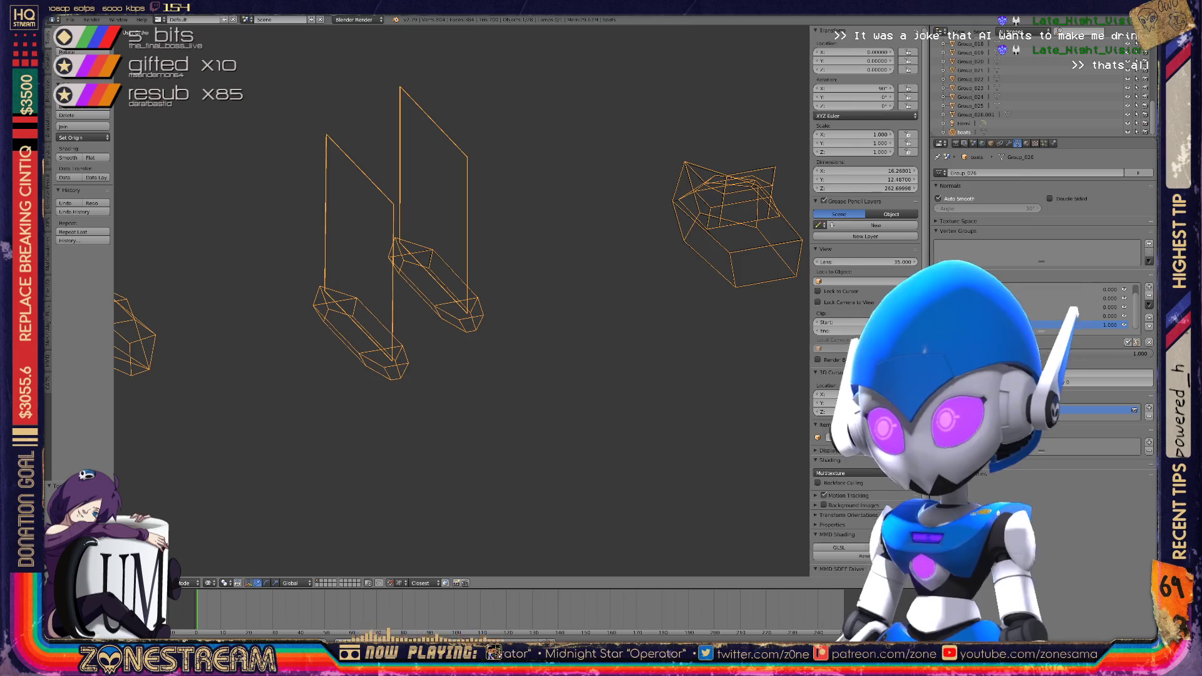
key(Tab)
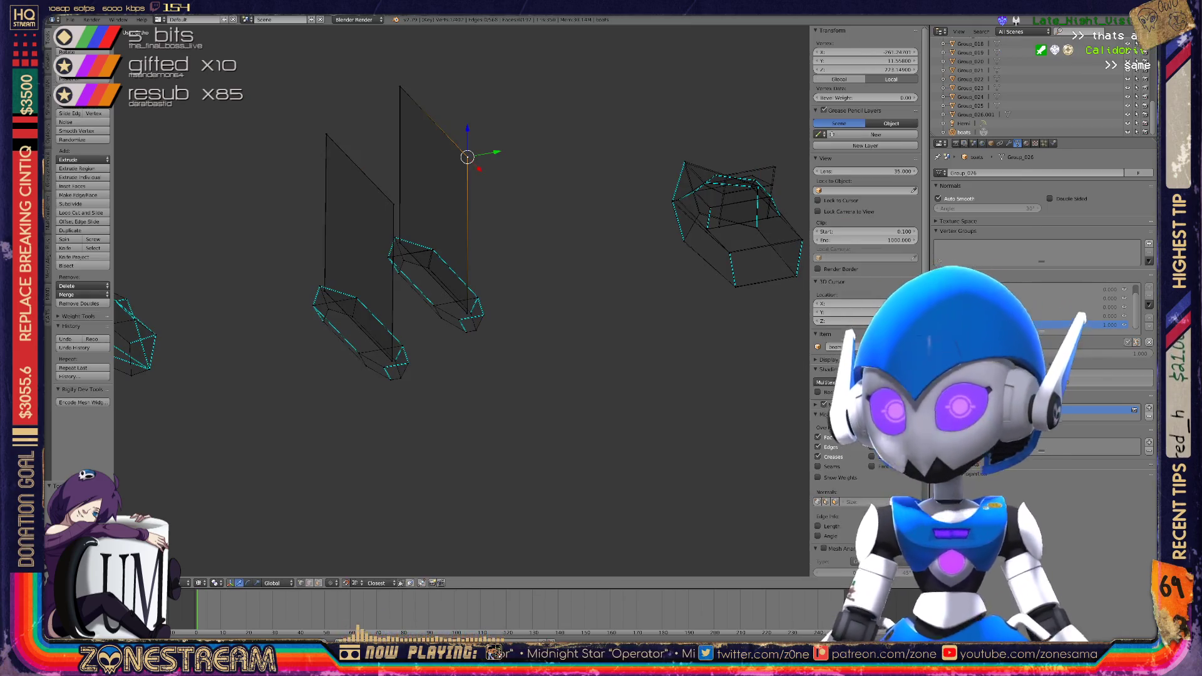
scroll(756, 290, down, 5)
scroll(463, 301, up, 8)
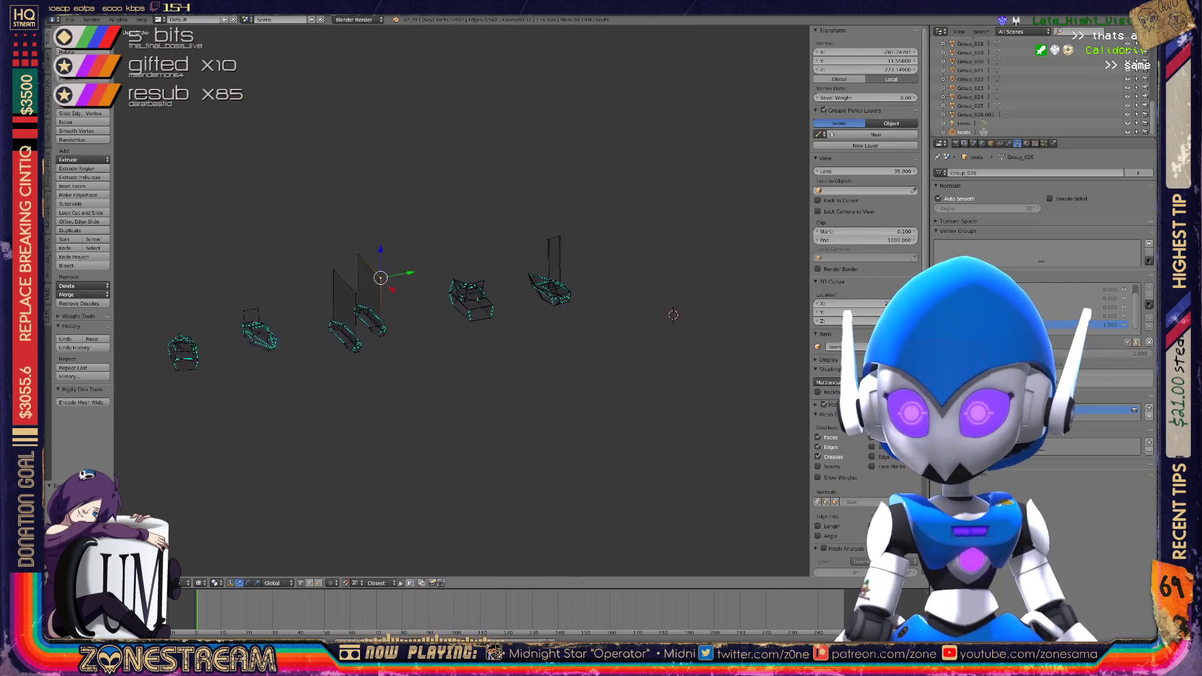
scroll(463, 300, up, 5)
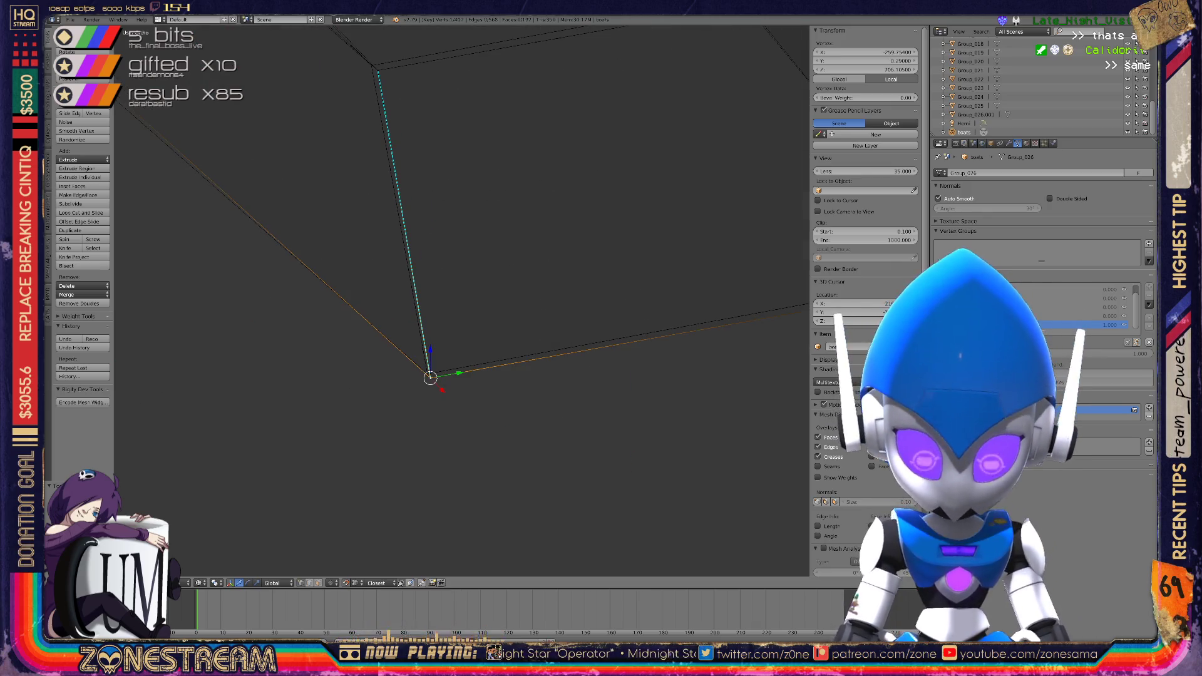
Nudge the selected vertex up-left and check the corner alignment from a new angle
drag(430, 377, 427, 374)
shift+middle_drag(427, 313, 461, 572)
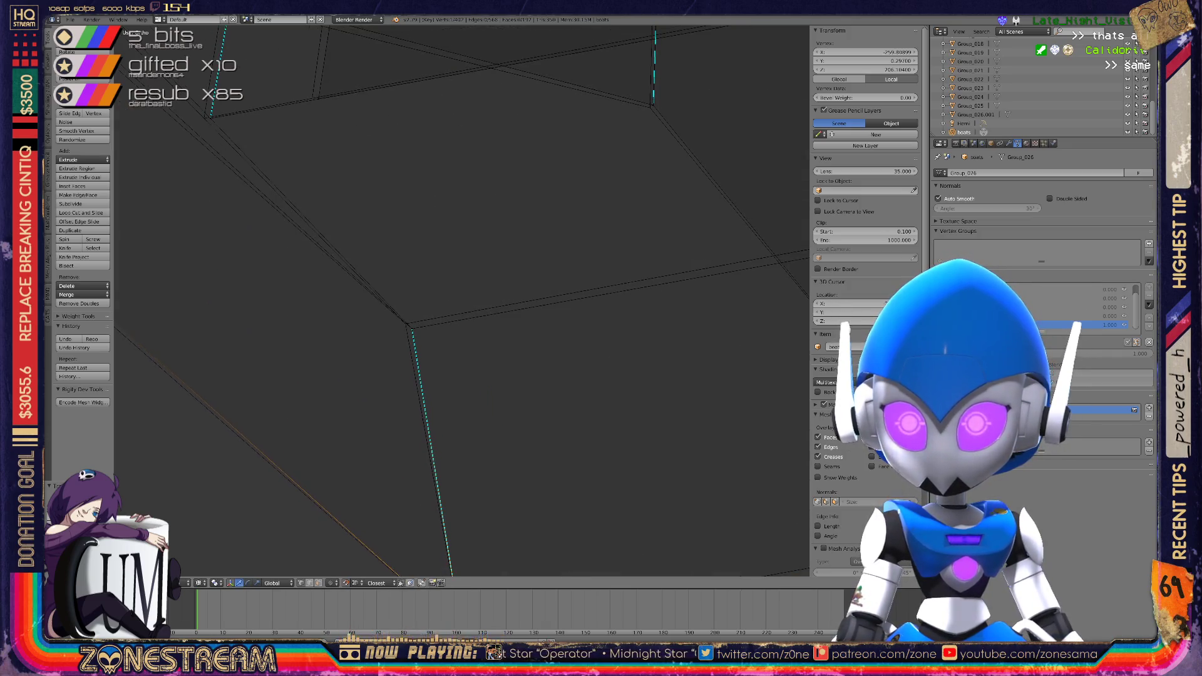
drag(411, 328, 405, 324)
key(g)
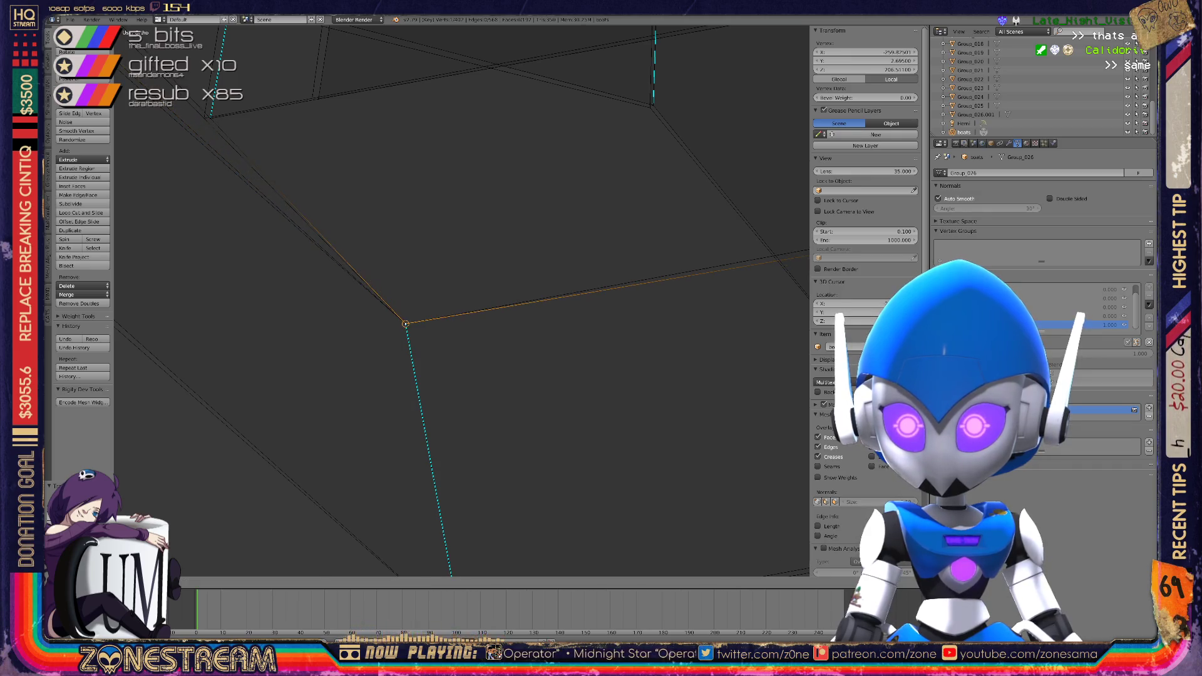
middle_drag(405, 323, 476, 316)
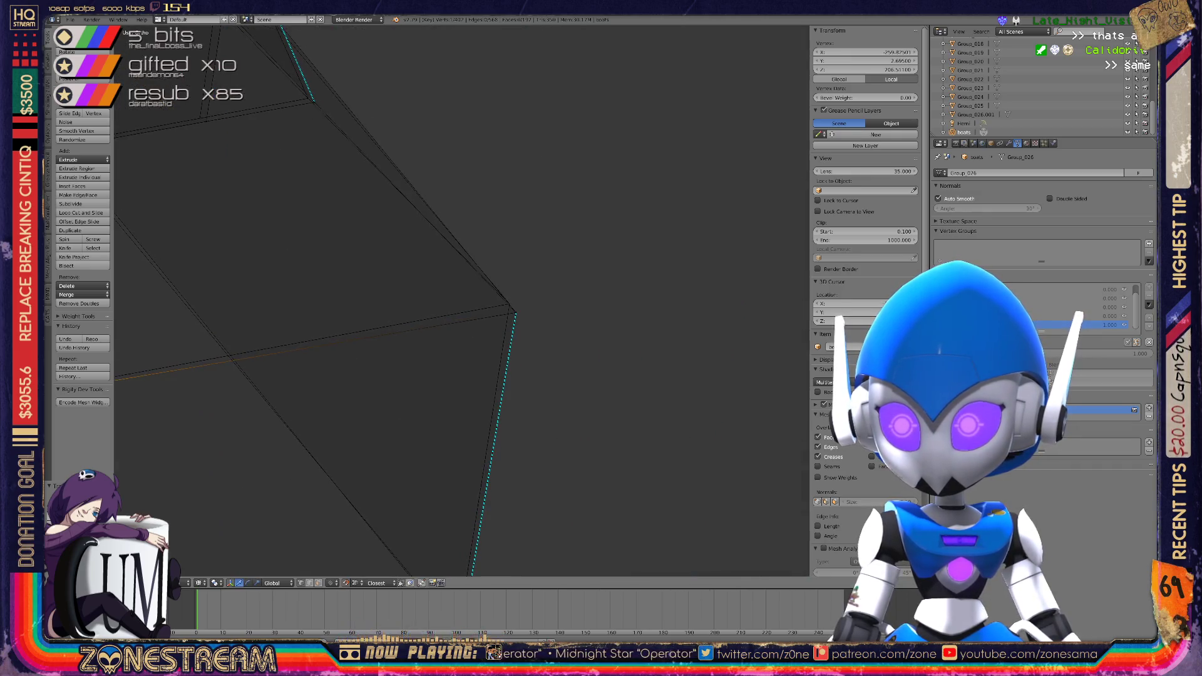
key(g)
key(g)
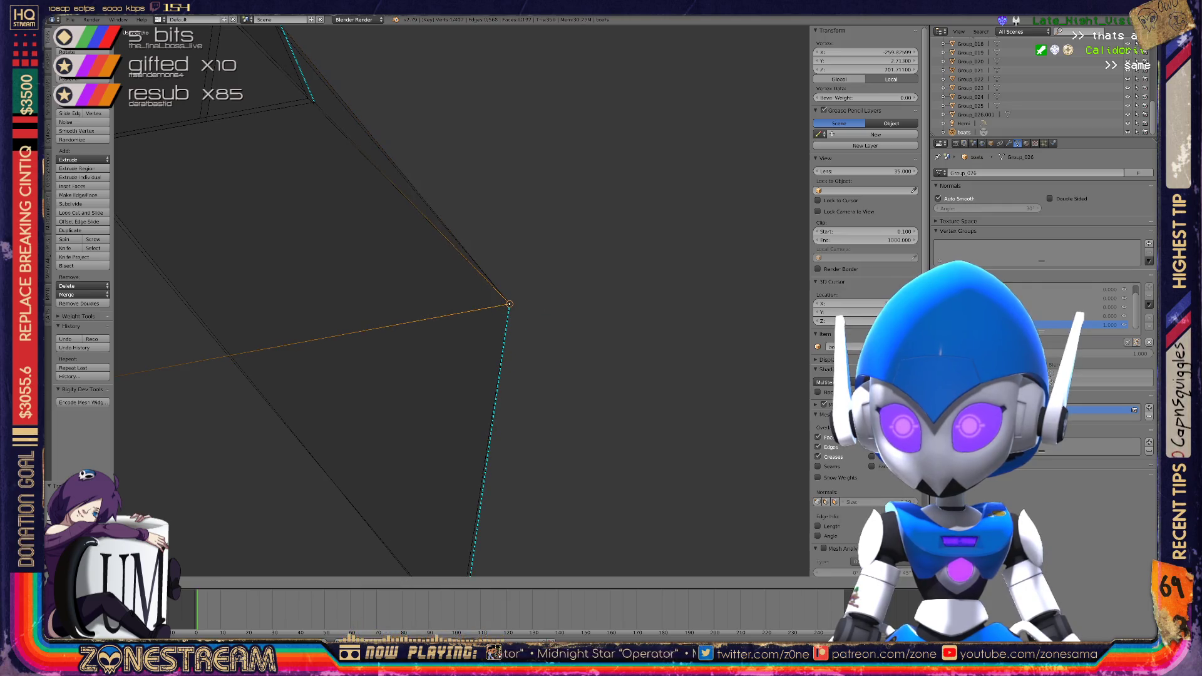
mouse_move(509, 304)
middle_down()
mouse_move(463, 269)
mouse_move(501, 294)
mouse_move(539, 288)
mouse_move(563, 301)
middle_up()
key(g)
scroll(463, 301, down, 5)
scroll(564, 282, up, 3)
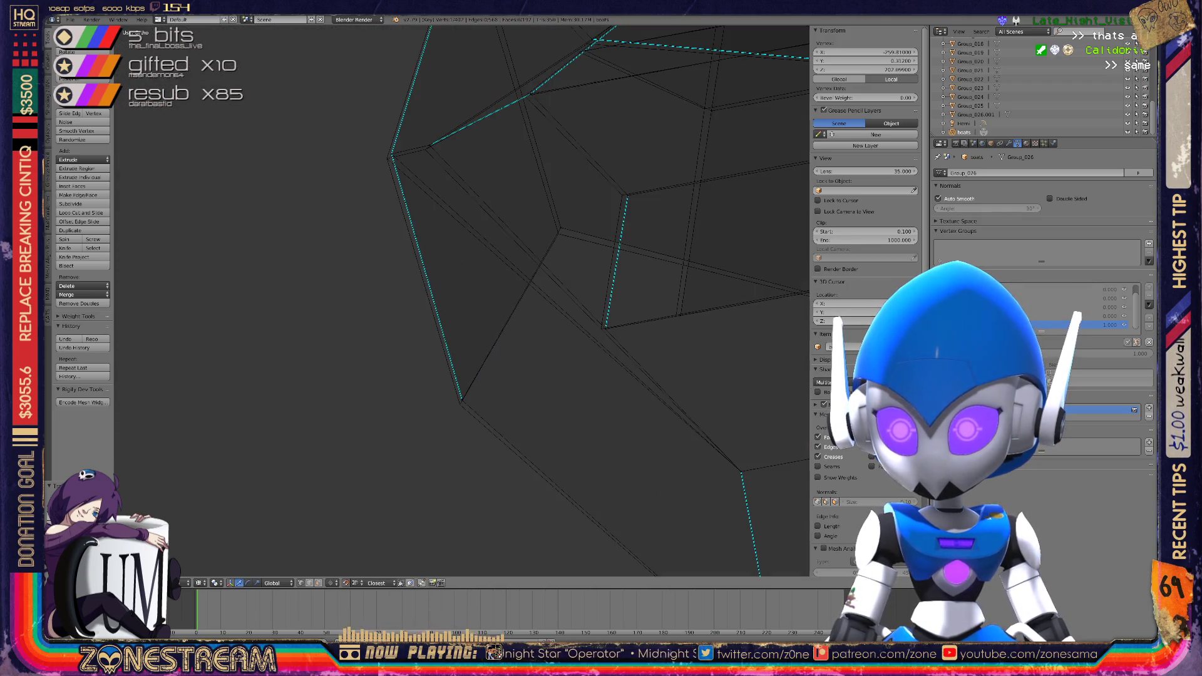
Move the vertex onto the reference corner point and confirm its position
key(g)
key(g)
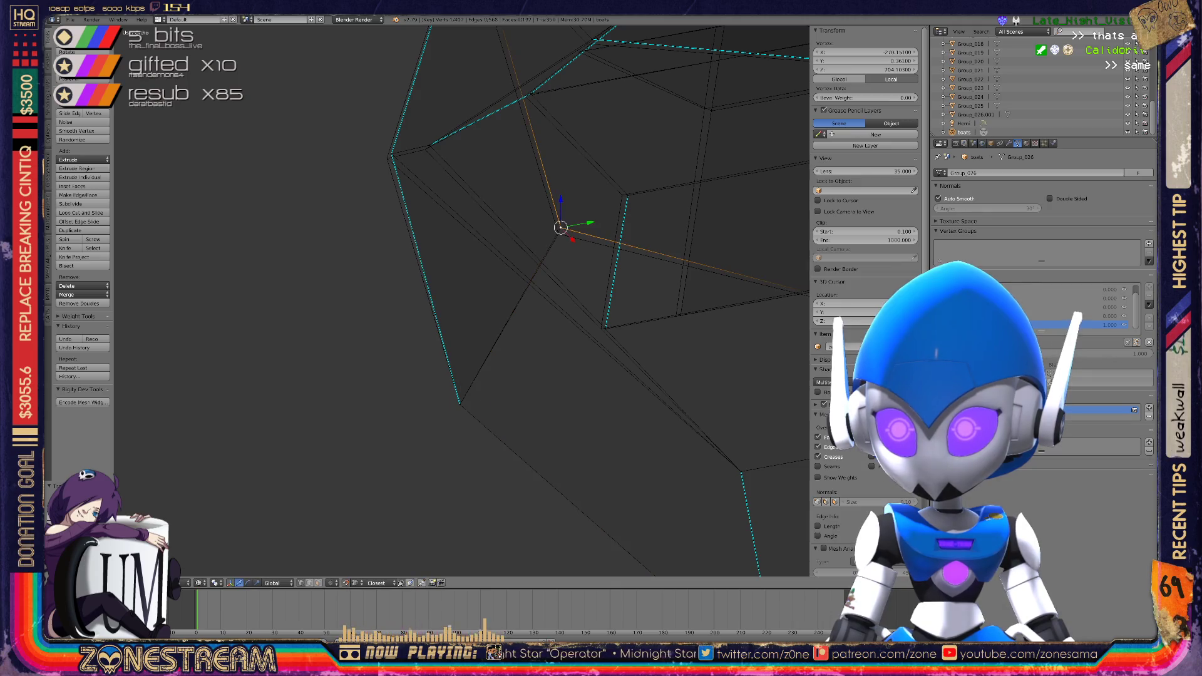
shift+middle_drag(559, 234, 596, 343)
key(g)
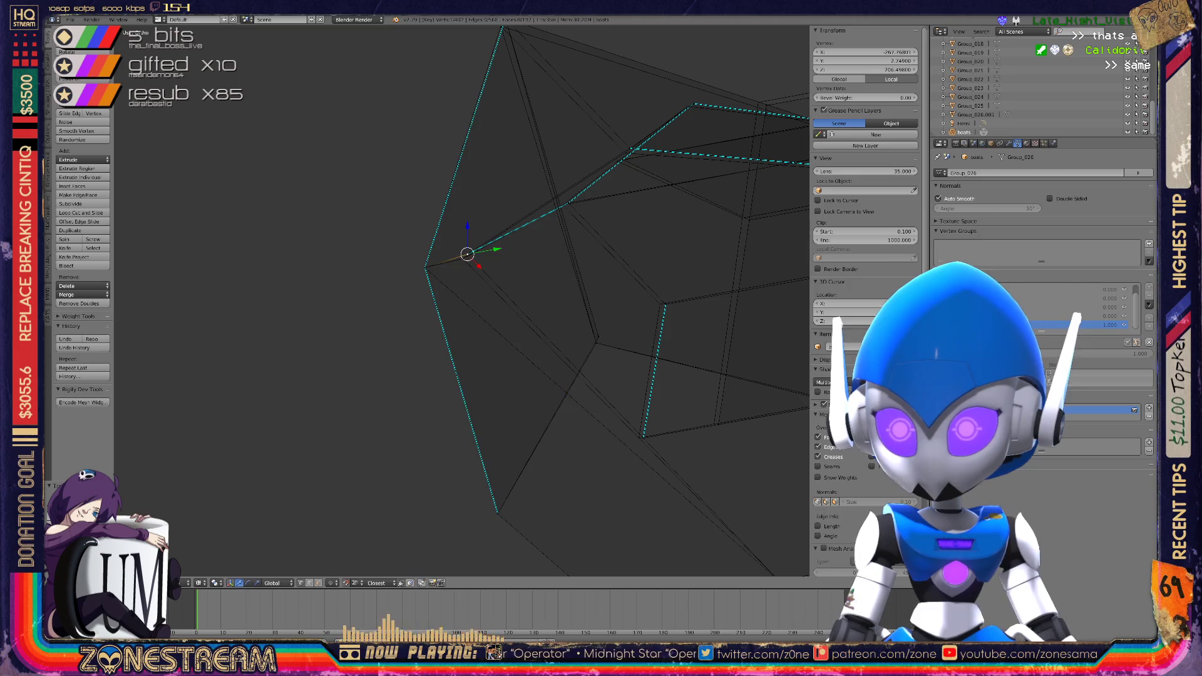
key(g)
mouse_move(563, 281)
shift+middle_down()
mouse_move(417, 278)
mouse_move(404, 194)
shift+middle_up()
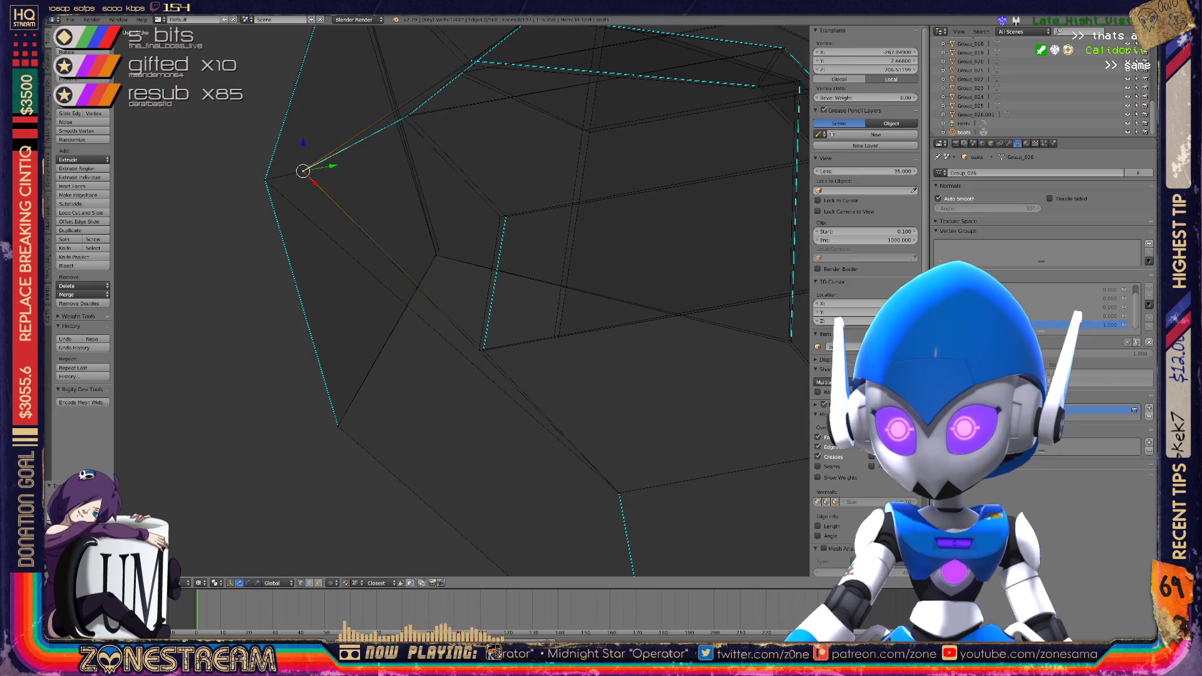
scroll(335, 341, up, 3)
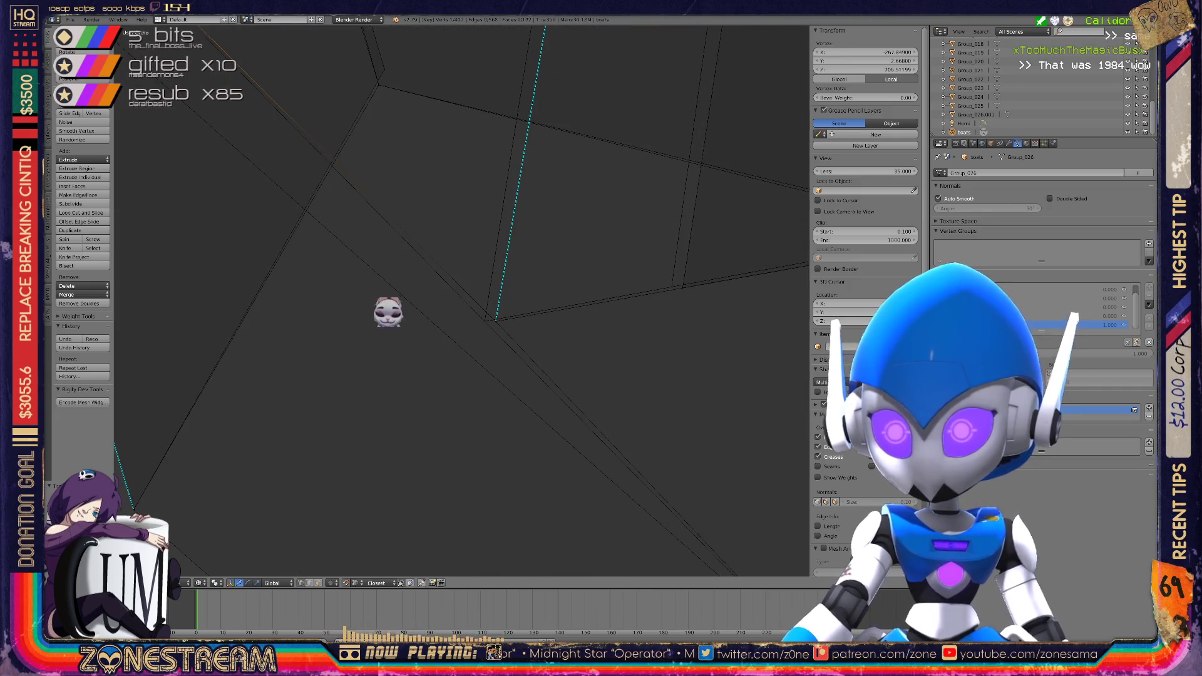
key(g)
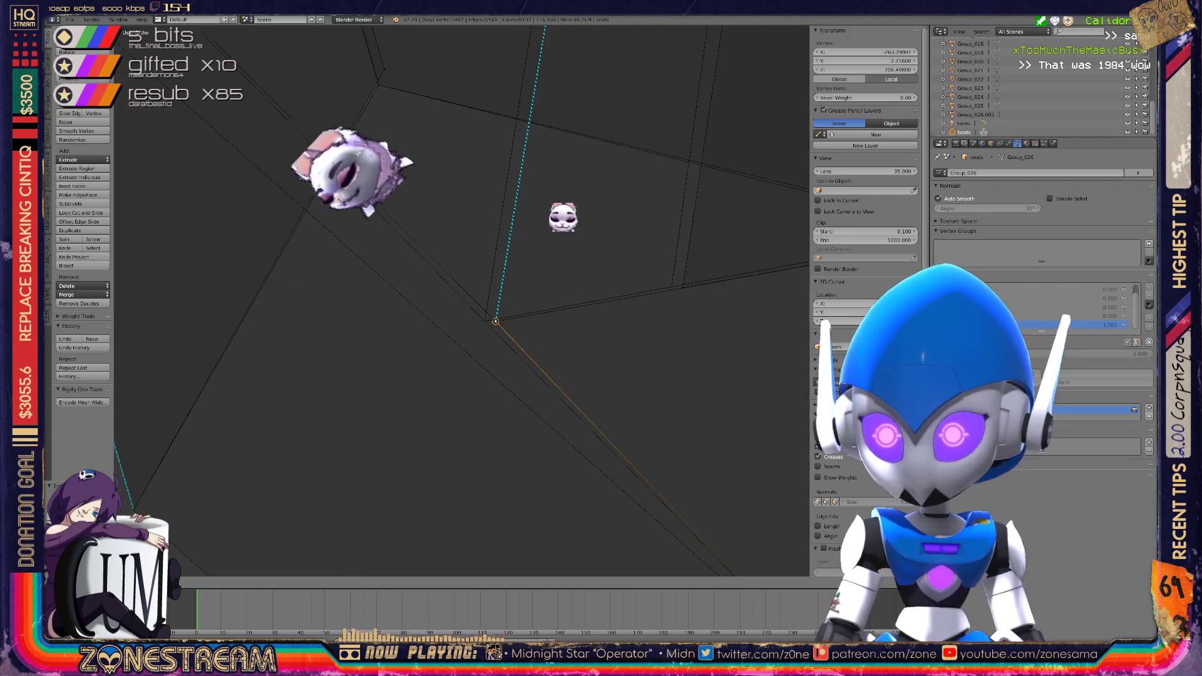
click(580, 207)
Pick the next hull vertex and place it on the reference edge corner, forming a raised point
right_click(682, 284)
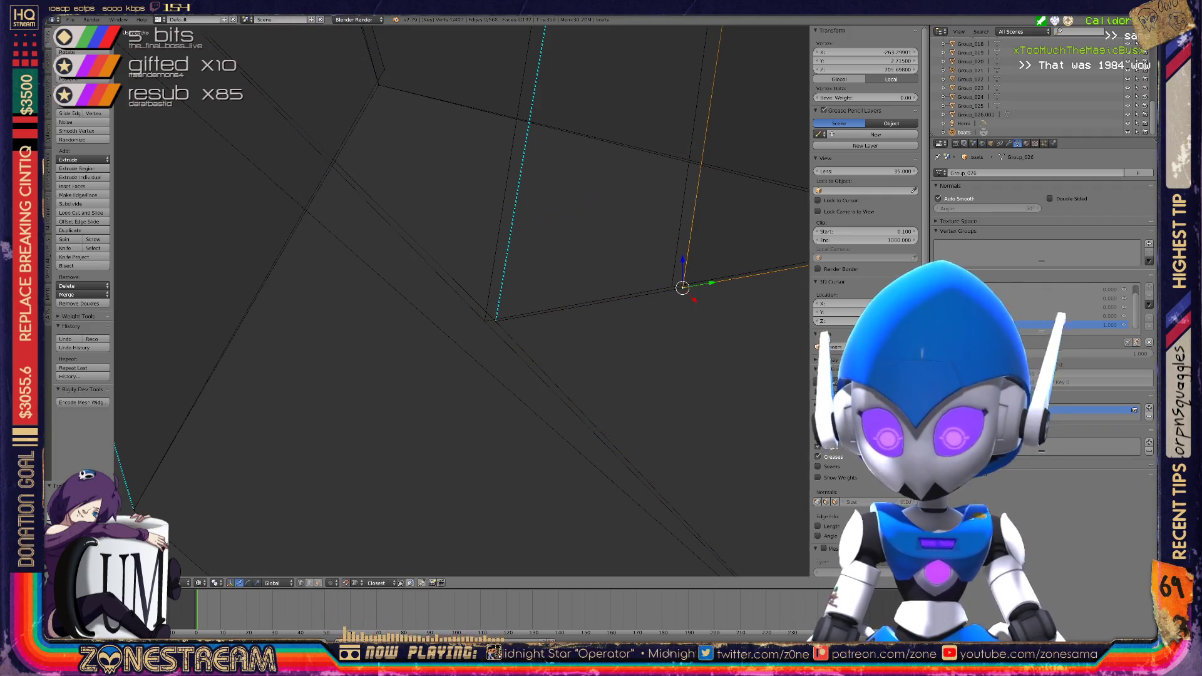
key(g)
middle_drag(464, 300, 413, 288)
key(g)
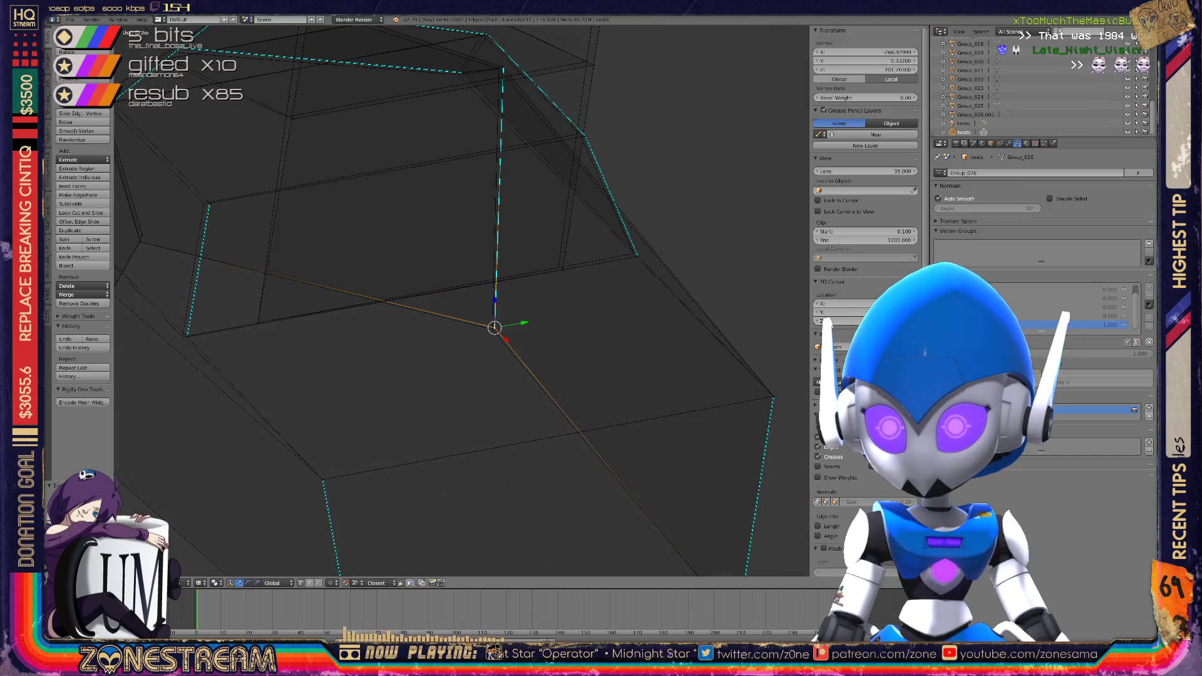
key(g)
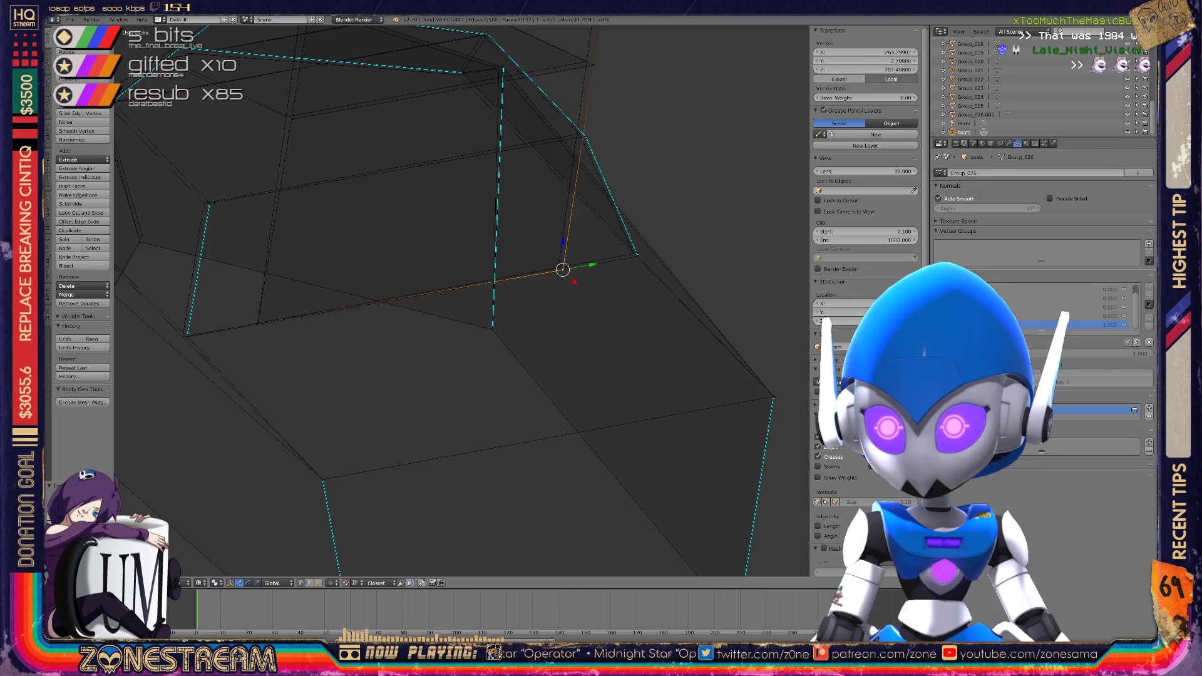
mouse_move(438, 301)
middle_down()
mouse_move(457, 294)
mouse_move(419, 307)
middle_up()
drag(417, 318, 554, 299)
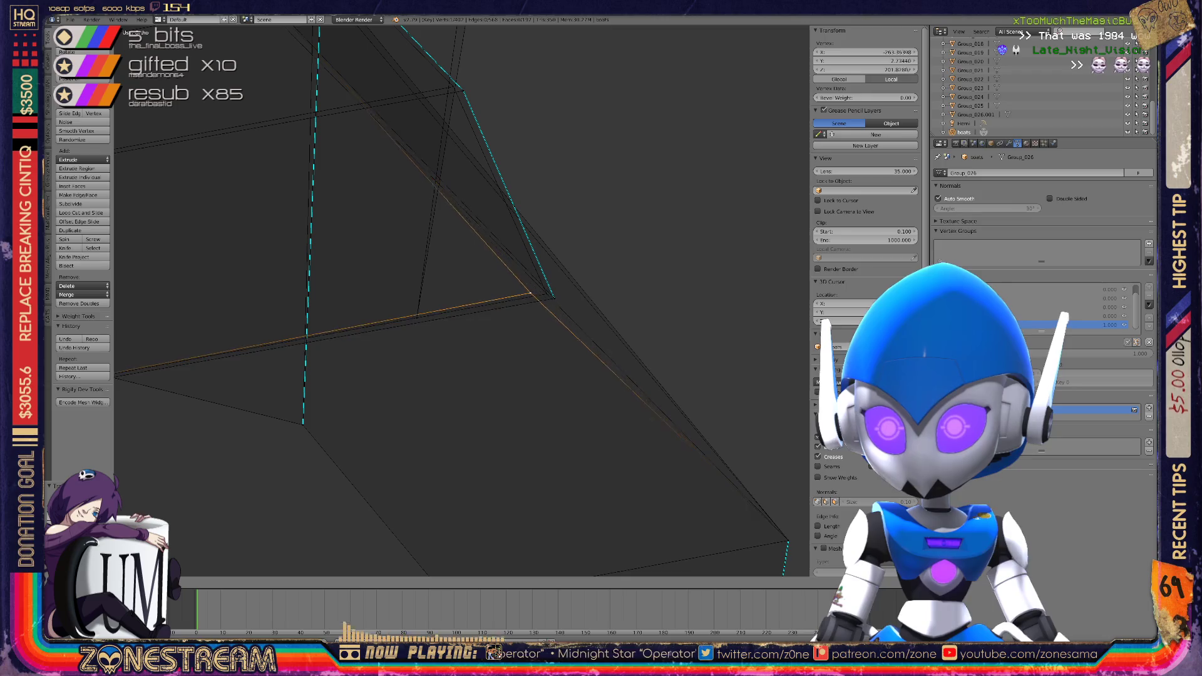
click(554, 299)
mouse_move(554, 299)
middle_down()
mouse_move(601, 294)
mouse_move(528, 325)
mouse_move(624, 423)
mouse_move(757, 445)
middle_up()
scroll(500, 313, down, 3)
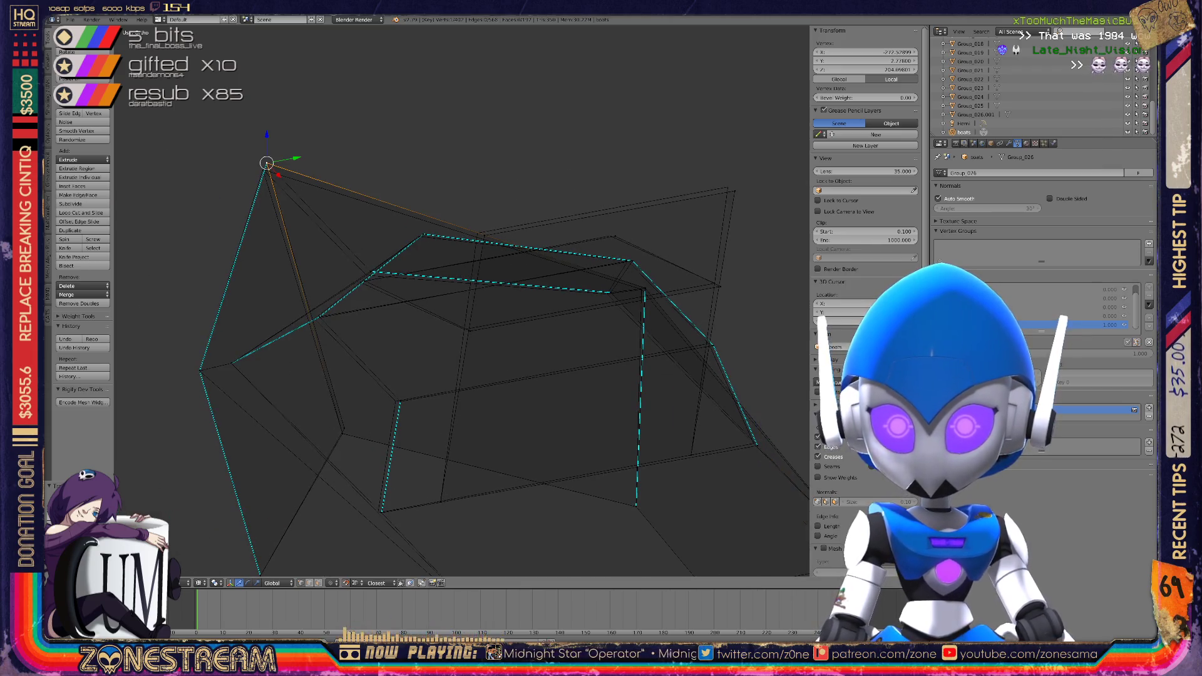
Nudge the current vertex into alignment, then move the next one up along the reference edge
drag(266, 163, 263, 170)
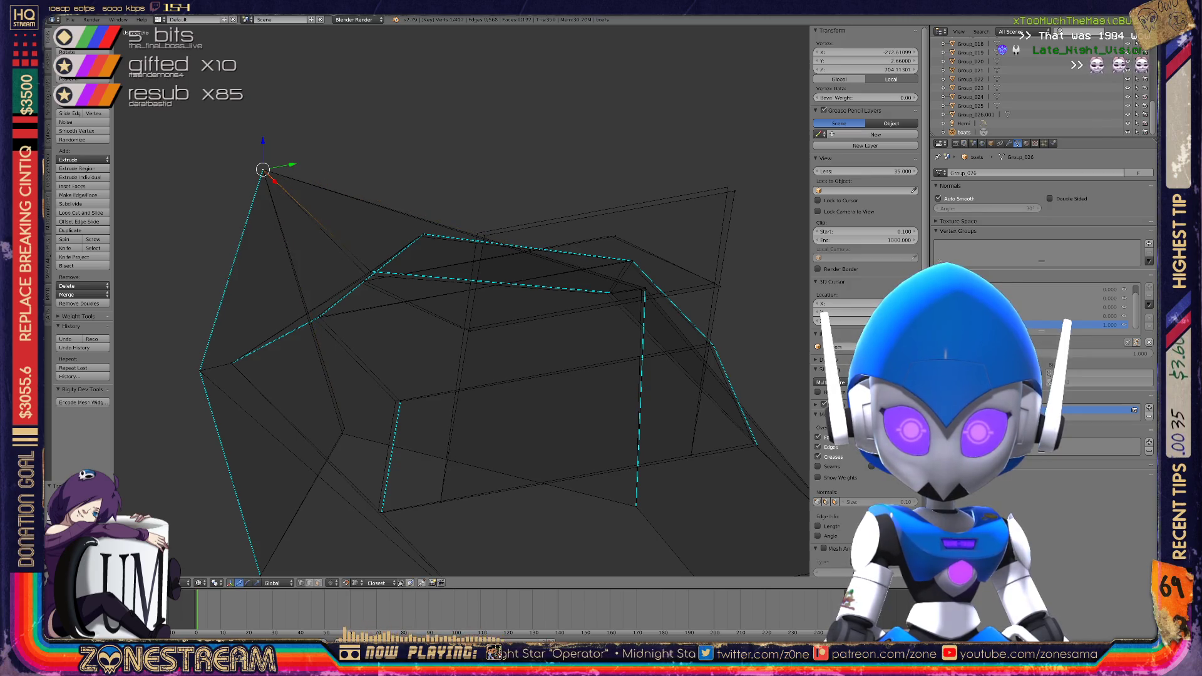
scroll(289, 319, up, 4)
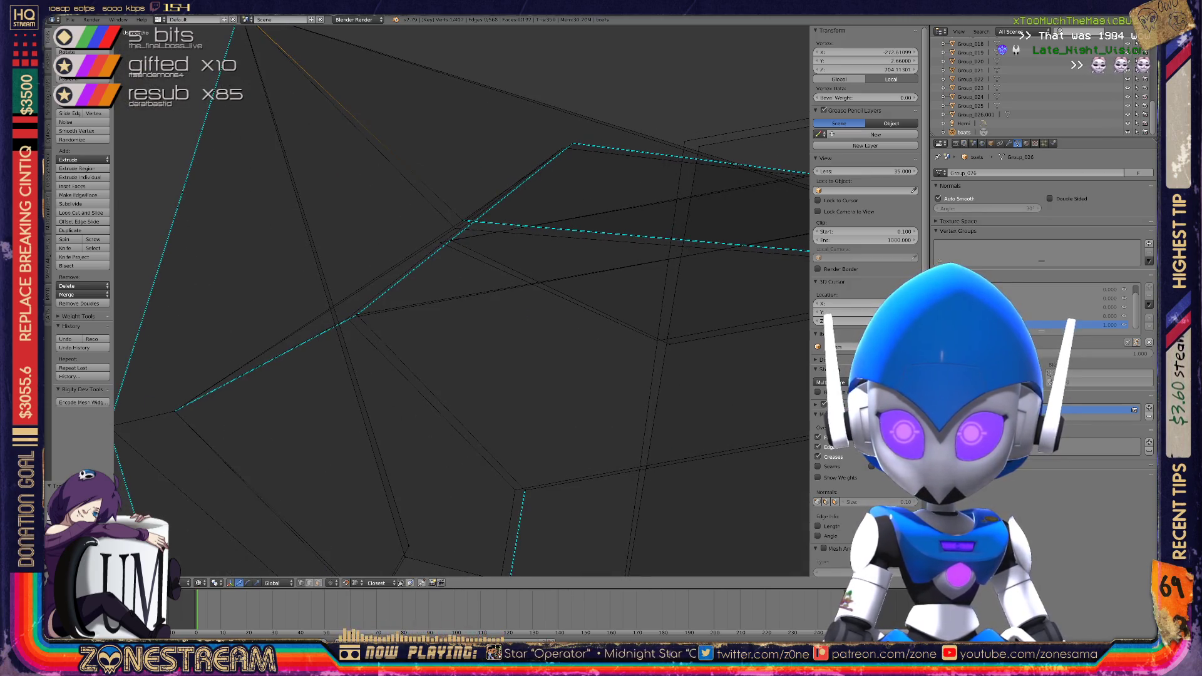
right_click(440, 243)
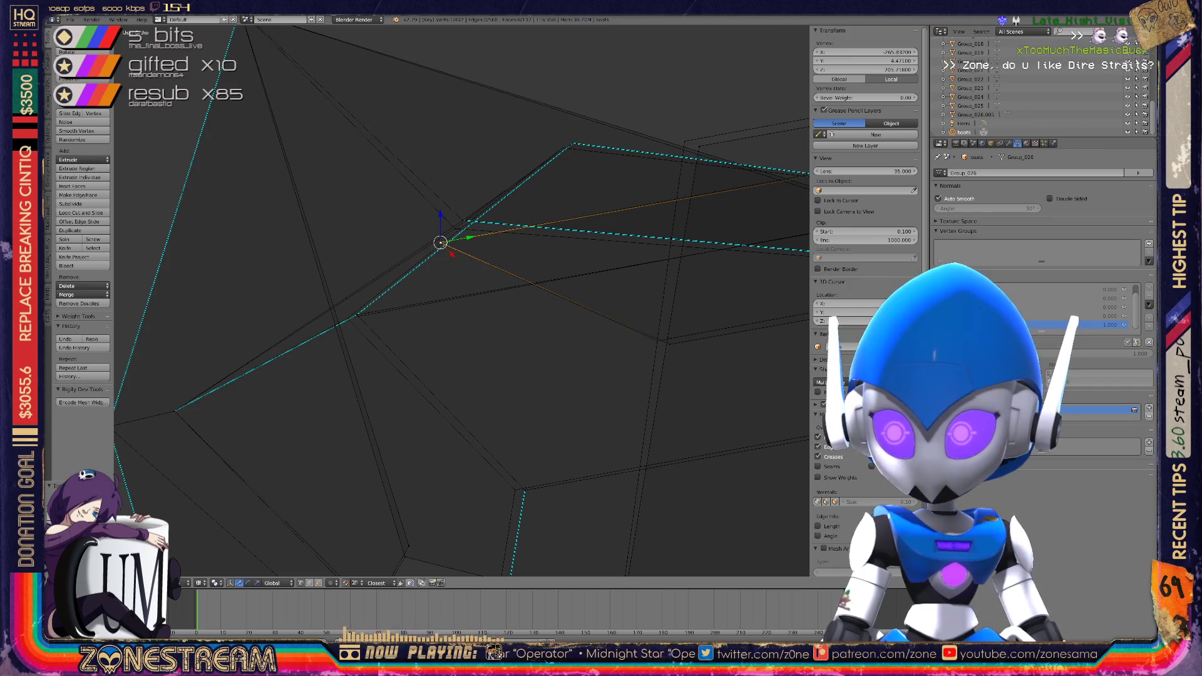
drag(669, 343, 657, 341)
key(g)
key(g)
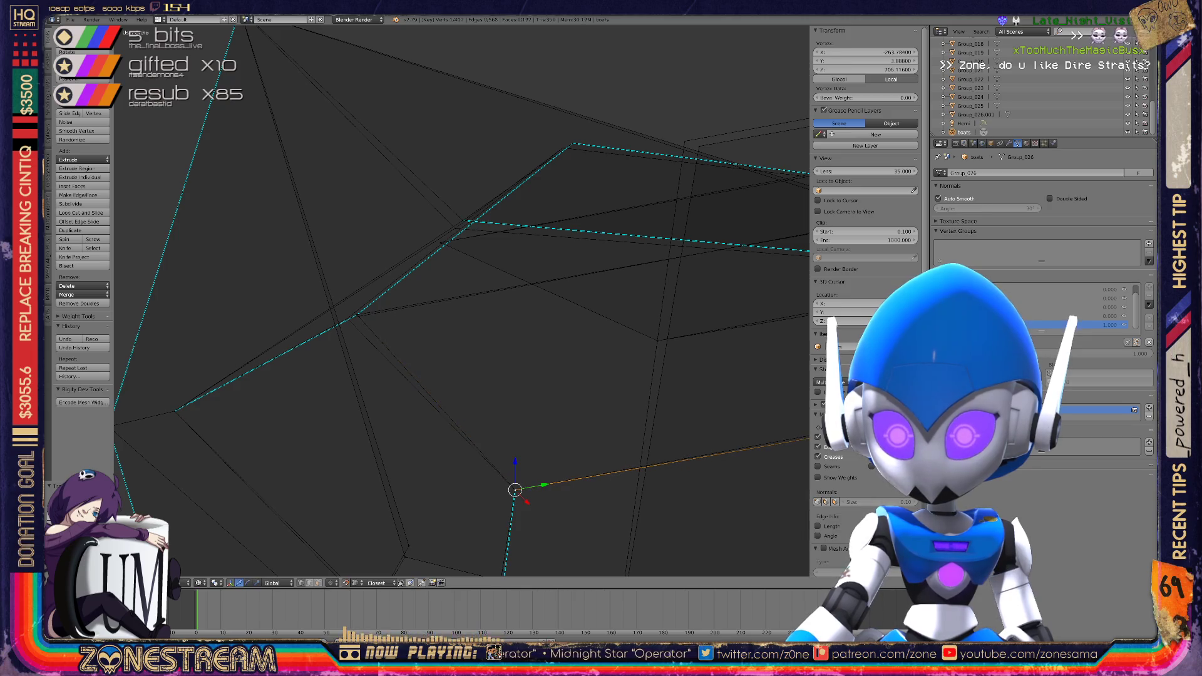
drag(514, 489, 404, 557)
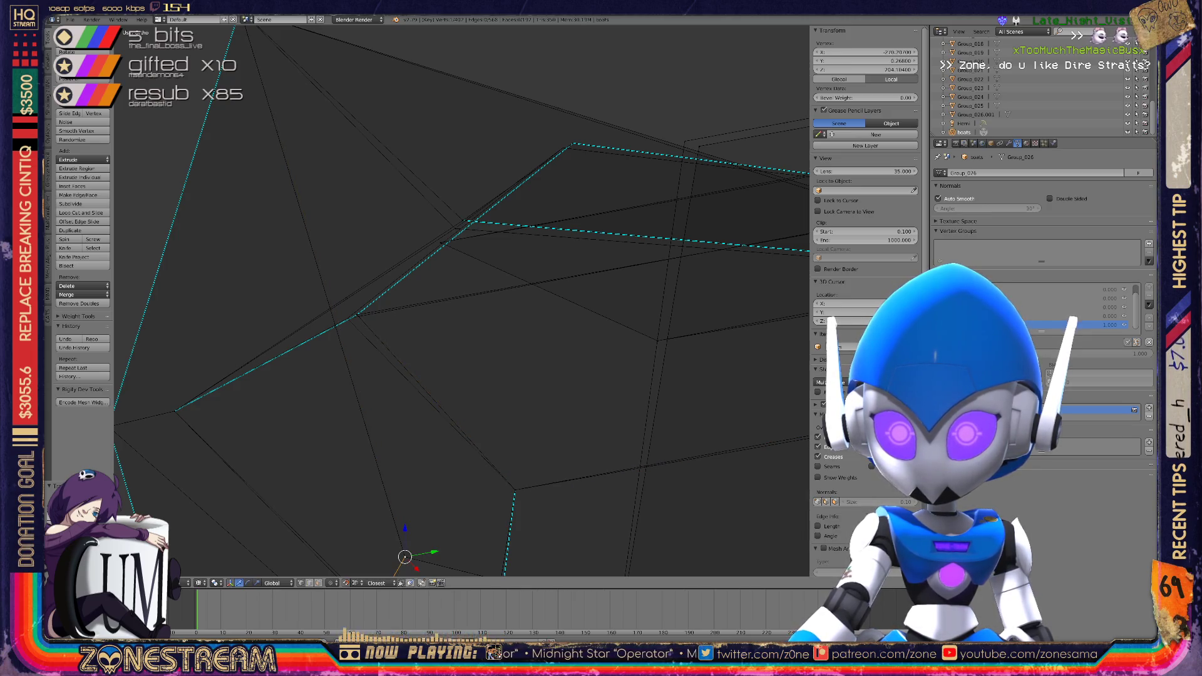
key(g)
drag(357, 314, 348, 318)
middle_drag(438, 313, 488, 288)
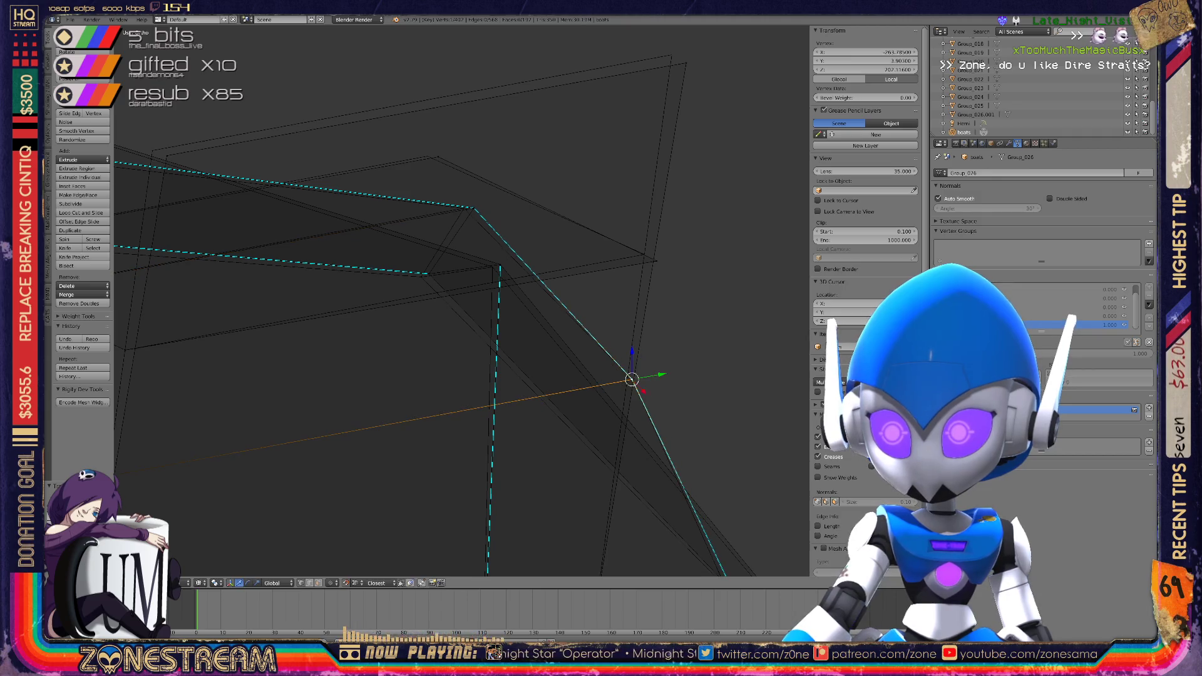
mouse_move(641, 383)
mouse_down()
mouse_move(657, 261)
mouse_move(428, 155)
mouse_move(684, 13)
mouse_move(670, 51)
mouse_up()
middle_drag(671, 50, 619, 88)
Pick another hull vertex and place it on the reference corner
right_click(441, 167)
middle_drag(440, 167, 401, 156)
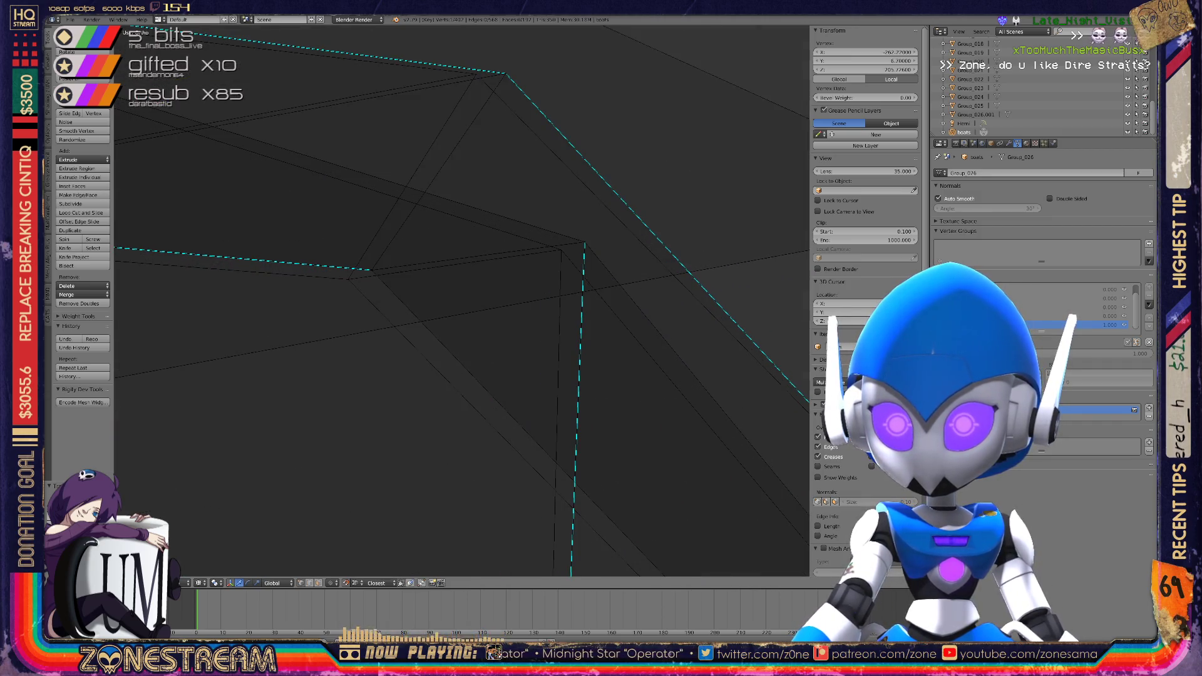
key(g)
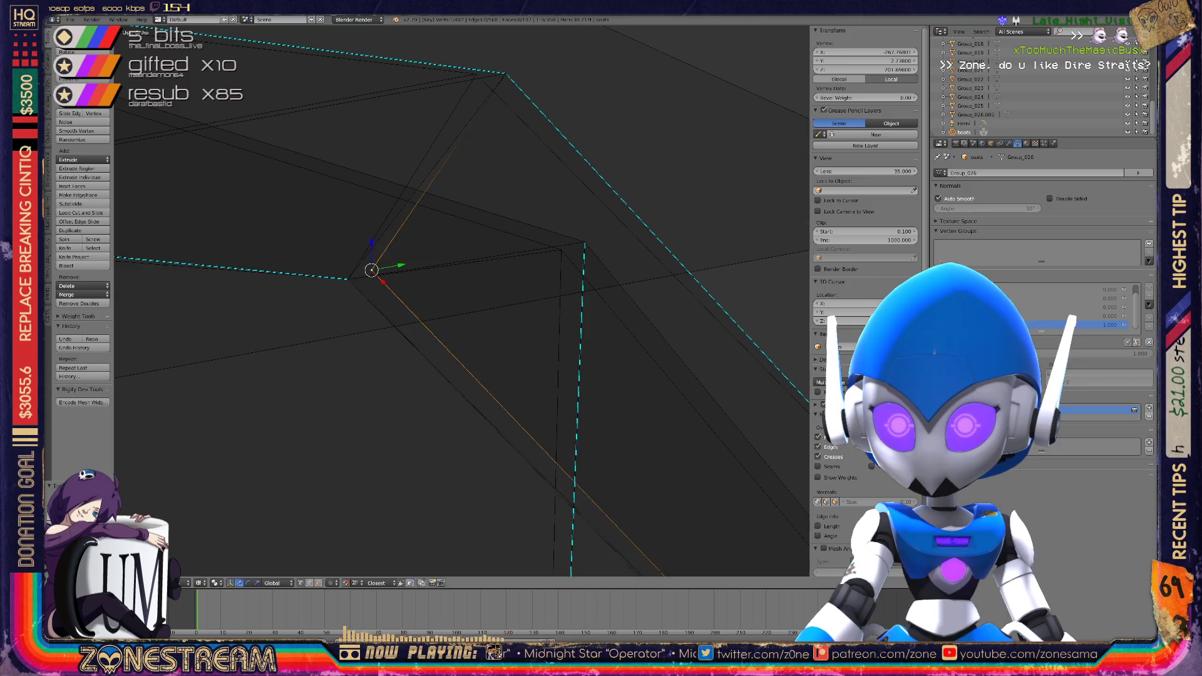
click(562, 250)
Select a vertex higher up the hull, centre the view on it, and review the whole boat
right_click(476, 74)
key(KP_Decimal)
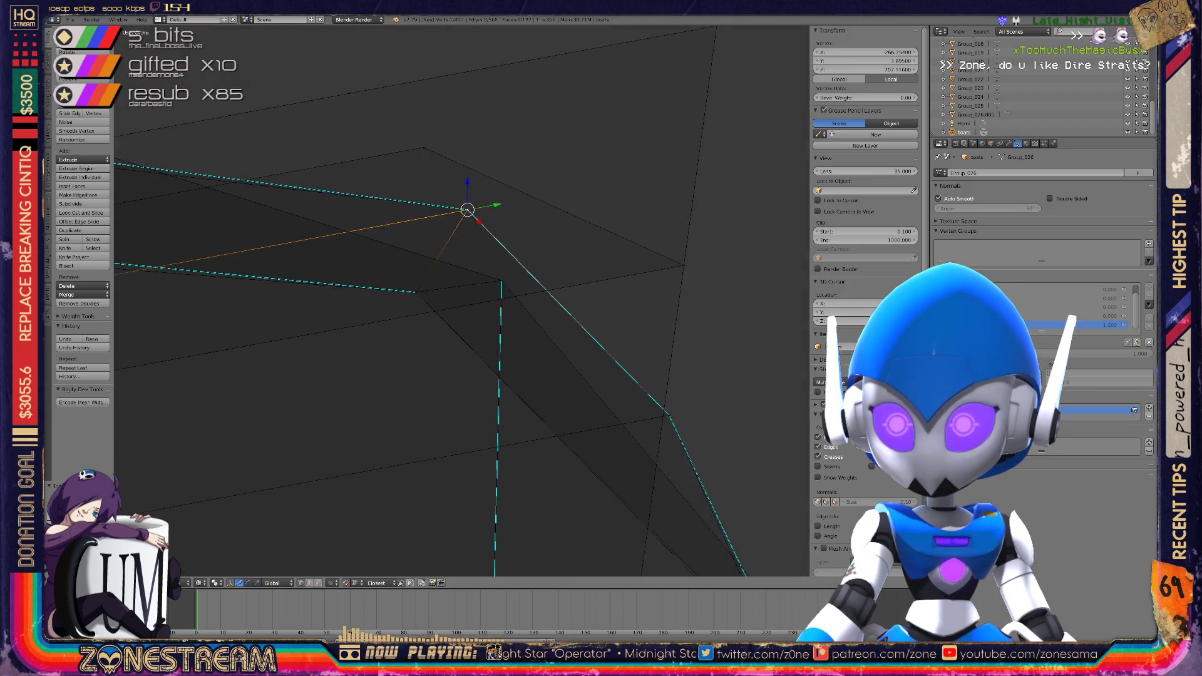
scroll(461, 300, down, 2)
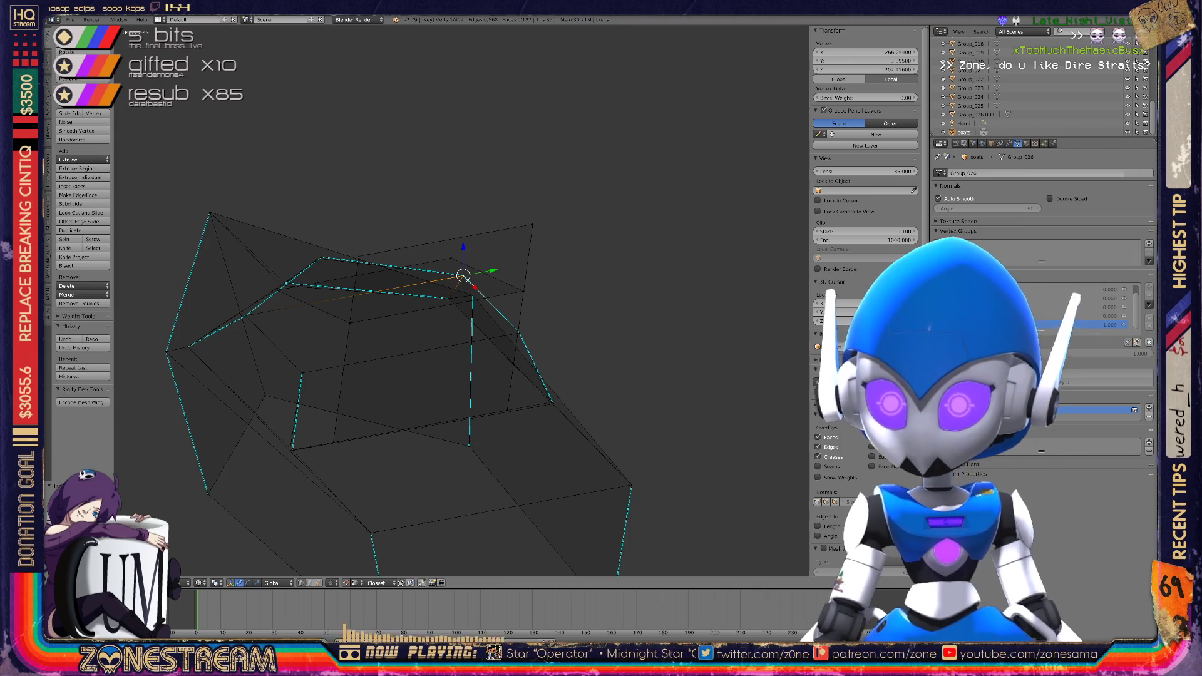
scroll(461, 300, down, 1)
middle_drag(461, 301, 382, 269)
Move the first remaining front hull vertex into line with the reference wireframe
scroll(462, 300, up, 8)
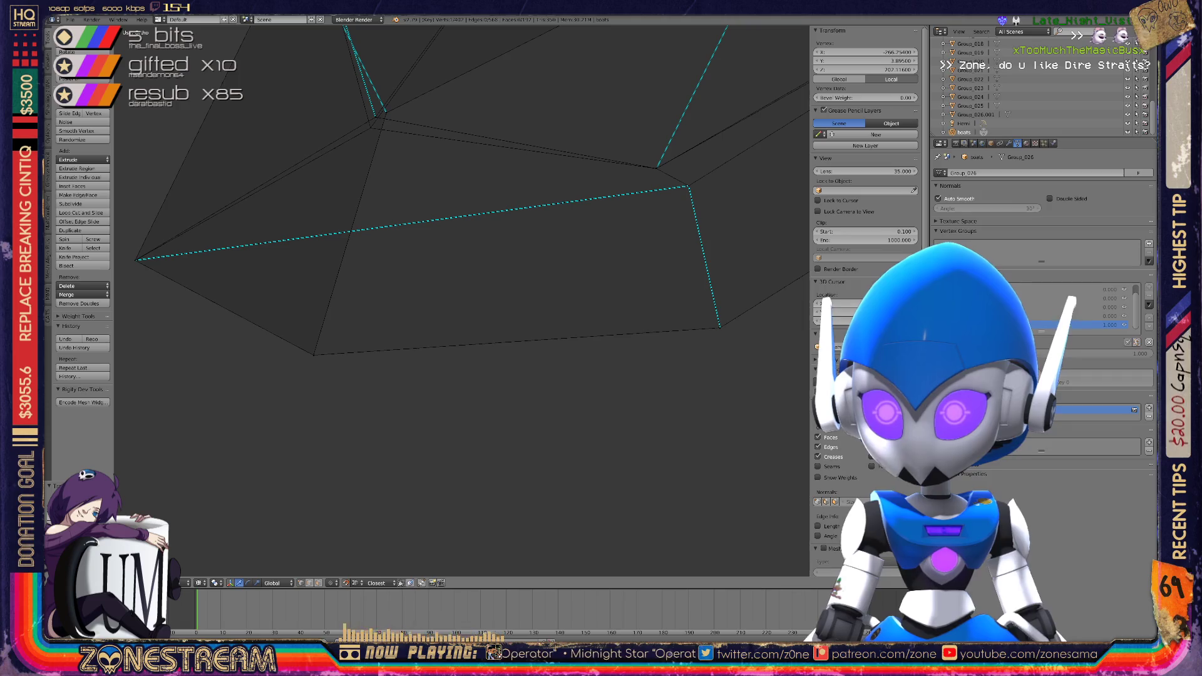
shift+middle_drag(461, 300, 461, 322)
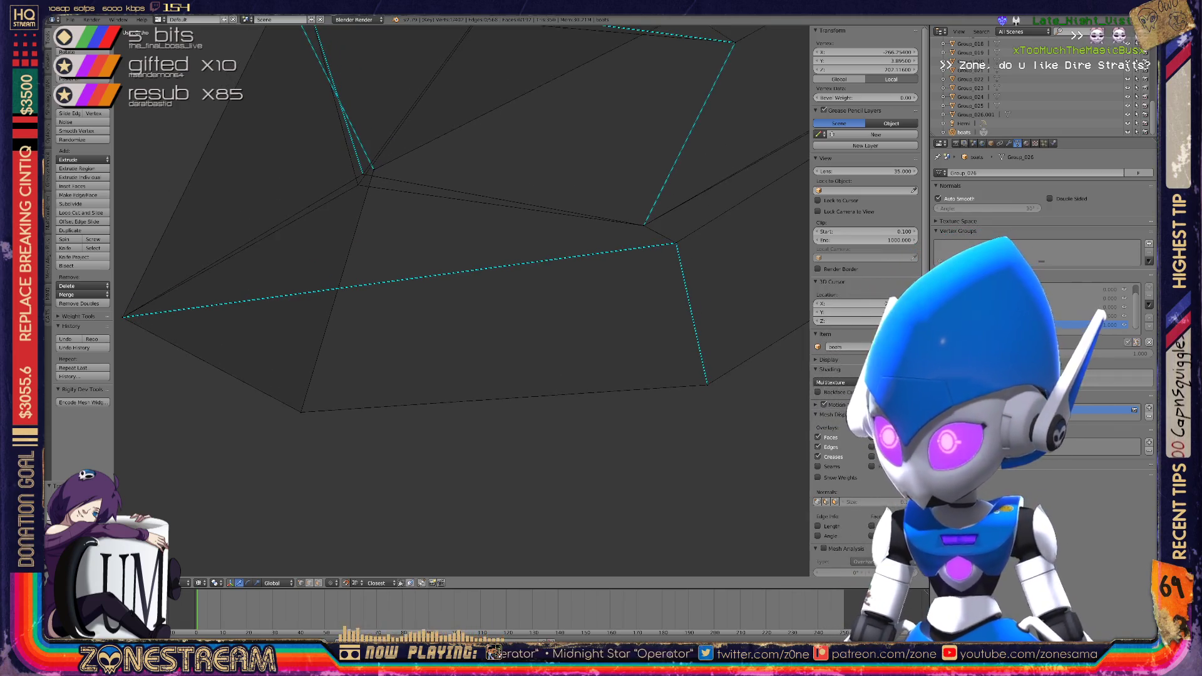
mouse_move(461, 301)
middle_down()
mouse_move(413, 291)
mouse_move(375, 301)
middle_up()
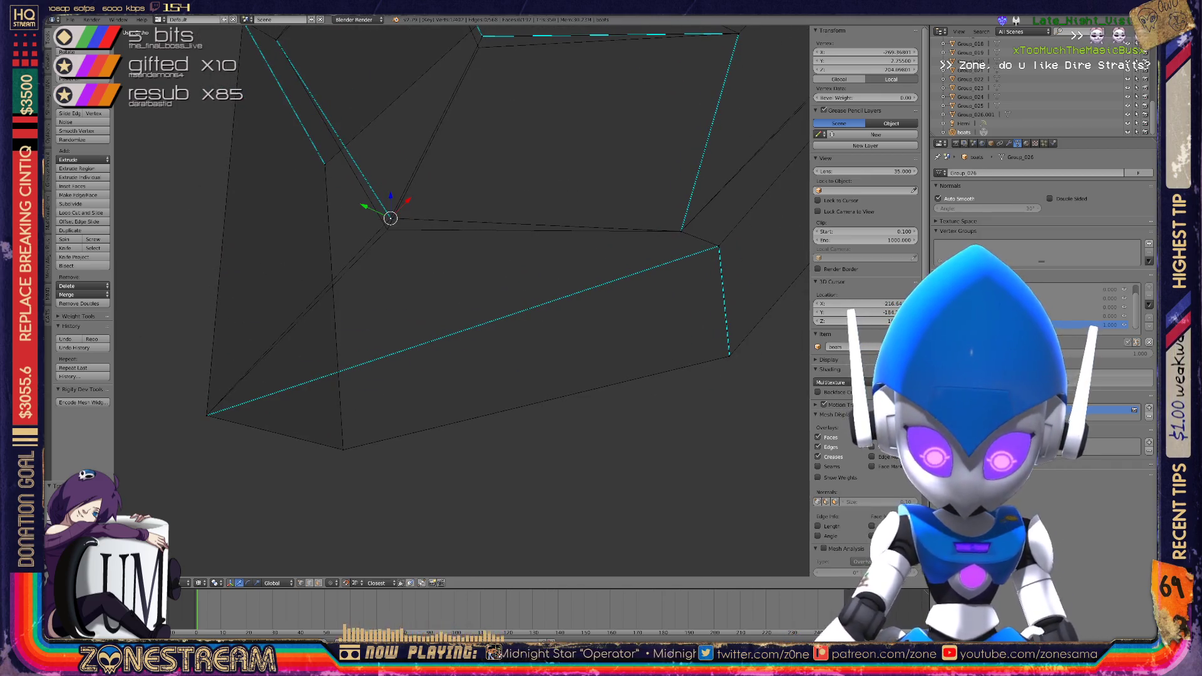
key(g)
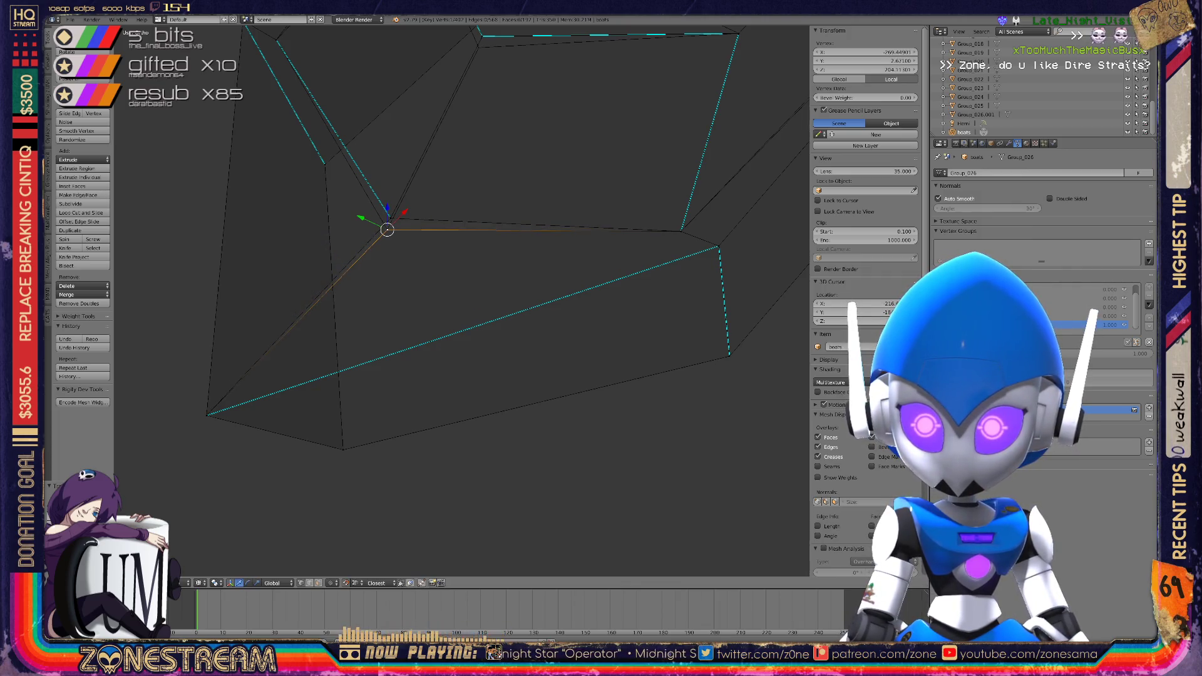
key(g)
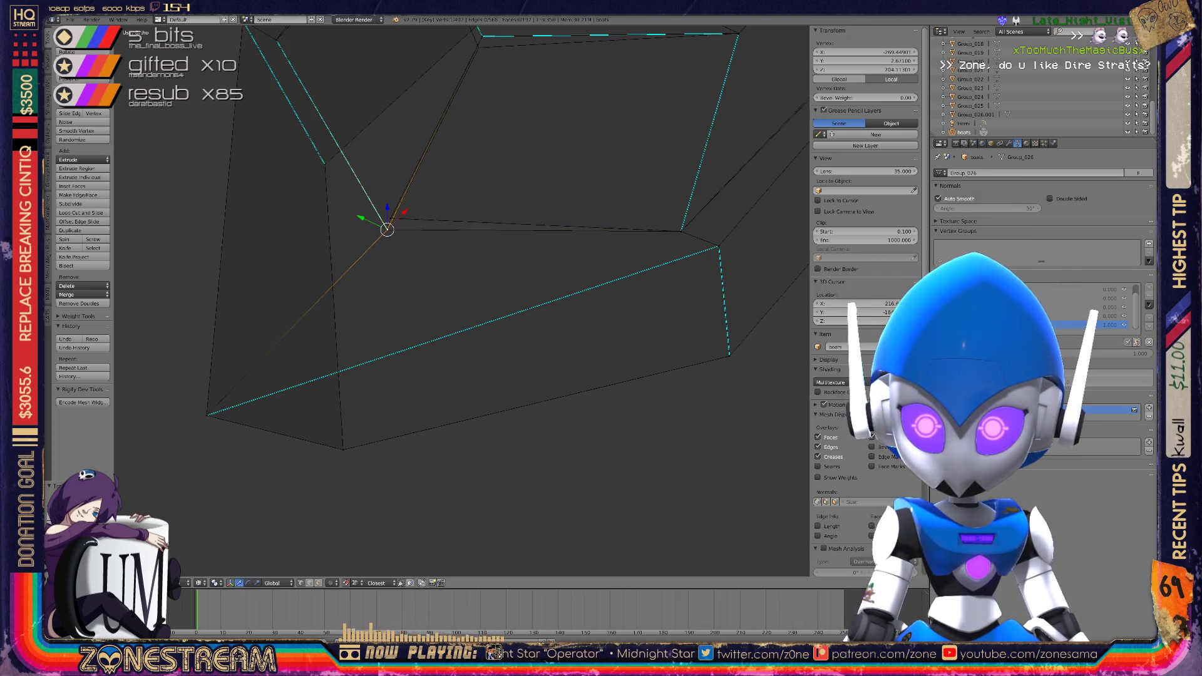
key(g)
shift+middle_drag(500, 250, 490, 416)
key(g)
key(Return)
Nudge the last front vertices onto the reference, then return to Object Mode
mouse_move(469, 313)
middle_down()
mouse_move(407, 300)
mouse_move(438, 294)
mouse_move(407, 287)
middle_up()
scroll(469, 282, up, 5)
scroll(463, 301, up, 2)
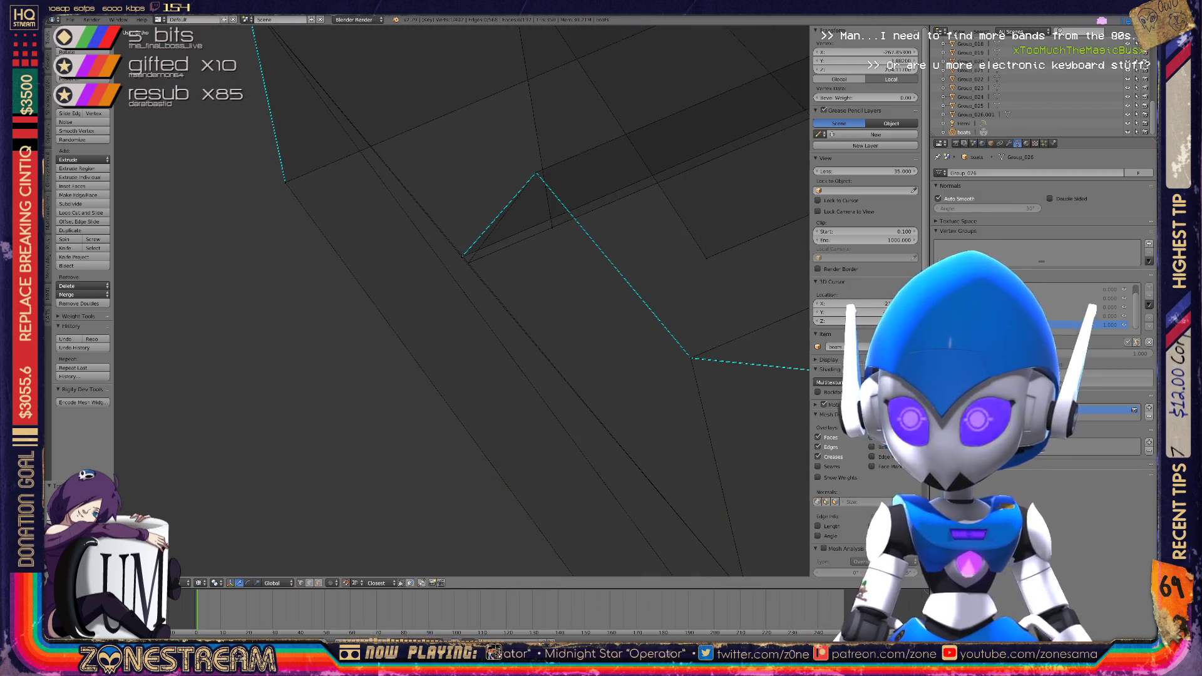
key(g)
key(Return)
key(g)
key(Return)
scroll(466, 275, down, 4)
middle_drag(463, 300, 382, 285)
scroll(400, 288, up, 8)
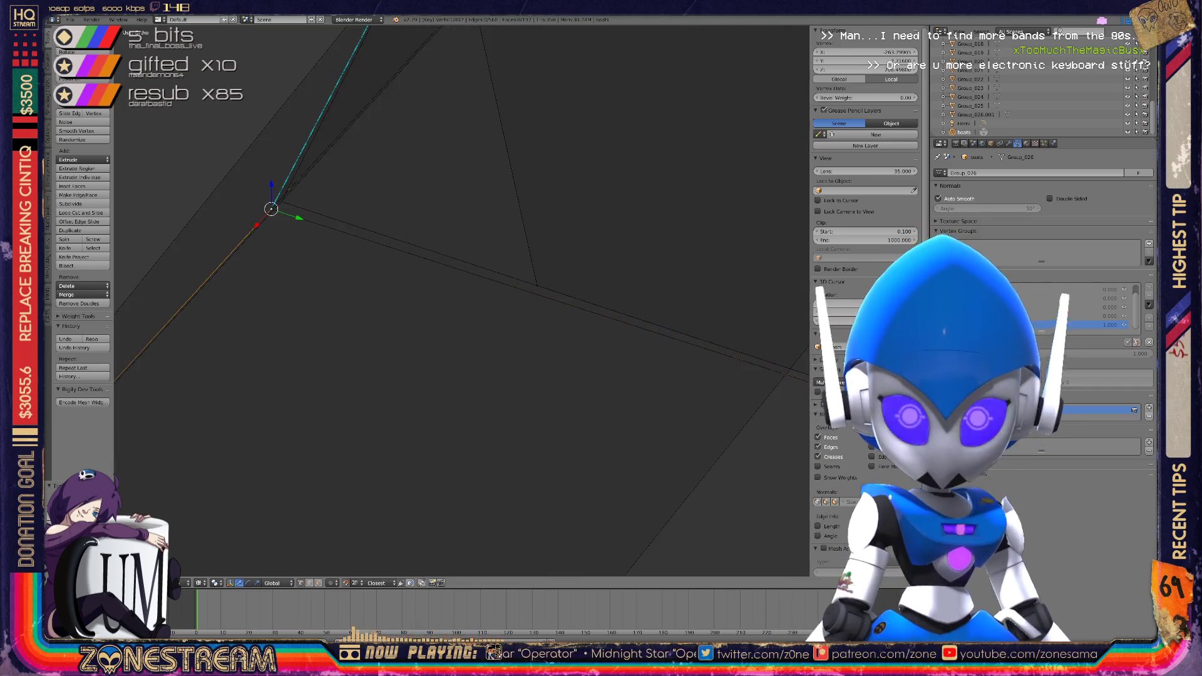
key(g)
scroll(460, 300, down, 6)
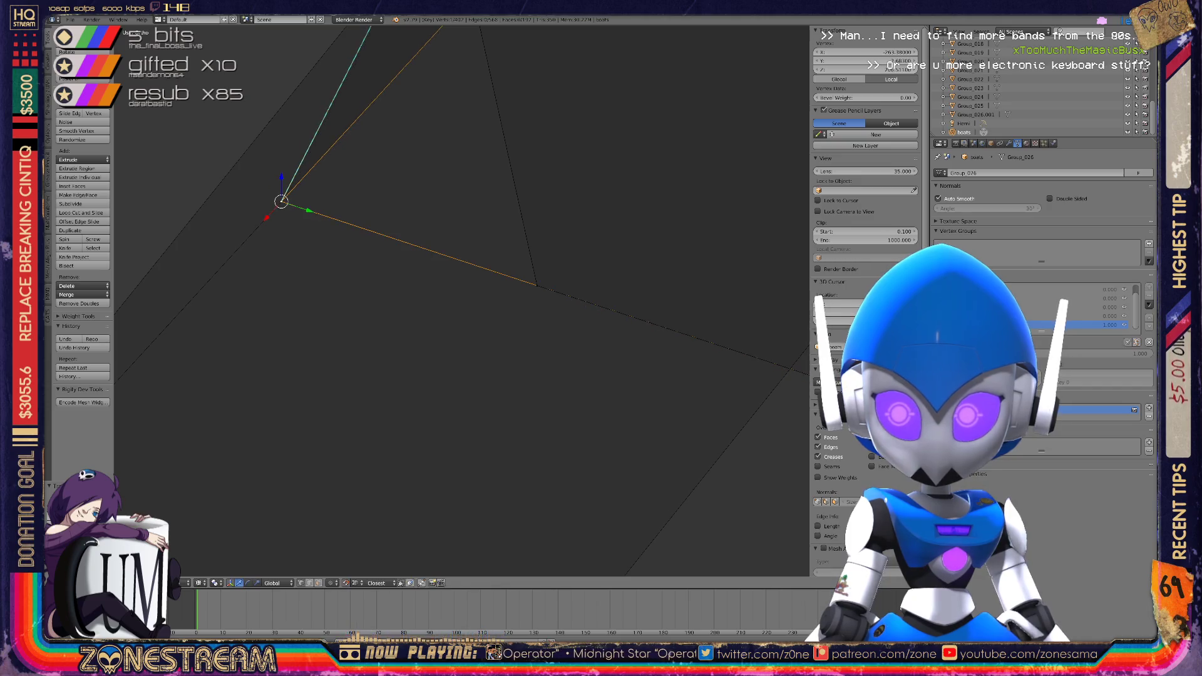
mouse_move(438, 300)
middle_down()
mouse_move(356, 303)
mouse_move(397, 332)
middle_up()
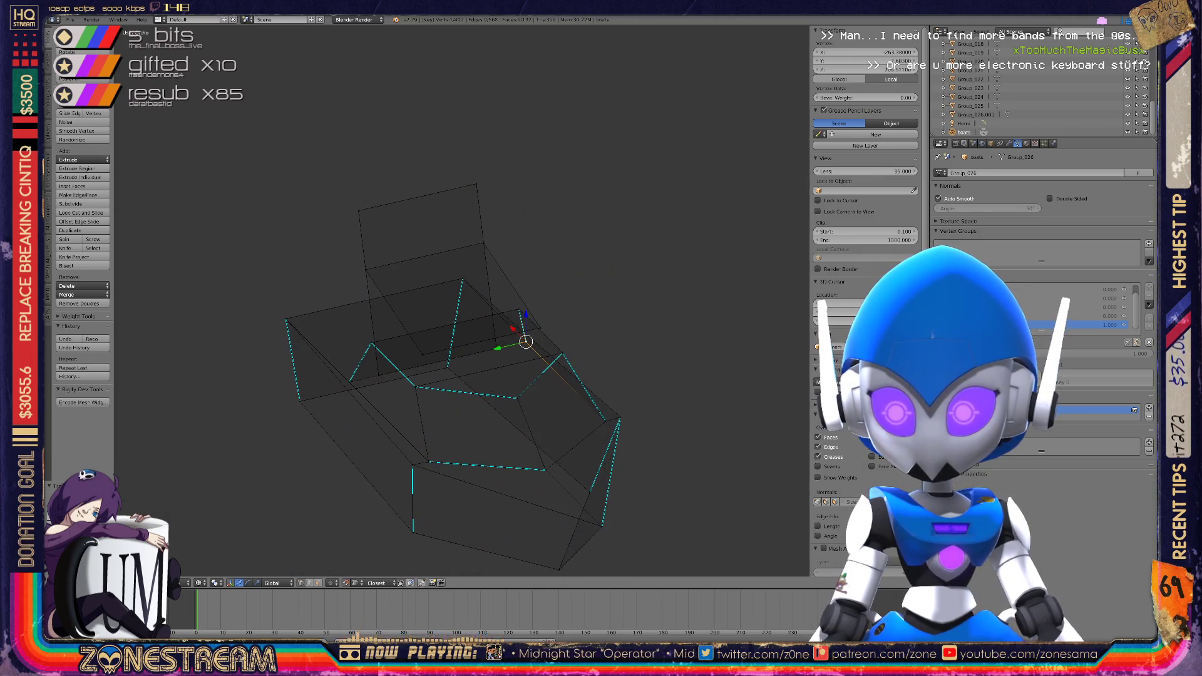
key(Tab)
key(Tab)
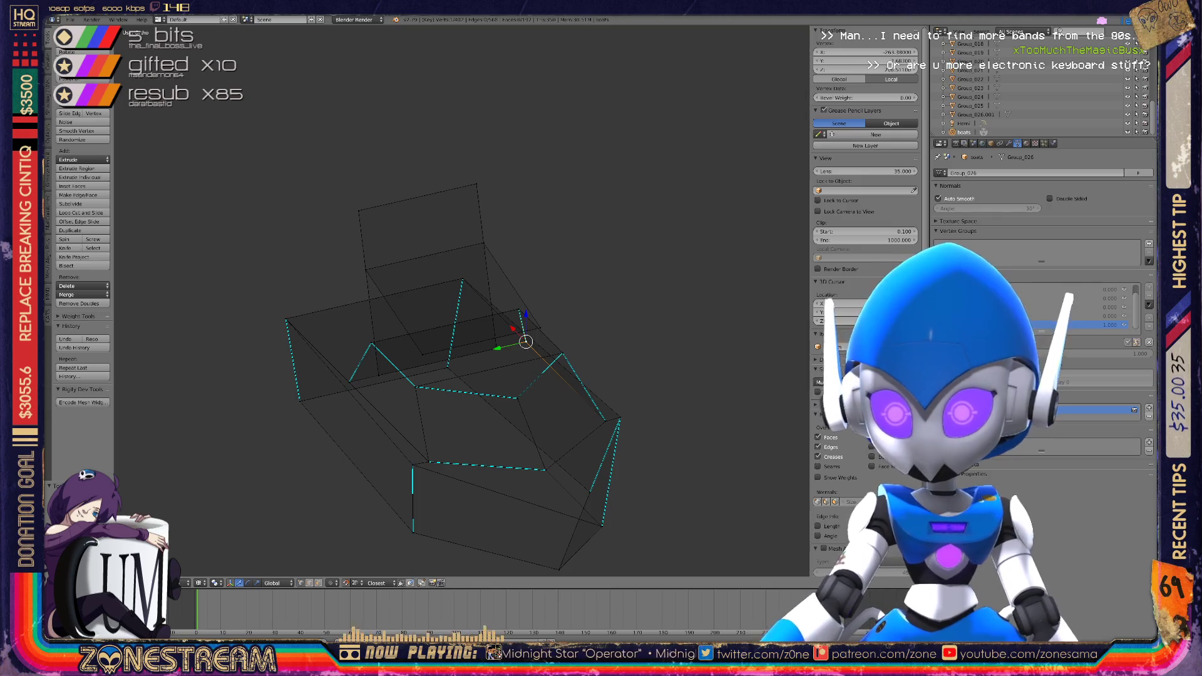
key(Tab)
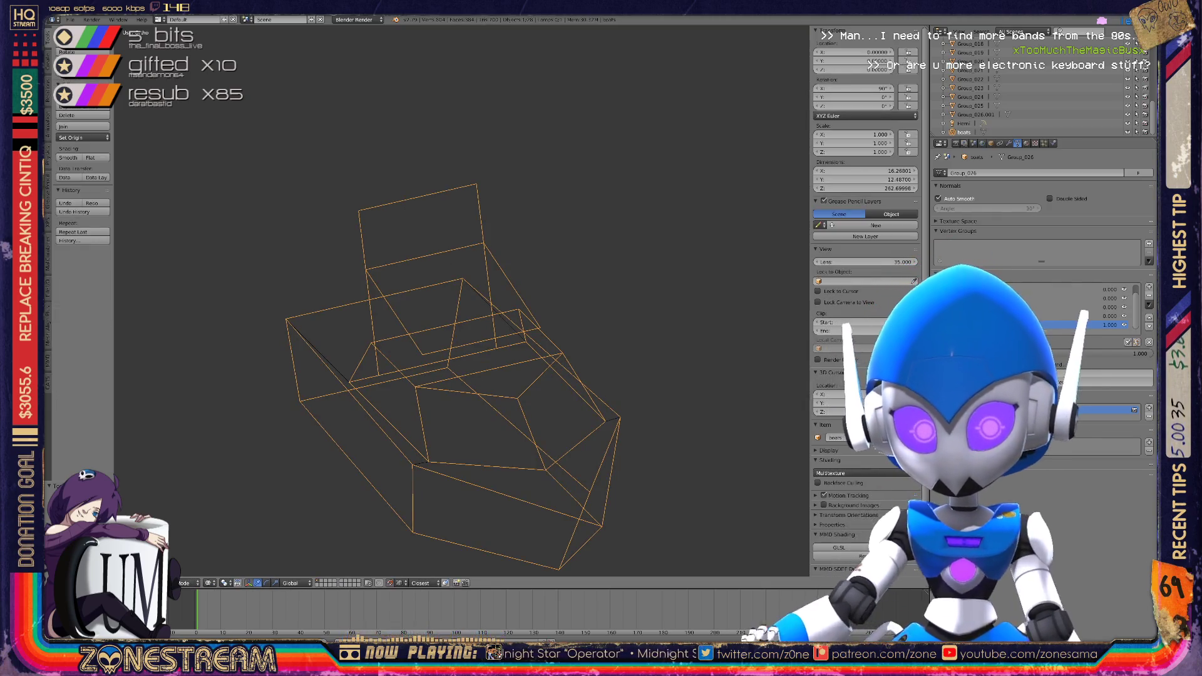
Enter Edit Mode on the boat hulls and zoom to the row of boats in front view
key(Tab)
key(KP_Decimal)
key(KP_1)
scroll(463, 306, down, 5)
middle_drag(463, 307, 513, 281)
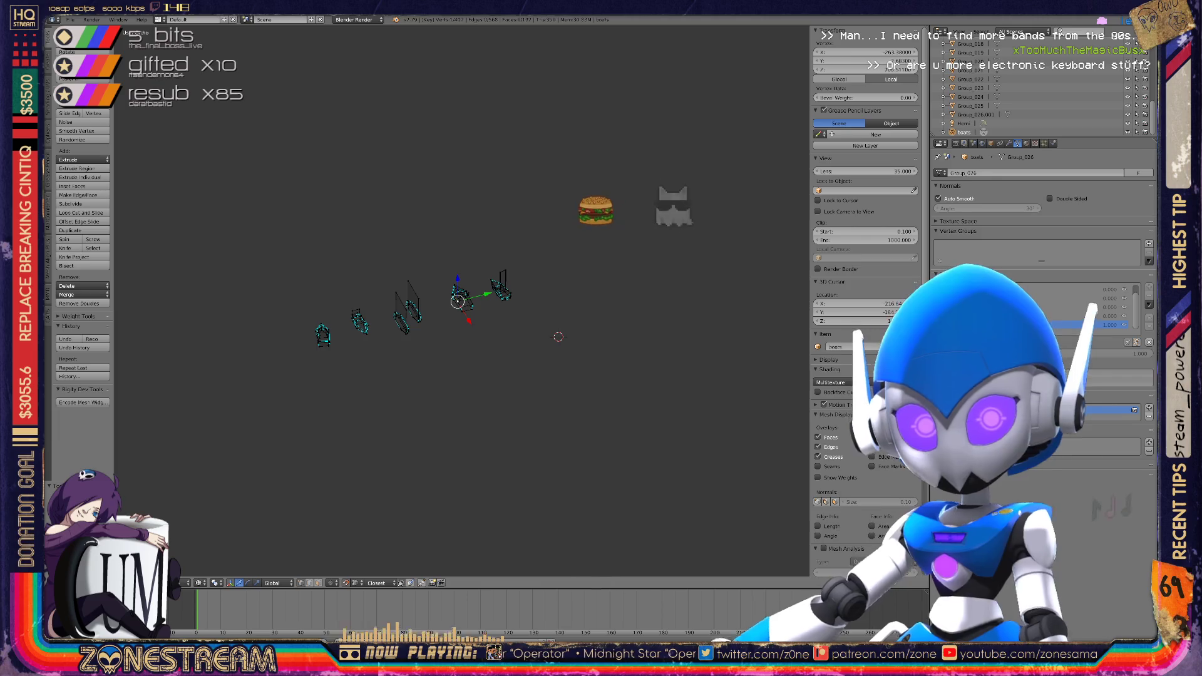
scroll(706, 300, up, 3)
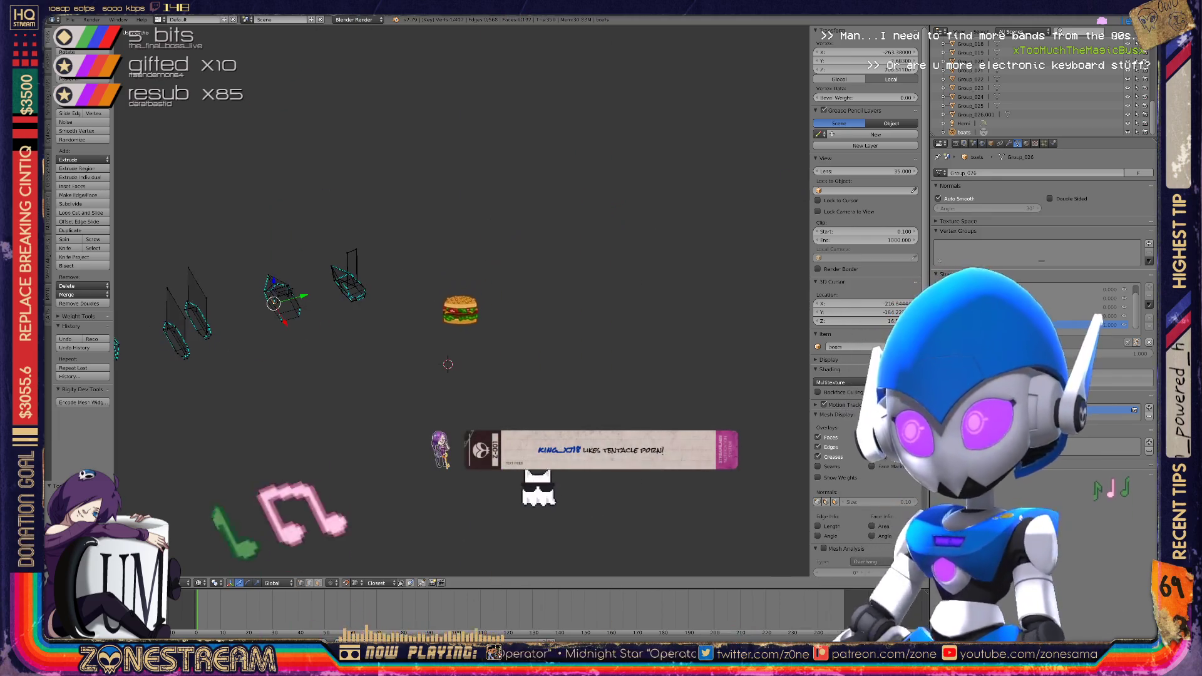
shift+middle_drag(464, 307, 544, 341)
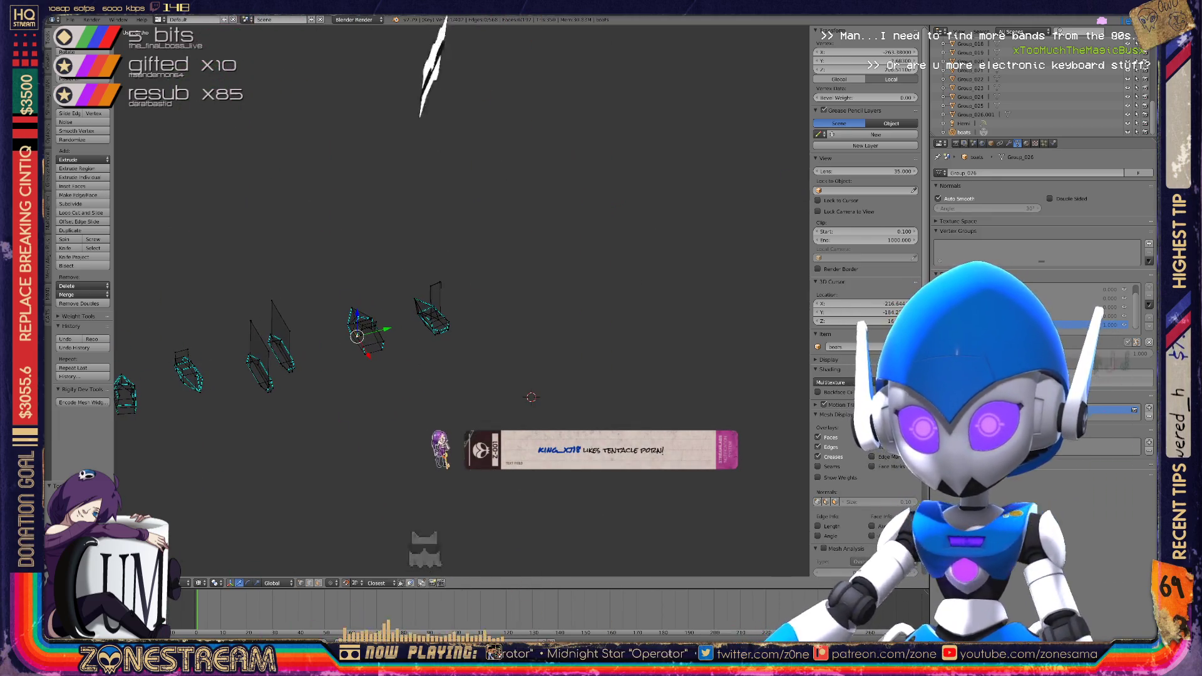
scroll(462, 301, up, 9)
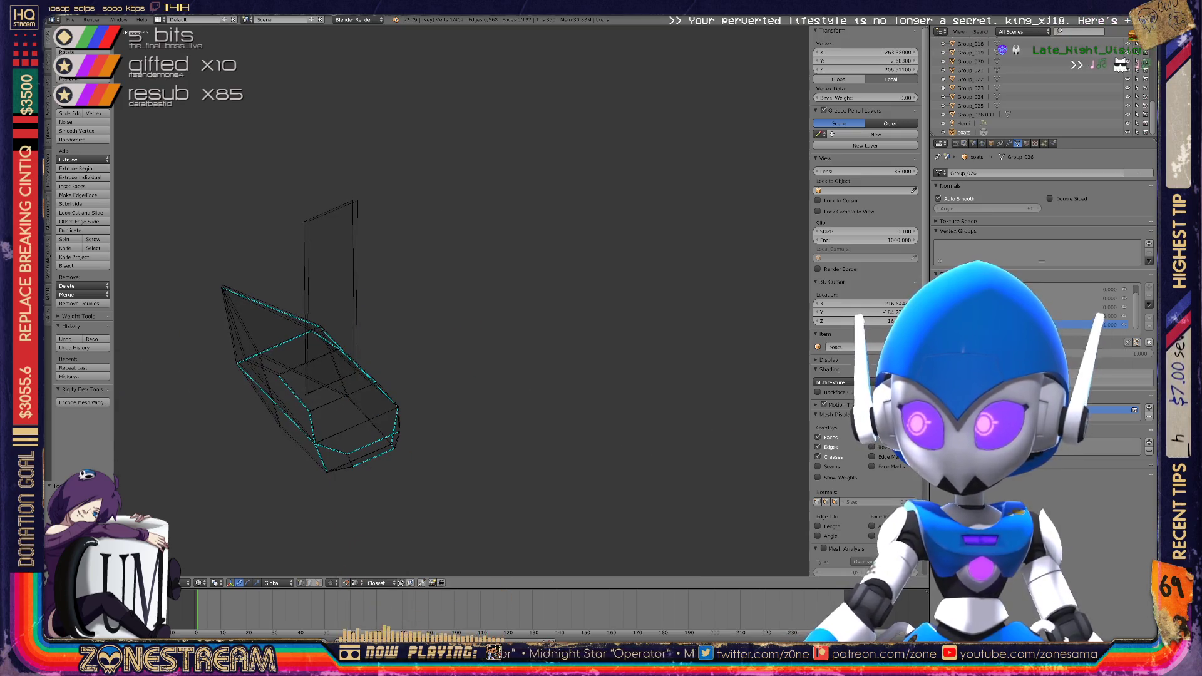
scroll(461, 300, up, 6)
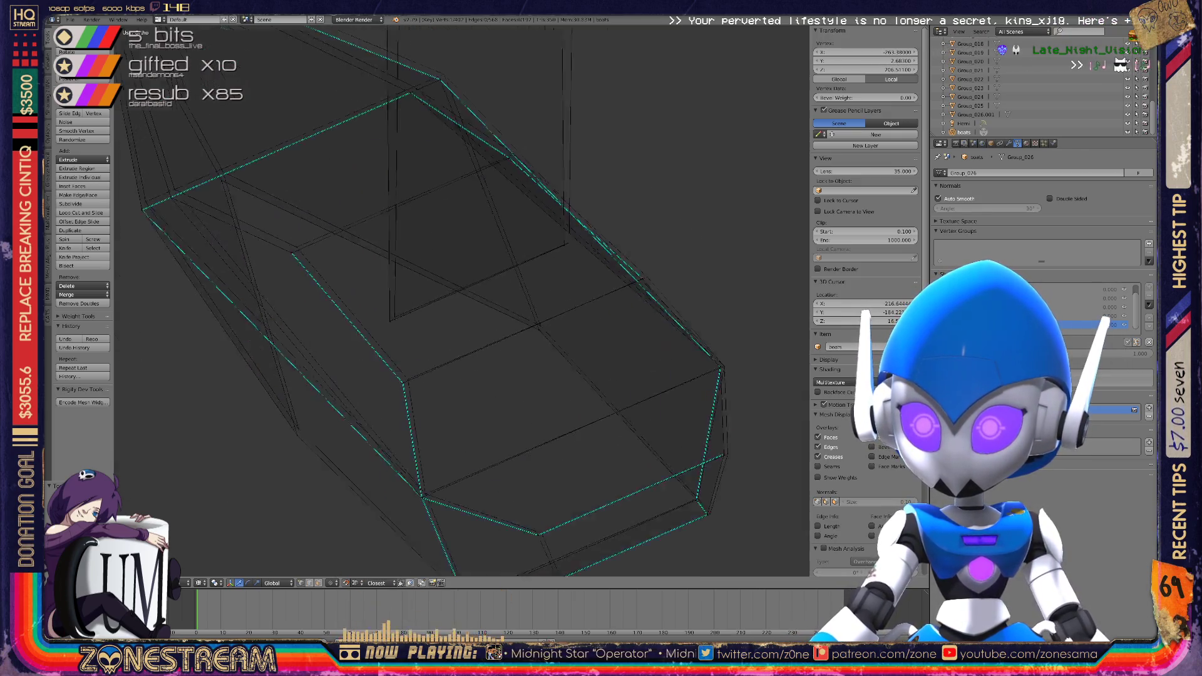
scroll(461, 301, up, 3)
Shift the vertical edge's vertices sideways so the top vertex meets where the reference edges converge
key(g)
middle_drag(438, 313, 501, 281)
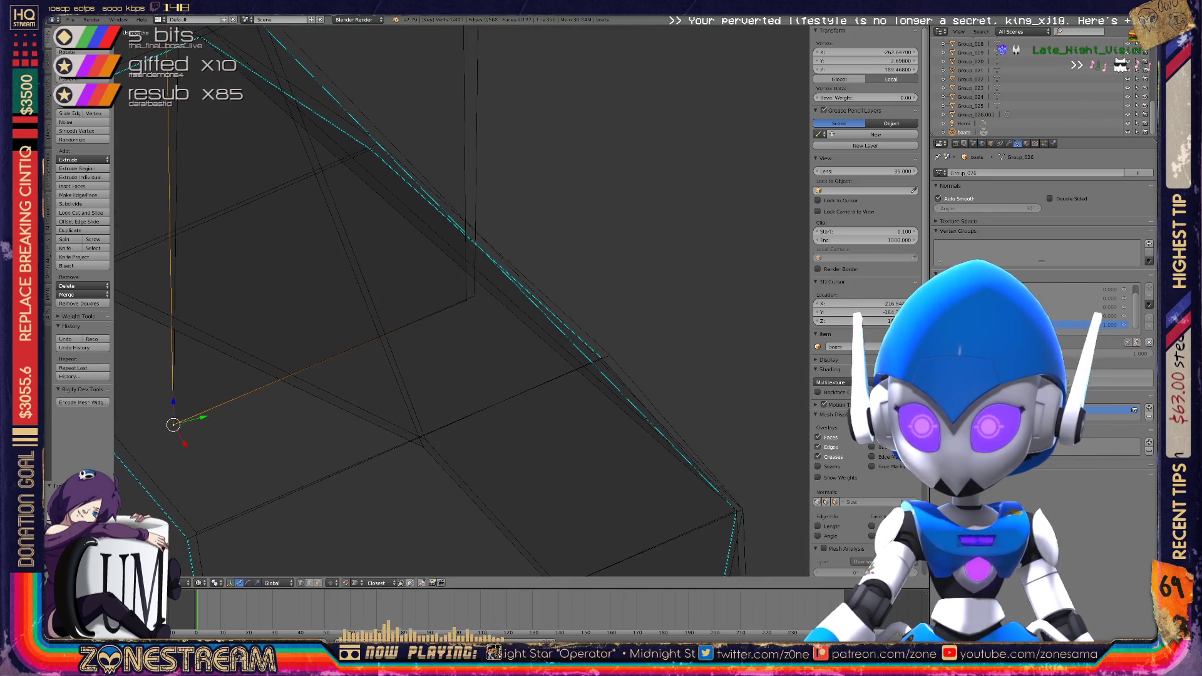
key(g)
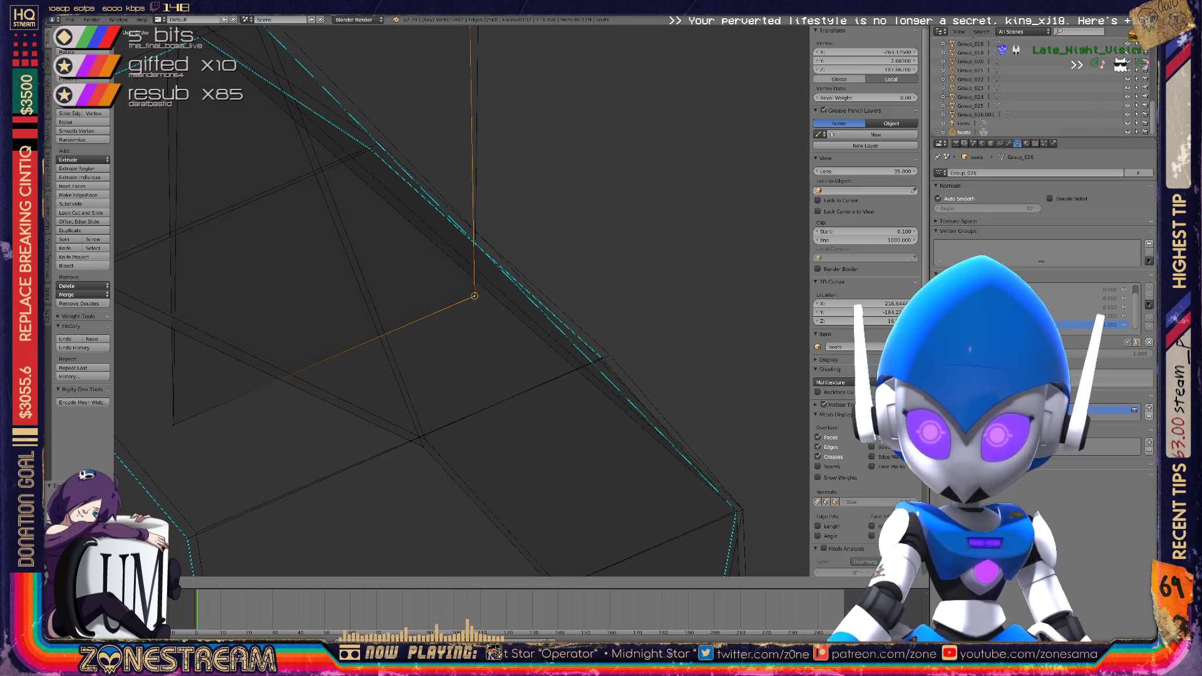
middle_drag(474, 295, 404, 318)
key(g)
right_click(571, 84)
key(g)
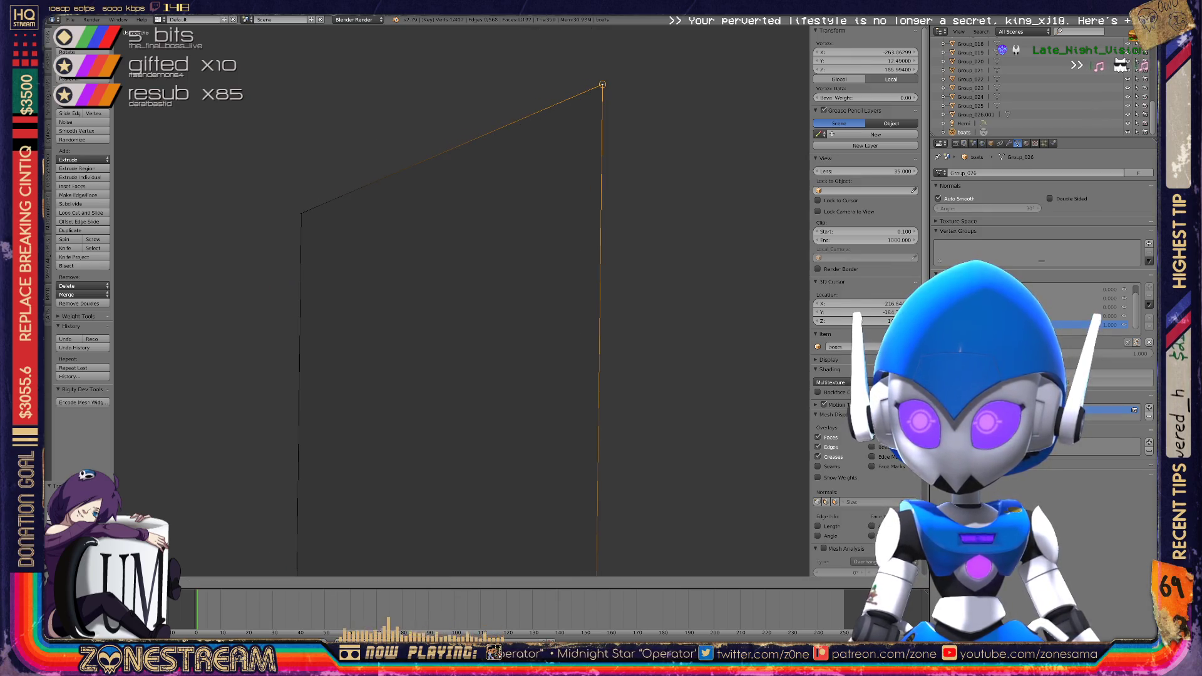
middle_drag(601, 313, 495, 357)
click(357, 191)
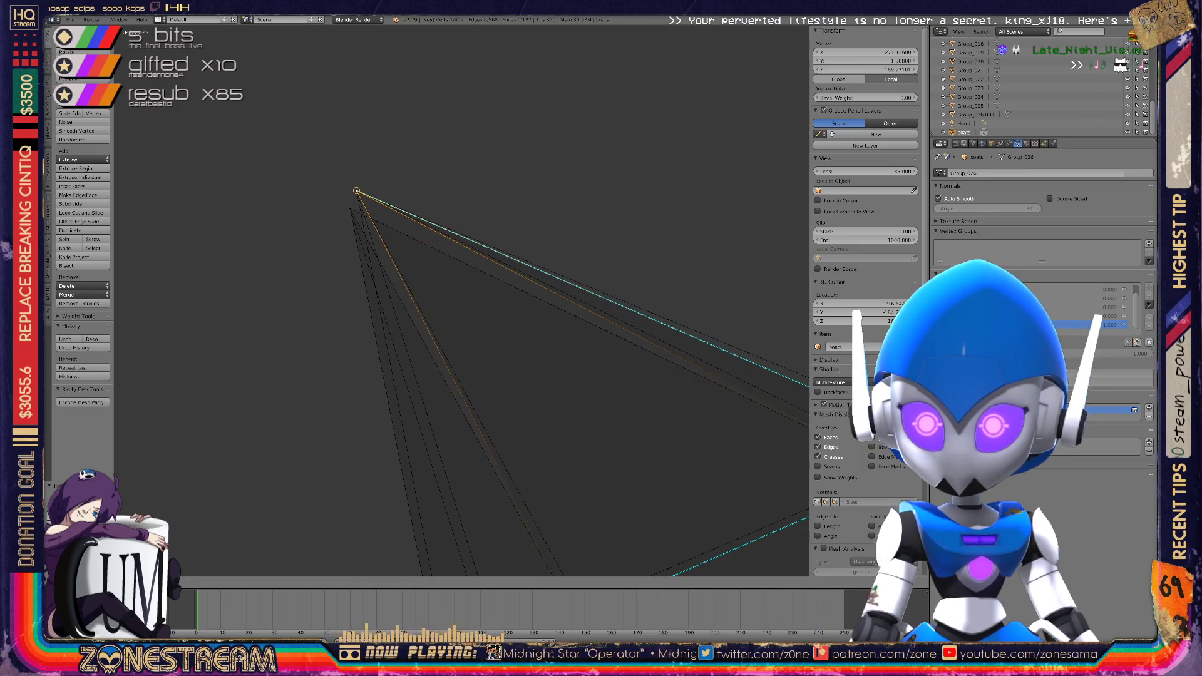
Move the hull corner vertex up onto the reference wireframe's corner
key(g)
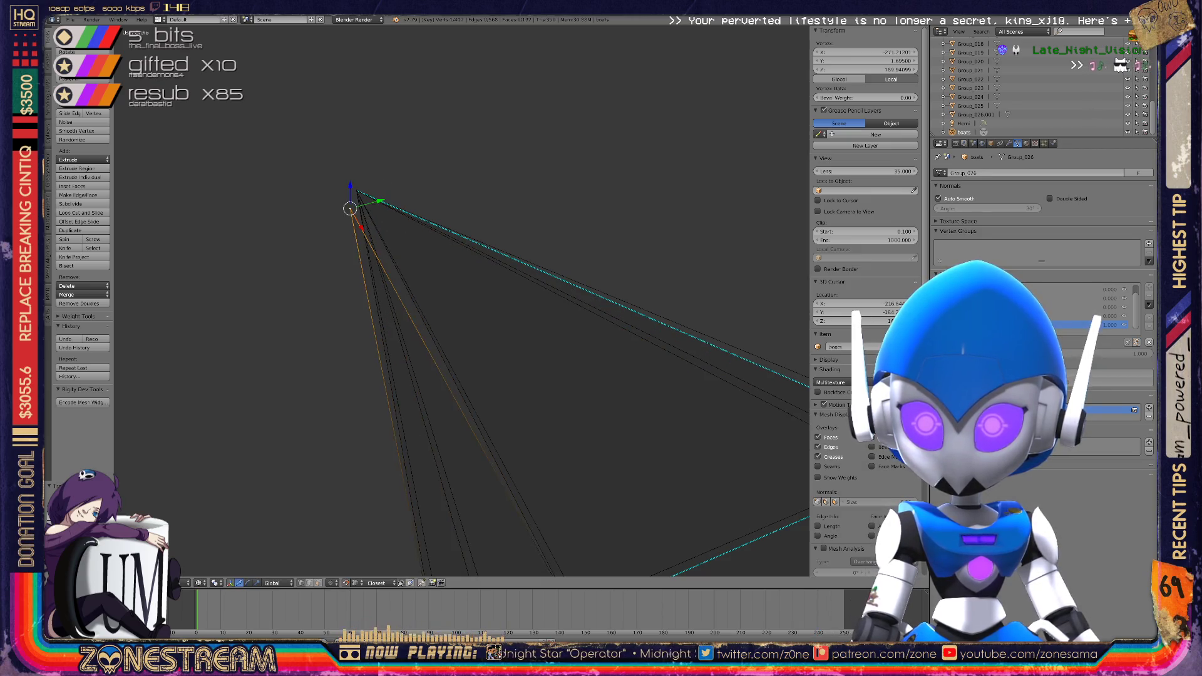
middle_drag(463, 300, 426, 282)
scroll(431, 284, up, 4)
key(g)
key(g)
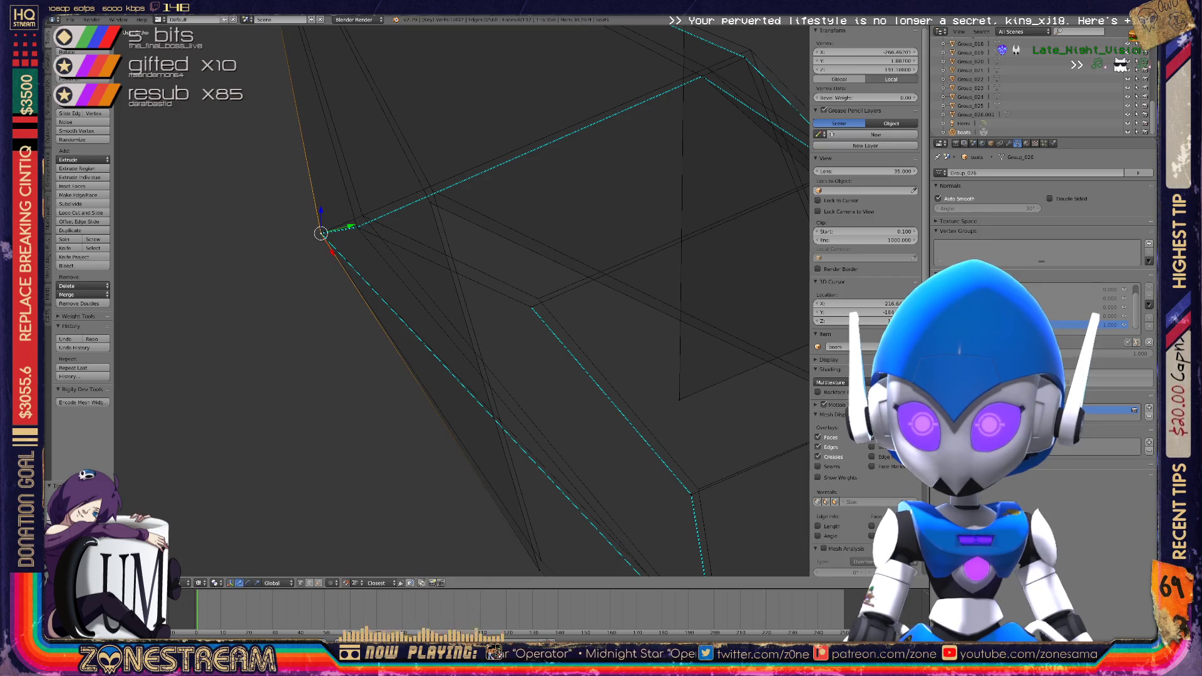
mouse_move(320, 233)
mouse_down()
mouse_move(362, 216)
mouse_move(538, 298)
mouse_up()
middle_drag(538, 299, 407, 451)
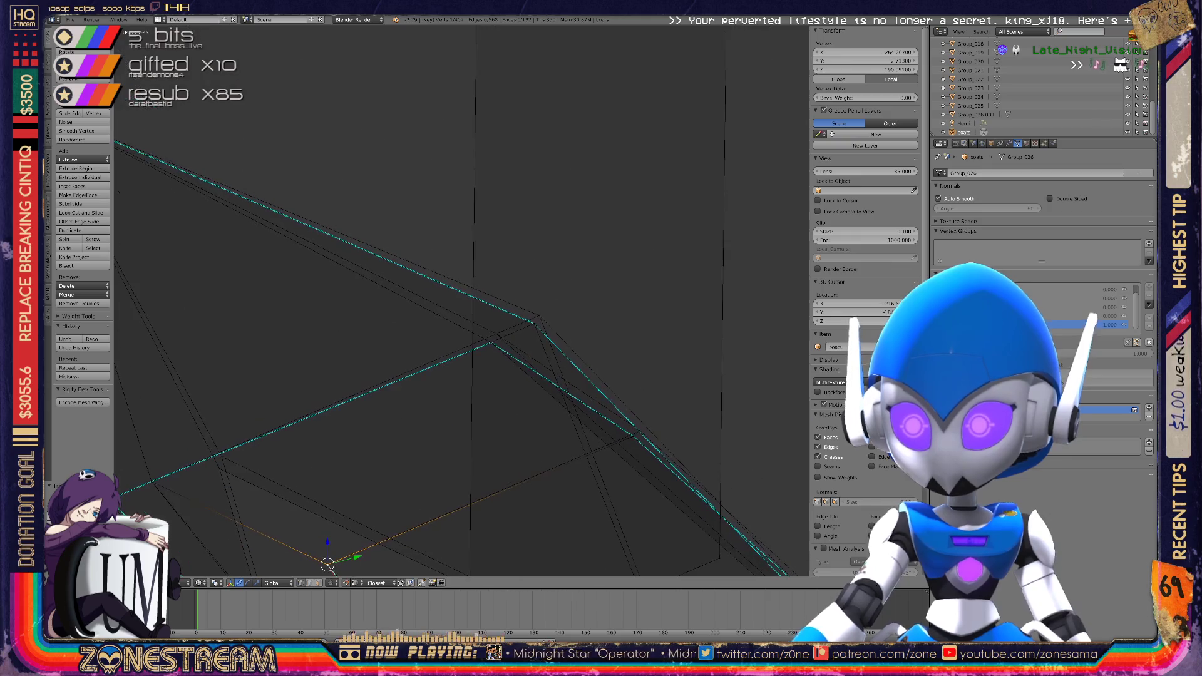
drag(327, 565, 538, 316)
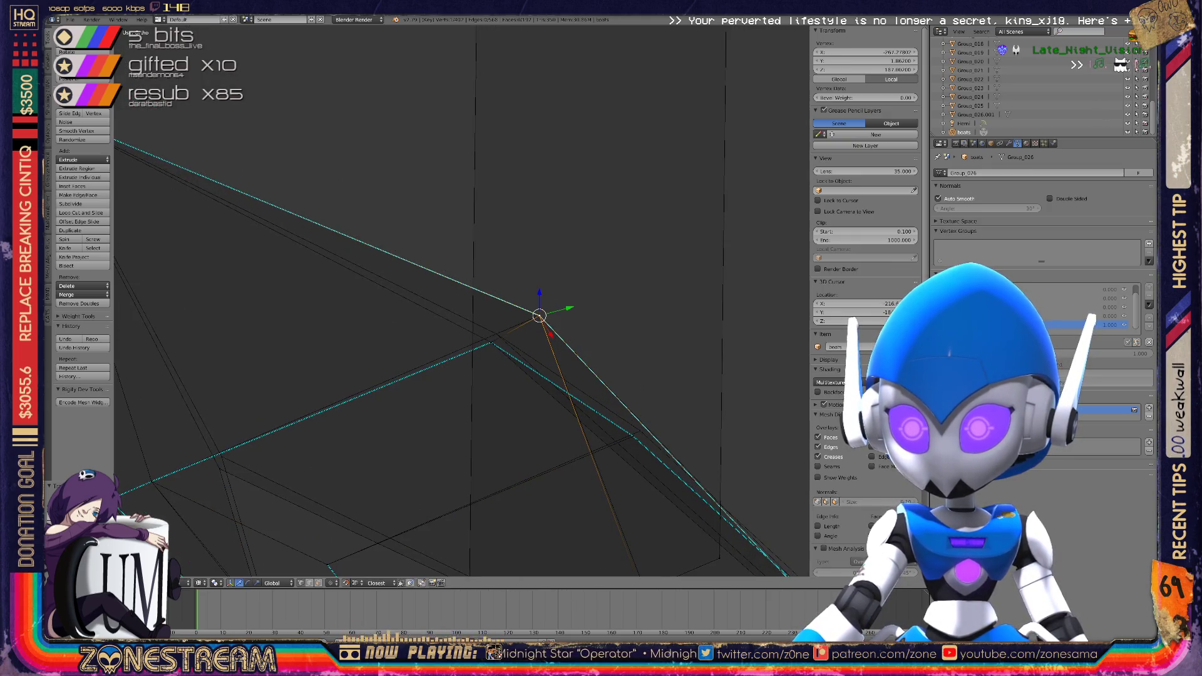
scroll(462, 300, up, 6)
mouse_move(740, 354)
mouse_down()
mouse_move(576, 429)
mouse_move(585, 416)
mouse_move(575, 434)
mouse_move(584, 416)
mouse_up()
mouse_move(585, 416)
middle_down()
mouse_move(488, 338)
mouse_move(438, 263)
middle_up()
Snap the coincident bottom-corner vertex onto its upper vertex position
right_click(312, 207)
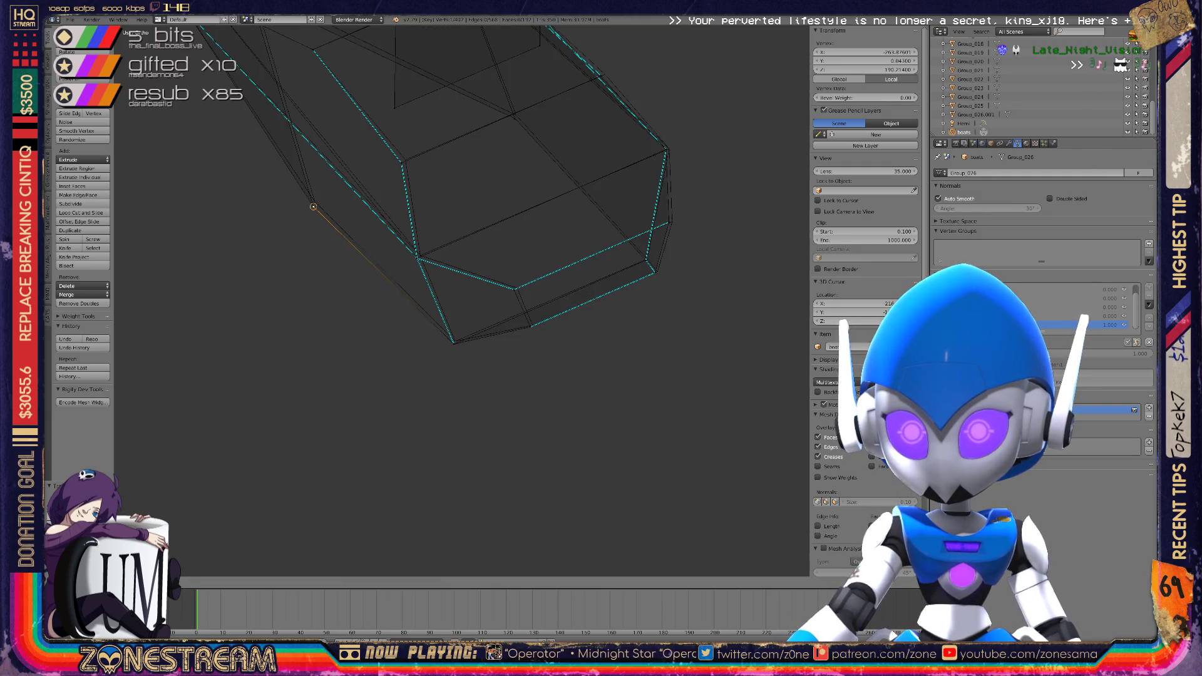
click(314, 201)
right_click(314, 202)
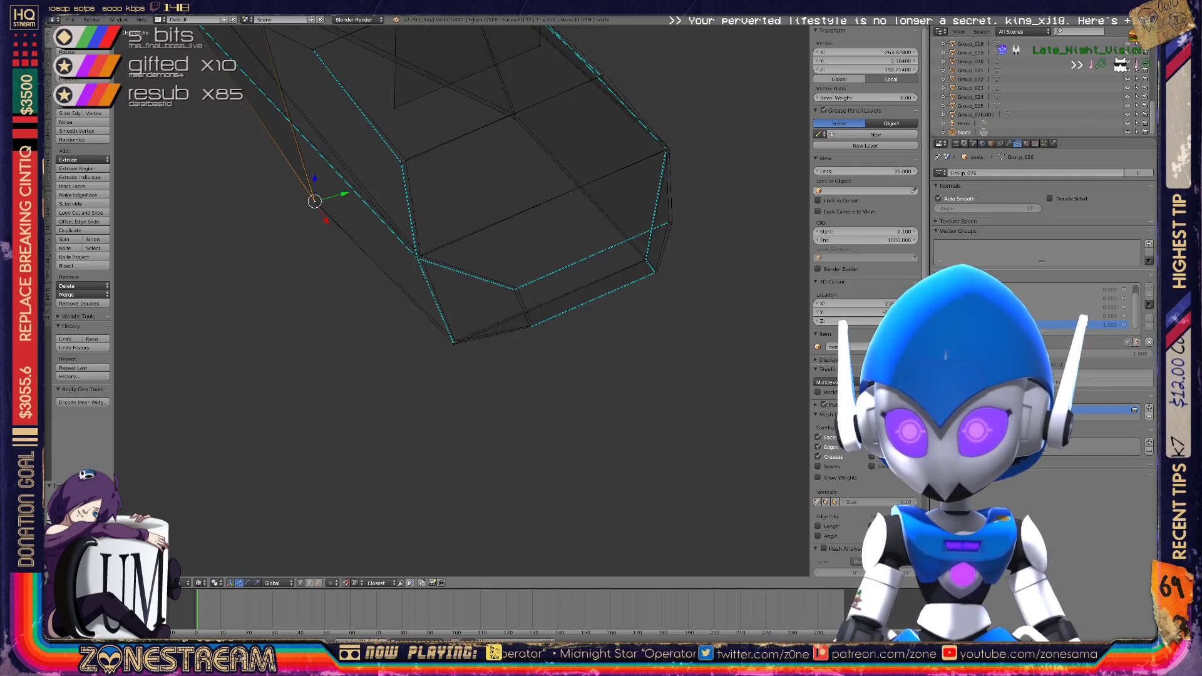
right_click(455, 340)
right_click(454, 343)
scroll(452, 350, up, 3)
key(g)
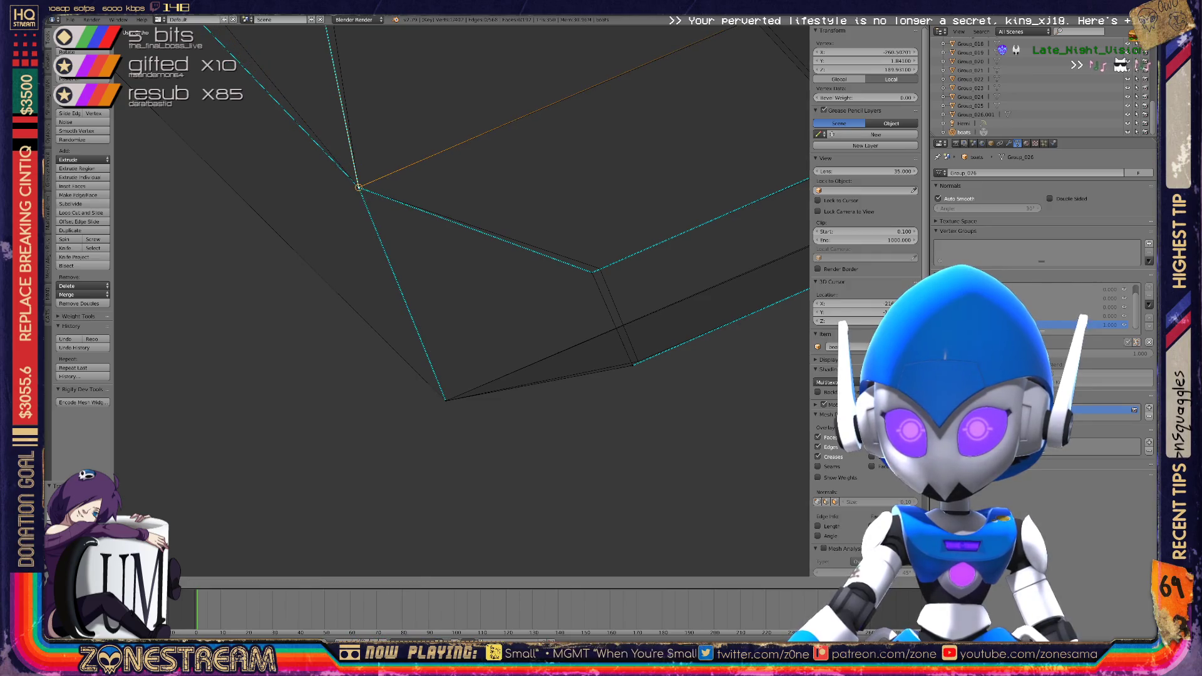
click(358, 186)
Make a small adjustment to the lower-corner hull vertex
right_click(597, 268)
right_click(637, 361)
key(g)
key(Return)
middle_drag(632, 363, 500, 338)
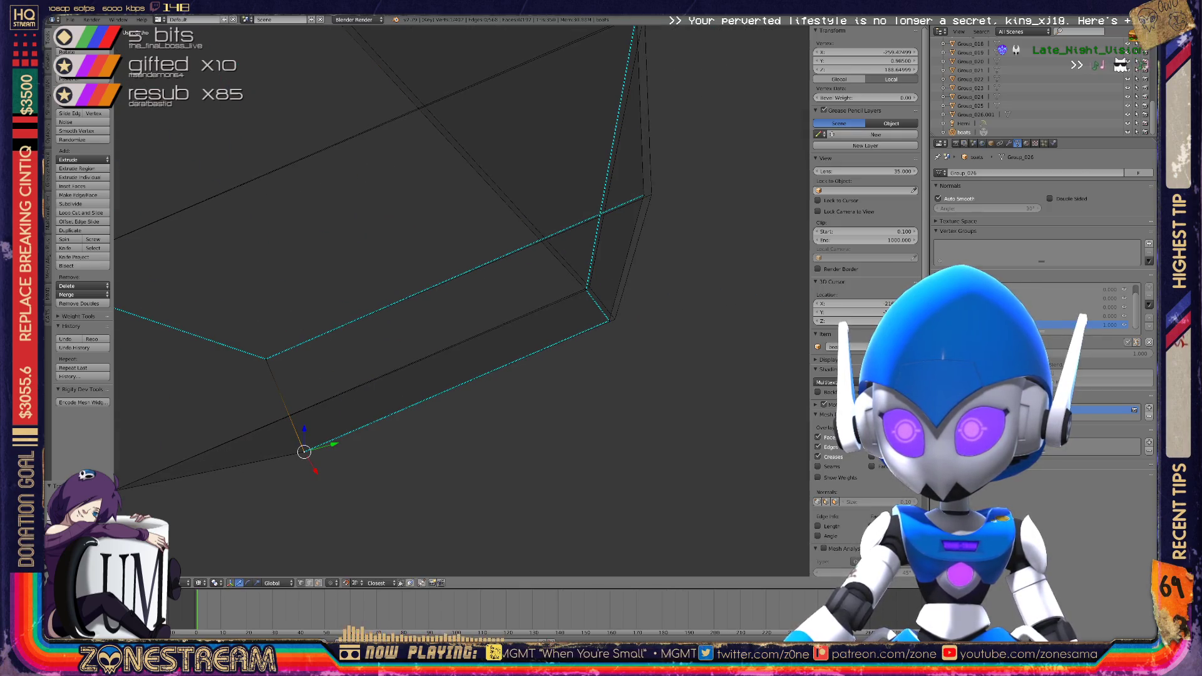
Move the vertex at the hull's end along the lower edge onto the reference corner, slightly raised
key(g)
key(g)
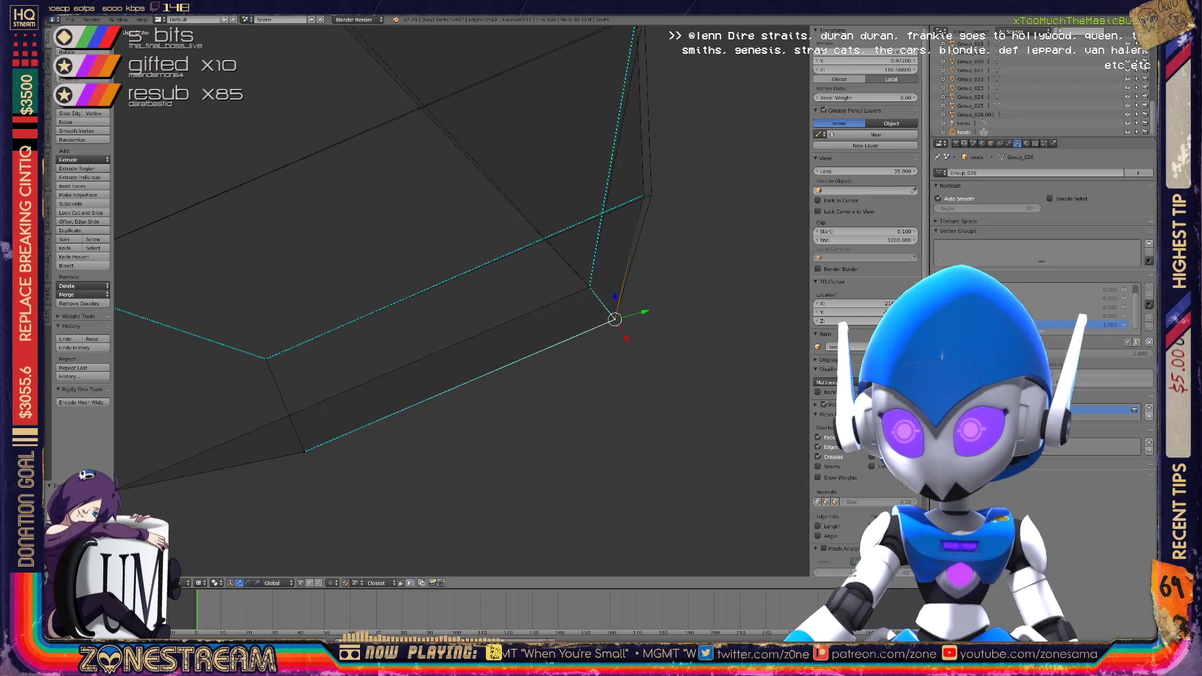
key(g)
middle_drag(651, 194, 601, 216)
key(g)
key(g)
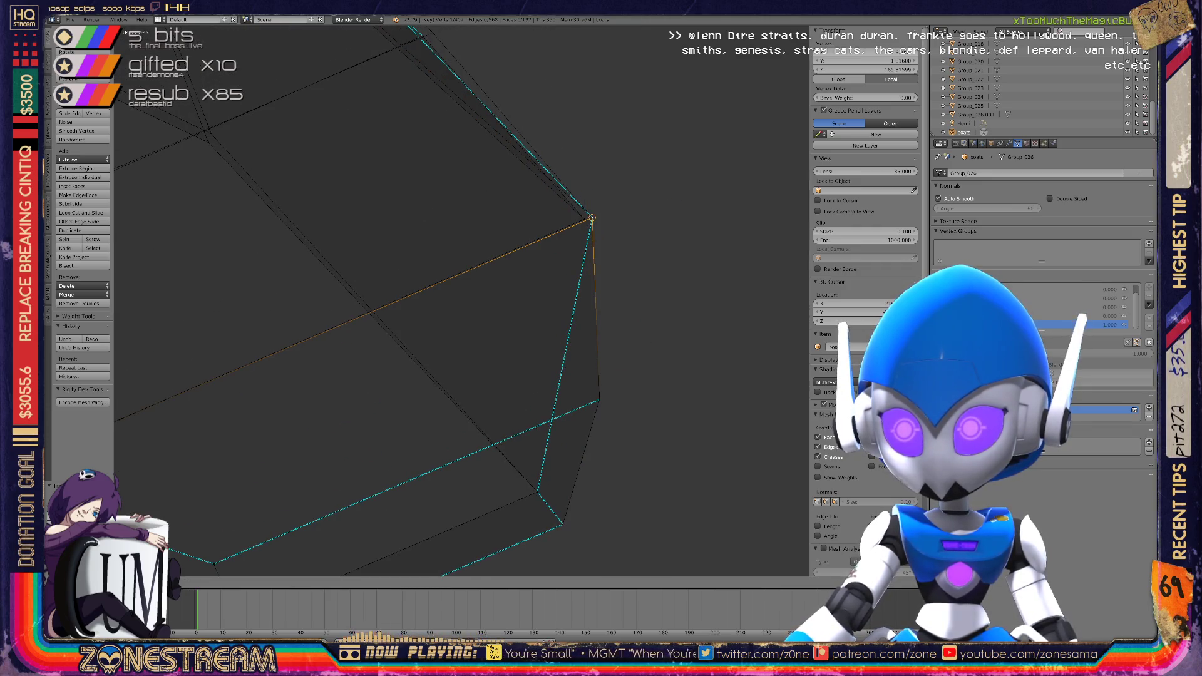
key(g)
key(g)
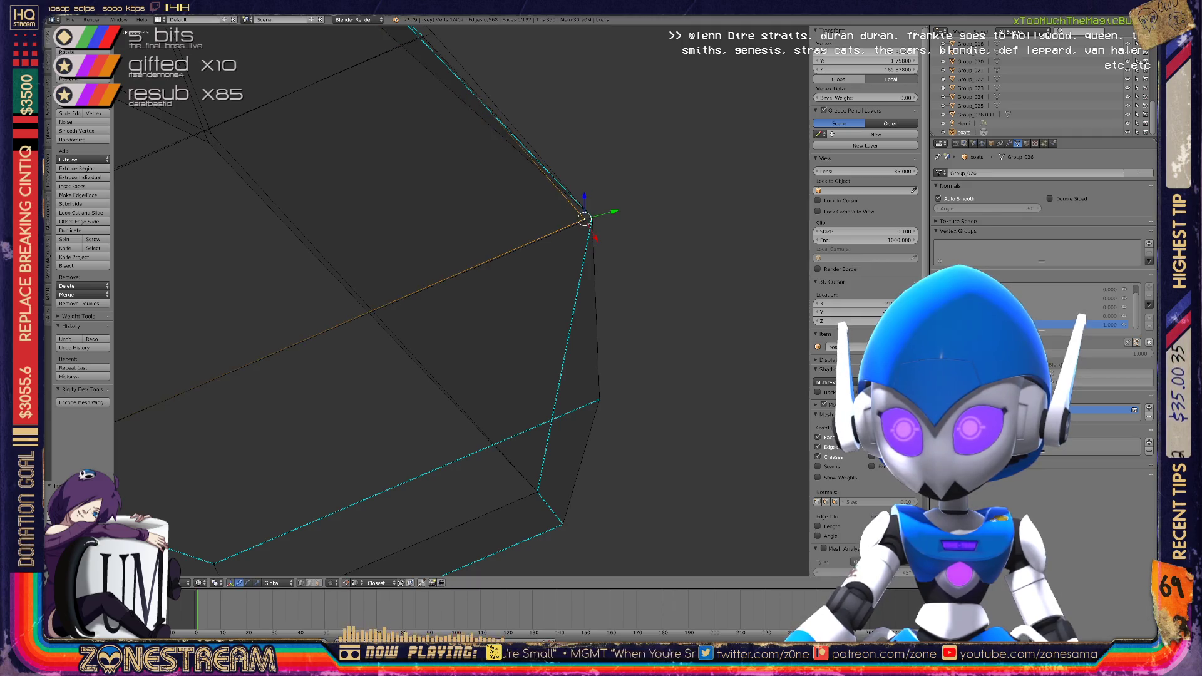
middle_drag(592, 218, 453, 328)
key(g)
click(453, 327)
key(g)
key(g)
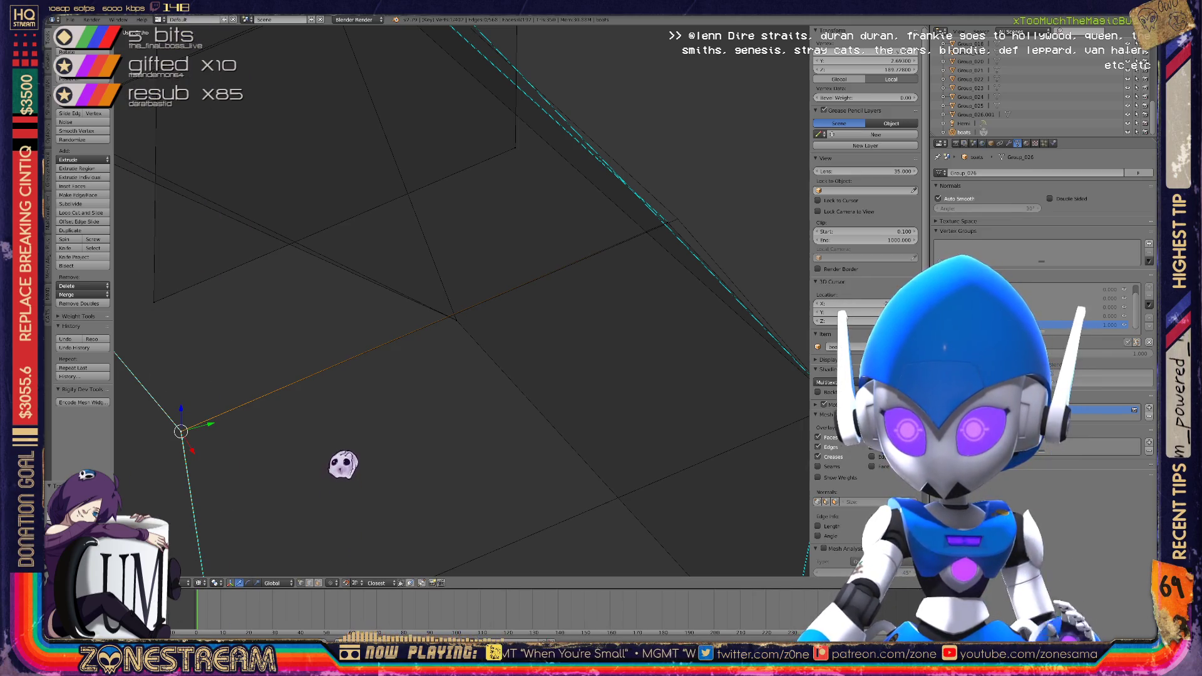
scroll(462, 301, down, 5)
middle_drag(461, 301, 501, 285)
scroll(461, 300, up, 8)
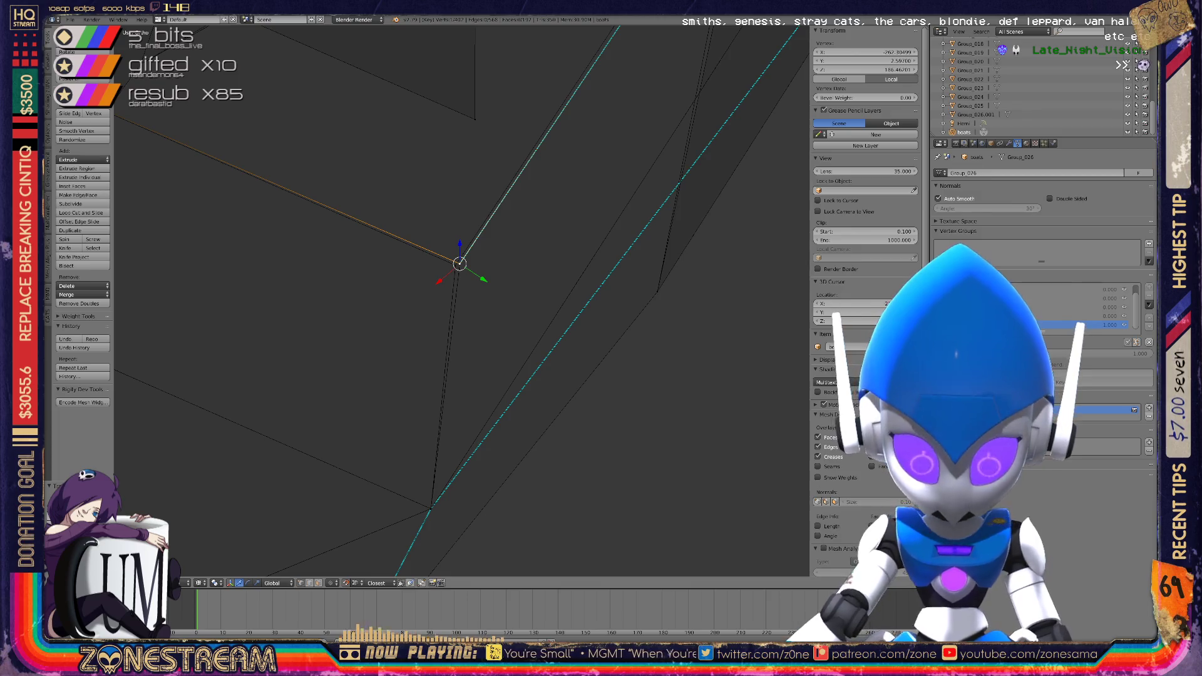
Raise the lower-edge vertex onto the reference edge, closing the remaining gap
shift+right_click(446, 376)
key(g)
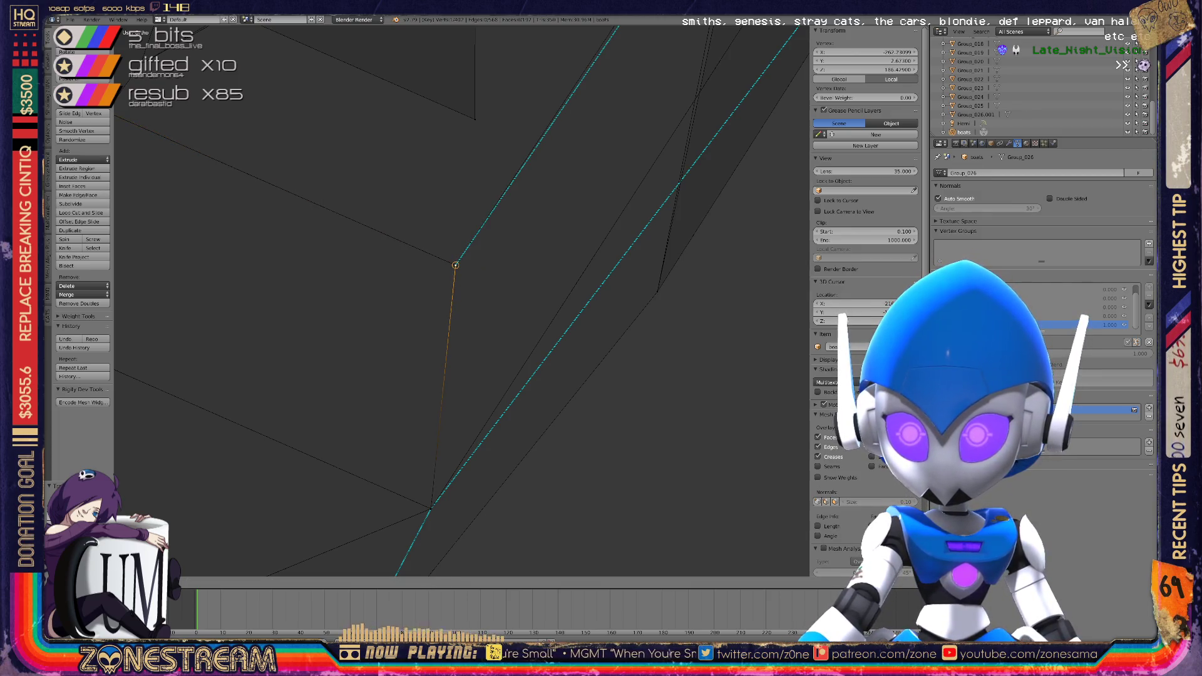
middle_drag(462, 300, 413, 288)
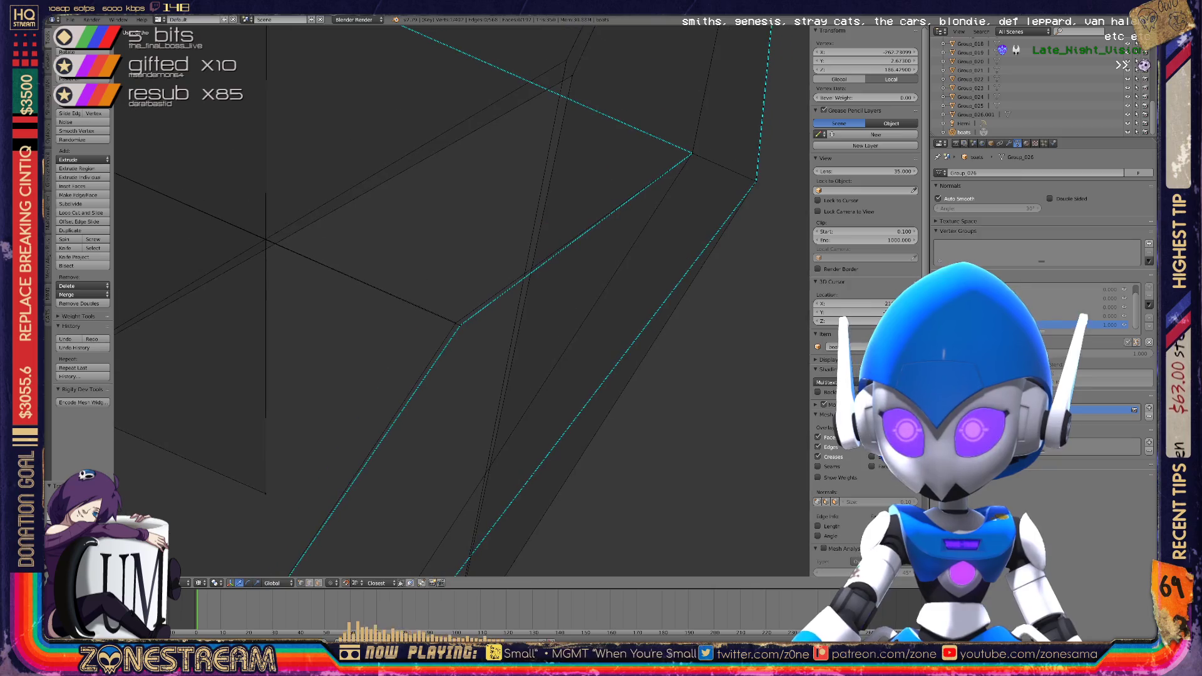
key(g)
middle_drag(456, 322, 426, 286)
drag(552, 250, 546, 235)
scroll(461, 301, down, 4)
mouse_move(425, 287)
middle_down()
mouse_move(444, 244)
mouse_move(479, 216)
mouse_move(526, 201)
mouse_move(538, 213)
middle_up()
scroll(462, 301, down, 10)
Return to Object Mode, overwrite boats.blend, then re-enter Edit Mode on the boats
key(Tab)
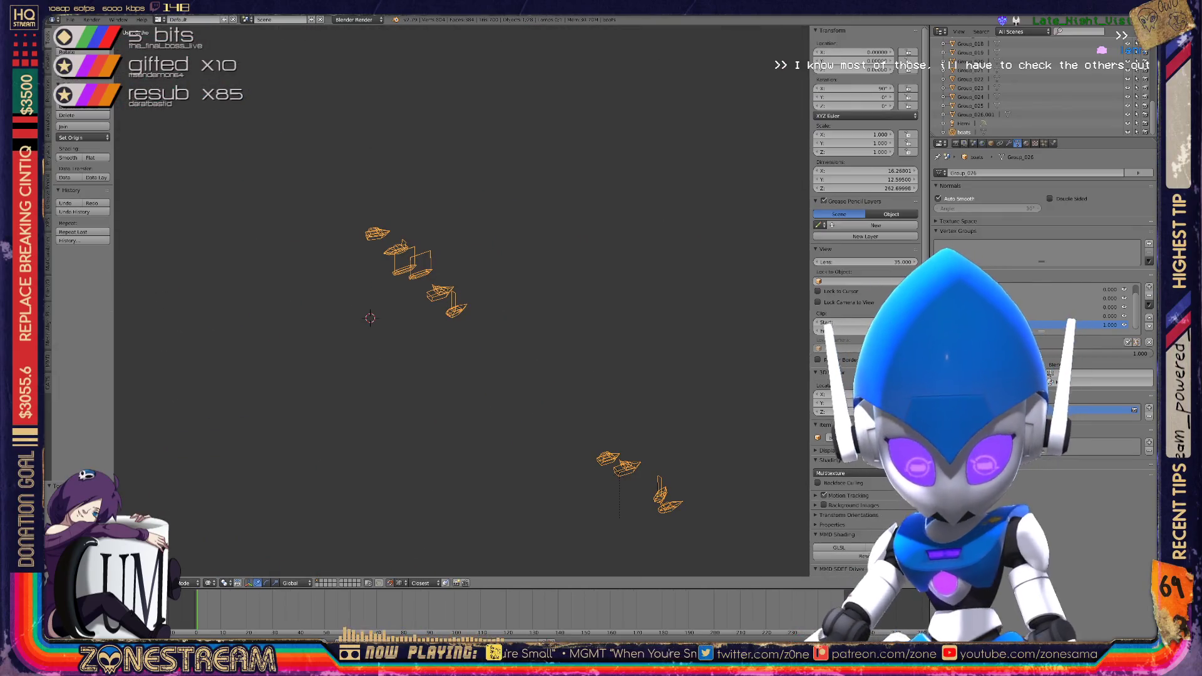
key(ctrl+s)
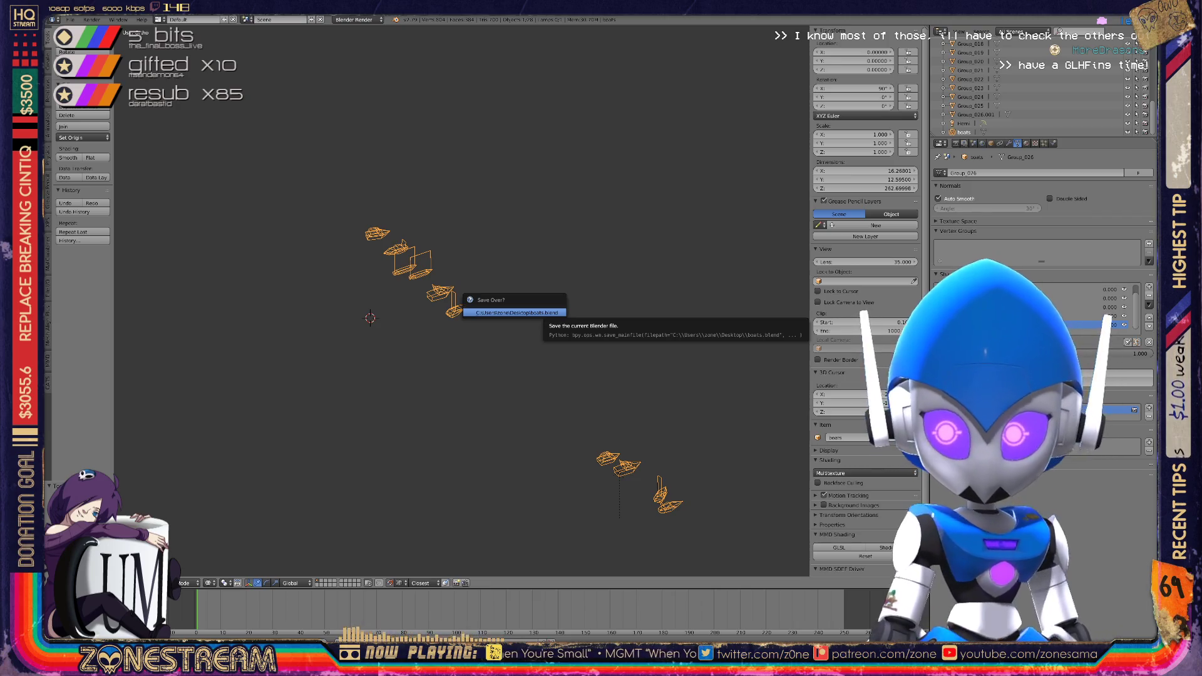
click(513, 312)
scroll(513, 312, down, 4)
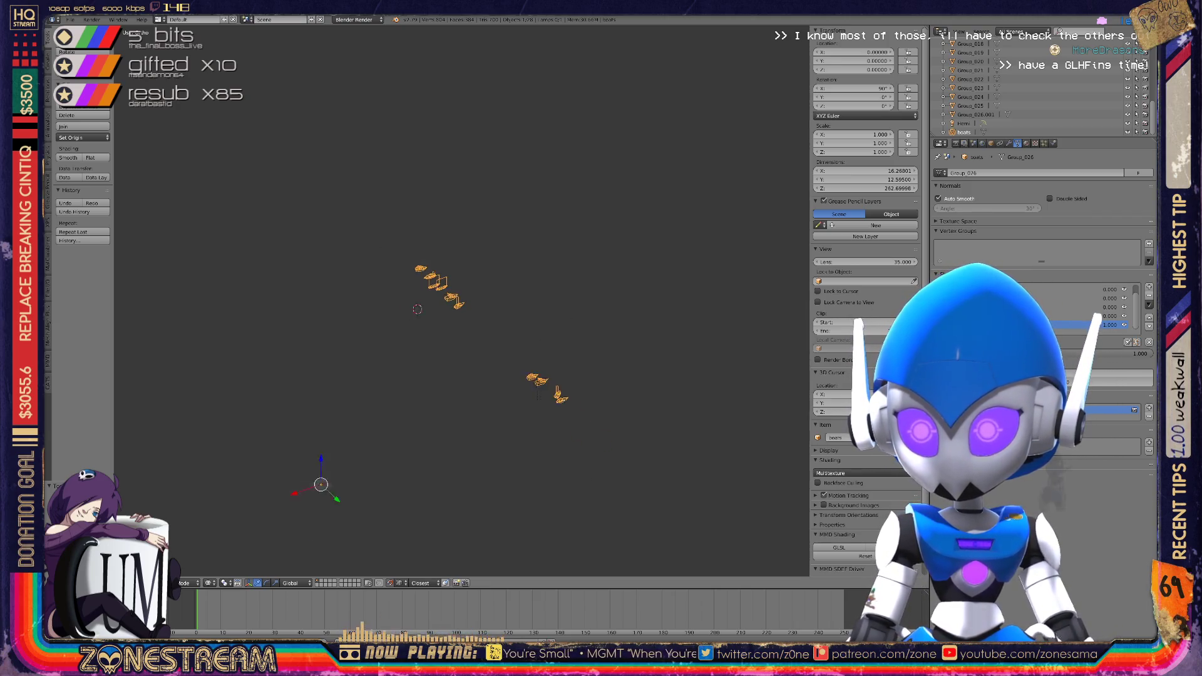
key(Tab)
middle_drag(513, 312, 426, 300)
Slide a lower corner vertex along its edge into place against the reference
scroll(282, 307, up, 8)
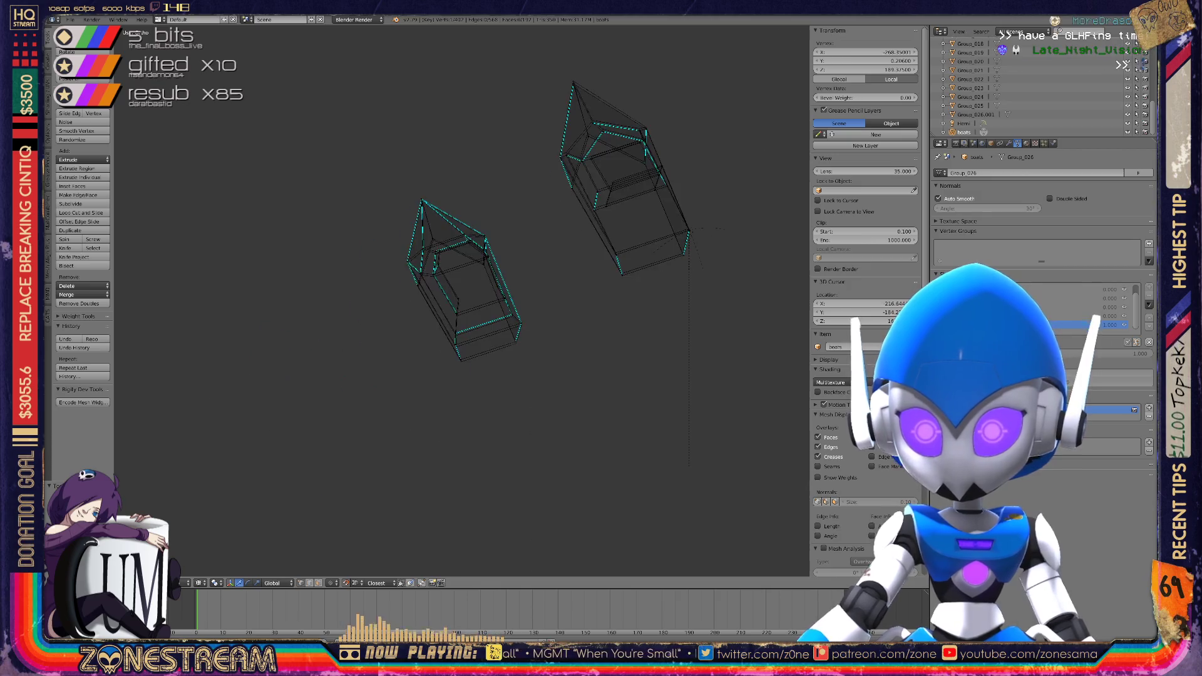
scroll(460, 300, up, 3)
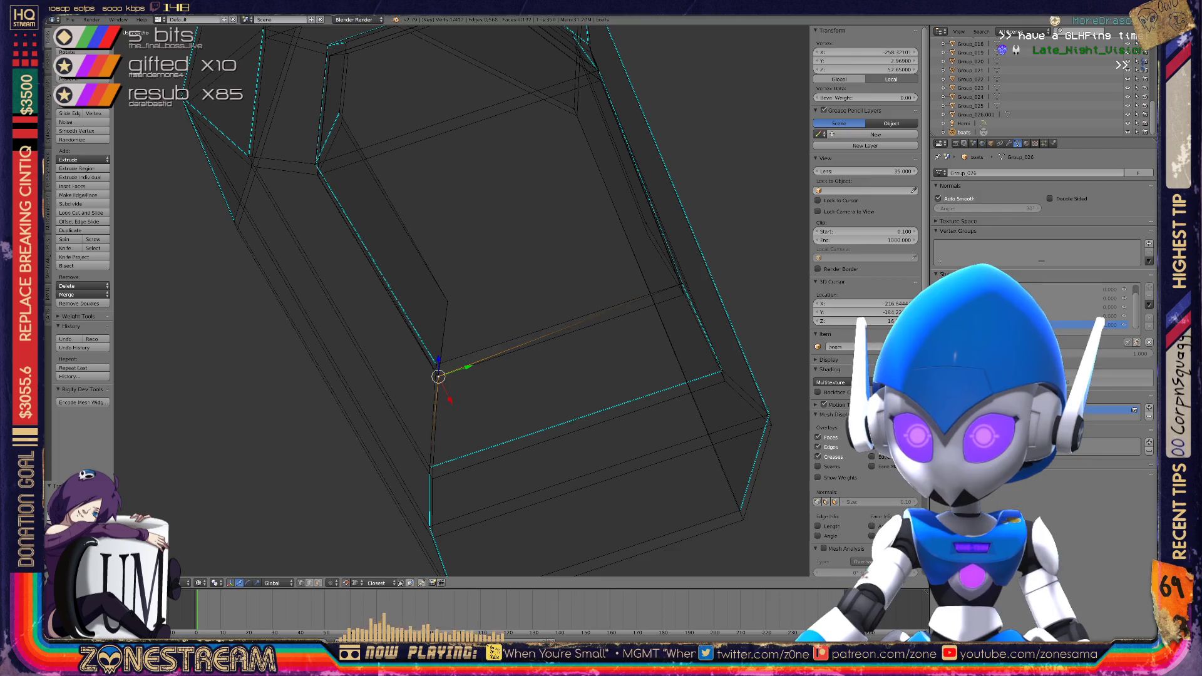
click(438, 366)
scroll(447, 394, up, 8)
scroll(447, 394, down, 3)
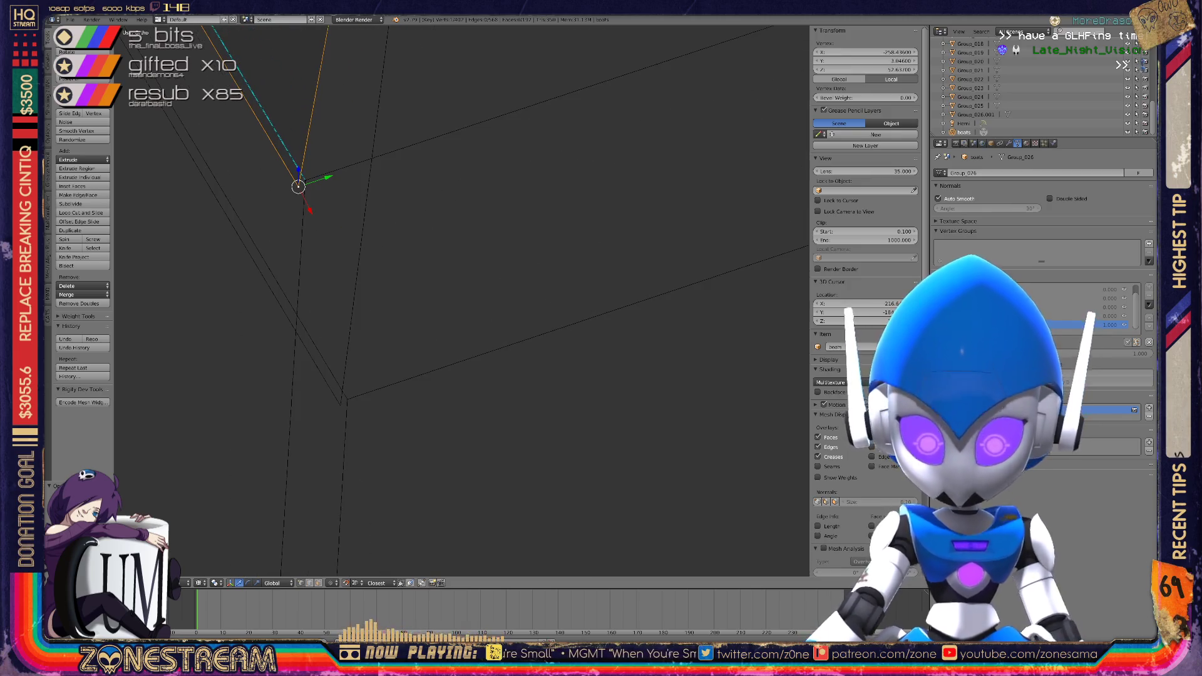
click(340, 405)
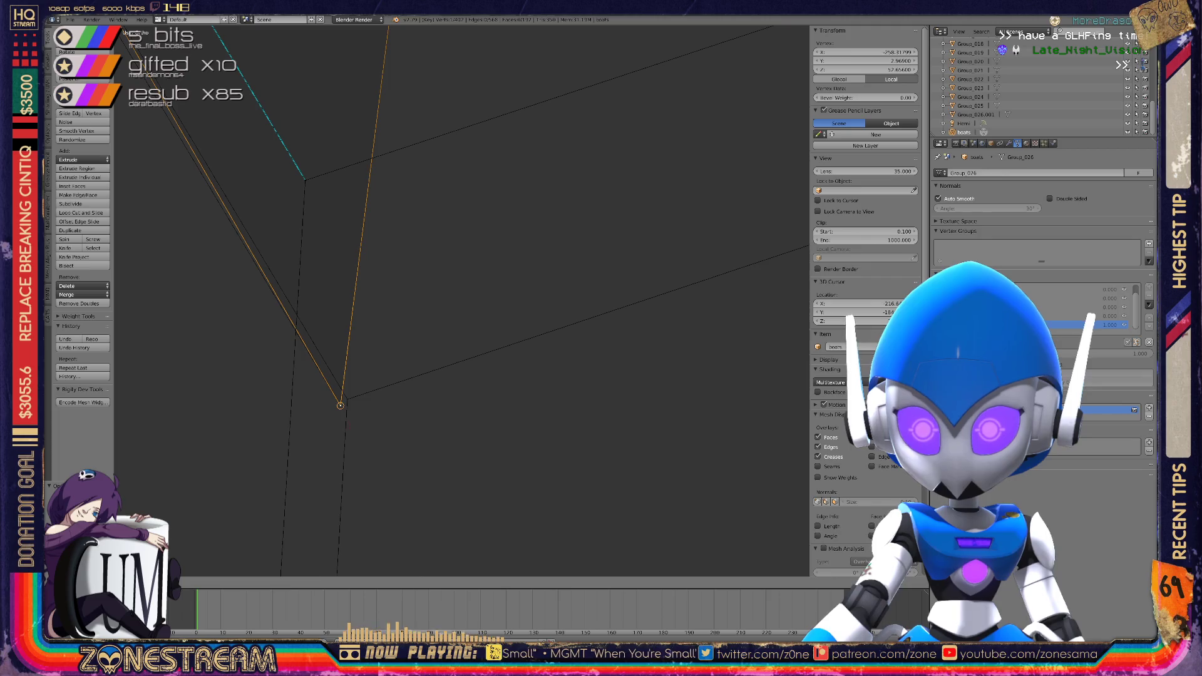
key(g)
key(g)
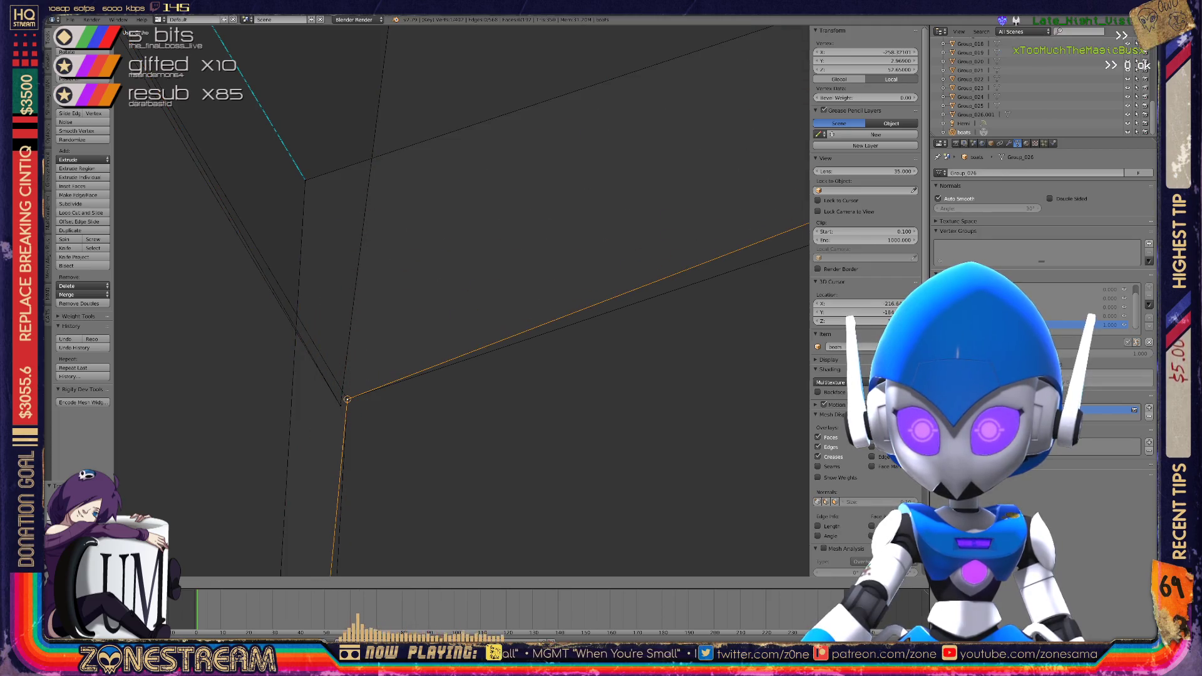
key(g)
key(g)
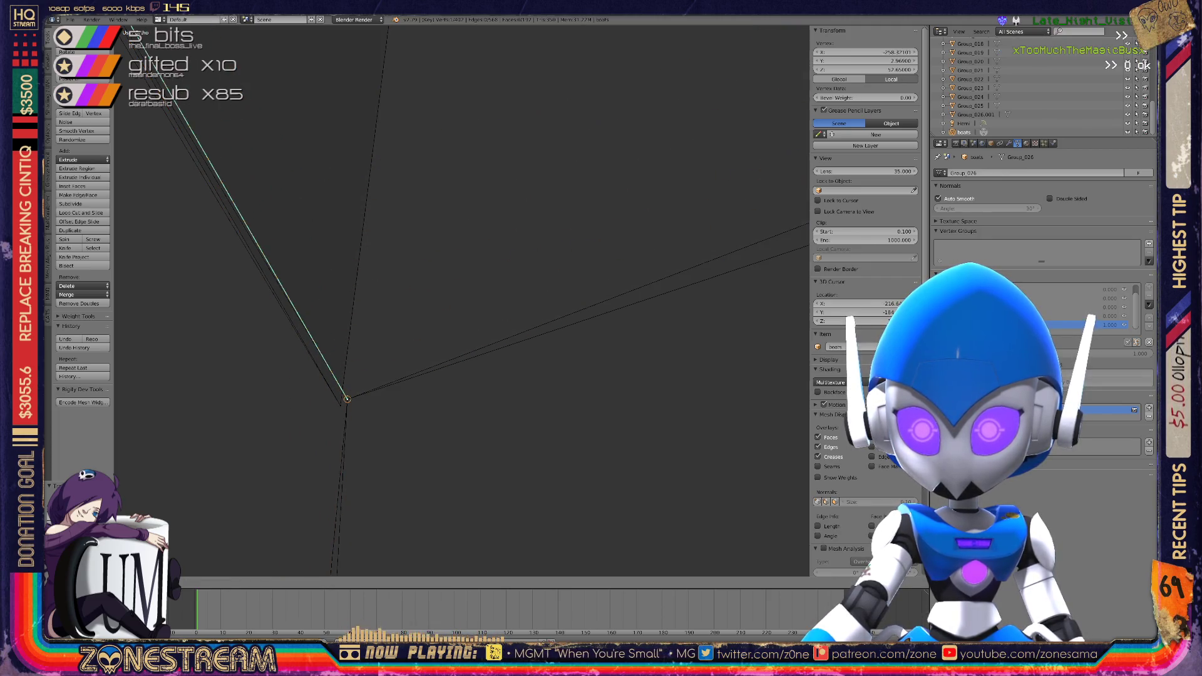
scroll(438, 282, down, 5)
shift+middle_drag(457, 294, 408, 95)
scroll(427, 163, up, 5)
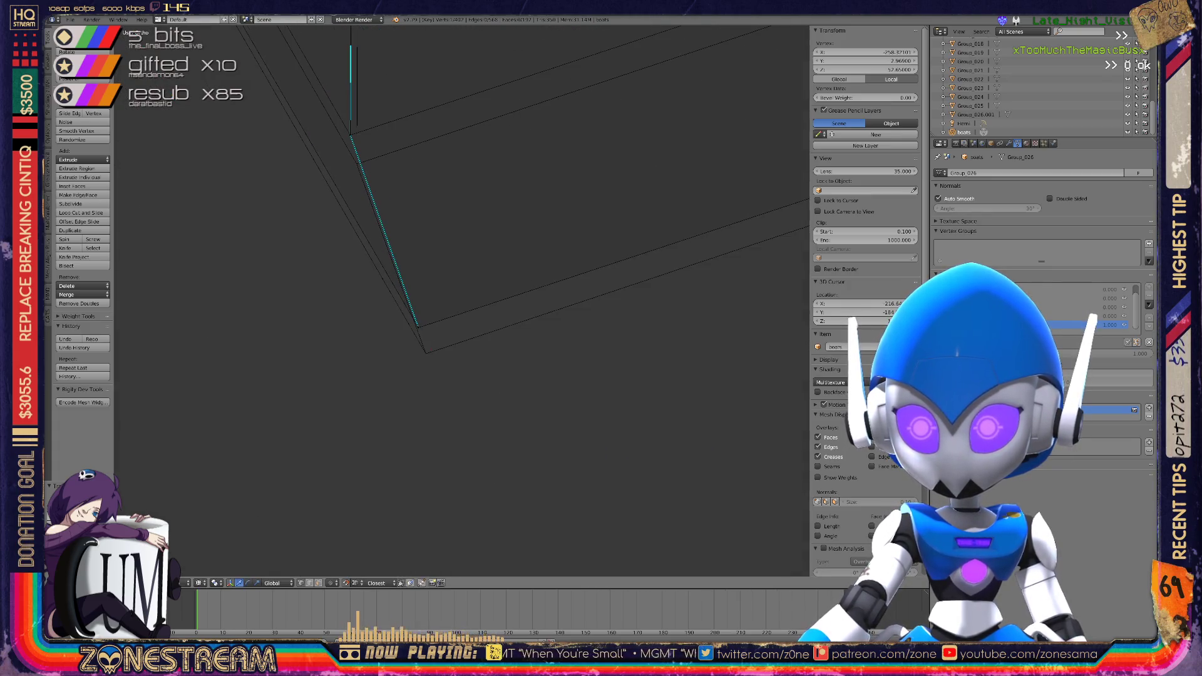
key(Return)
Move the upper corner vertex along Z, then place the right corner vertex on the reference corner
right_click(356, 164)
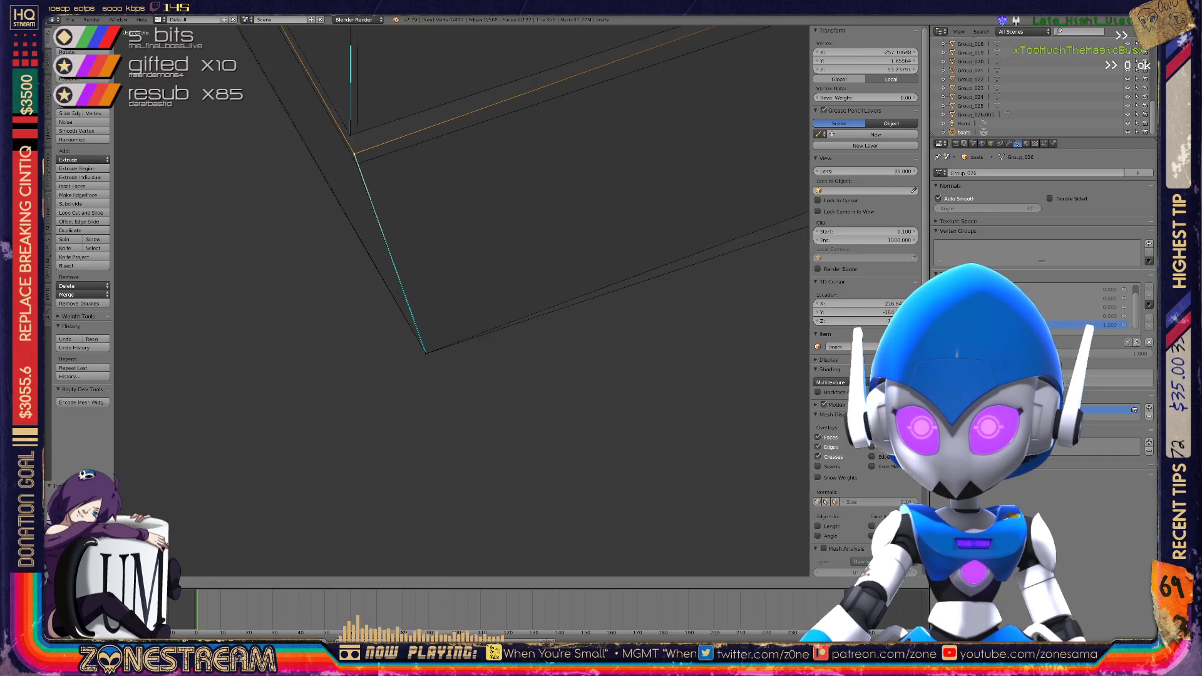
key(g)
key(z)
middle_drag(438, 313, 351, 281)
right_click(559, 307)
right_click(608, 142)
key(g)
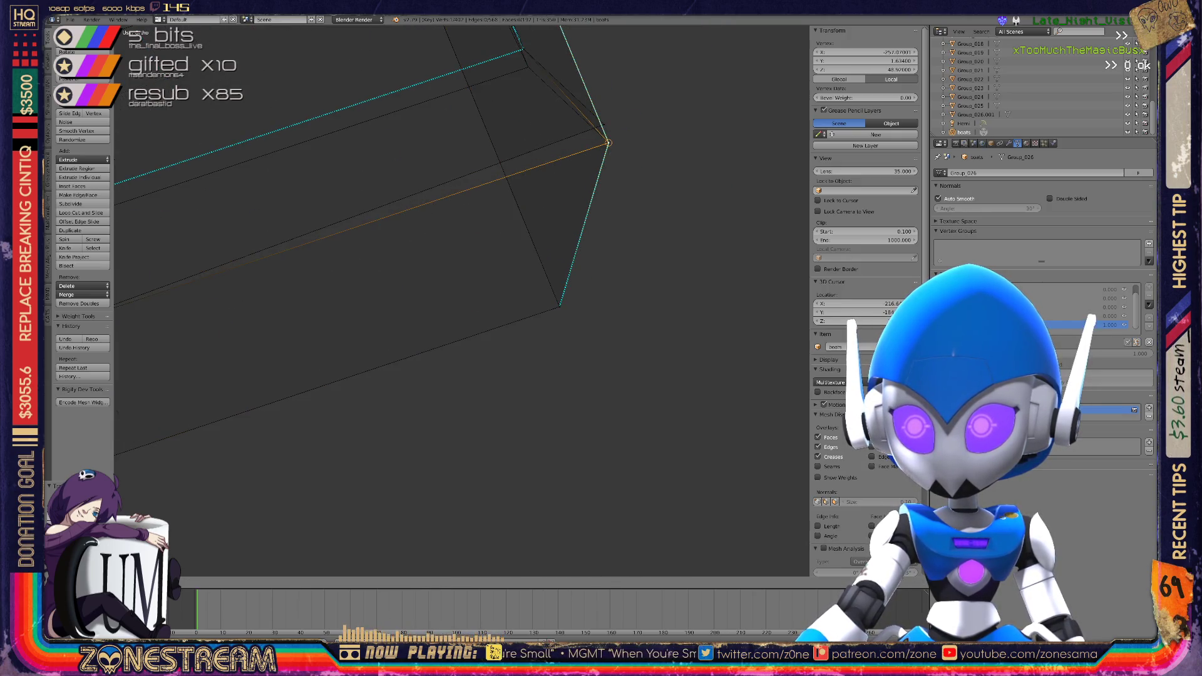
key(g)
scroll(461, 301, up, 2)
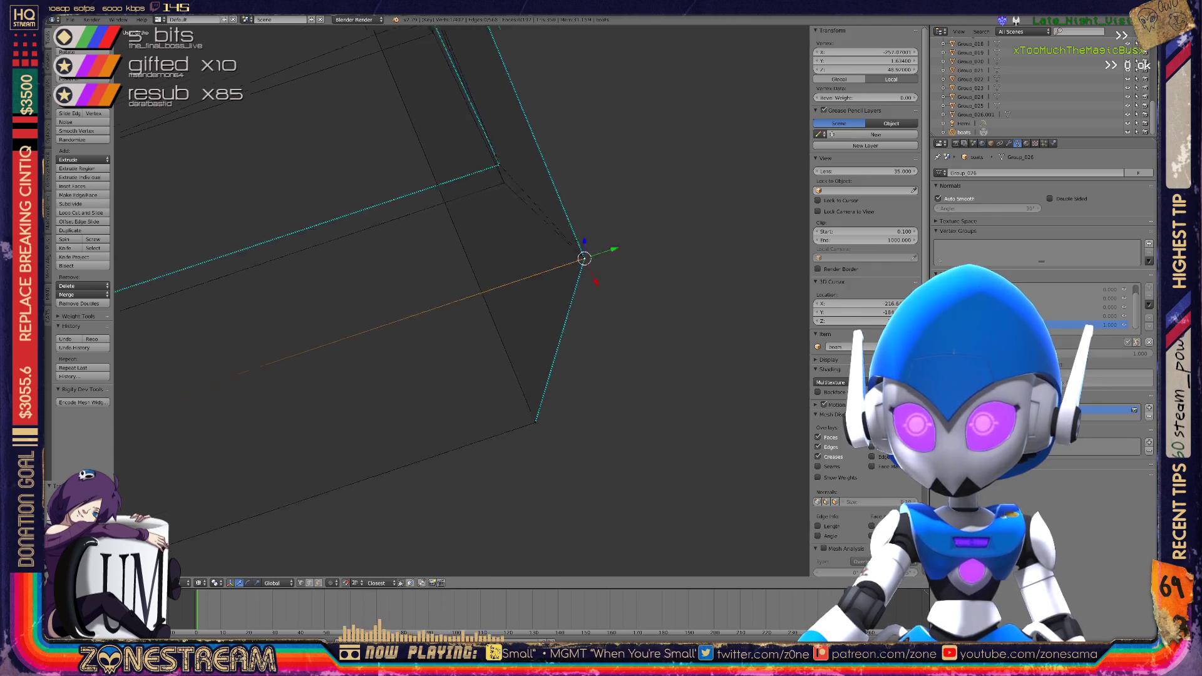
key(g)
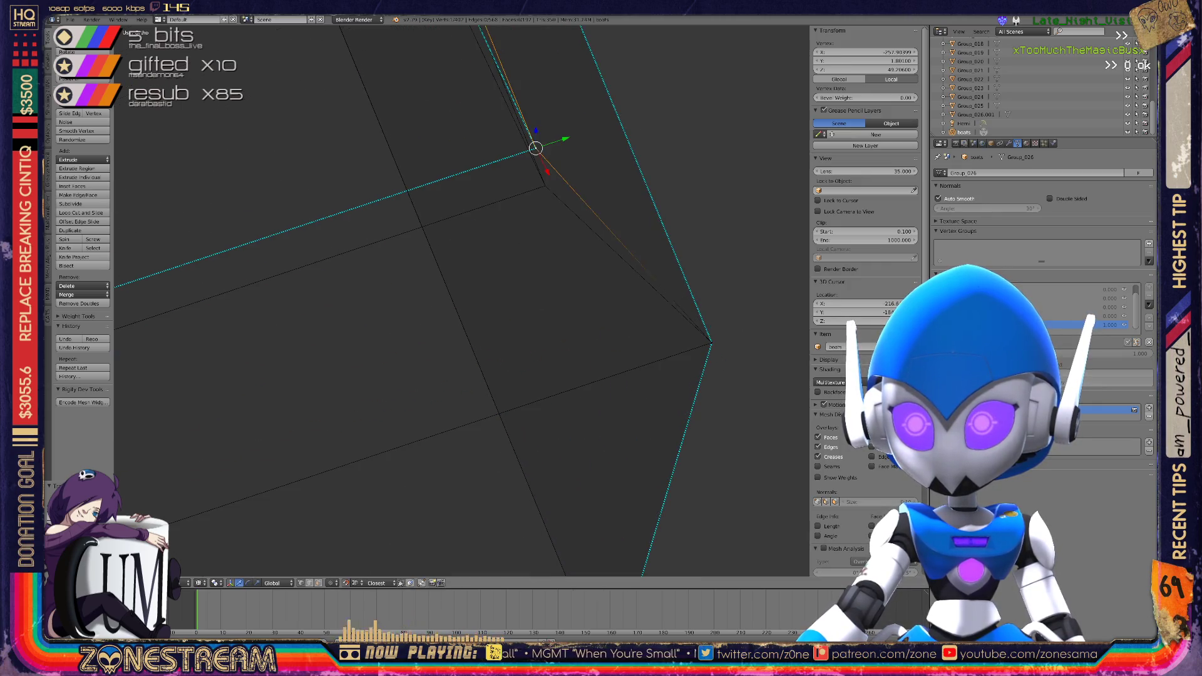
scroll(461, 300, down, 8)
scroll(461, 300, up, 5)
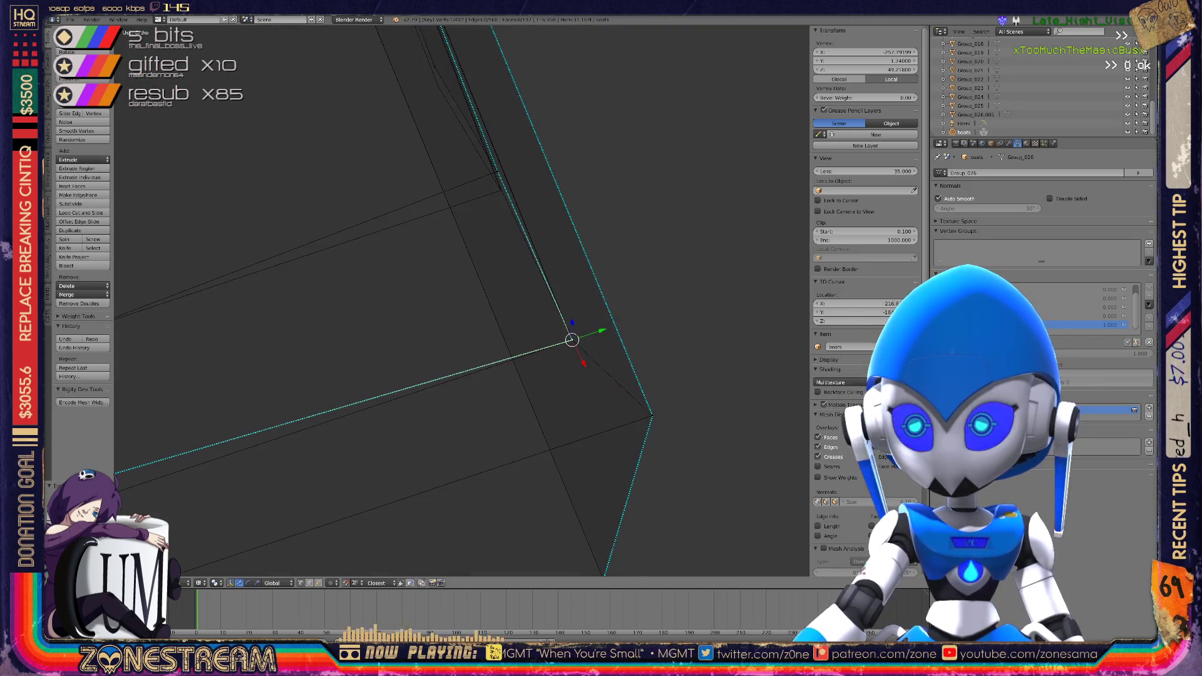
Snap another hull-edge vertex onto the neighbouring reference wireframe edge
right_click(528, 194)
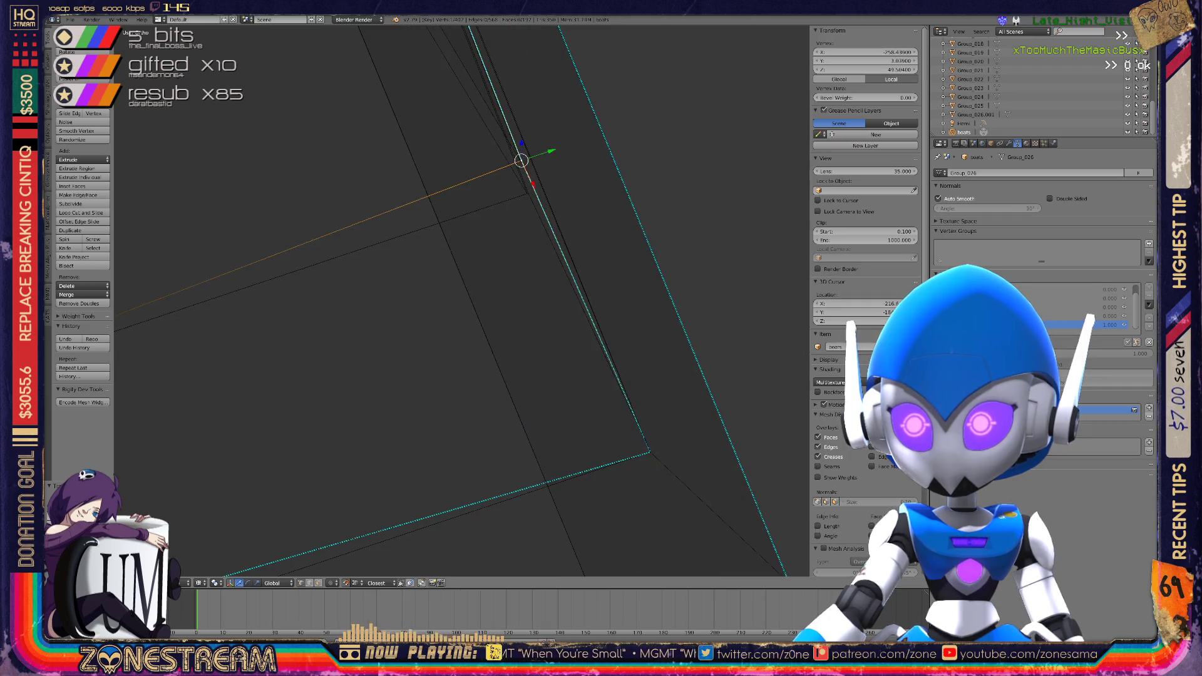
mouse_move(528, 194)
middle_down()
mouse_move(523, 161)
mouse_move(501, 144)
mouse_move(474, 186)
mouse_move(482, 99)
mouse_move(438, 230)
middle_up()
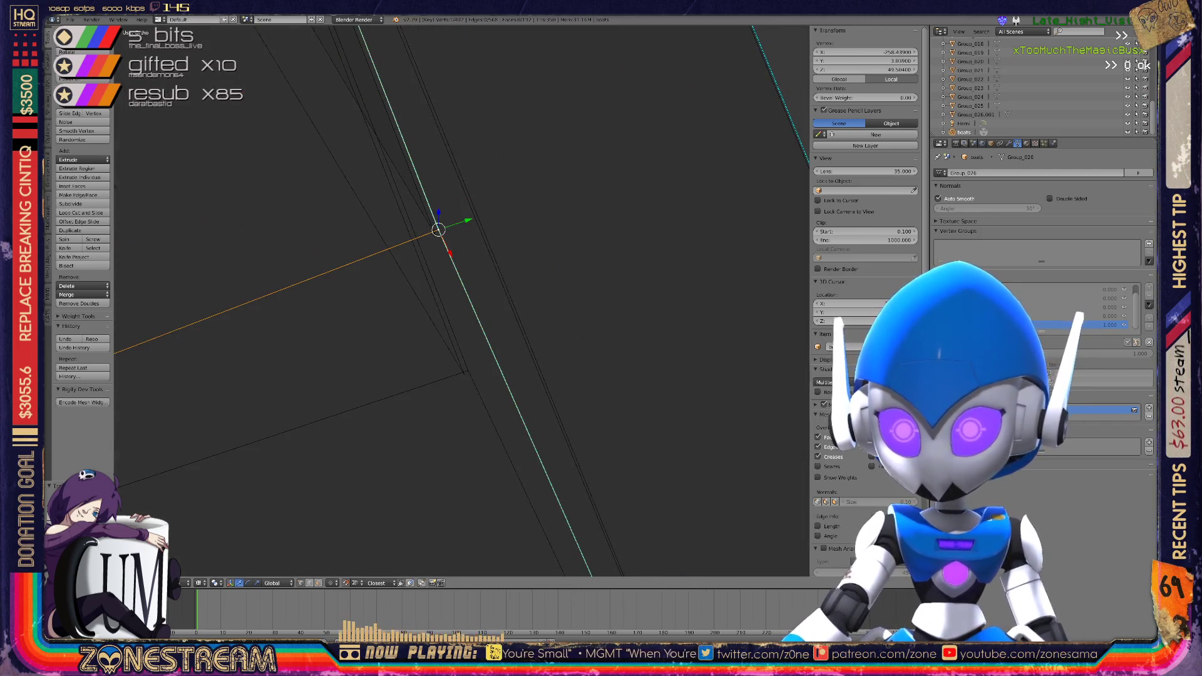
key(g)
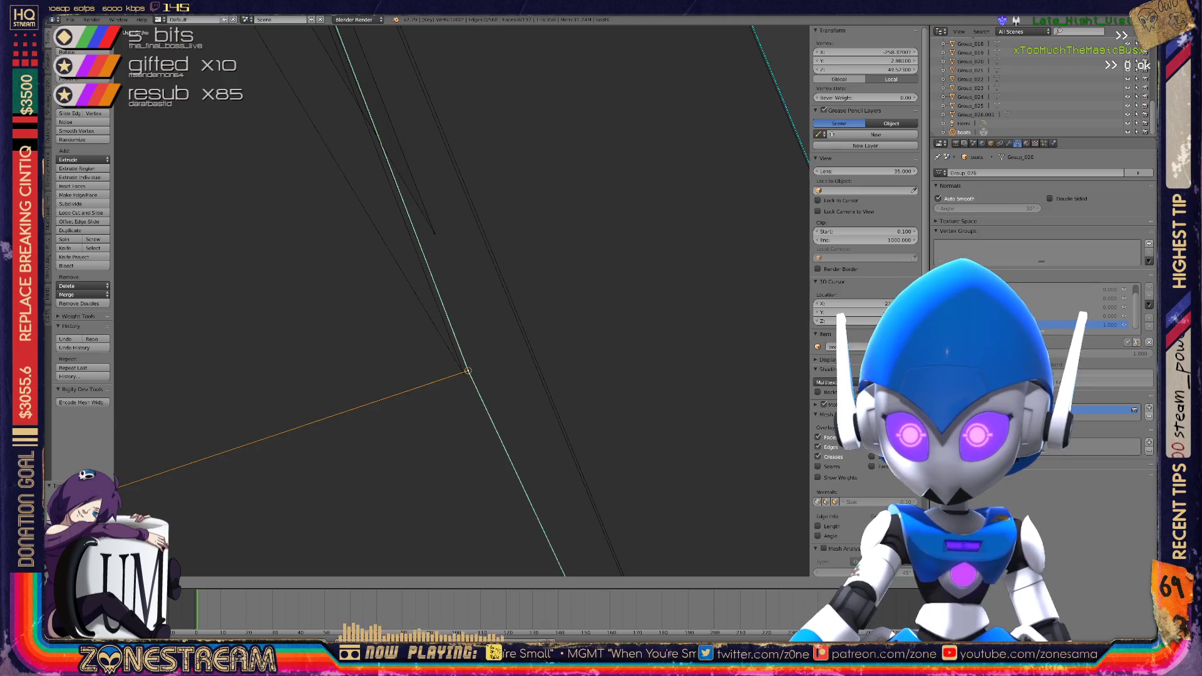
key(g)
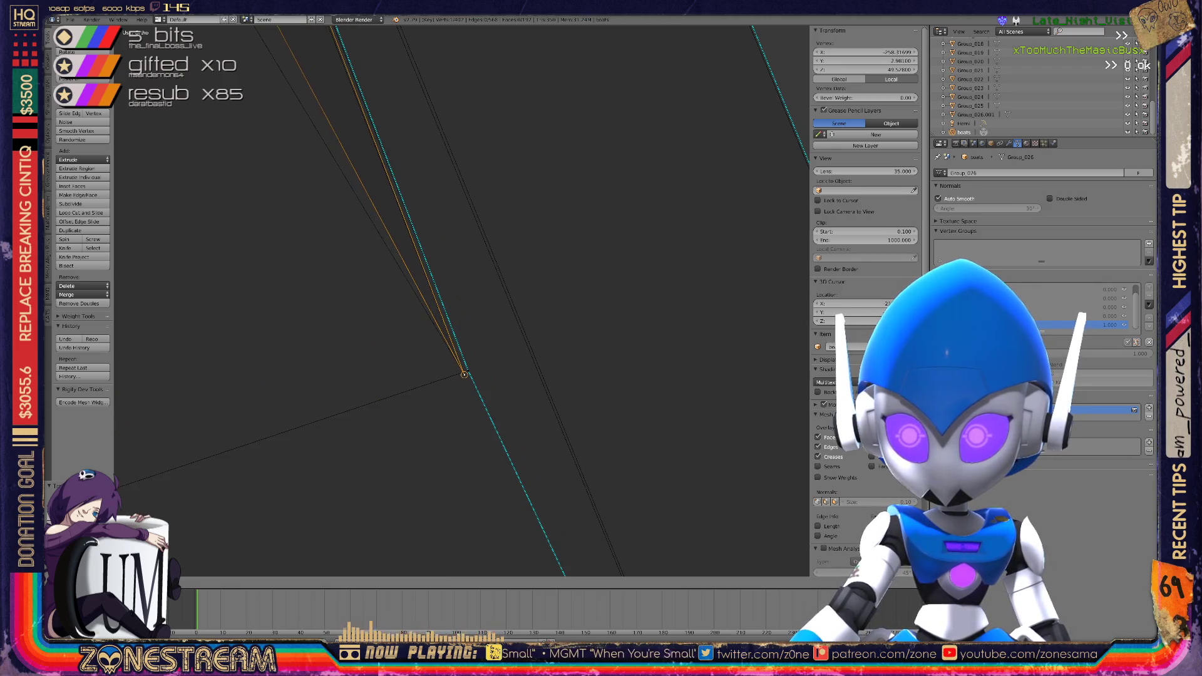
mouse_move(464, 374)
middle_down()
mouse_move(544, 269)
mouse_move(601, 400)
middle_up()
scroll(545, 270, down, 10)
scroll(563, 344, up, 6)
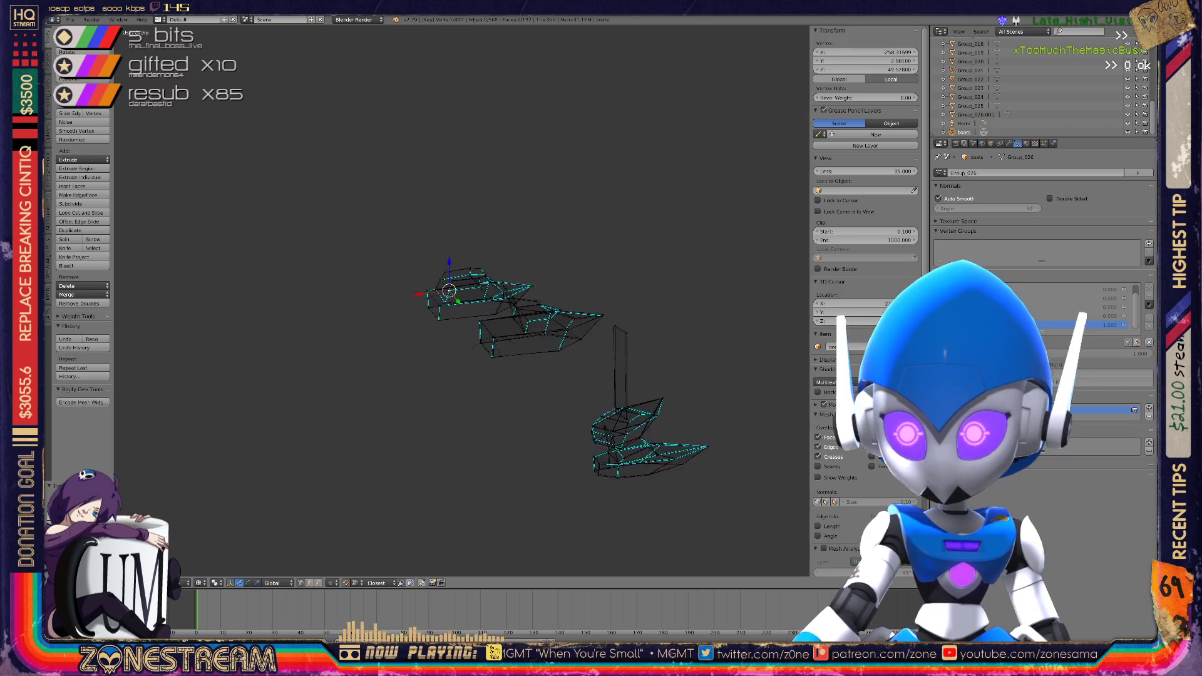
Zoom in on a hull corner and snap the selected vertex onto the cyan reference corner
scroll(462, 300, up, 5)
shift+middle_drag(476, 263, 632, 409)
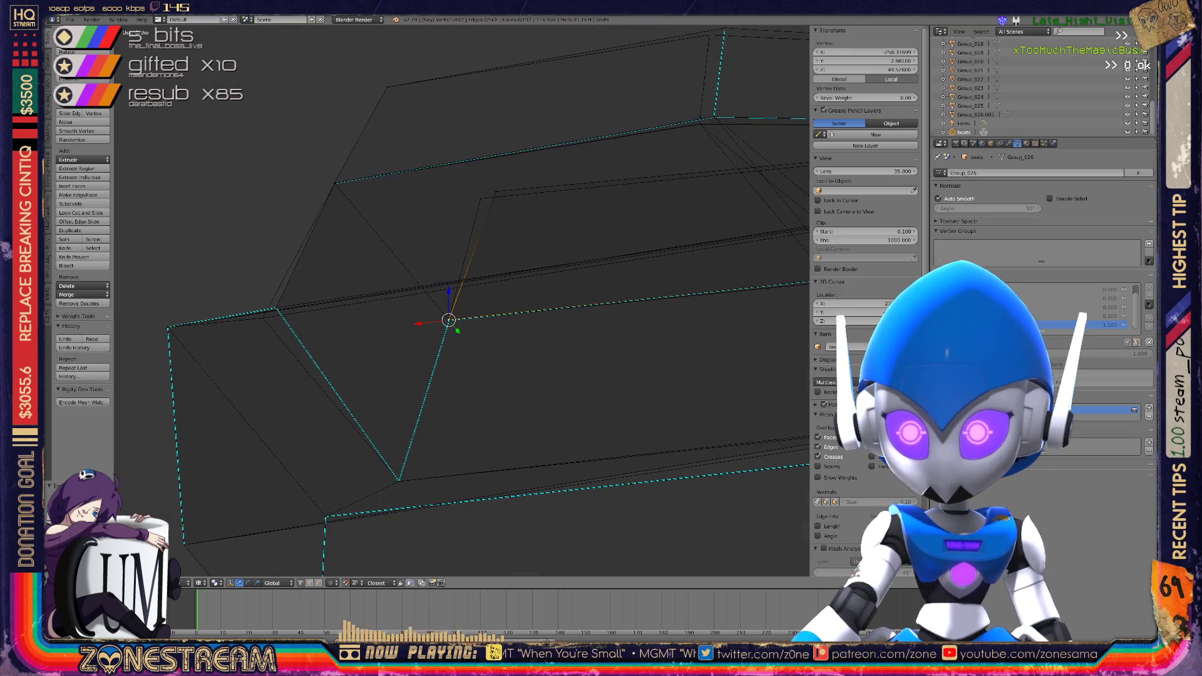
key(g)
scroll(154, 363, up, 5)
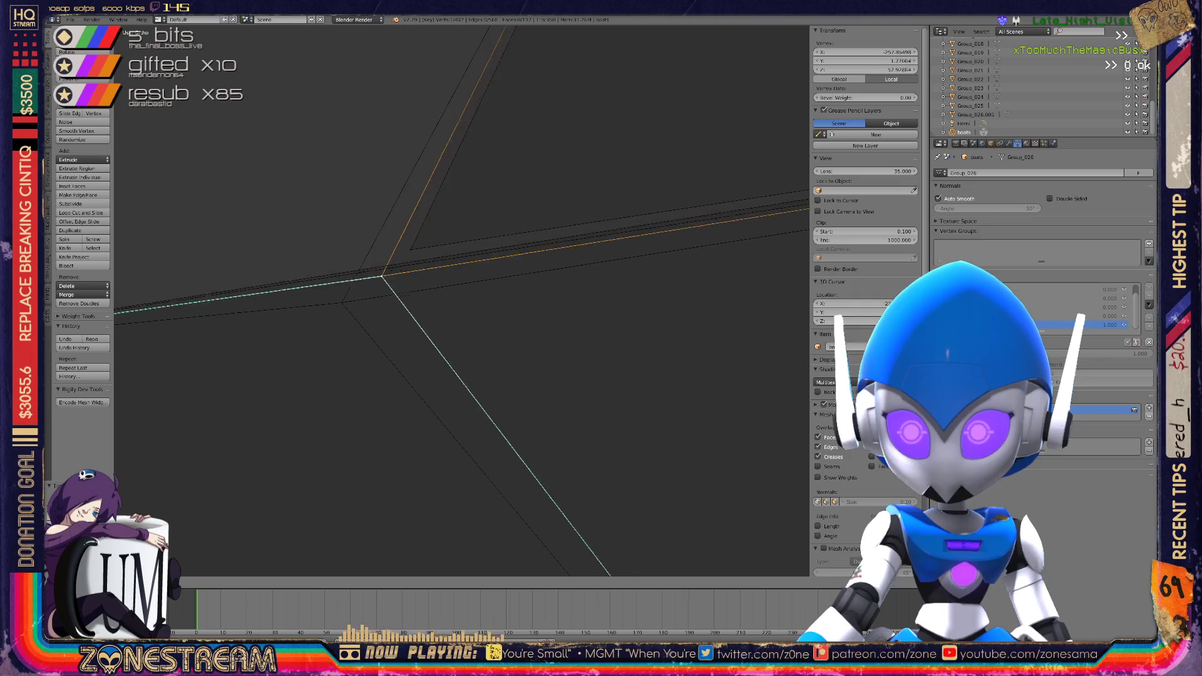
key(Return)
key(ctrl+z)
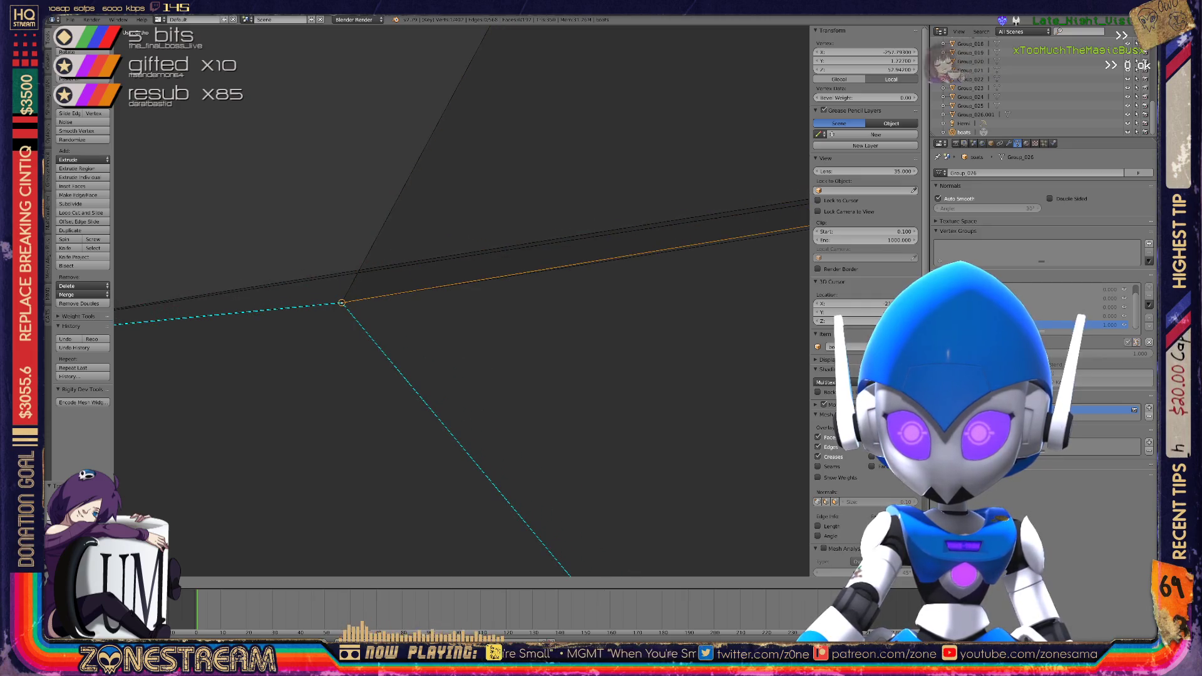
Nudge the same vertex slightly left, then drop it exactly onto the reference corner
scroll(462, 300, down, 5)
scroll(476, 300, up, 3)
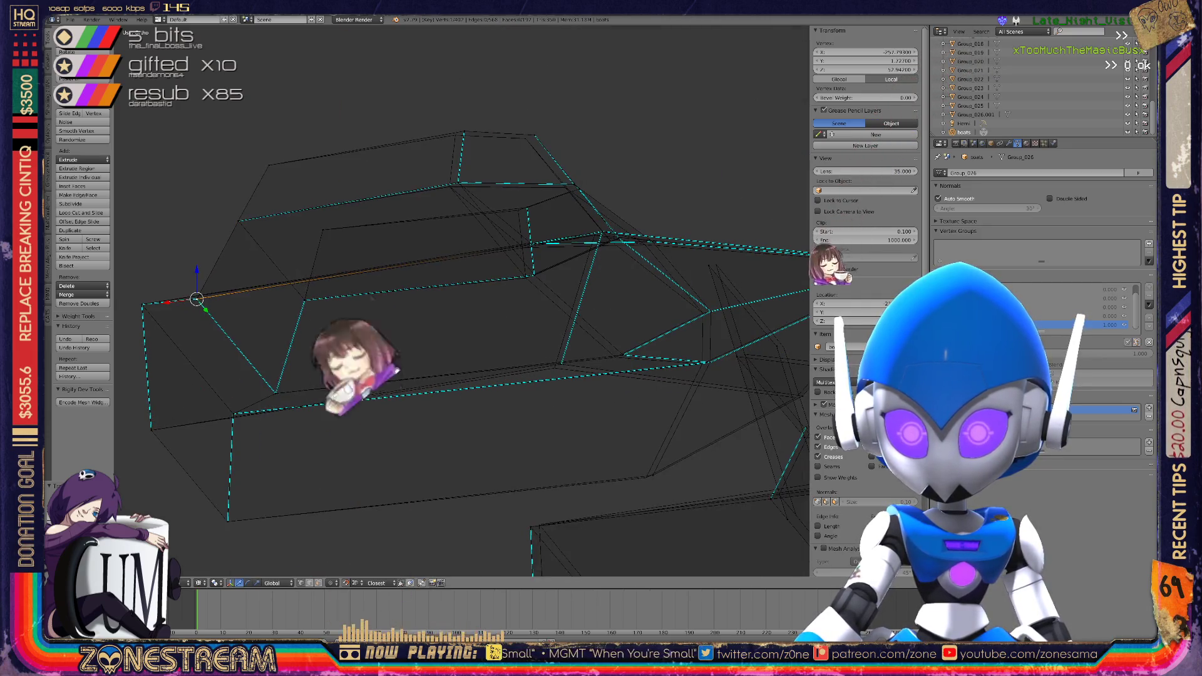
middle_drag(475, 300, 400, 325)
key(g)
key(Return)
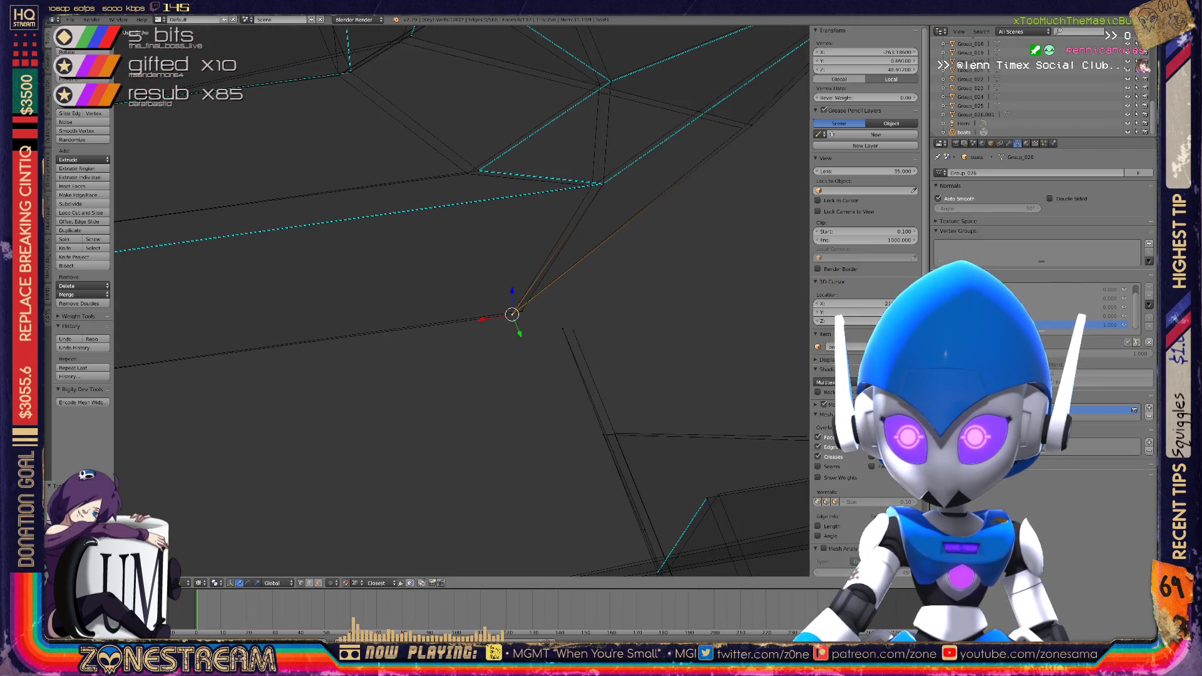
mouse_move(521, 311)
middle_down()
mouse_move(445, 365)
mouse_move(368, 470)
middle_up()
key(g)
click(507, 248)
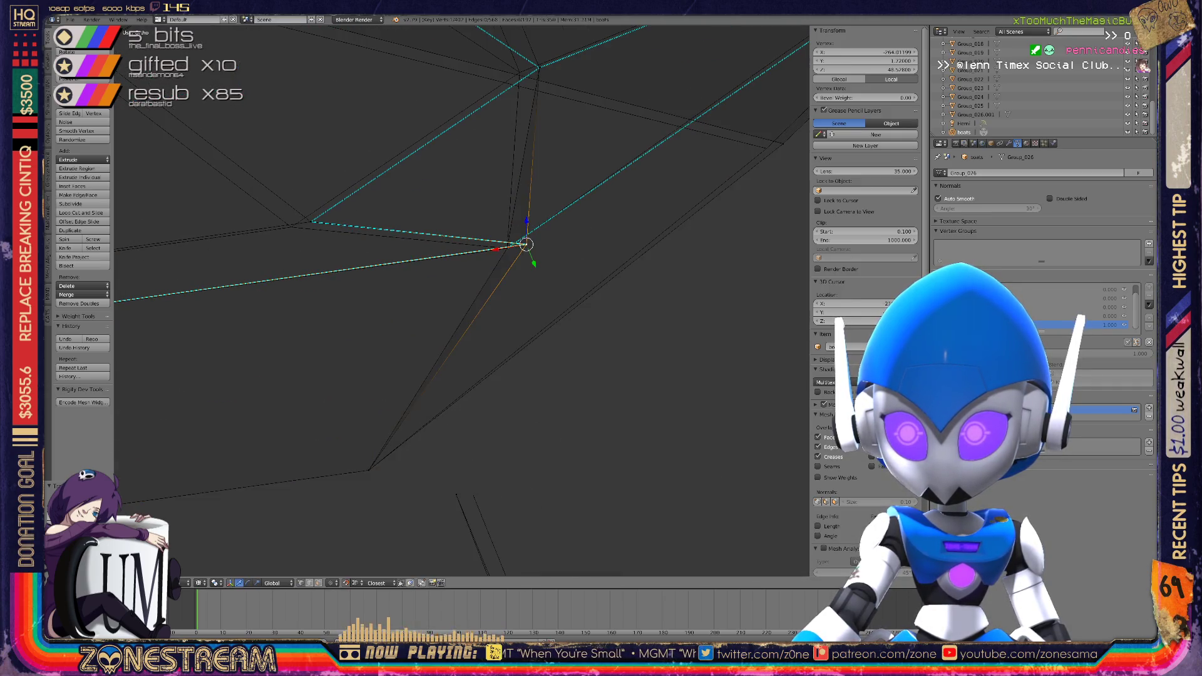
Select the next hull vertex and snap it onto its reference corner
right_click(291, 227)
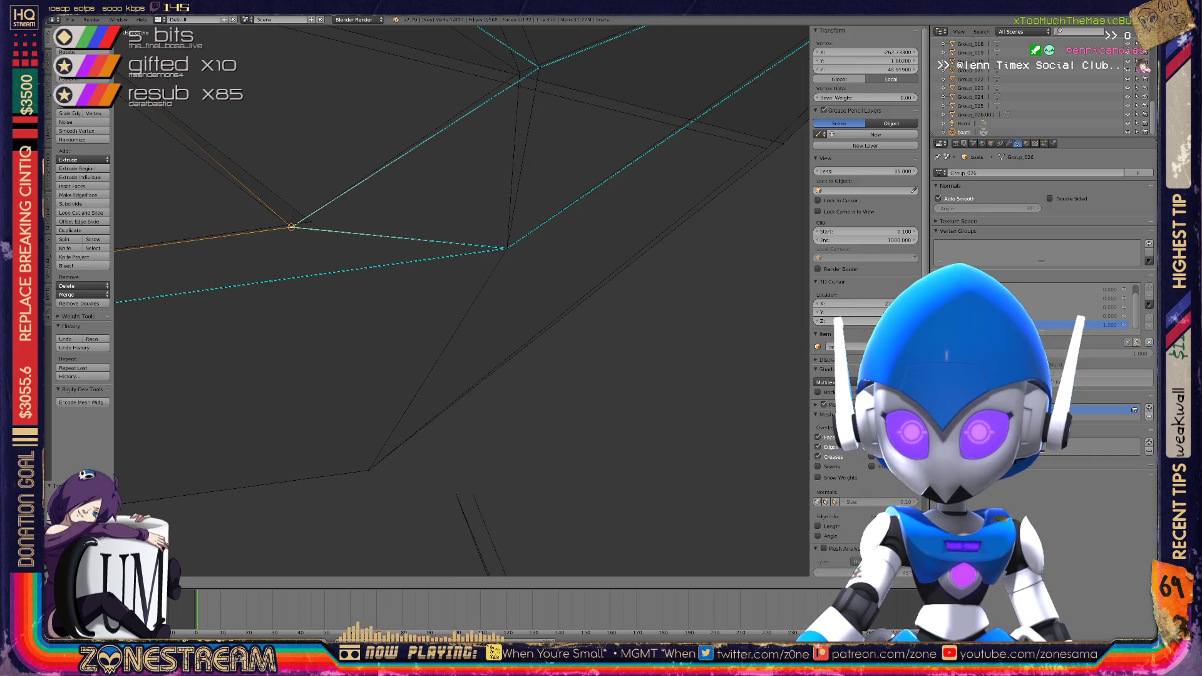
key(g)
mouse_move(292, 227)
middle_down()
mouse_move(536, 349)
mouse_move(649, 421)
mouse_move(635, 481)
mouse_move(791, 546)
middle_up()
key(g)
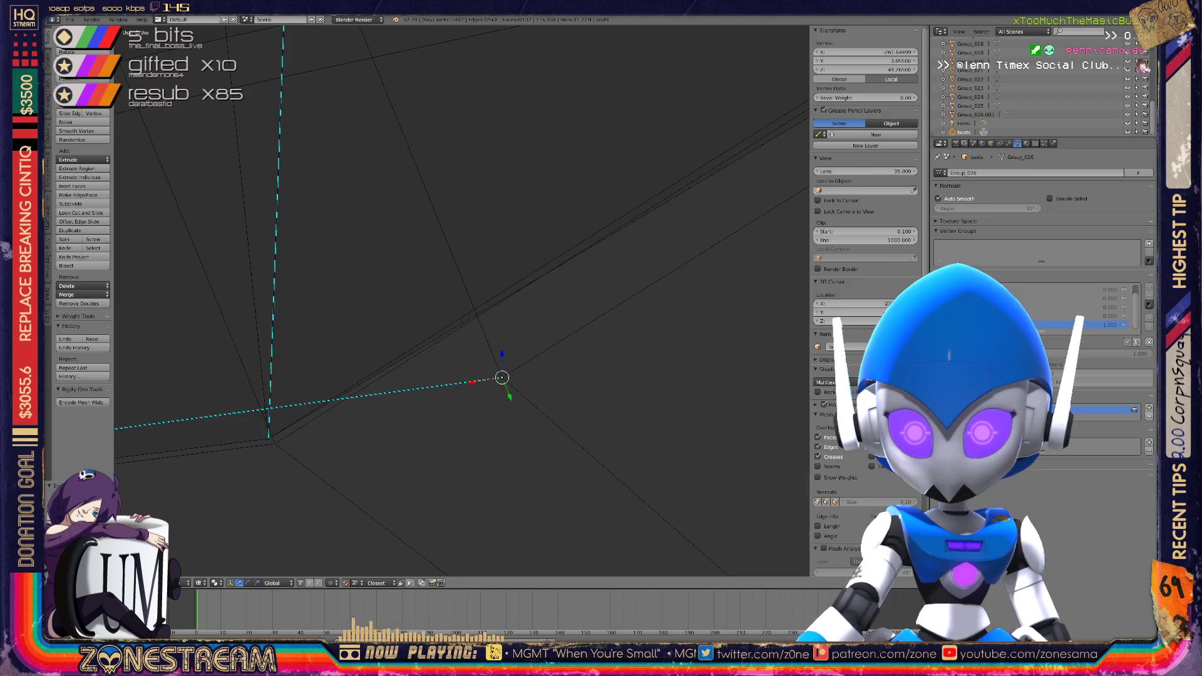
Pull the neighbouring corner vertex down onto the reference edge and up to its reference corner
right_click(275, 443)
key(KP_Decimal)
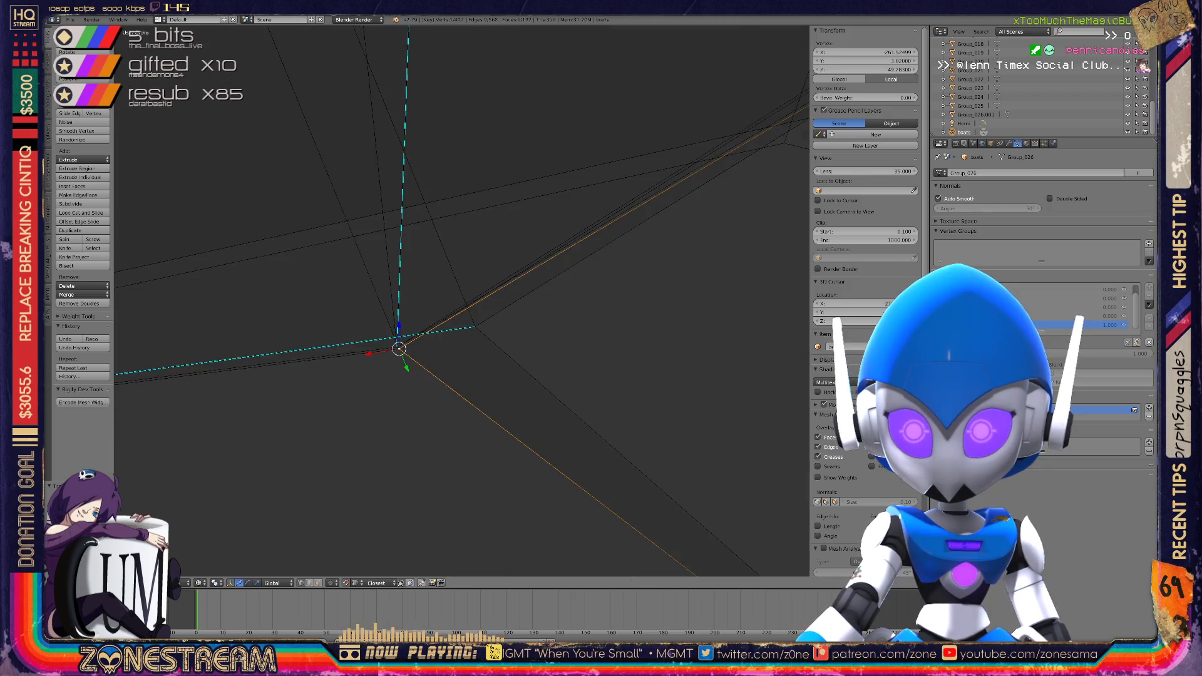
mouse_move(463, 300)
middle_down()
mouse_move(407, 269)
mouse_move(388, 220)
mouse_move(358, 199)
middle_up()
drag(389, 333, 361, 363)
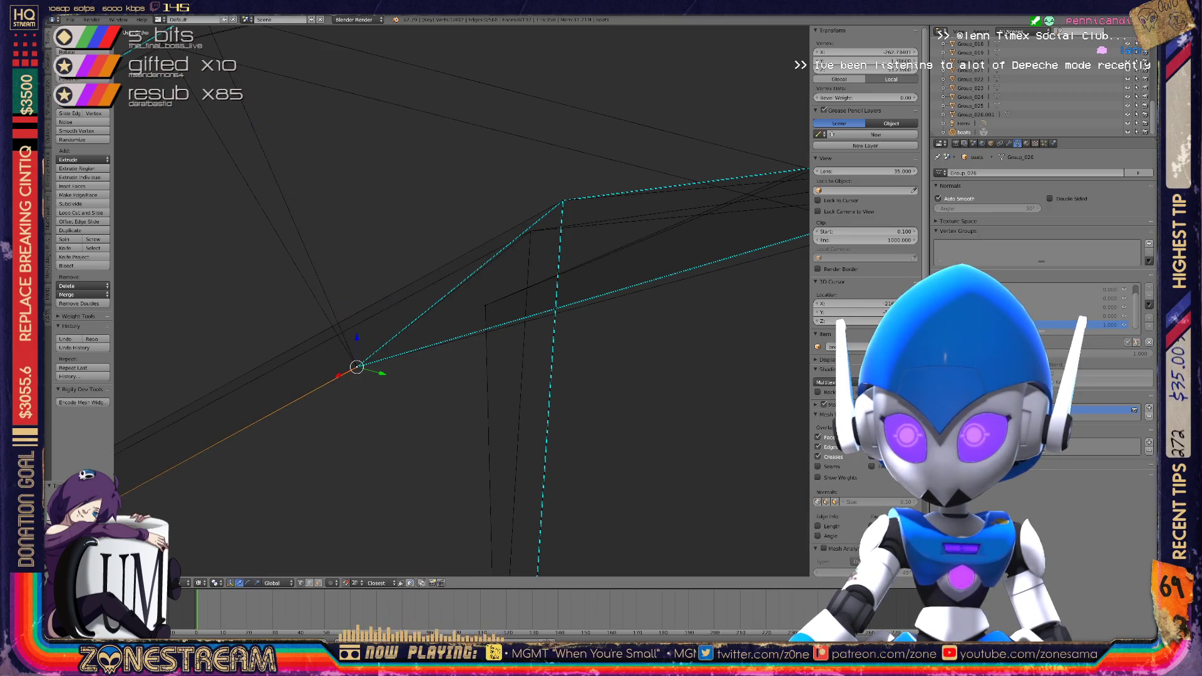
middle_drag(361, 363, 519, 243)
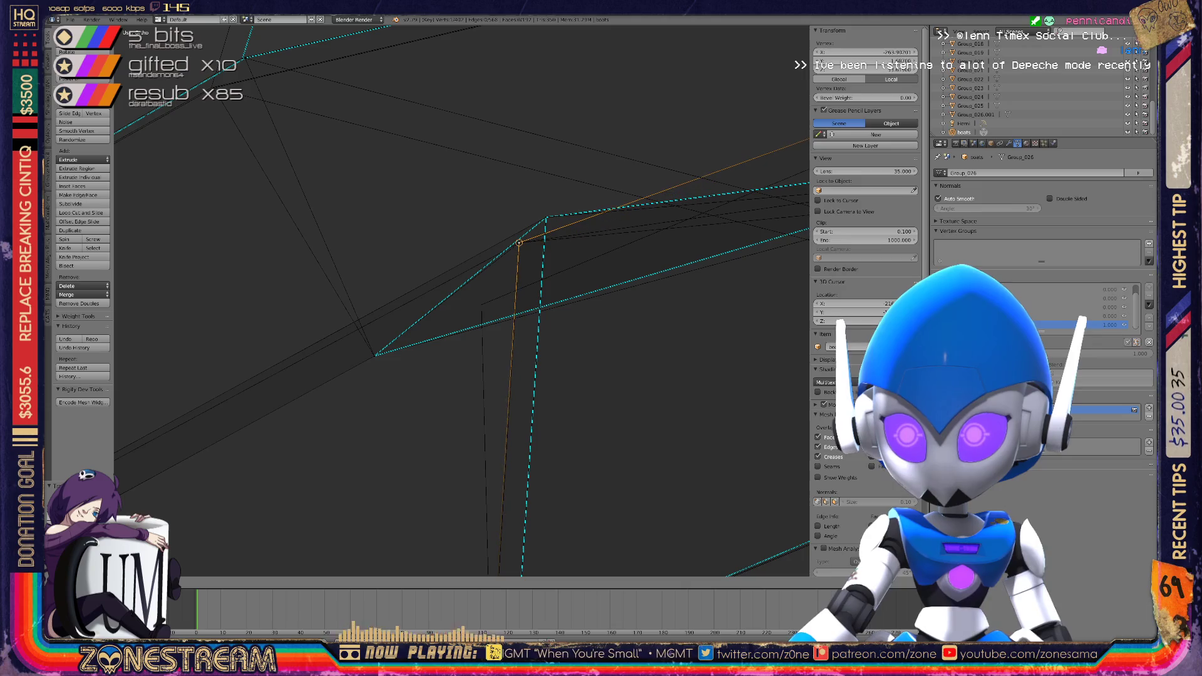
drag(519, 243, 513, 321)
mouse_move(463, 300)
middle_down()
mouse_move(513, 251)
mouse_move(482, 294)
mouse_move(451, 294)
mouse_move(501, 270)
mouse_move(476, 294)
mouse_move(548, 254)
middle_up()
key(g)
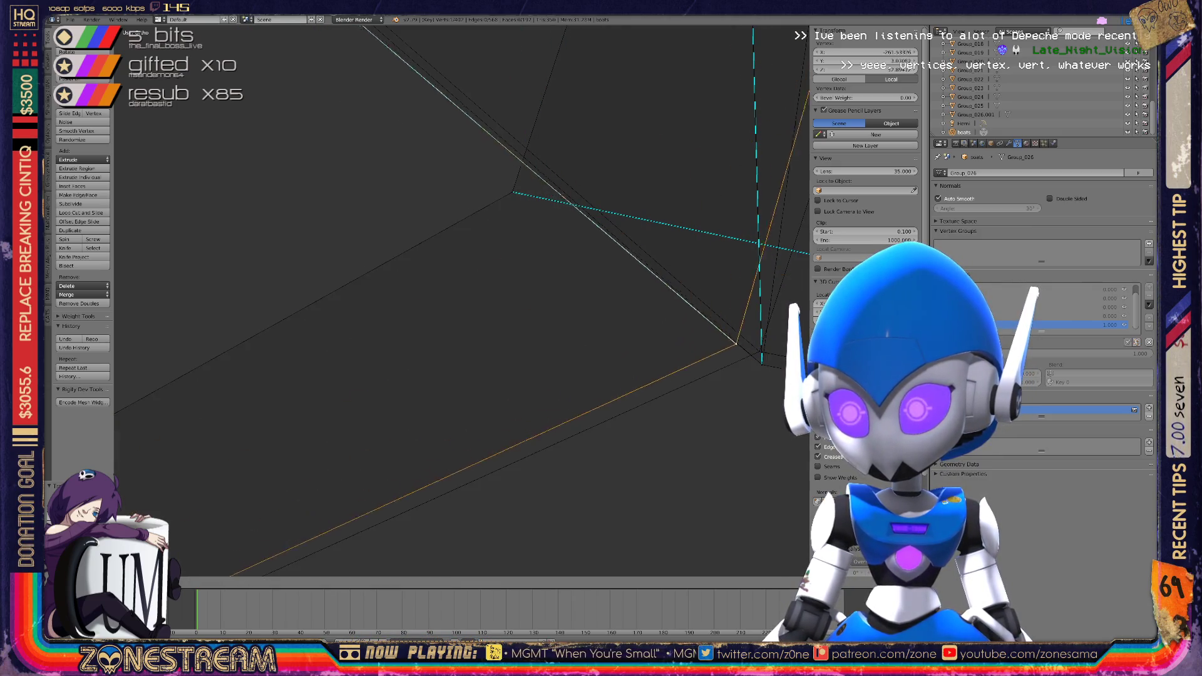
key(KP_Decimal)
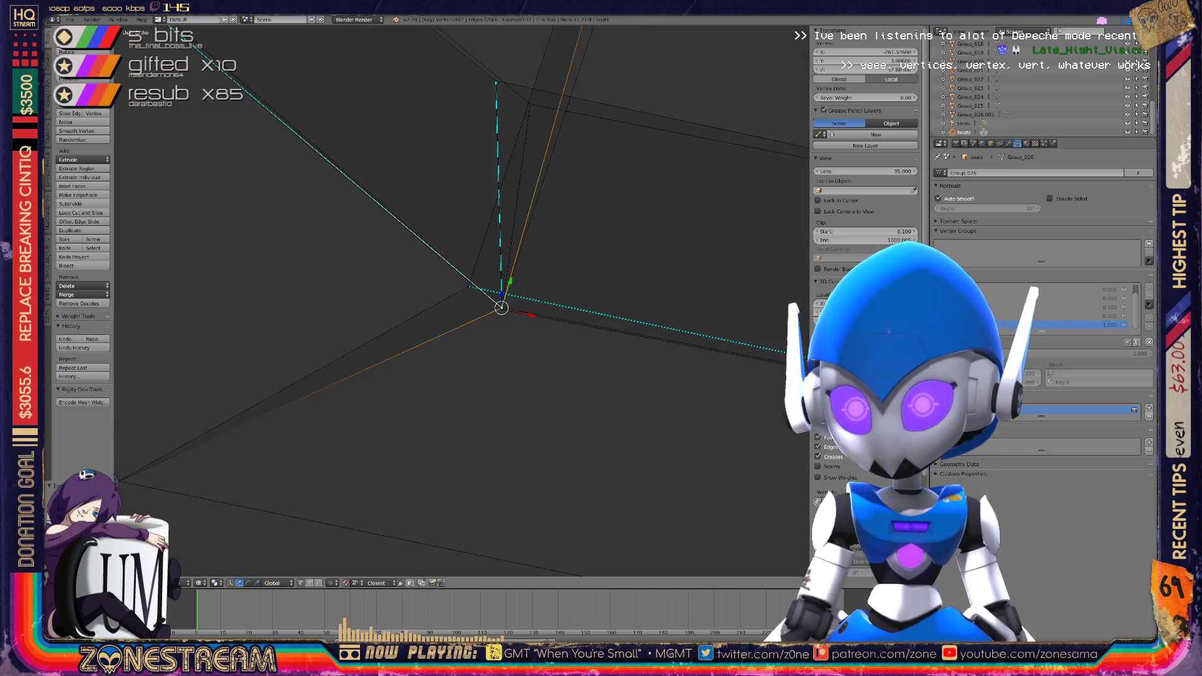
key(g)
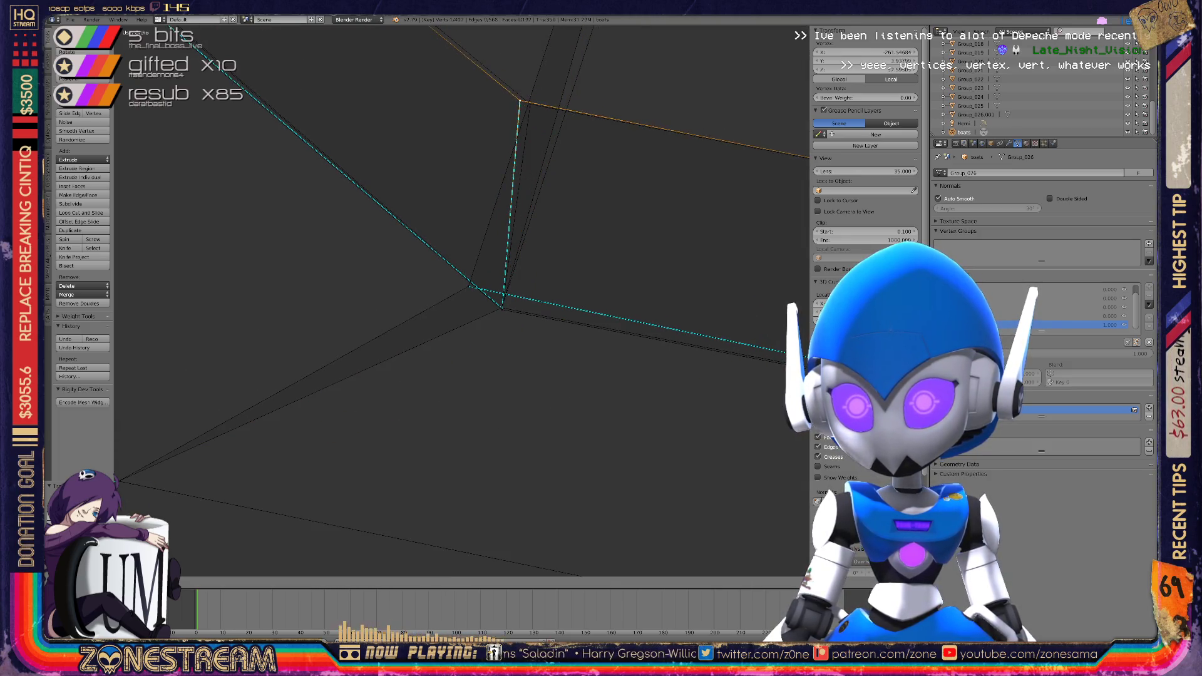
mouse_move(463, 301)
middle_down()
mouse_move(400, 238)
mouse_move(376, 251)
mouse_move(363, 288)
mouse_move(344, 254)
middle_up()
Reposition the outer tip vertex of the hull against the reference wireframe
right_click(224, 371)
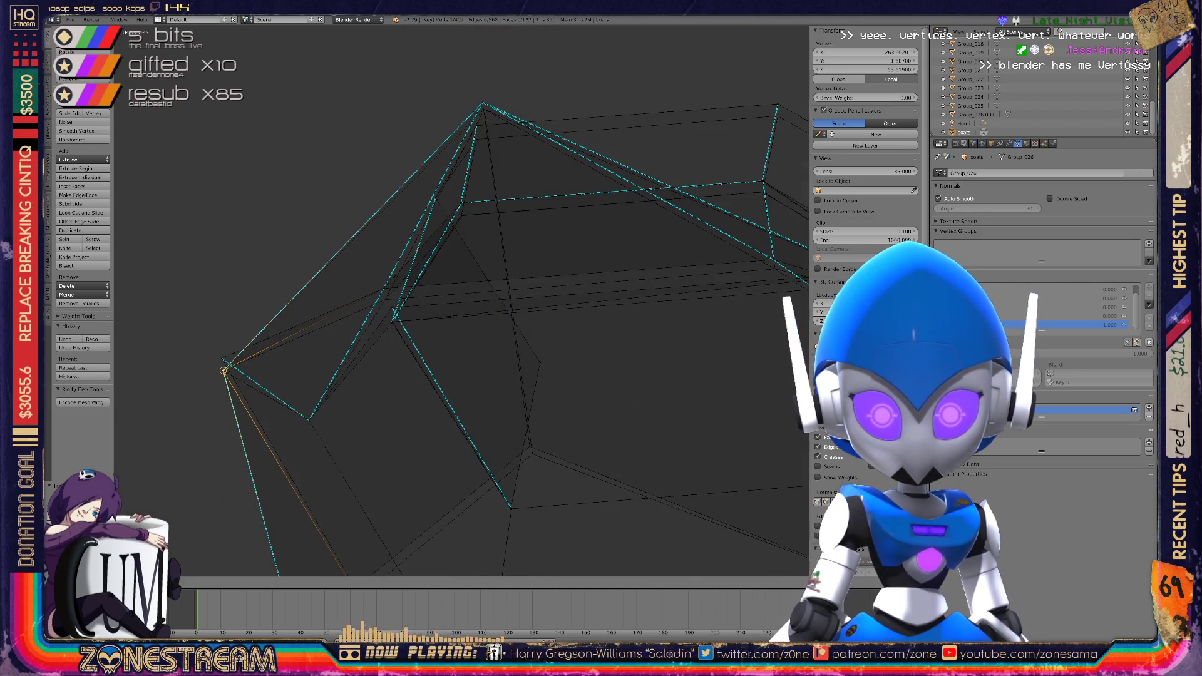
key(a)
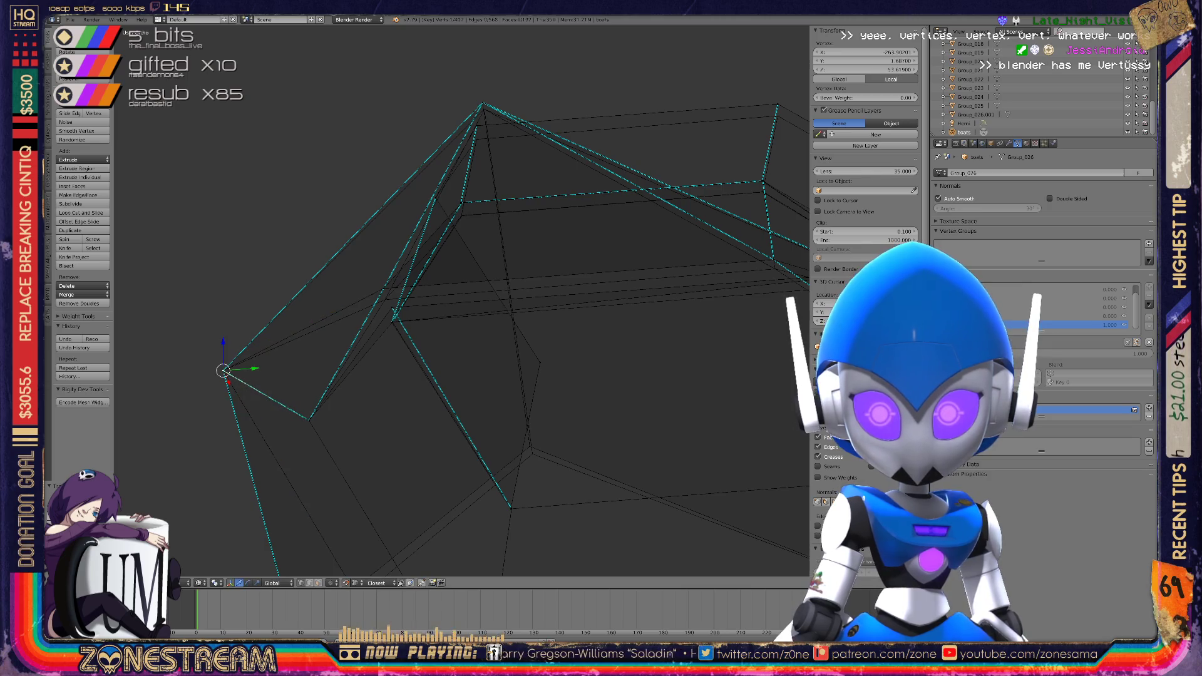
key(g)
key(g)
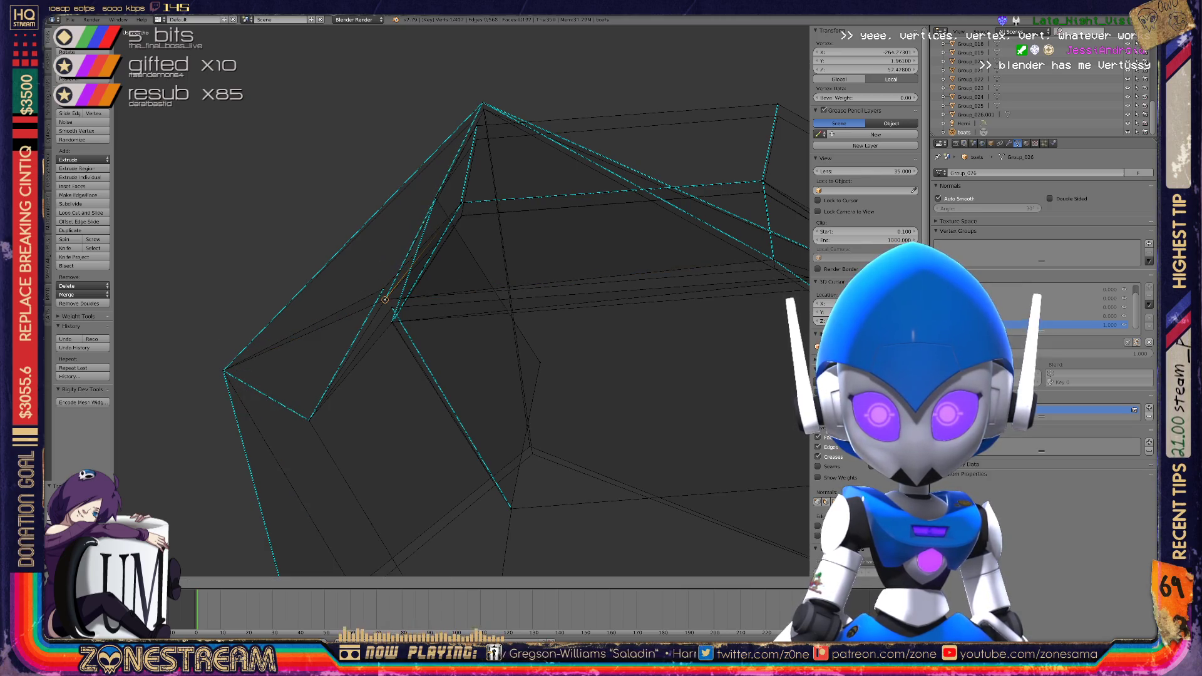
key(g)
click(385, 300)
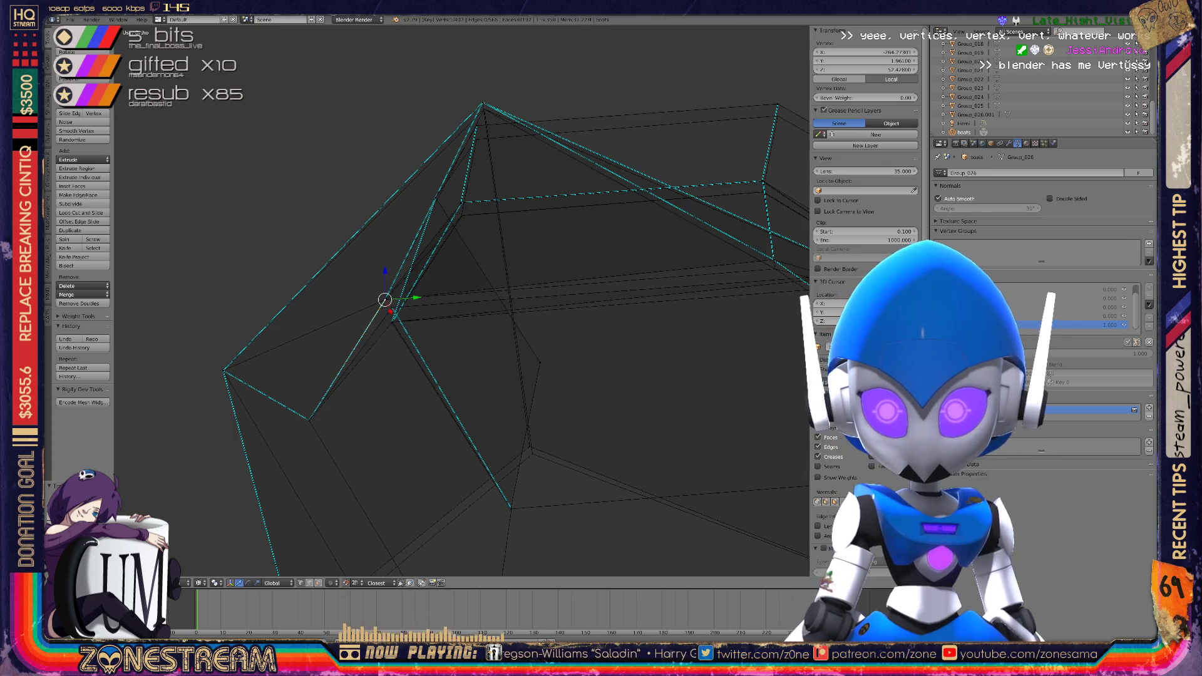
scroll(461, 300, down, 3)
key(g)
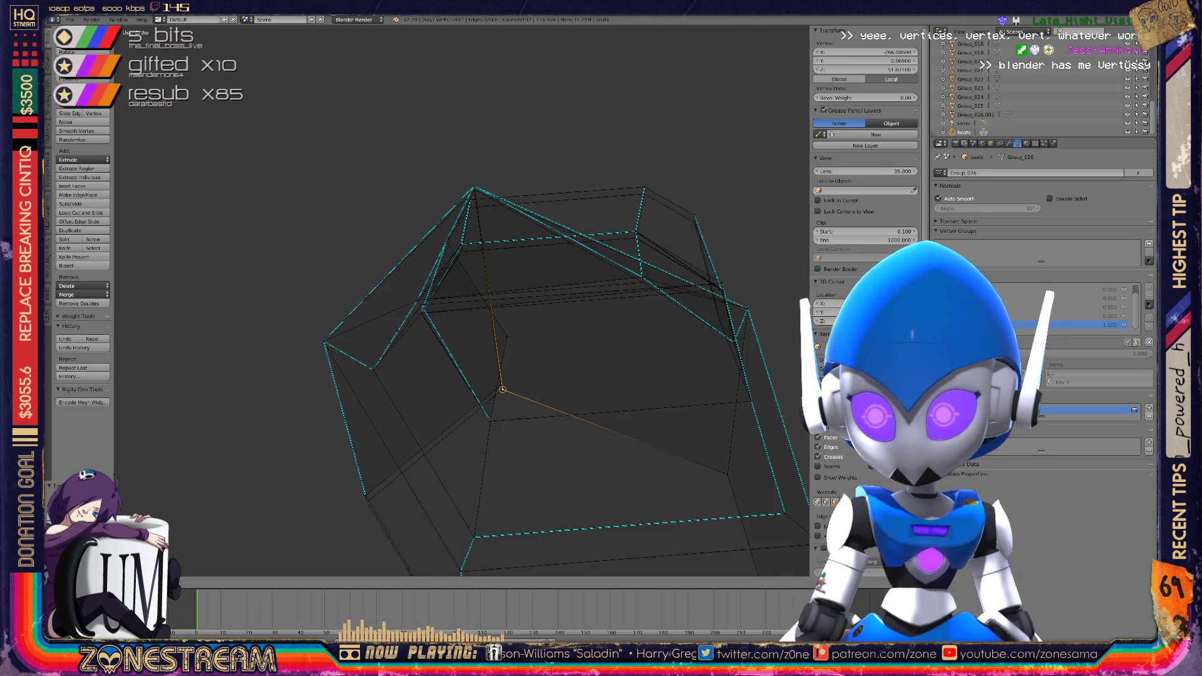
Nudge the current vertex slightly lower and frame another corner of the hull
drag(365, 495, 367, 501)
mouse_move(464, 376)
middle_down()
mouse_move(413, 351)
mouse_move(400, 400)
mouse_move(376, 376)
mouse_move(406, 351)
mouse_move(409, 376)
middle_up()
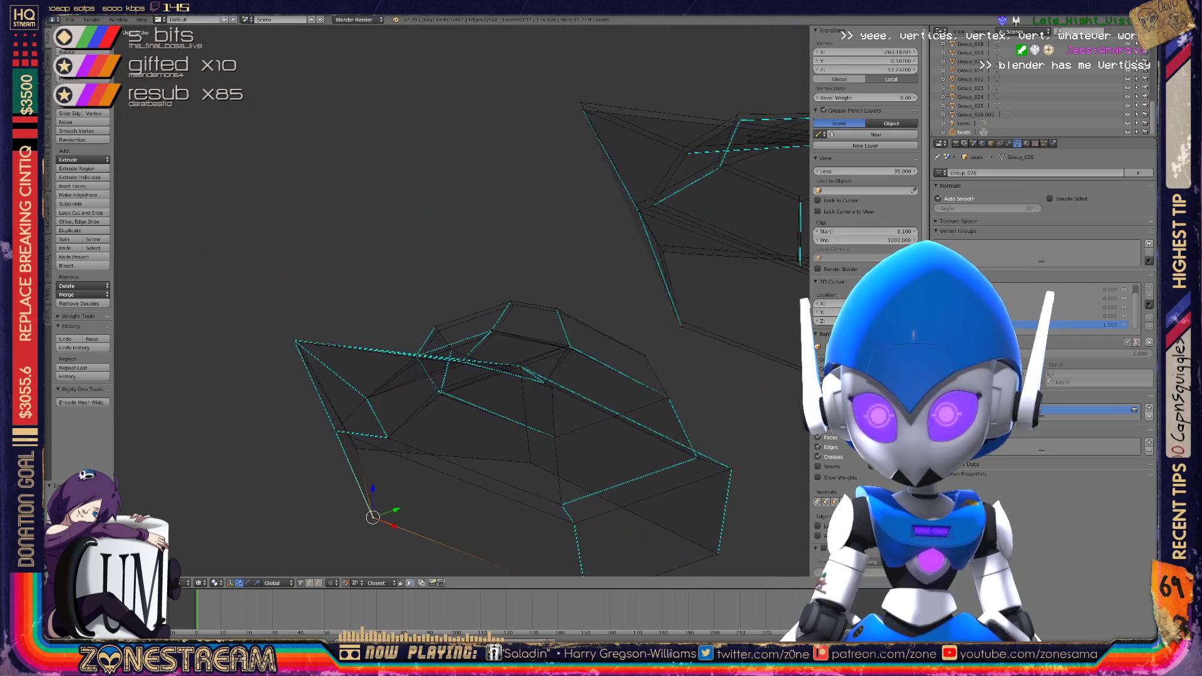
scroll(463, 376, up, 5)
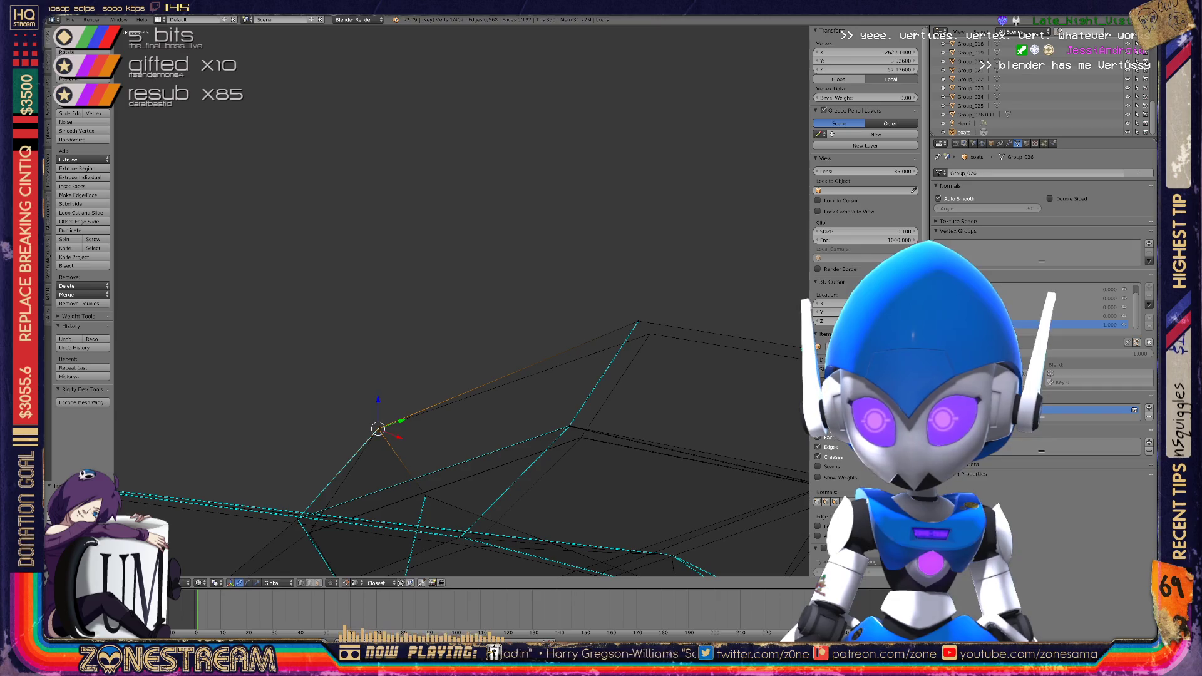
right_click(649, 333)
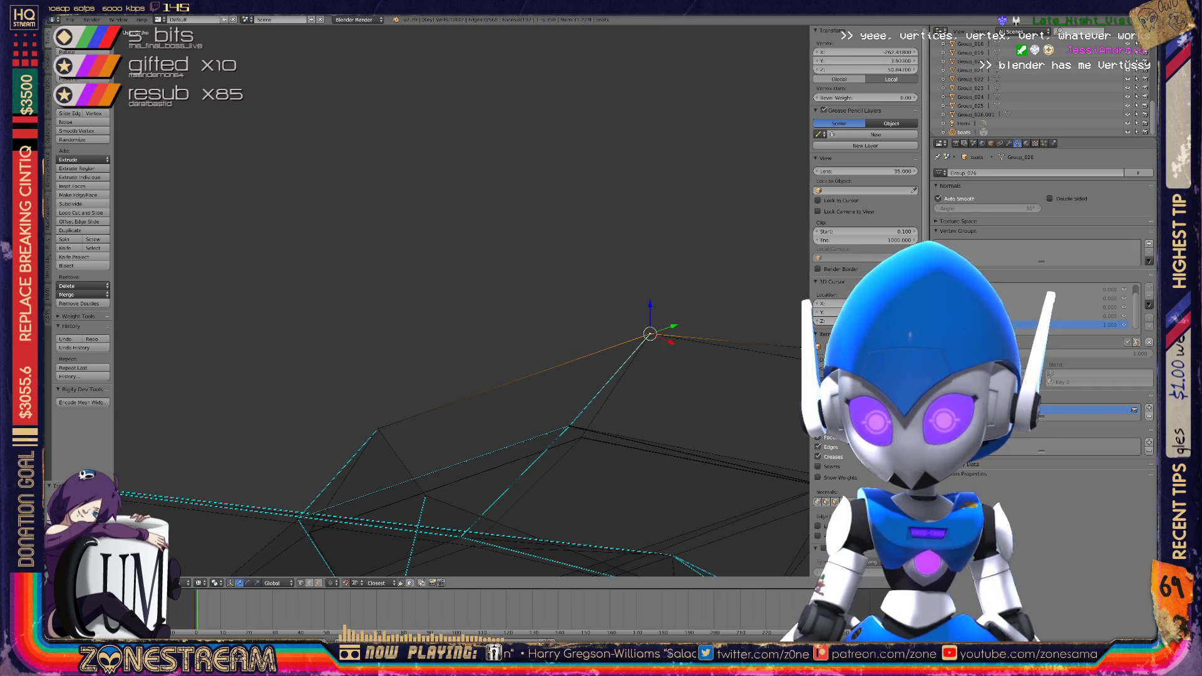
shift+middle_drag(564, 376, 605, 242)
scroll(461, 301, up, 5)
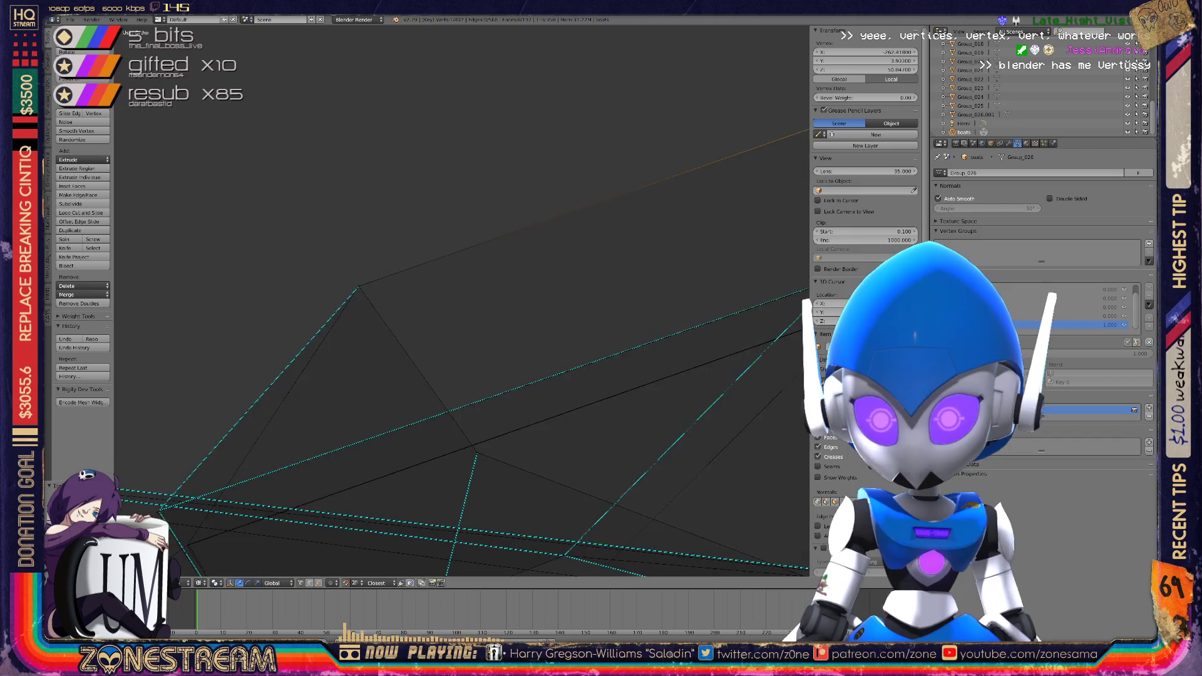
scroll(461, 300, up, 3)
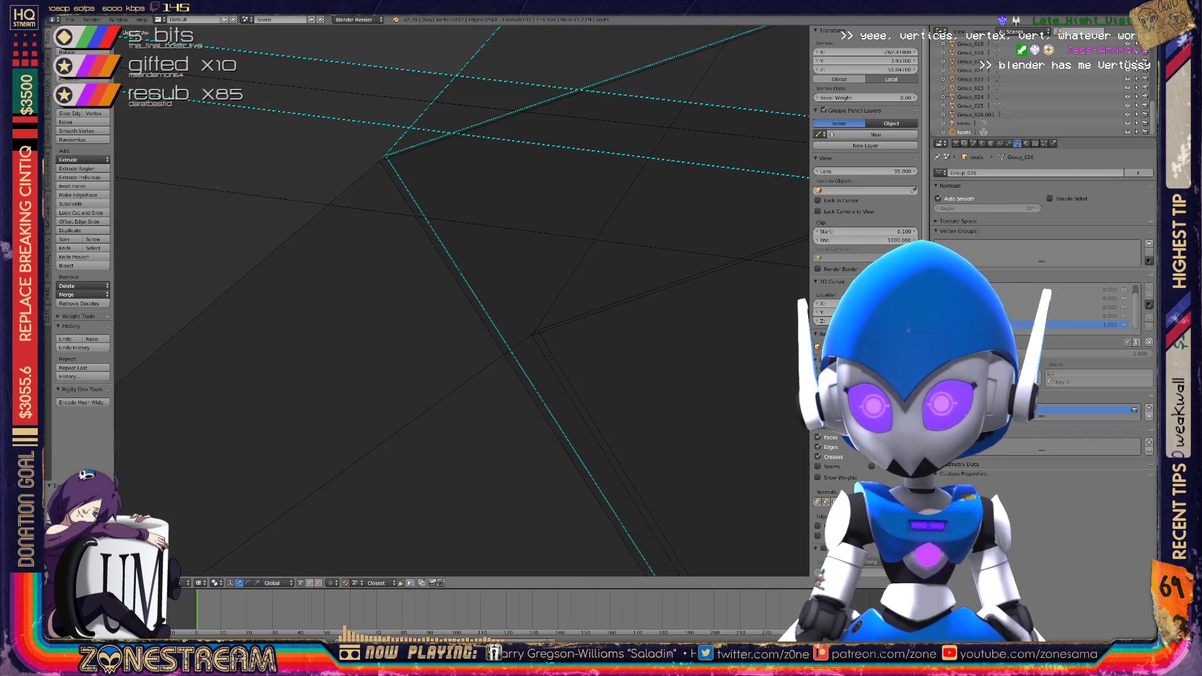
Move the hull's corner vertex, undo the misplaced move, and grab it again
right_click(383, 158)
key(g)
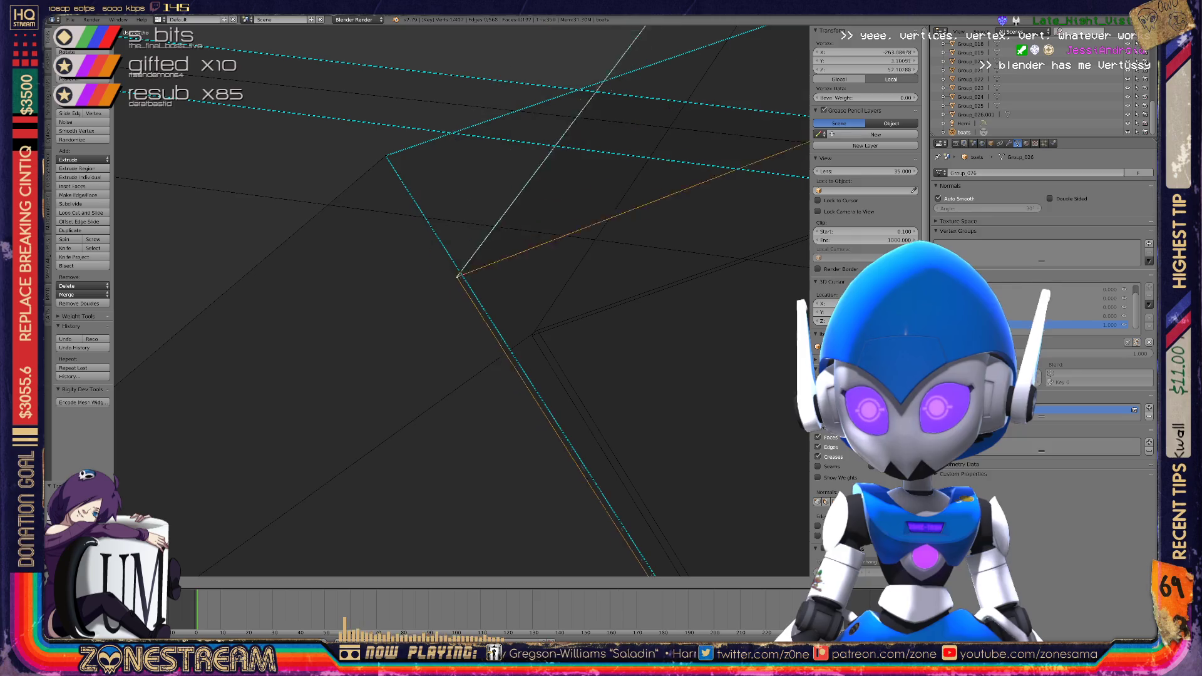
click(531, 335)
key(ctrl+z)
key(g)
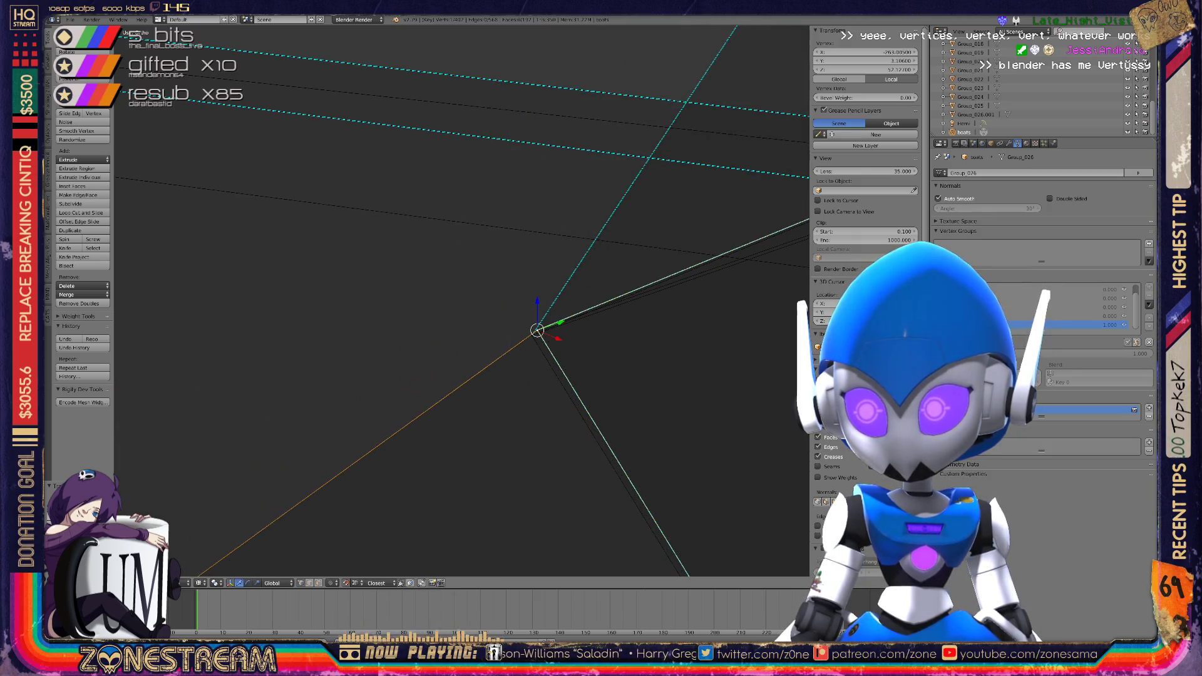
scroll(461, 300, down, 5)
mouse_move(461, 300)
middle_down()
mouse_move(426, 251)
mouse_move(369, 319)
mouse_move(338, 288)
middle_up()
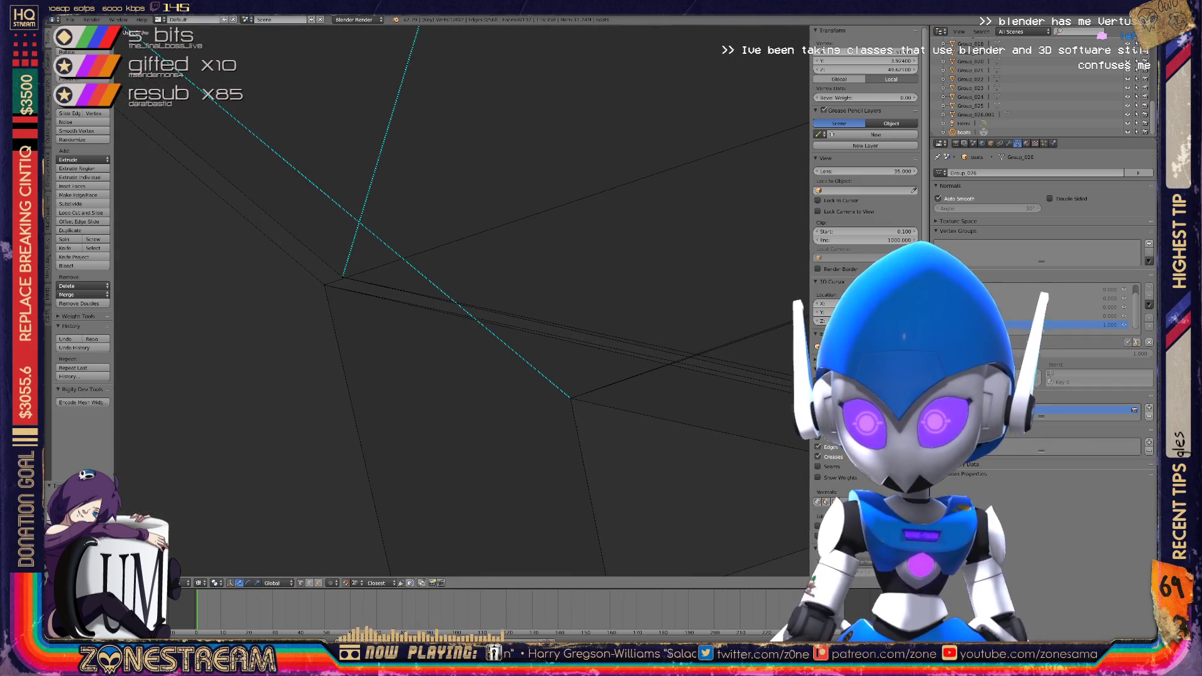
Snap a hull vertex onto the neighbouring converging corner of the reference mesh
right_click(608, 379)
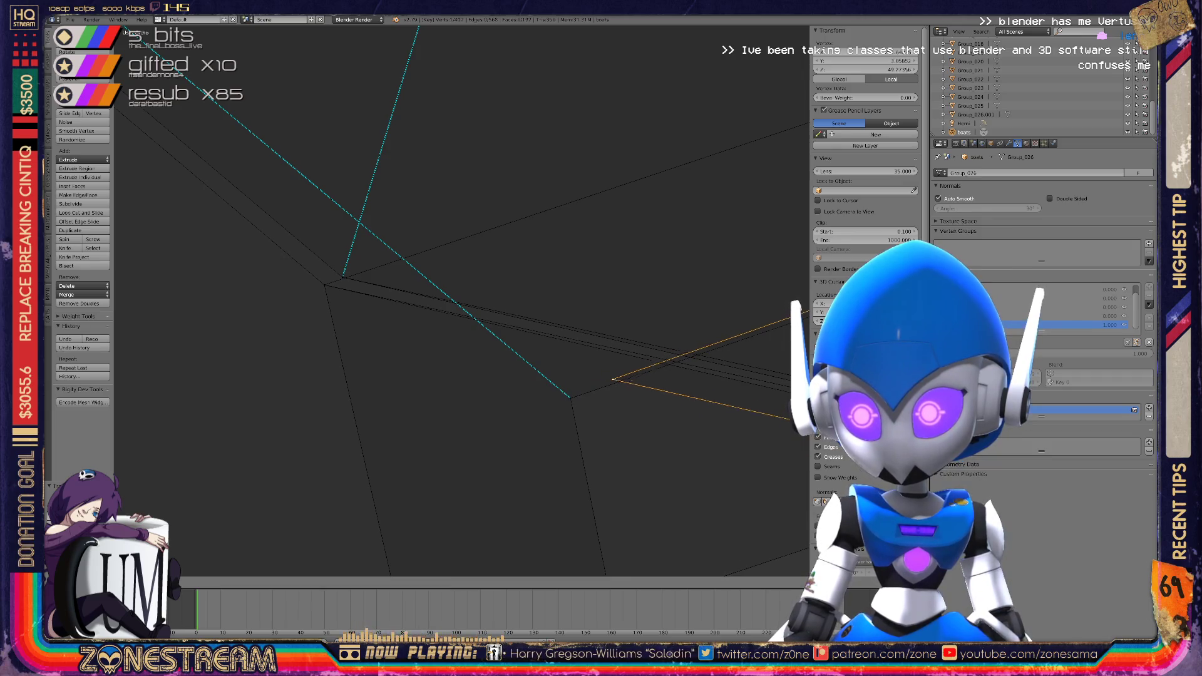
key(Return)
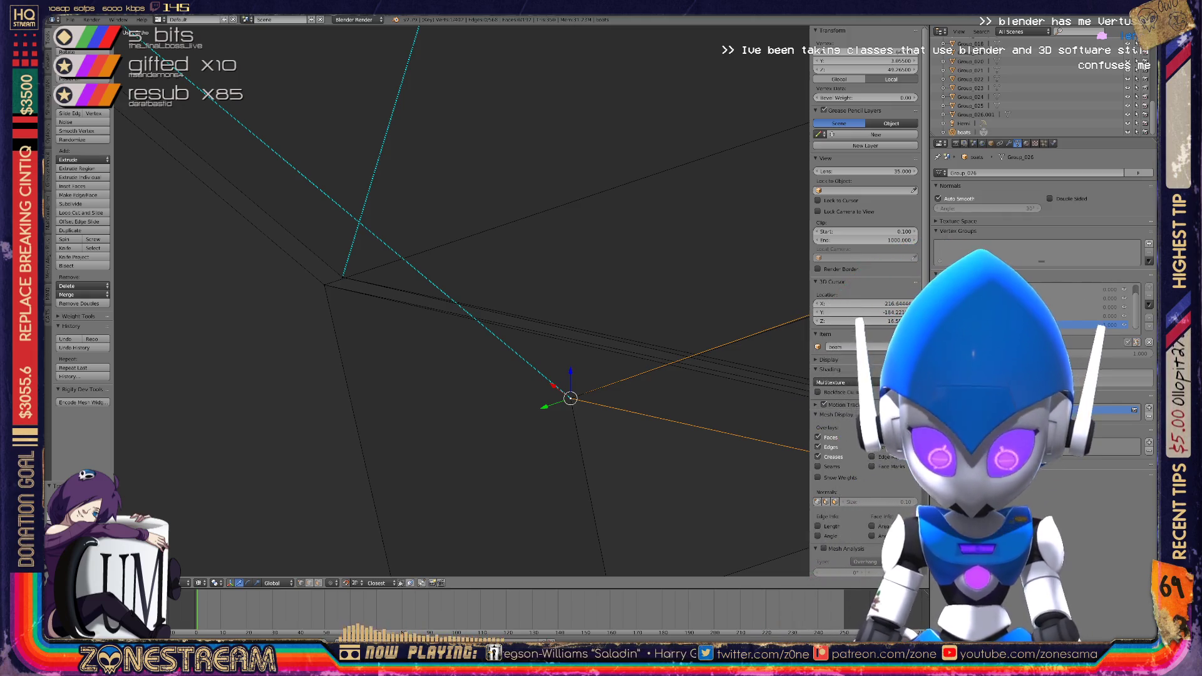
key(g)
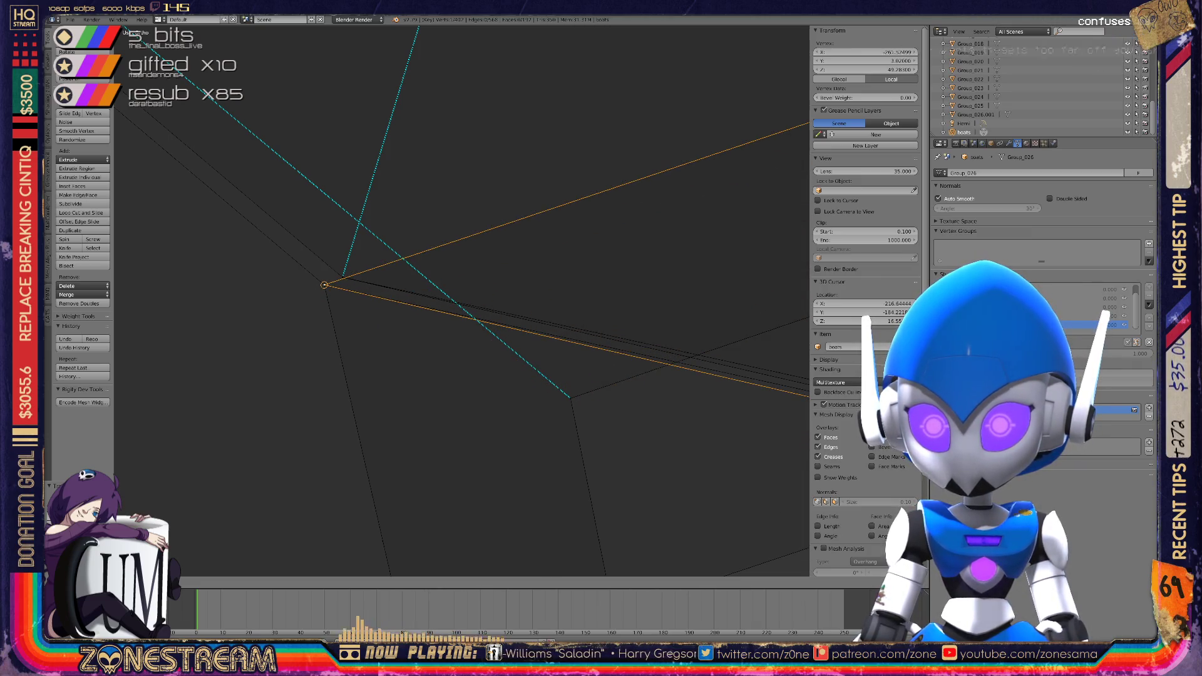
key(Return)
key(g)
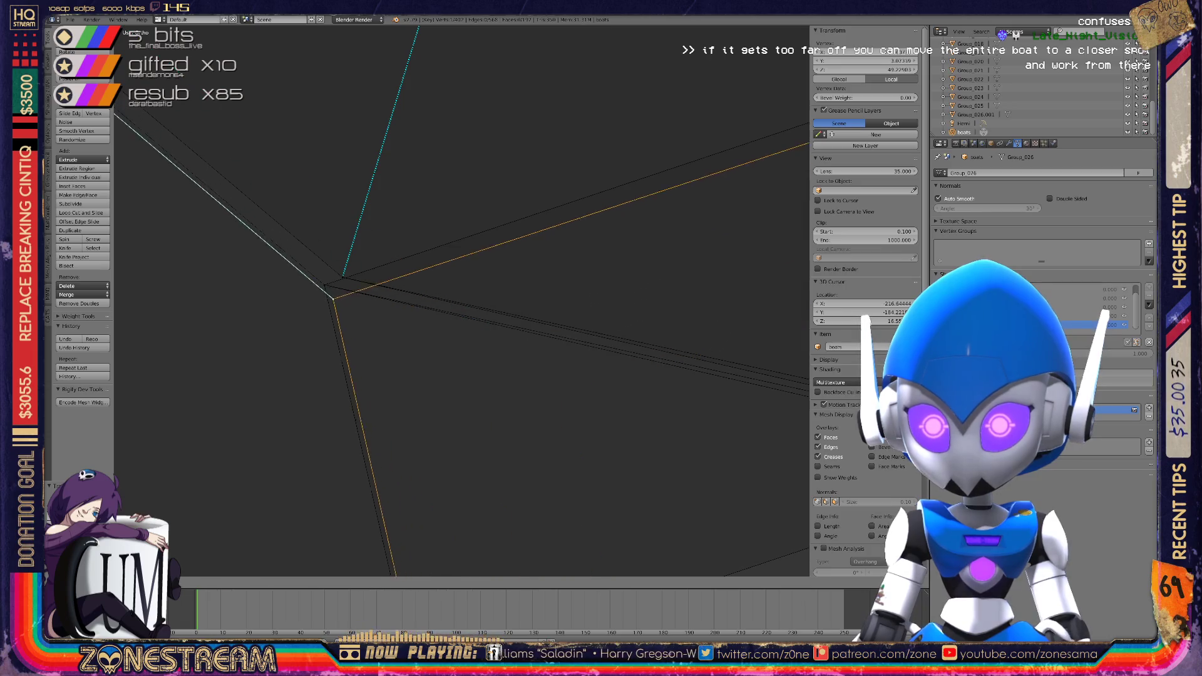
key(KP_Decimal)
mouse_move(438, 301)
middle_down()
mouse_move(394, 282)
mouse_move(451, 294)
middle_up()
Drop the edge-junction vertex onto the teal reference corner
right_click(617, 355)
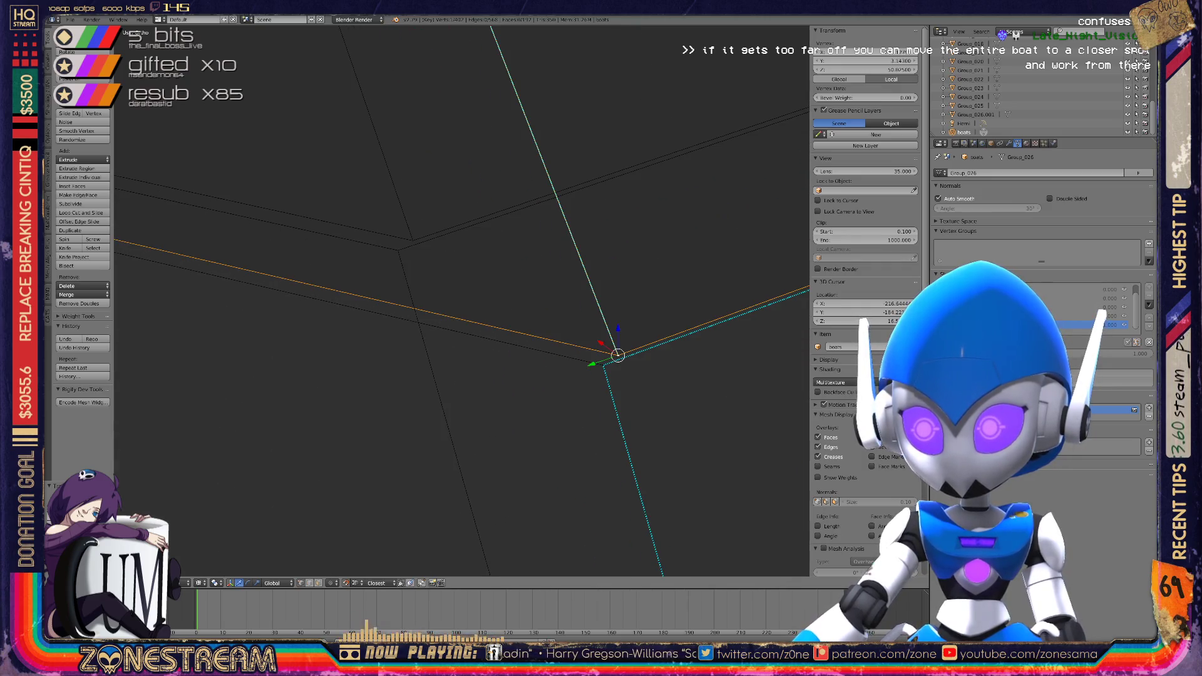
key(g)
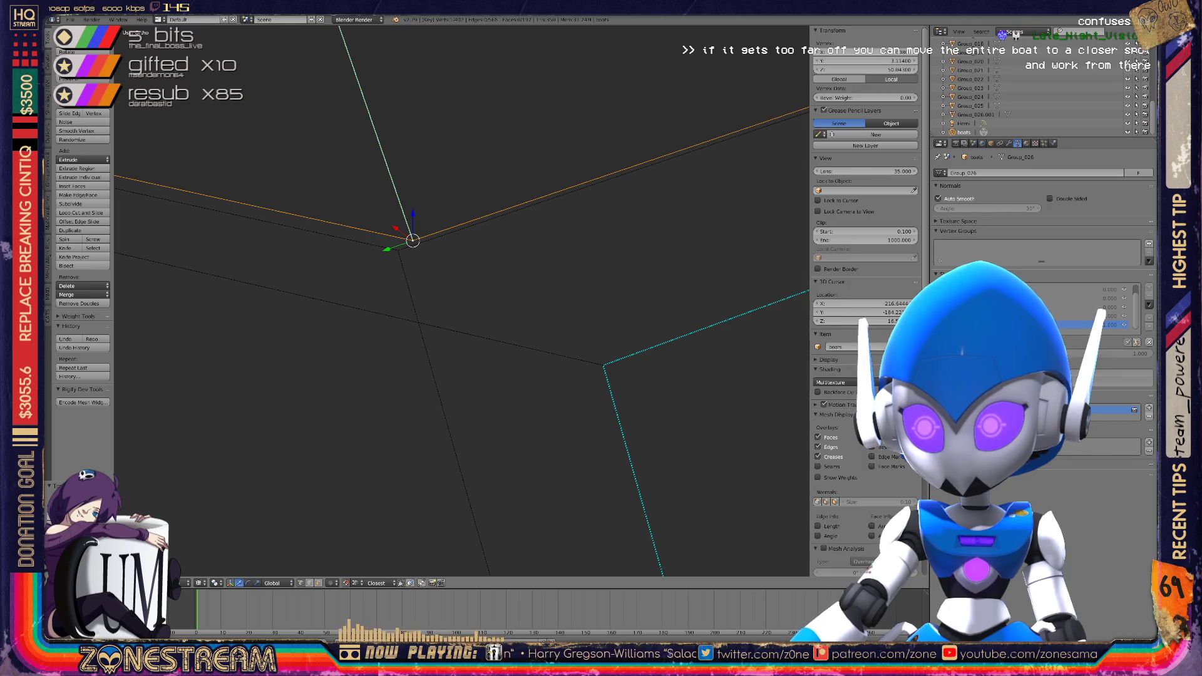
click(604, 364)
mouse_move(604, 365)
middle_down()
mouse_move(422, 301)
mouse_move(398, 250)
mouse_move(436, 280)
mouse_move(476, 275)
mouse_move(556, 213)
mouse_move(533, 199)
mouse_move(556, 209)
mouse_move(528, 196)
mouse_move(472, 284)
mouse_move(451, 295)
mouse_move(375, 269)
mouse_move(378, 255)
mouse_move(439, 280)
mouse_move(504, 273)
mouse_move(268, 190)
mouse_move(349, 275)
mouse_move(252, 468)
mouse_move(558, 233)
middle_up()
scroll(436, 280, down, 5)
Move the next hull vertex downward into line with the reference edge
right_click(559, 233)
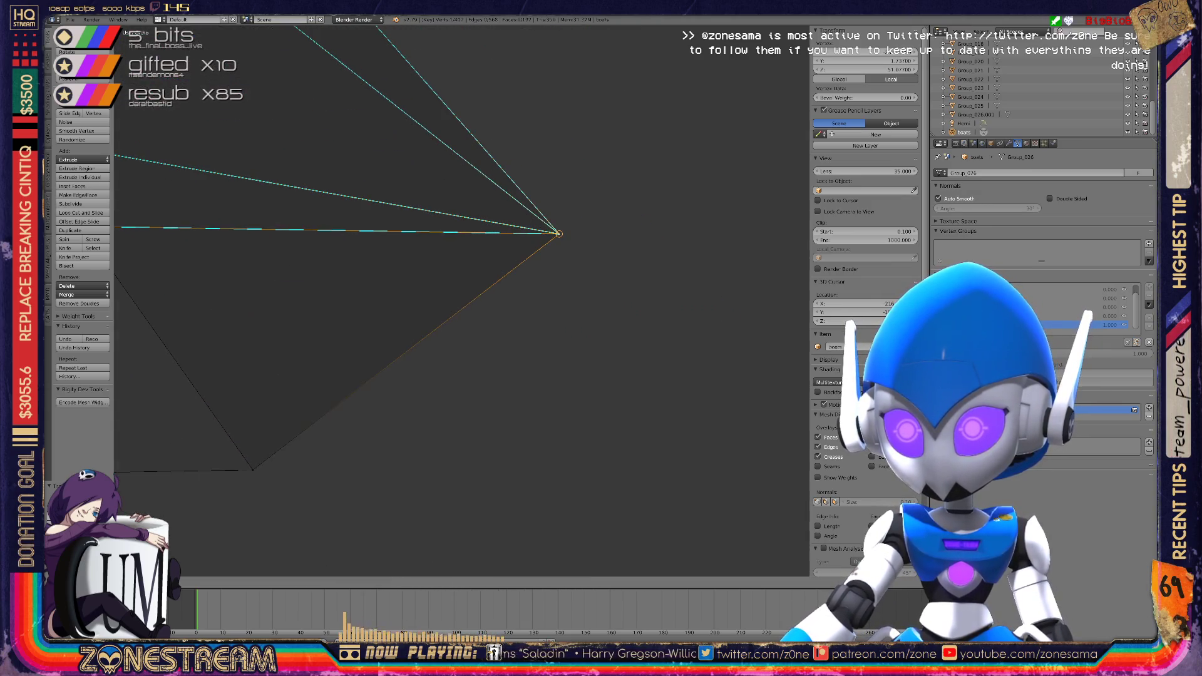
scroll(462, 300, down, 4)
middle_drag(438, 313, 507, 293)
scroll(507, 293, up, 4)
scroll(501, 301, up, 6)
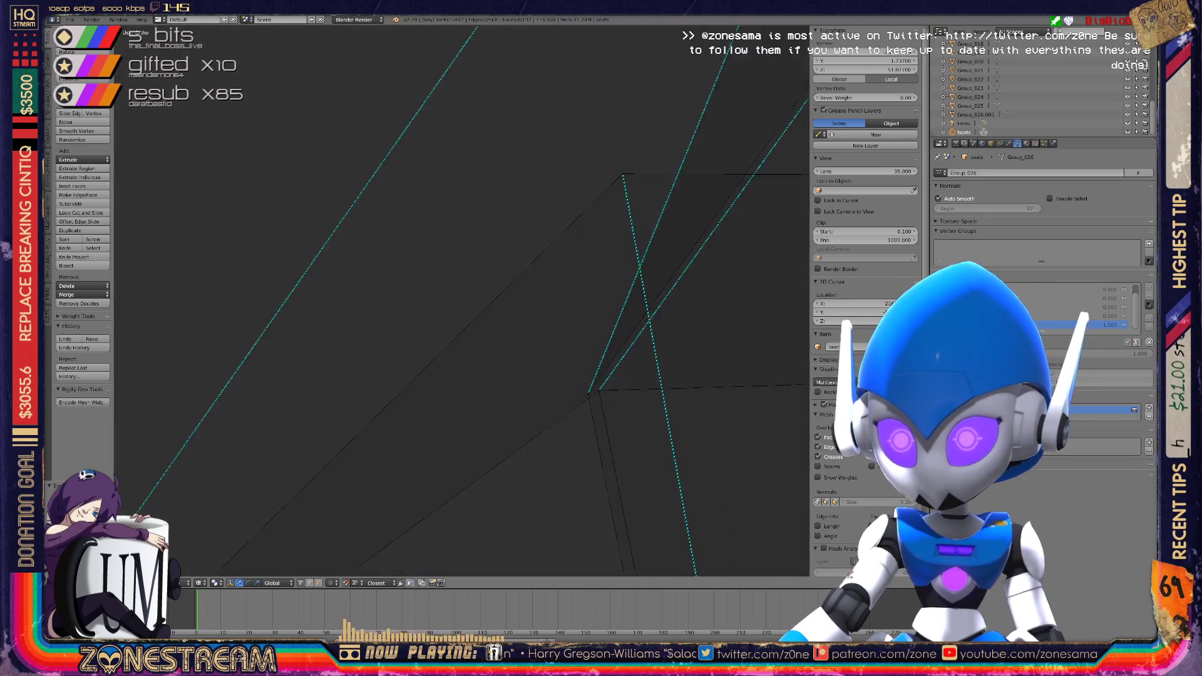
scroll(501, 300, up, 3)
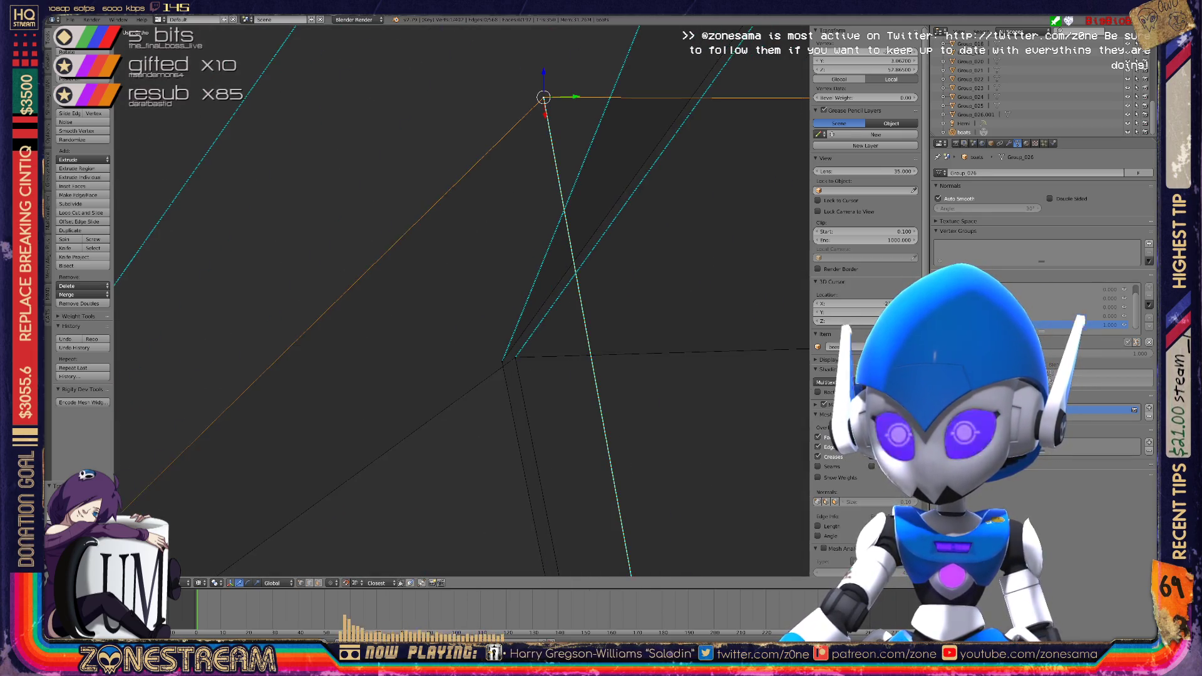
key(g)
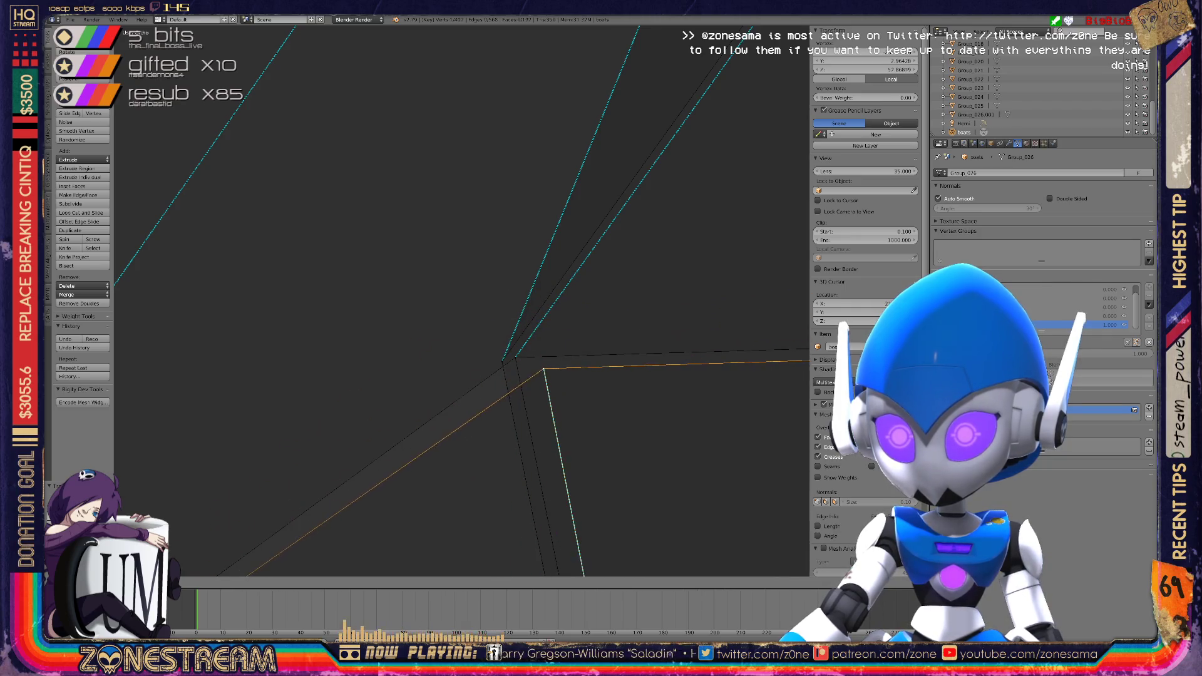
key(Return)
middle_drag(515, 358, 767, 256)
scroll(461, 301, down, 5)
Toggle out of and back into Edit Mode and orbit to the next pair of boats
middle_drag(463, 300, 539, 263)
key(Tab)
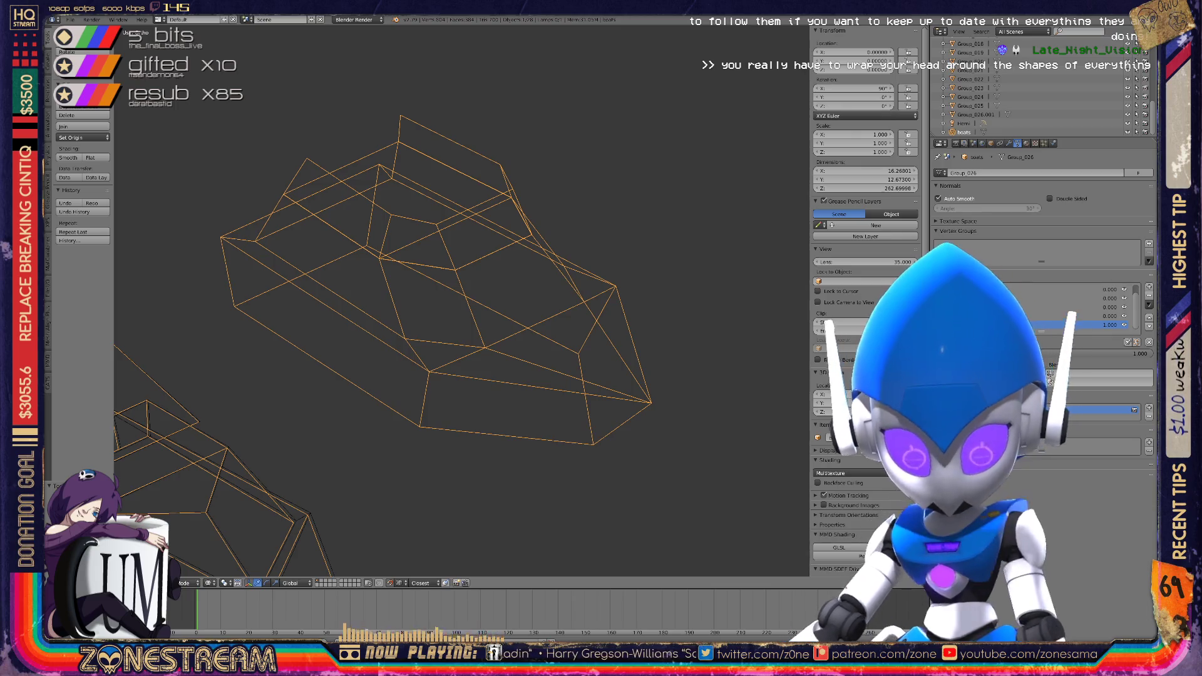
key(Tab)
scroll(462, 300, down, 5)
mouse_move(466, 288)
middle_down()
mouse_move(501, 282)
mouse_move(532, 150)
mouse_move(559, 100)
middle_up()
Bring a hull corner vertex and its neighbour onto the adjacent reference corner
scroll(500, 282, up, 5)
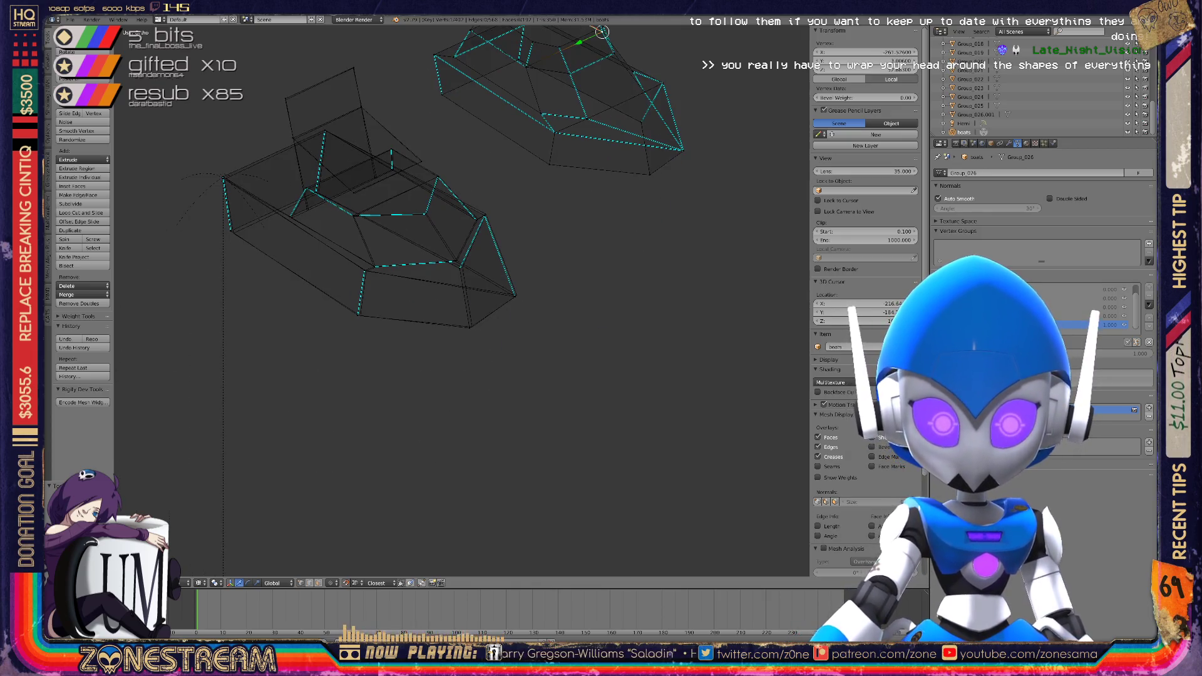
shift+scroll(453, 177, down, 2)
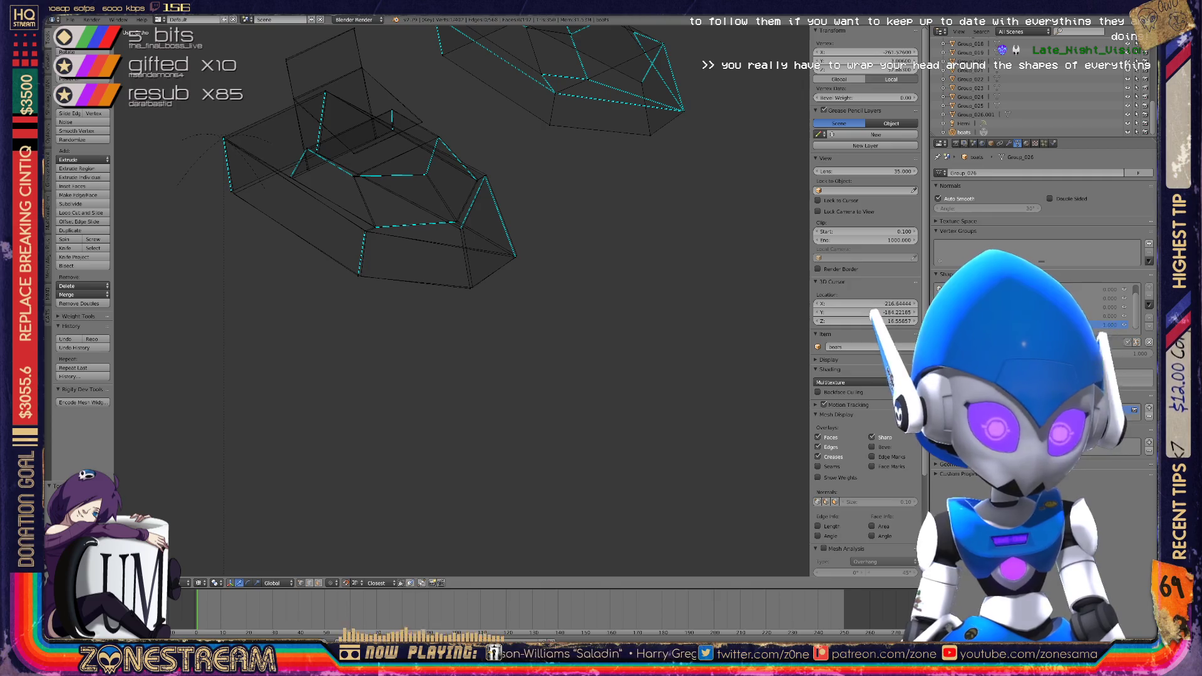
shift+scroll(450, 163, up, 1)
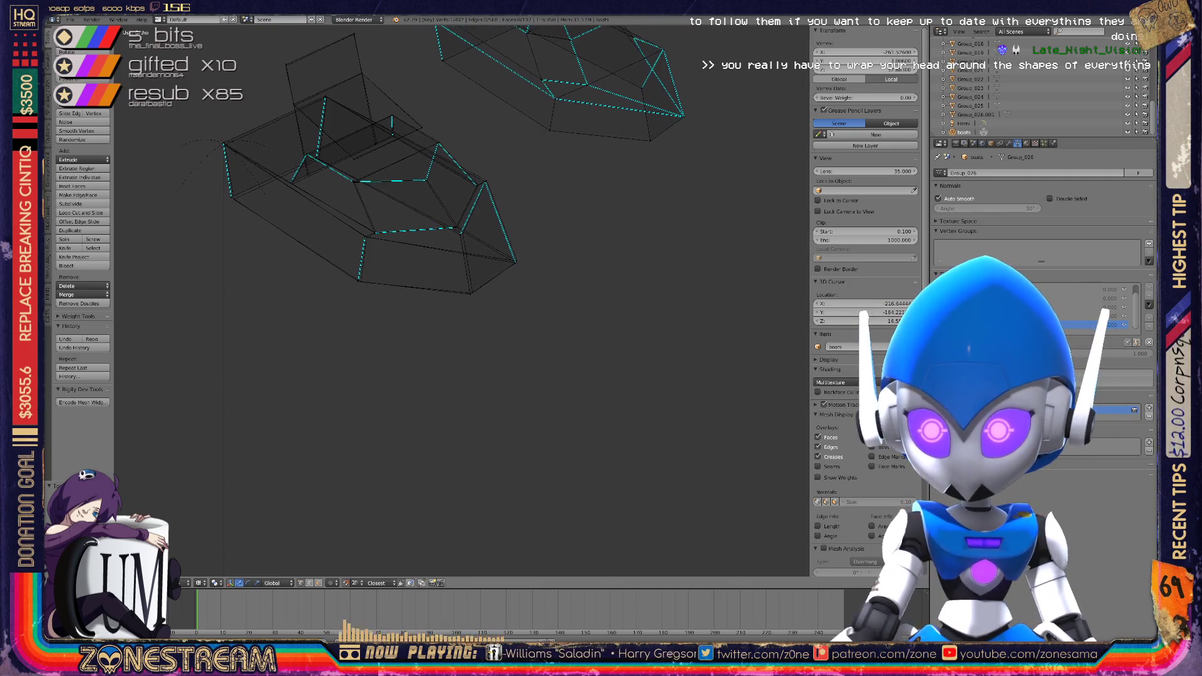
scroll(451, 163, up, 6)
shift+middle_drag(451, 163, 410, 223)
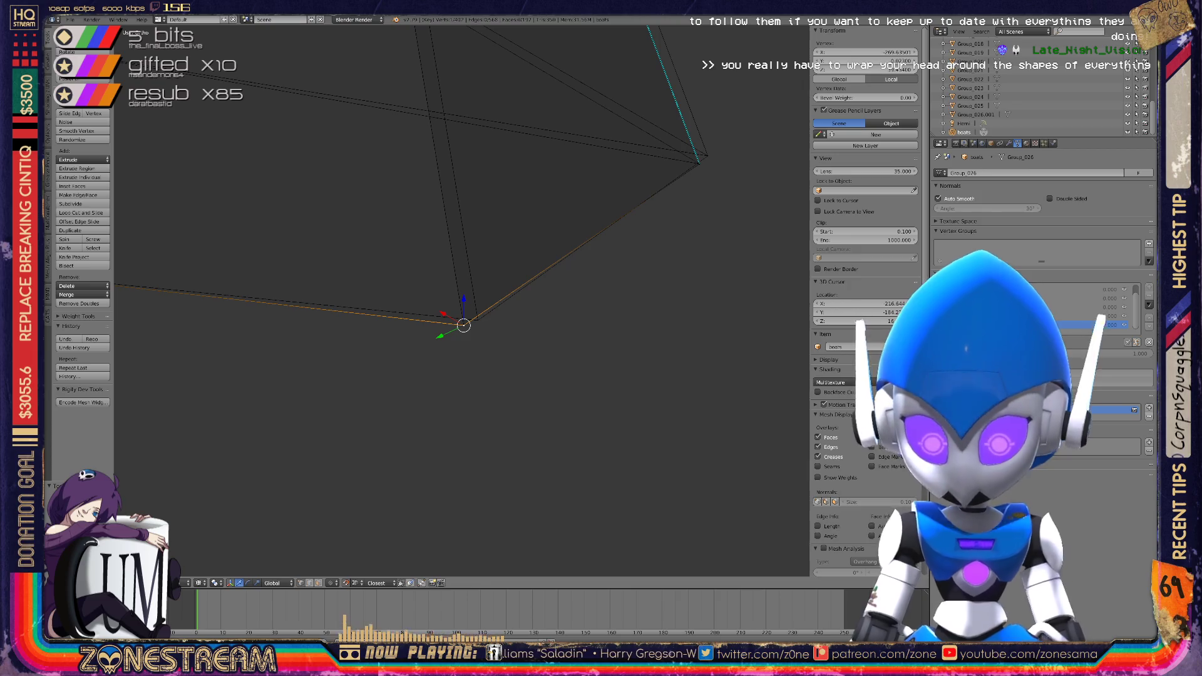
key(g)
right_click(468, 315)
key(g)
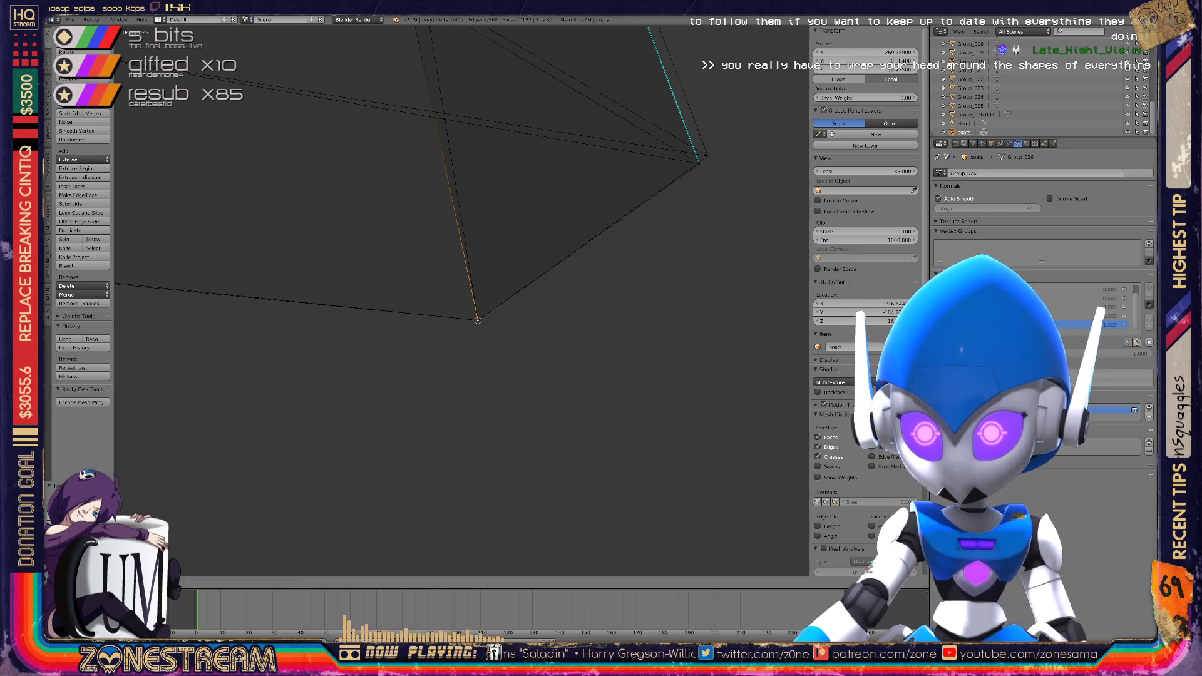
shift+middle_drag(475, 251, 318, 437)
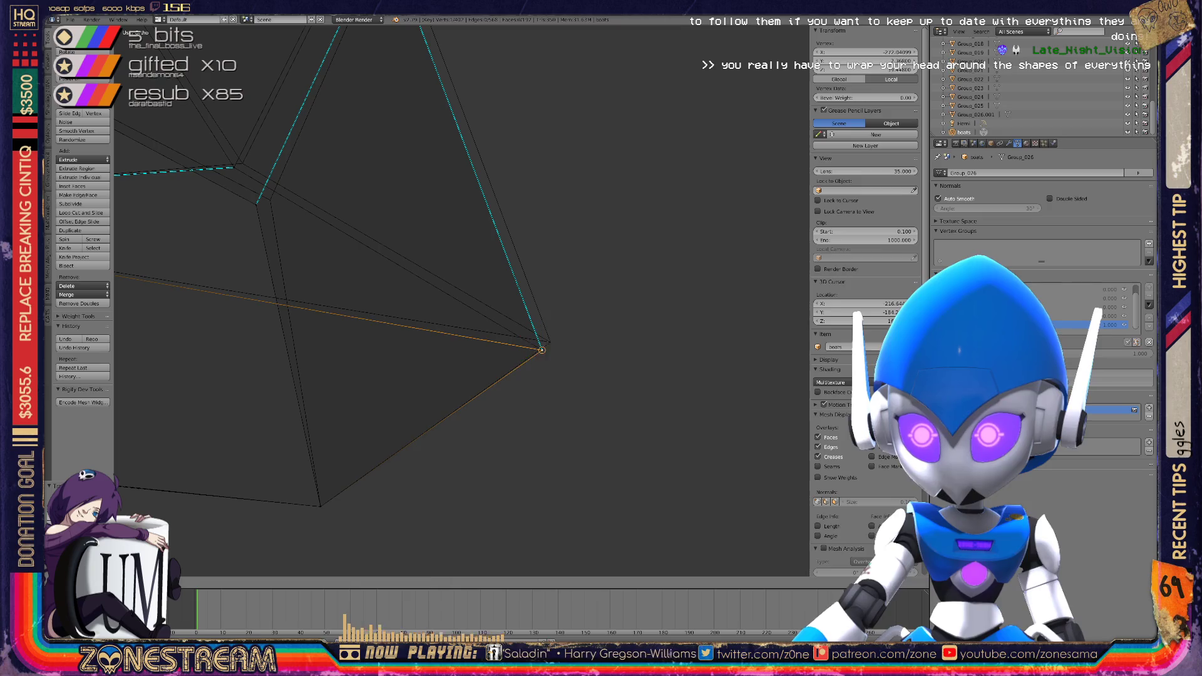
key(ctrl+z)
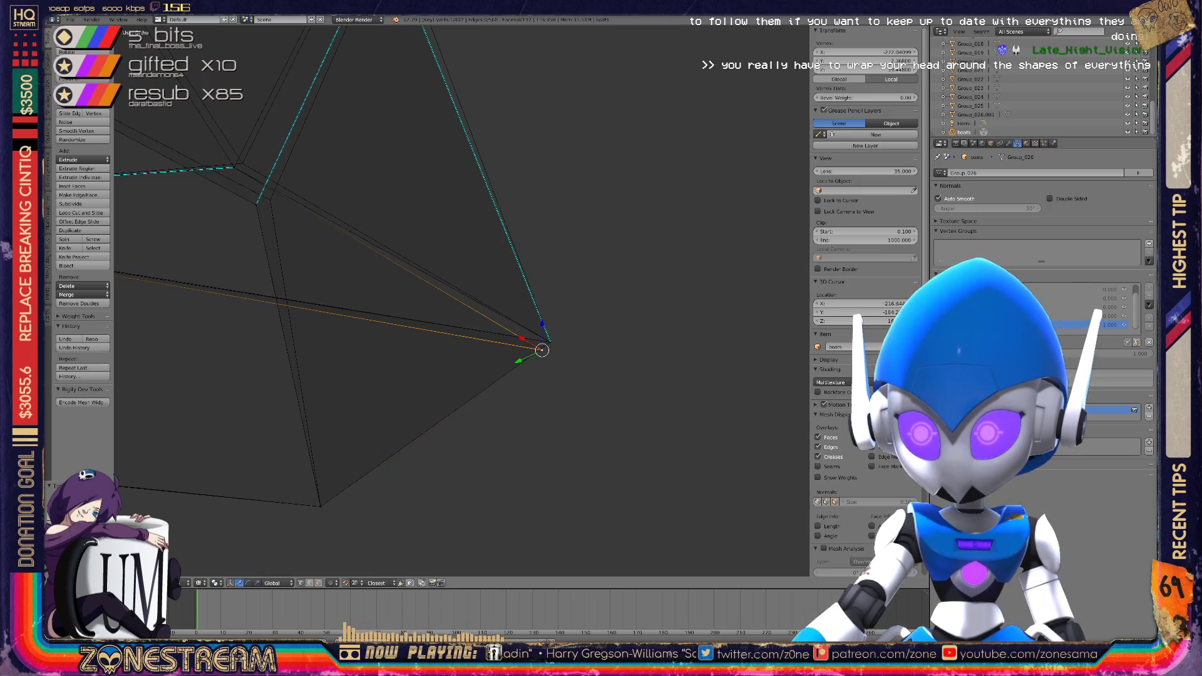
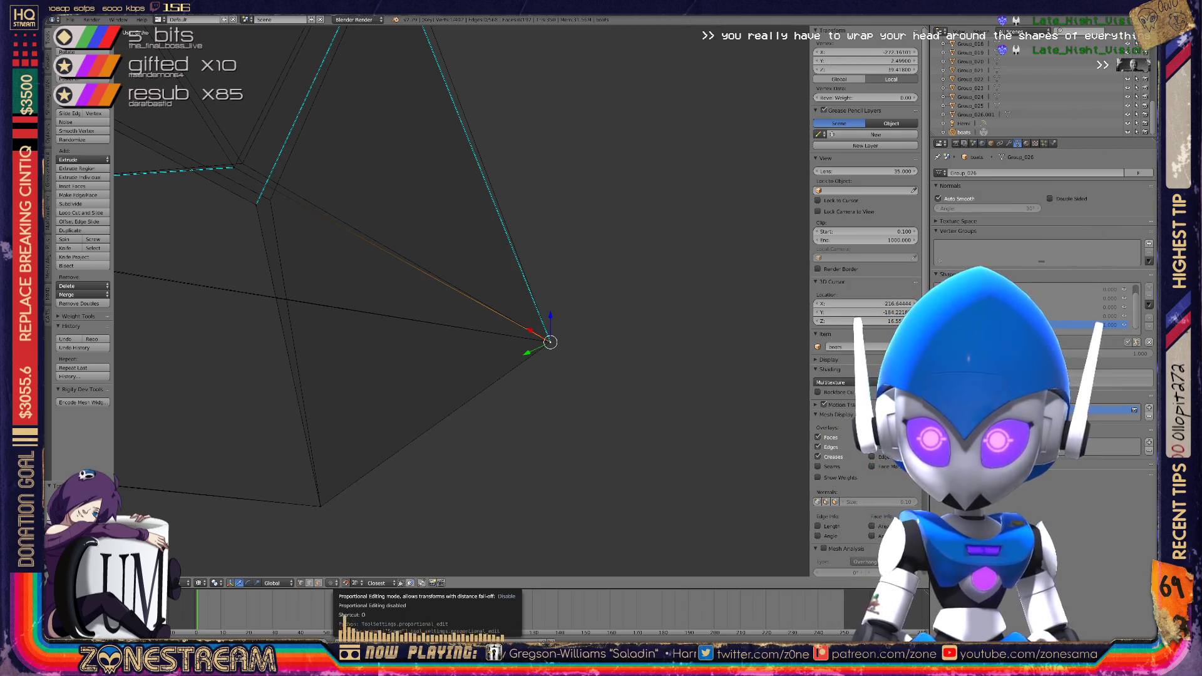
Select the boot's corner vertex and pull it down toward the corner
middle_drag(550, 342, 495, 288)
right_click(487, 276)
drag(486, 277, 501, 272)
mouse_move(501, 272)
middle_down()
mouse_move(477, 301)
mouse_move(528, 278)
middle_up()
drag(527, 277, 476, 307)
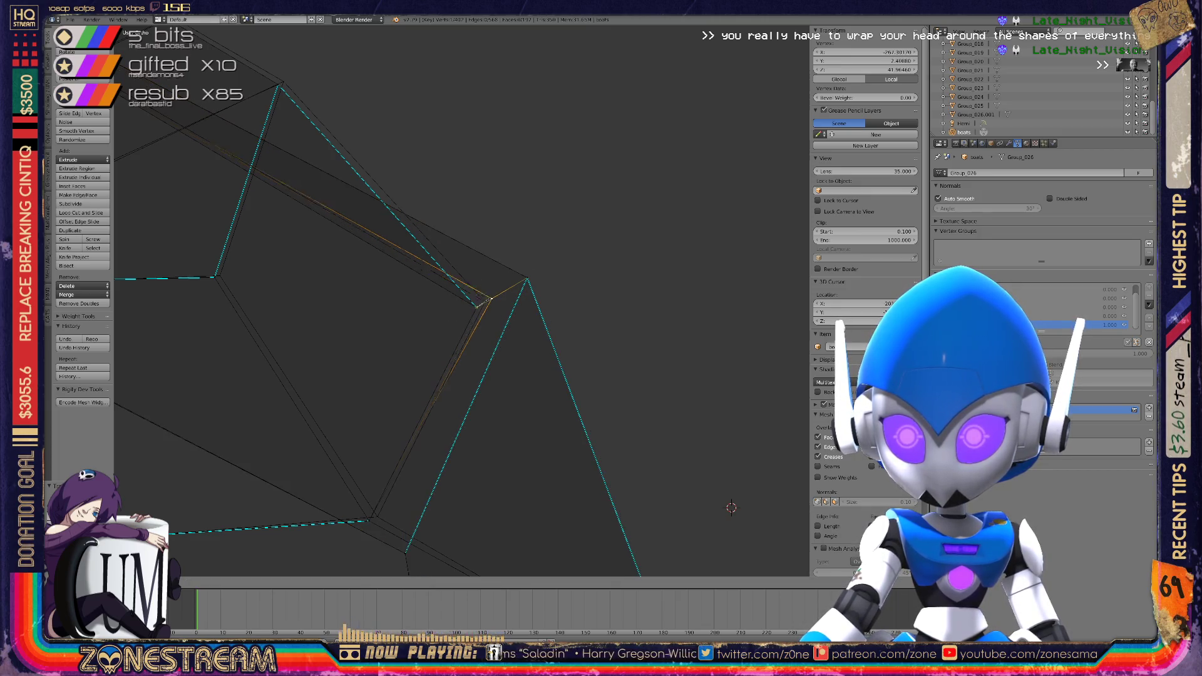
drag(486, 302, 484, 301)
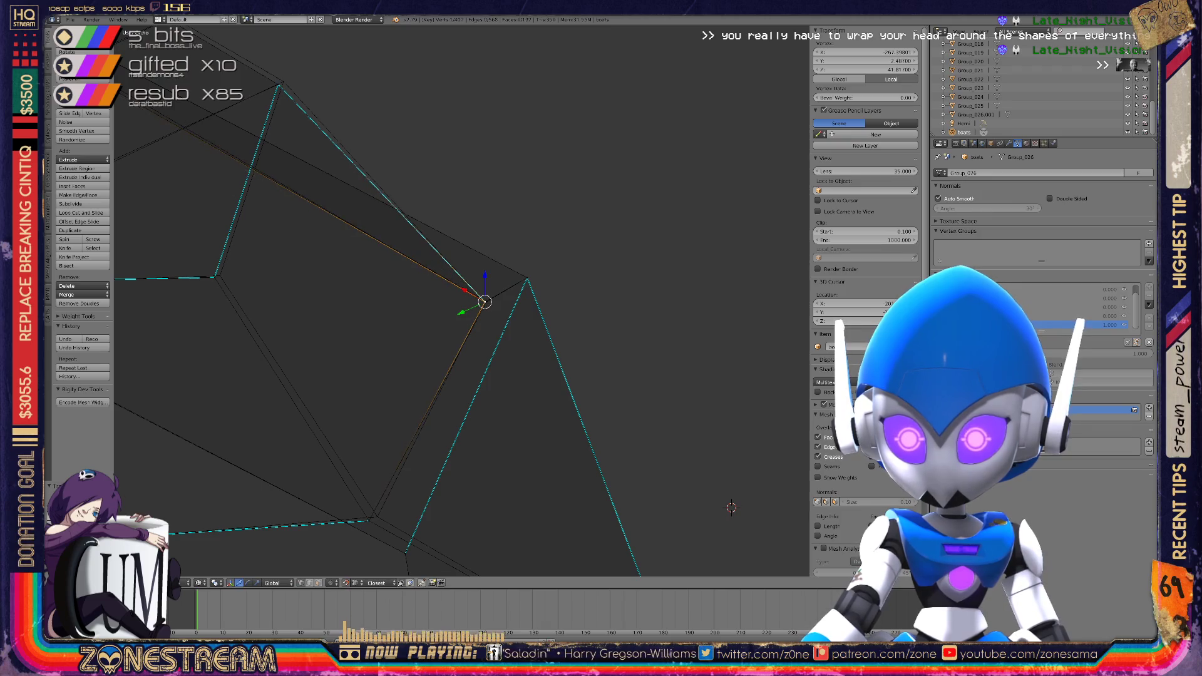
Nudge the corner vertex repeatedly until it sits on the apex of its neighbouring edges
shift+middle_drag(485, 302, 552, 169)
drag(437, 388, 442, 383)
mouse_move(442, 383)
shift+middle_down()
mouse_move(550, 510)
mouse_move(582, 572)
shift+middle_up()
drag(419, 342, 425, 341)
mouse_move(425, 340)
middle_down()
mouse_move(397, 469)
mouse_move(456, 193)
mouse_move(470, 188)
middle_up()
drag(470, 188, 474, 182)
mouse_move(474, 183)
middle_down()
mouse_move(465, 273)
mouse_move(672, 296)
middle_up()
mouse_move(672, 296)
mouse_down()
mouse_move(586, 220)
mouse_move(236, 386)
mouse_up()
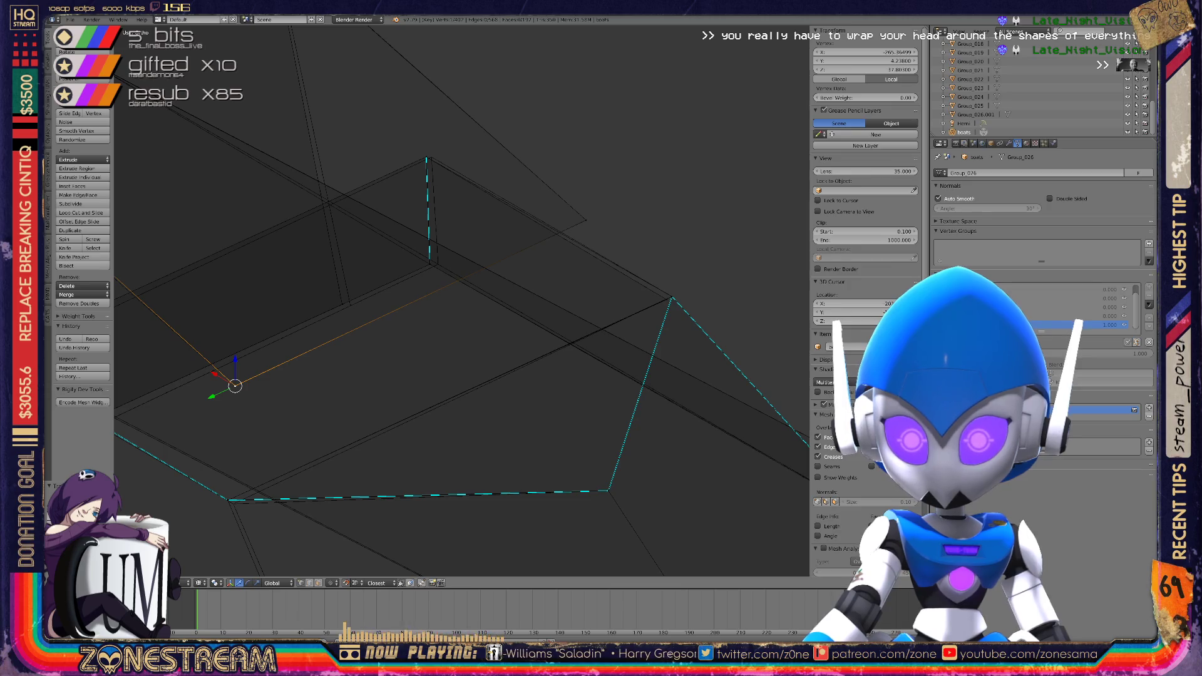
Snap the first stray vertex onto its neighbouring vertex
scroll(236, 386, down, 3)
scroll(236, 386, up, 8)
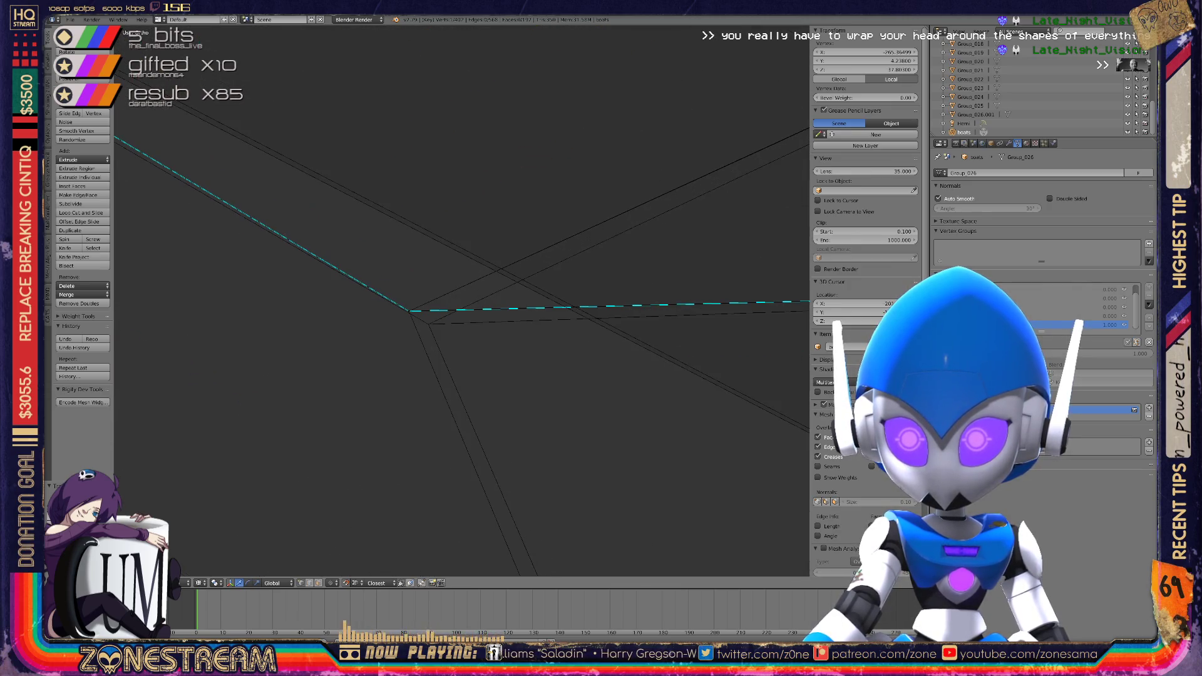
mouse_move(408, 311)
mouse_down()
mouse_move(423, 325)
mouse_move(407, 313)
mouse_move(424, 325)
mouse_move(442, 315)
mouse_up()
scroll(442, 314, down, 5)
shift+middle_drag(457, 303, 443, 153)
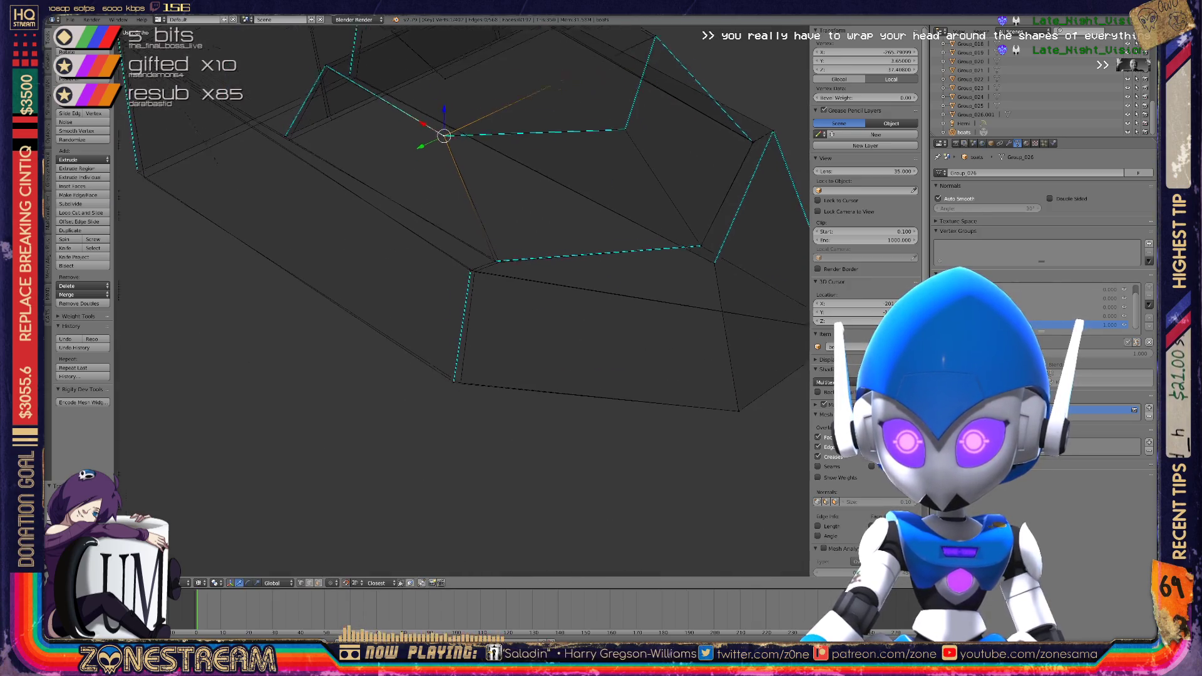
scroll(442, 153, up, 4)
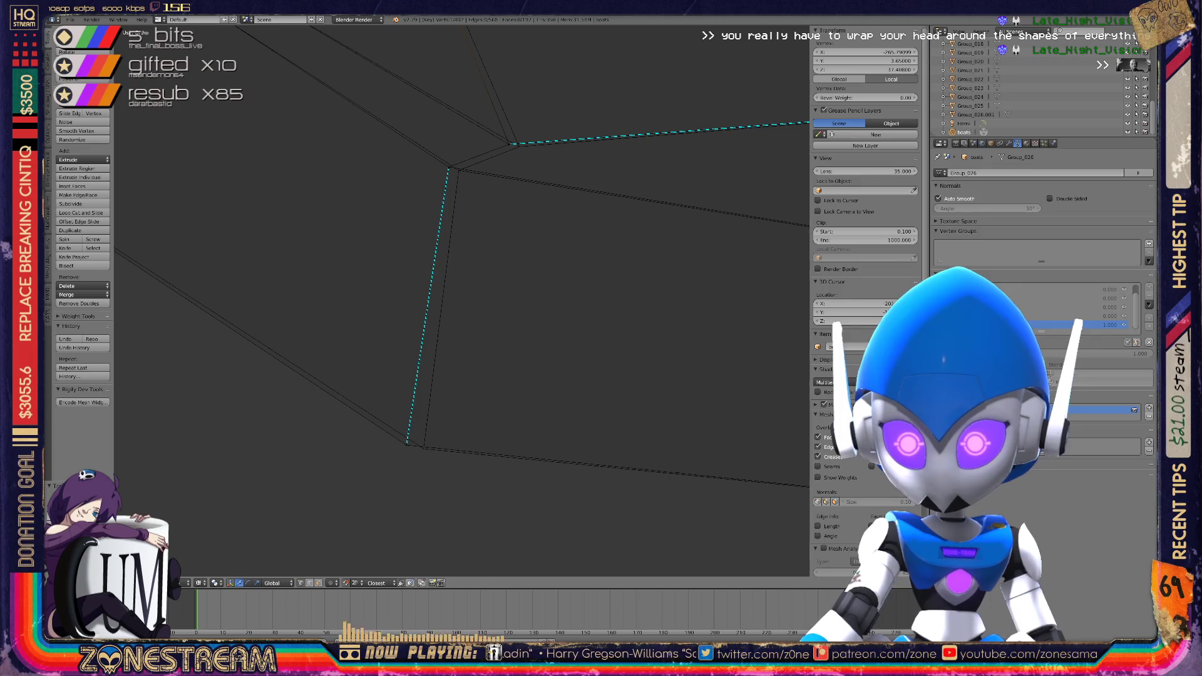
drag(406, 444, 424, 449)
Move the stray vertex by the edge gap onto the adjoining corner
right_click(459, 170)
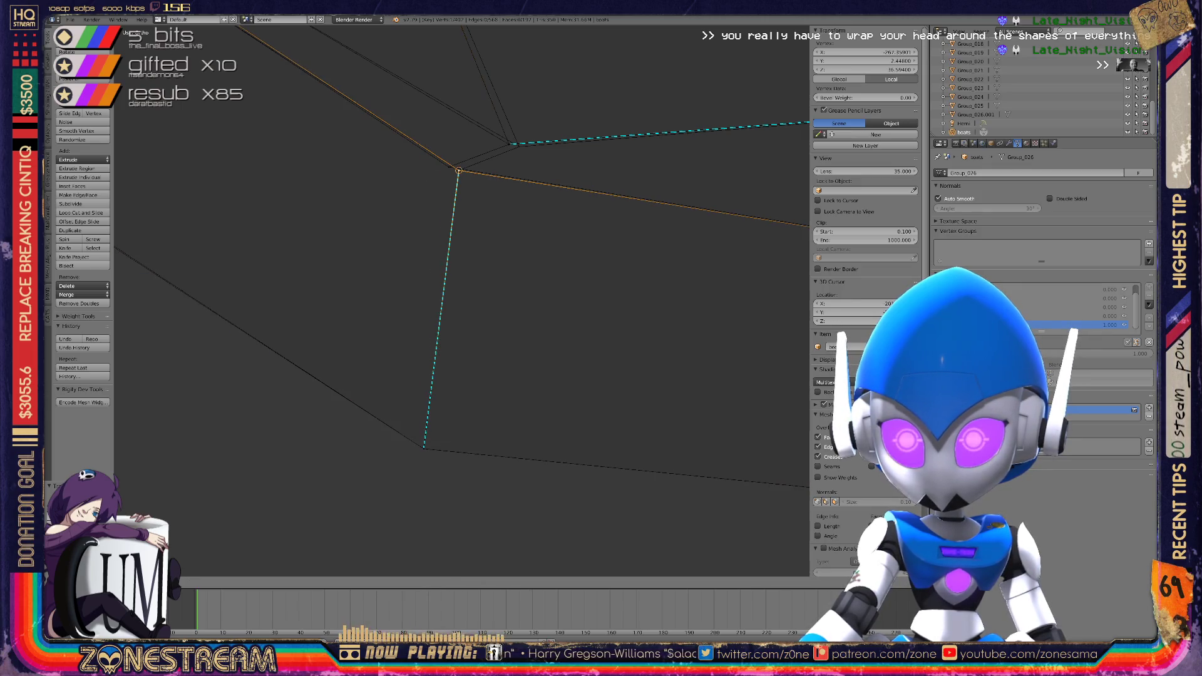
key(a)
right_click(519, 146)
key(g)
middle_drag(438, 313, 539, 294)
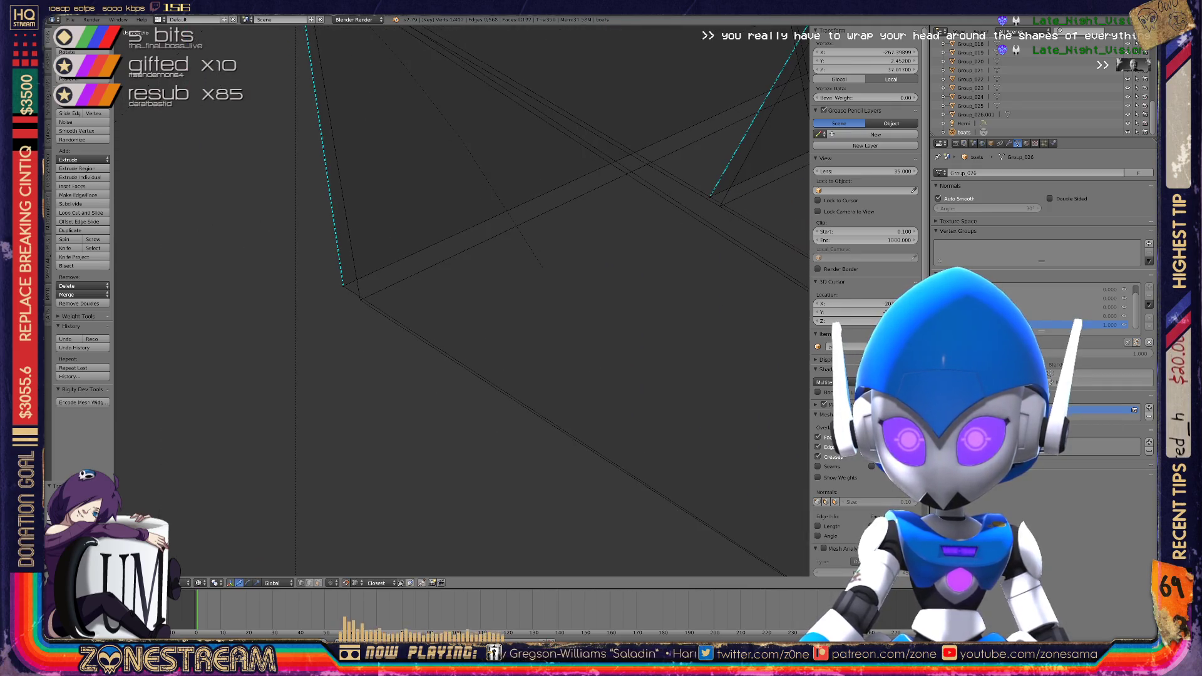
right_click(343, 285)
key(g)
middle_drag(463, 300, 513, 288)
key(g)
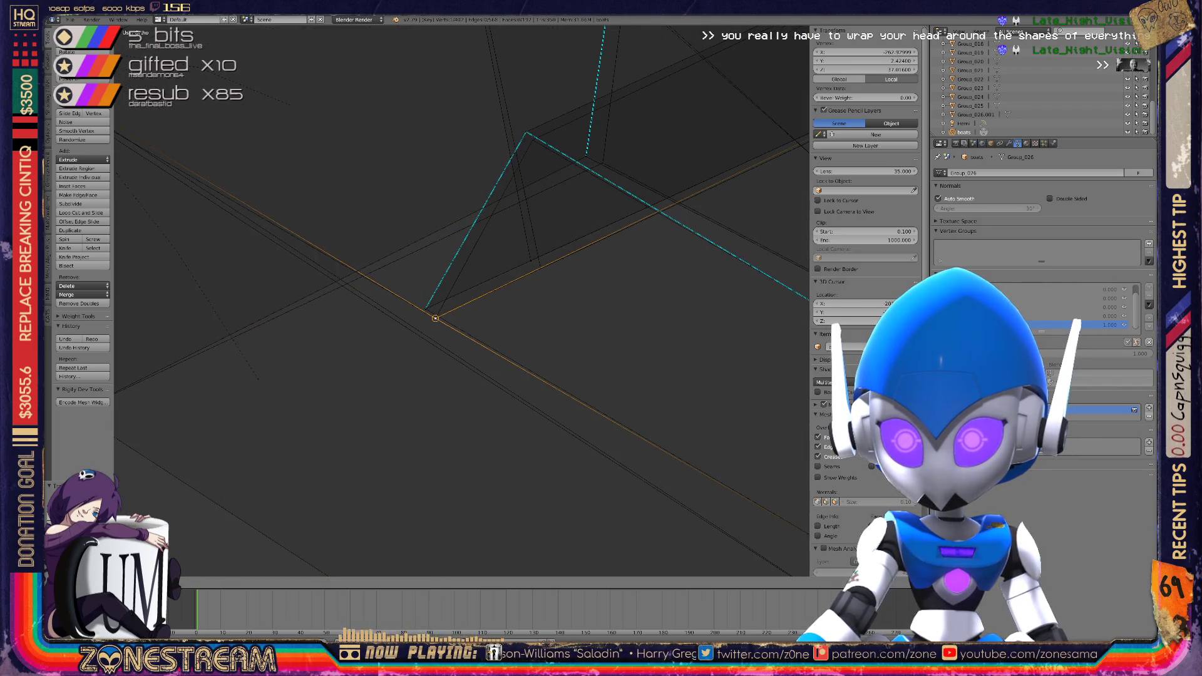
click(421, 303)
mouse_move(422, 303)
middle_down()
mouse_move(397, 311)
mouse_move(424, 273)
mouse_move(385, 245)
middle_up()
key(g)
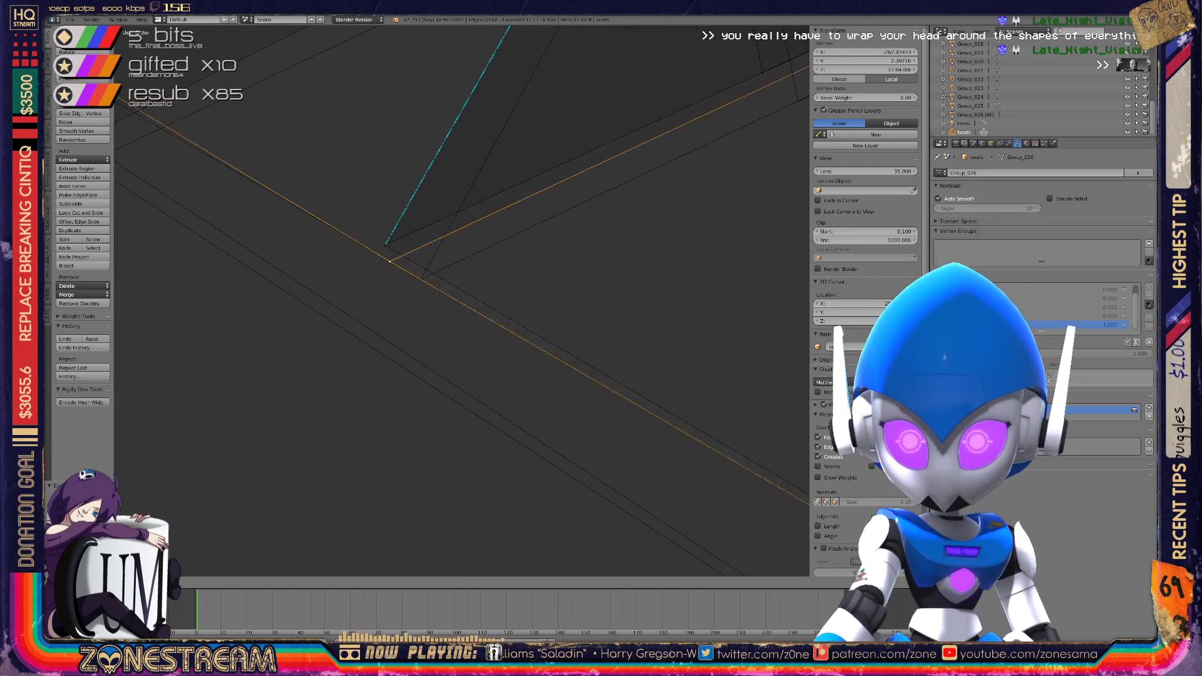
mouse_move(420, 278)
middle_down()
mouse_move(384, 241)
mouse_move(445, 291)
mouse_move(357, 397)
mouse_move(494, 316)
mouse_move(512, 327)
mouse_move(496, 429)
mouse_move(483, 233)
mouse_move(489, 250)
mouse_move(284, 330)
middle_up()
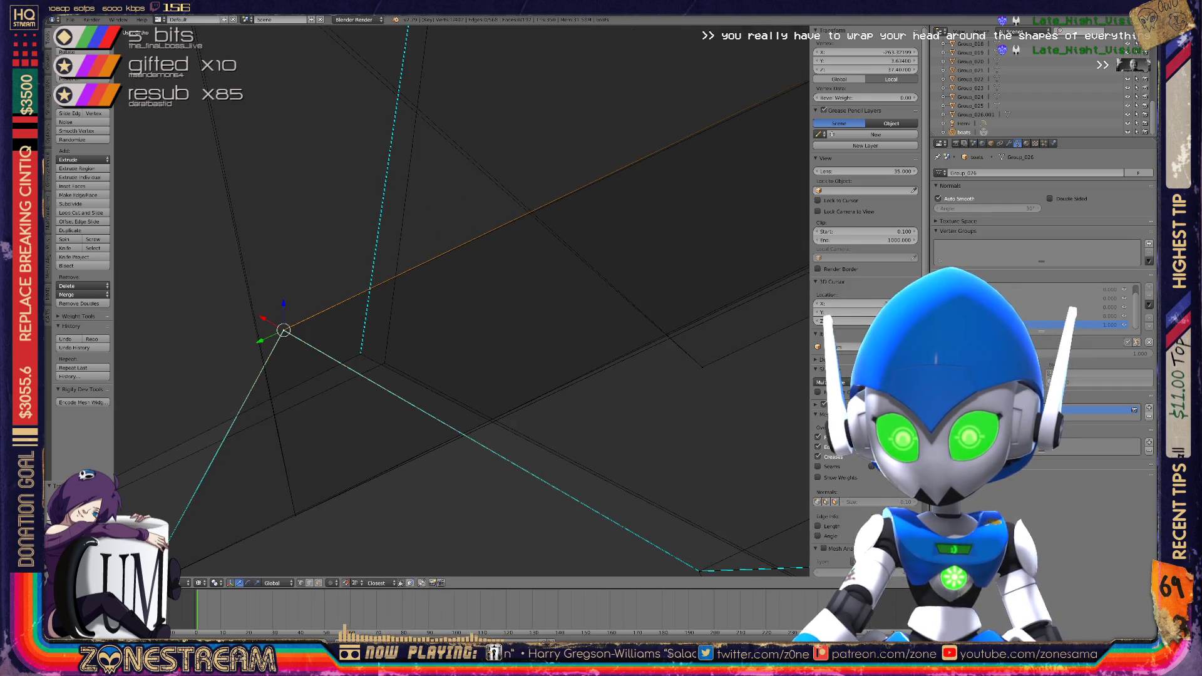
Snap the next stray vertex onto the top corner vertex
right_click(384, 363)
mouse_move(384, 364)
shift+middle_down()
mouse_move(115, 426)
mouse_move(609, 495)
shift+middle_up()
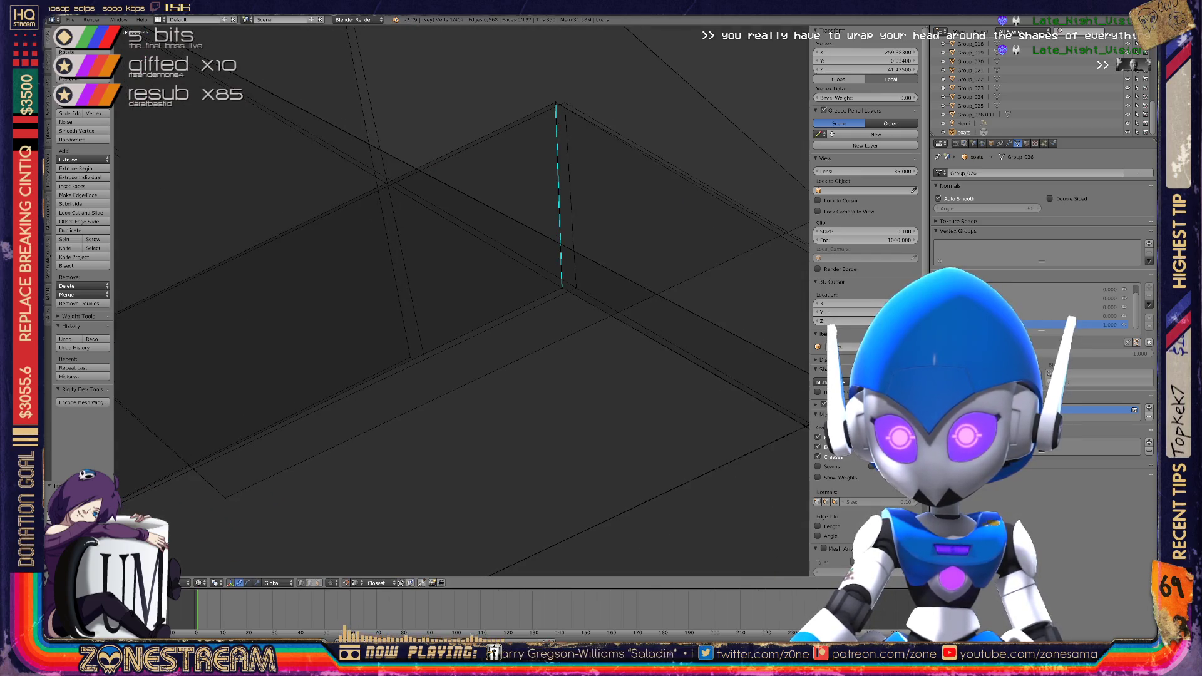
key(g)
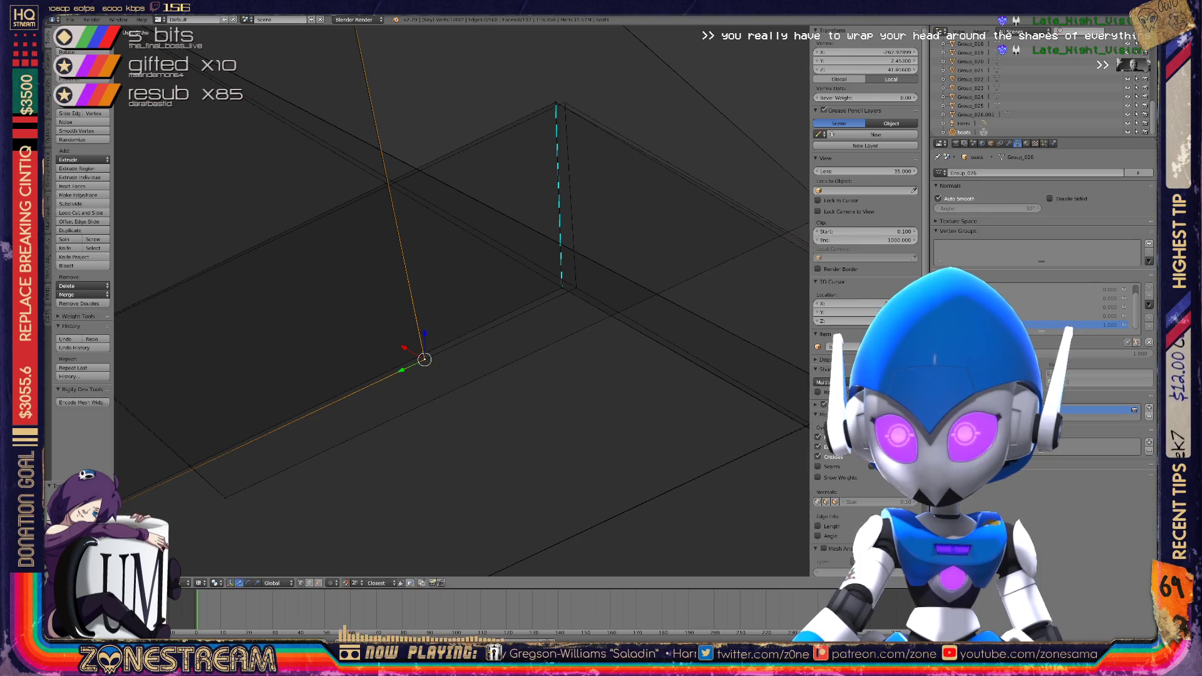
key(g)
key(g)
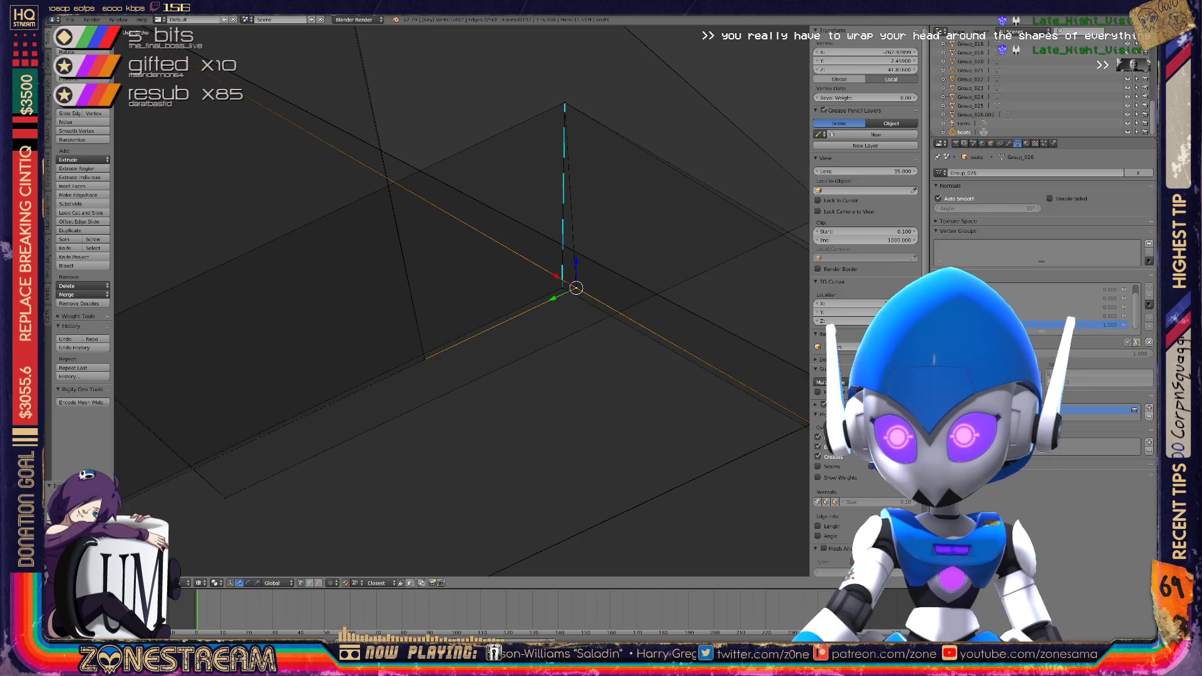
middle_drag(596, 299, 519, 313)
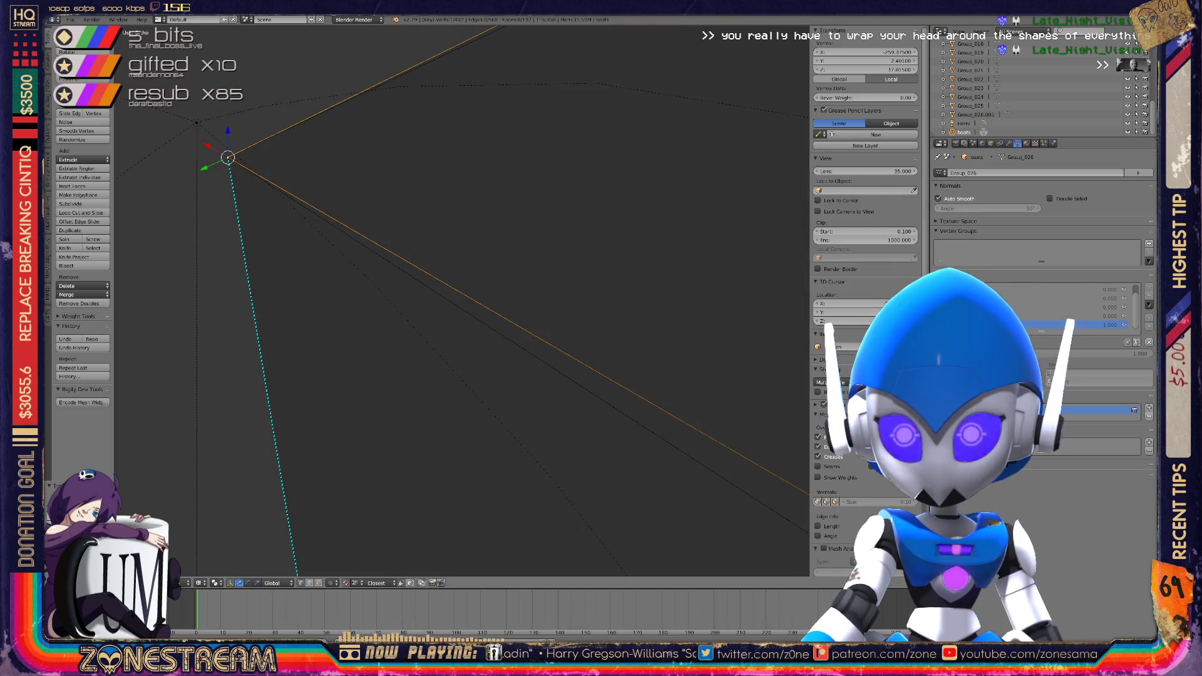
Inspect the gap and select the top vertex, then the vertex where two edges meet
scroll(461, 301, down, 8)
scroll(463, 250, up, 4)
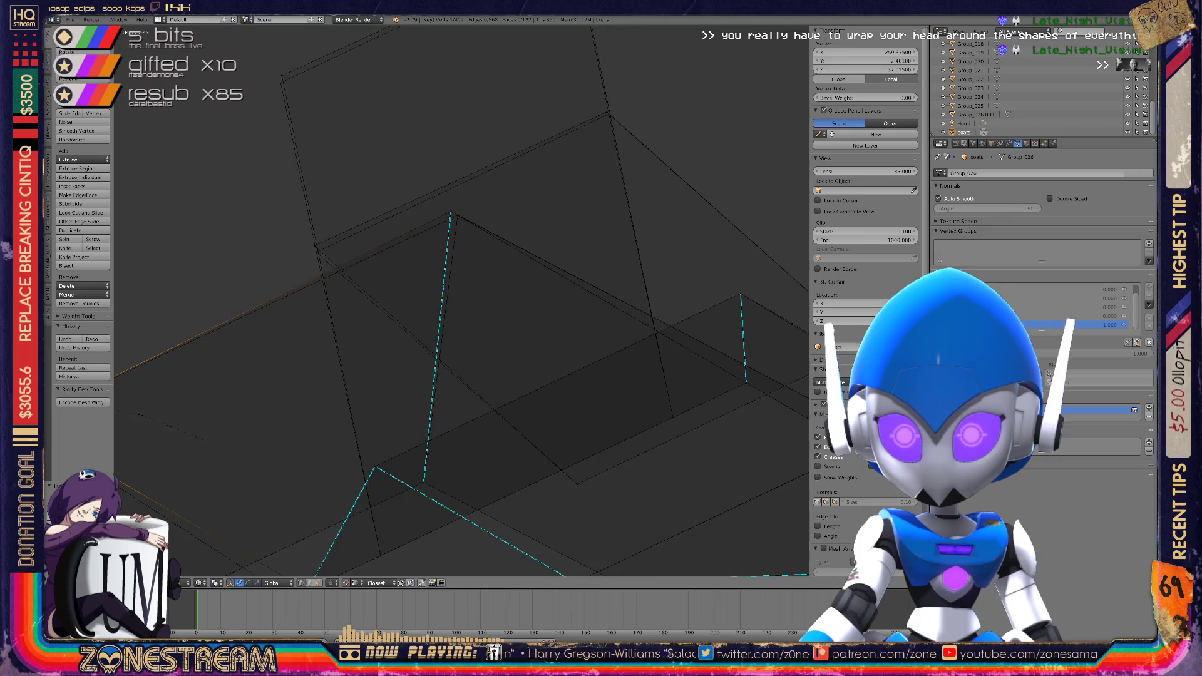
right_click(211, 216)
mouse_move(438, 250)
middle_down()
mouse_move(407, 225)
mouse_move(432, 244)
mouse_move(298, 435)
middle_up()
right_click(402, 220)
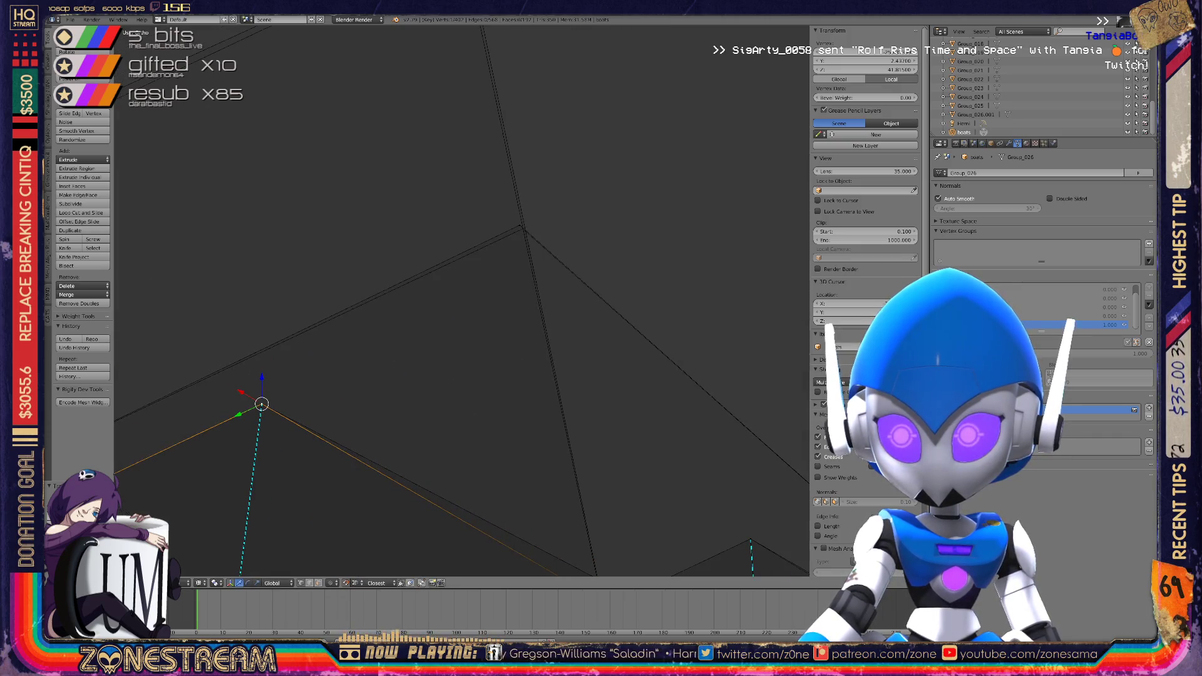
right_click(522, 229)
middle_drag(523, 229, 612, 435)
right_click(553, 148)
mouse_move(553, 148)
middle_down()
mouse_move(613, 250)
mouse_move(626, 238)
mouse_move(620, 256)
mouse_move(507, 142)
mouse_move(563, 201)
middle_up()
right_click(596, 273)
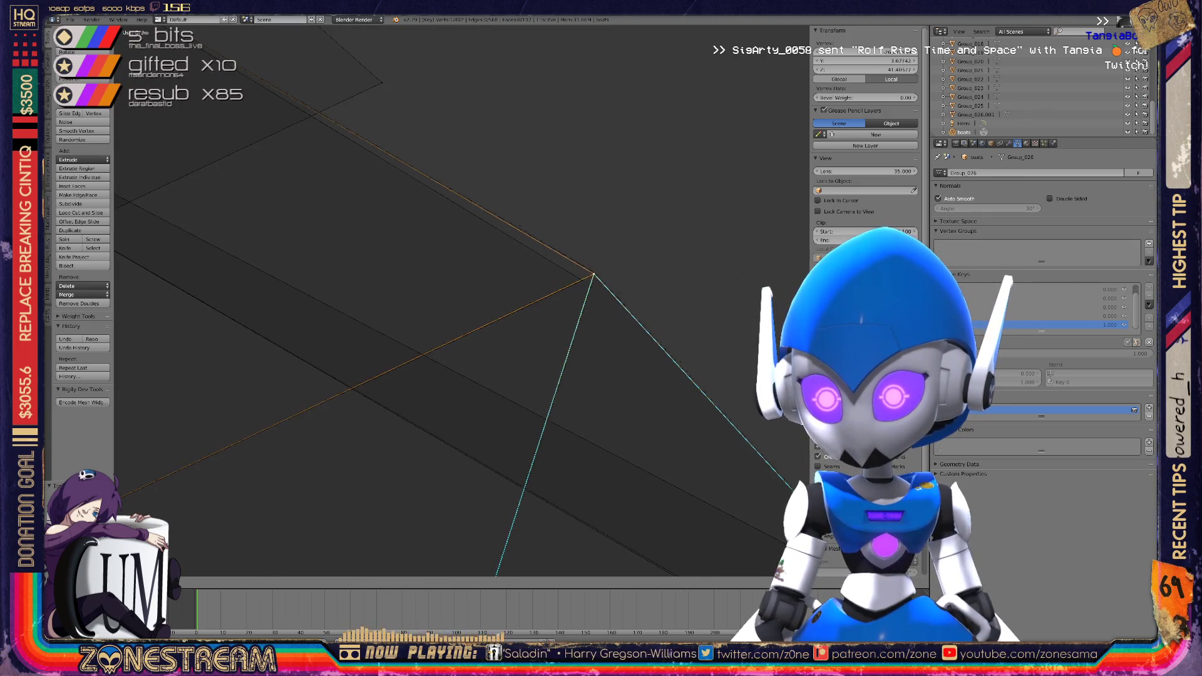
scroll(460, 301, down, 5)
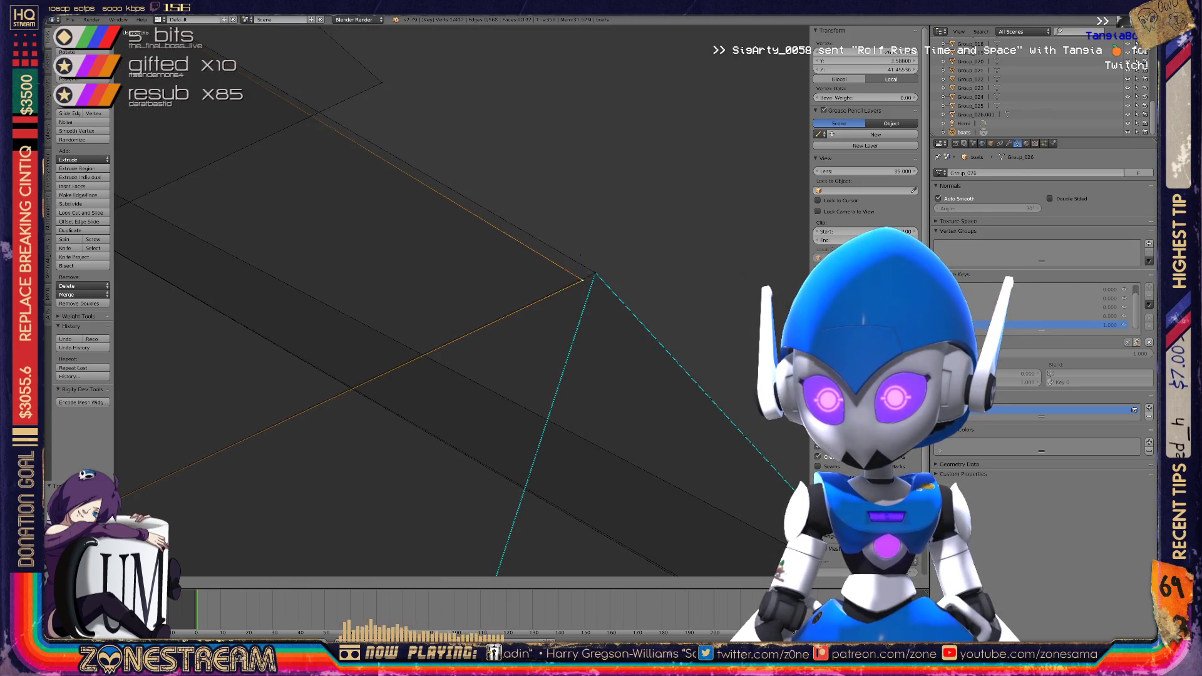
mouse_move(438, 301)
middle_down()
mouse_move(350, 213)
mouse_move(476, 269)
middle_up()
Shift the remaining vertex slightly left and return to Object Mode
right_click(623, 241)
mouse_move(622, 242)
middle_down()
mouse_move(634, 243)
mouse_move(438, 350)
middle_up()
key(g)
mouse_move(439, 300)
middle_down()
mouse_move(463, 310)
mouse_move(532, 288)
mouse_move(507, 300)
middle_up()
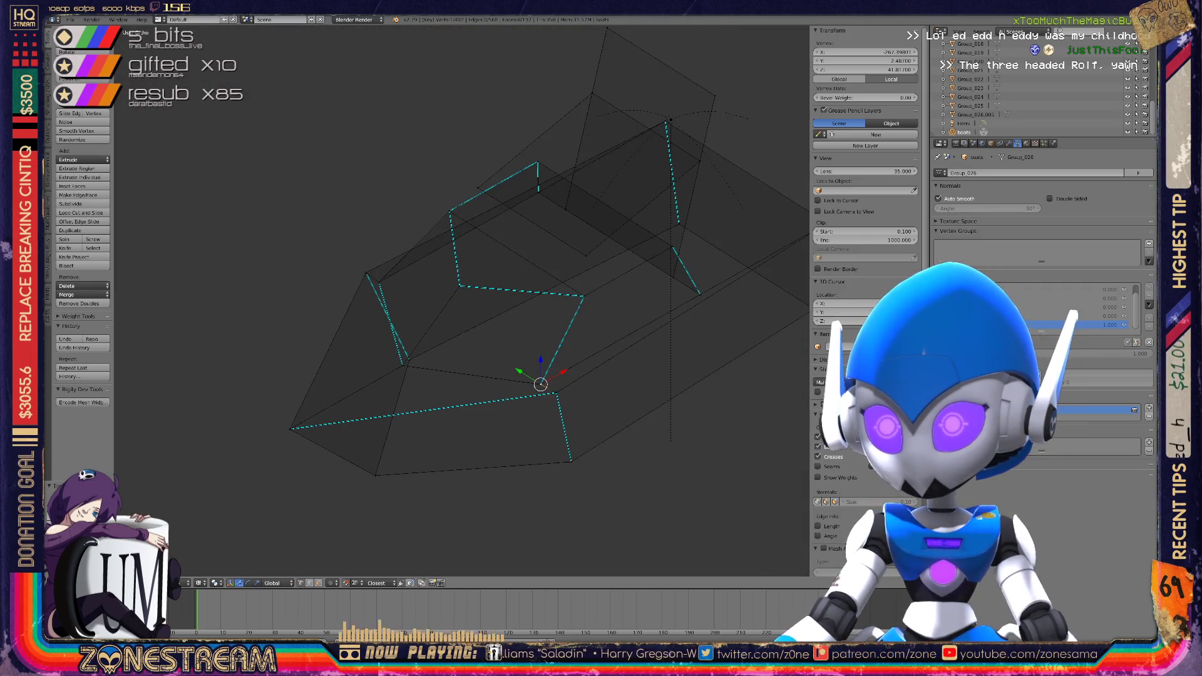
key(Tab)
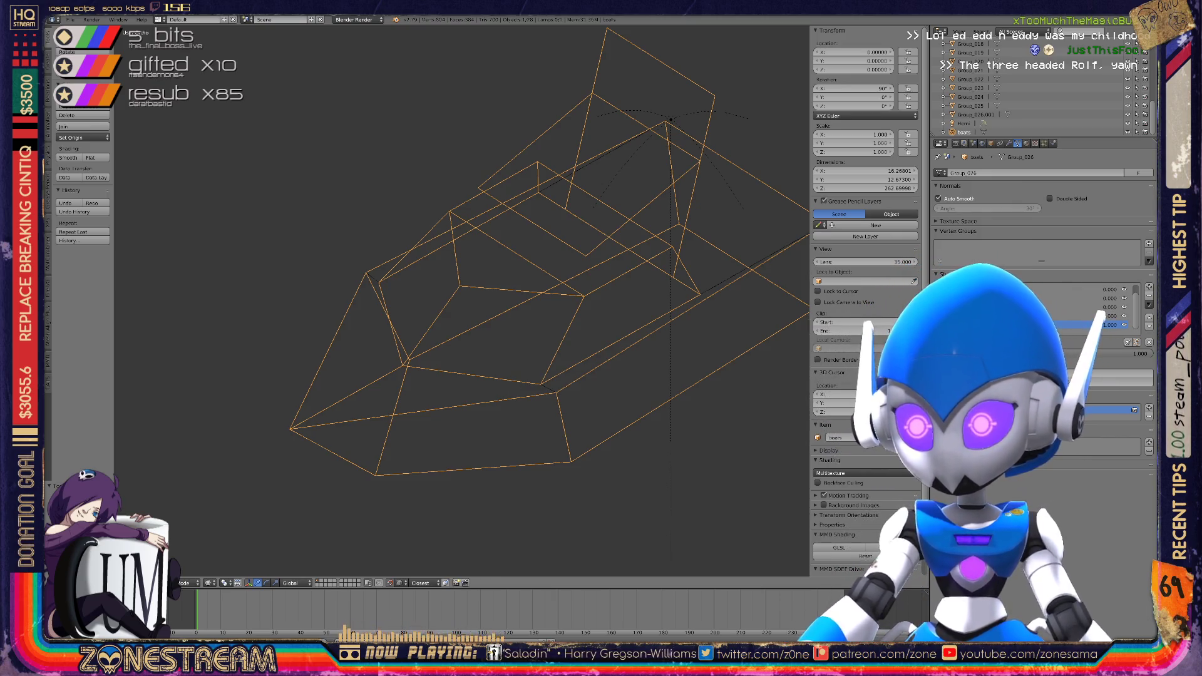
Enter Edit Mode on the boot mesh and pick one of the overlapping bottom vertices
scroll(463, 301, down, 5)
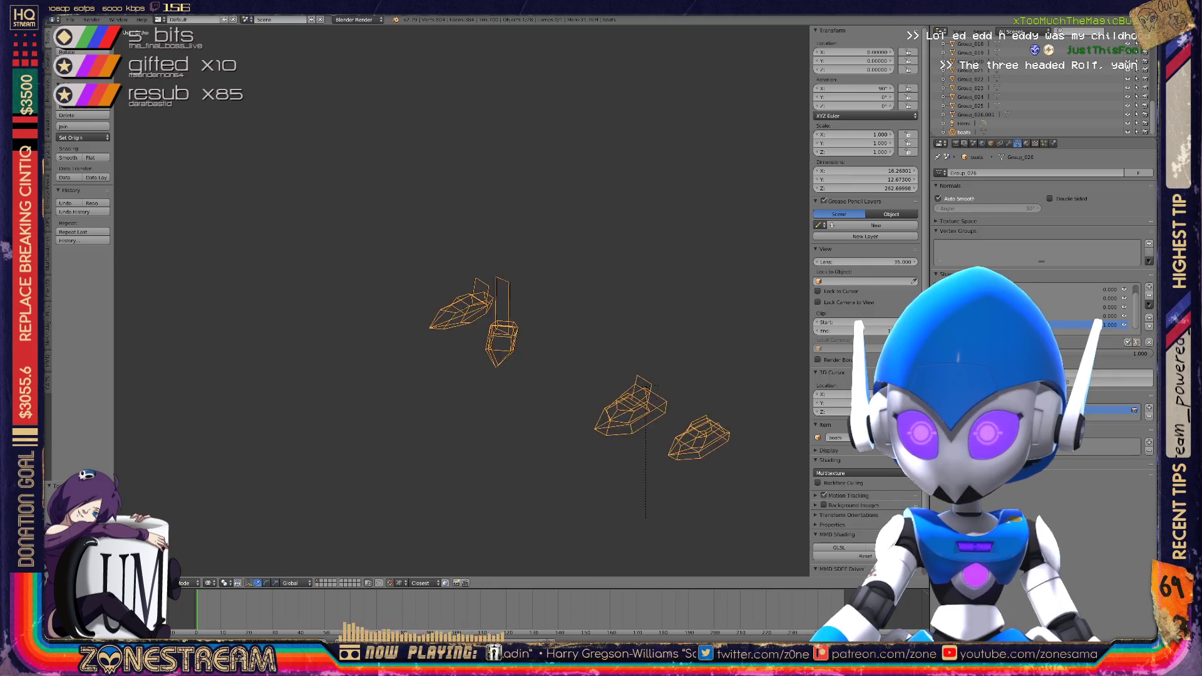
scroll(494, 325, up, 5)
key(Tab)
scroll(495, 326, up, 3)
scroll(501, 282, up, 8)
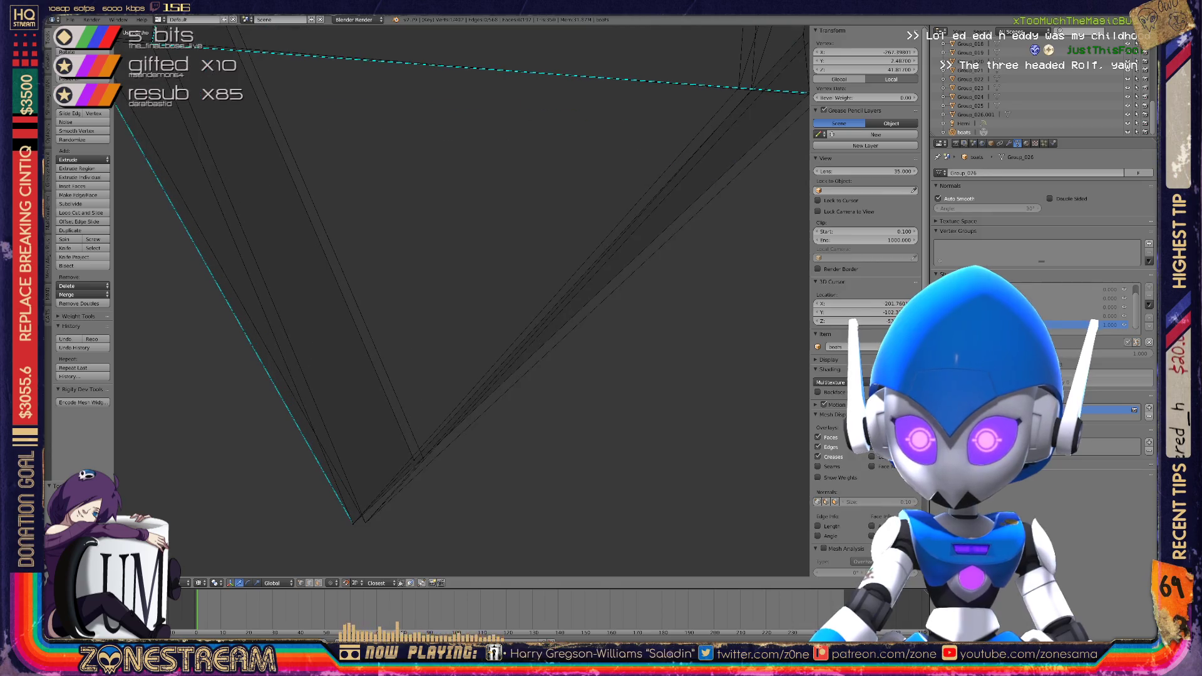
right_click(366, 522)
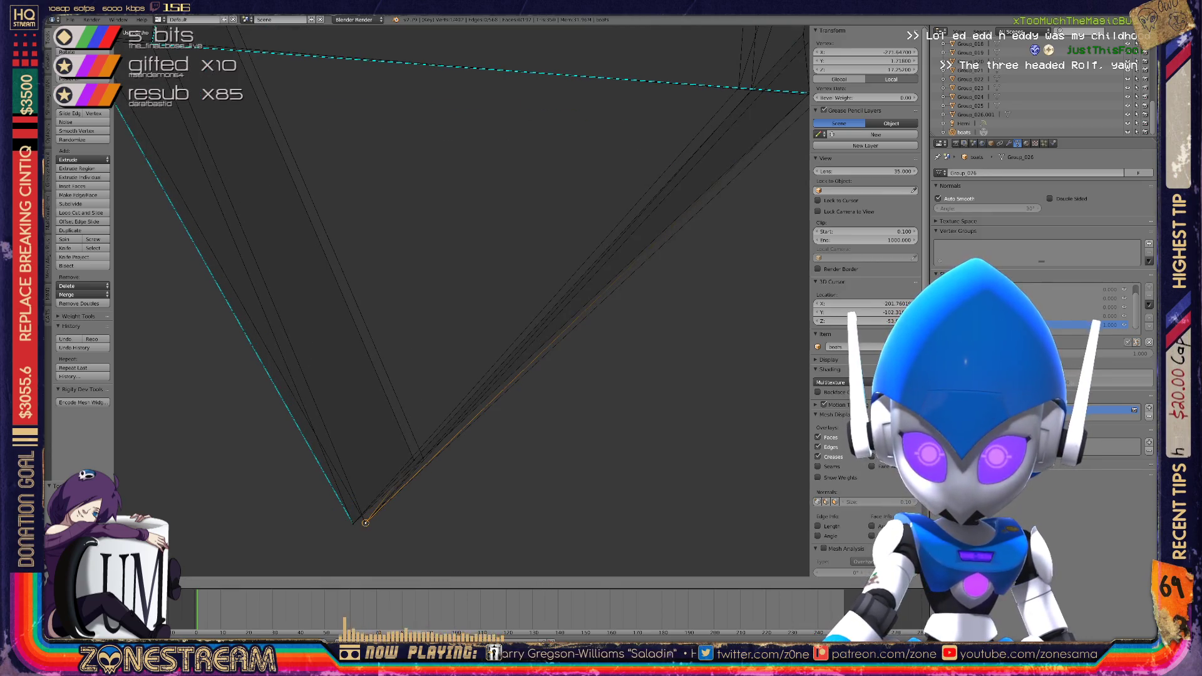
shift+right_click(366, 522)
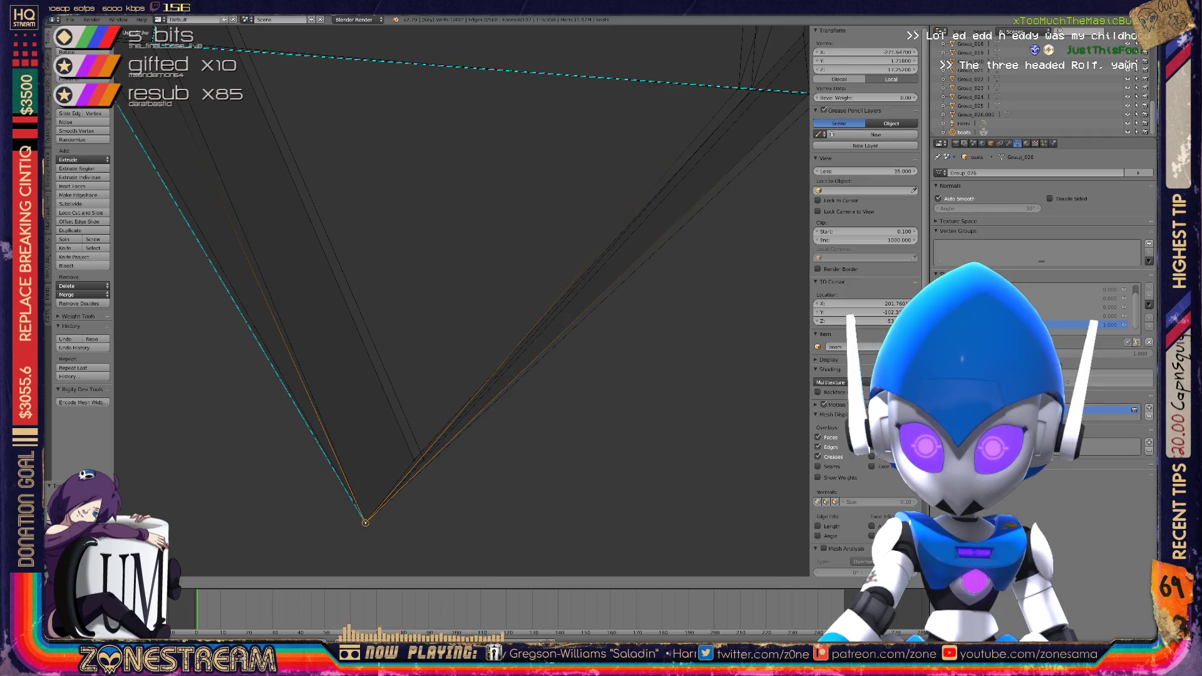
right_click(365, 522)
right_click(421, 460)
right_click(414, 460)
right_click(423, 460)
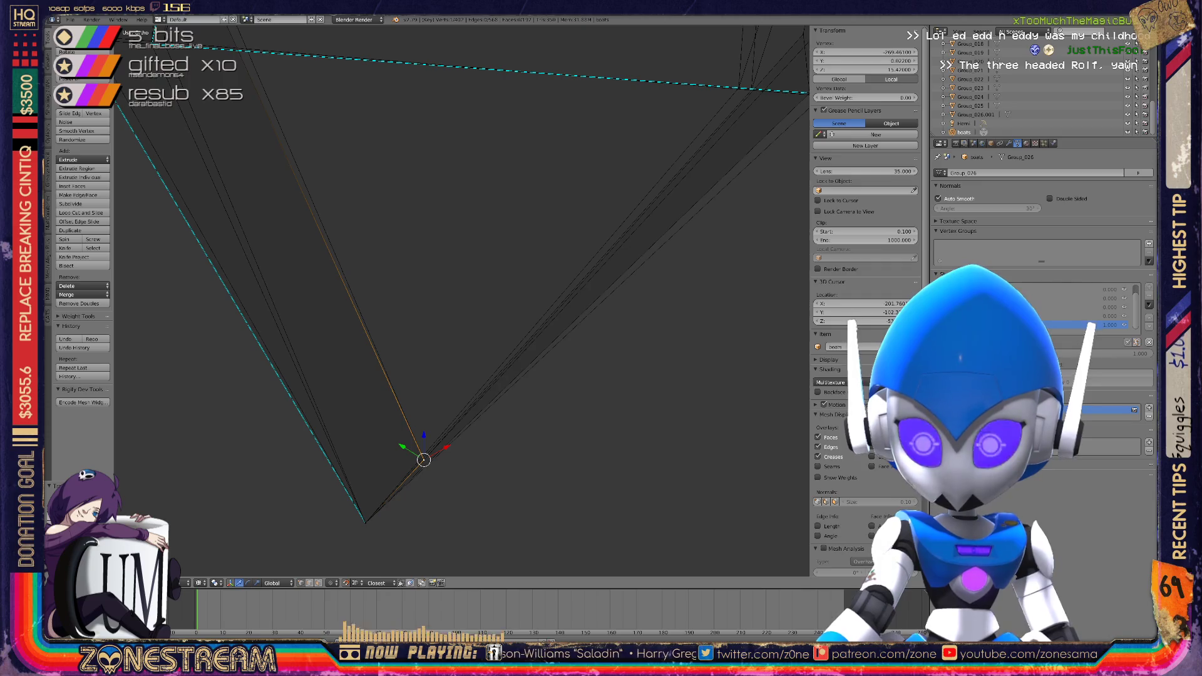
Nudge the vertex next to the mesh corner slightly right and confirm it
shift+middle_drag(438, 313, 542, 423)
mouse_move(181, 165)
shift+middle_down()
mouse_move(306, 303)
mouse_move(300, 377)
mouse_move(386, 370)
shift+middle_up()
right_click(387, 369)
right_click(447, 377)
mouse_move(447, 378)
mouse_down()
mouse_move(510, 317)
mouse_move(497, 322)
mouse_move(516, 322)
mouse_up()
click(516, 322)
middle_drag(515, 322, 401, 263)
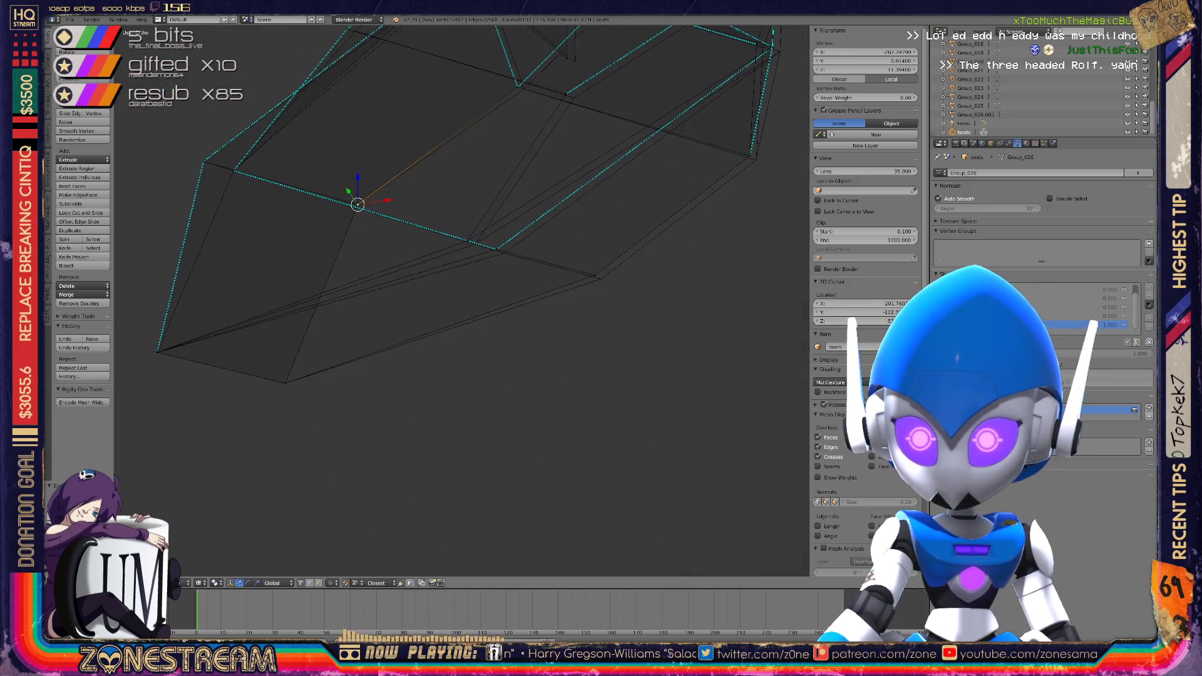
scroll(400, 263, up, 4)
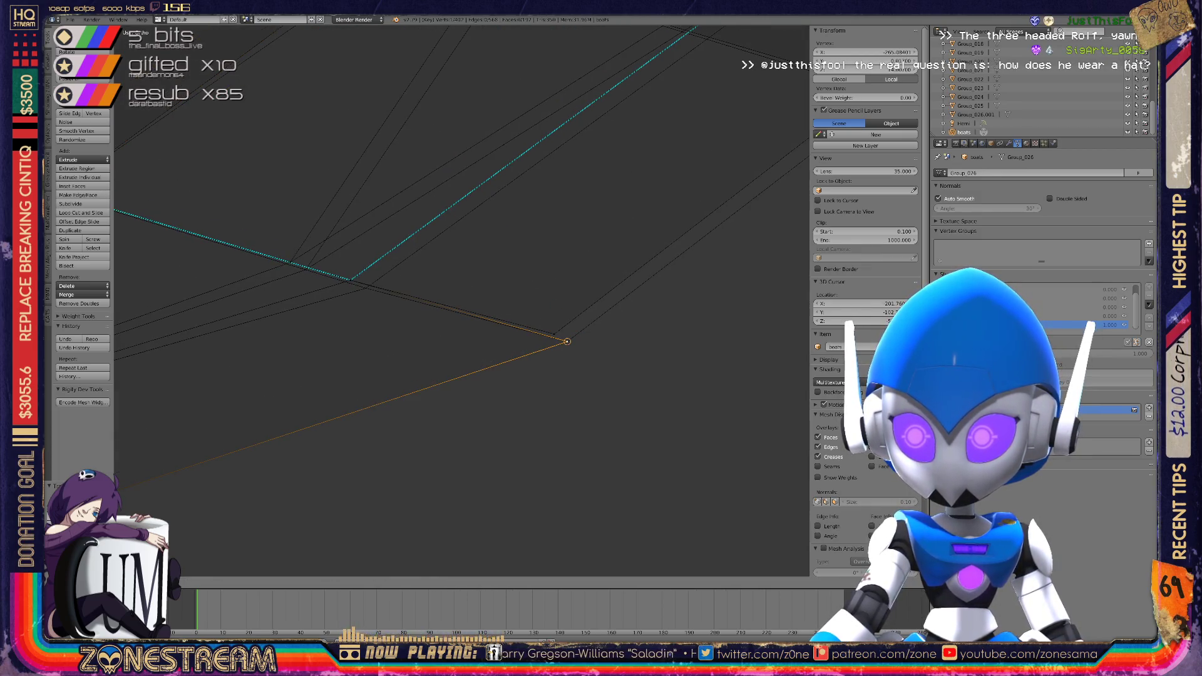
Select the adjacent corner vertices and reposition the far corner vertex
right_click(567, 341)
key(g)
key(Escape)
right_drag(351, 280, 366, 288)
right_click(305, 269)
scroll(460, 301, down, 3)
right_click(617, 311)
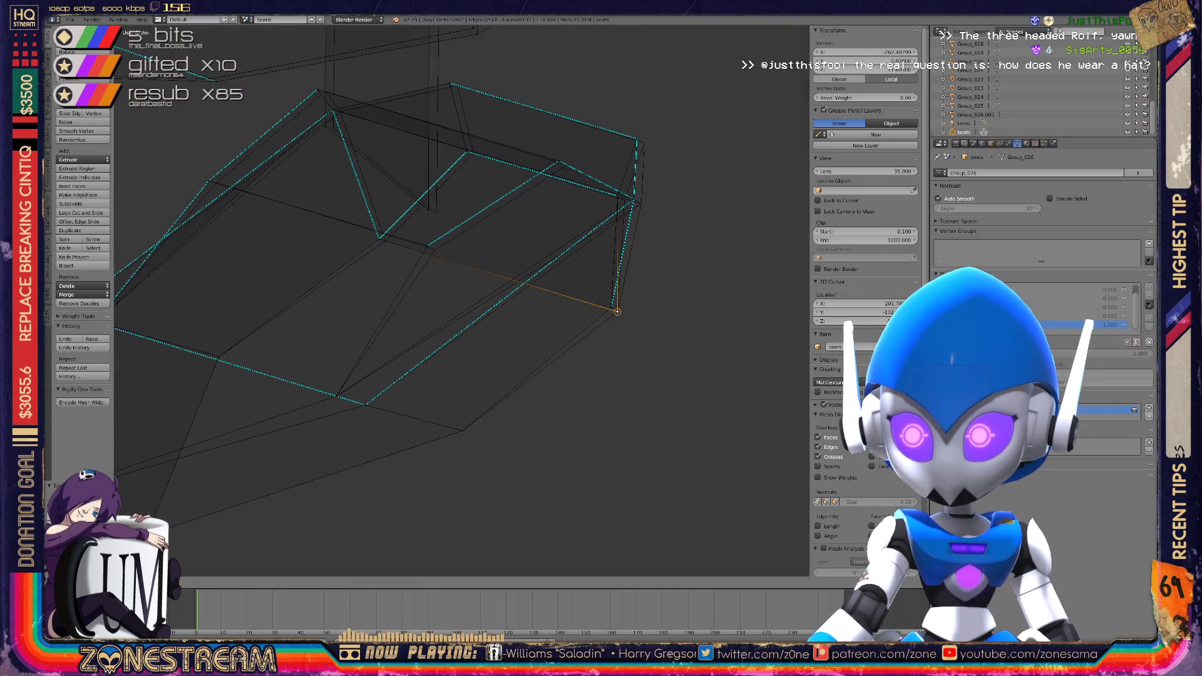
scroll(649, 327, up, 5)
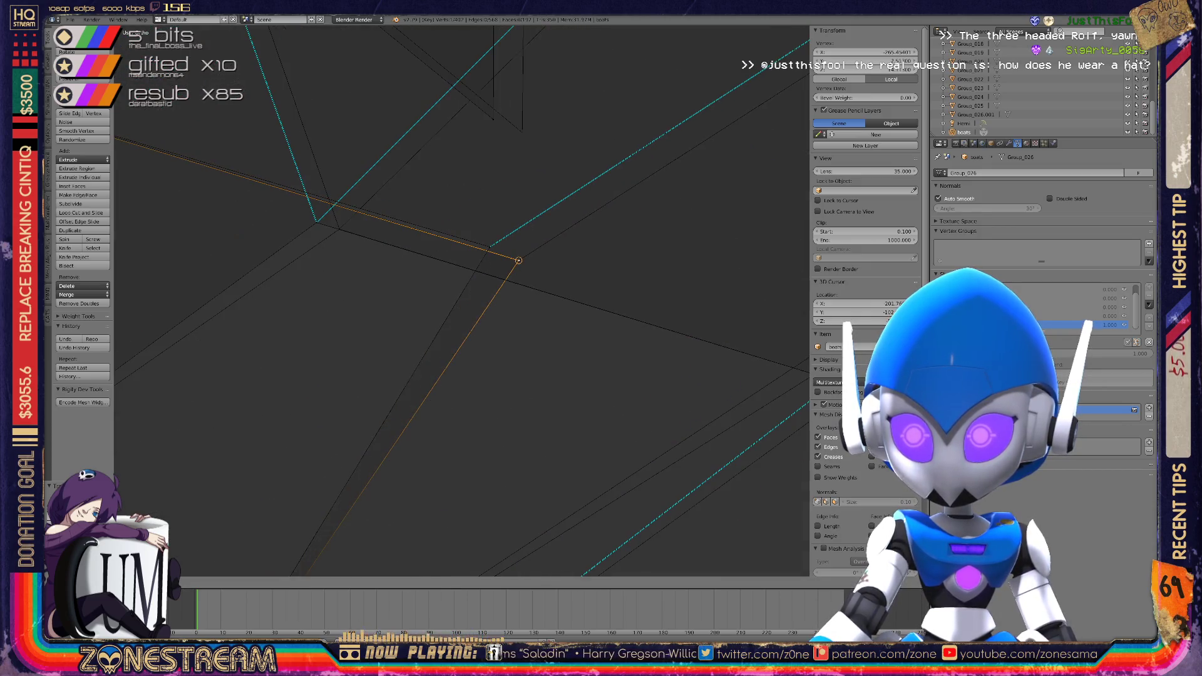
click(518, 260)
key(KP_4)
key(KP_4)
key(KP_4)
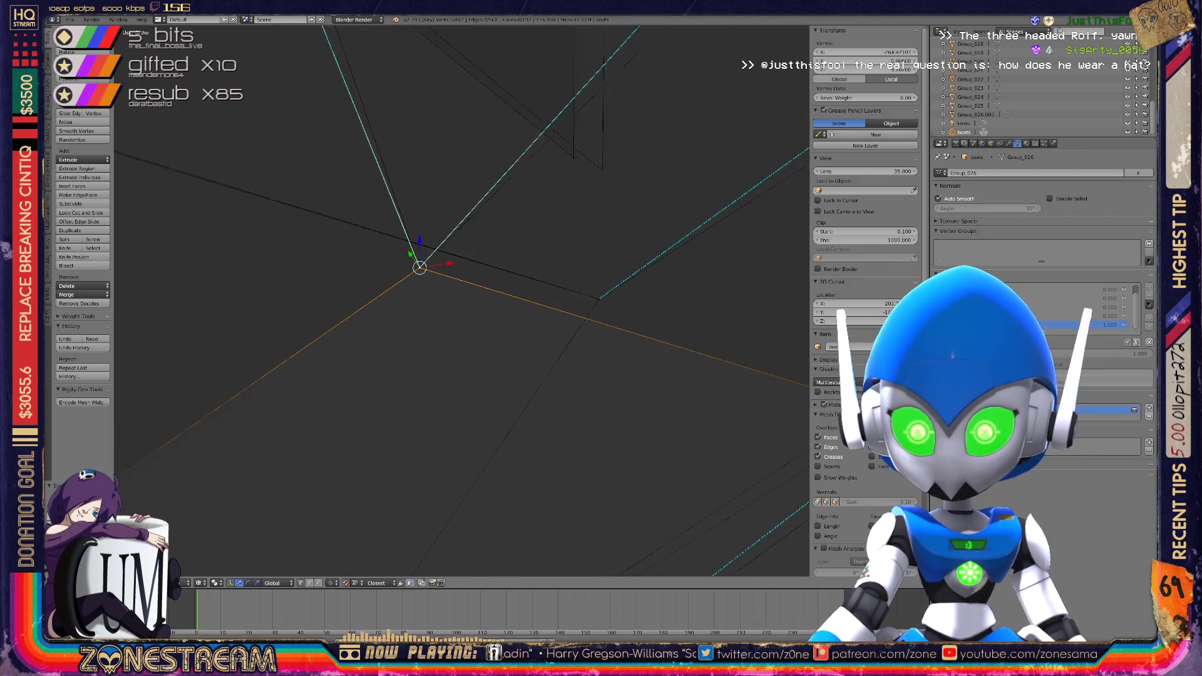
key(KP_4)
key(KP_4)
key(KP_4)
key(KP_4)
key(KP_4)
key(KP_4)
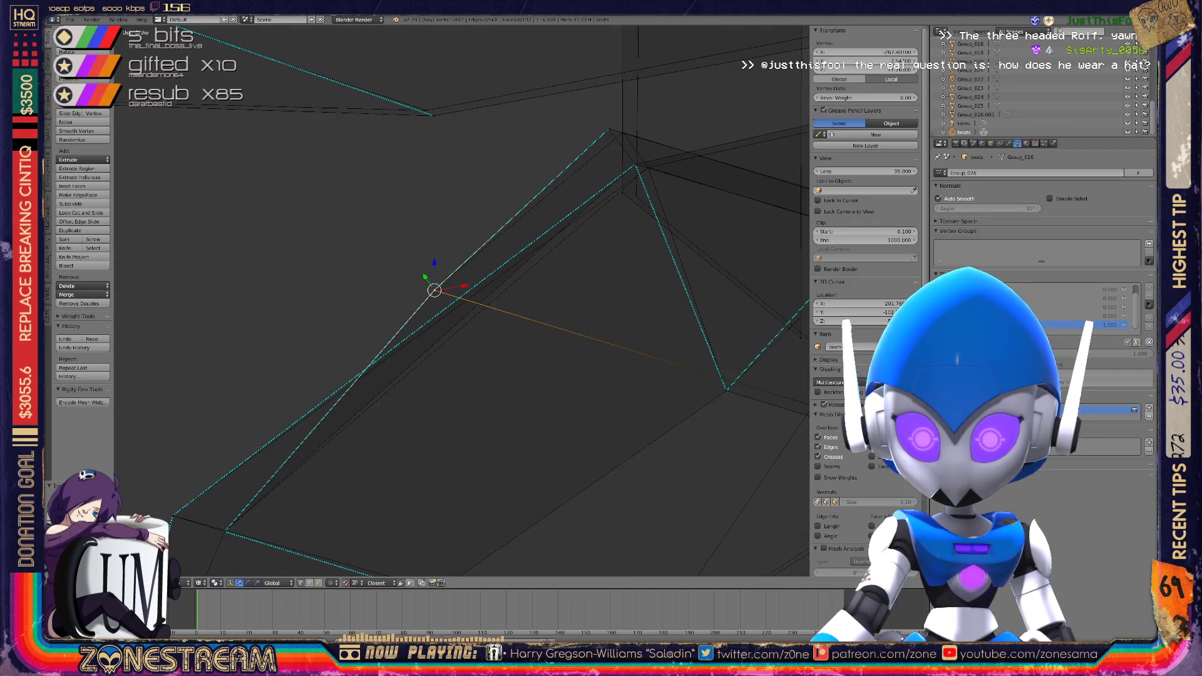
Snap the selected vertex onto the neighbouring corner with repeated grab moves
key(KP_4)
key(KP_4)
key(KP_4)
key(KP_4)
key(KP_4)
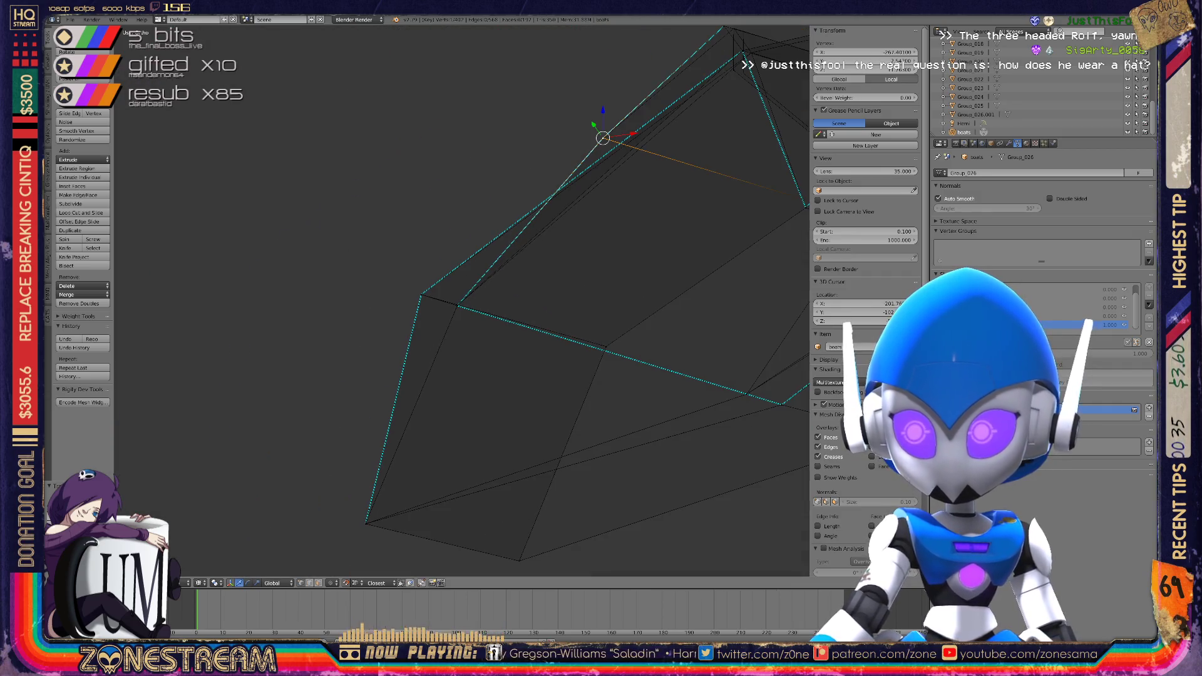
key(KP_4)
key(KP_8)
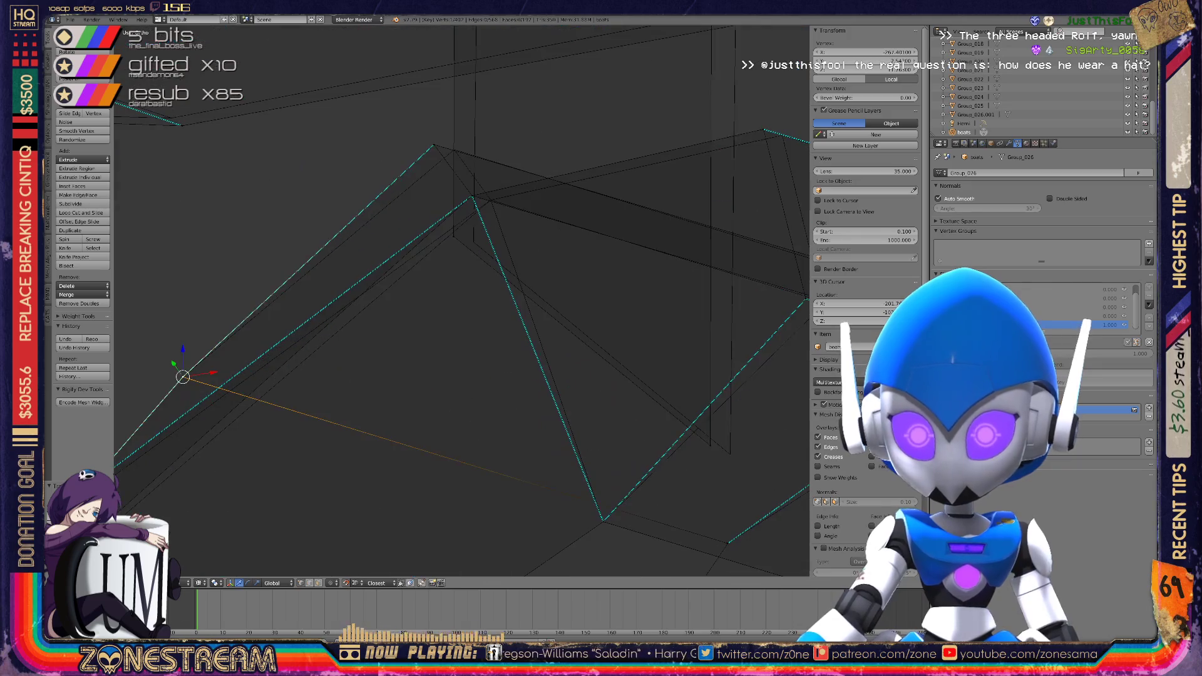
key(KP_8)
key(g)
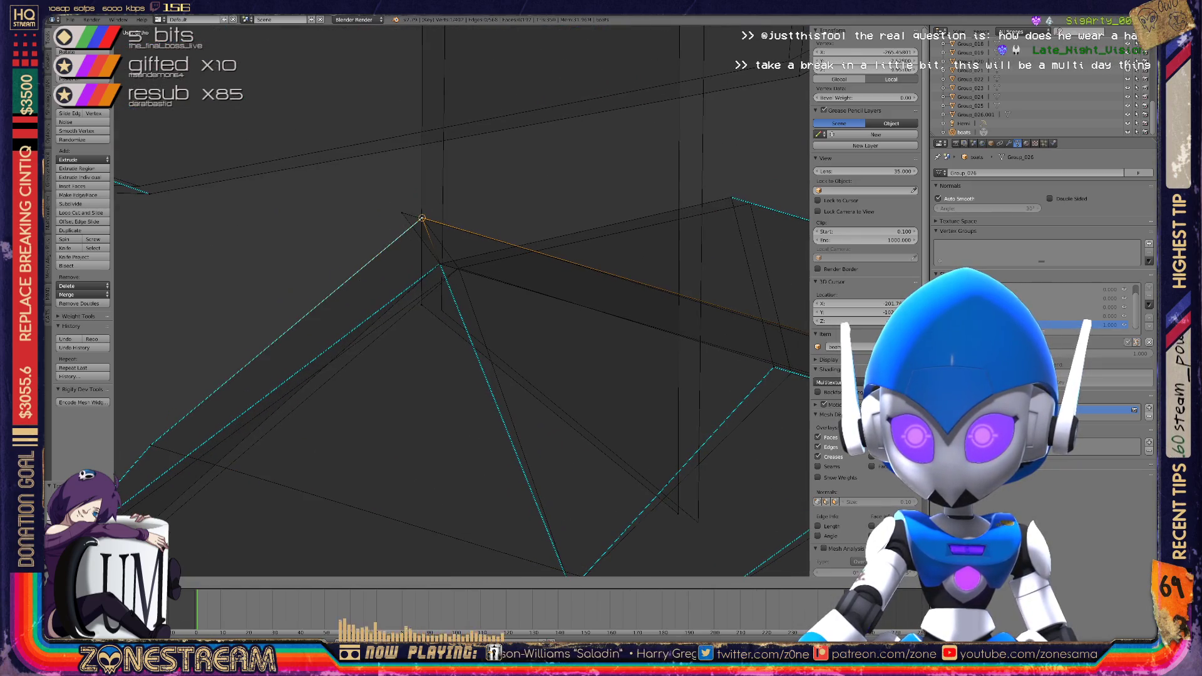
key(g)
key(Return)
key(g)
key(Return)
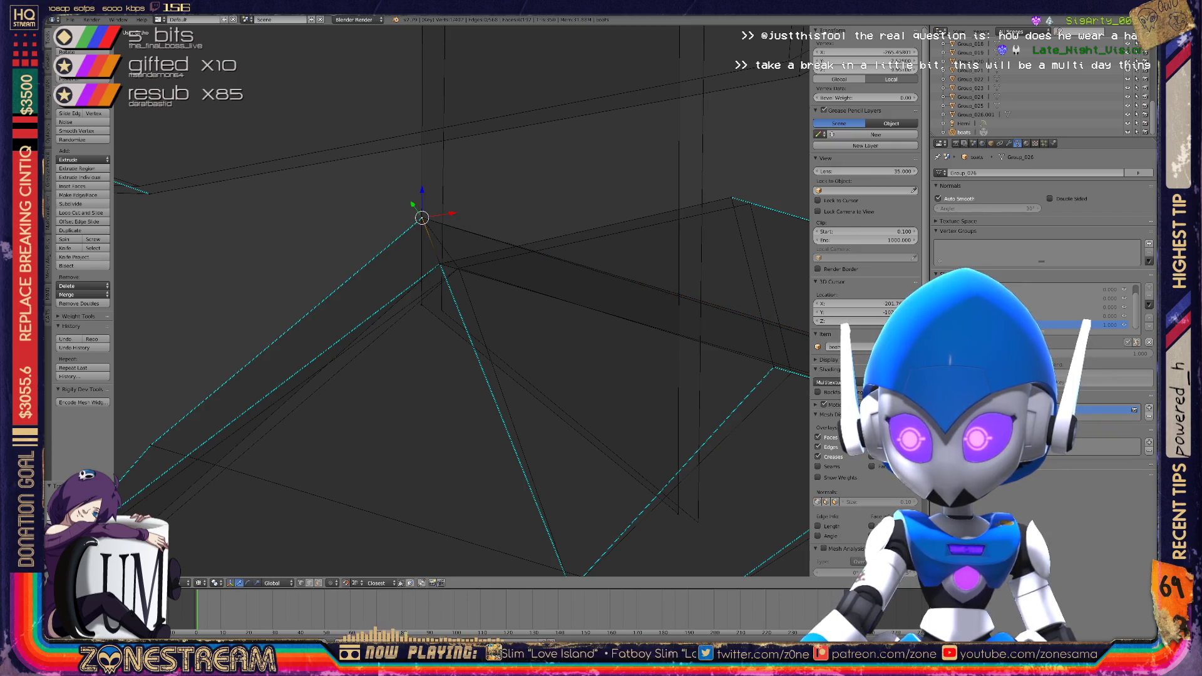
key(g)
key(Return)
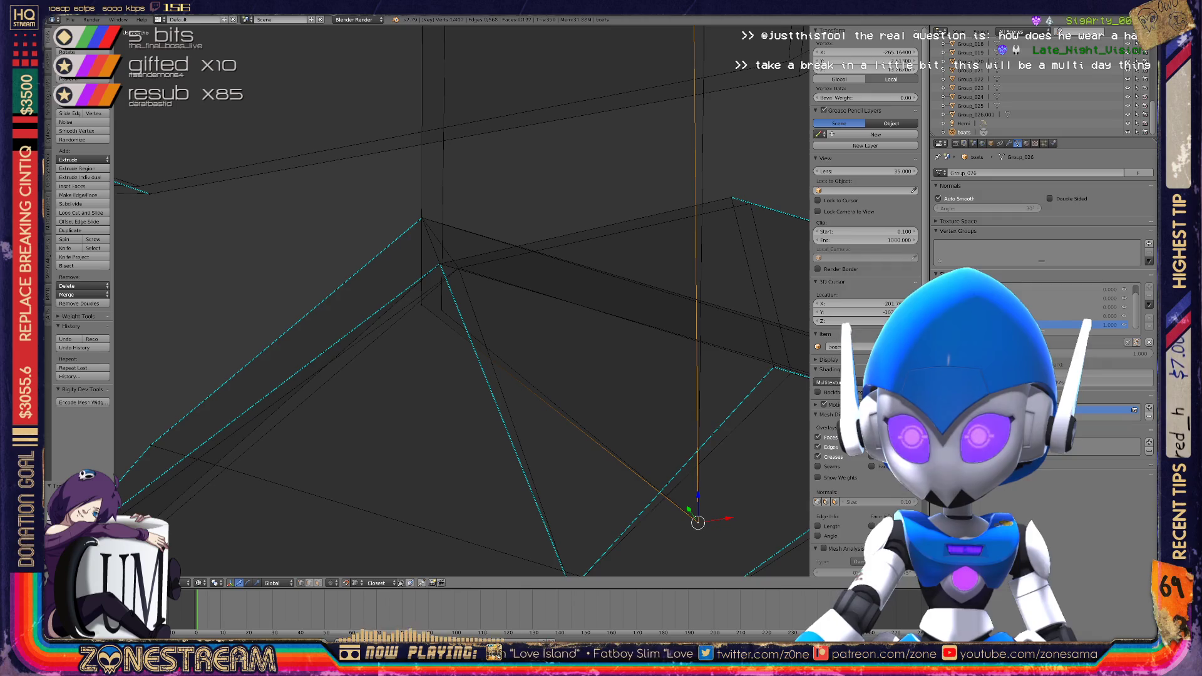
key(g)
key(Return)
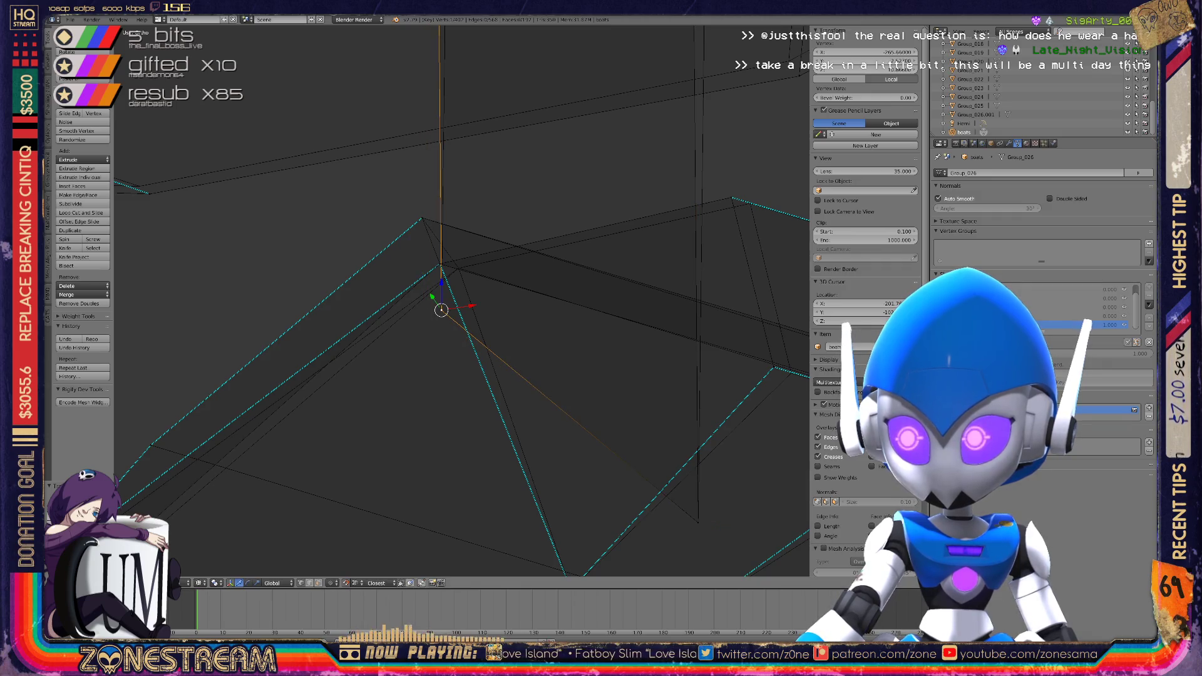
Line the vertex up with its edge and snap it onto the neighbouring vertex
key(KP_8)
key(KP_4)
key(g)
key(Return)
key(KP_2)
key(KP_4)
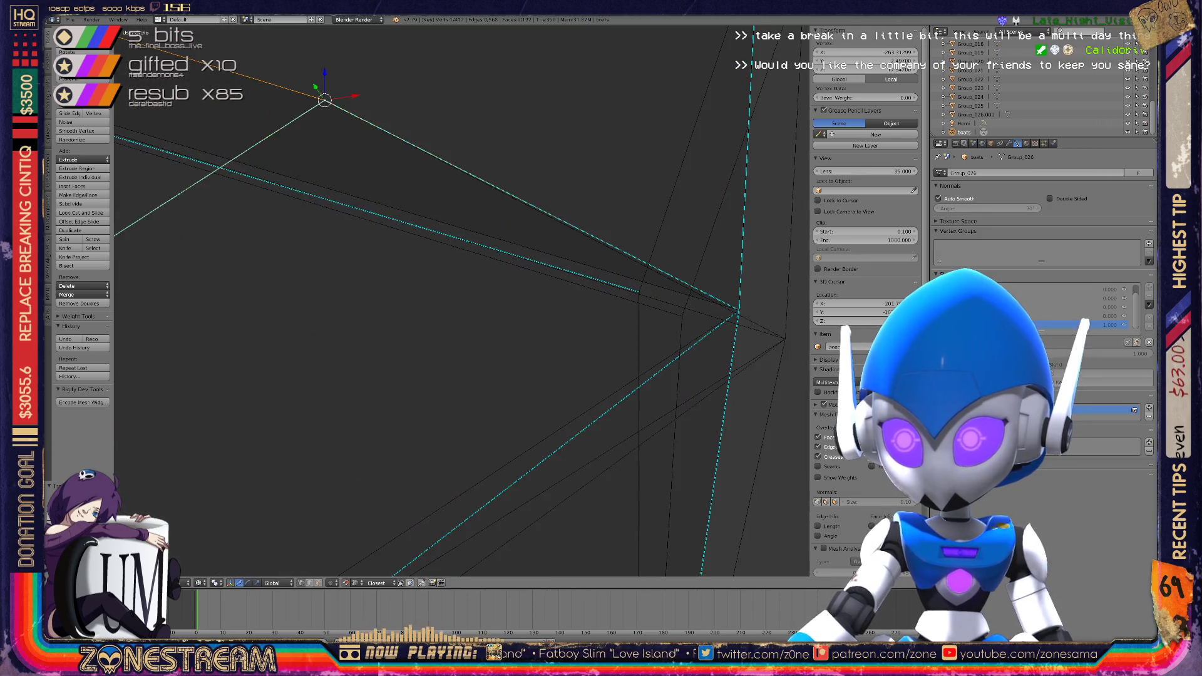
key(KP_6)
key(g)
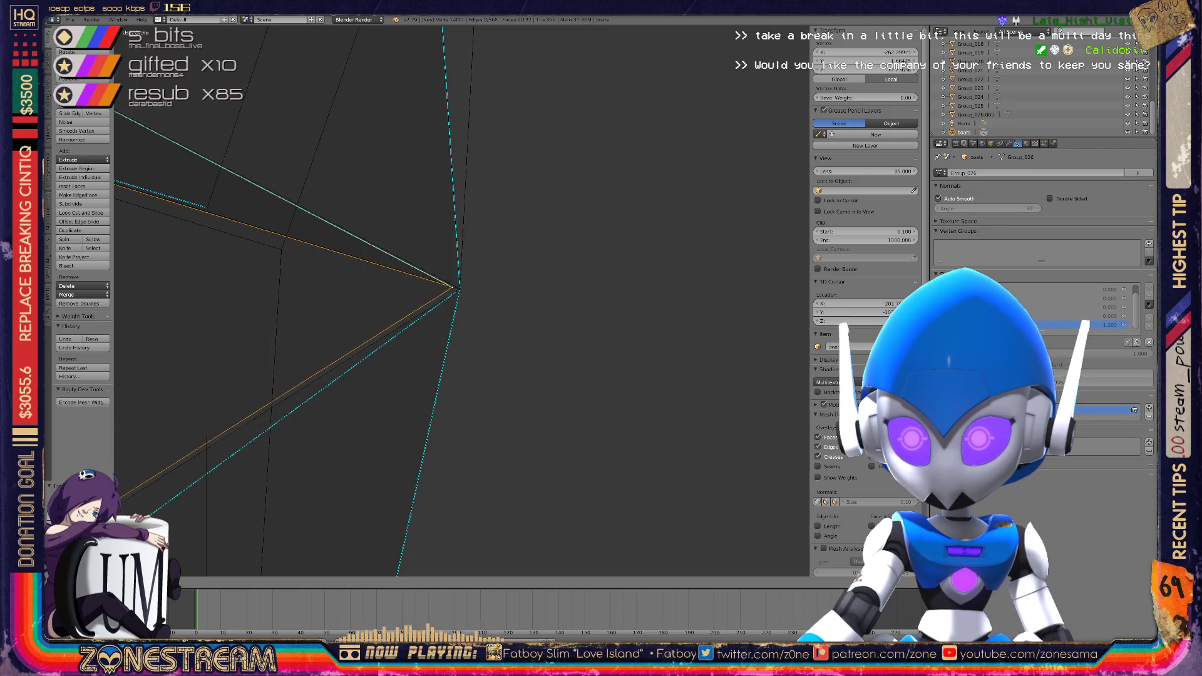
key(Return)
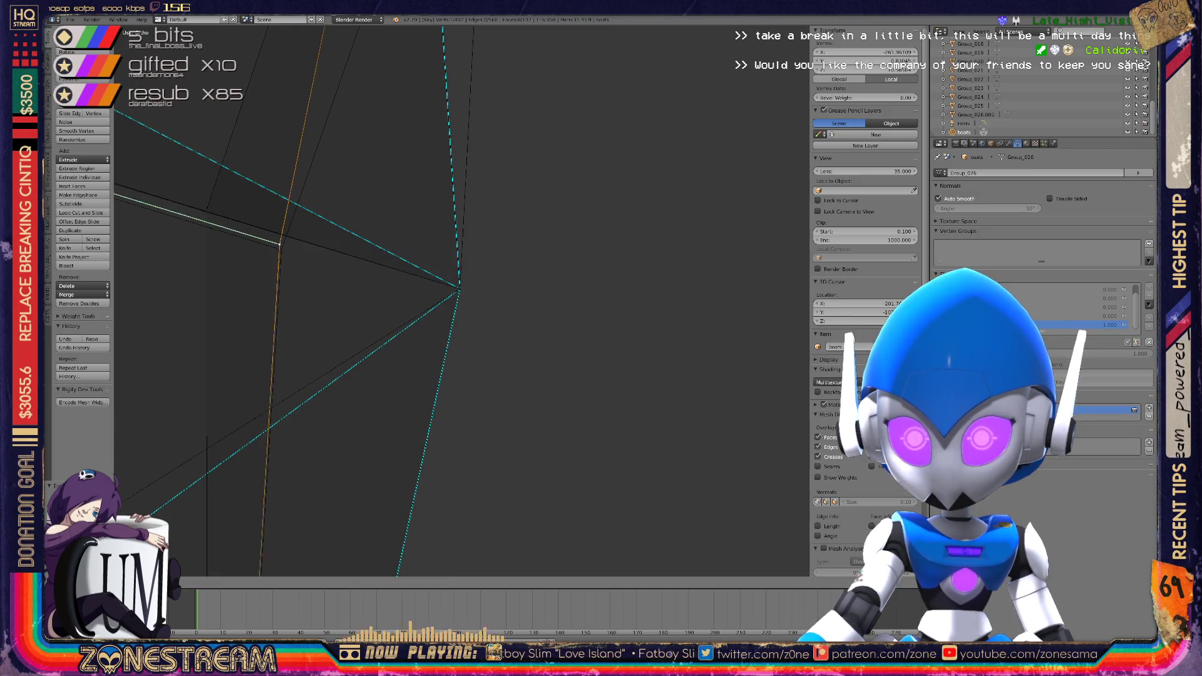
Move the upper-left junction vertex down onto its edge and fix the corner vertex in place
right_click(207, 207)
key(g)
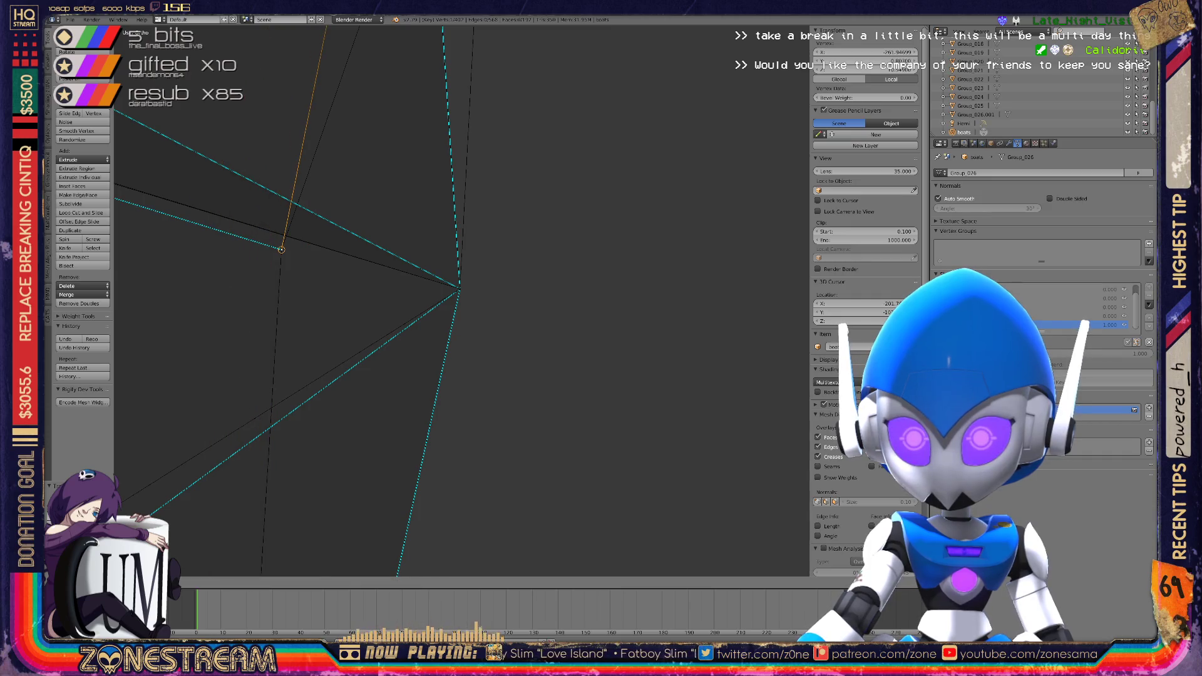
key(Return)
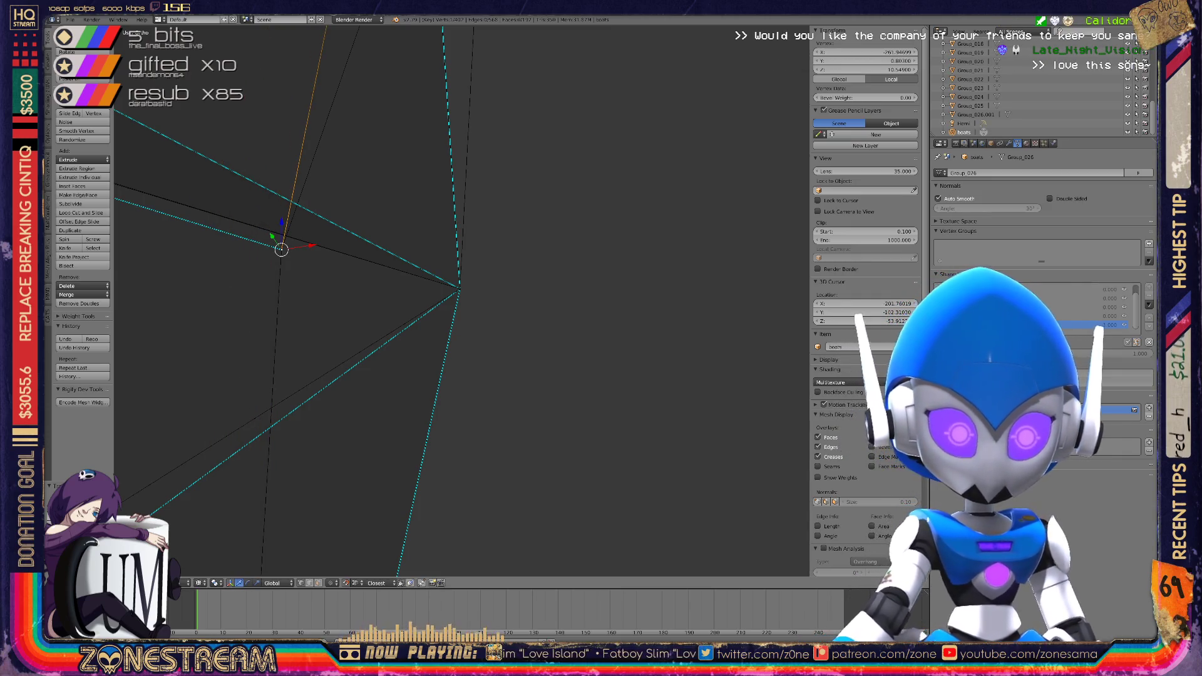
scroll(460, 289, down, 5)
mouse_move(438, 313)
middle_down()
mouse_move(401, 363)
mouse_move(413, 251)
mouse_move(744, 261)
middle_up()
key(g)
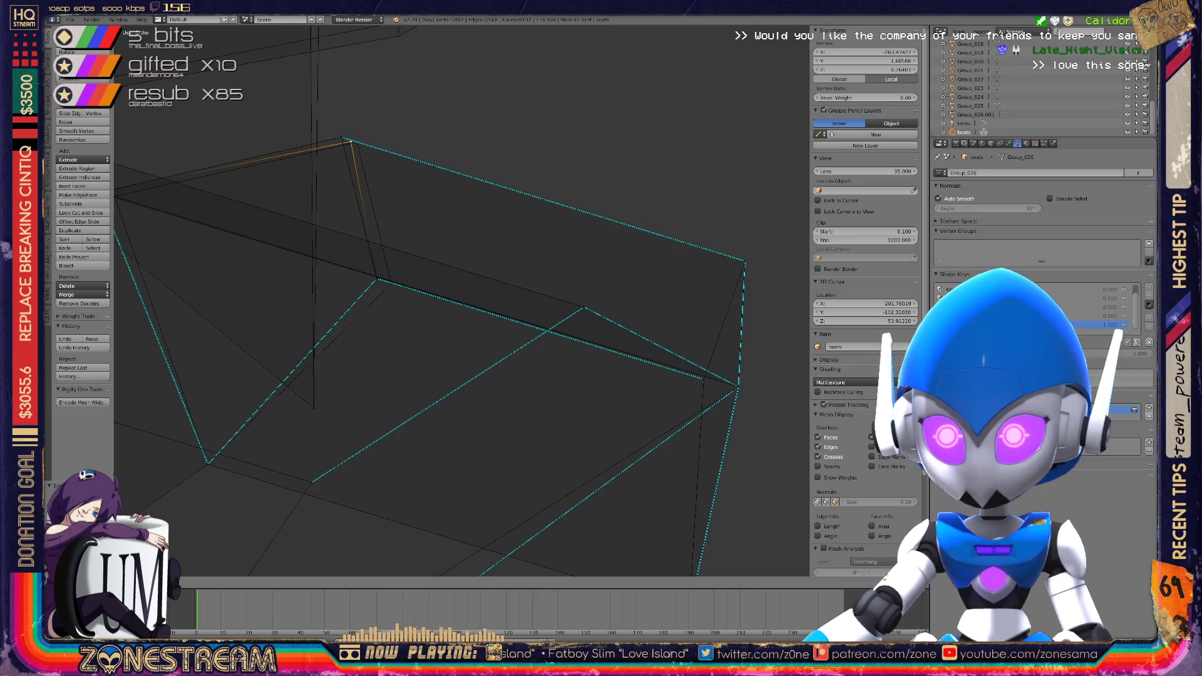
click(357, 143)
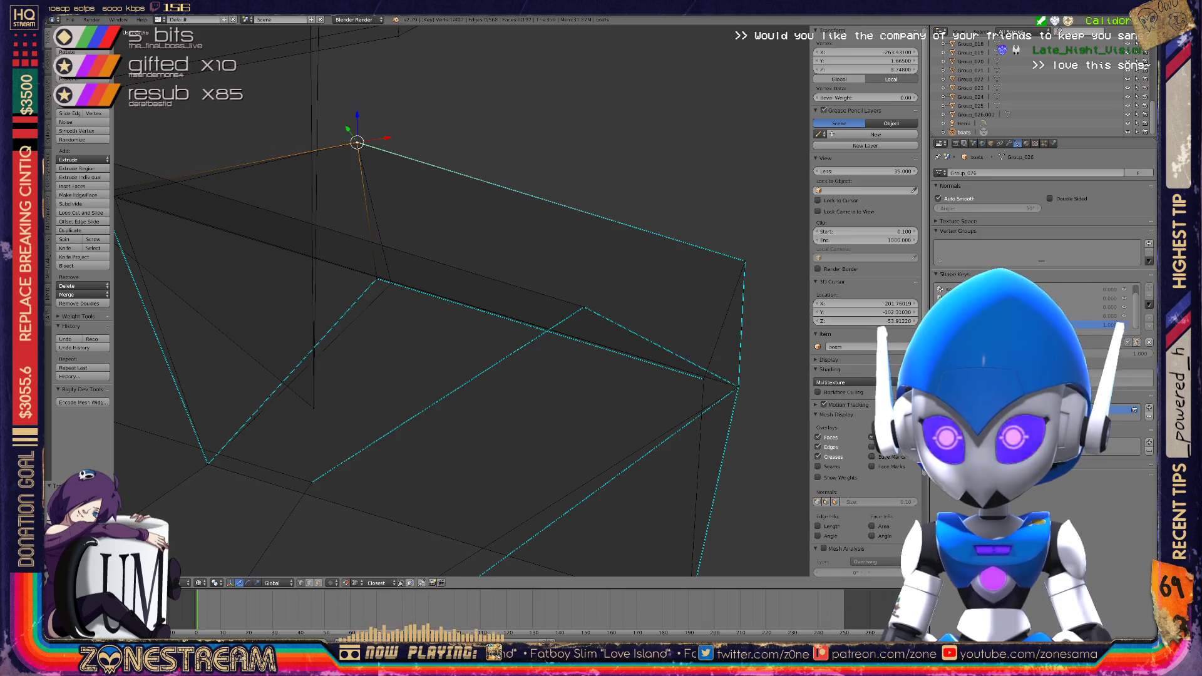
scroll(357, 143, up, 4)
key(g)
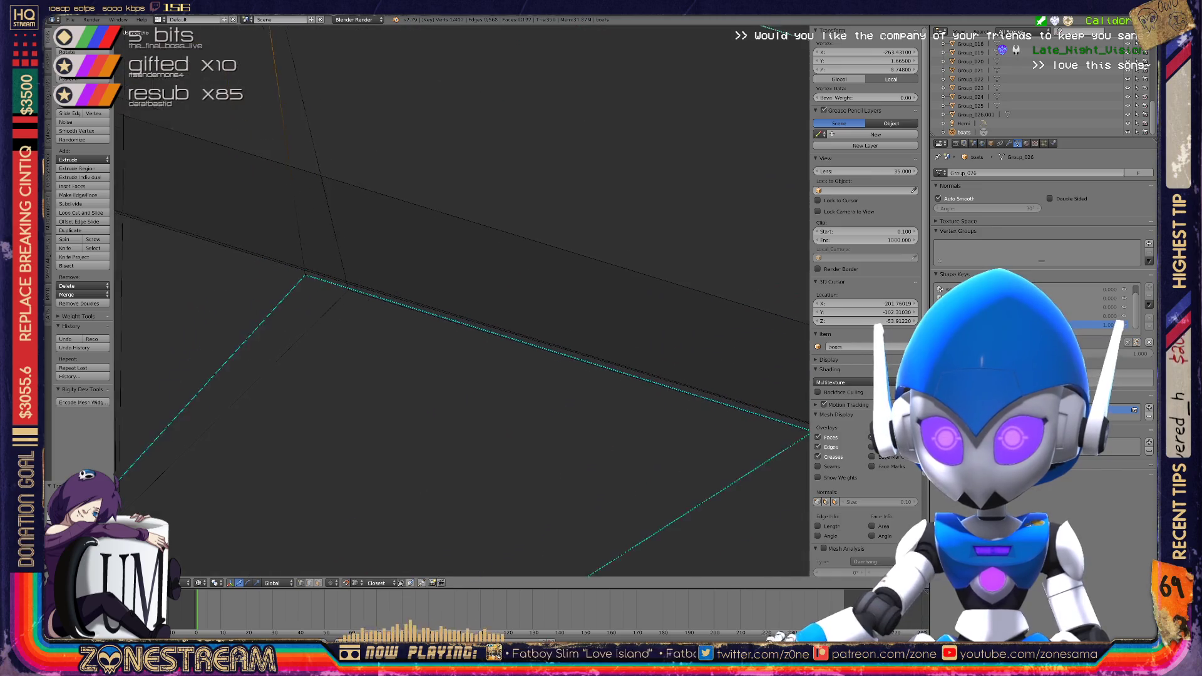
click(295, 282)
Snap the low-side corner vertex onto the nearby corner and adjust it further
scroll(295, 282, down, 4)
middle_drag(295, 281, 382, 250)
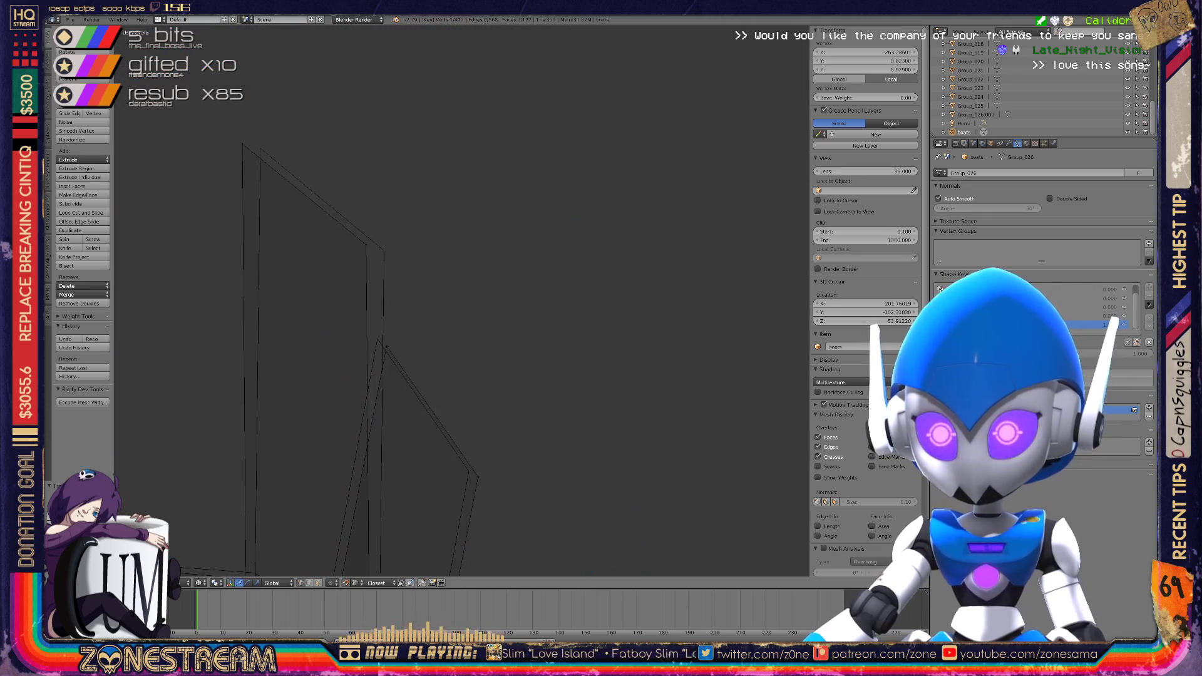
right_click(383, 251)
key(g)
click(260, 149)
middle_drag(260, 149, 400, 194)
scroll(438, 282, up, 4)
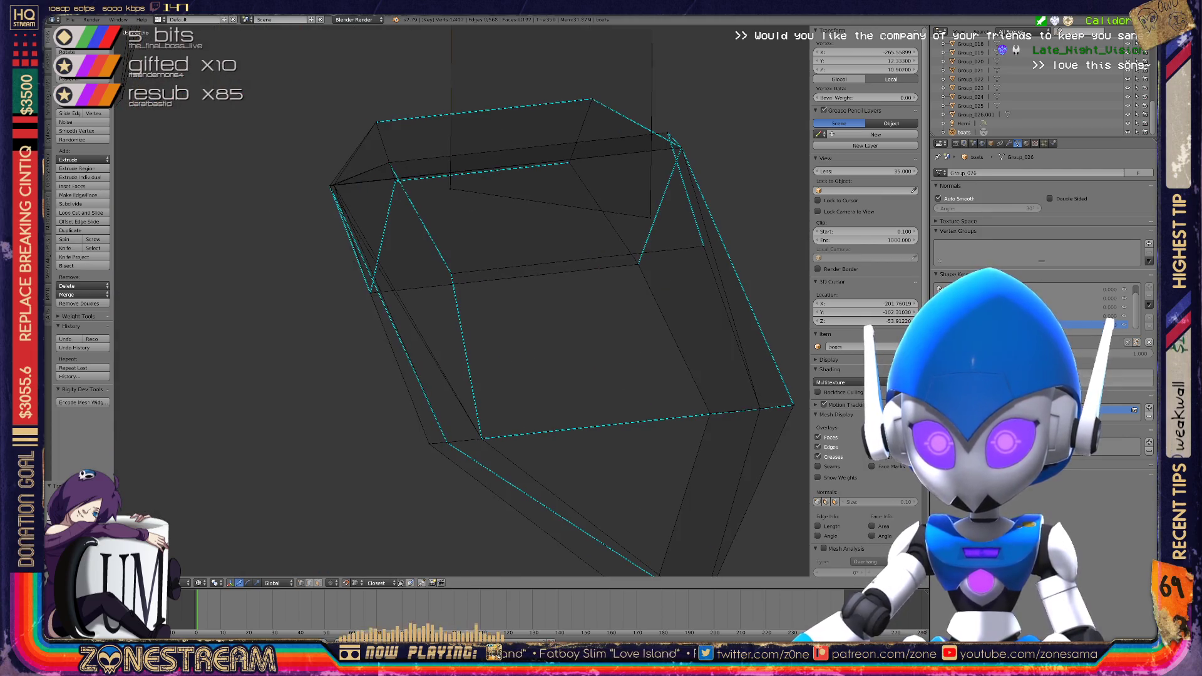
scroll(463, 301, up, 3)
middle_drag(463, 300, 514, 278)
key(g)
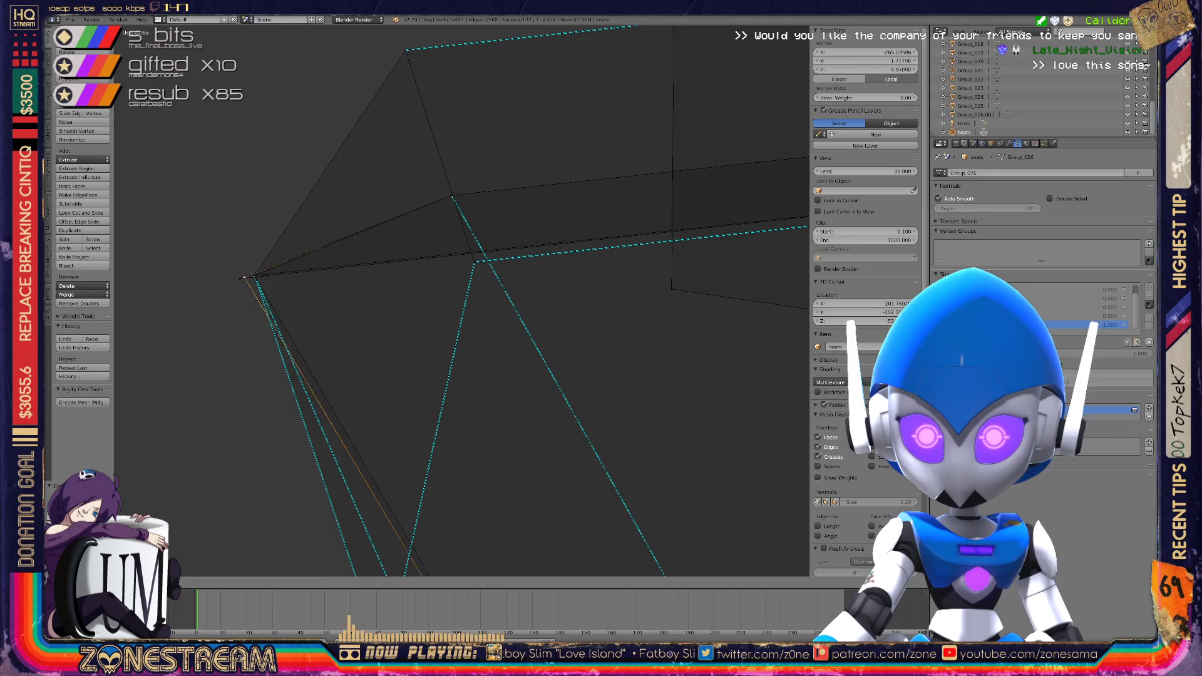
key(g)
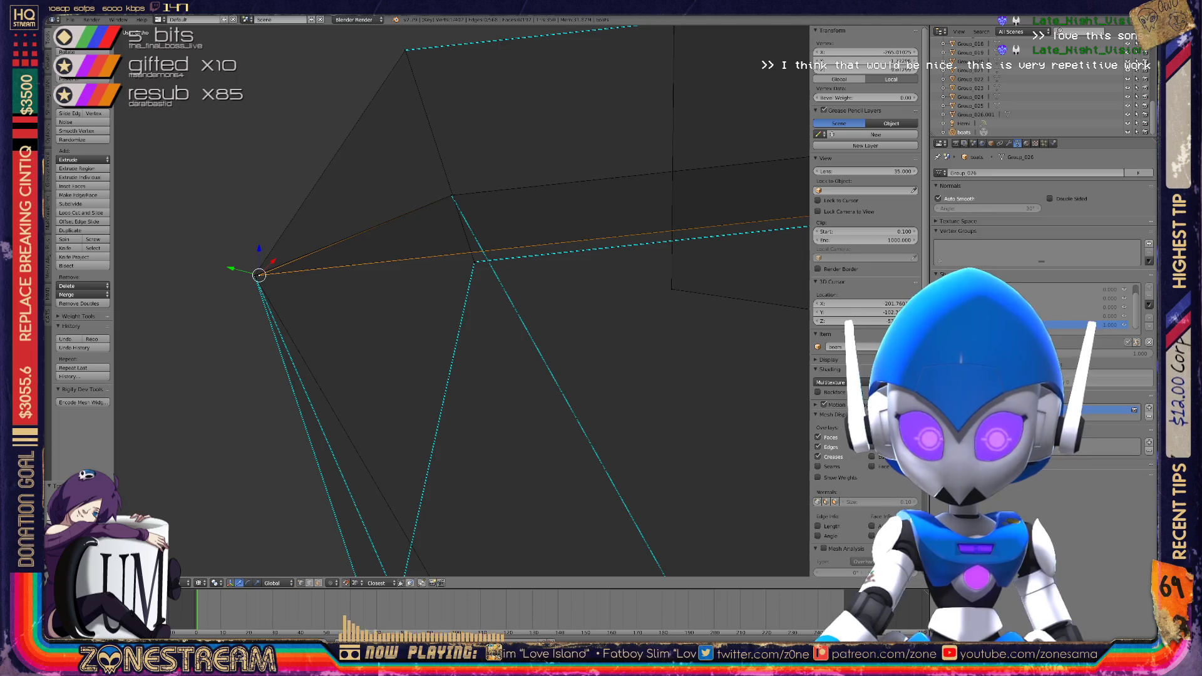
middle_drag(438, 312, 488, 306)
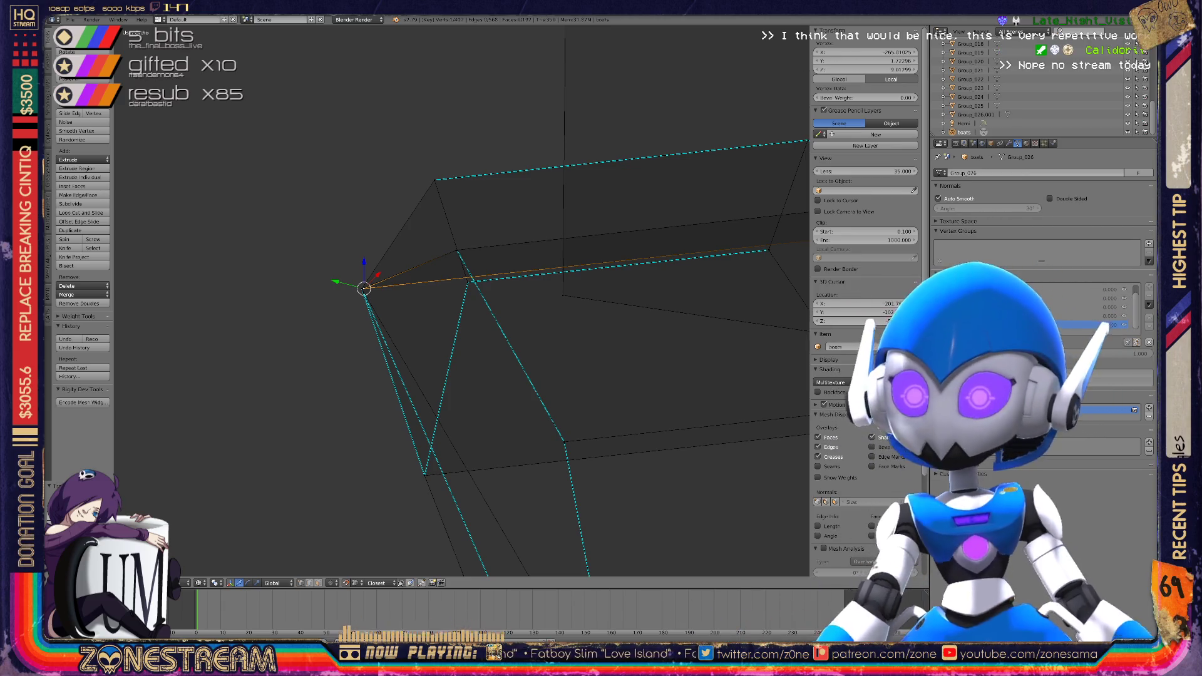
Return to Object Mode to view both boot pieces whole
scroll(461, 300, down, 3)
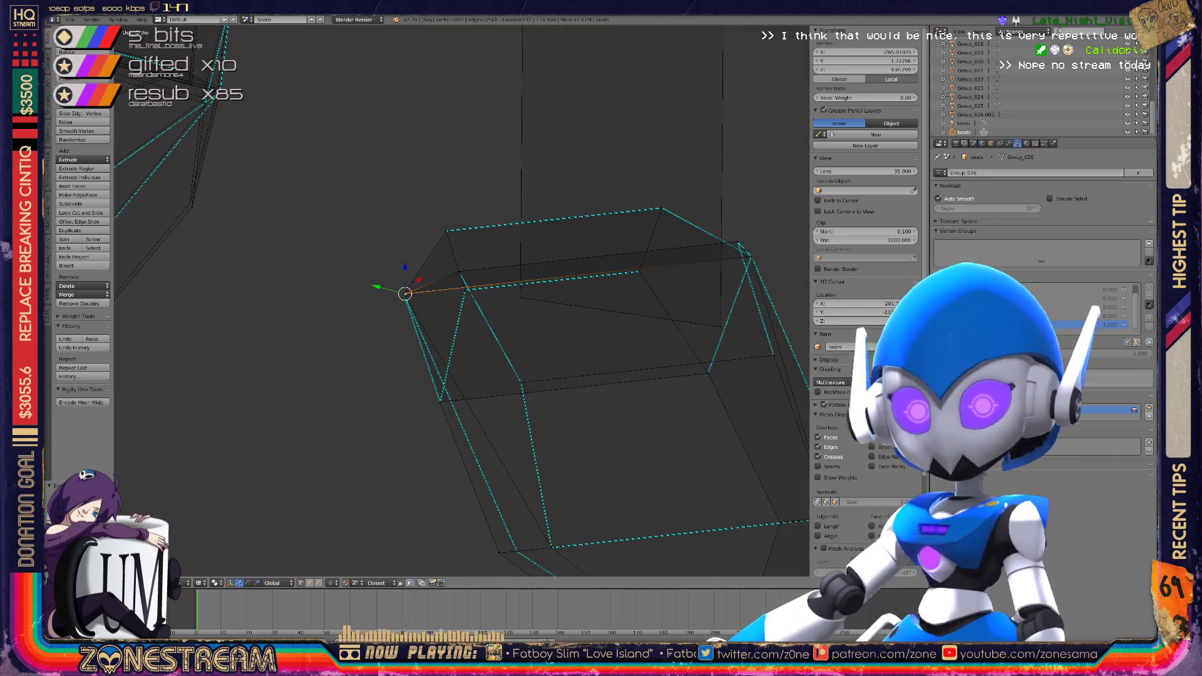
scroll(462, 300, down, 3)
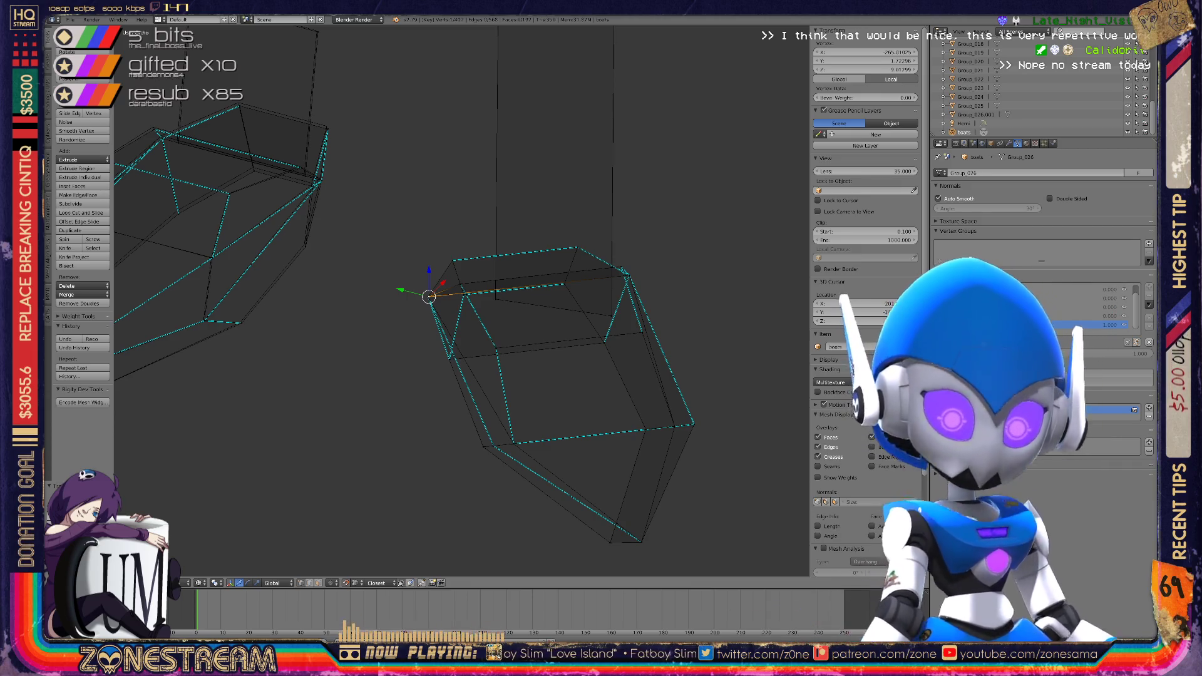
scroll(462, 300, down, 3)
key(Tab)
key(Tab)
key(Tab)
mouse_move(461, 300)
middle_down()
mouse_move(438, 294)
mouse_move(469, 303)
middle_up()
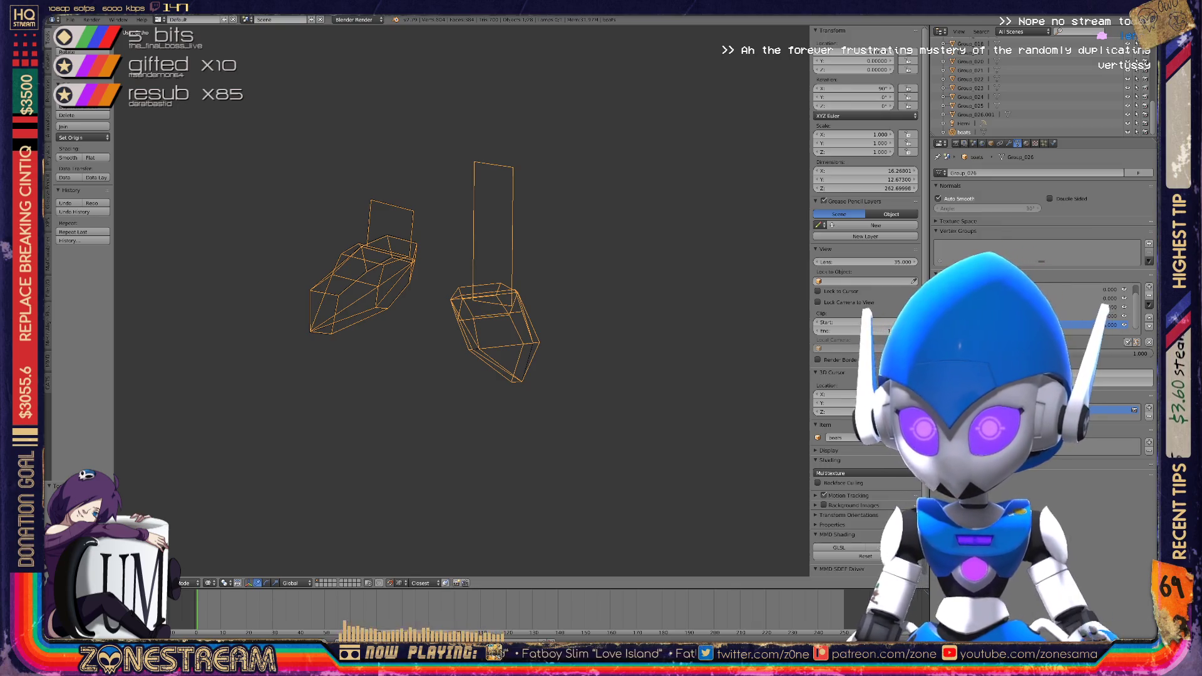
In Edit Mode, nudge the lower-edge vertex and shift its left neighbour slightly down and left
key(Tab)
scroll(259, 289, up, 4)
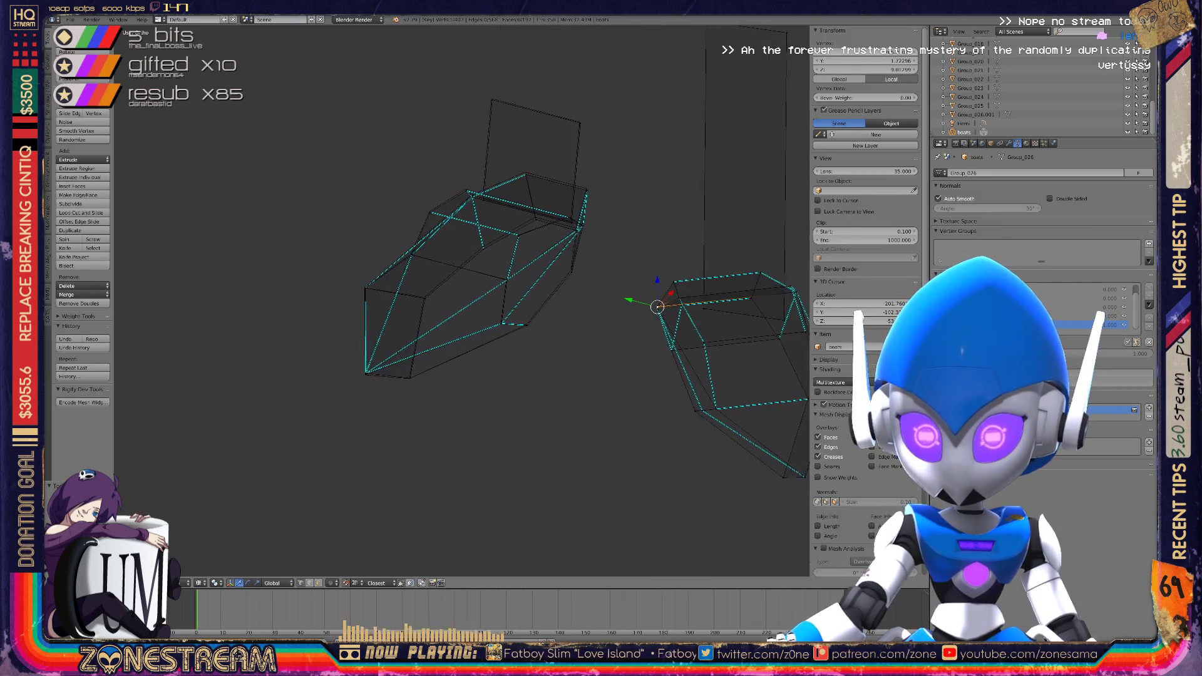
scroll(461, 300, up, 5)
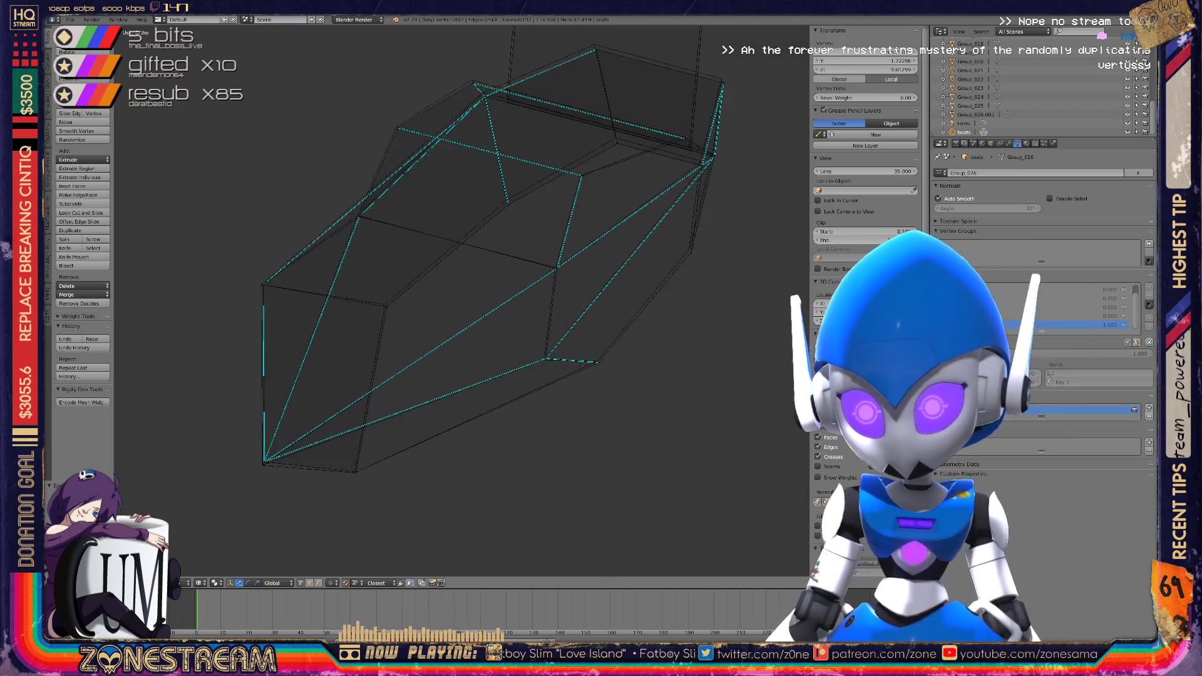
scroll(461, 301, up, 2)
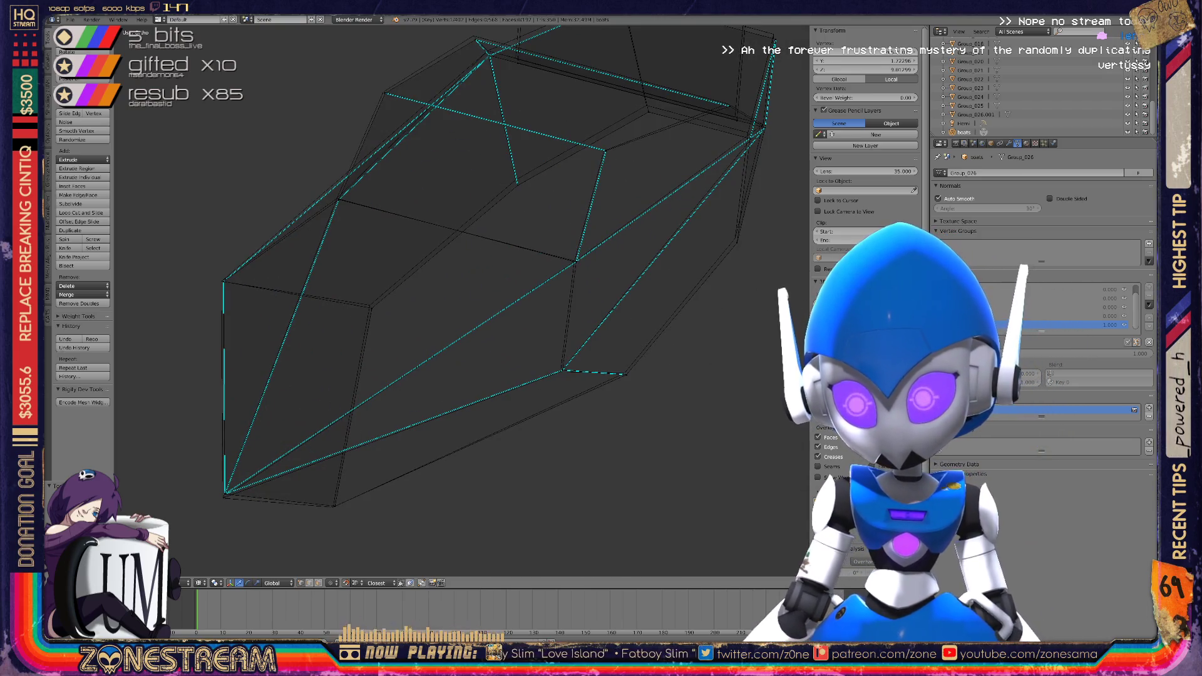
right_click(626, 374)
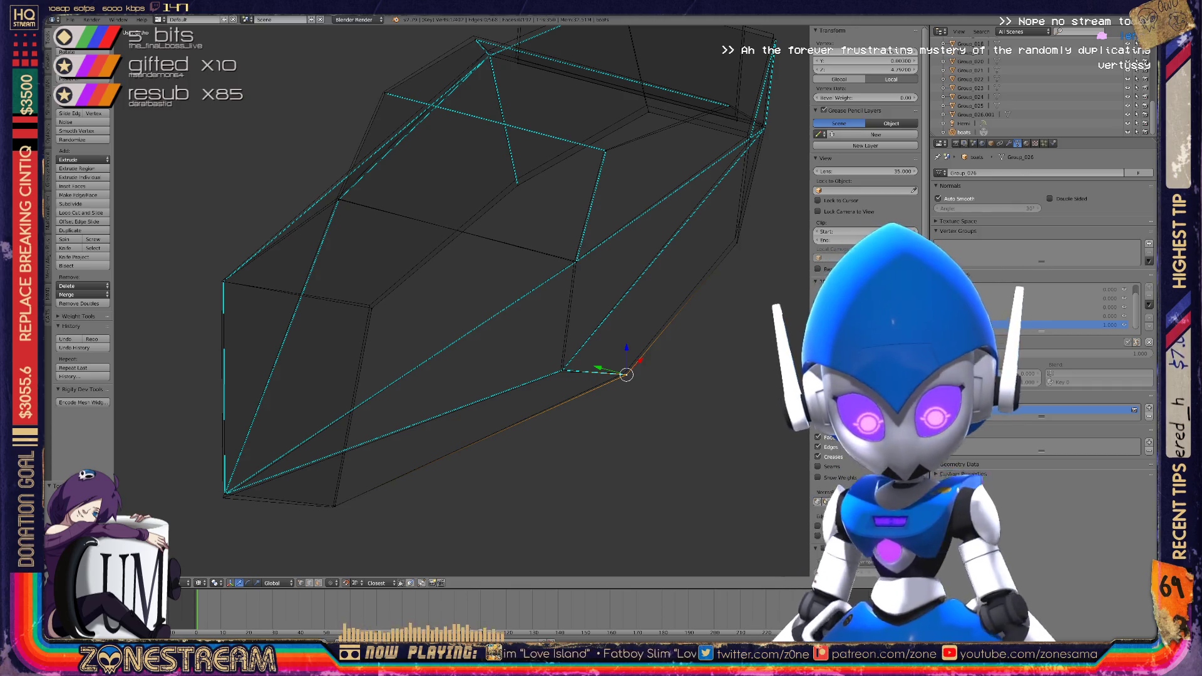
key(g)
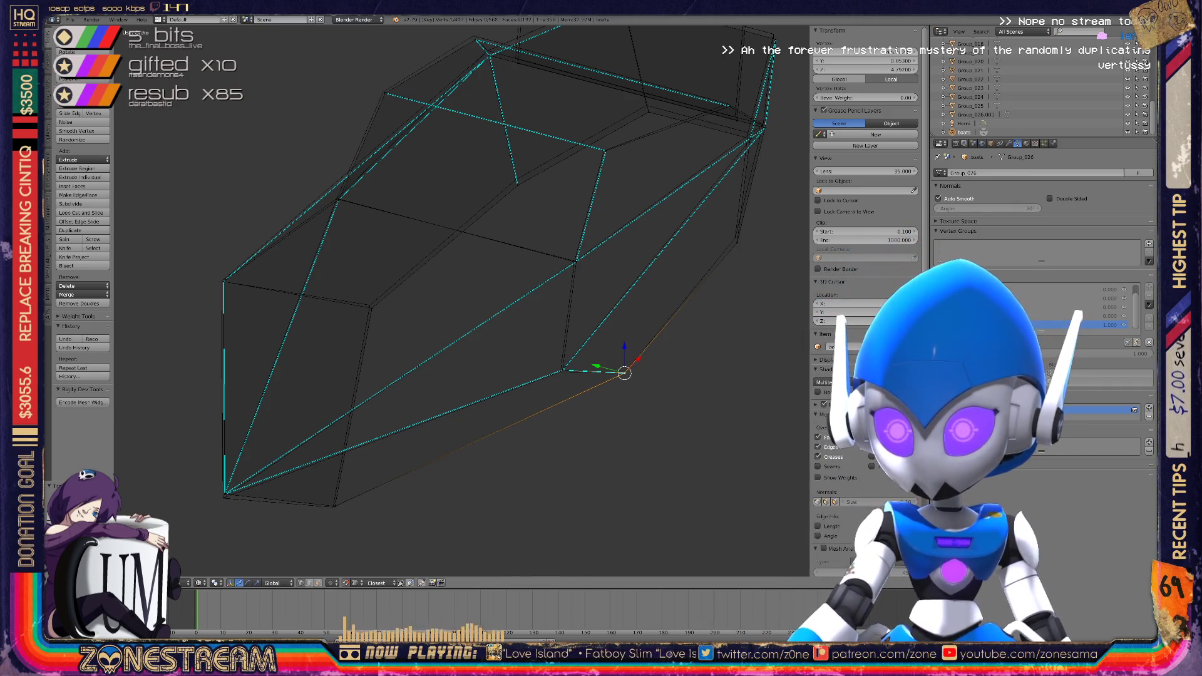
right_click(562, 372)
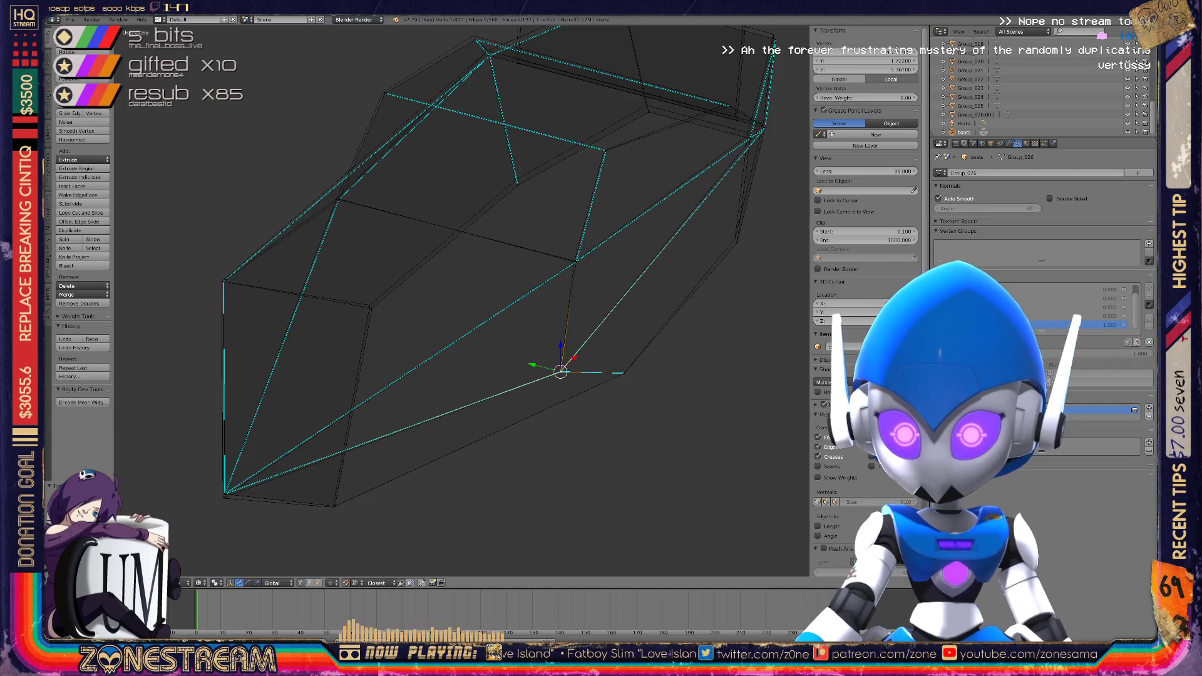
scroll(462, 301, up, 5)
shift+middle_drag(461, 300, 495, 160)
drag(491, 357, 486, 360)
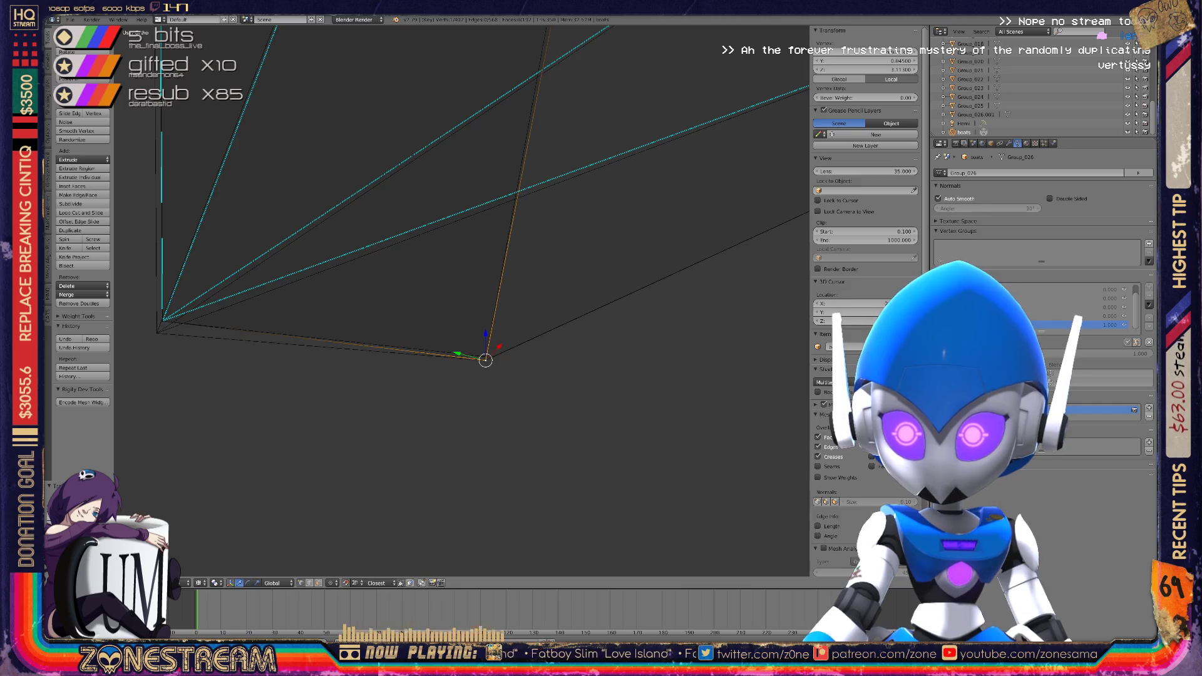
right_click(486, 360)
shift+middle_drag(486, 359, 587, 379)
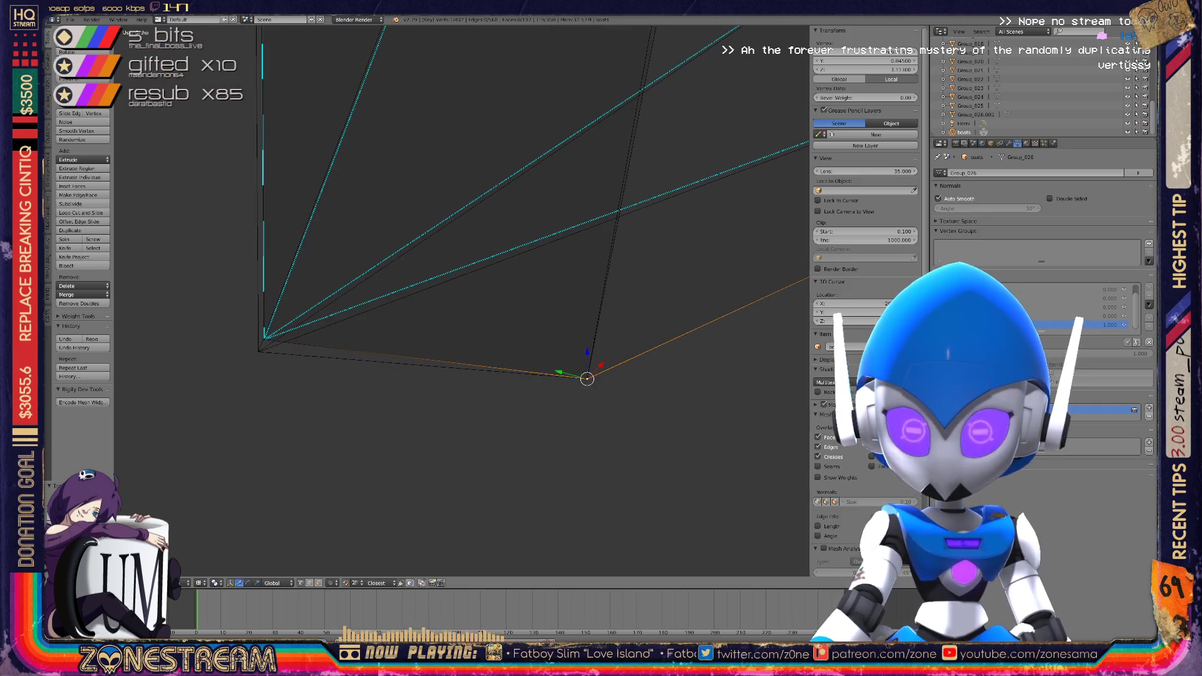
Inspect the left corner, box-corner and edge-junction vertices of the boot piece
right_click(263, 341)
middle_drag(438, 313, 363, 294)
scroll(363, 294, up, 3)
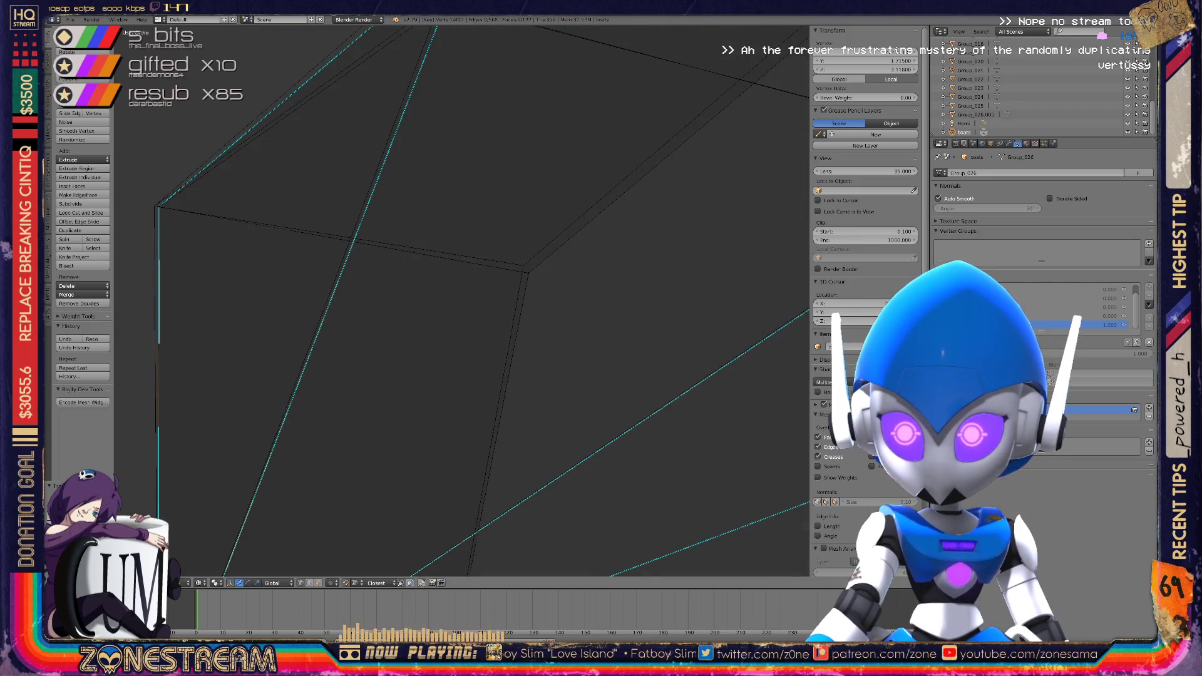
right_click(526, 268)
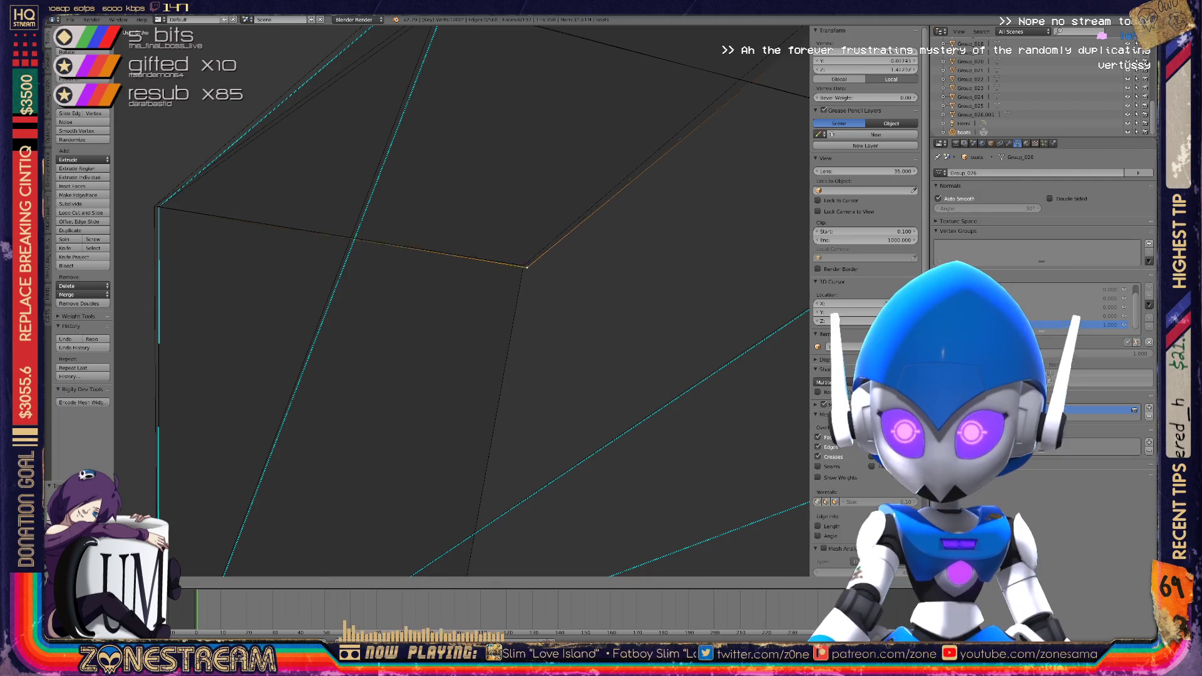
middle_drag(526, 269, 451, 294)
right_click(426, 307)
middle_drag(564, 250, 513, 300)
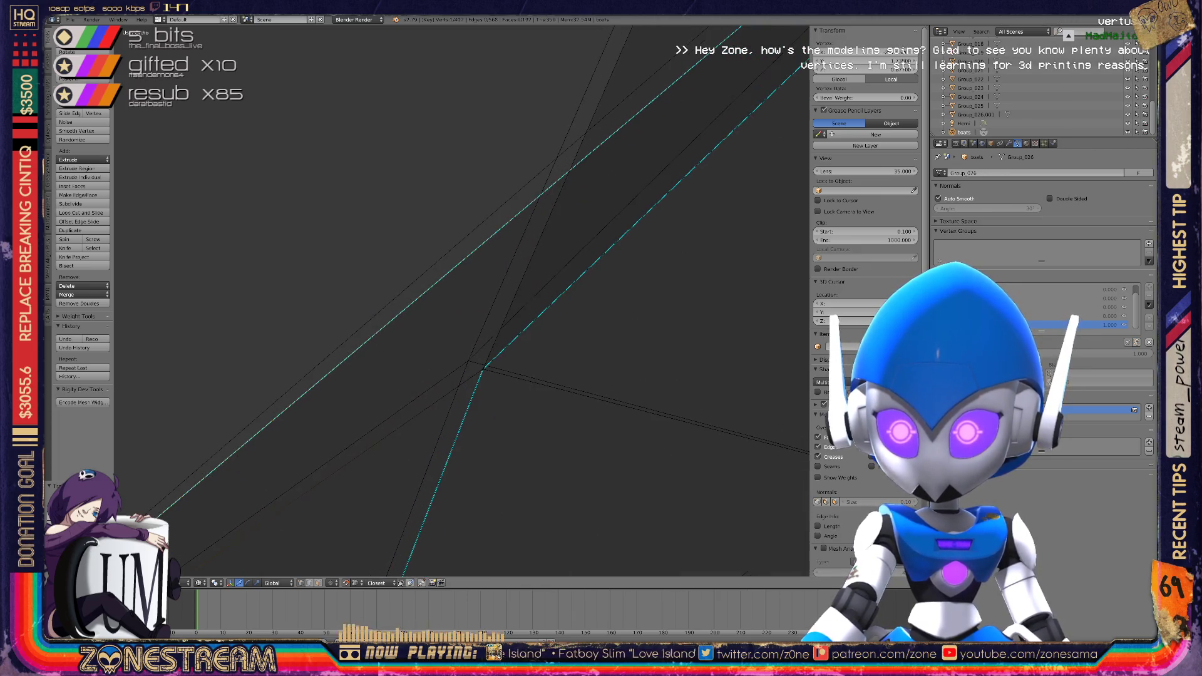
right_click(466, 362)
right_click(482, 369)
right_click(468, 361)
Frame the selected mesh and return to Object Mode
middle_drag(468, 360, 420, 322)
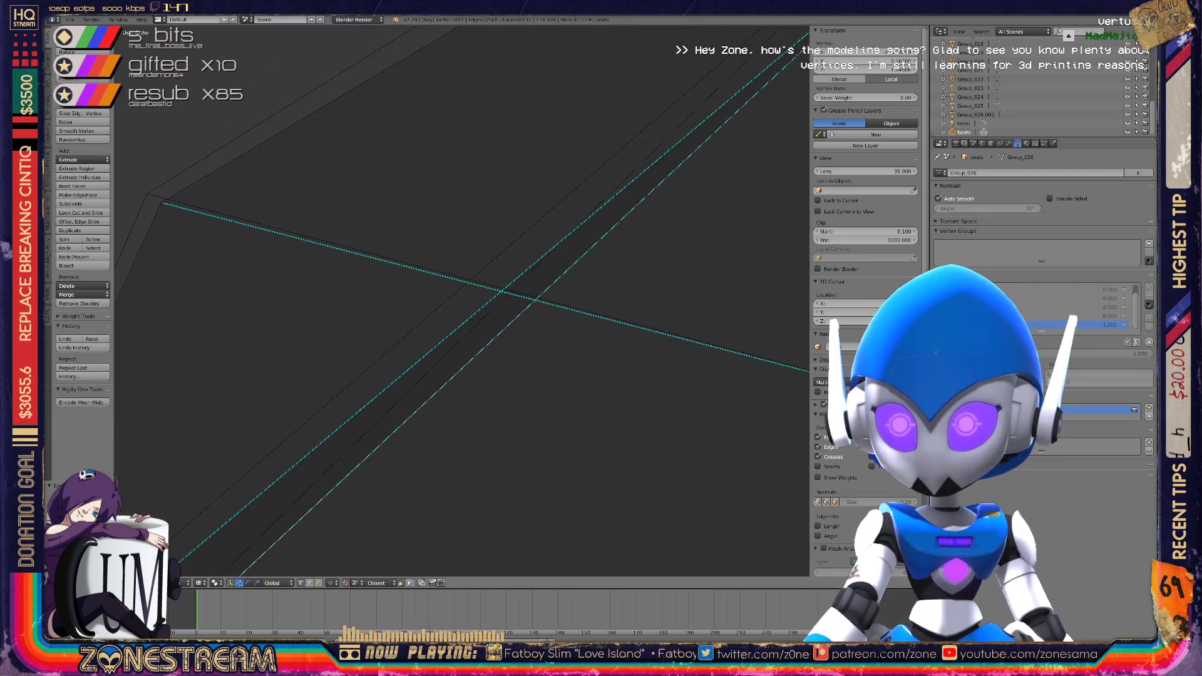
key(KP_Decimal)
scroll(375, 250, up, 2)
key(Tab)
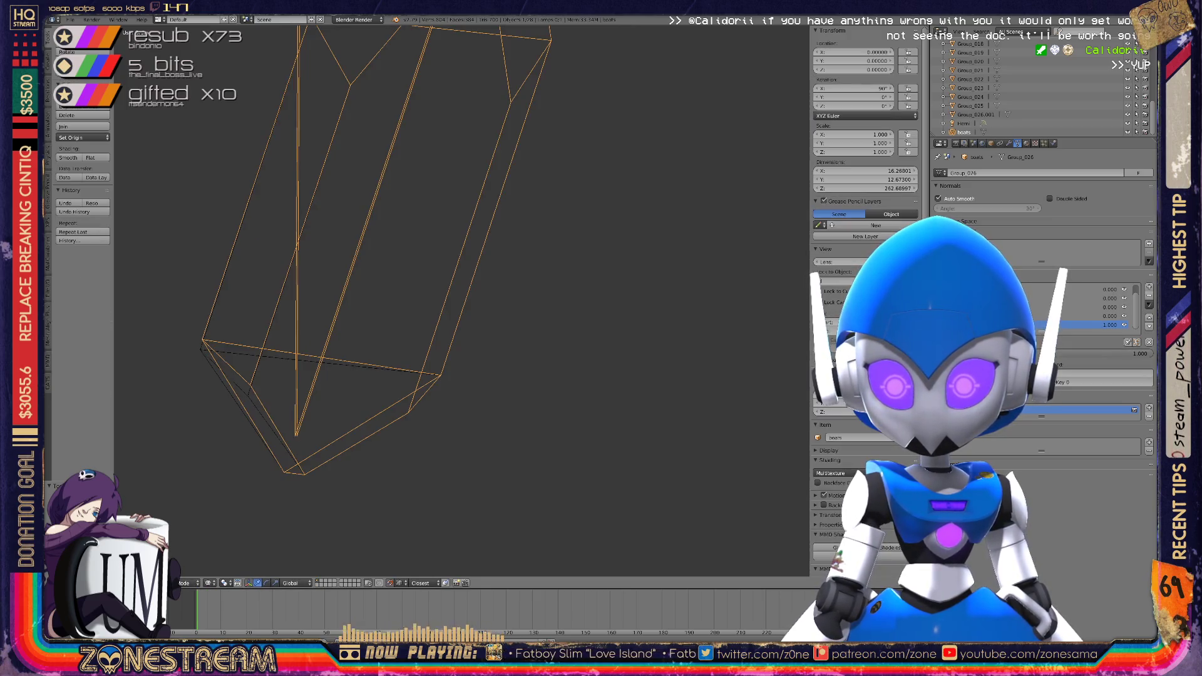
Nudge the selected vertex downward, pick the next lower-edge vertex, then exit Edit Mode
key(Tab)
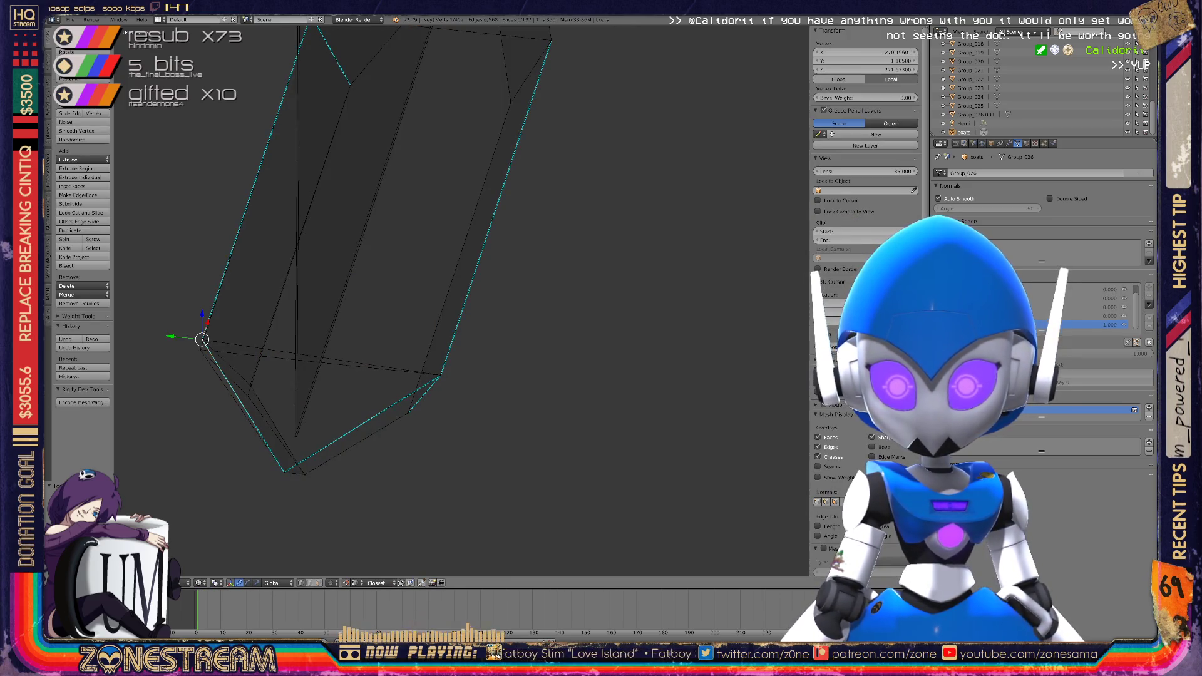
key(g)
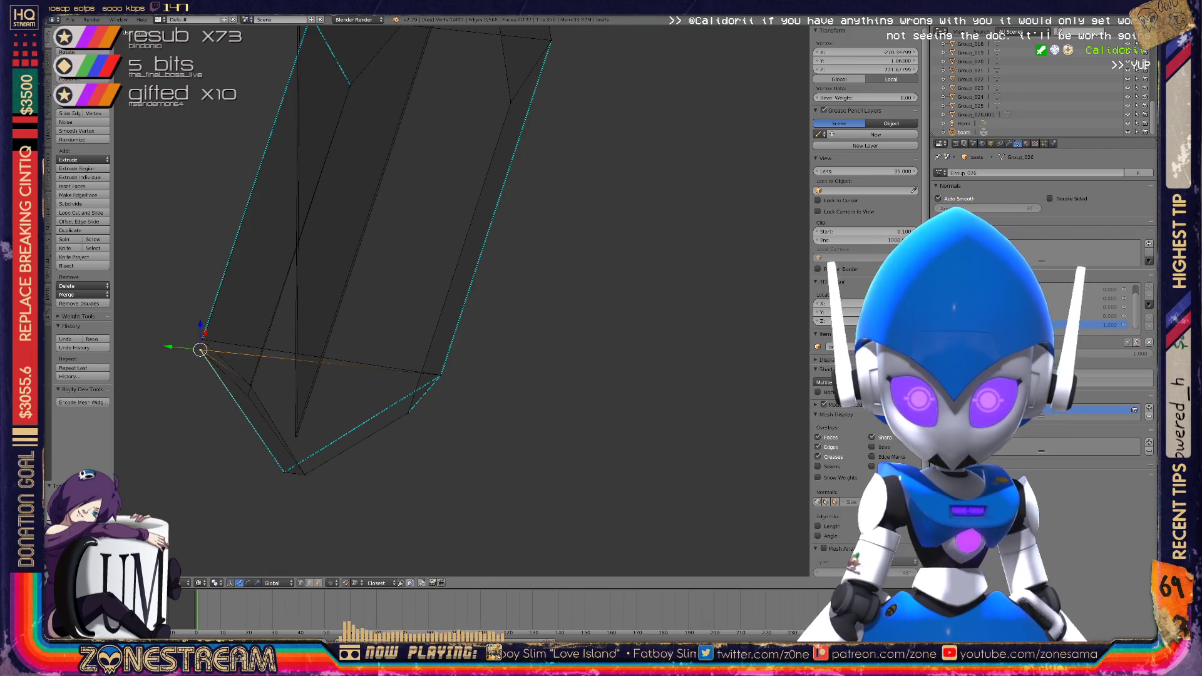
right_click(248, 395)
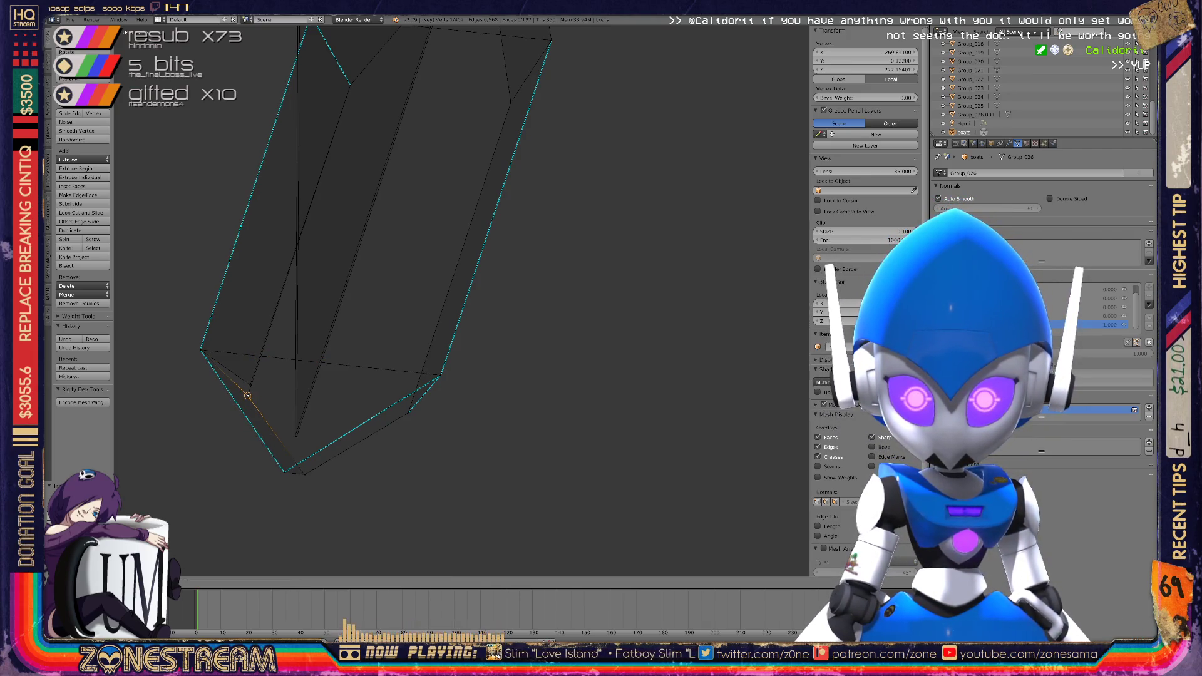
scroll(461, 300, down, 4)
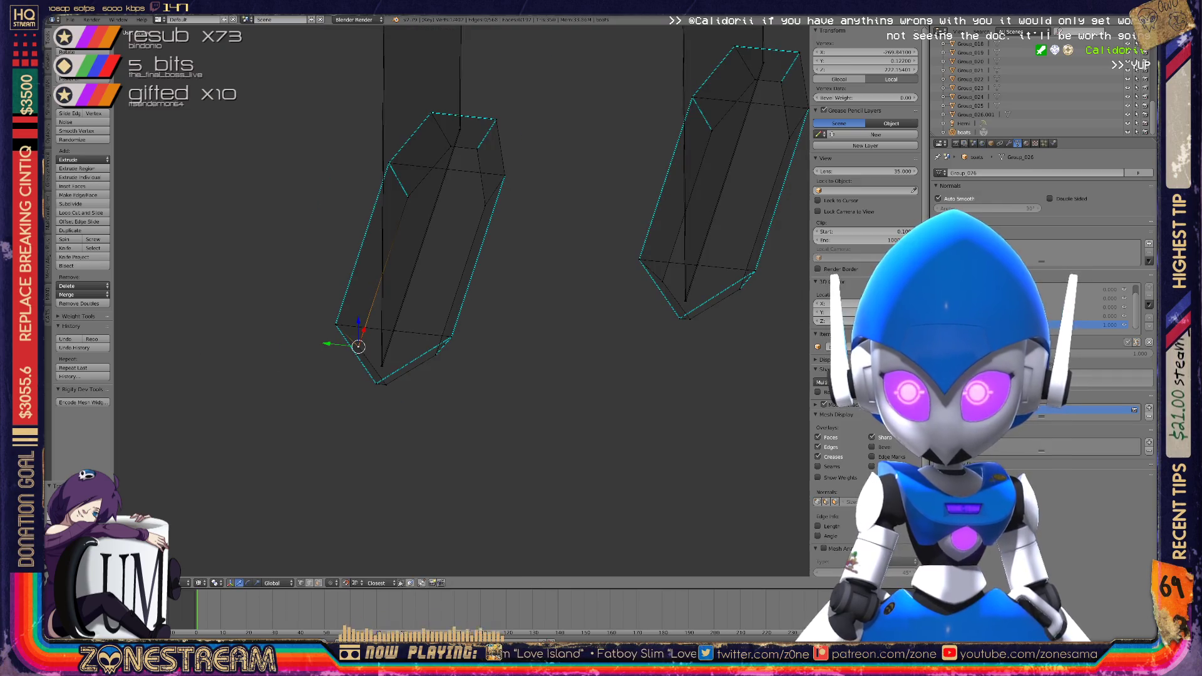
mouse_move(462, 301)
middle_down()
mouse_move(468, 270)
mouse_move(444, 194)
mouse_move(394, 181)
middle_up()
key(Tab)
On the next wireframe piece, move a vertex toward the corner, then undo that move
scroll(460, 300, down, 5)
scroll(460, 301, up, 3)
scroll(460, 300, up, 5)
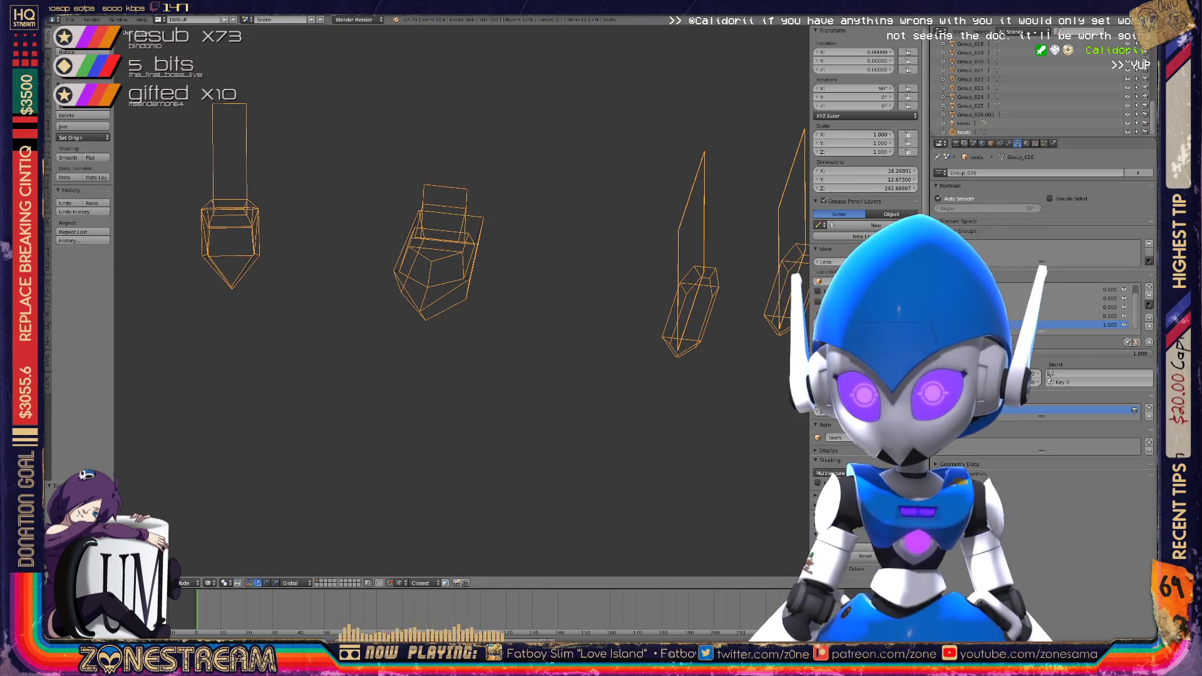
shift+middle_drag(460, 300, 635, 307)
scroll(460, 300, up, 5)
key(Tab)
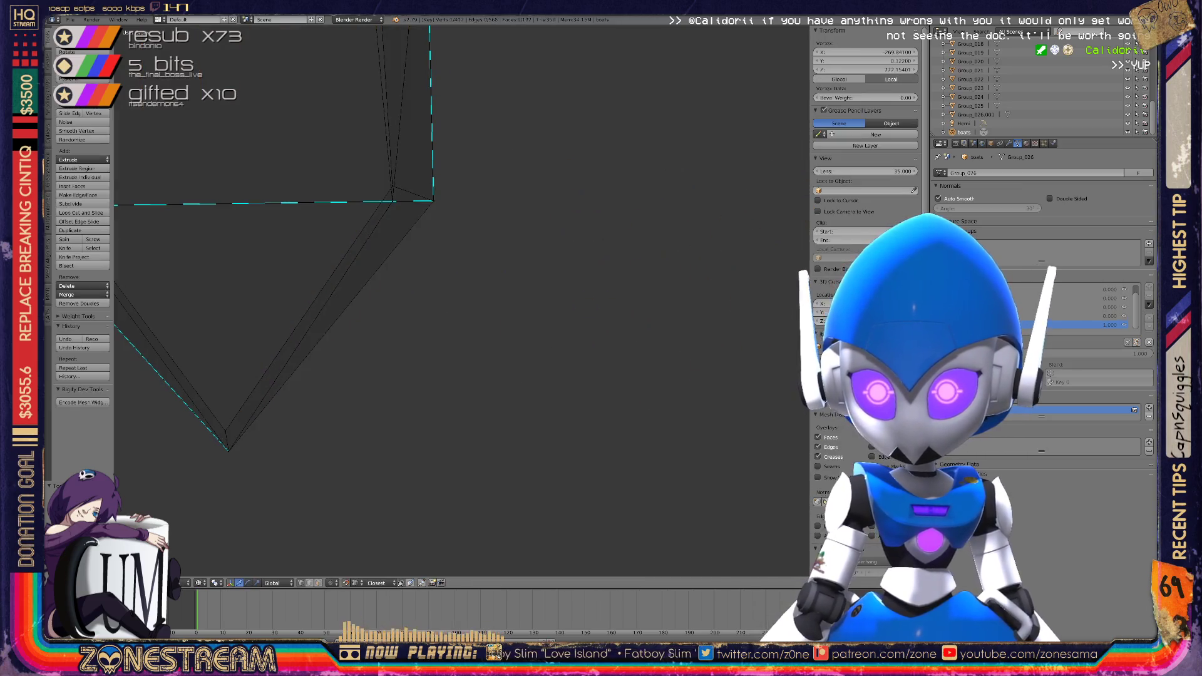
key(g)
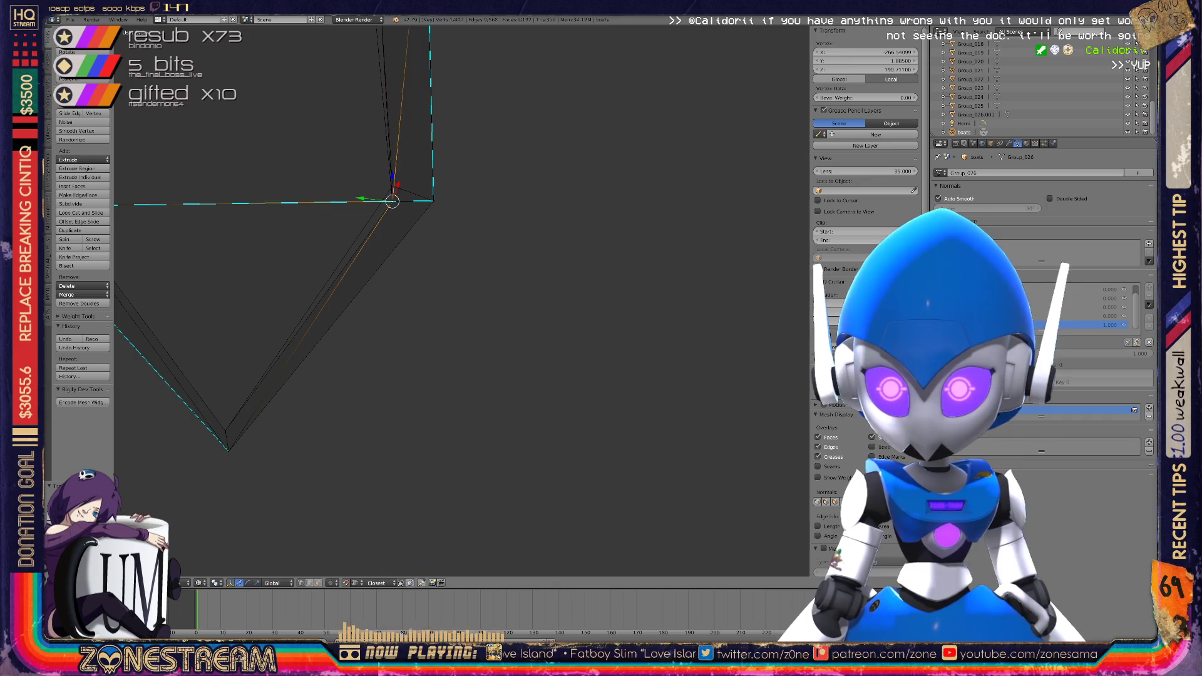
click(391, 201)
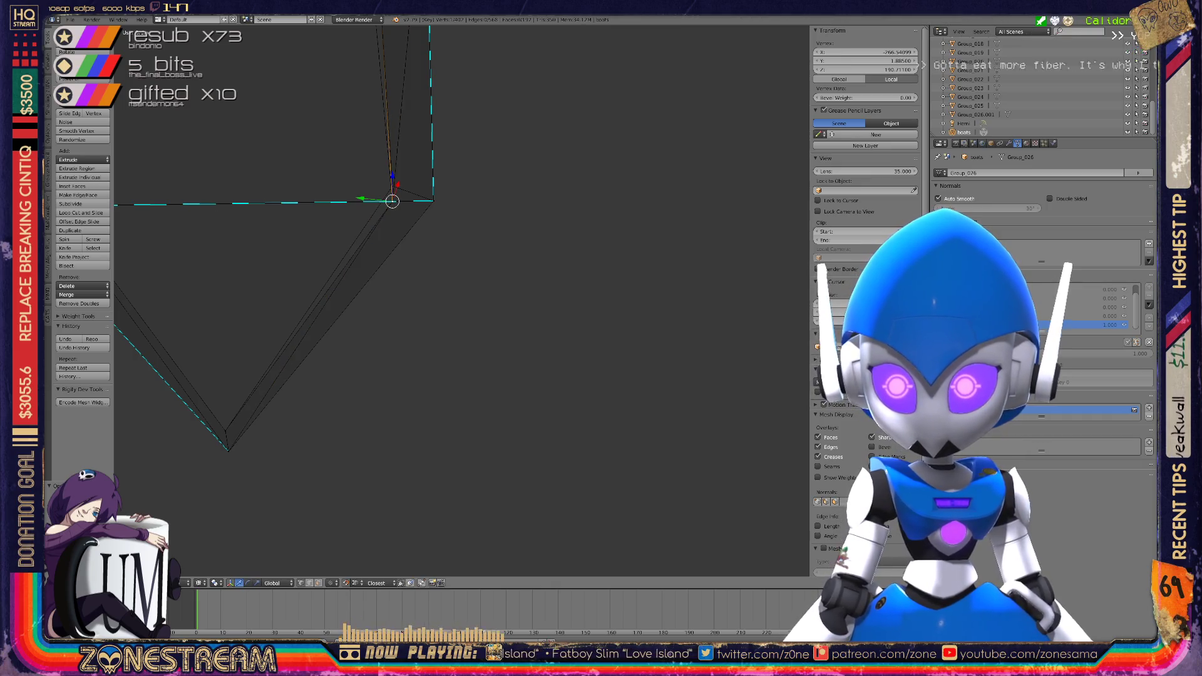
key(ctrl+z)
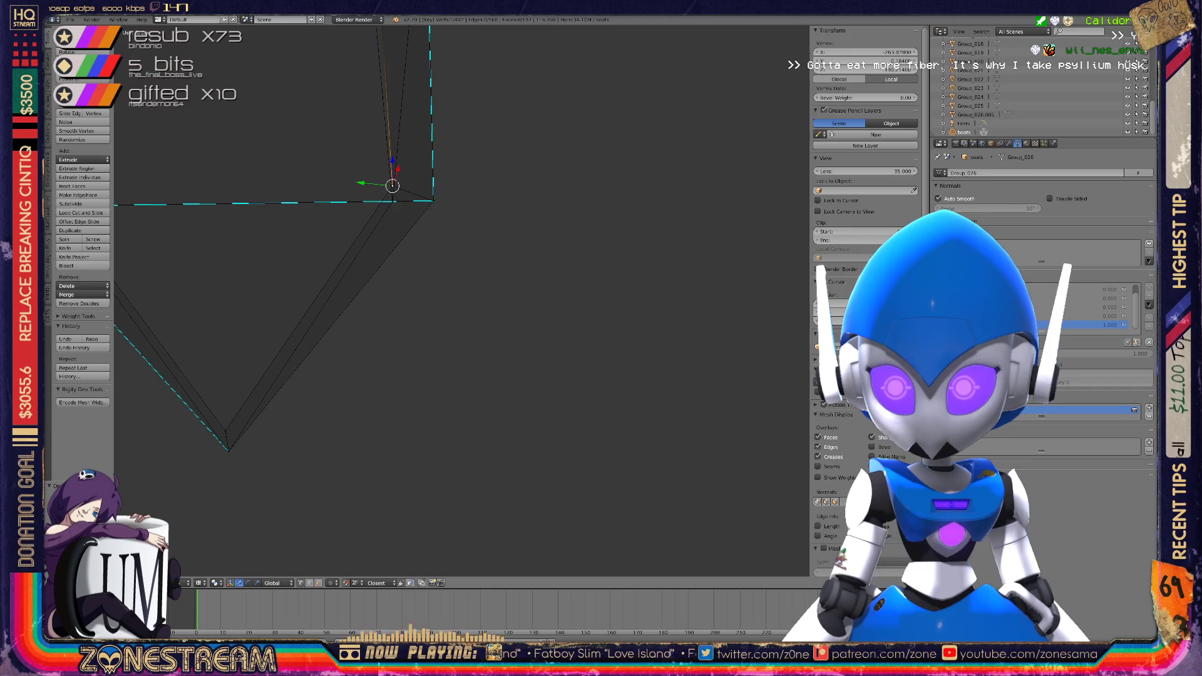
Return to Object Mode and turn the piece upright in the view
scroll(439, 301, down, 10)
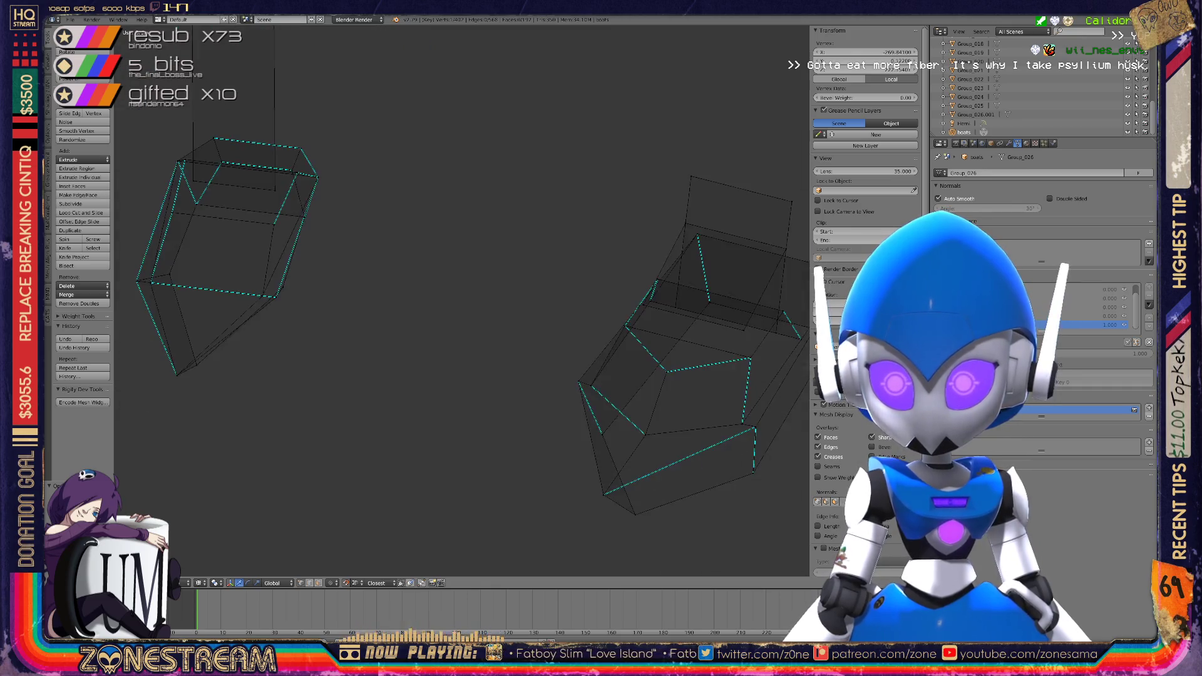
scroll(461, 301, up, 5)
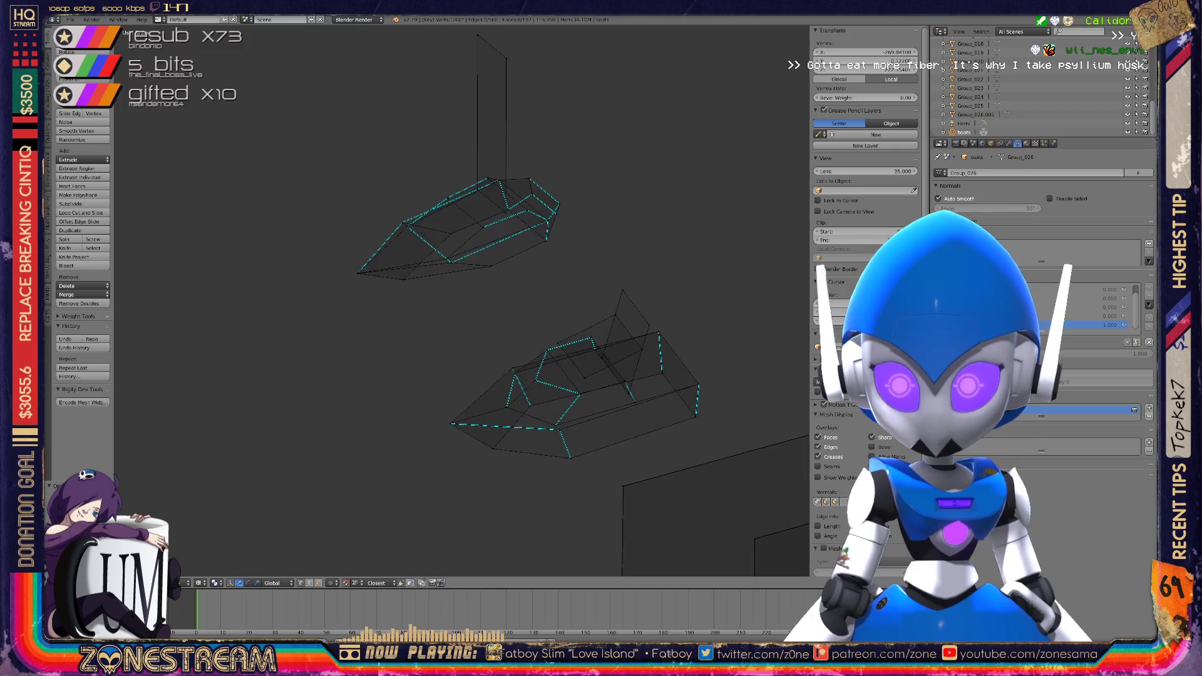
scroll(460, 300, up, 3)
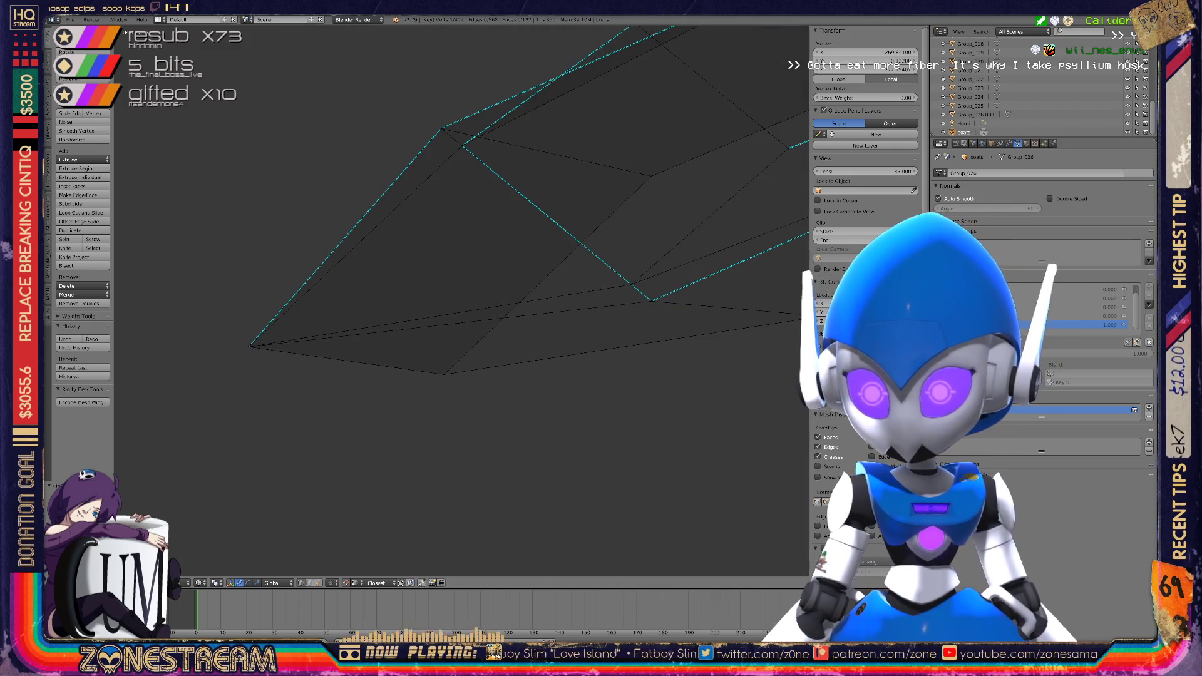
key(Tab)
key(Tab)
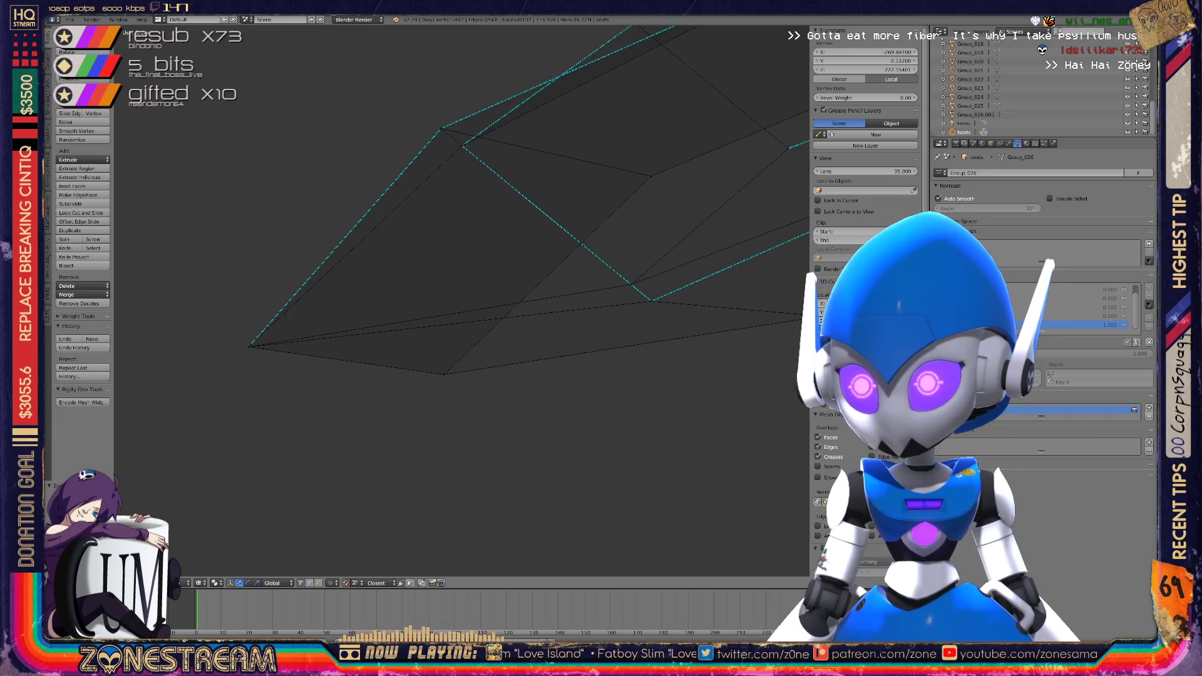
middle_drag(460, 301, 460, 269)
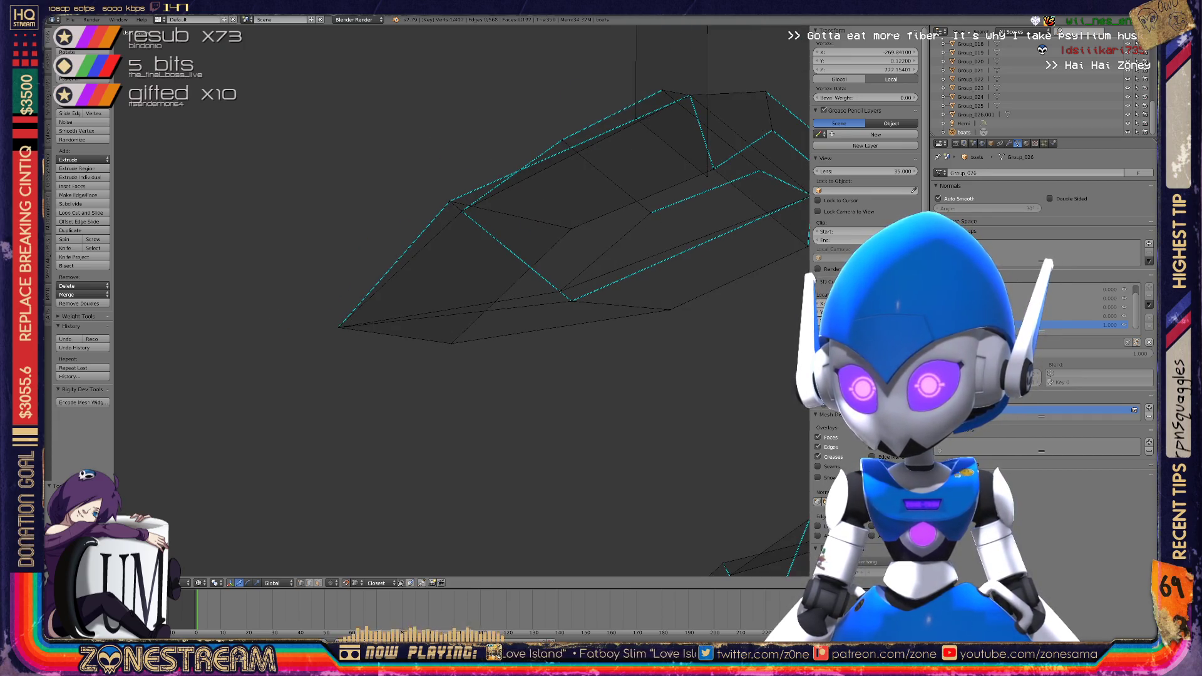
mouse_move(460, 301)
middle_down()
mouse_move(657, 259)
mouse_move(675, 181)
mouse_move(684, 375)
mouse_move(695, 351)
middle_up()
Centre the mesh in a near-front view and leave Edit Mode with all pieces visible
scroll(626, 269, up, 3)
scroll(657, 260, down, 2)
scroll(683, 375, up, 3)
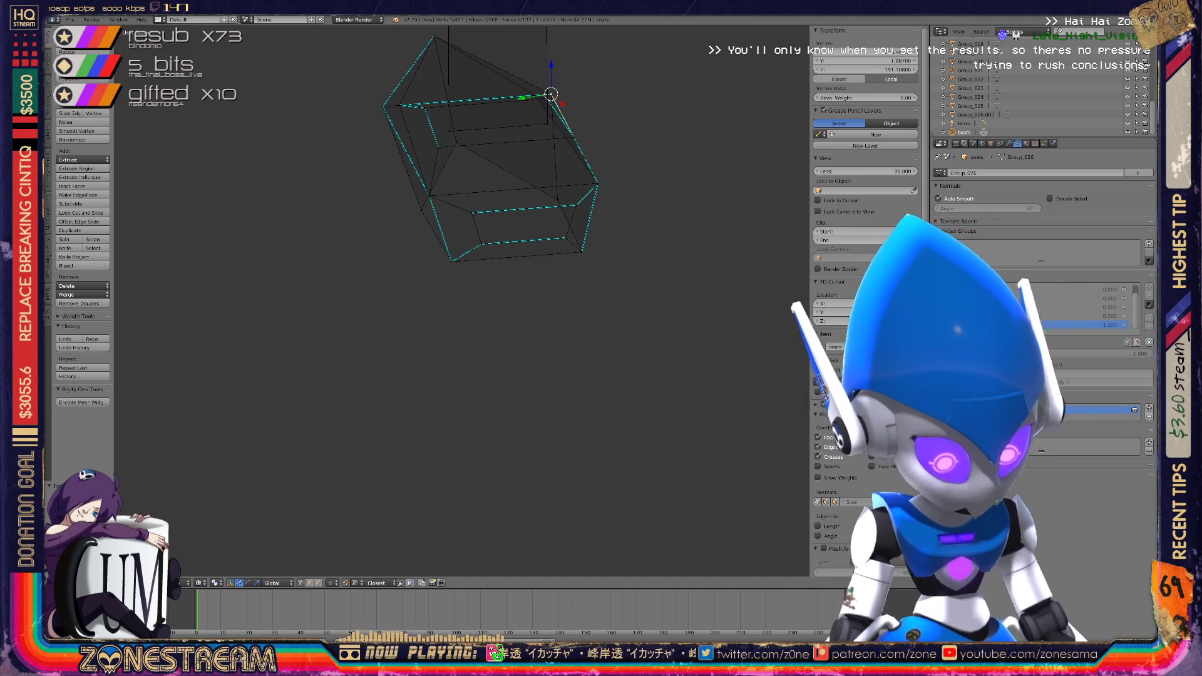
scroll(461, 300, up, 3)
shift+middle_drag(460, 188, 461, 382)
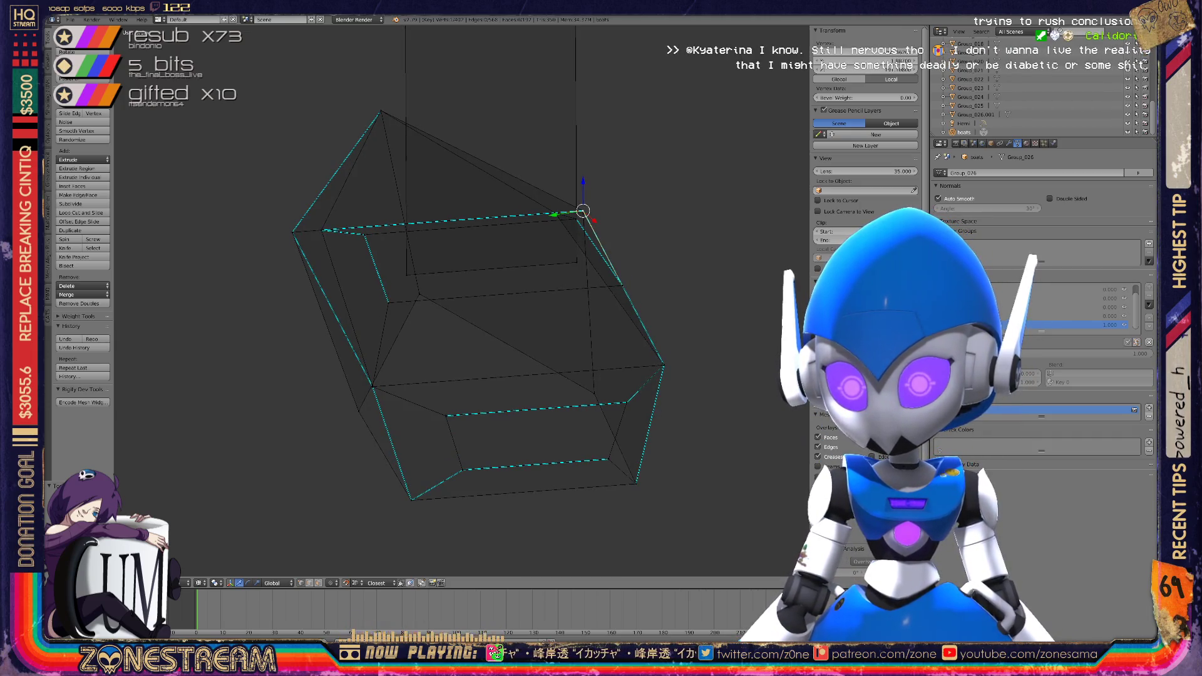
scroll(475, 301, down, 3)
mouse_move(475, 300)
middle_down()
mouse_move(501, 276)
mouse_move(526, 294)
mouse_move(519, 313)
mouse_move(451, 288)
mouse_move(426, 313)
mouse_move(463, 294)
mouse_move(488, 307)
middle_up()
key(Tab)
scroll(438, 300, down, 5)
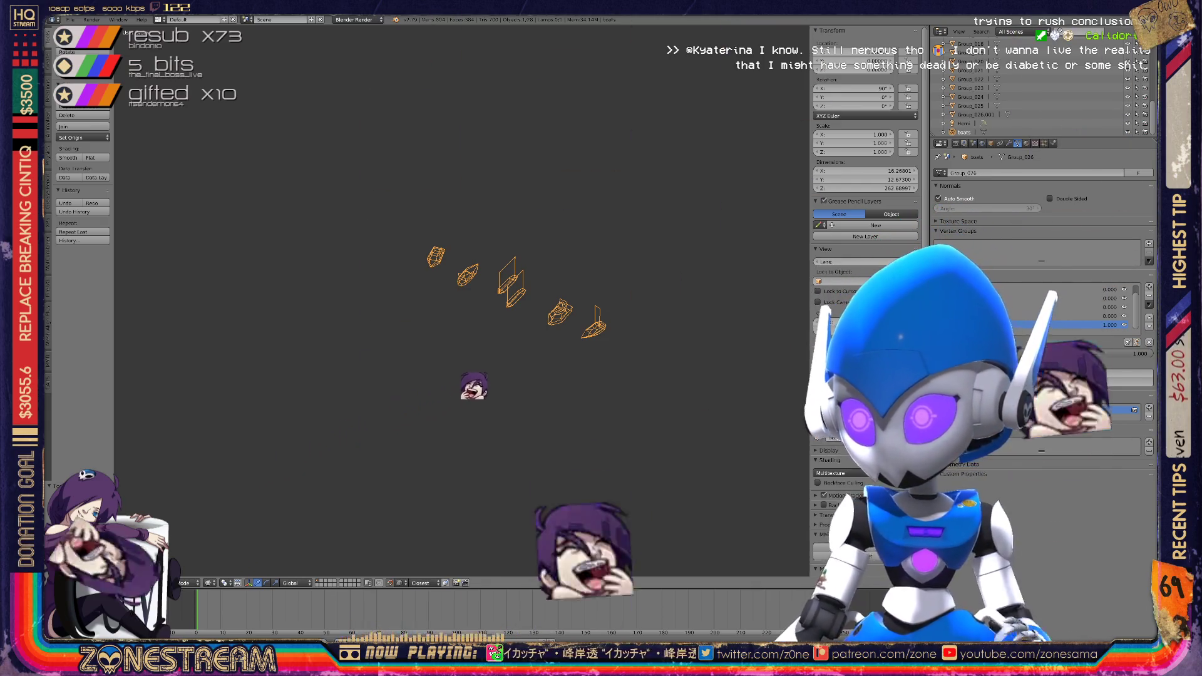
Set the shape-key value from 1.000 to 0.000
drag(1064, 354, 976, 354)
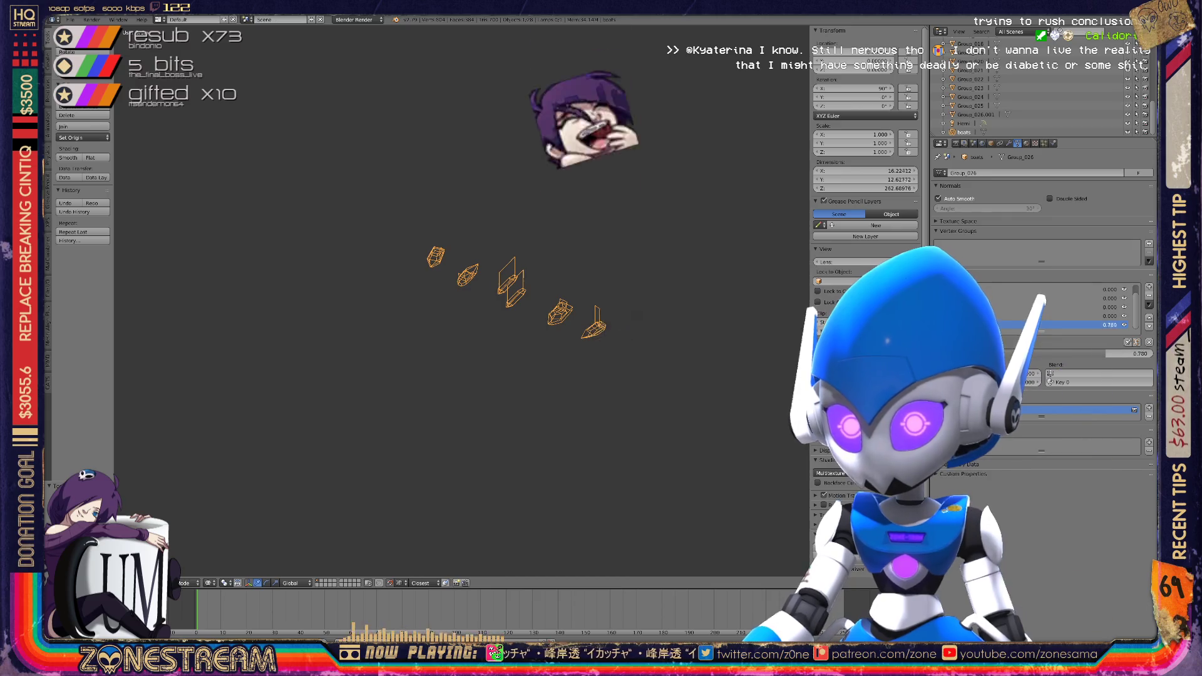
scroll(514, 288, up, 8)
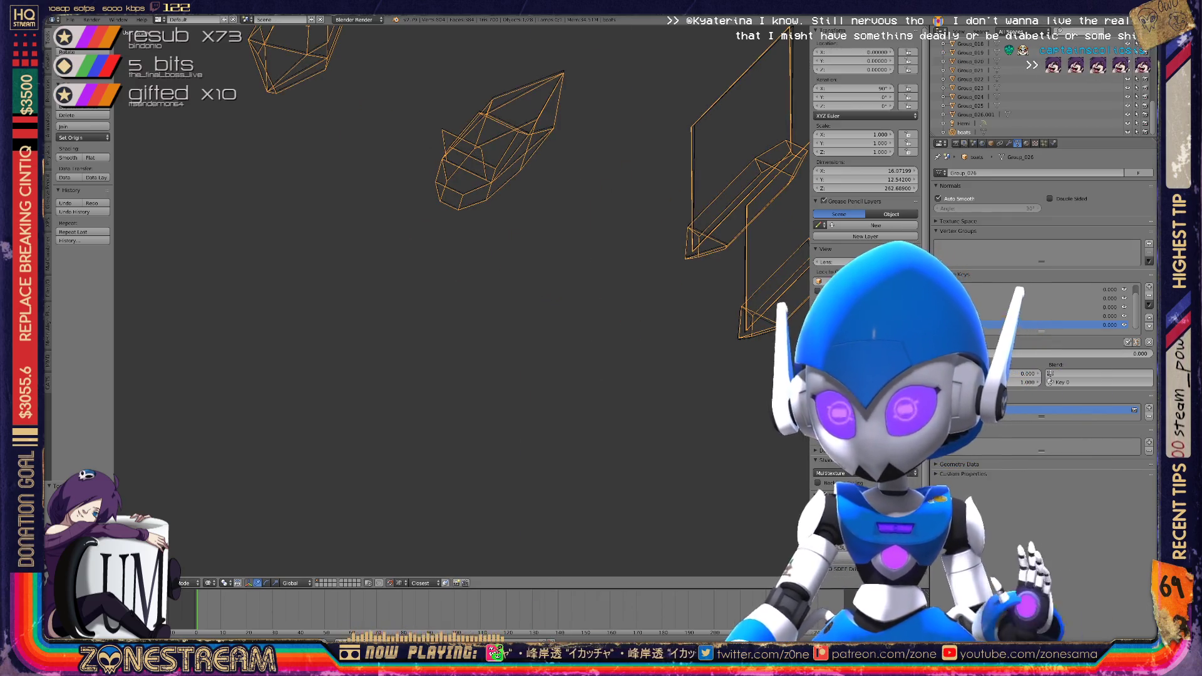
shift+middle_drag(438, 188, 275, 338)
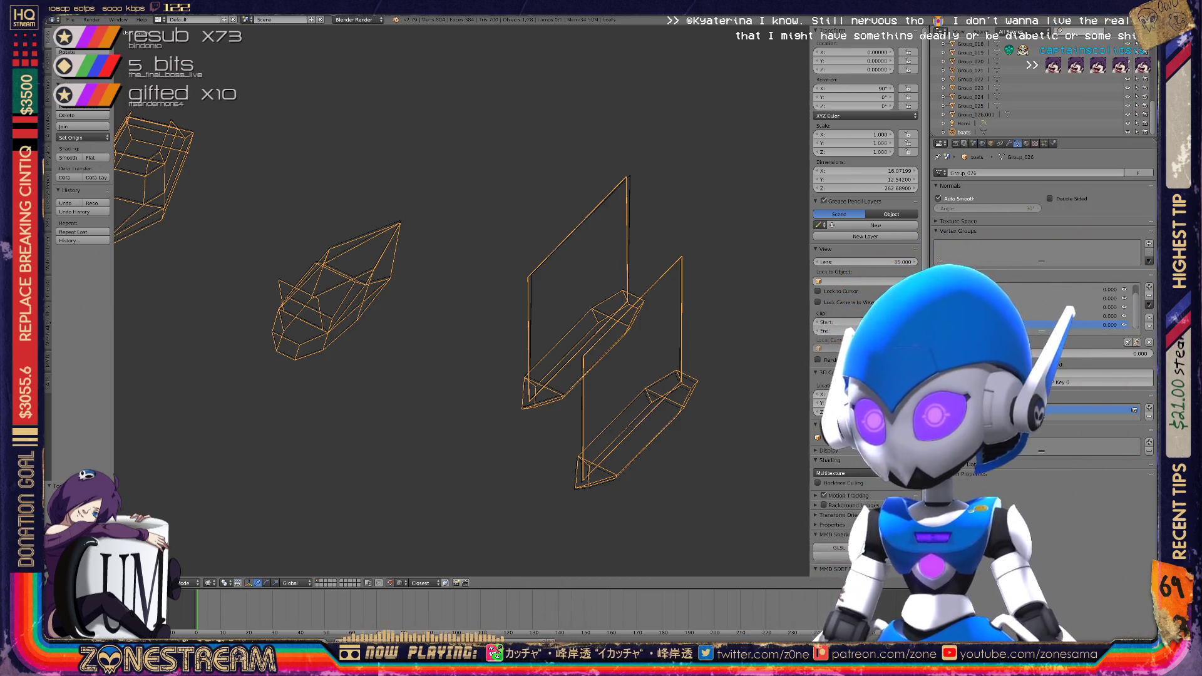
Delete the Group objects, keeping boats as the active object
key(a)
key(a)
double_click(963, 132)
key(Escape)
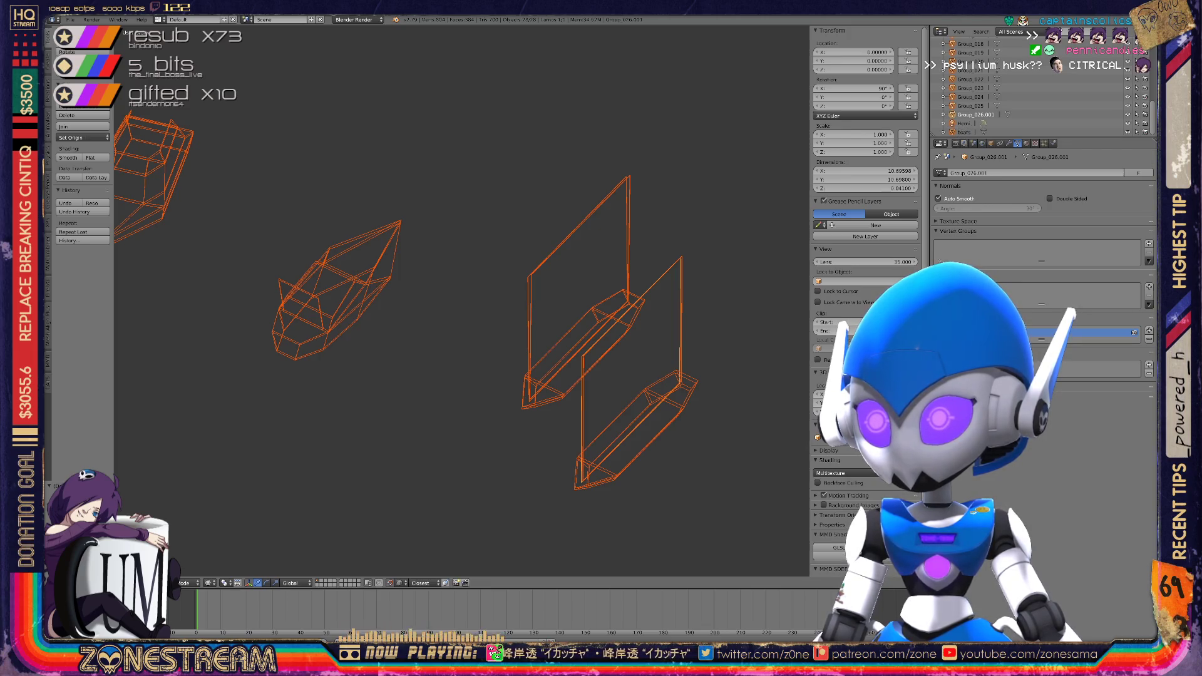
click(964, 132)
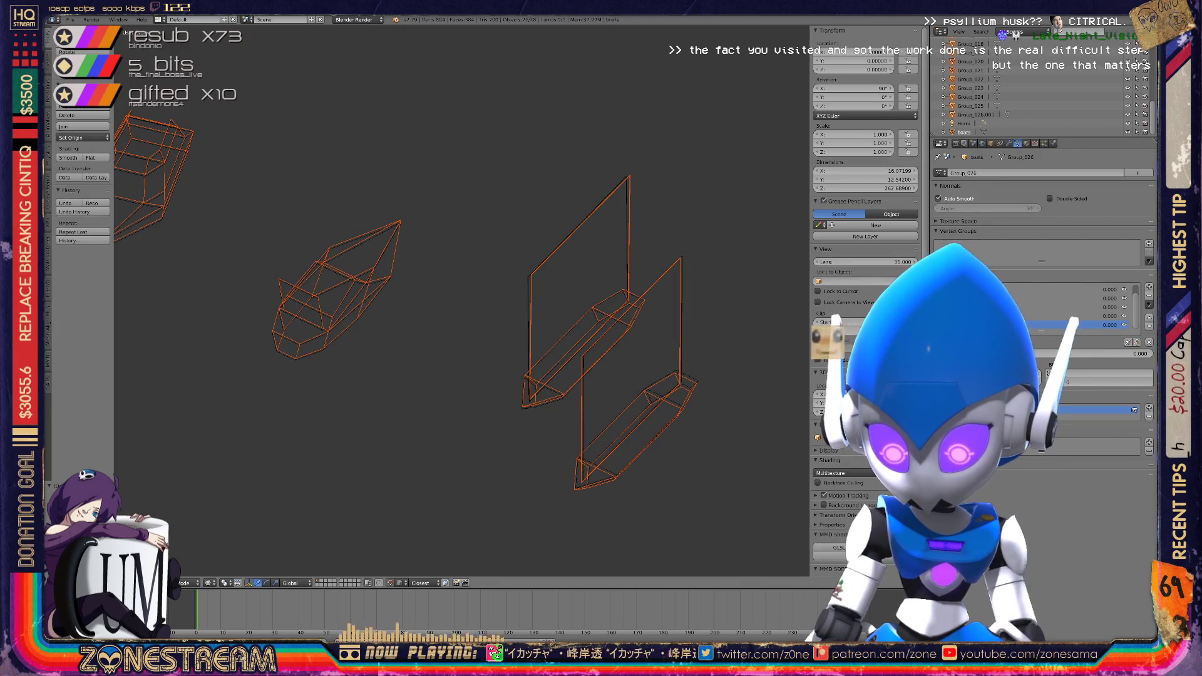
key(x)
key(Return)
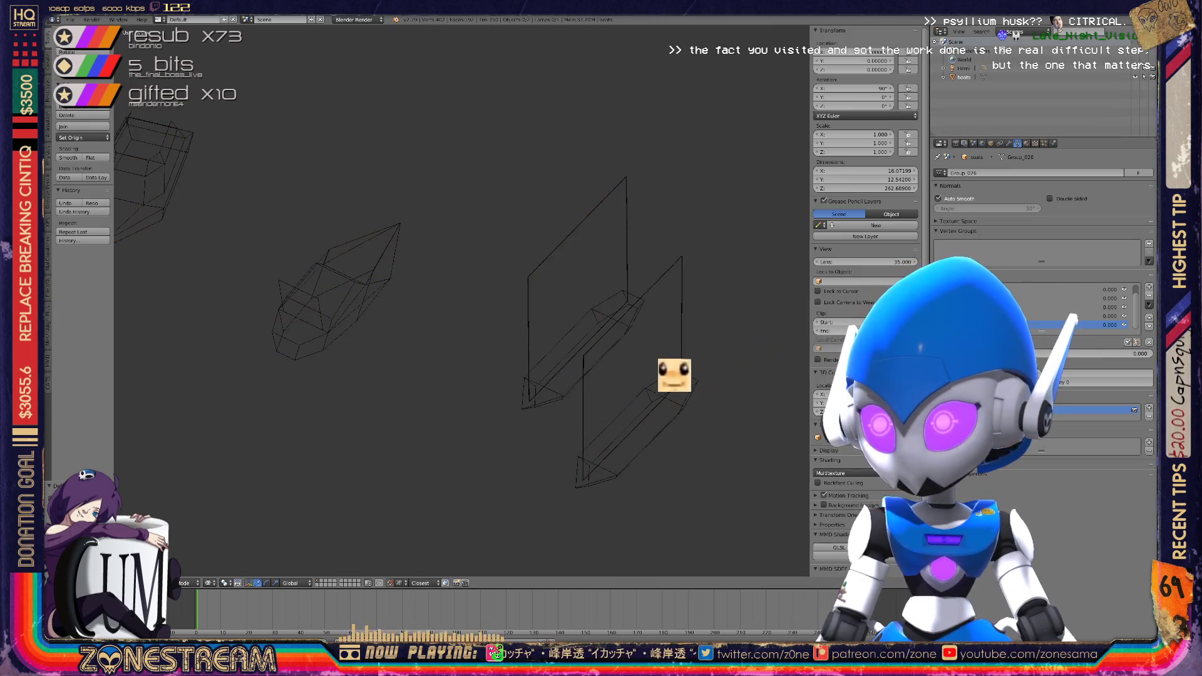
click(1015, 32)
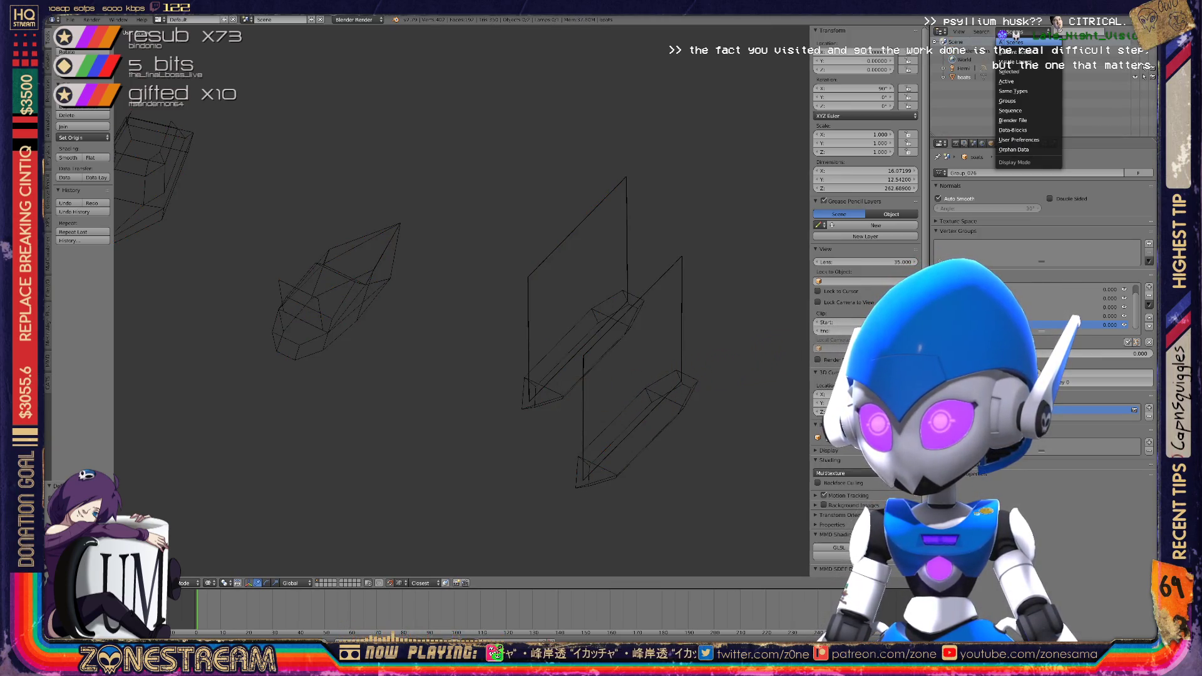
click(1015, 35)
Save the file, overwriting boats.blend
key(ctrl+s)
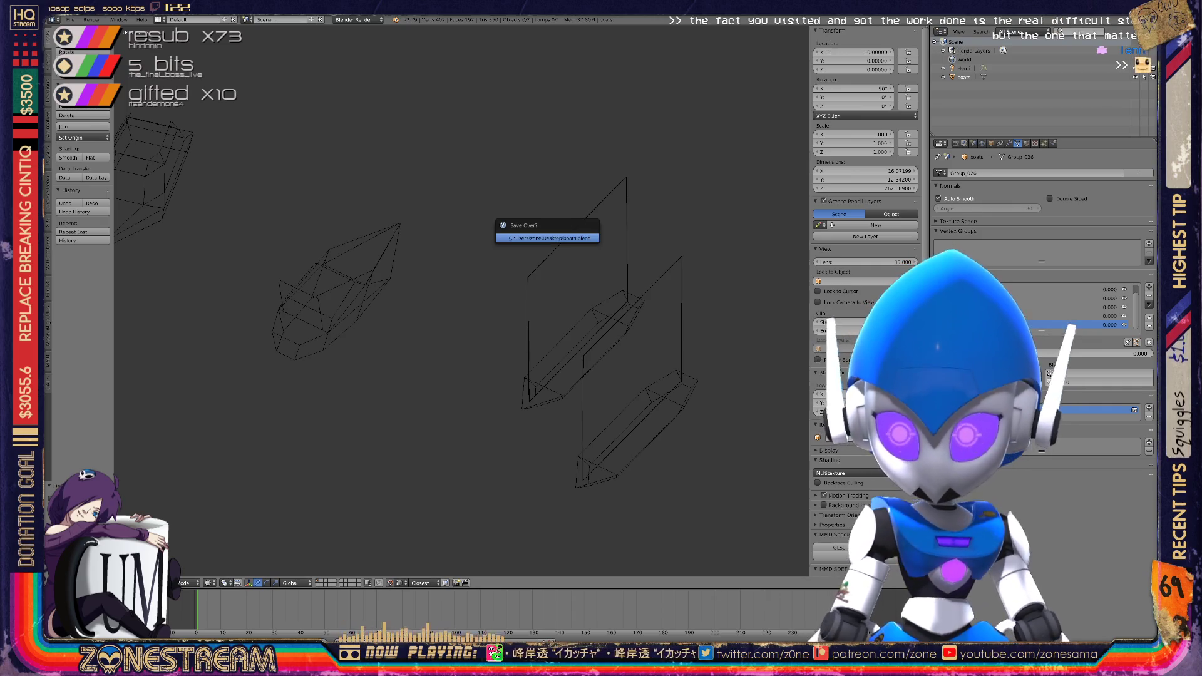
key(Return)
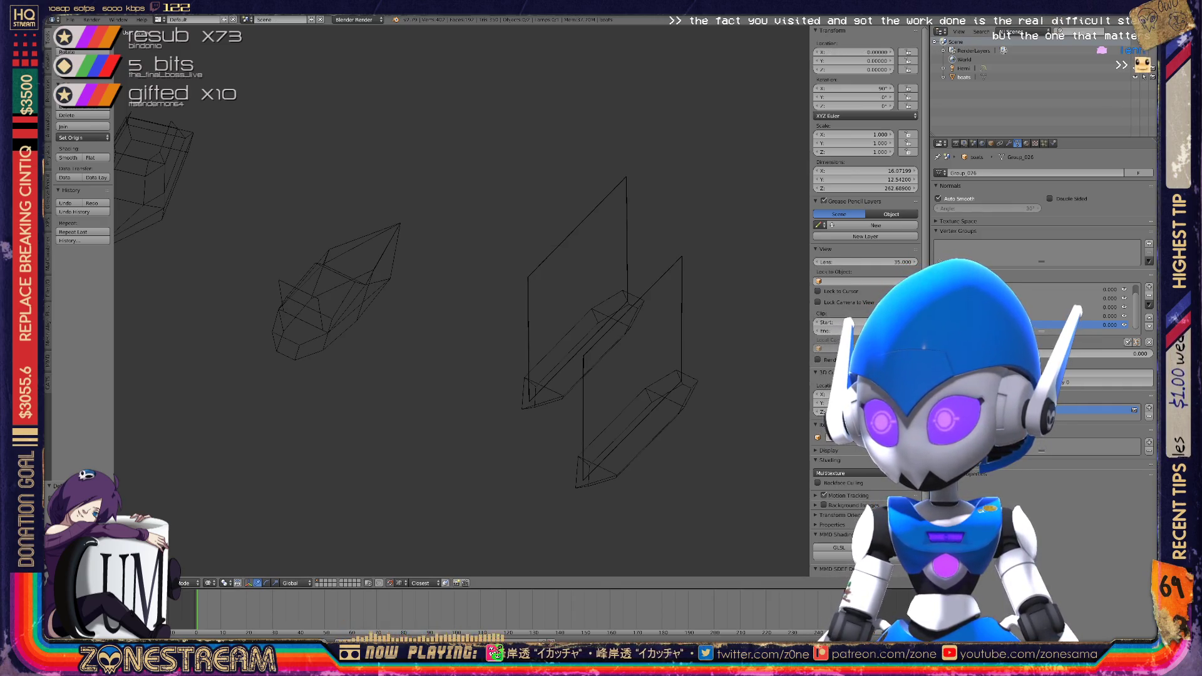
scroll(1064, 307, up, 1)
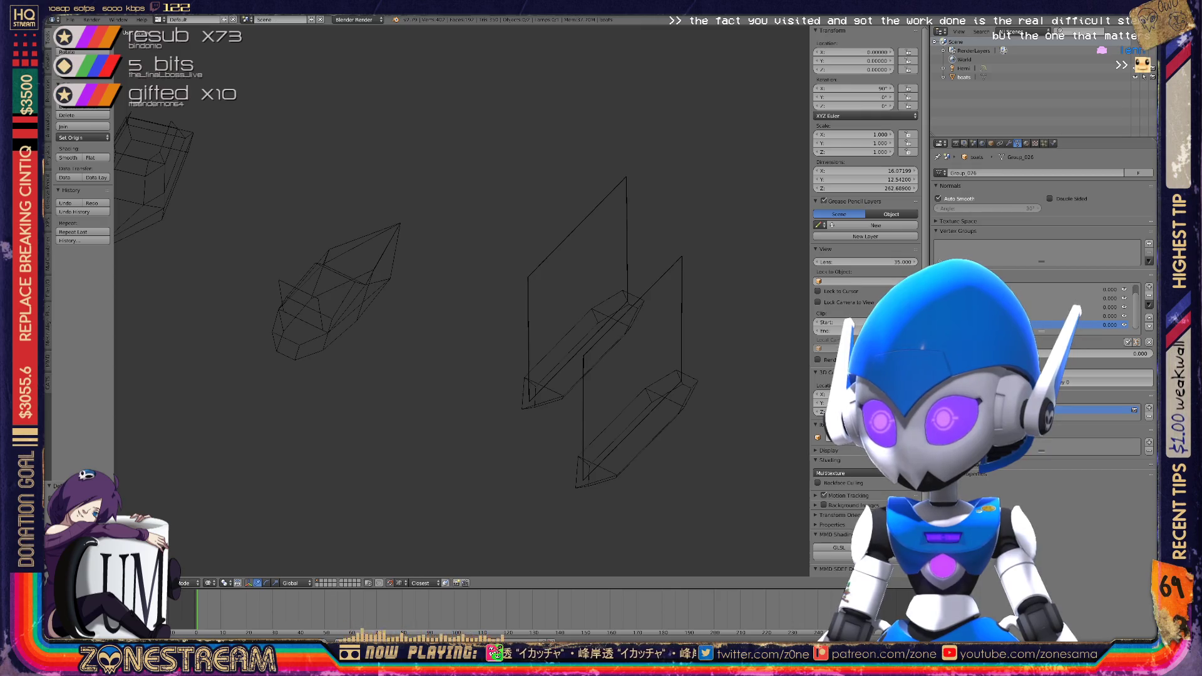
Purge the unused meshes, materials and images from Orphan Data
click(1014, 31)
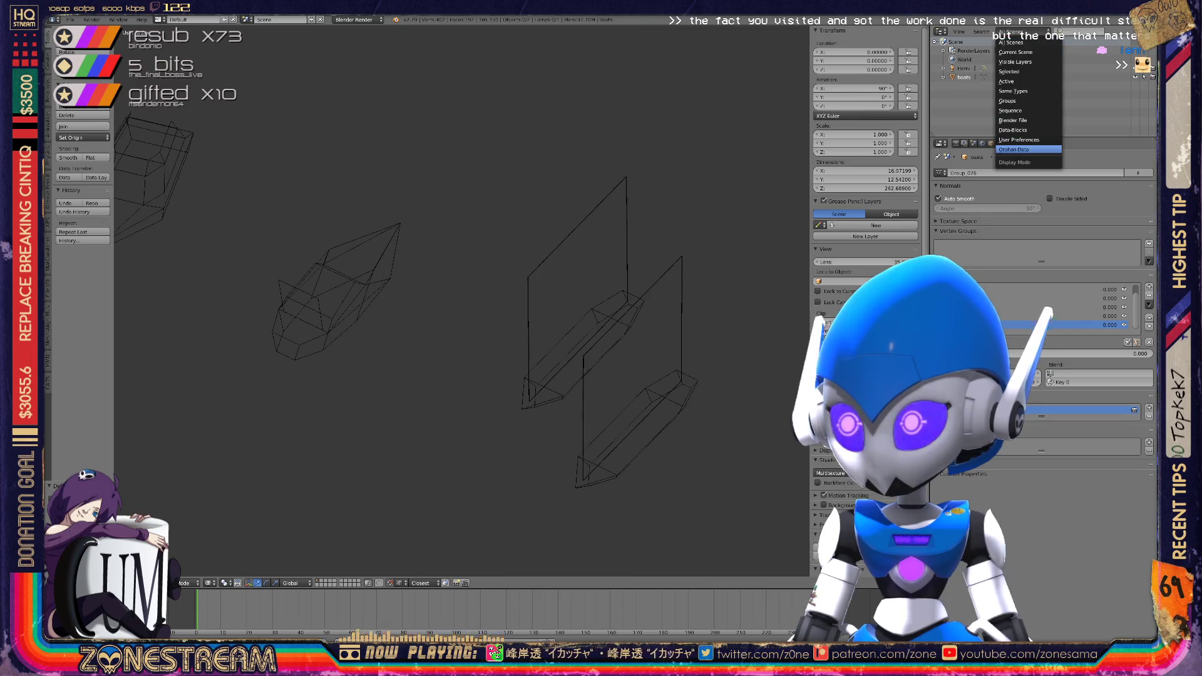
click(1017, 149)
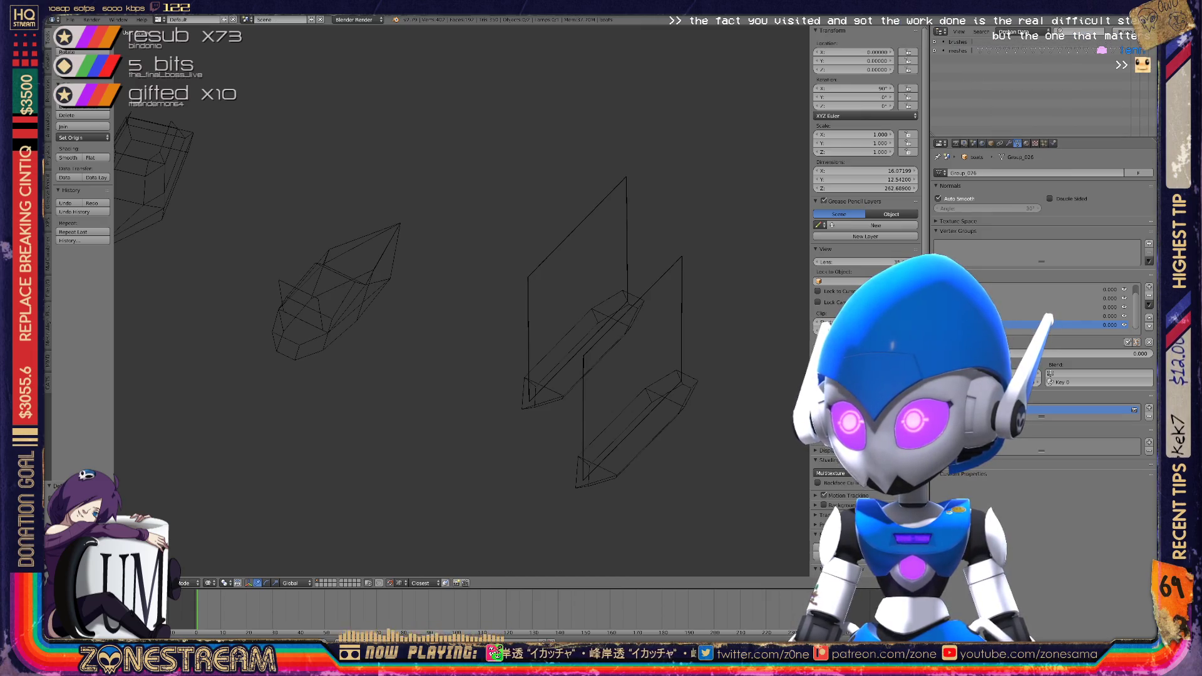
click(1126, 32)
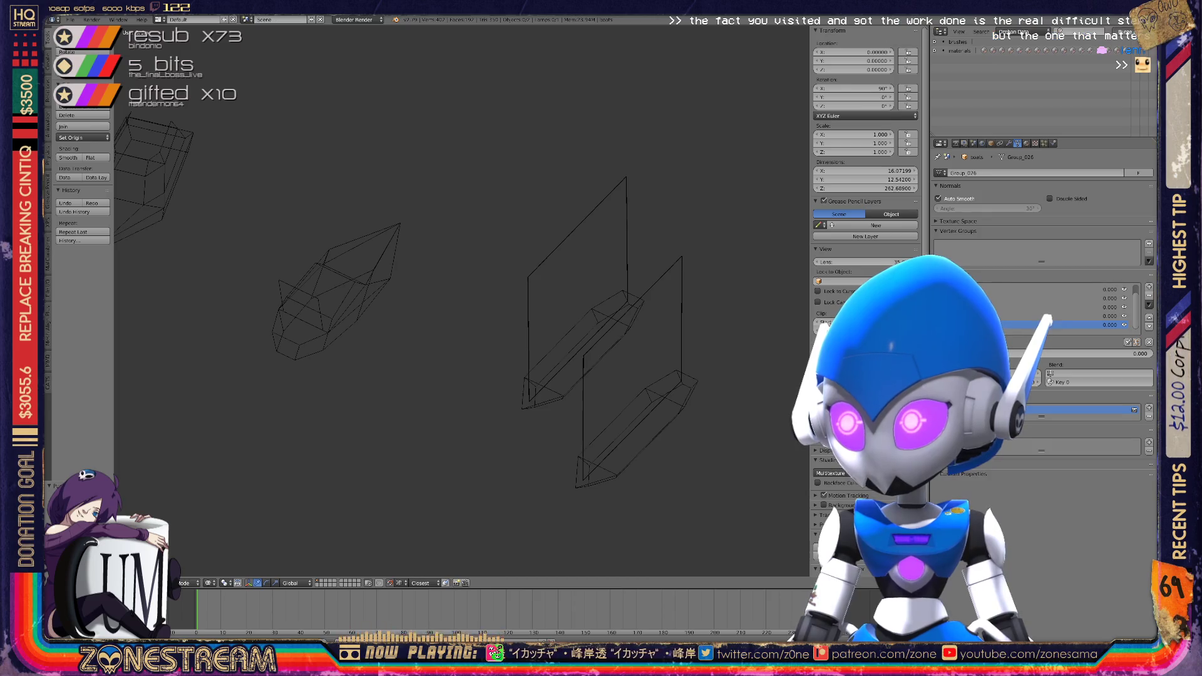
click(1127, 32)
click(1127, 32)
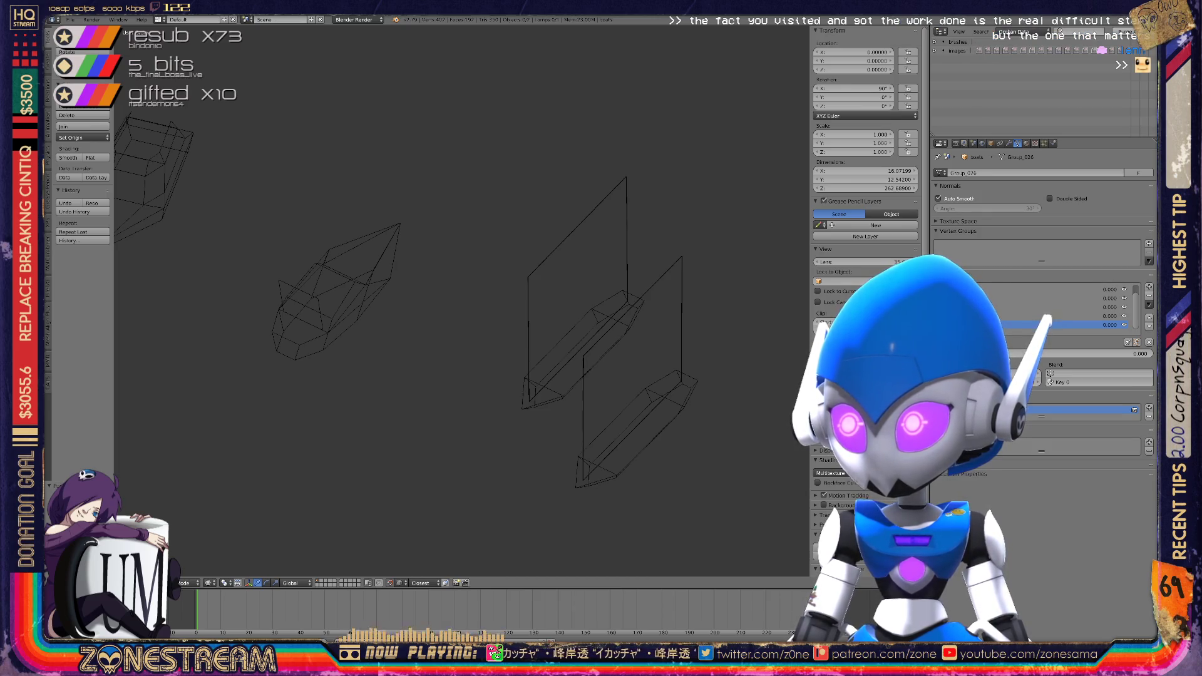
click(1126, 32)
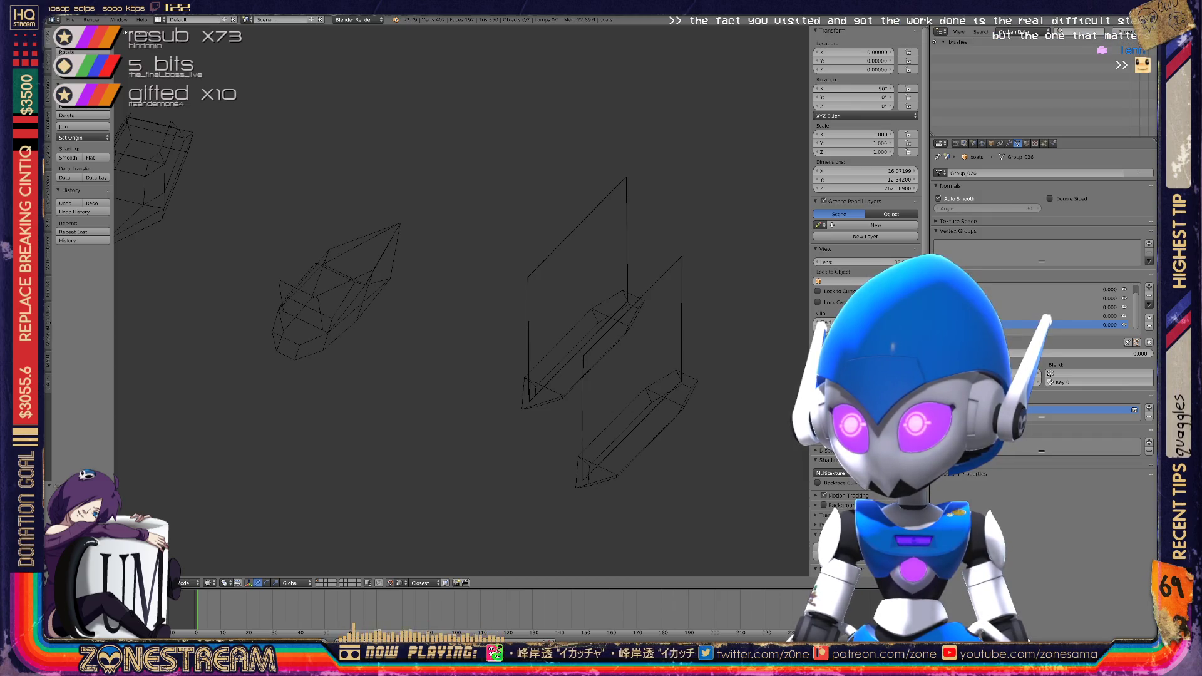
Switch the outliner back to All Scenes and recentre the objects
click(1027, 31)
click(1014, 42)
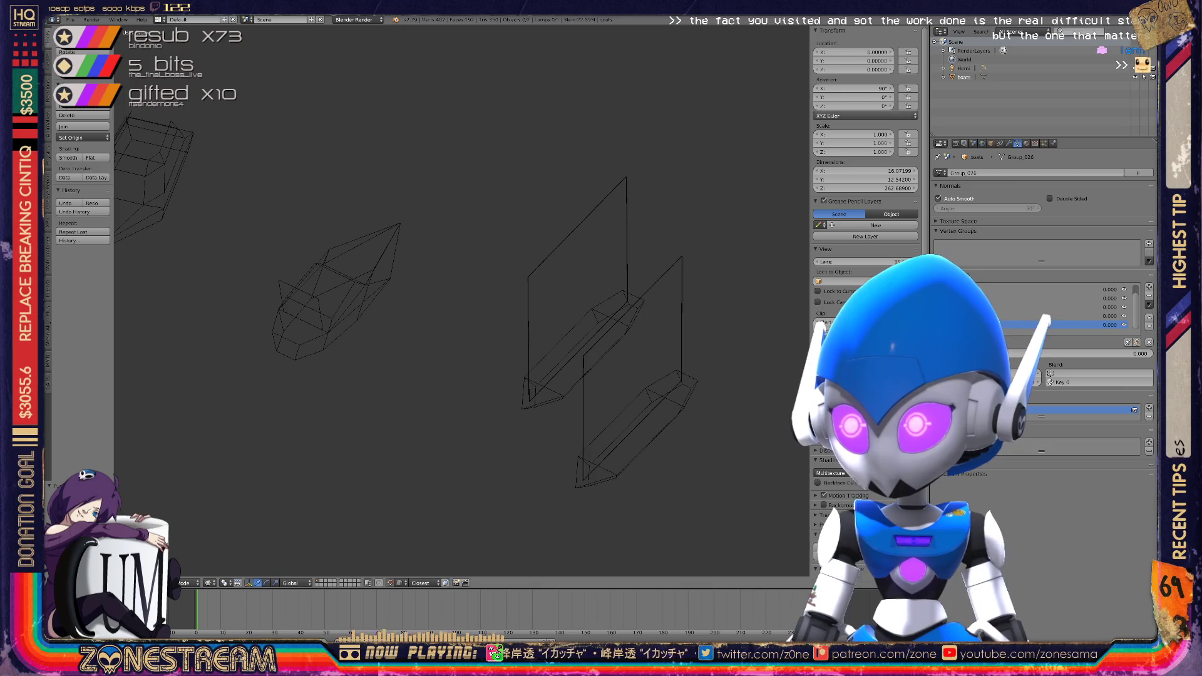
scroll(462, 297, down, 5)
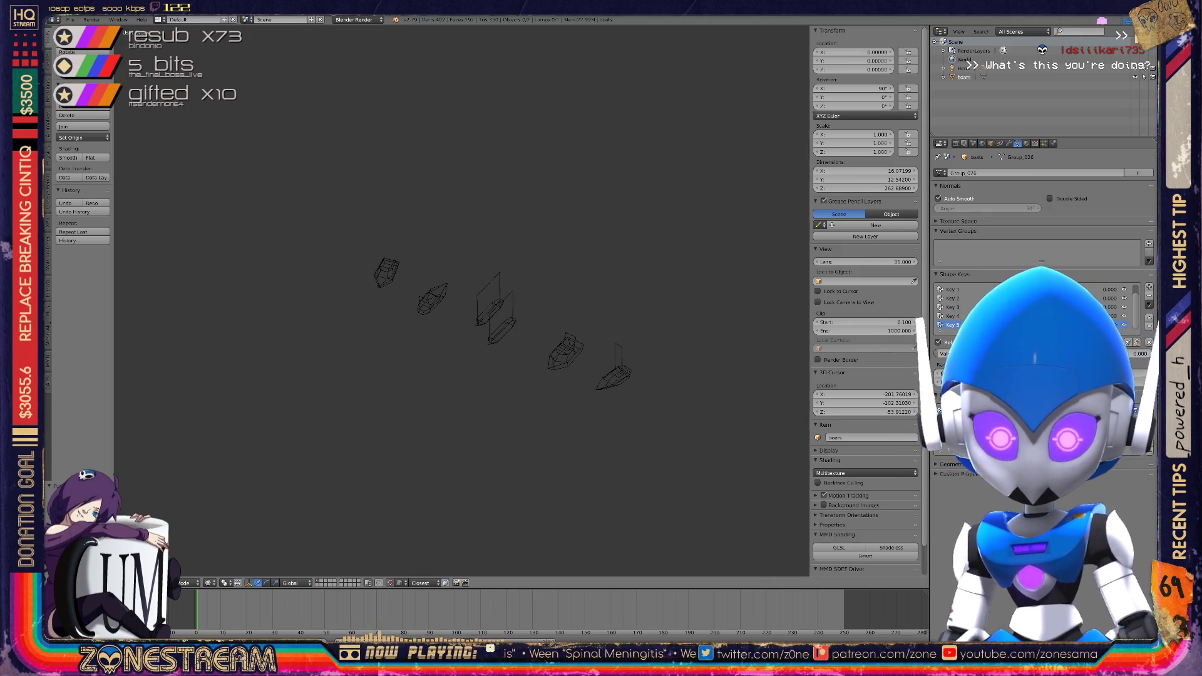
scroll(461, 300, down, 5)
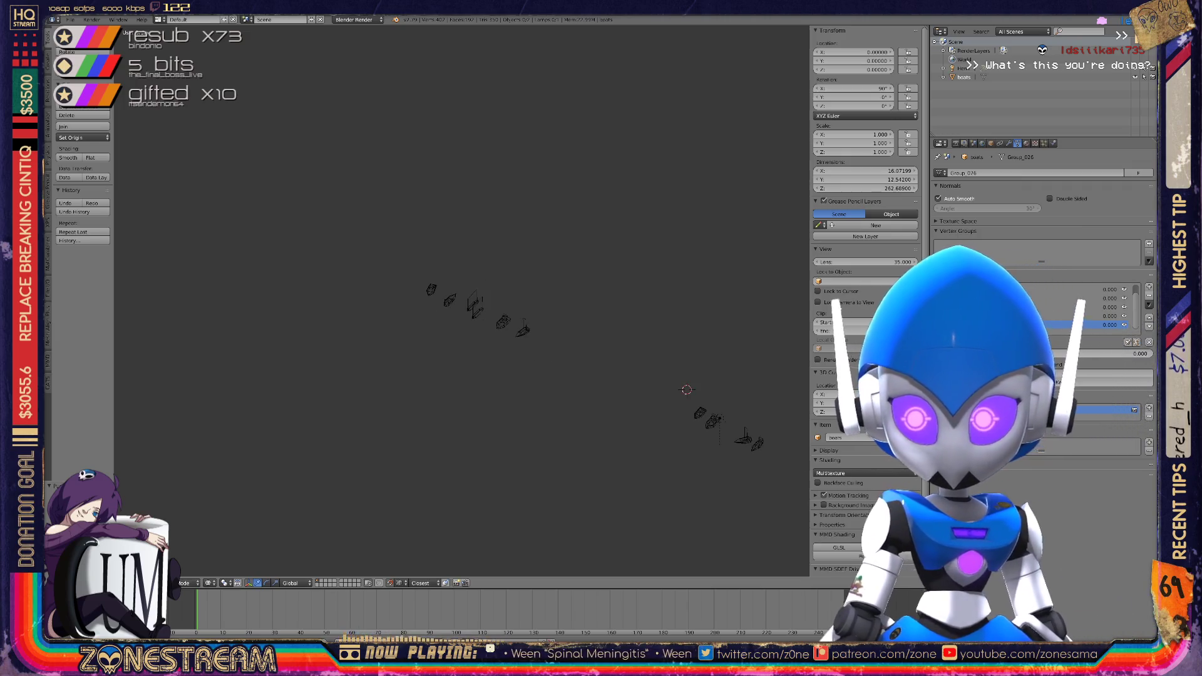
shift+middle_drag(592, 353, 480, 323)
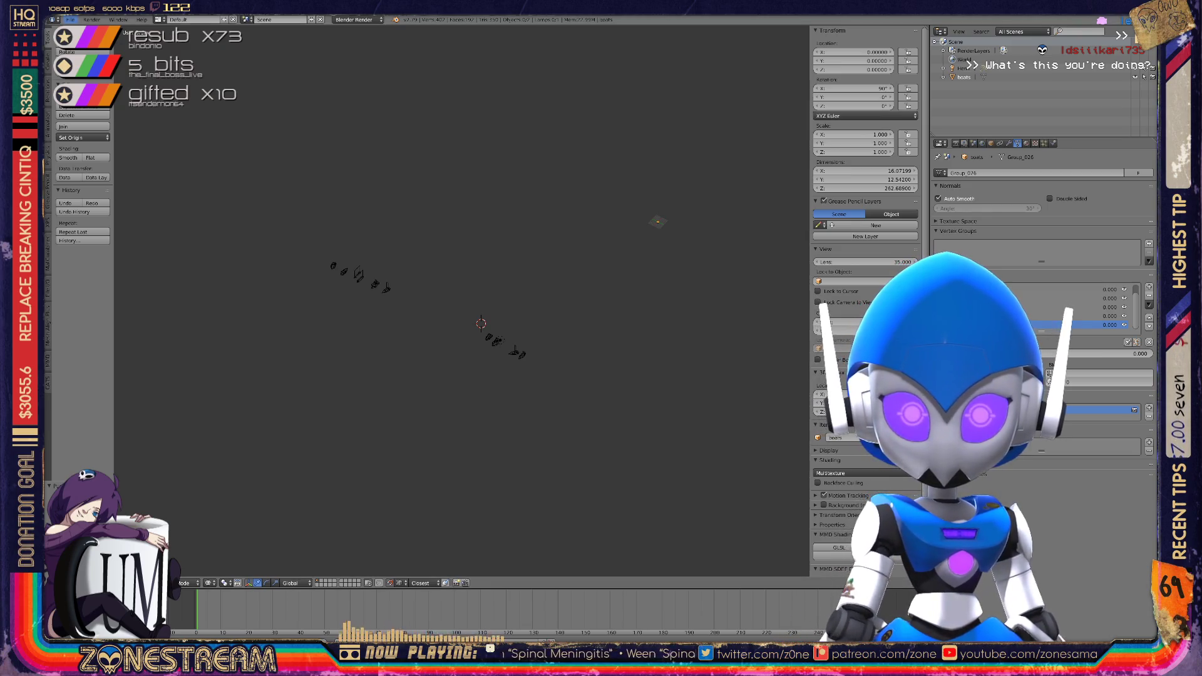
Start a File > Import > Wavefront (.obj) import
click(70, 19)
mouse_move(94, 187)
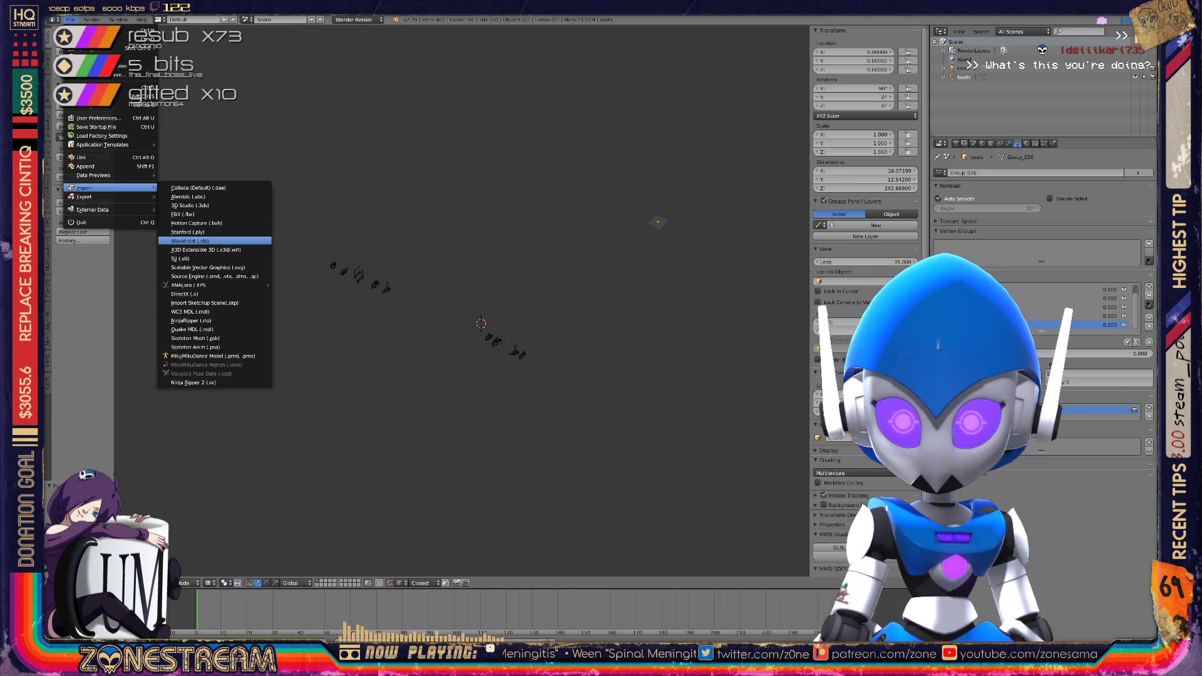
click(190, 240)
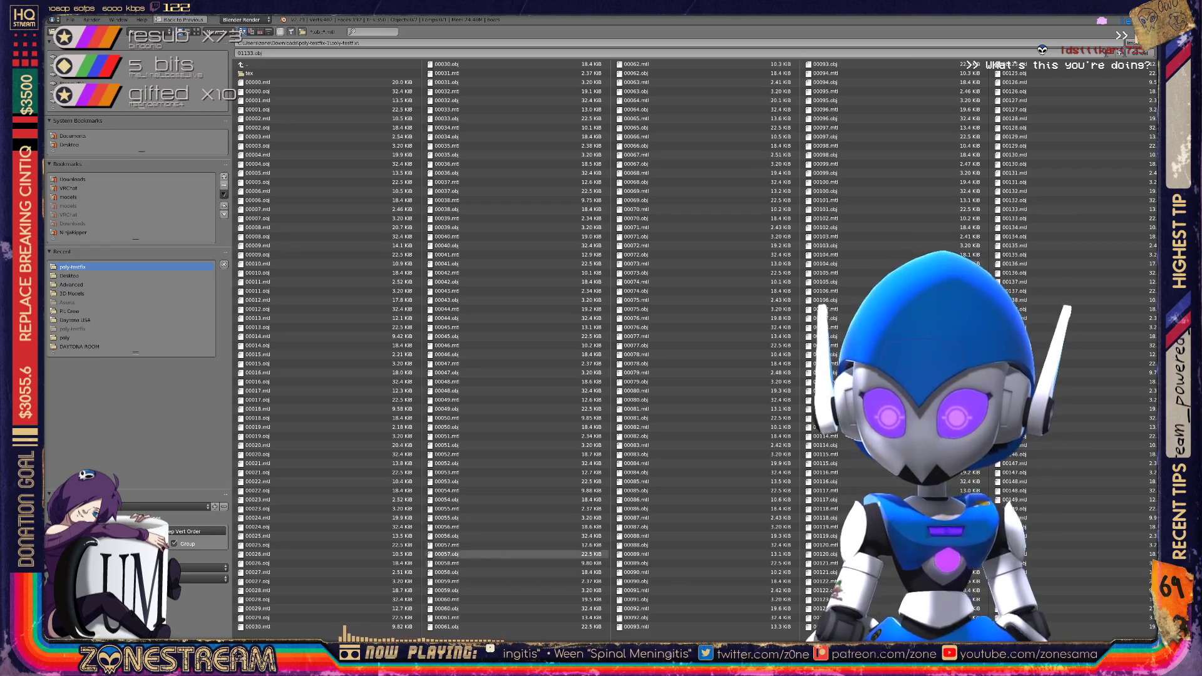
Import the chosen numbered .obj boot file from the list
scroll(679, 272, down, 20)
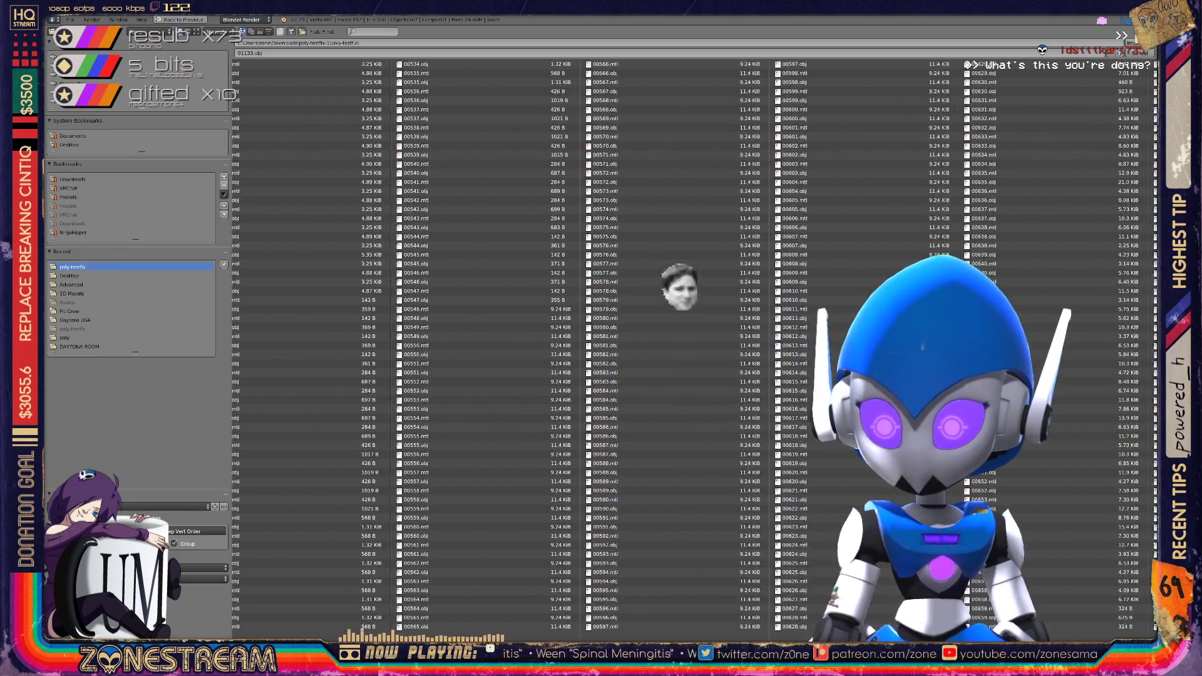
scroll(679, 272, down, 10)
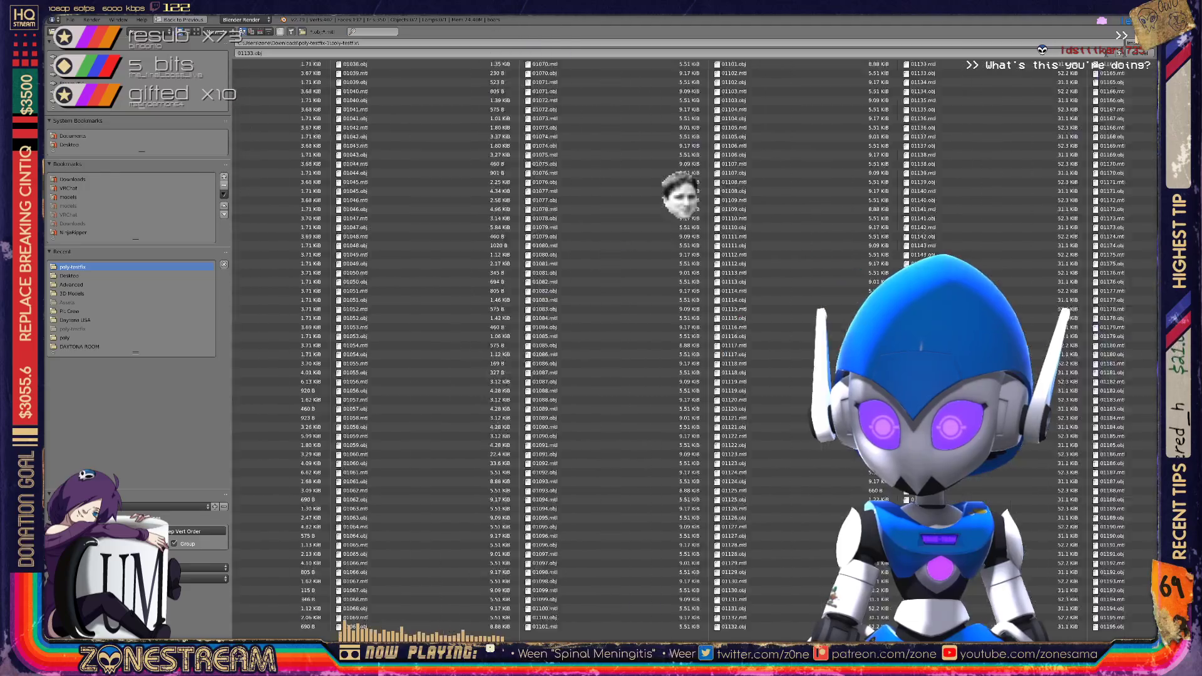
scroll(679, 153, down, 2)
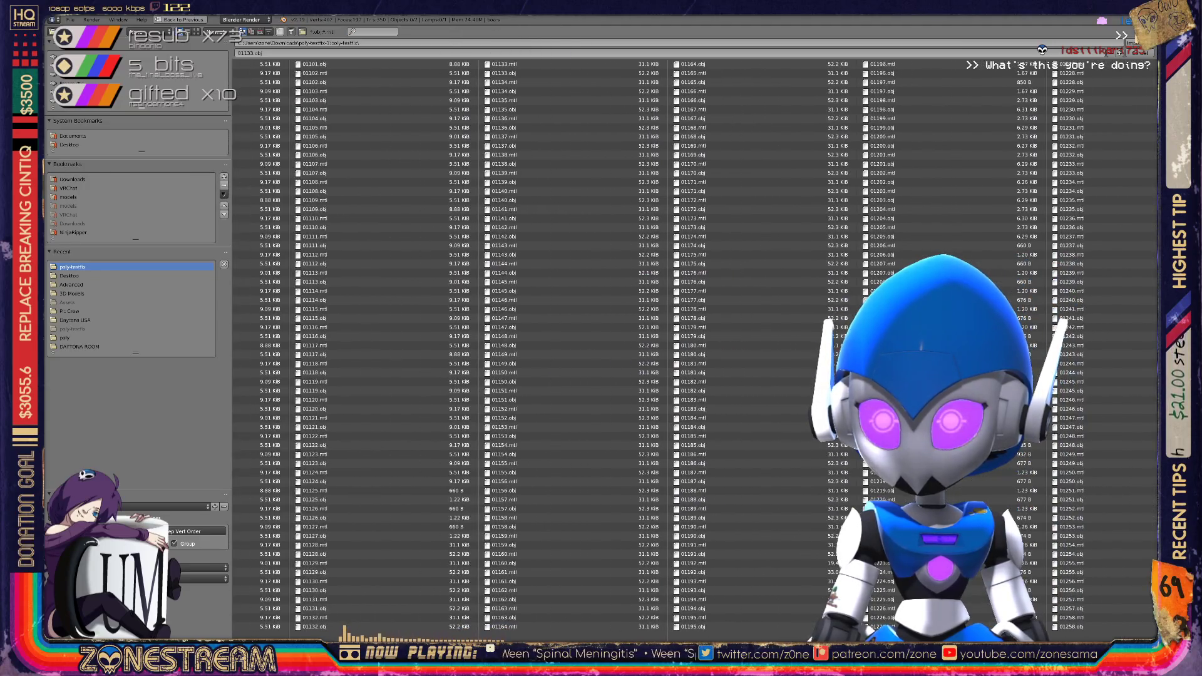
double_click(564, 90)
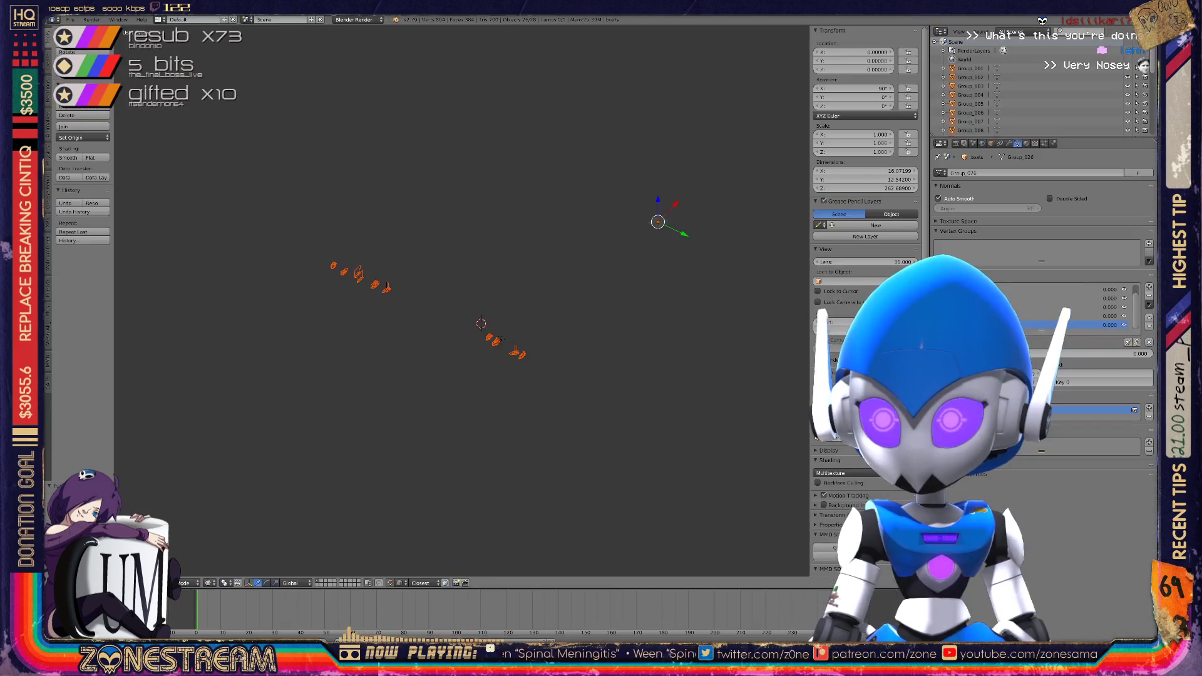
Join the imported pieces with Ctrl+J and enter Edit Mode
scroll(367, 292, up, 9)
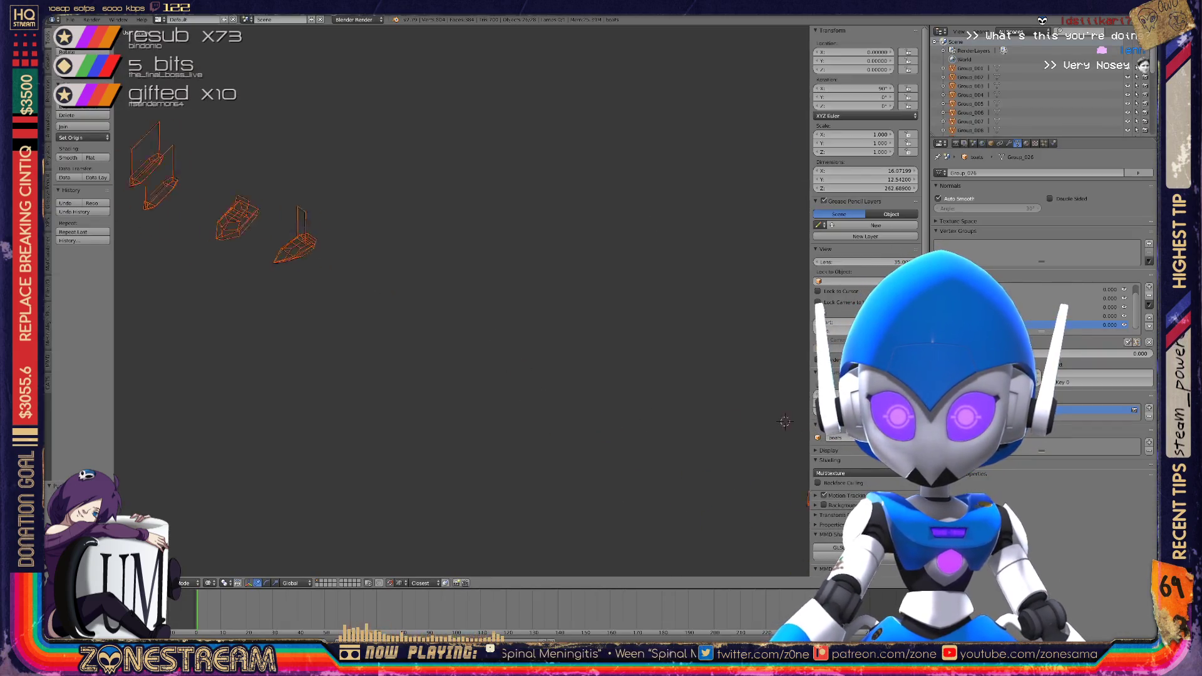
scroll(460, 288, up, 5)
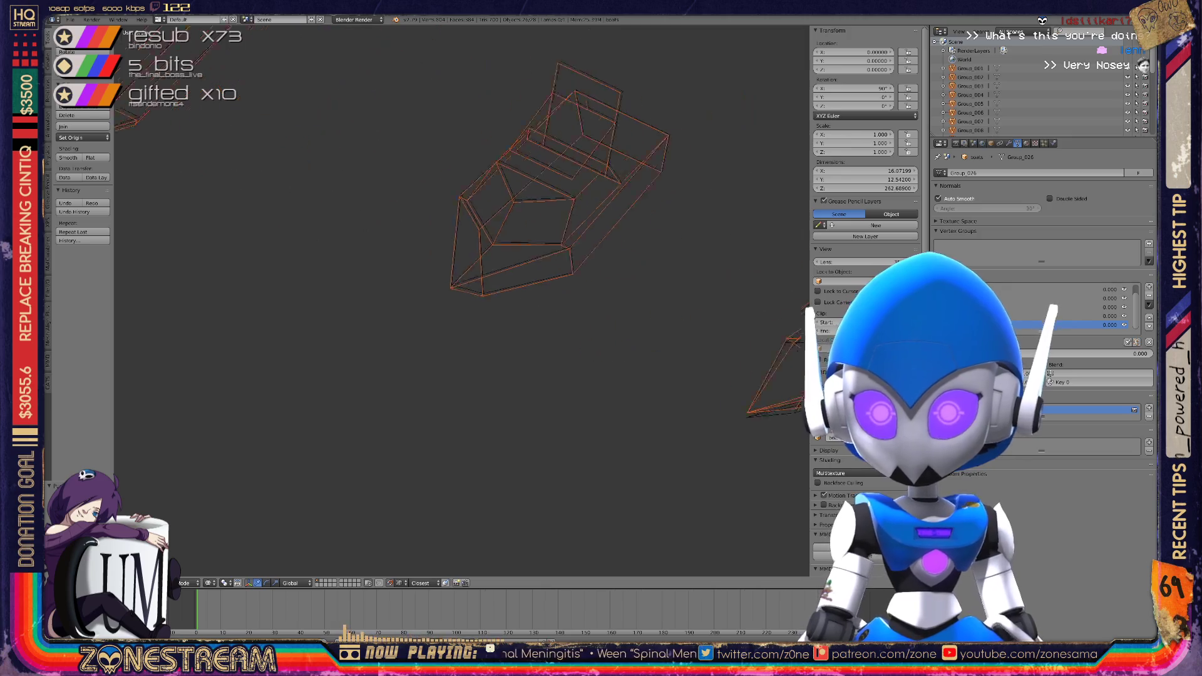
key(ctrl+j)
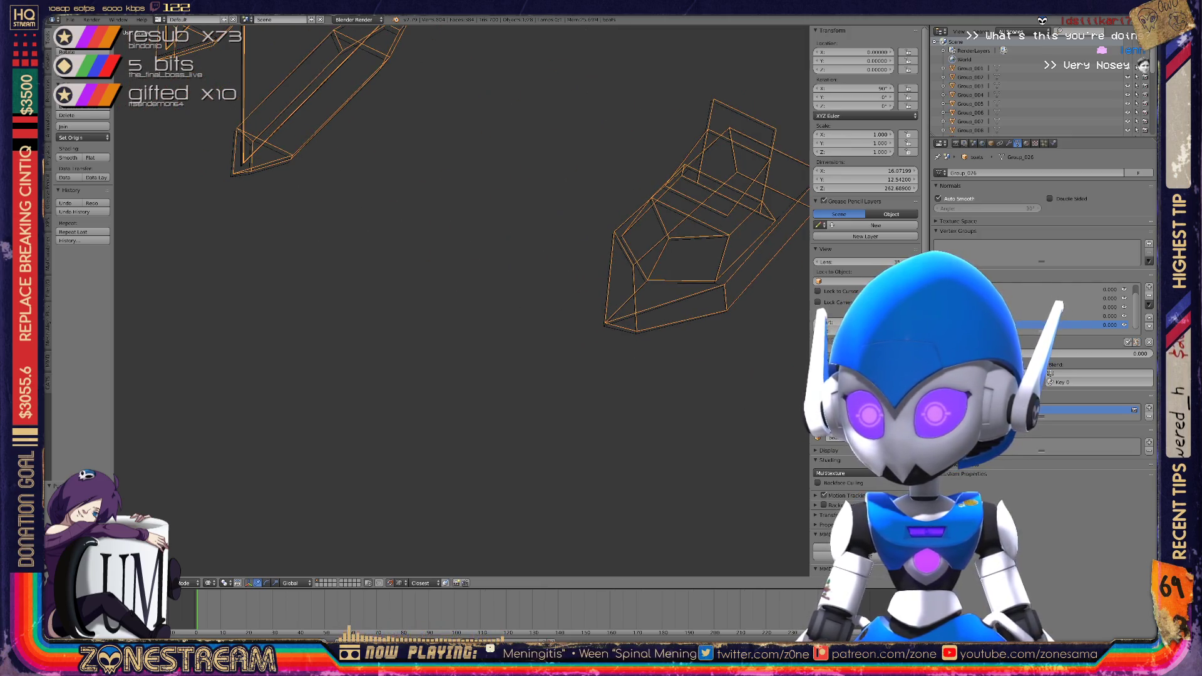
key(Tab)
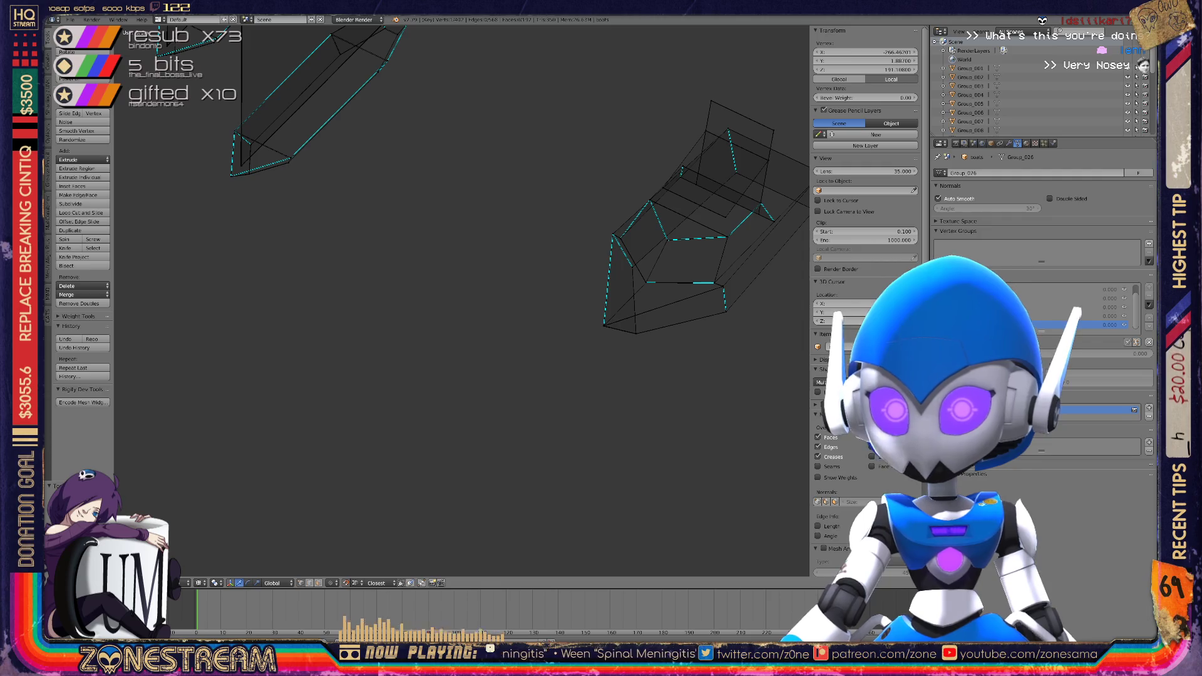
Inspect the gaps, then slide the selected vertex up to close one
key(Tab)
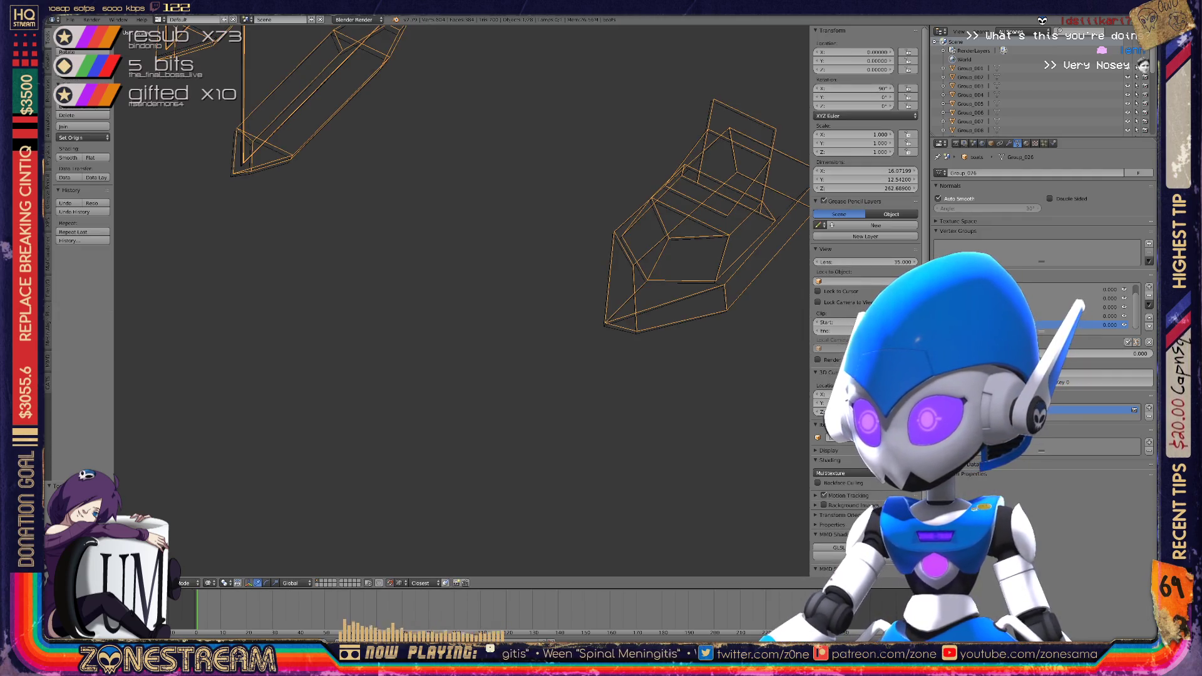
mouse_move(401, 300)
middle_down()
mouse_move(513, 282)
mouse_move(438, 307)
middle_up()
key(Tab)
scroll(463, 301, up, 5)
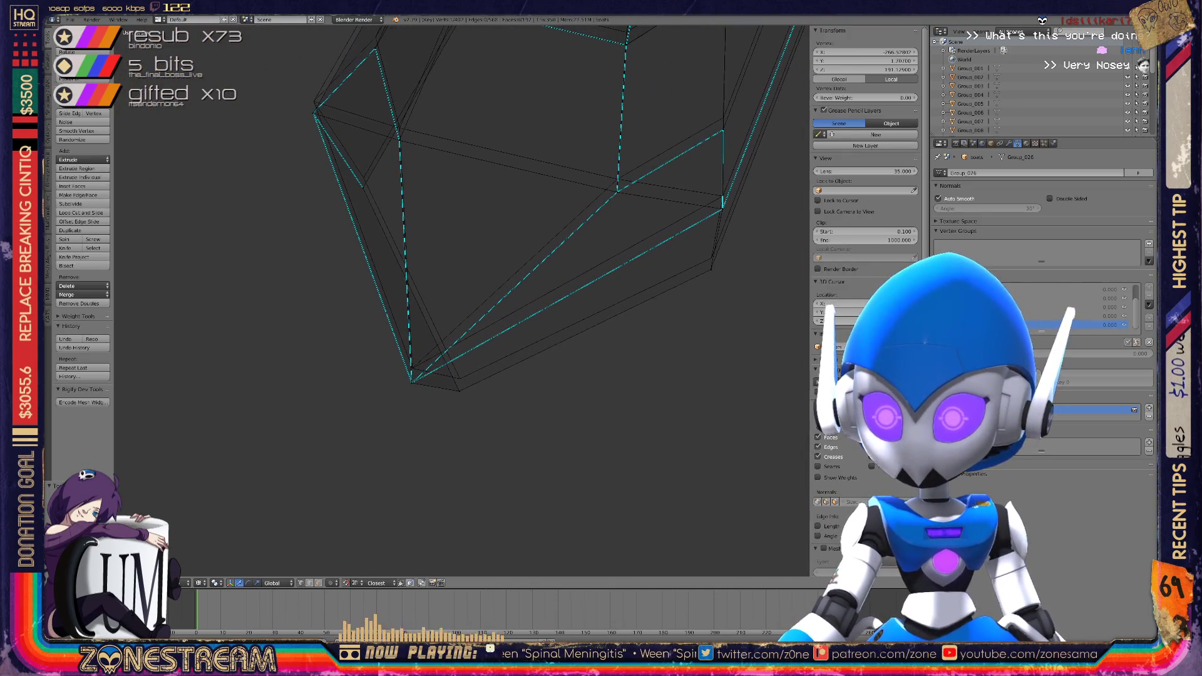
key(g)
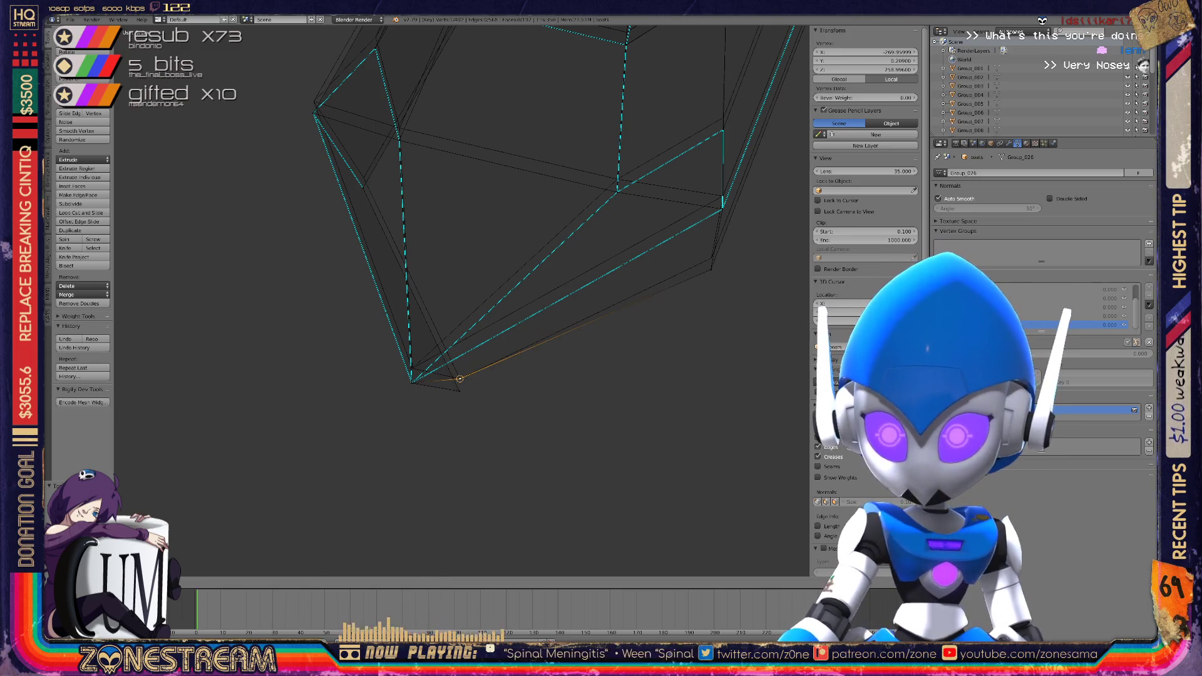
key(g)
key(Return)
Raise the lower-left corner vertex and snap it onto its neighbouring vertex
scroll(463, 300, up, 4)
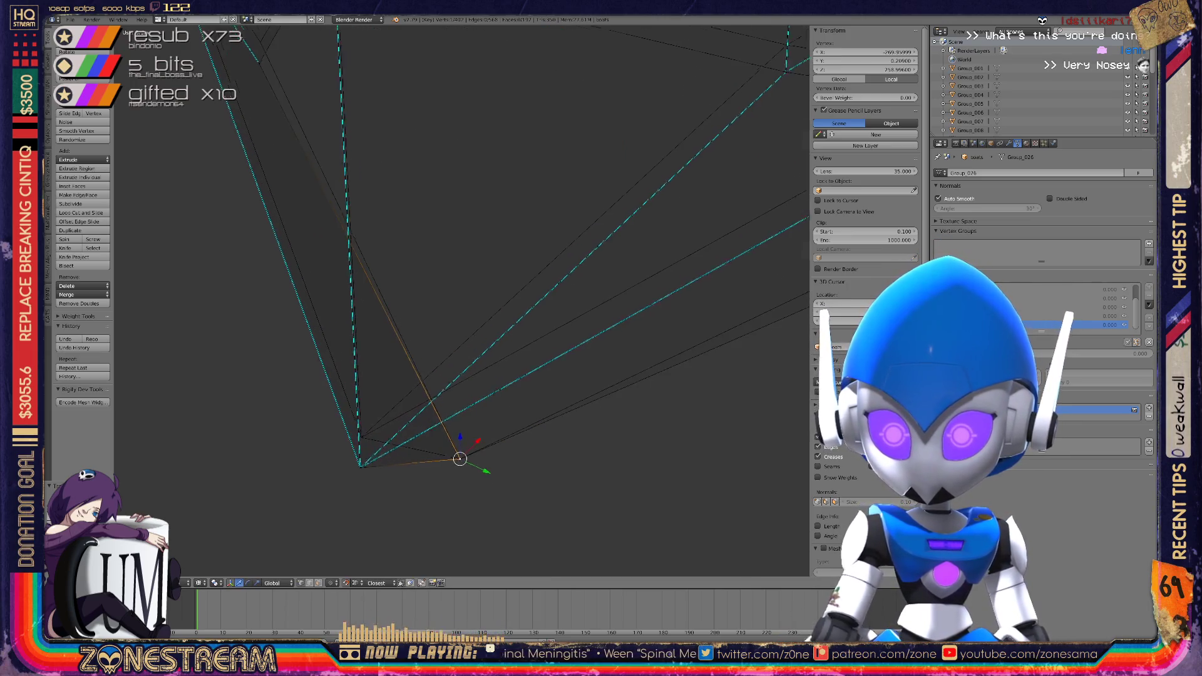
right_click(374, 438)
key(g)
key(Return)
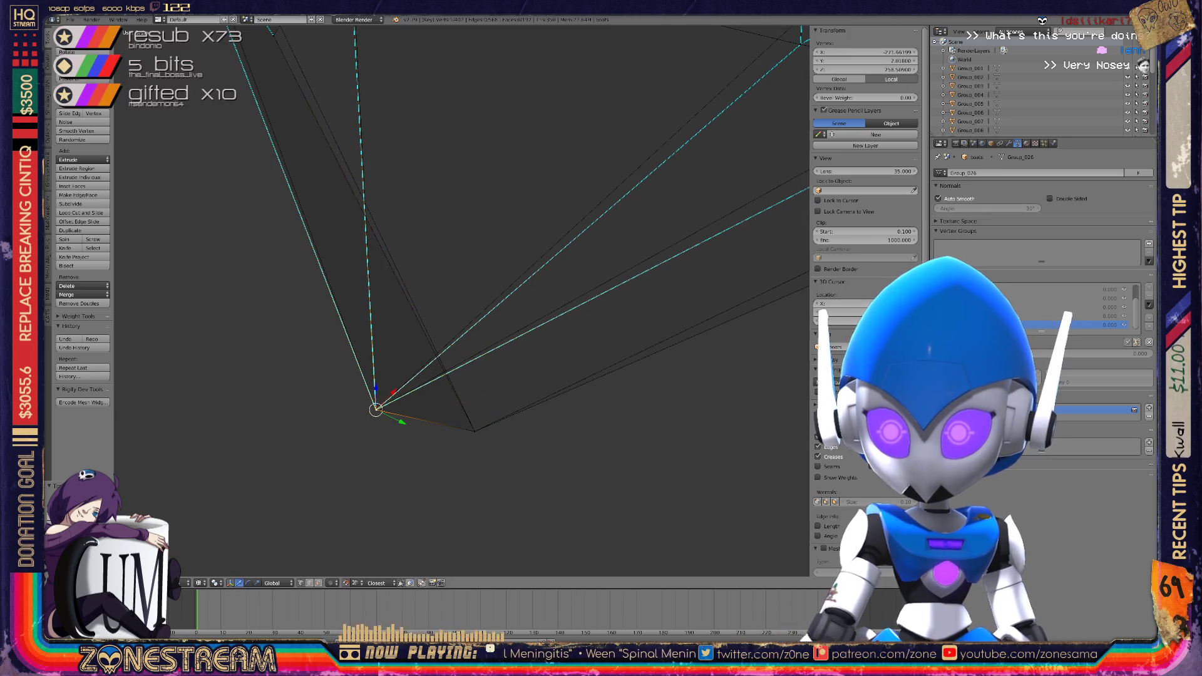
middle_drag(463, 300, 507, 256)
key(g)
click(278, 191)
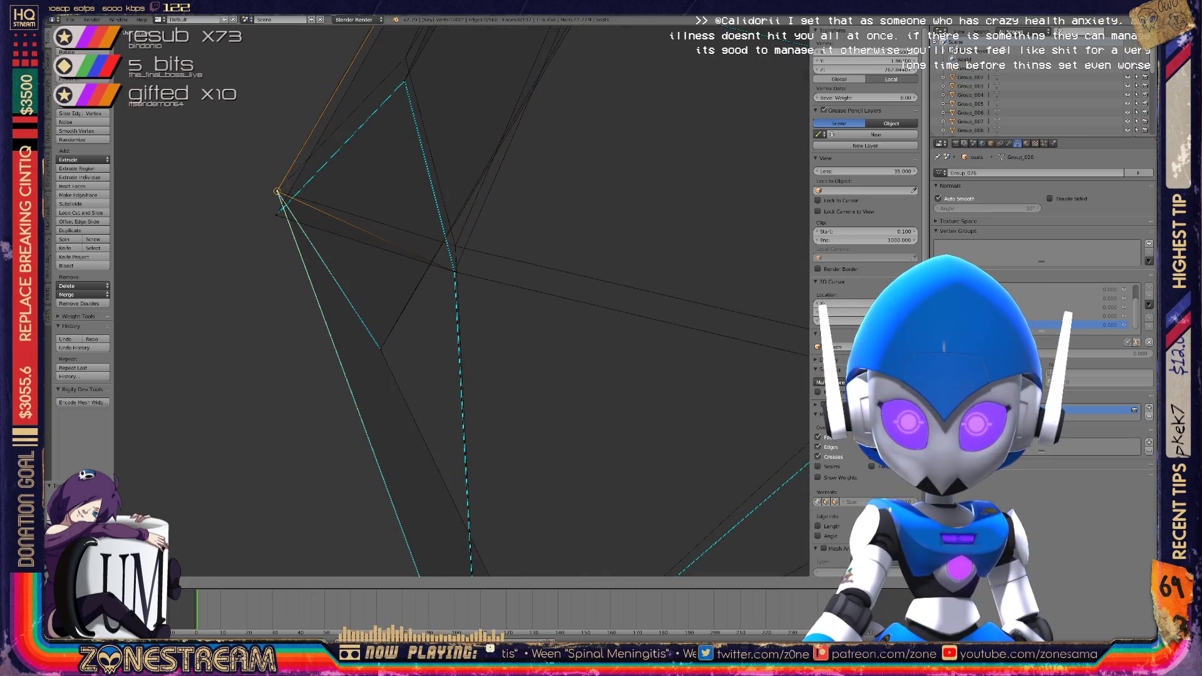
Select the corner vertex, frame it, and move it onto the other corner
key(a)
right_click(455, 246)
key(a)
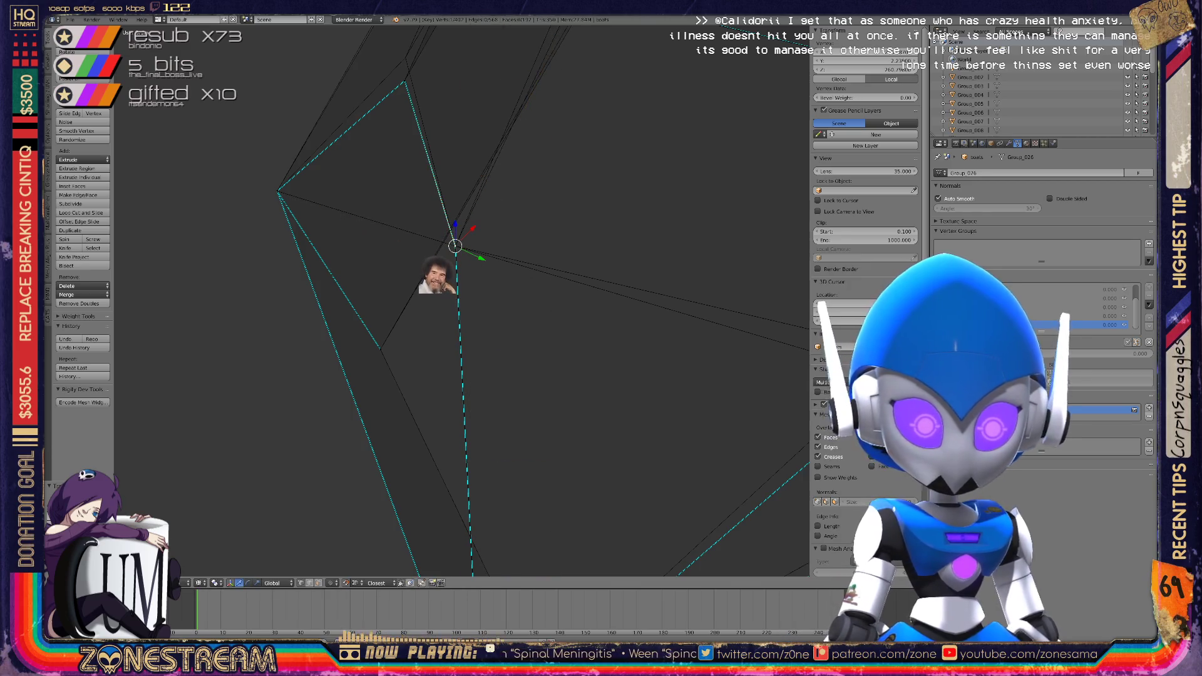
scroll(438, 301, down, 5)
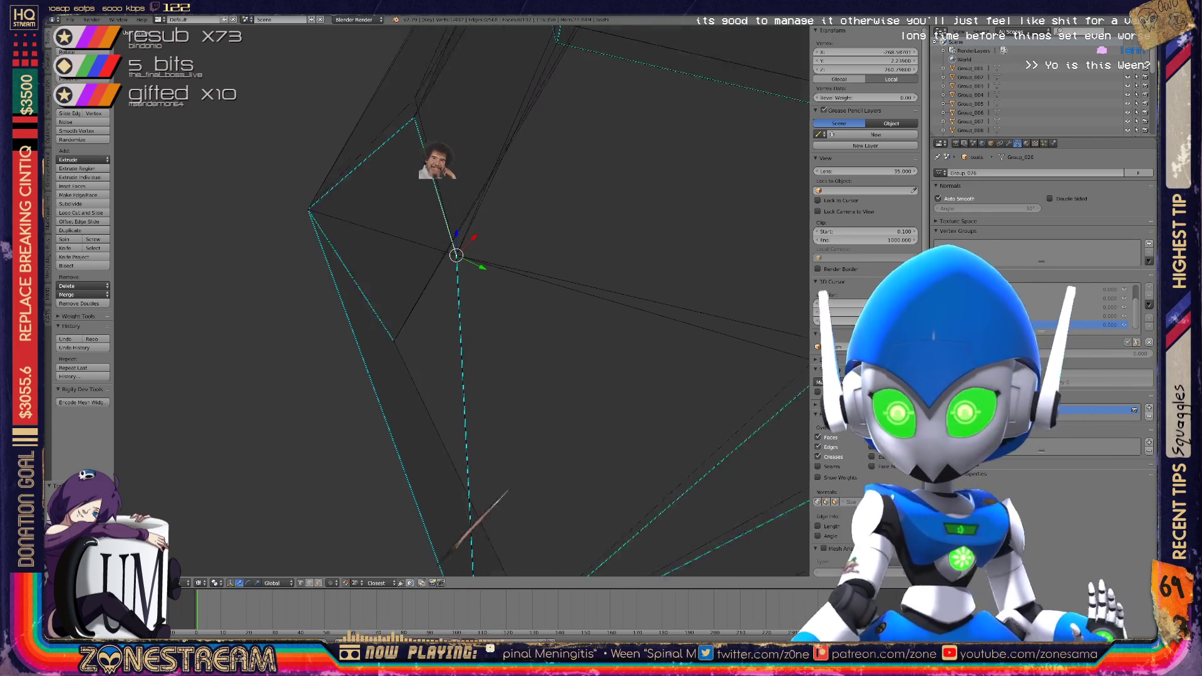
key(KP_Decimal)
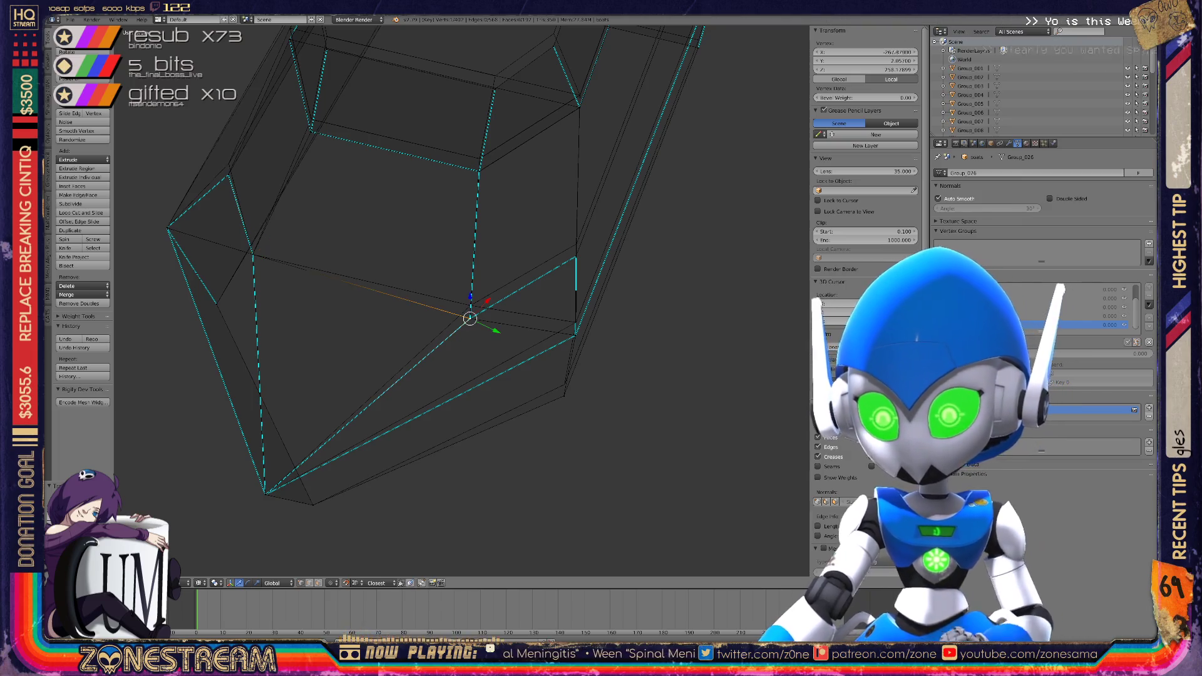
key(g)
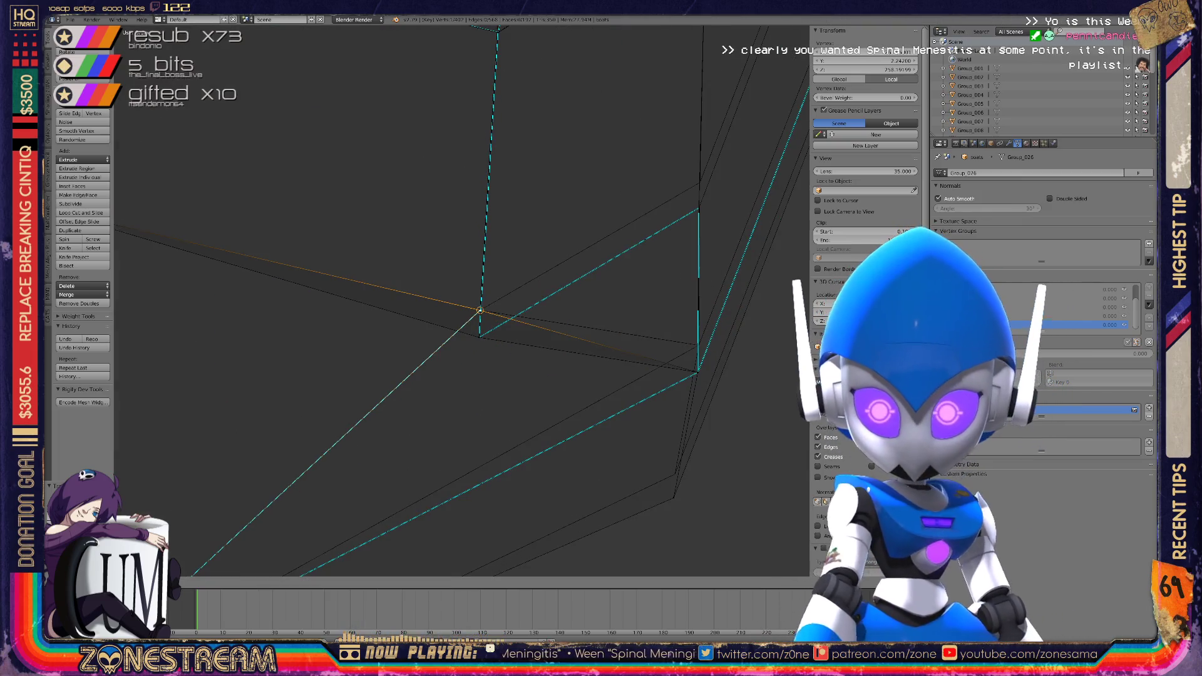
key(Return)
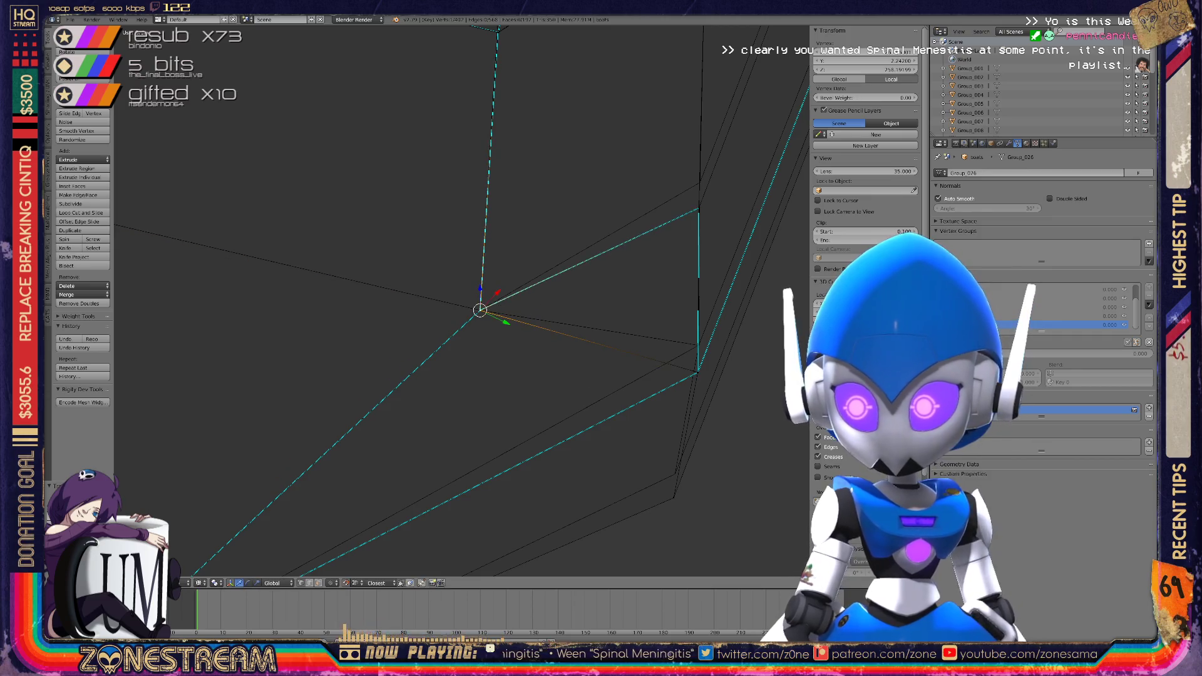
key(g)
key(Return)
Slide the lower vertex up along its edge
right_click(676, 472)
key(g)
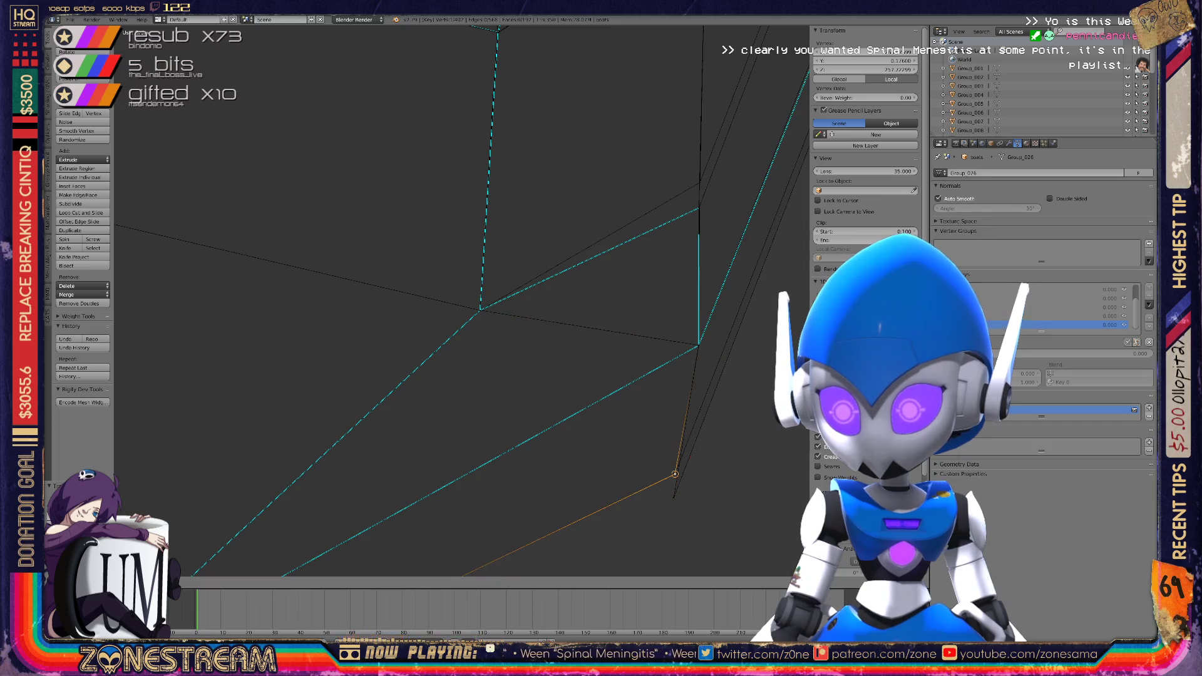
key(Return)
middle_drag(675, 474, 601, 407)
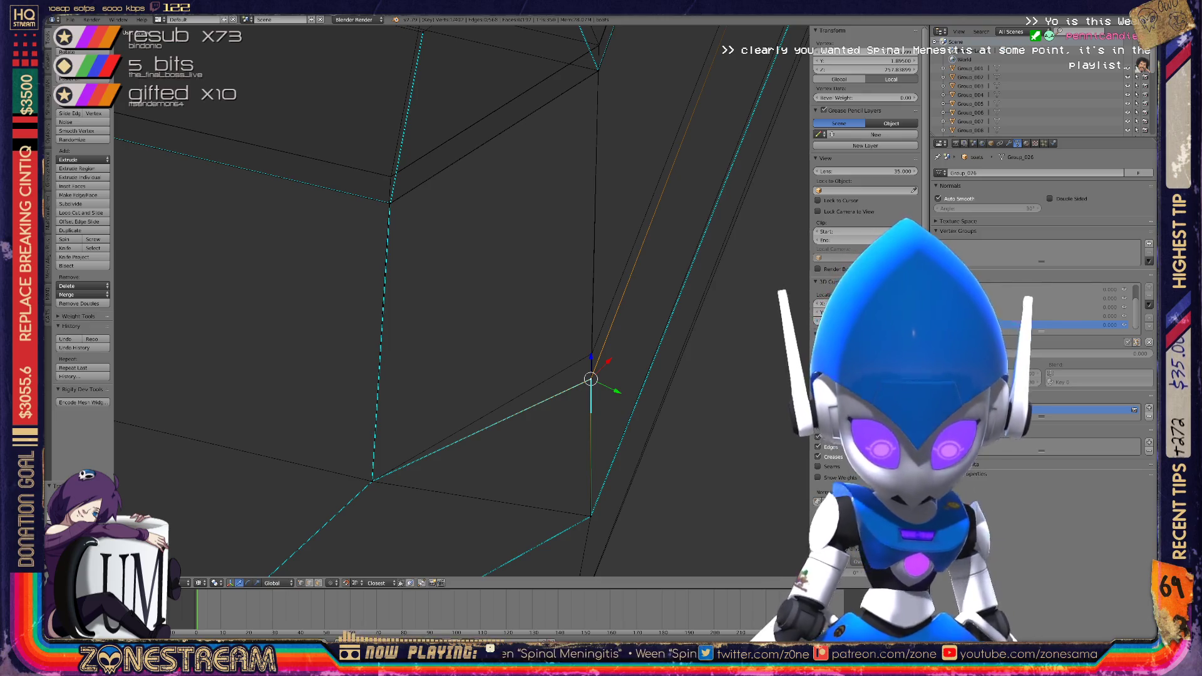
key(g)
key(Return)
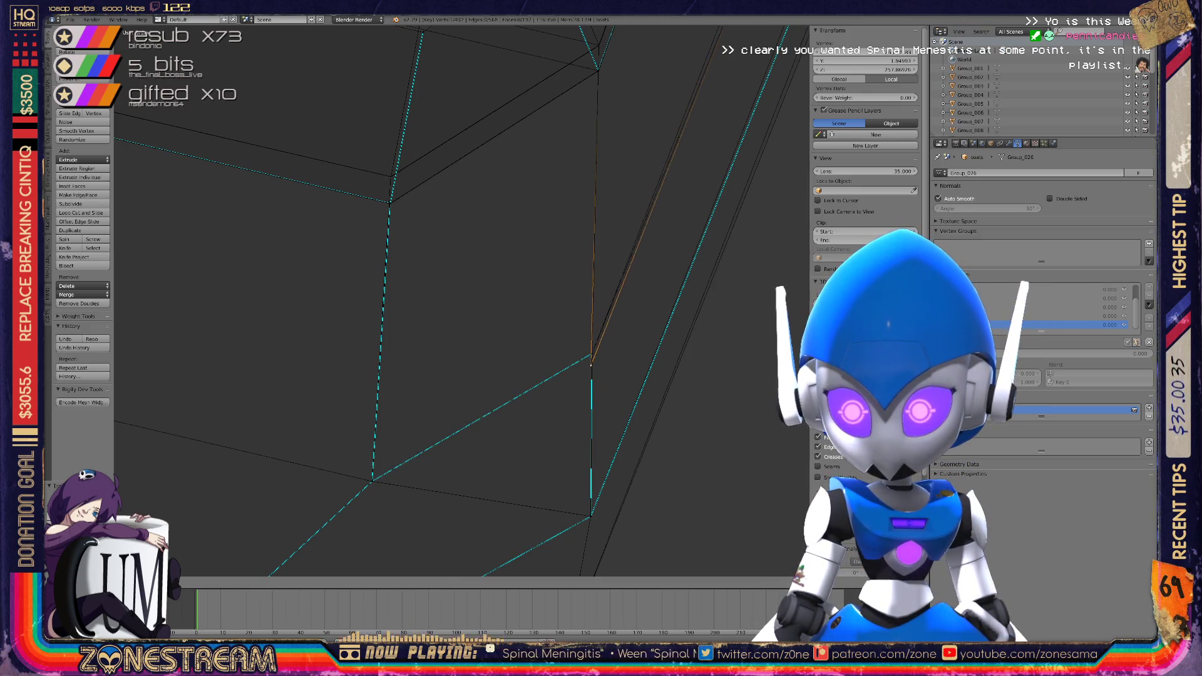
Slide the next vertex up its edge toward the corner
shift+middle_drag(592, 353, 643, 480)
right_click(442, 330)
key(g)
key(g)
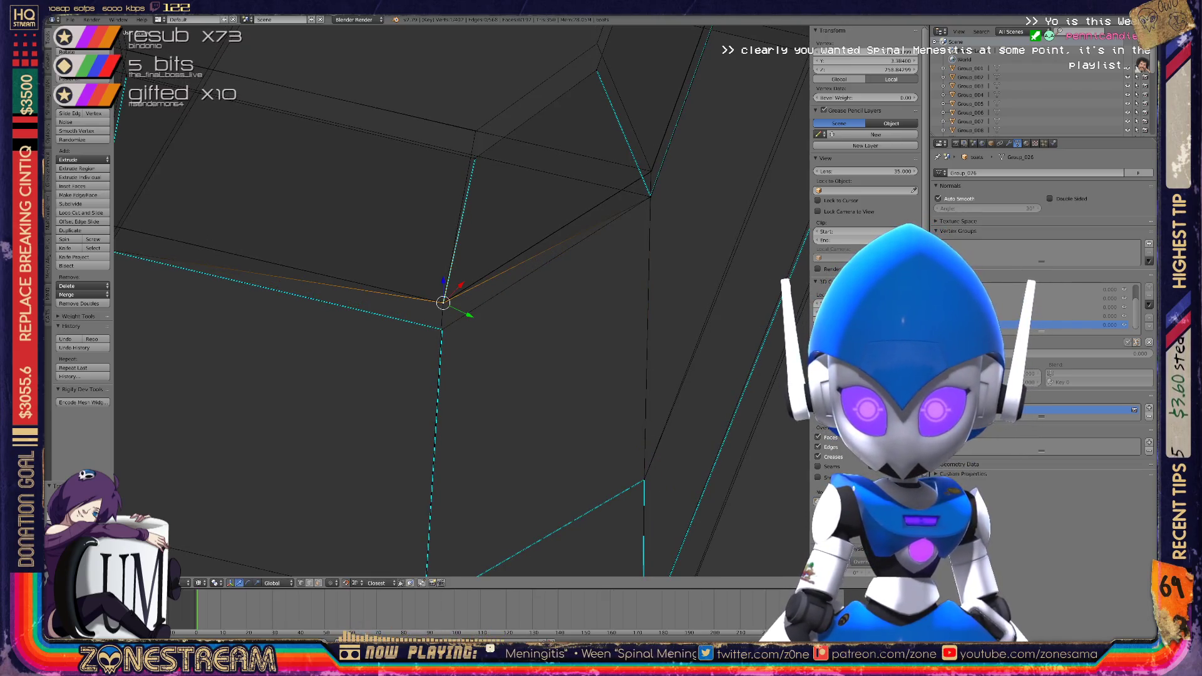
key(Return)
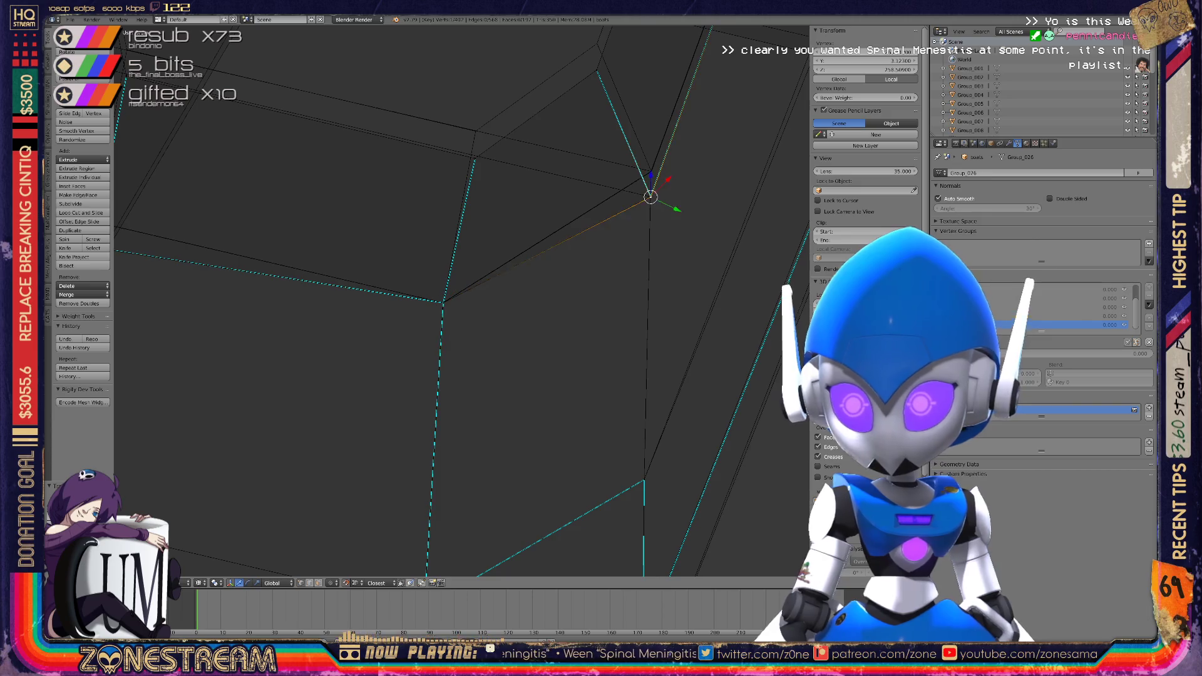
key(g)
key(g)
key(Return)
Snap the selected vertex onto the nearby corner of the boot mesh
mouse_move(649, 193)
middle_down()
mouse_move(421, 303)
mouse_move(120, 322)
mouse_move(401, 343)
mouse_move(450, 314)
mouse_move(441, 322)
mouse_move(472, 246)
middle_up()
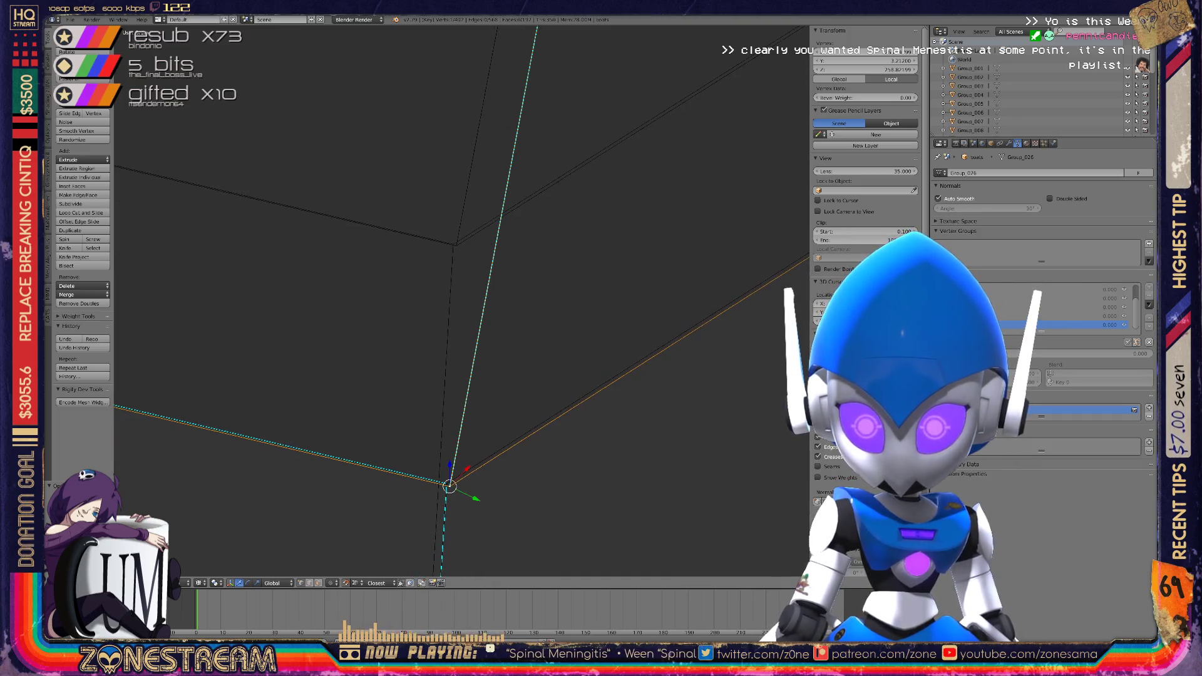
key(g)
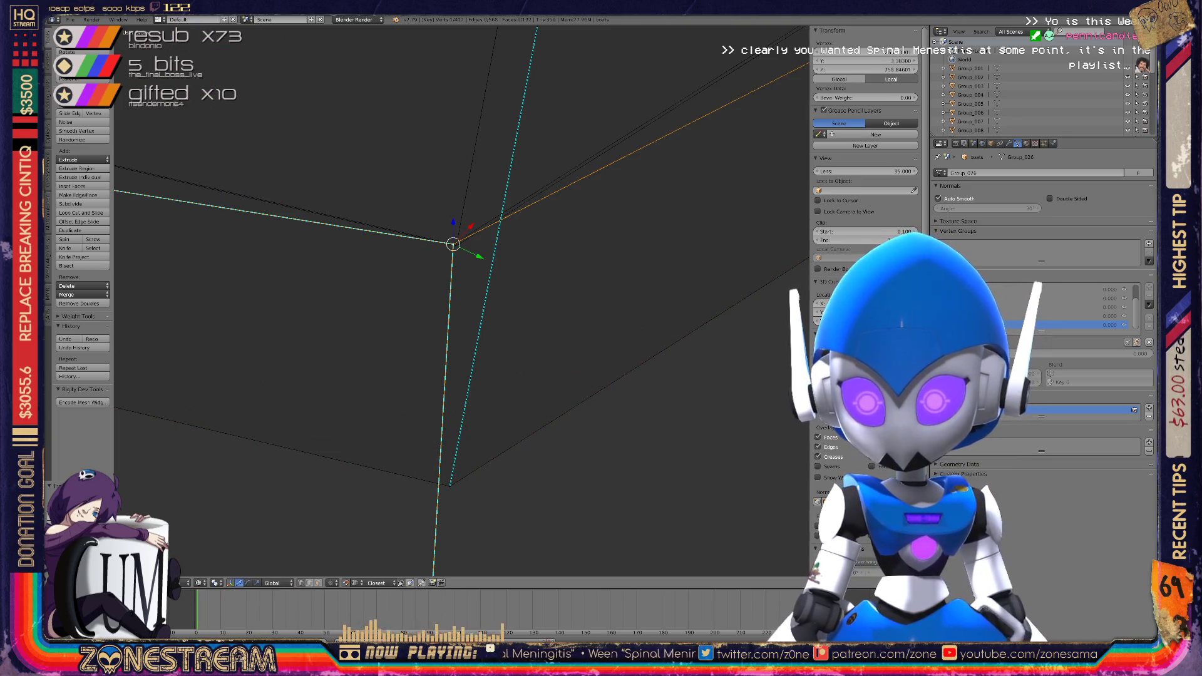
click(456, 245)
scroll(456, 245, up, 5)
scroll(665, 332, down, 3)
Snap the lower corner vertex onto the upper vertex above it
middle_drag(665, 333, 476, 276)
right_click(564, 510)
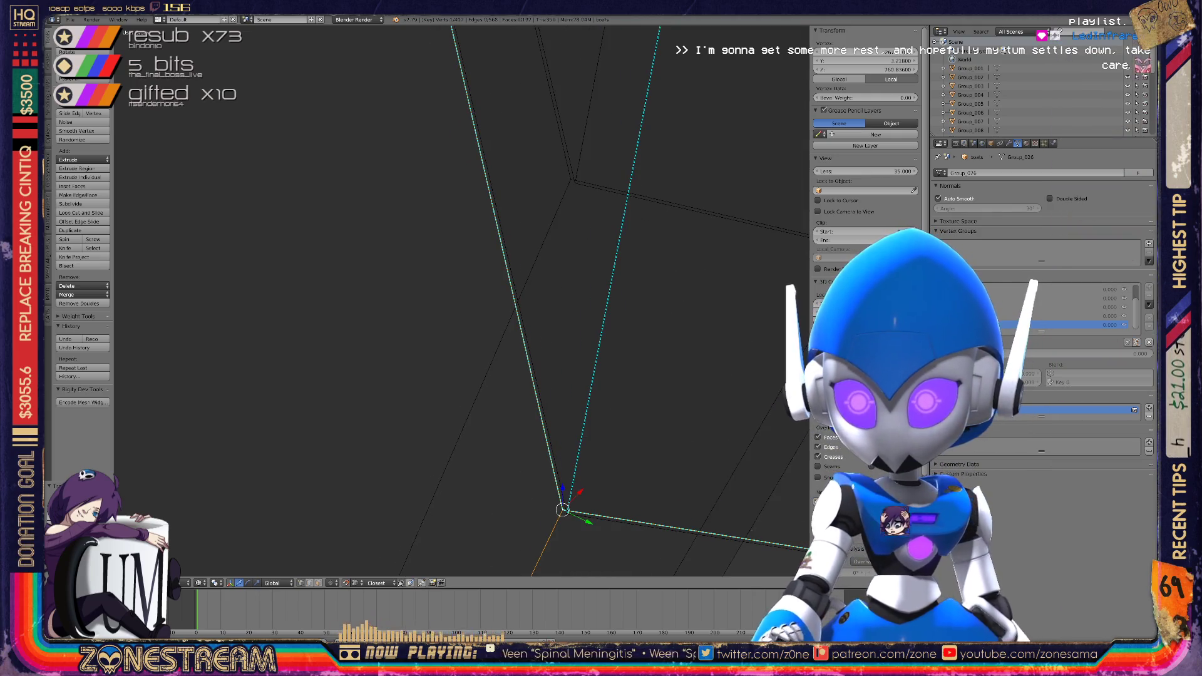
key(g)
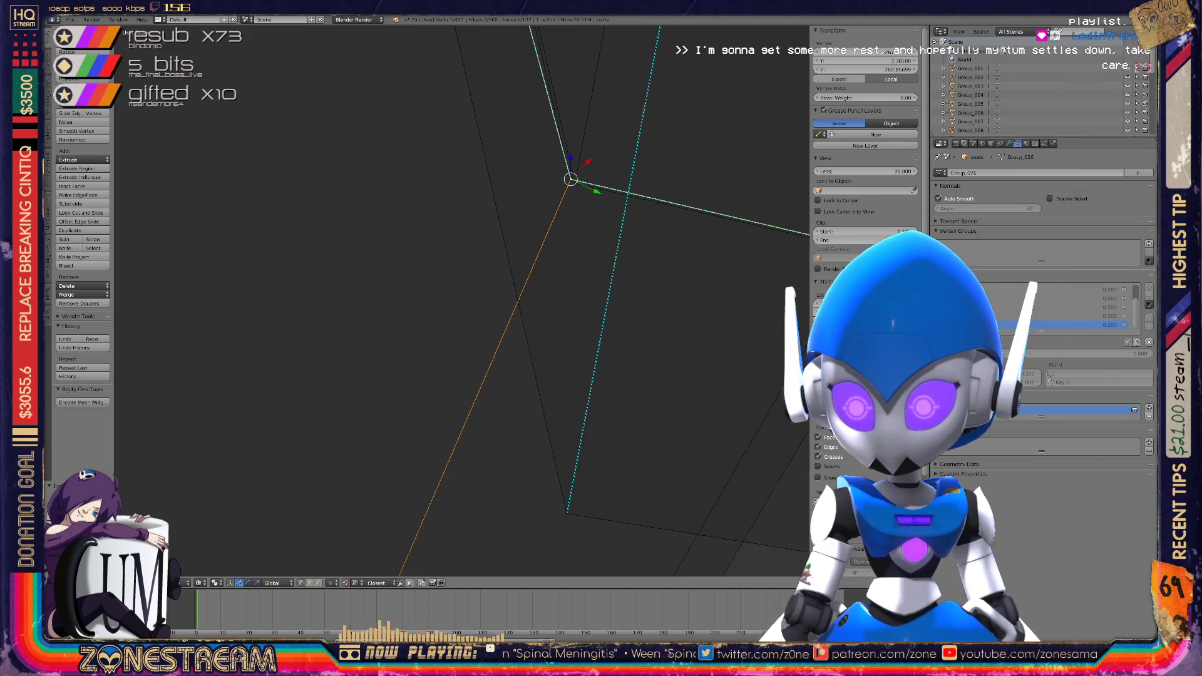
right_click(566, 510)
key(g)
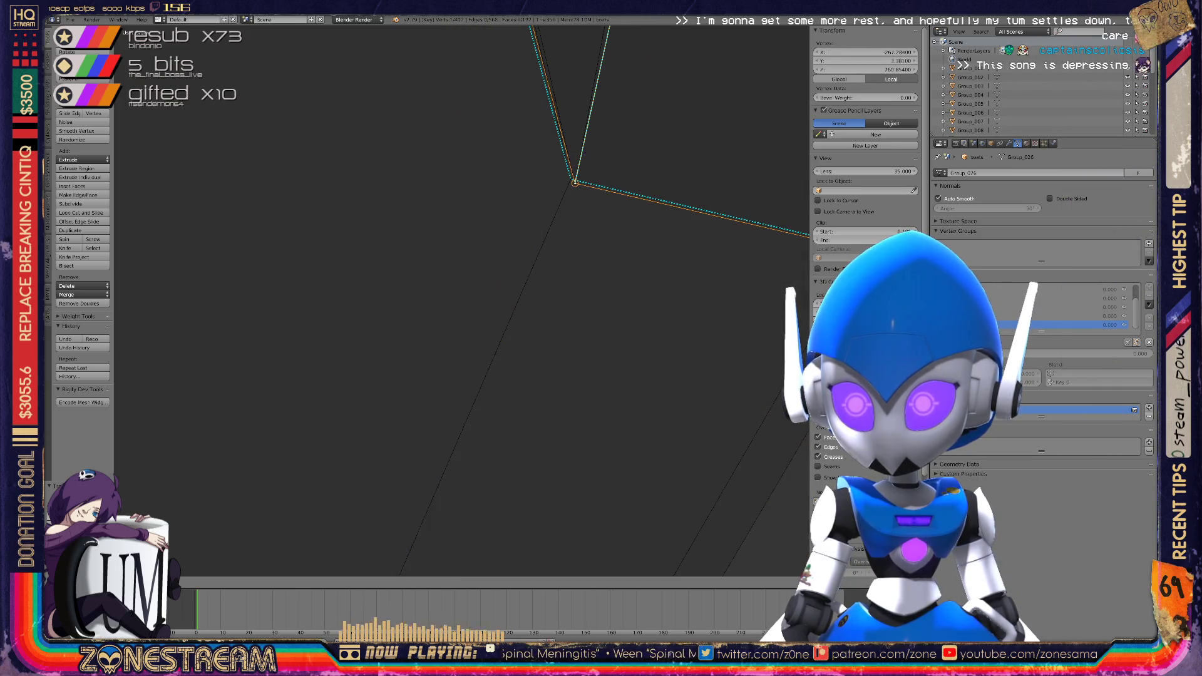
click(575, 182)
Move a vertex up to the upper vertex, undoing and redoing the merge
mouse_move(575, 182)
middle_down()
mouse_move(737, 196)
mouse_move(658, 191)
mouse_move(620, 210)
middle_up()
mouse_move(550, 295)
middle_down()
mouse_move(442, 557)
mouse_move(432, 569)
mouse_move(388, 563)
middle_up()
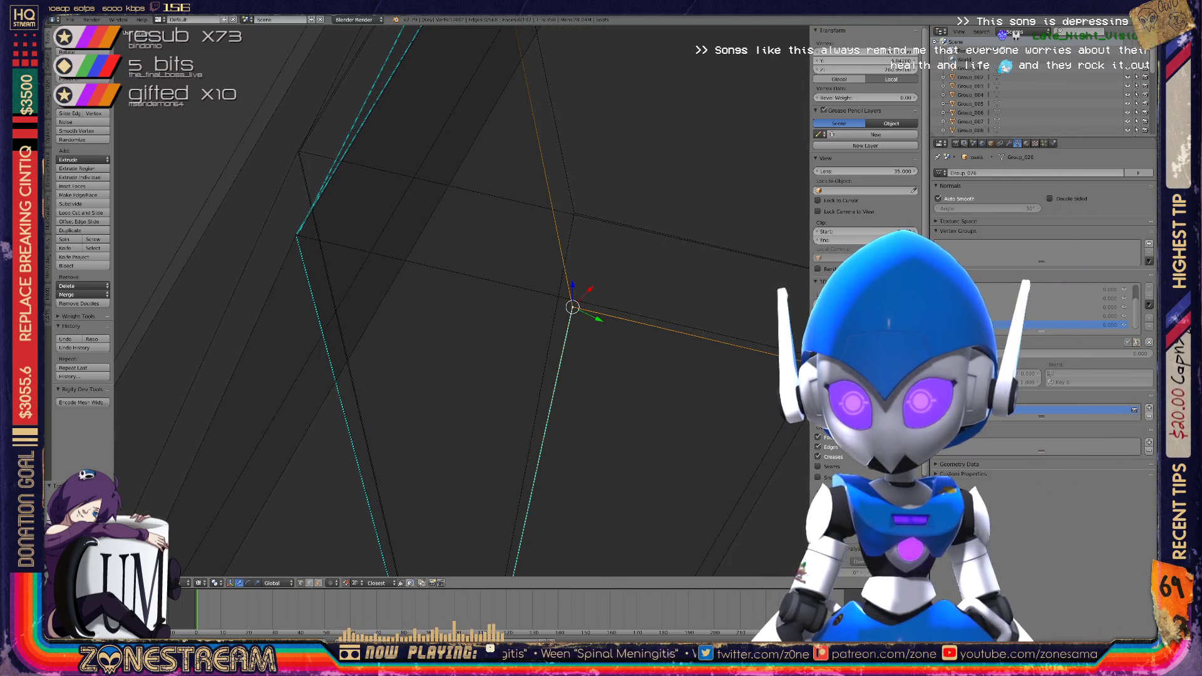
key(g)
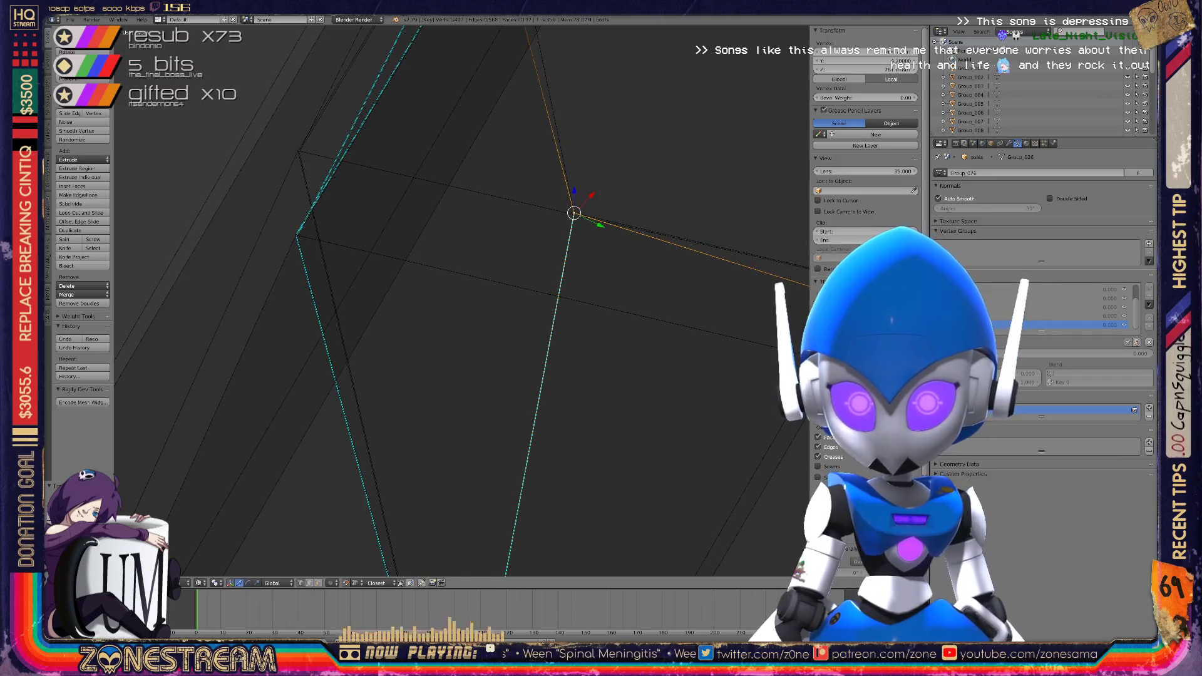
scroll(462, 301, up, 3)
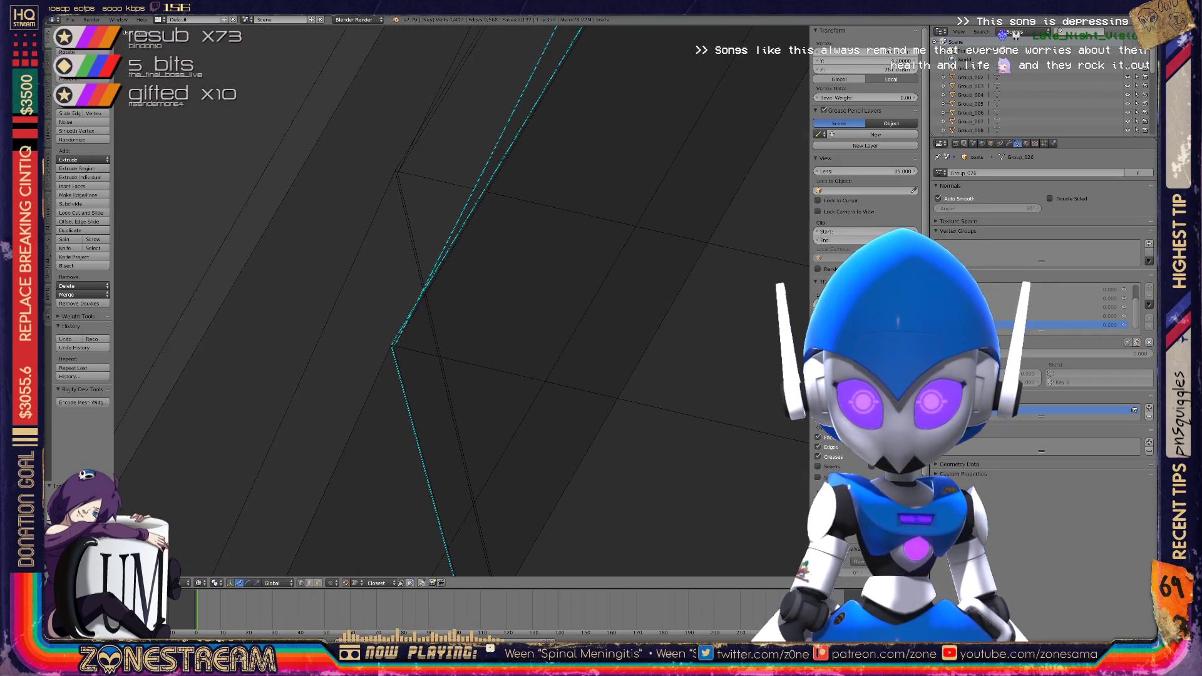
right_click(395, 171)
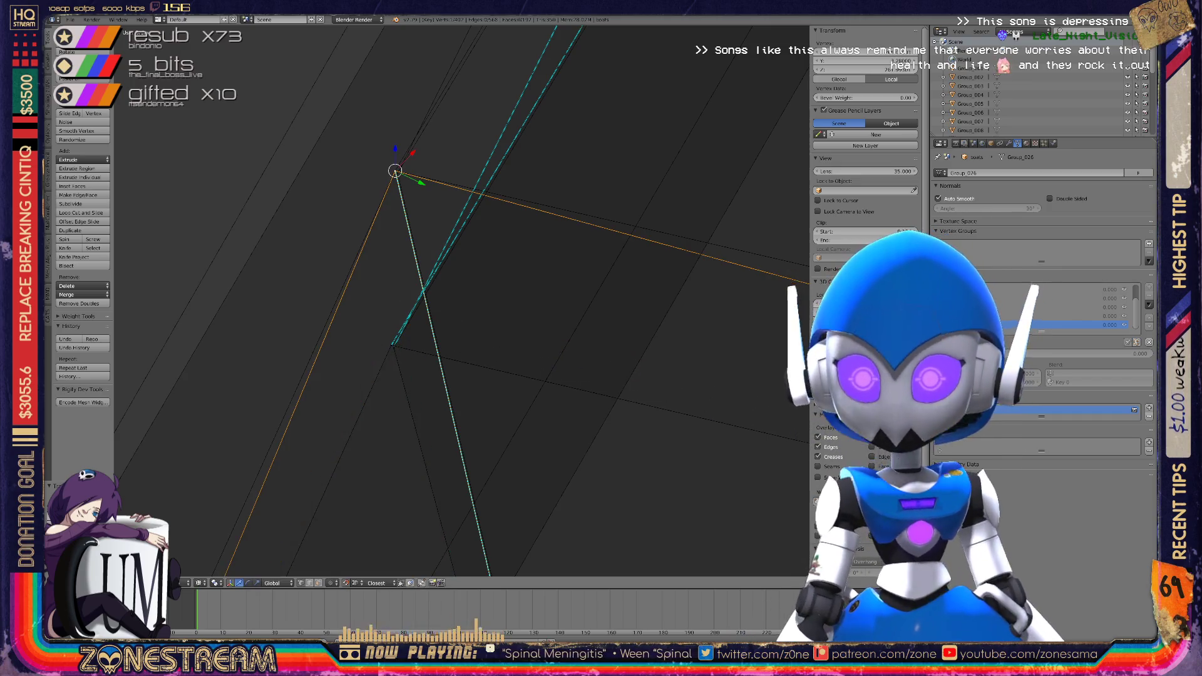
key(ctrl+z)
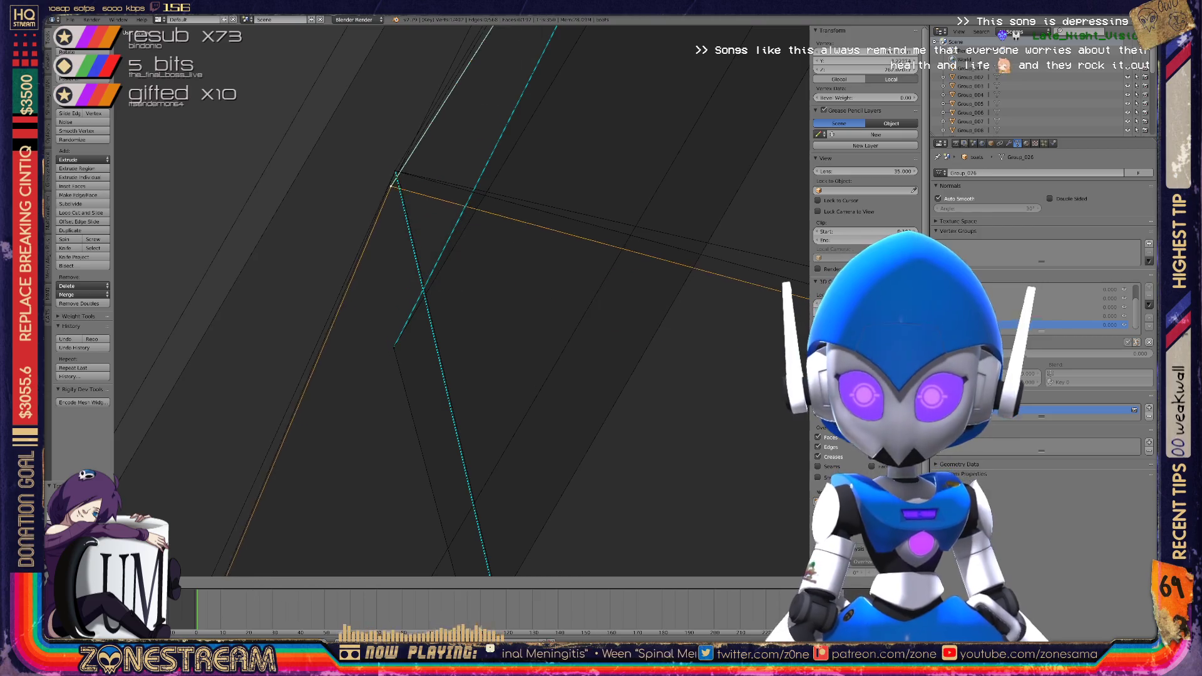
key(ctrl+z)
key(ctrl+shift+z)
key(ctrl+shift+z)
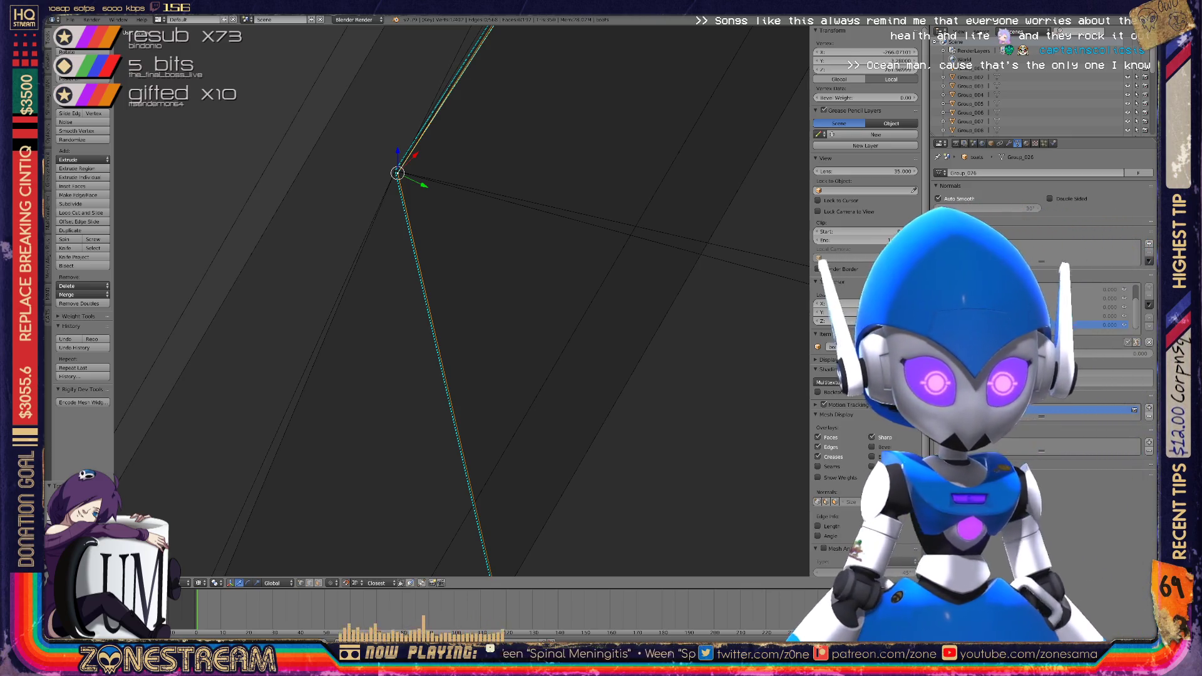
Move the corner vertex up so it snaps onto the neighbouring vertex
scroll(460, 300, down, 5)
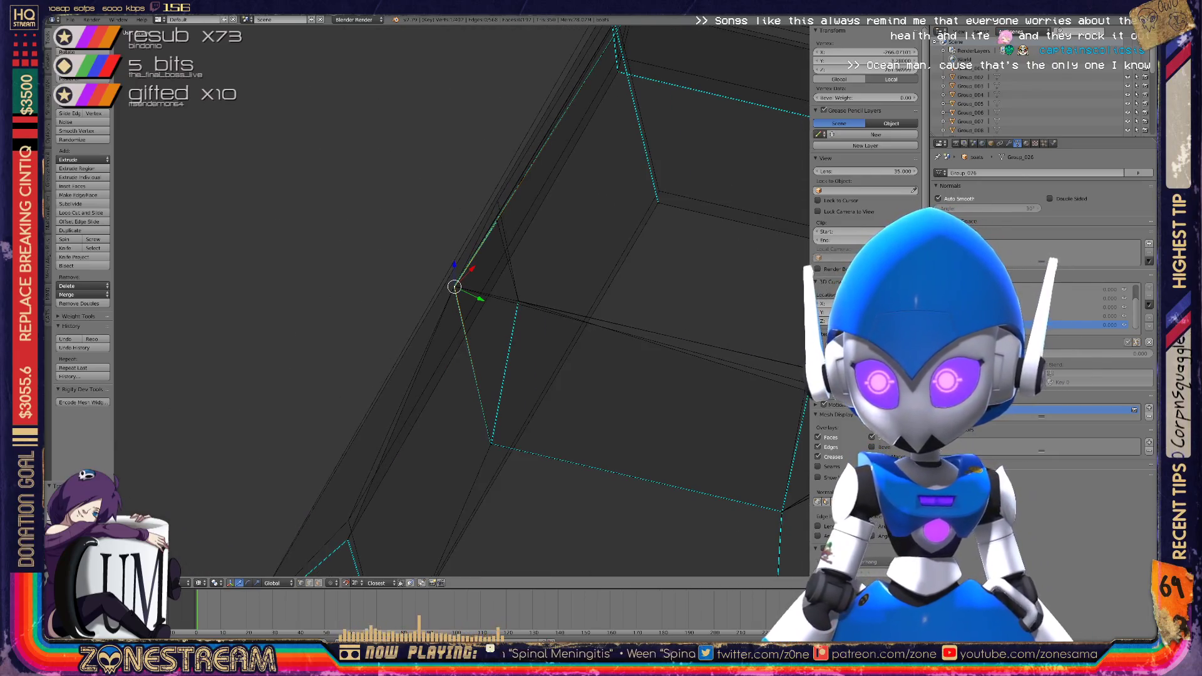
mouse_move(455, 287)
shift+middle_down()
mouse_move(384, 210)
mouse_move(210, 121)
mouse_move(148, 118)
mouse_move(155, 172)
mouse_move(136, 212)
shift+middle_up()
scroll(155, 172, up, 2)
right_click(511, 307)
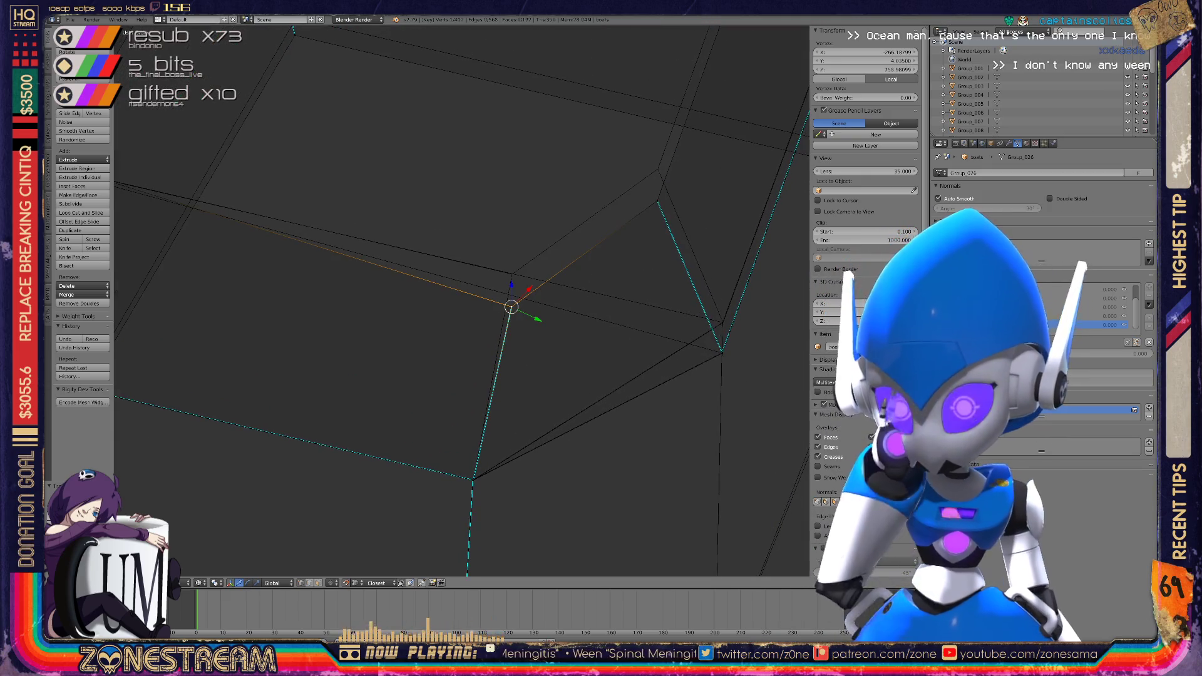
scroll(511, 307, up, 3)
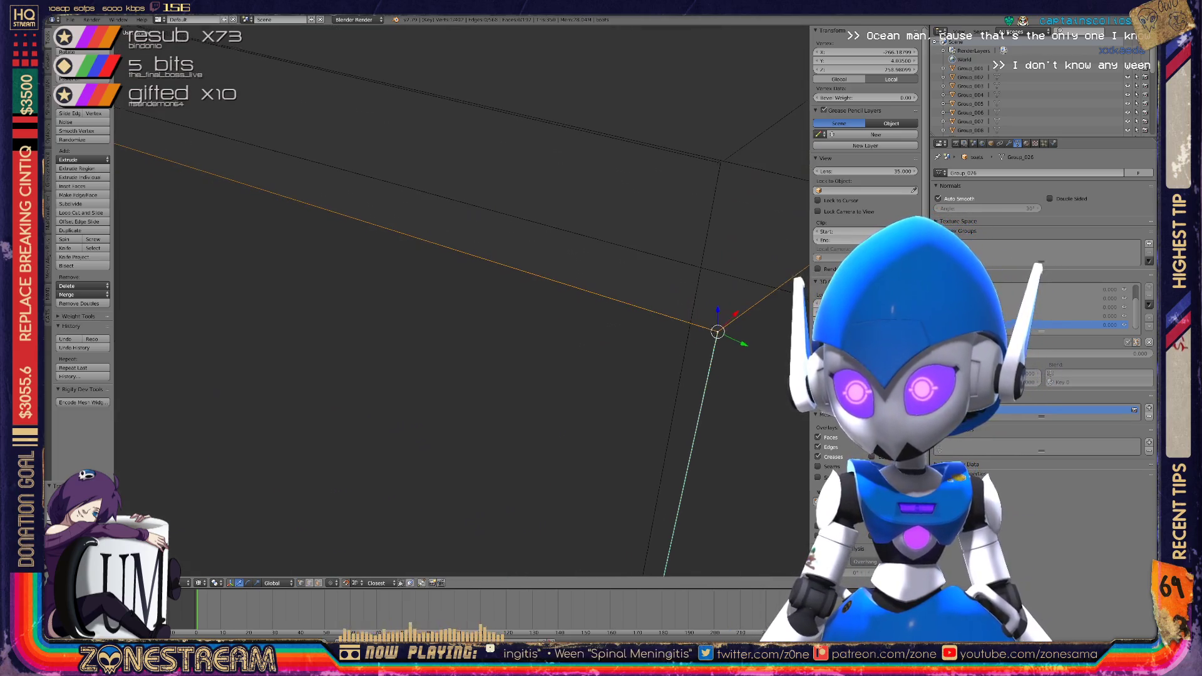
shift+middle_drag(716, 333, 587, 420)
key(g)
scroll(462, 300, down, 5)
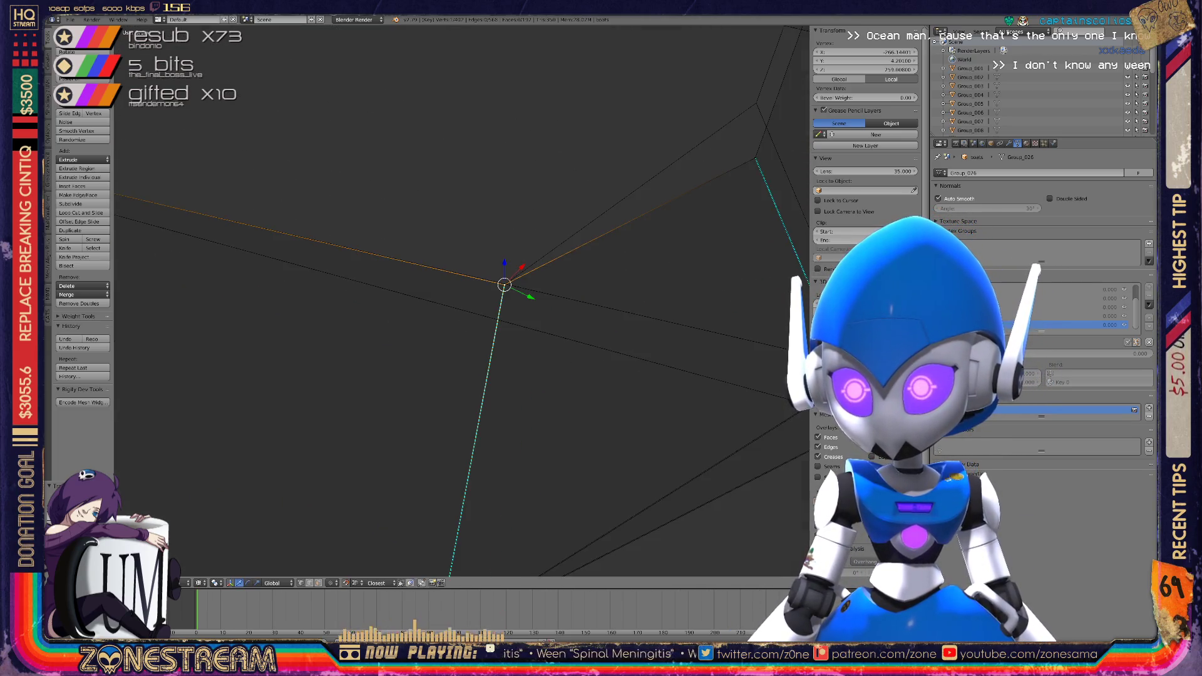
scroll(796, 334, up, 4)
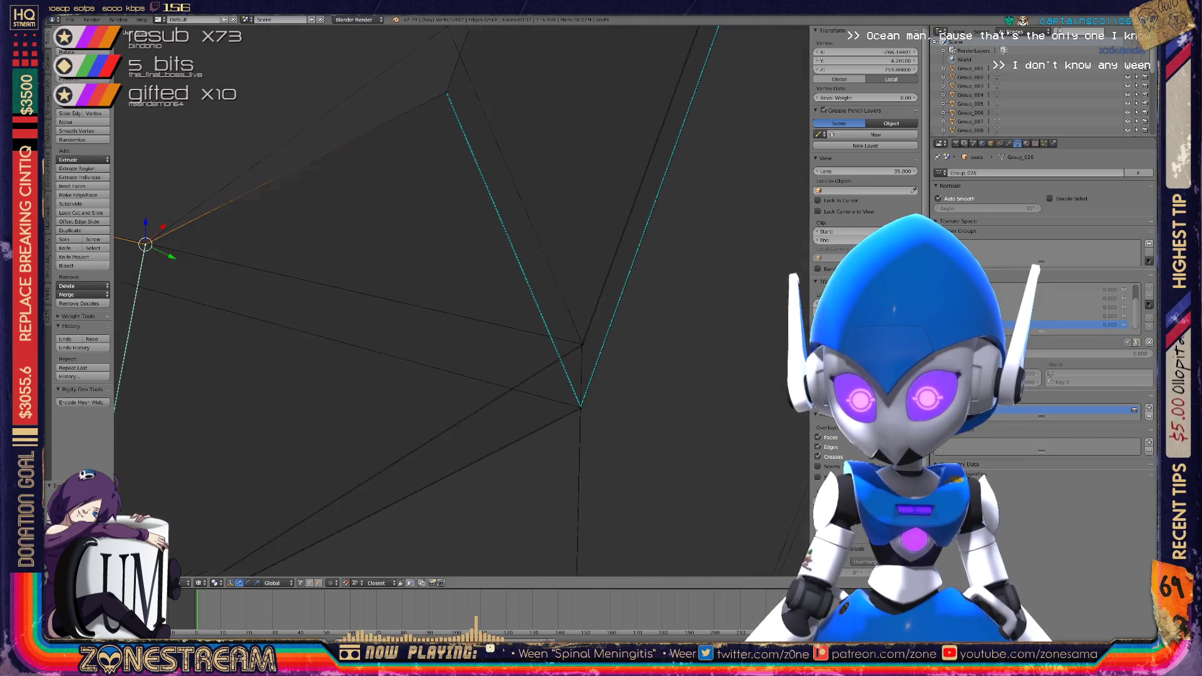
scroll(462, 300, up, 3)
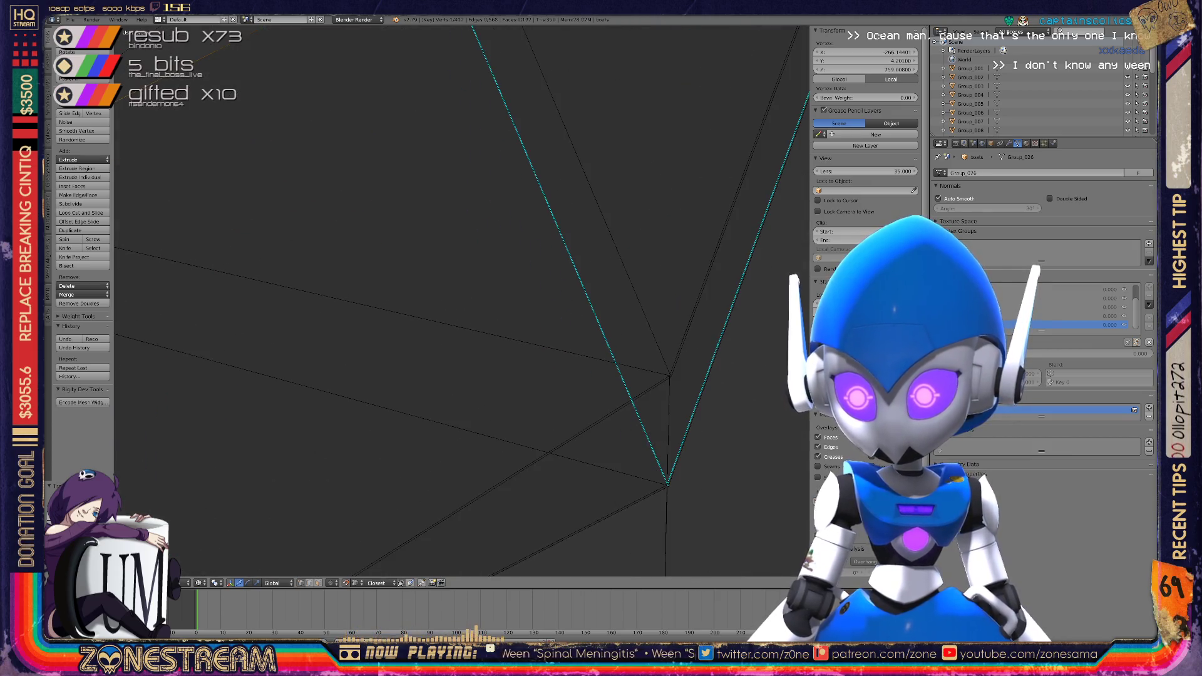
scroll(462, 300, down, 3)
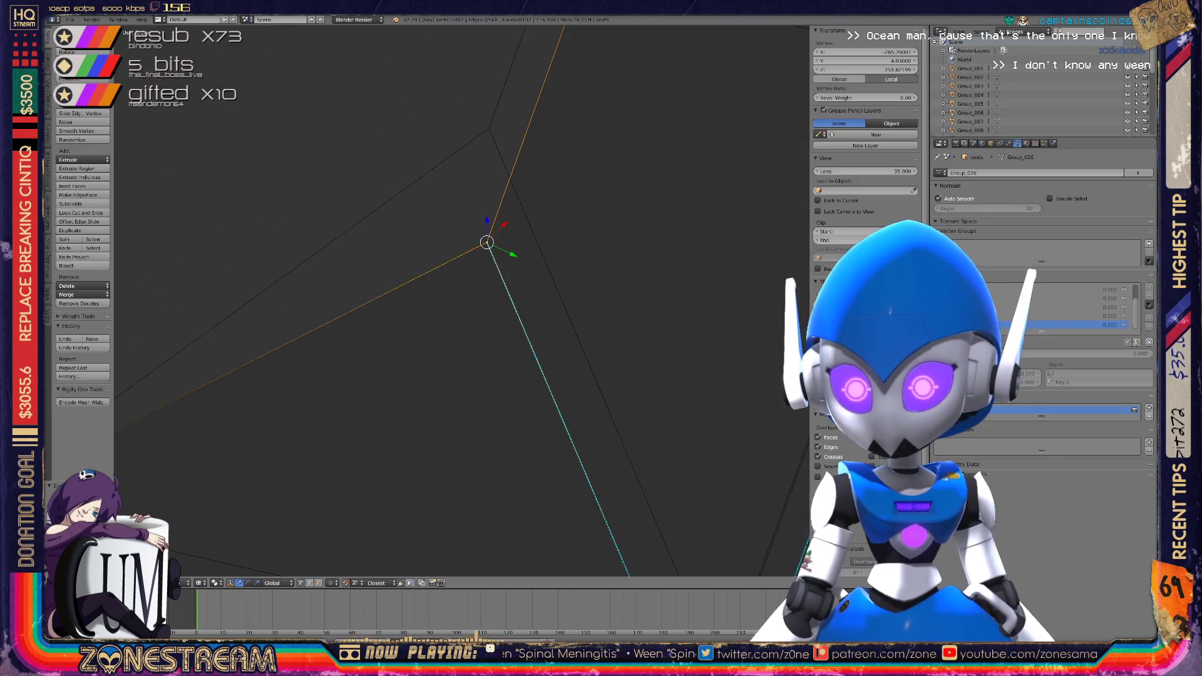
scroll(462, 300, down, 2)
Select the upper vertex of the V shape and test-move it, then cancel
middle_drag(462, 300, 520, 288)
scroll(462, 300, up, 4)
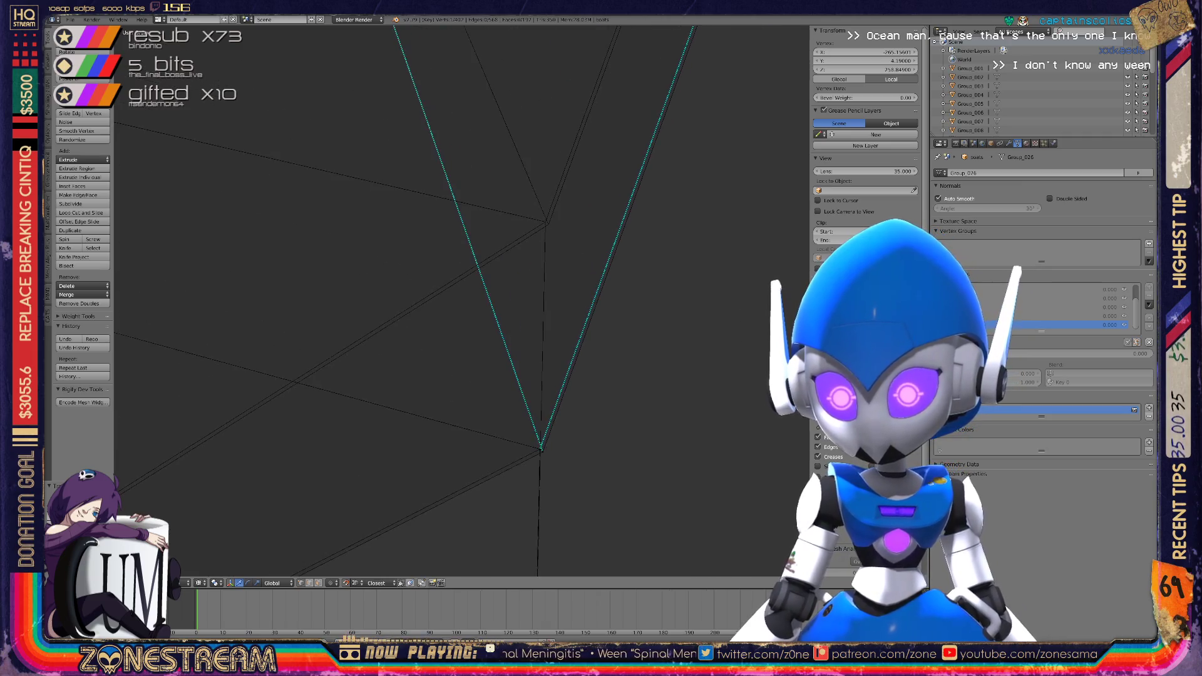
right_click(582, 187)
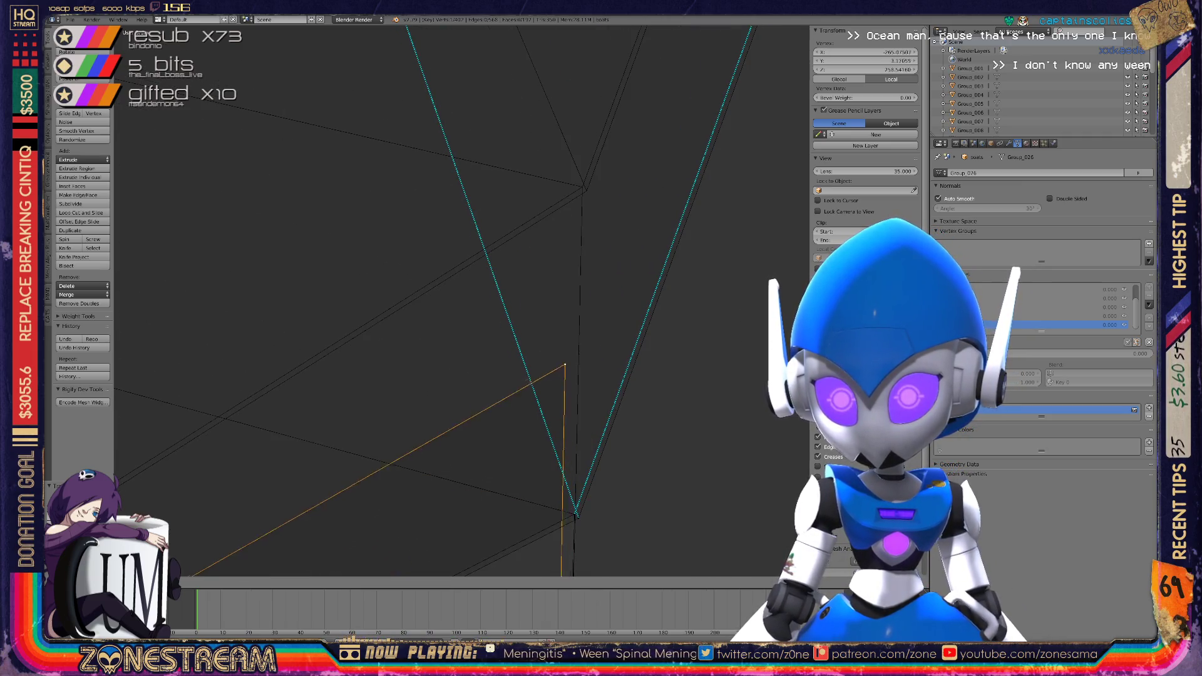
right_click(582, 186)
key(g)
key(Escape)
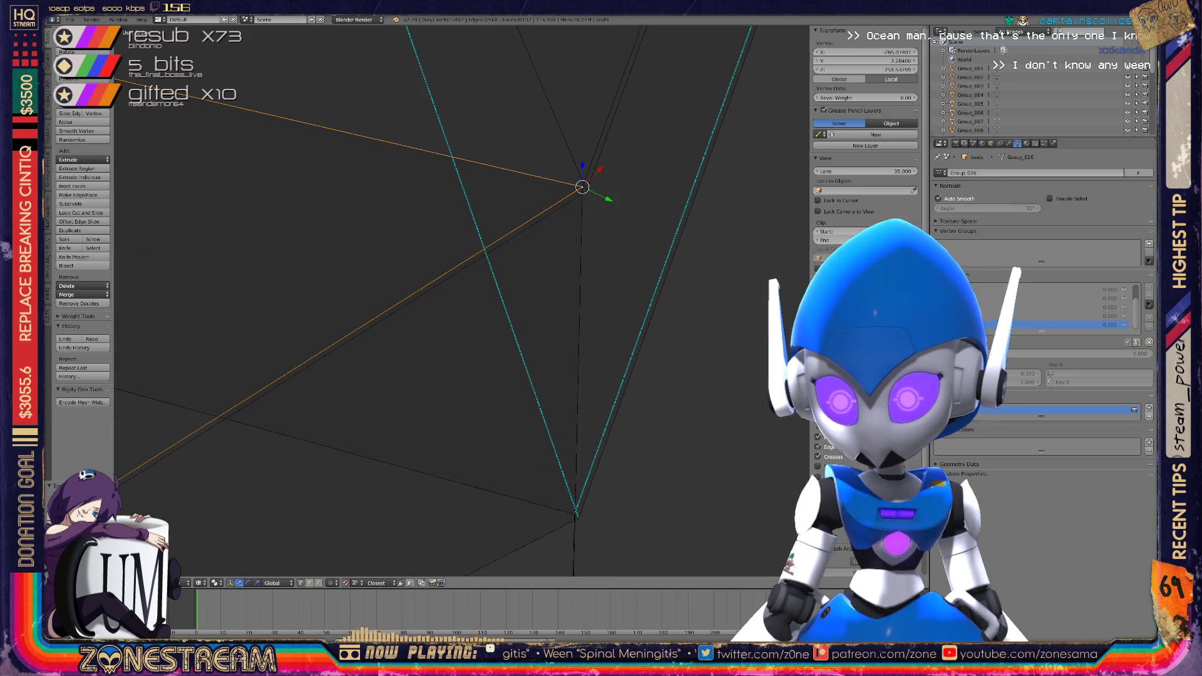
Pull another vertex of the mesh upward
middle_drag(582, 186, 510, 188)
key(ctrl+space)
scroll(461, 300, down, 8)
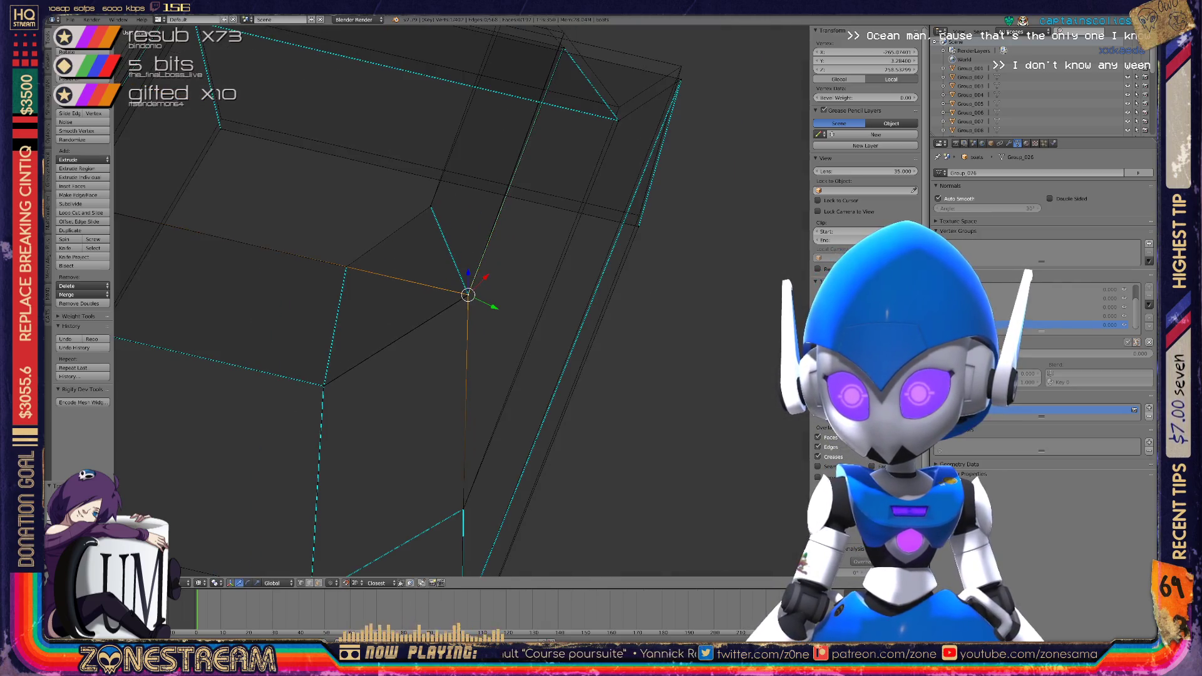
middle_drag(462, 301, 494, 277)
right_click(508, 402)
right_drag(507, 402, 510, 333)
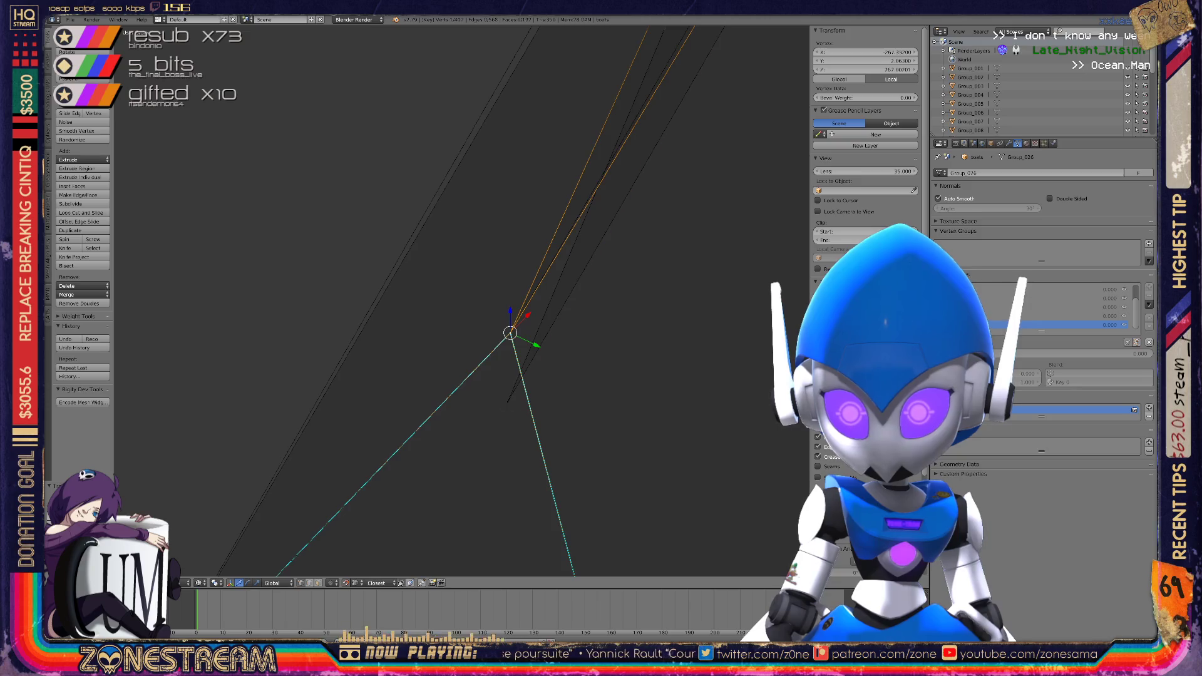
Merge the vertex on the lower edge into the vertex just above it
scroll(461, 301, down, 6)
mouse_move(473, 308)
shift+middle_down()
mouse_move(468, 195)
mouse_move(357, 410)
mouse_move(317, 563)
shift+middle_up()
scroll(462, 301, up, 3)
scroll(447, 319, down, 3)
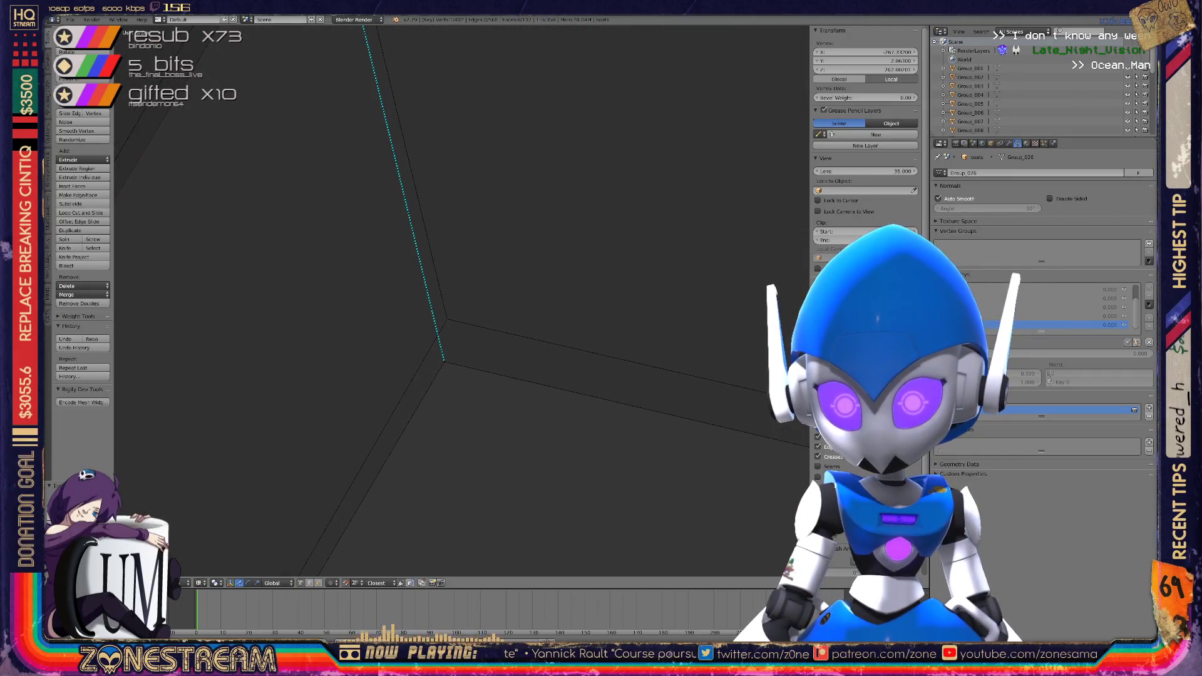
right_click(447, 318)
scroll(447, 319, down, 5)
middle_drag(447, 319, 376, 310)
right_click(541, 415)
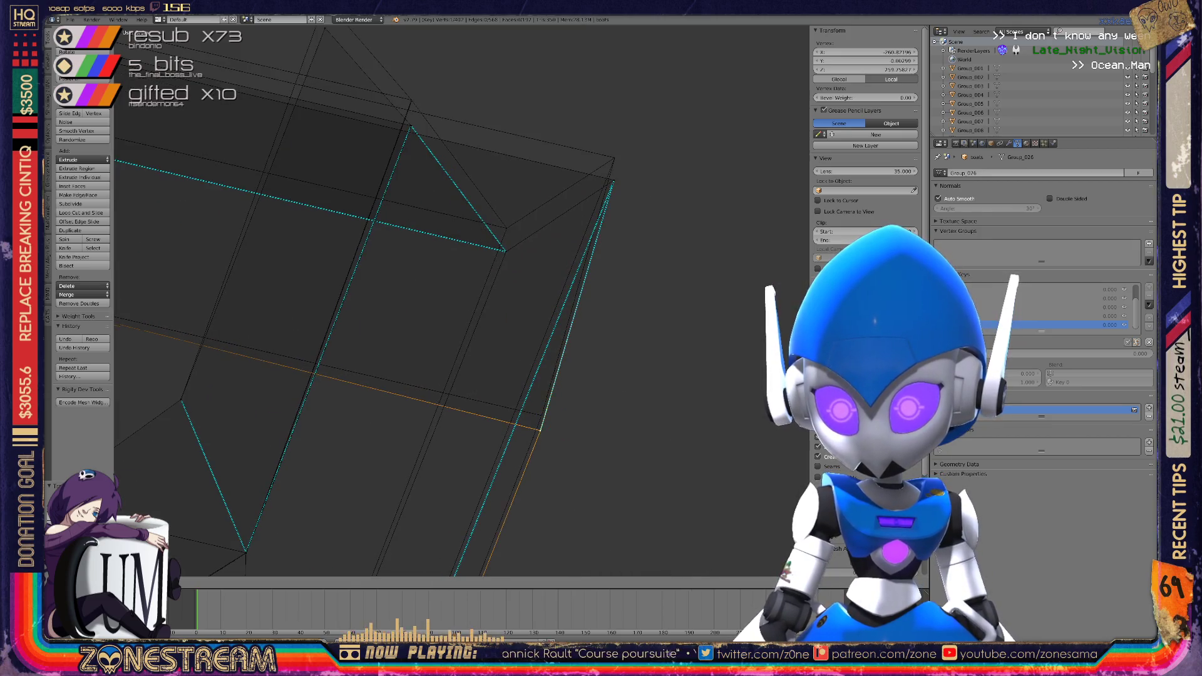
right_click(506, 227)
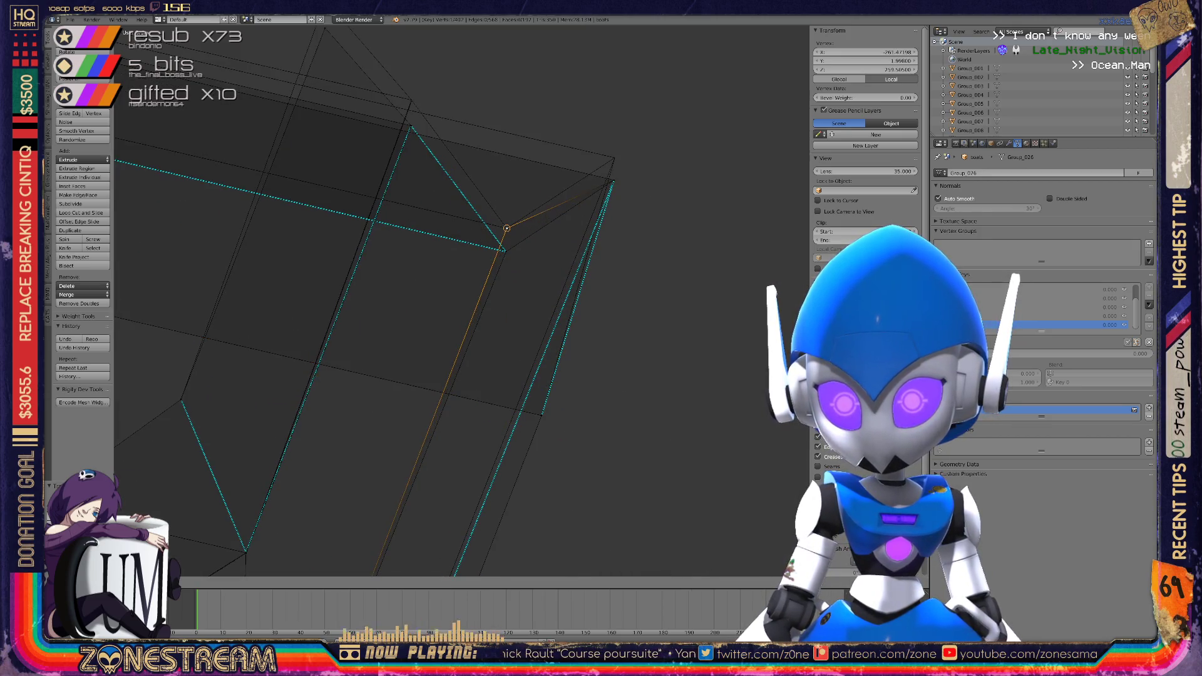
key(alt+m)
Merge the stray vertex into the corner vertex and snap it onto the upper corner
right_click(613, 182)
shift+right_click(614, 158)
key(alt+m)
key(g)
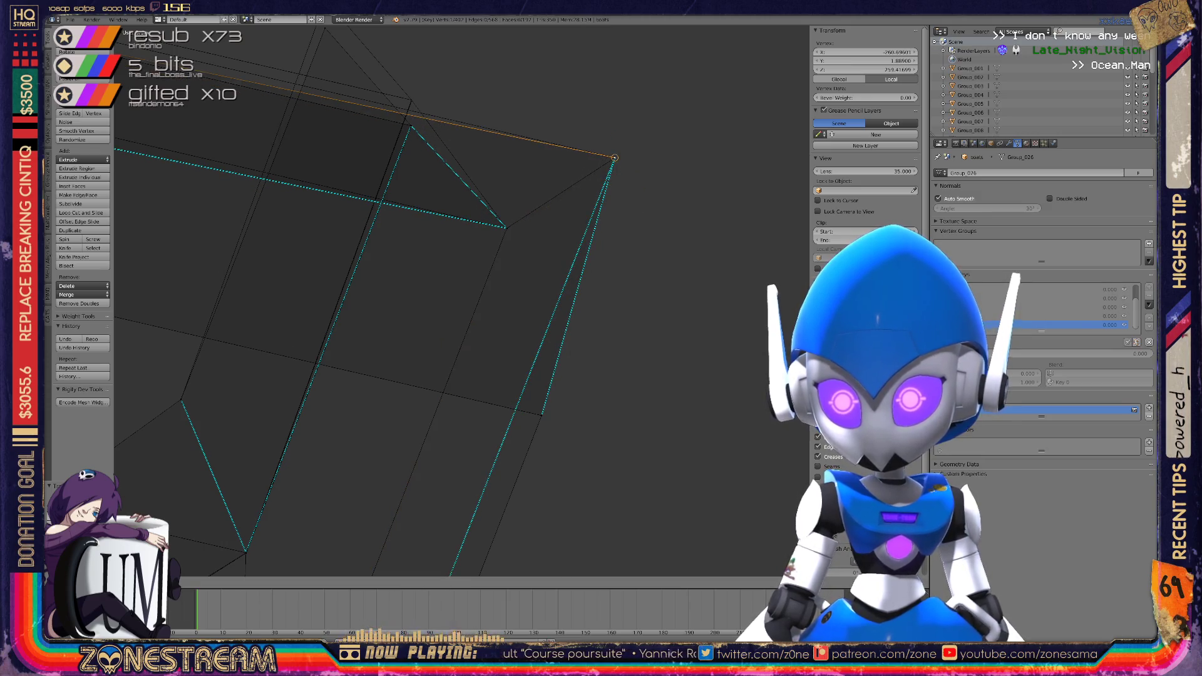
shift+middle_drag(614, 158, 758, 354)
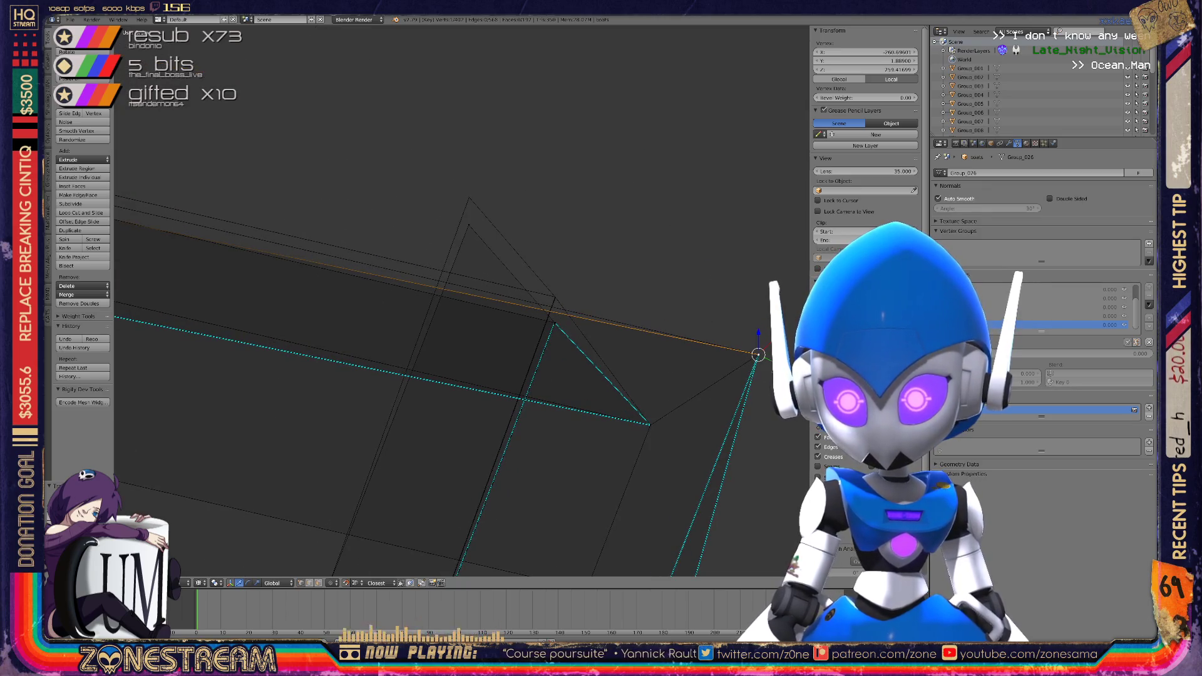
scroll(693, 293, up, 4)
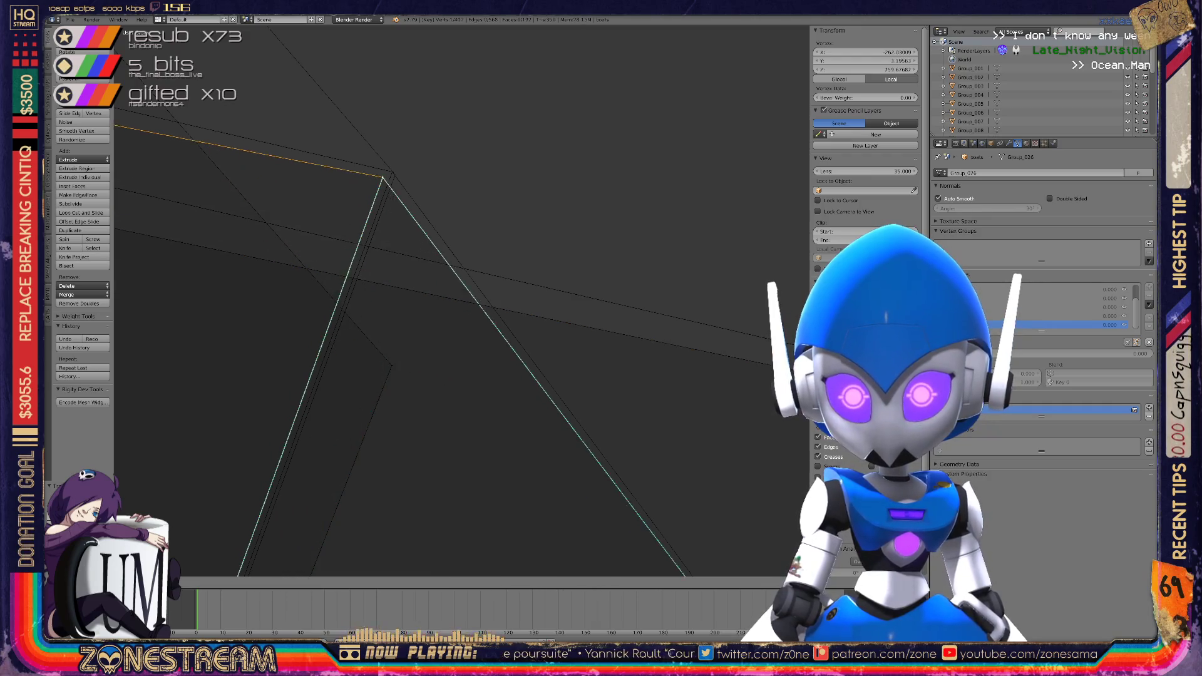
click(392, 171)
Snap the stray lower vertex onto the apex point
middle_drag(438, 313, 566, 269)
key(g)
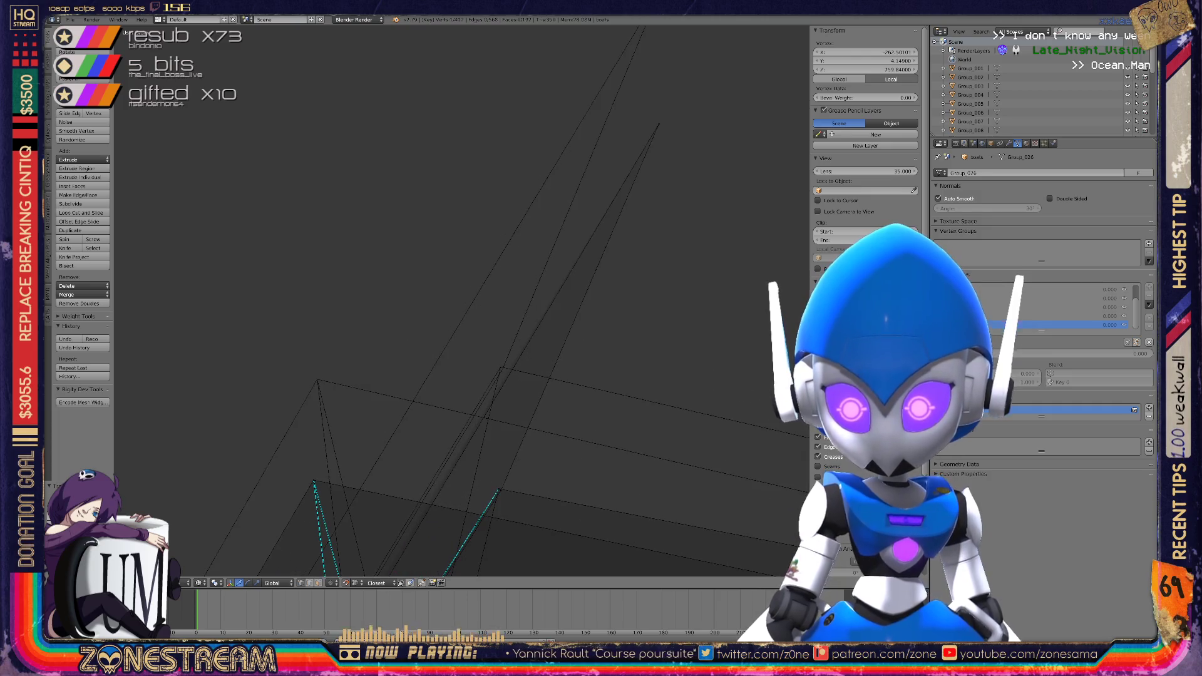
key(g)
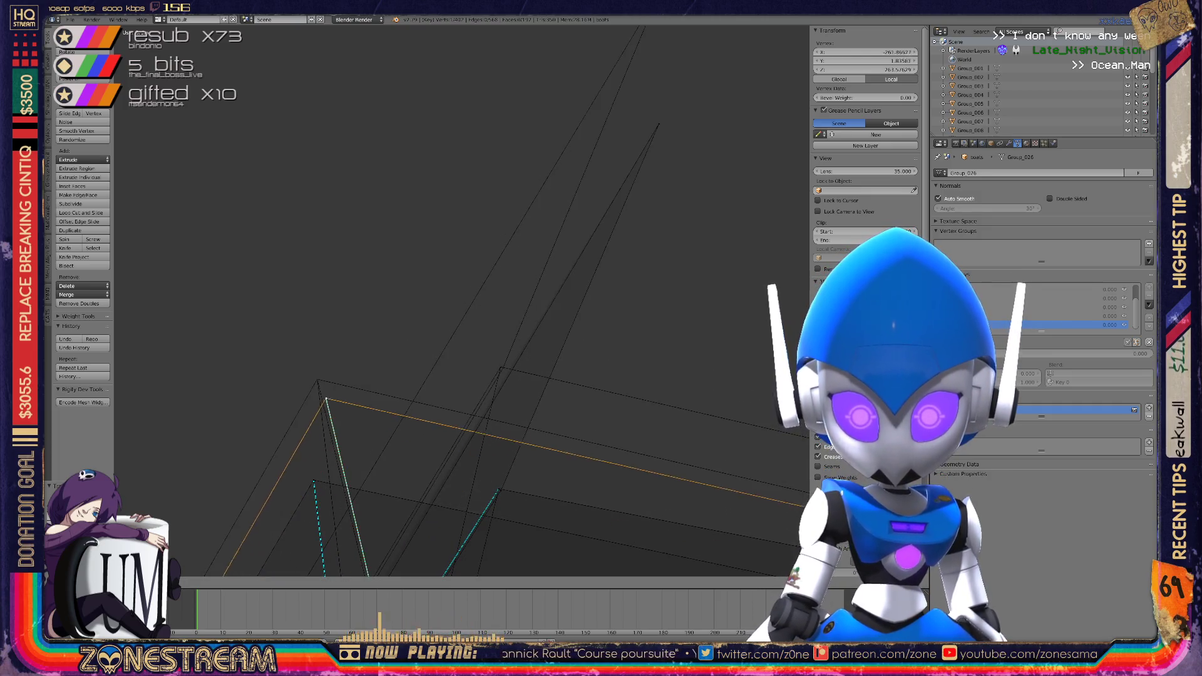
key(g)
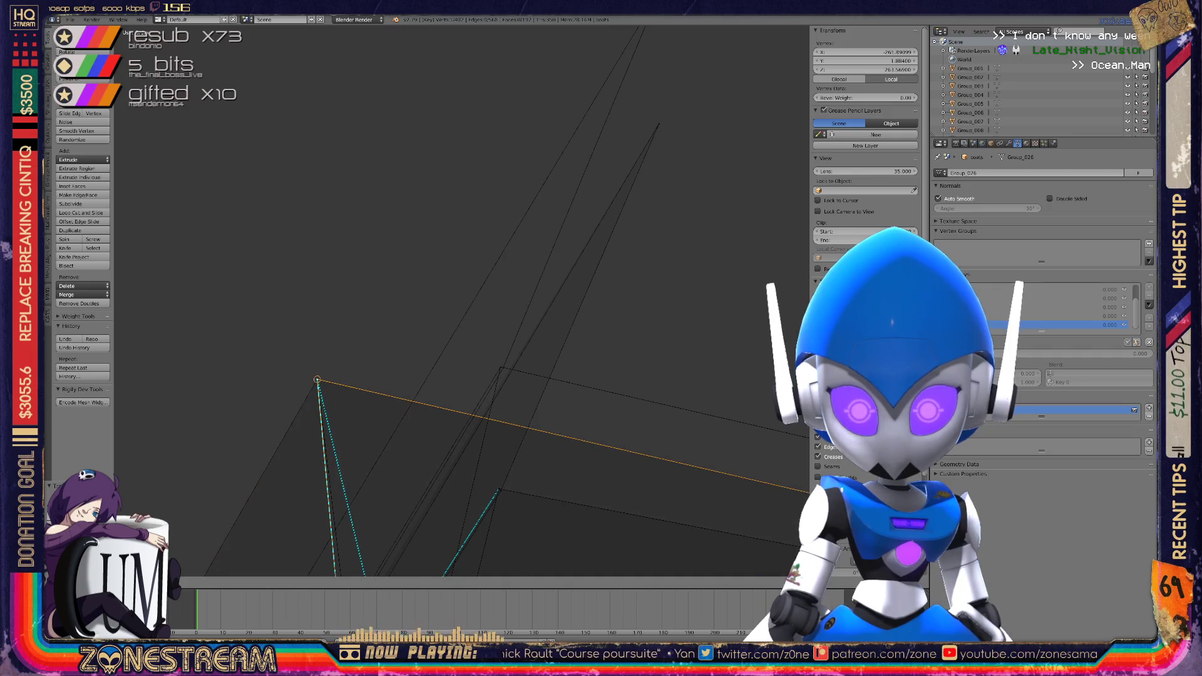
Move the lower-right corner vertex up and slide it along its seam edge
right_click(499, 488)
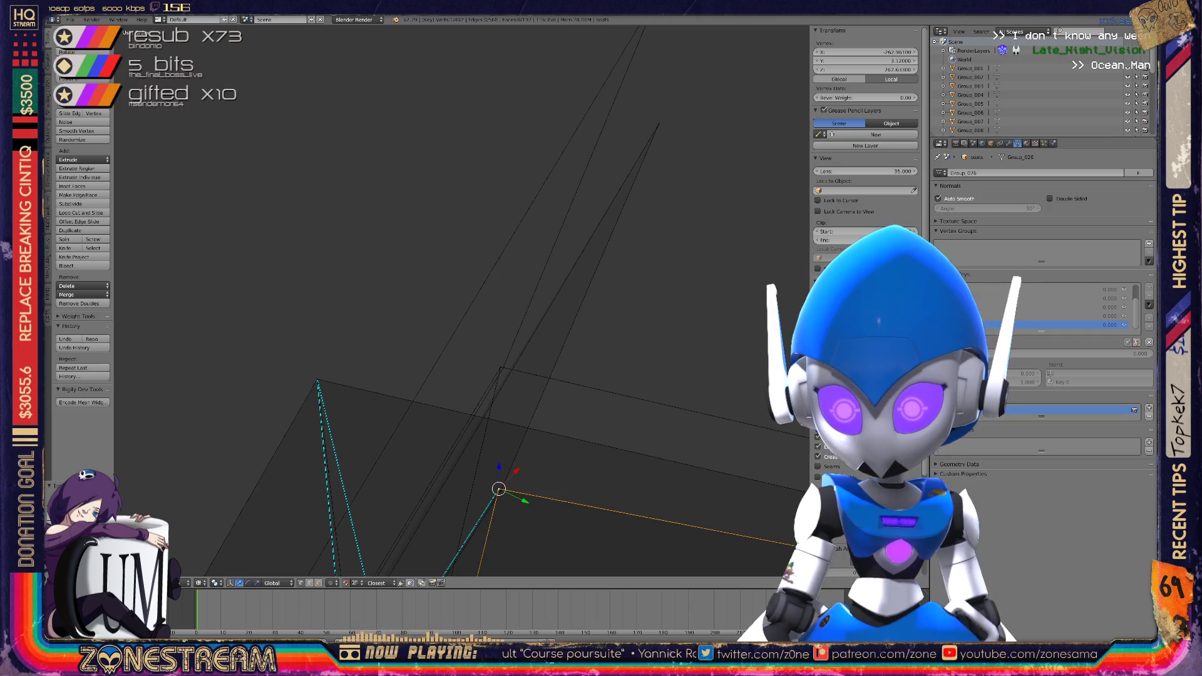
key(g)
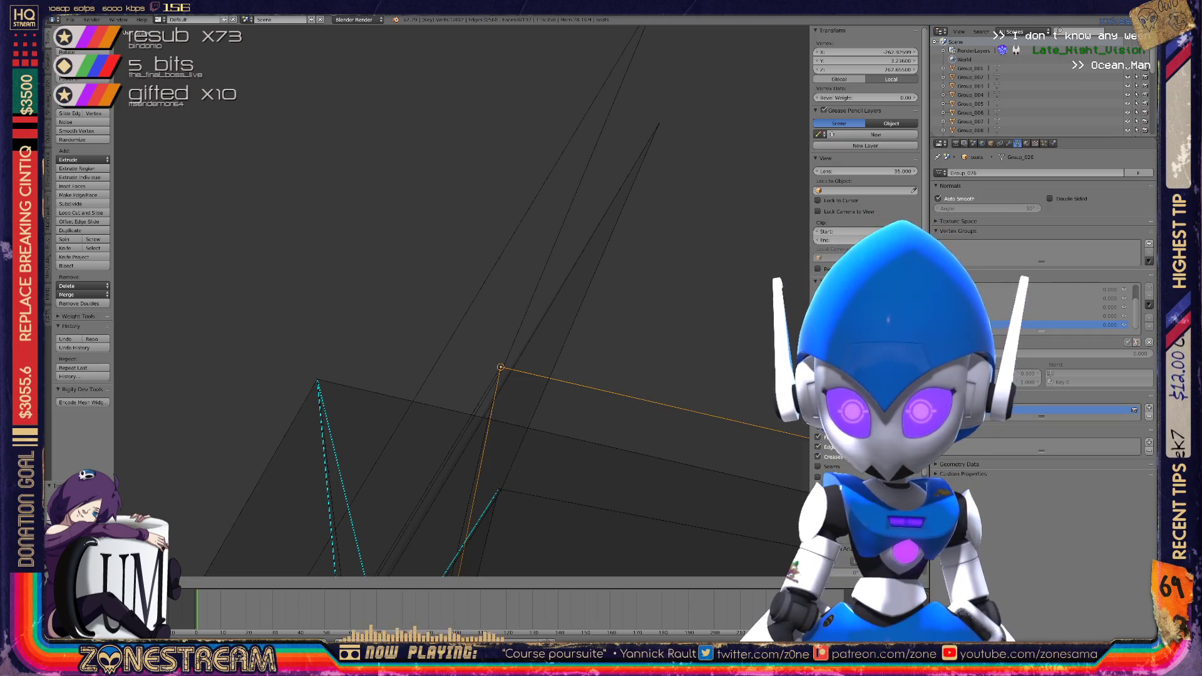
right_click(501, 367)
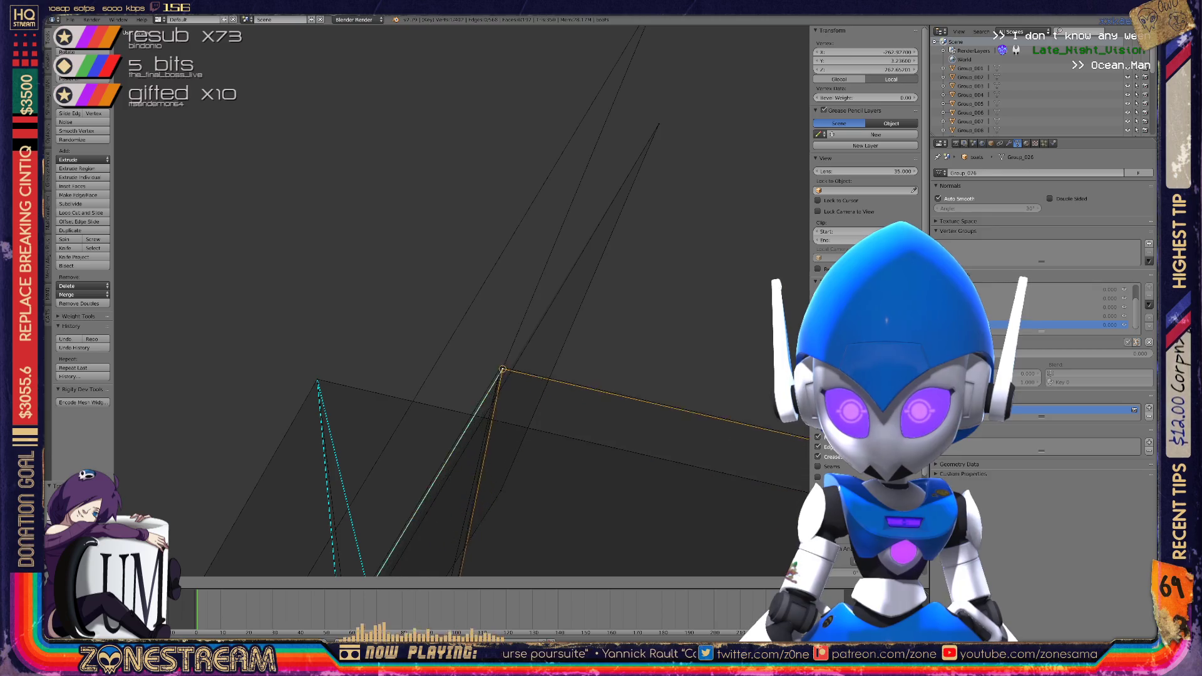
key(shift+v)
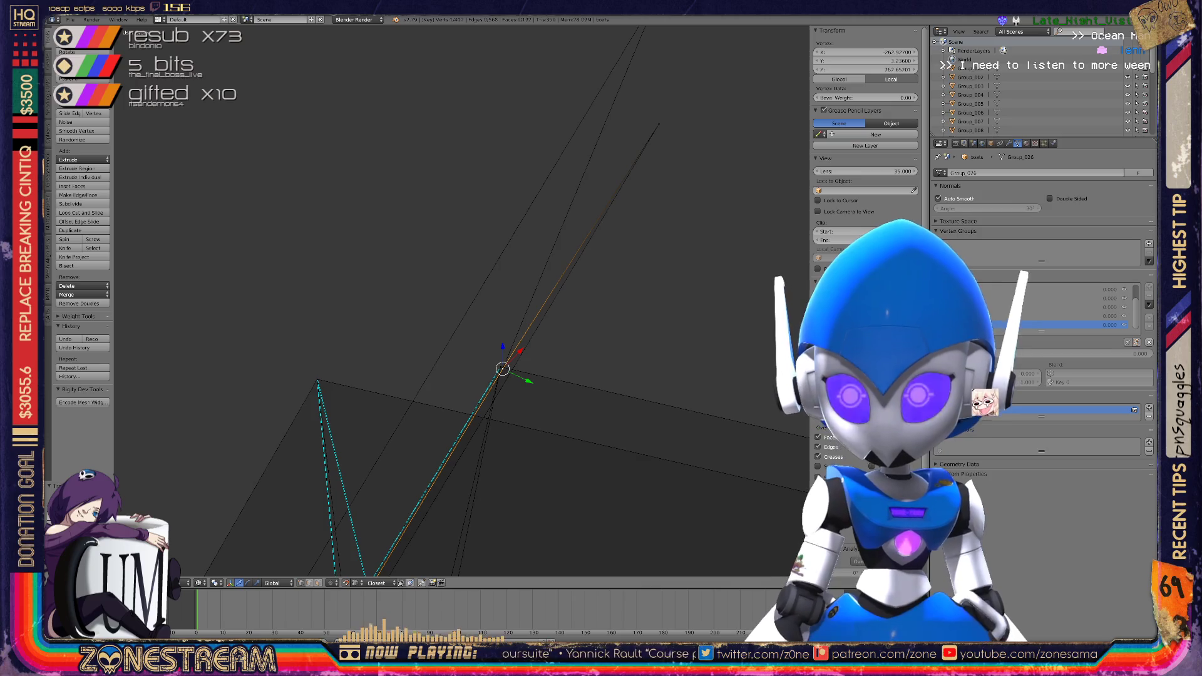
scroll(476, 301, up, 5)
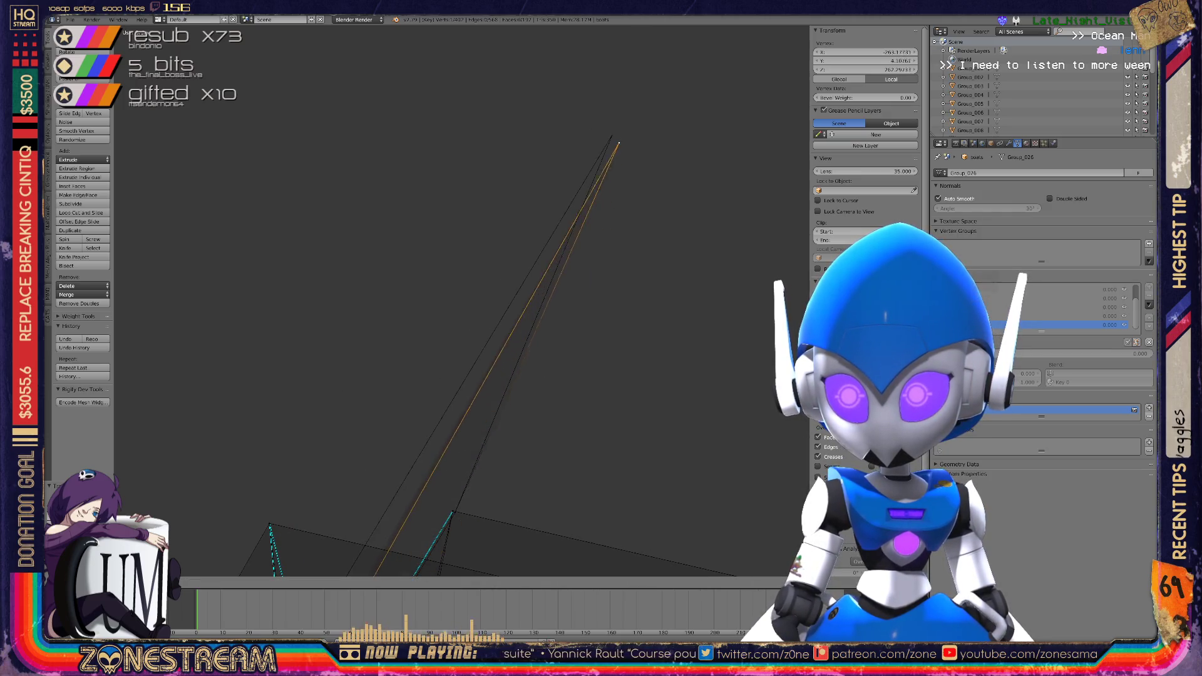
scroll(461, 300, down, 4)
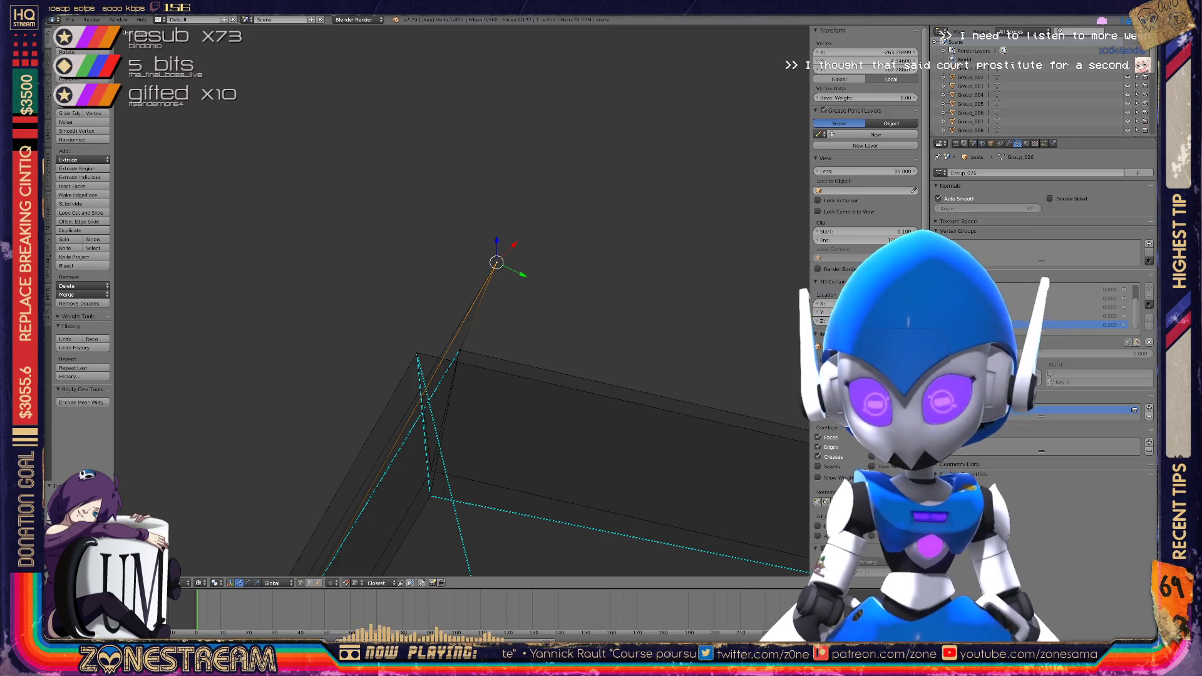
scroll(461, 301, up, 3)
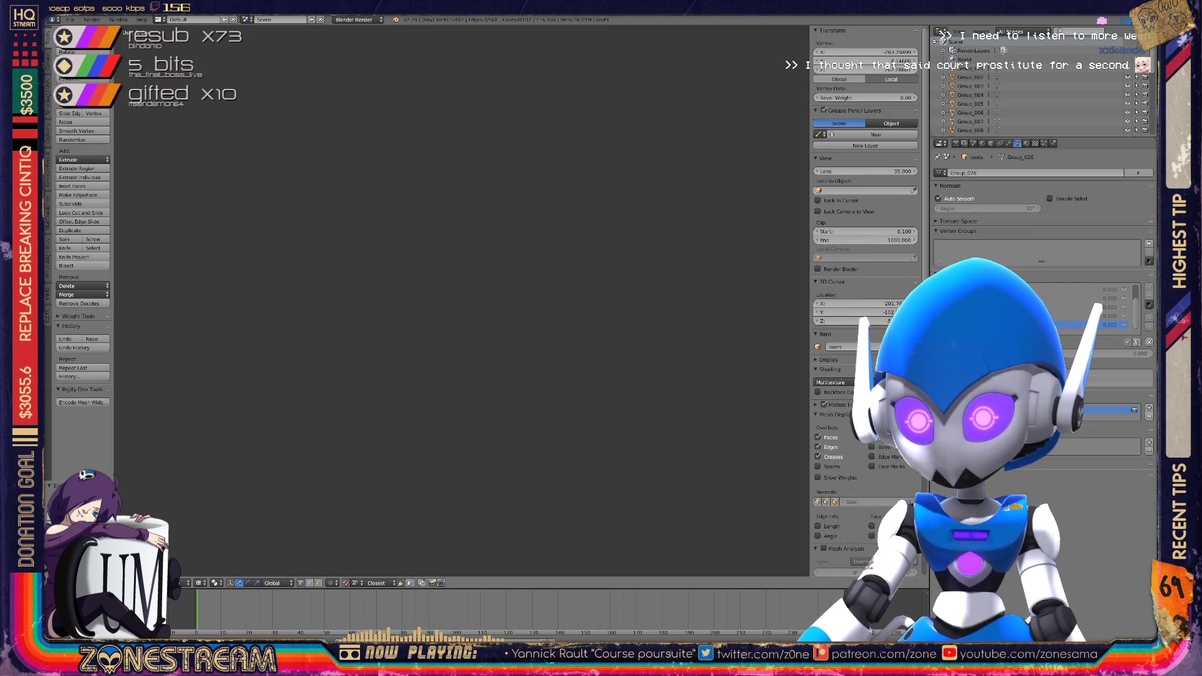
Frame the boot mesh and snap the selected vertex up onto the adjacent corner
scroll(462, 300, down, 3)
middle_drag(462, 300, 570, 253)
scroll(494, 288, up, 2)
key(KP_Decimal)
key(g)
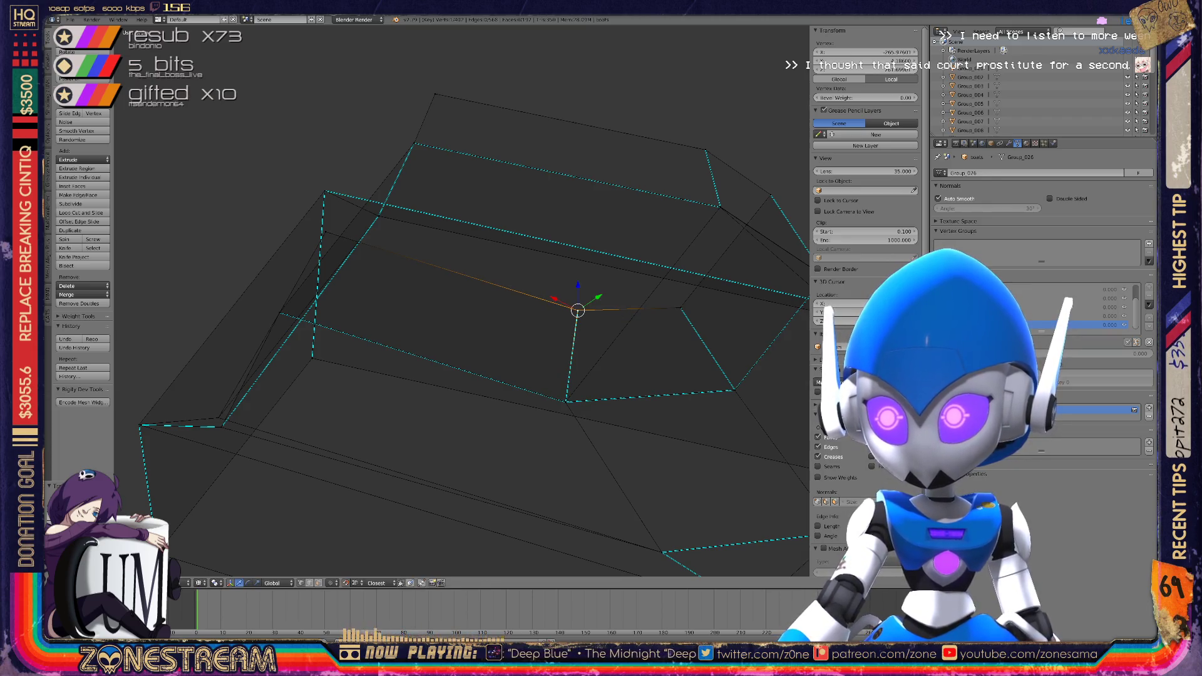
shift+middle_drag(578, 310, 410, 283)
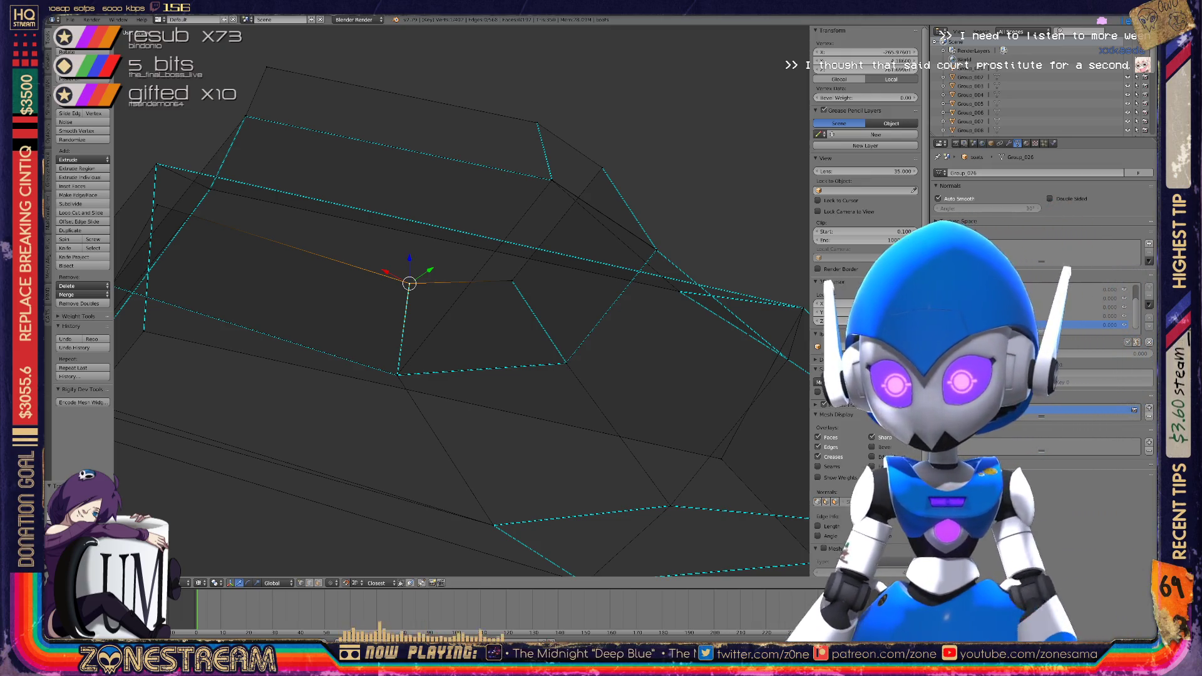
middle_drag(438, 313, 538, 262)
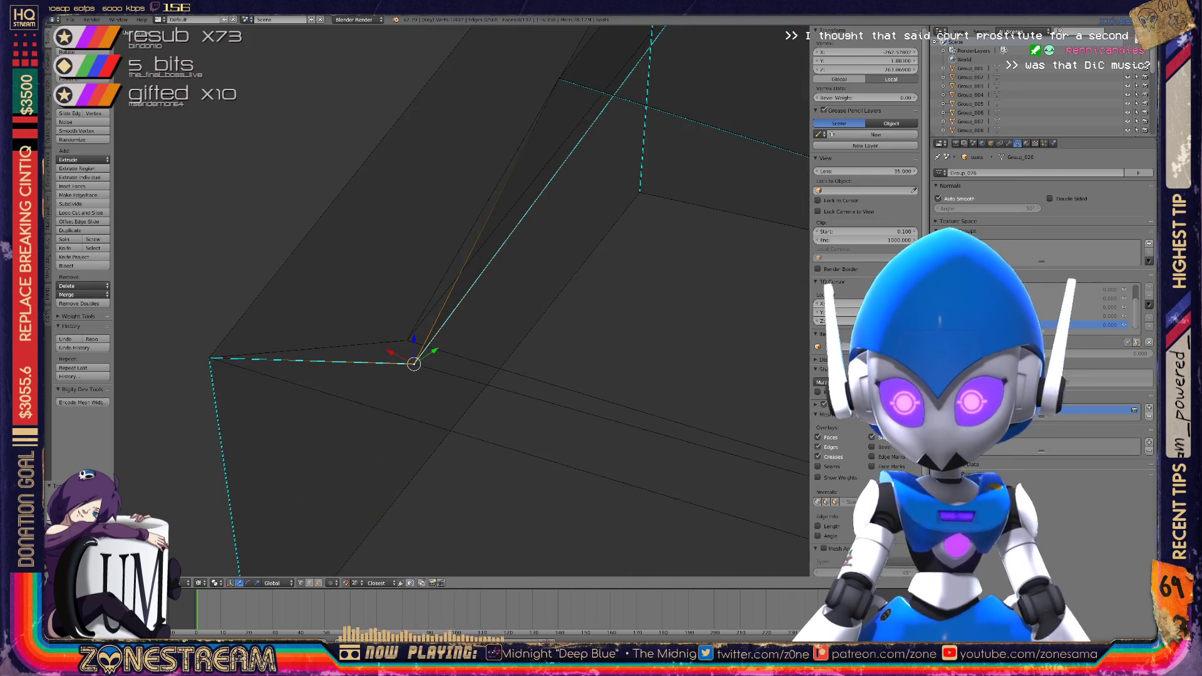
drag(414, 363, 407, 340)
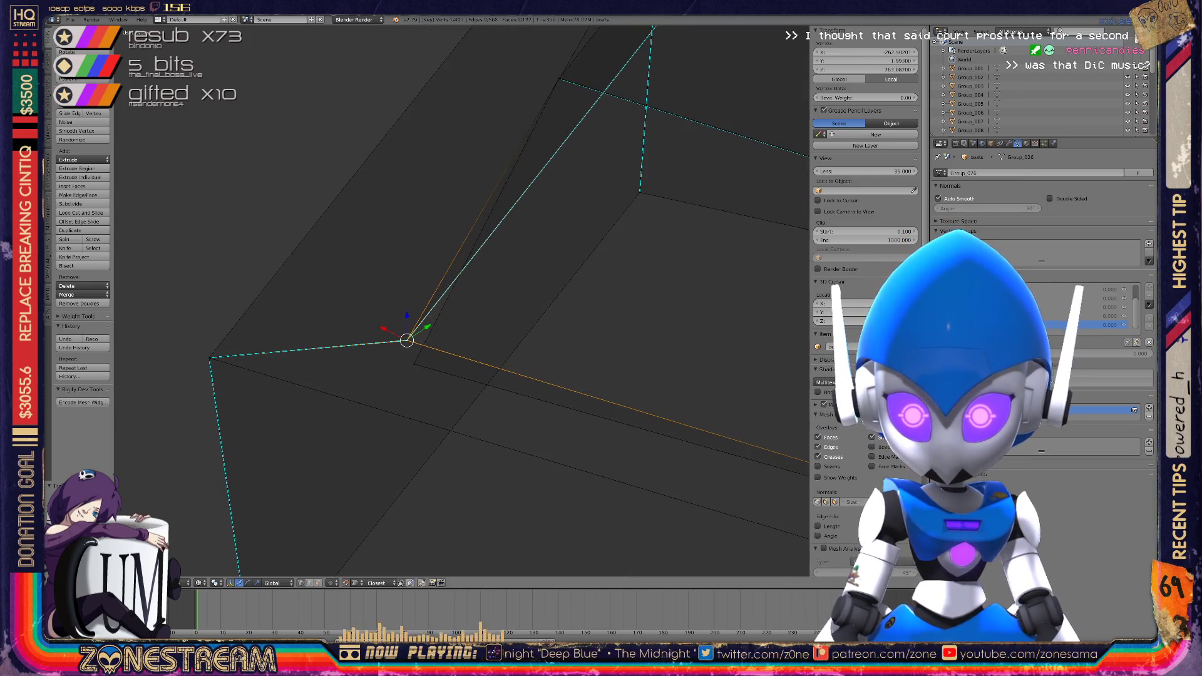
scroll(438, 313, down, 3)
Orbit and zoom out to inspect the whole wireframe and the other boot meshes
middle_drag(443, 313, 563, 260)
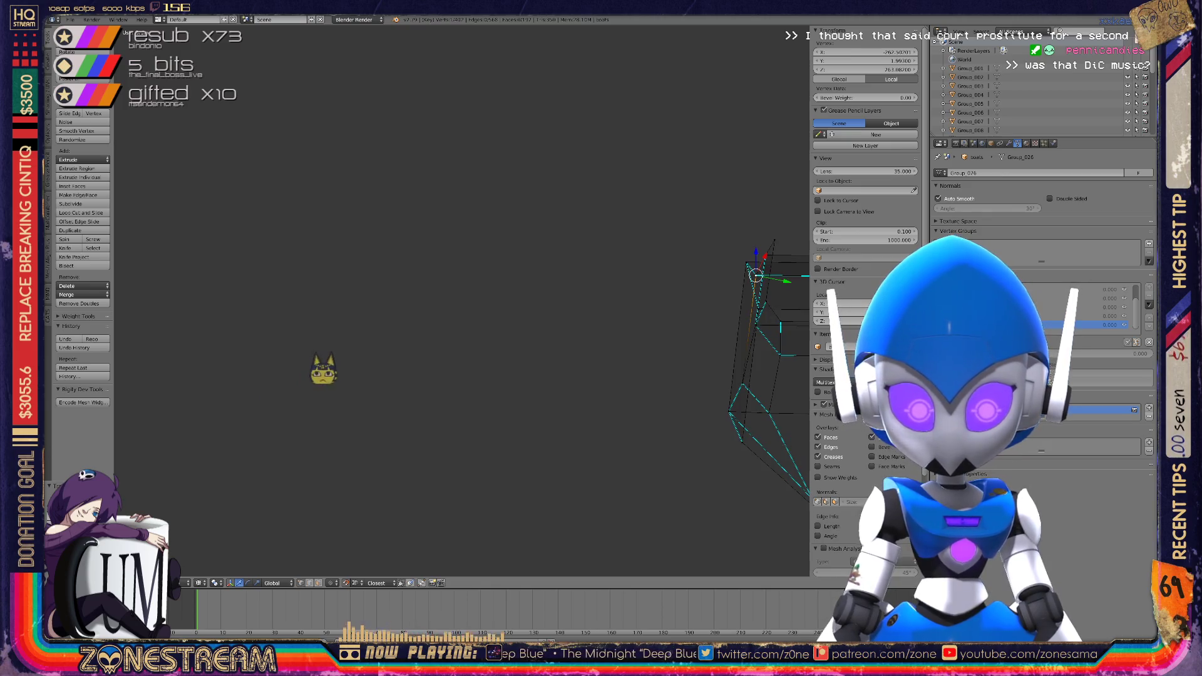
middle_drag(413, 351, 594, 314)
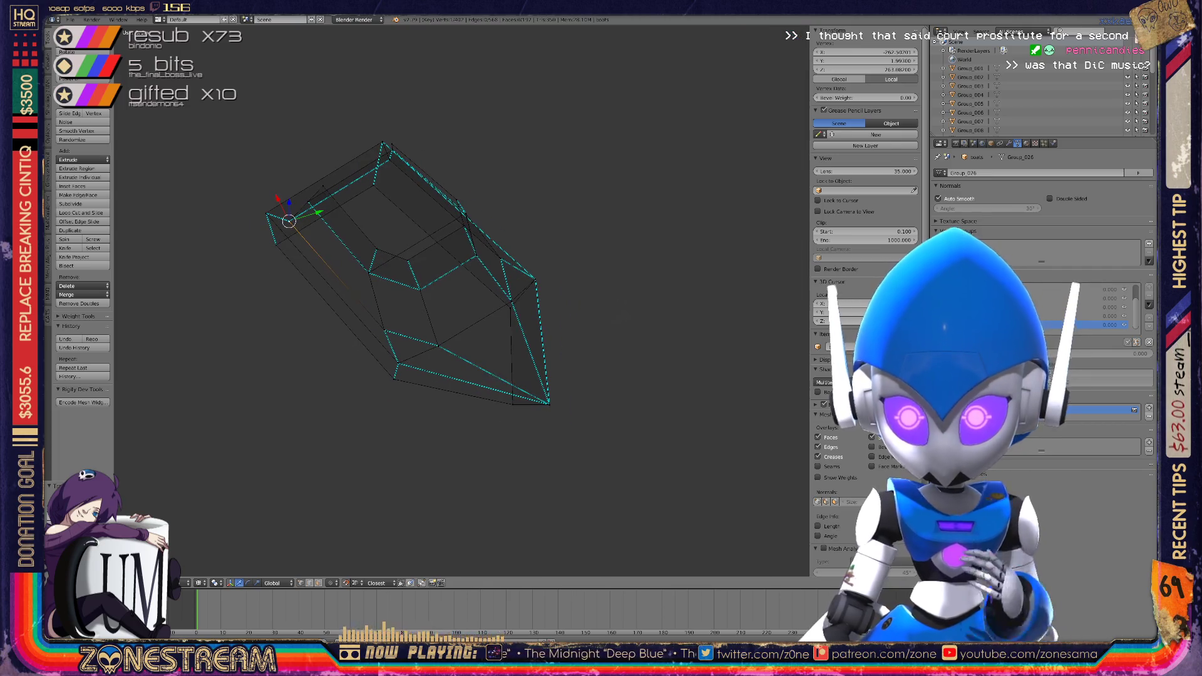
scroll(594, 314, up, 4)
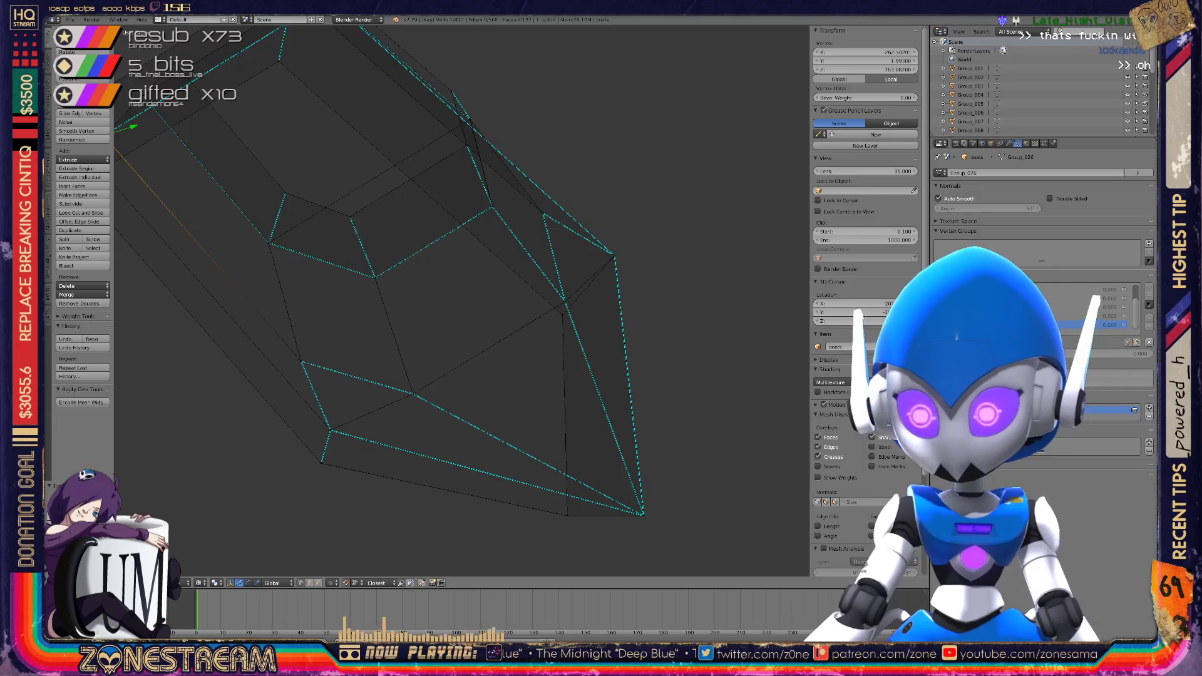
mouse_move(438, 282)
middle_down()
mouse_move(376, 213)
mouse_move(225, 122)
middle_up()
scroll(463, 301, up, 5)
mouse_move(288, 363)
middle_down()
mouse_move(349, 384)
mouse_move(349, 415)
mouse_move(449, 407)
middle_up()
scroll(469, 411, down, 3)
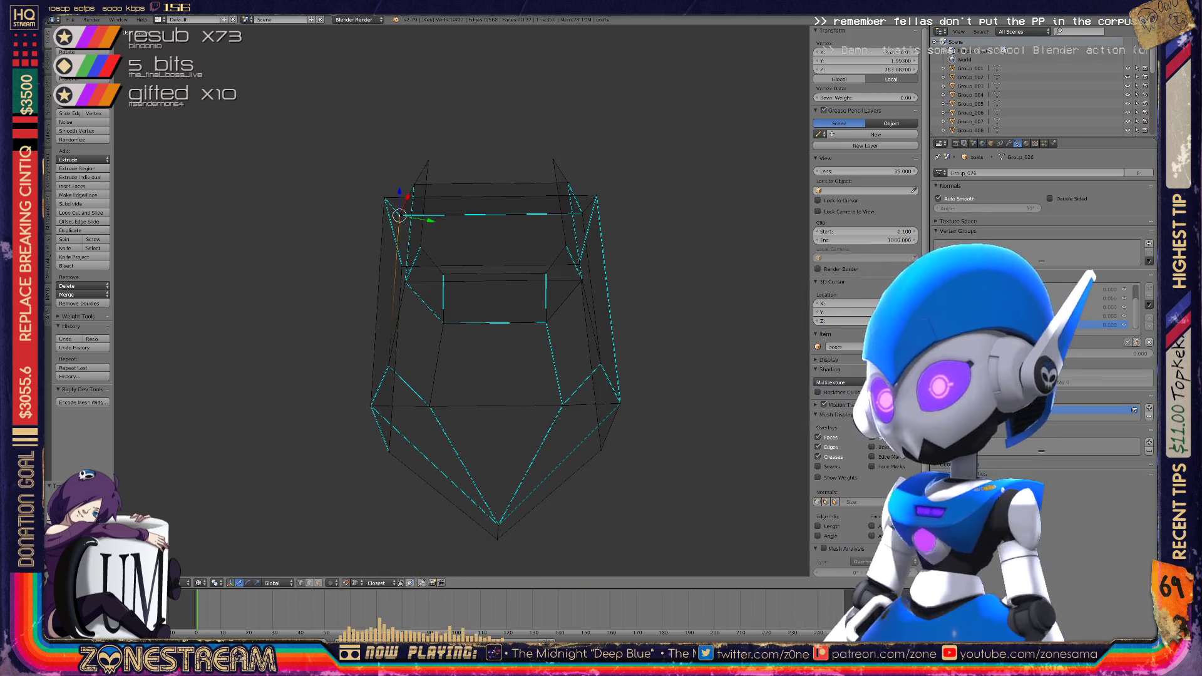
middle_drag(476, 401, 326, 366)
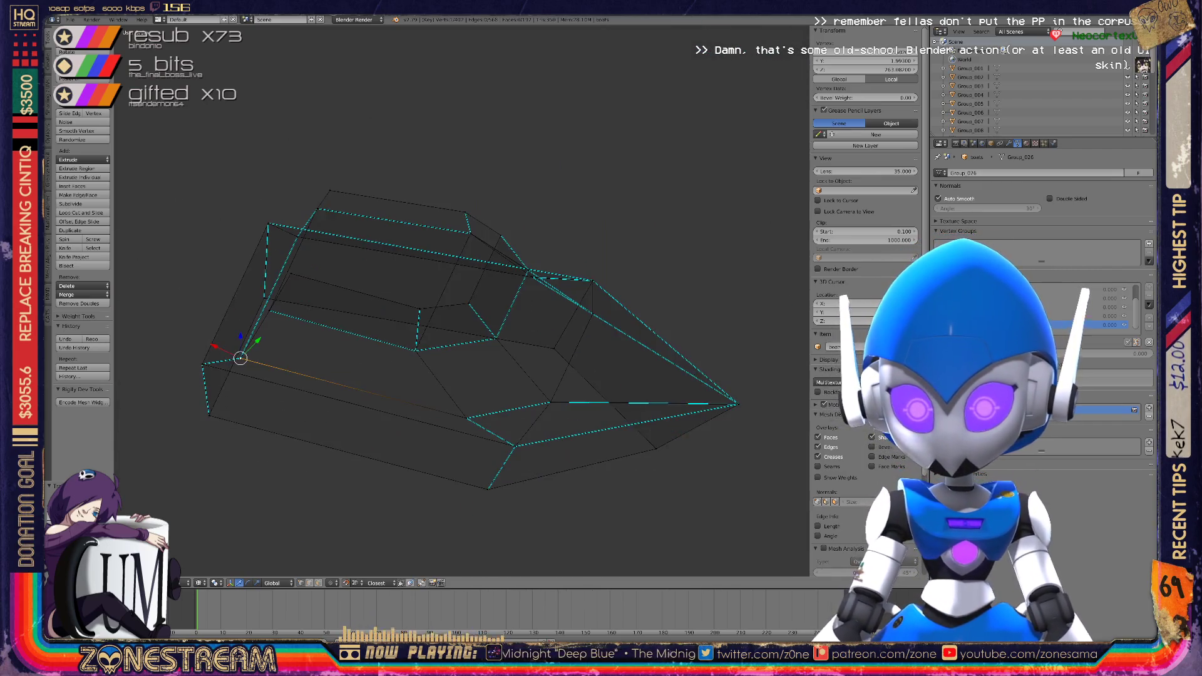
scroll(463, 301, up, 5)
middle_drag(463, 300, 441, 194)
scroll(441, 194, up, 4)
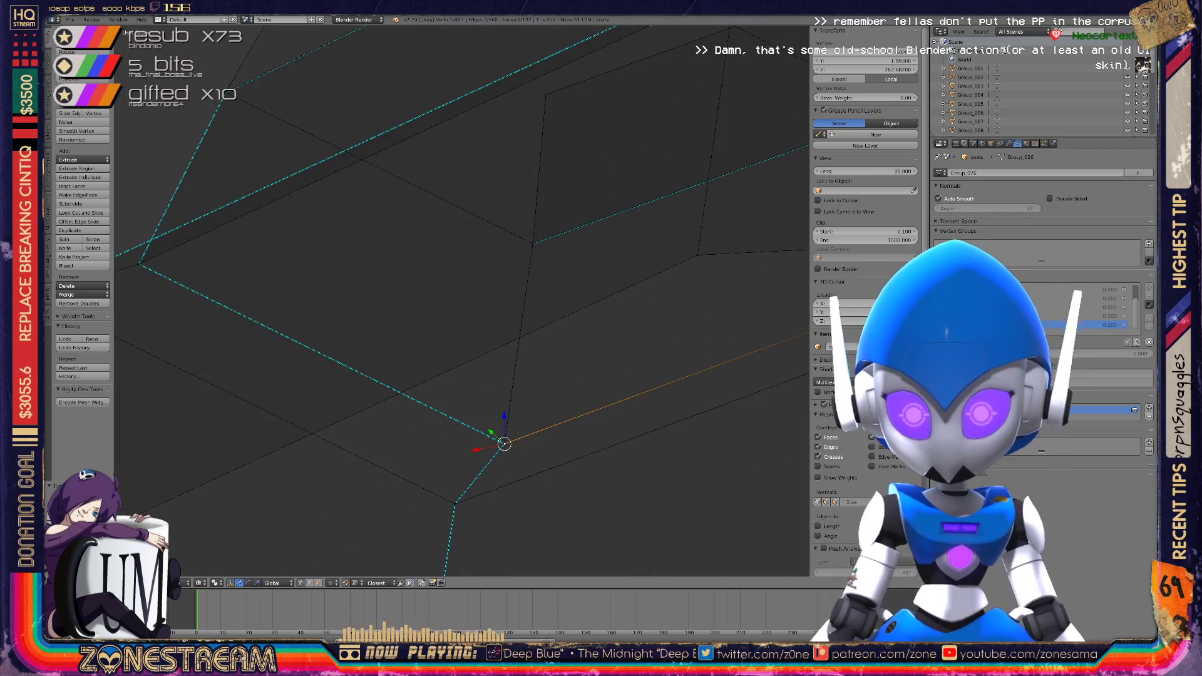
scroll(463, 300, down, 6)
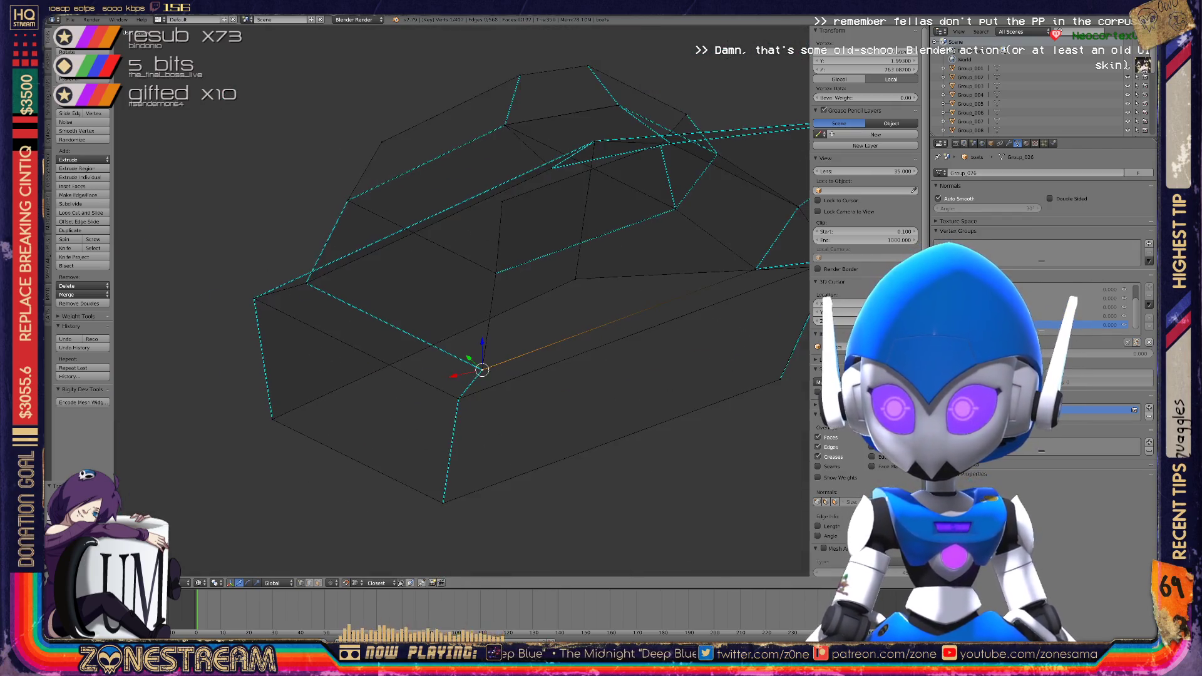
mouse_move(463, 300)
middle_down()
mouse_move(489, 288)
mouse_move(468, 307)
middle_up()
scroll(488, 288, down, 4)
scroll(476, 294, up, 8)
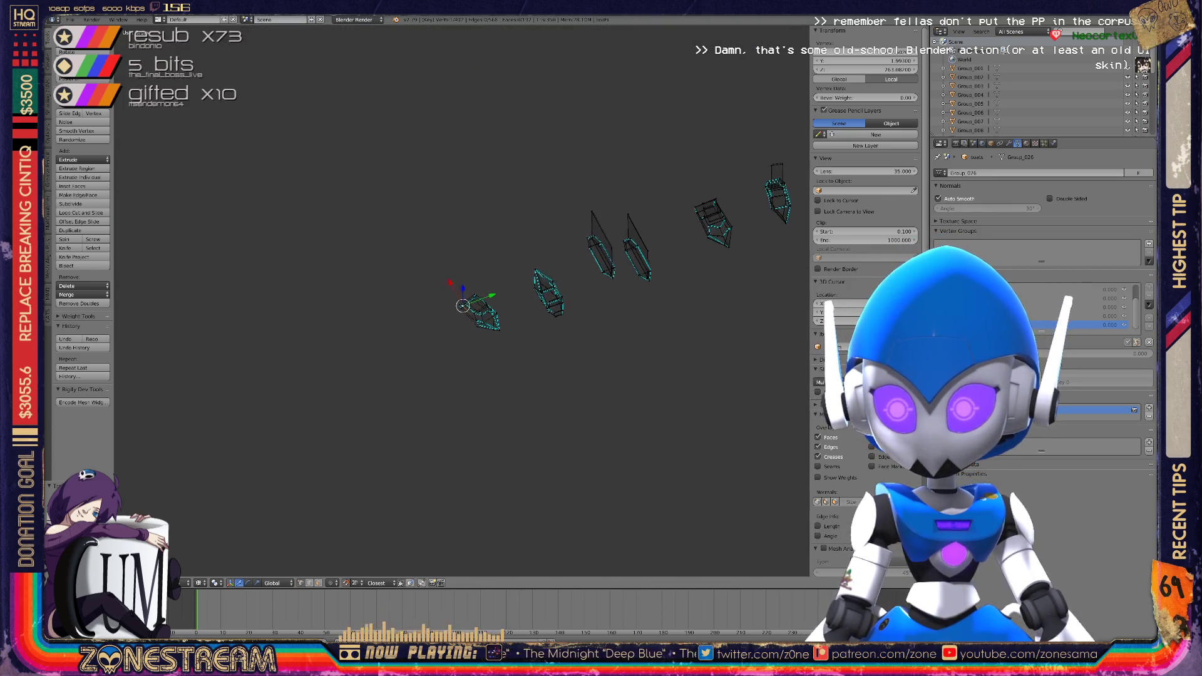
Nudge a stray vertex of the next boot up onto its edge line
scroll(463, 301, up, 5)
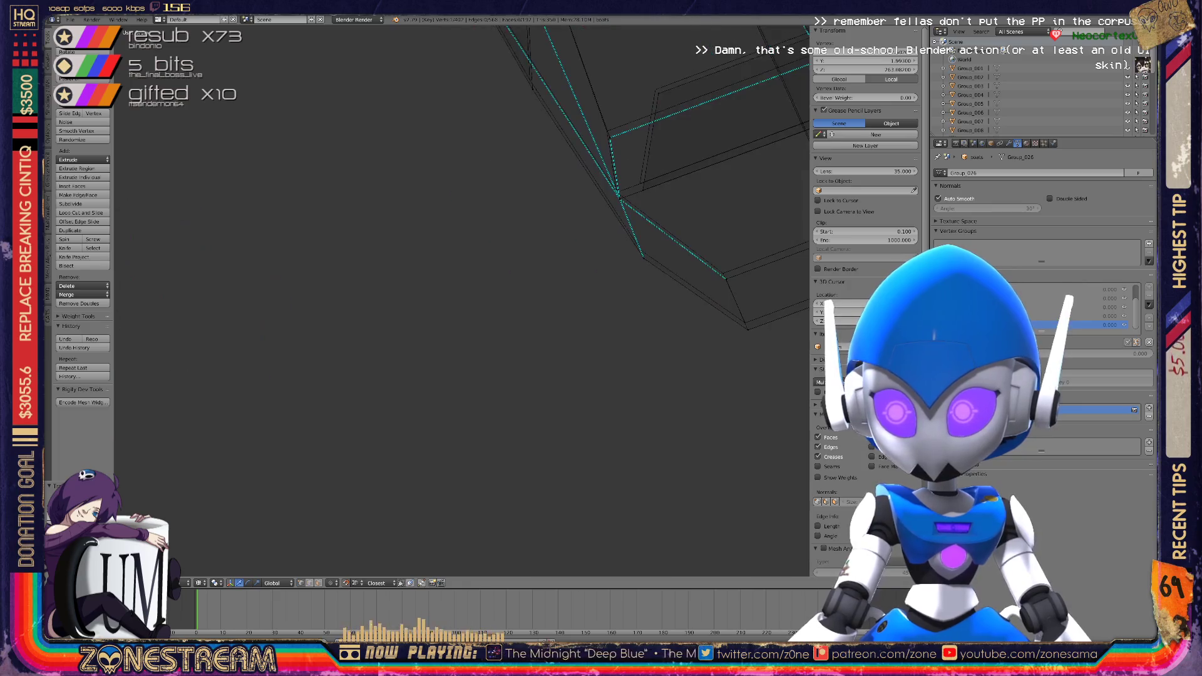
shift+middle_drag(464, 300, 442, 317)
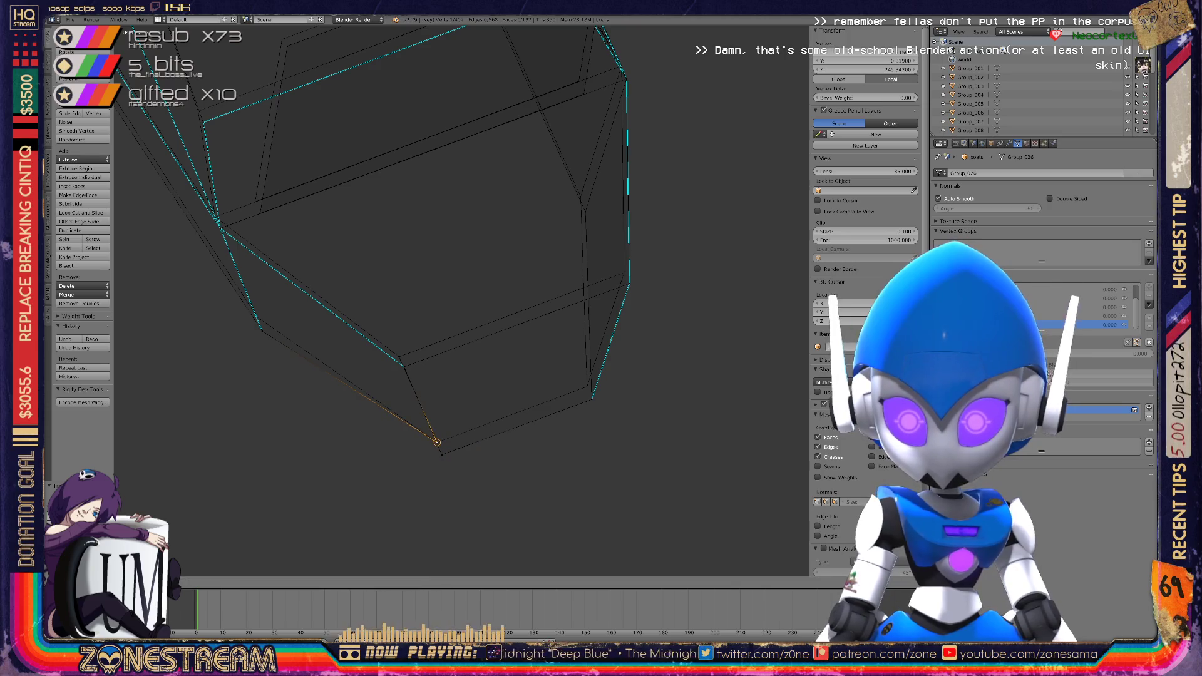
drag(591, 398, 628, 276)
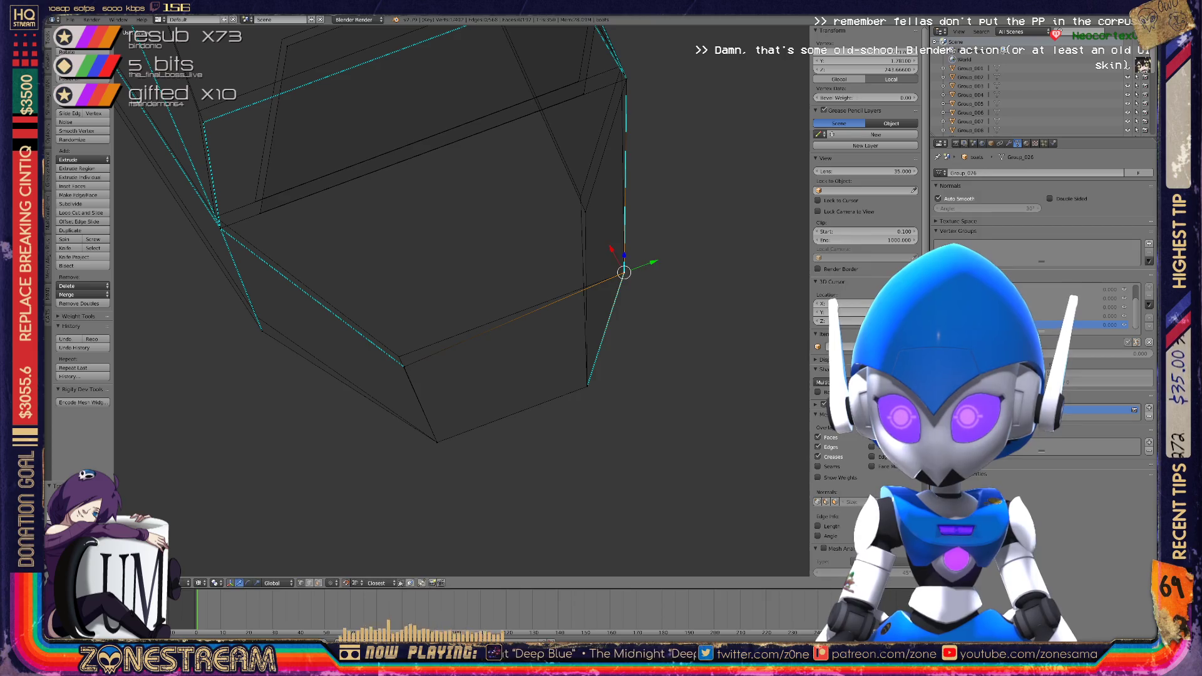
click(402, 361)
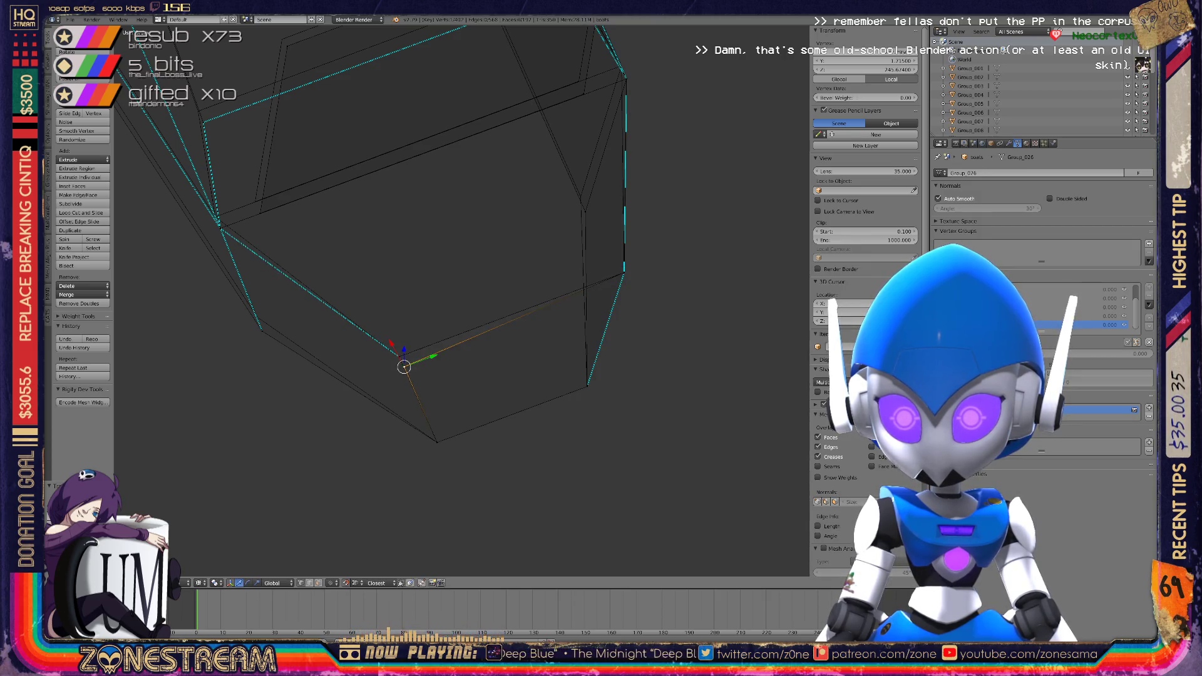
Snap the loose corner vertices along the lower edge onto the junction vertex
shift+middle_drag(401, 300, 501, 320)
right_click(358, 336)
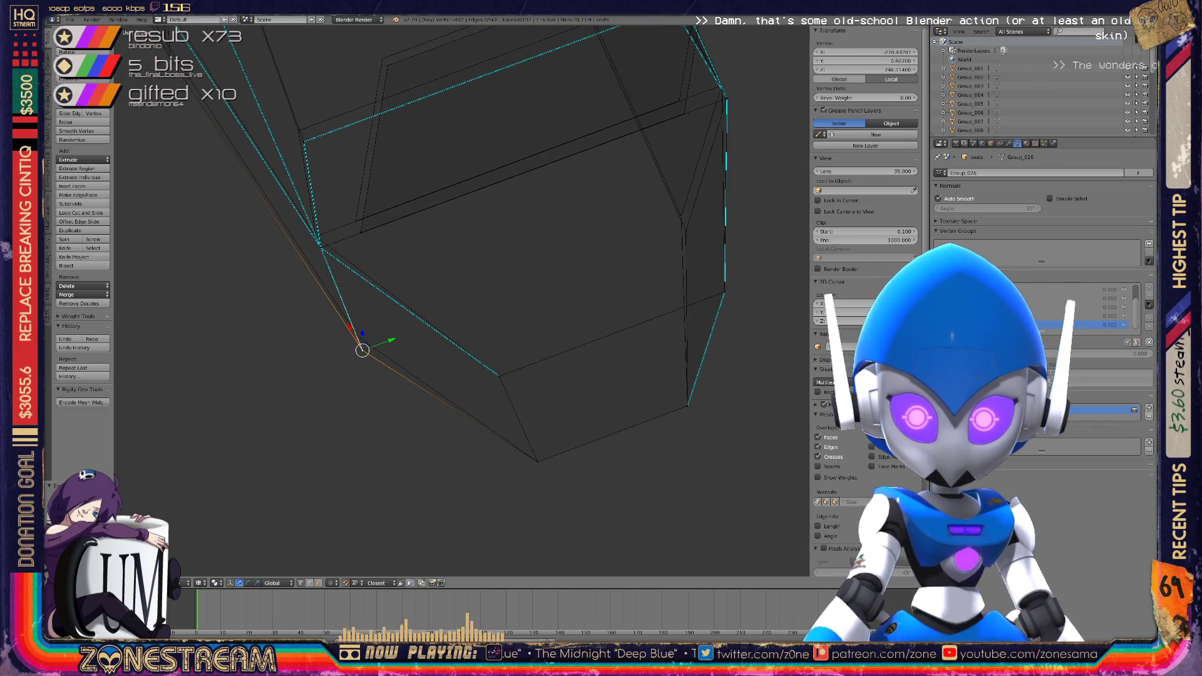
scroll(357, 336, up, 5)
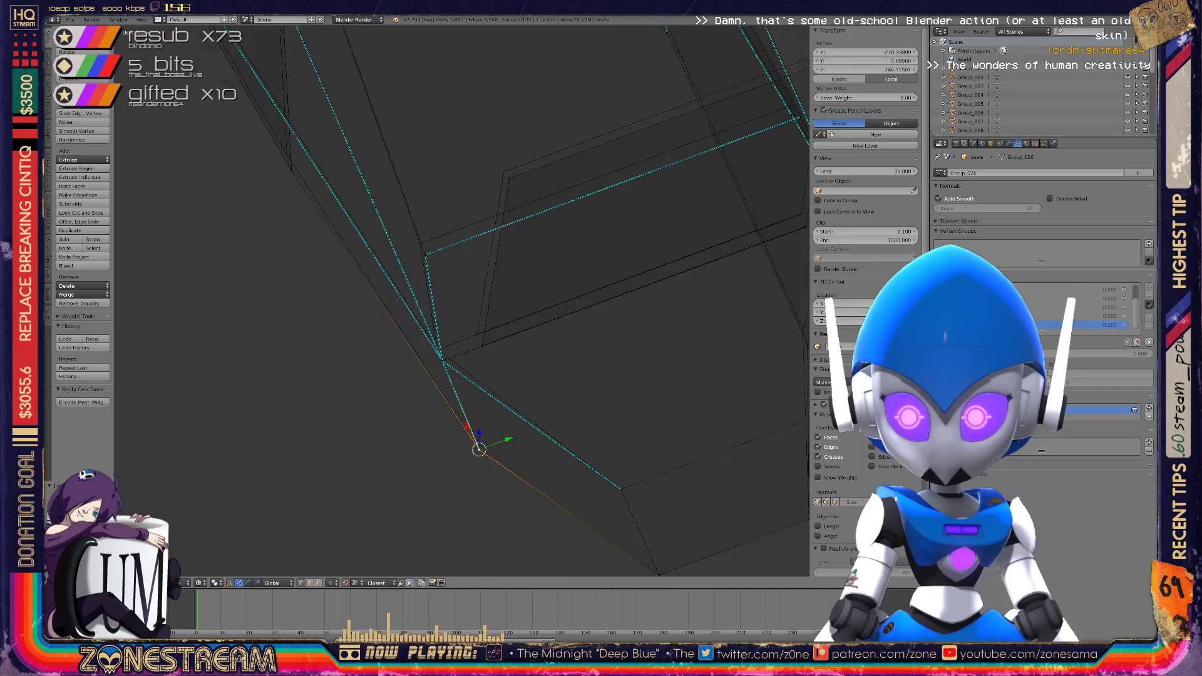
right_click(499, 382)
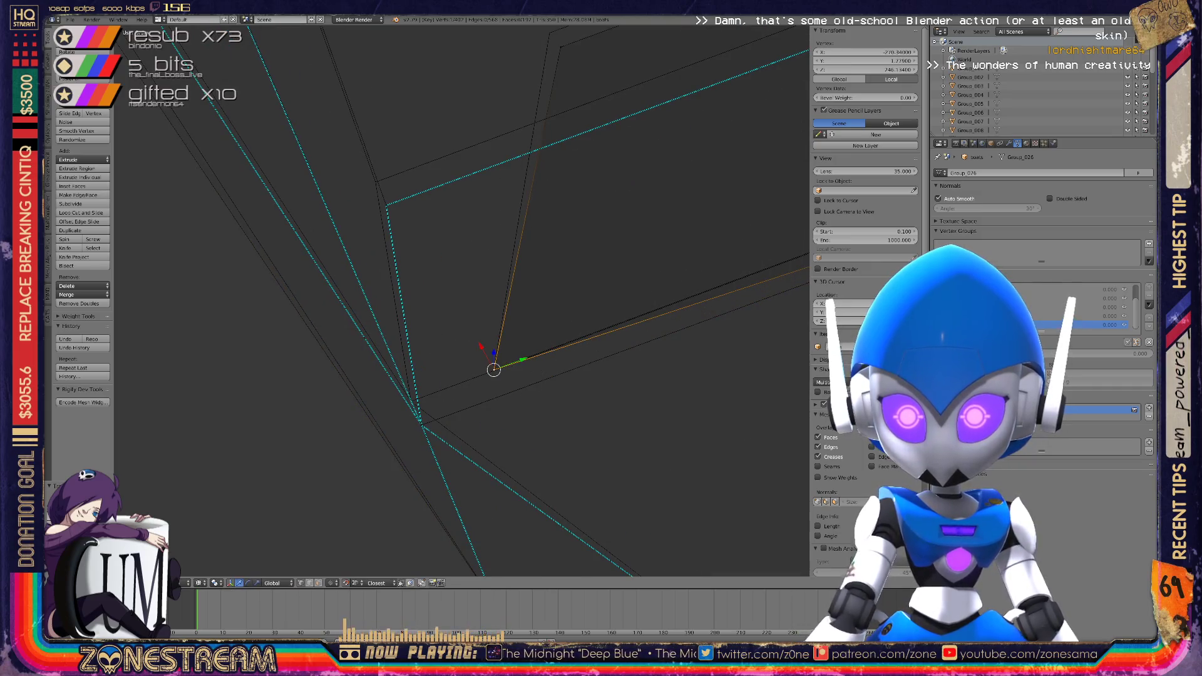
right_drag(387, 204, 375, 183)
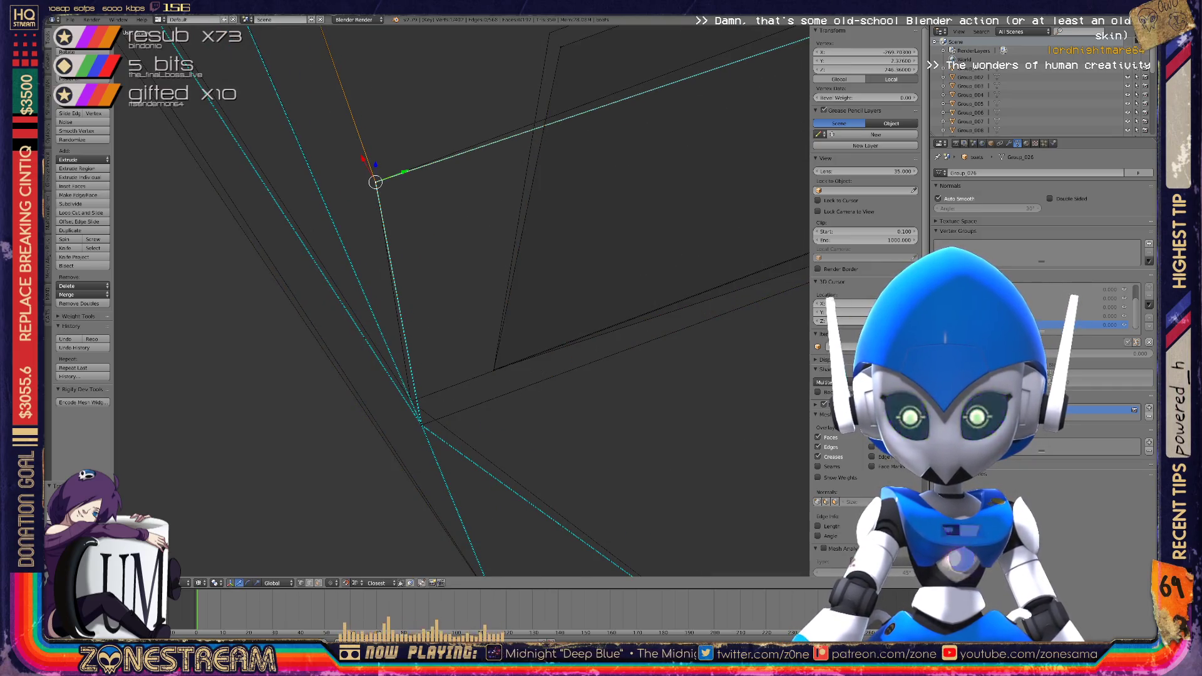
right_click(418, 415)
shift+middle_drag(418, 415, 368, 608)
mouse_move(499, 229)
right_down()
mouse_move(509, 236)
mouse_move(497, 228)
mouse_move(451, 261)
right_up()
mouse_move(451, 260)
middle_down()
mouse_move(564, 351)
mouse_move(475, 338)
middle_up()
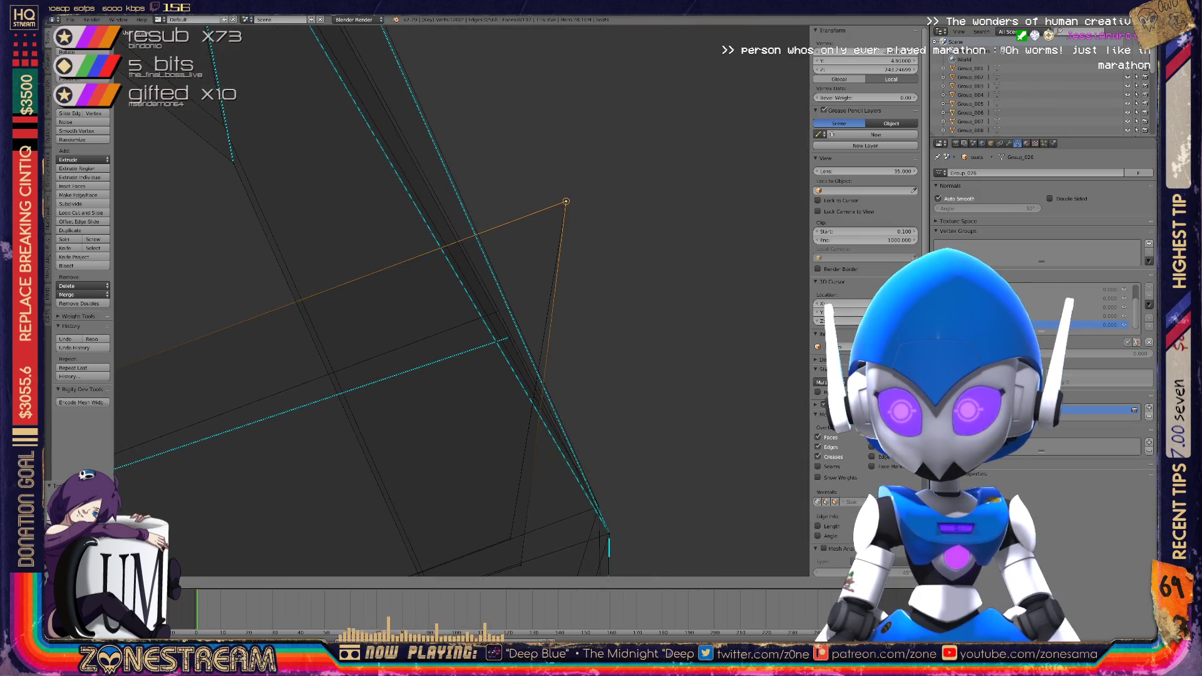